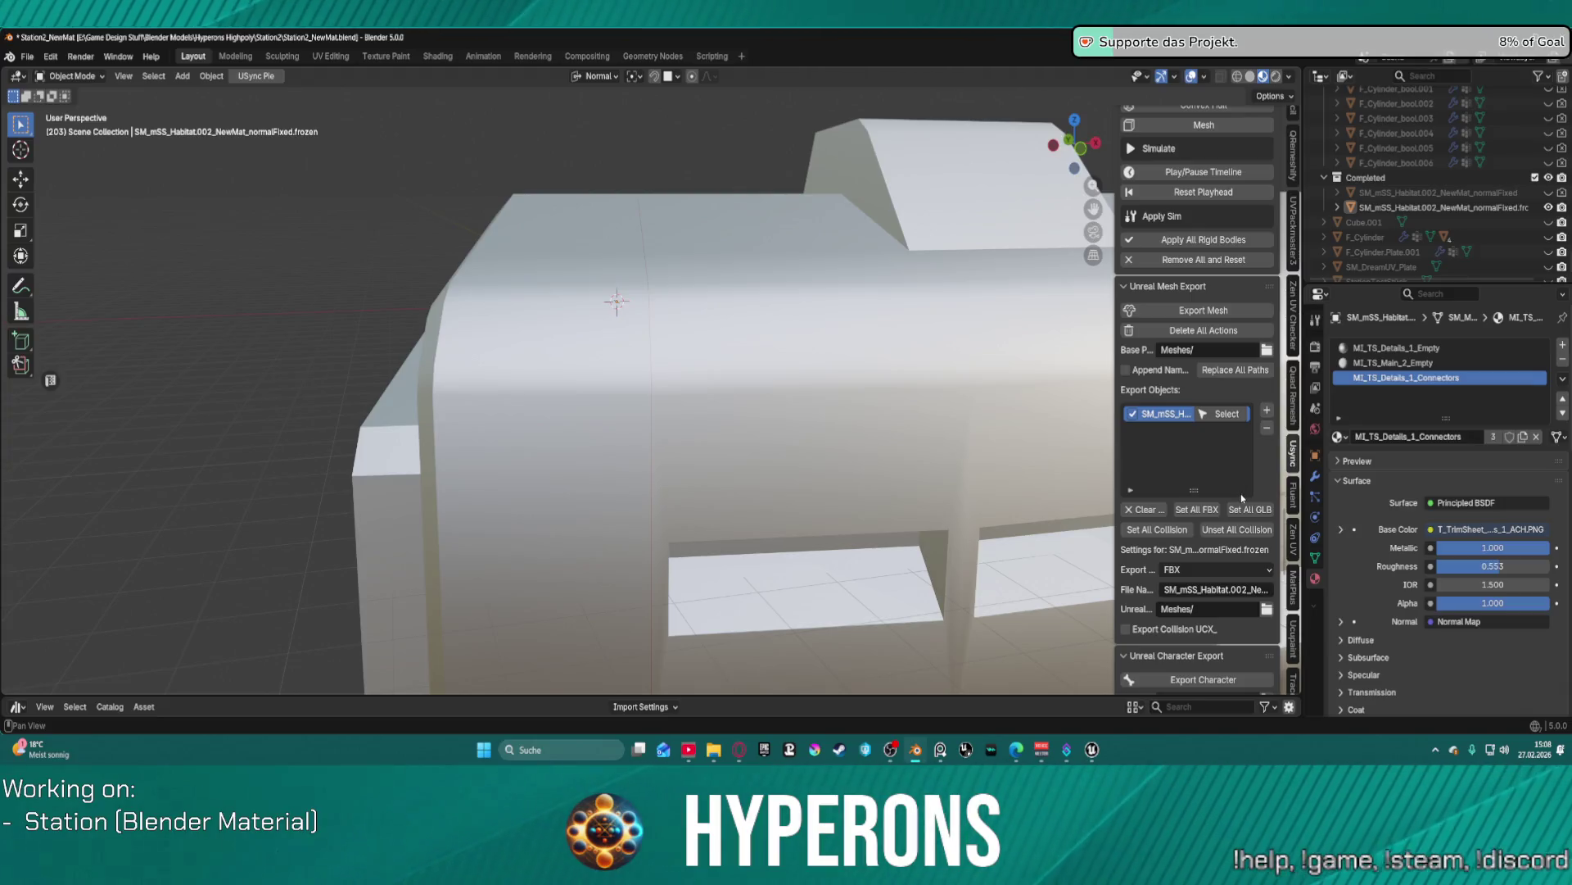
- Clear the loaded Unreal assets list, keeping the target Unreal version at 5.6
scroll(1226, 665, down, 15)
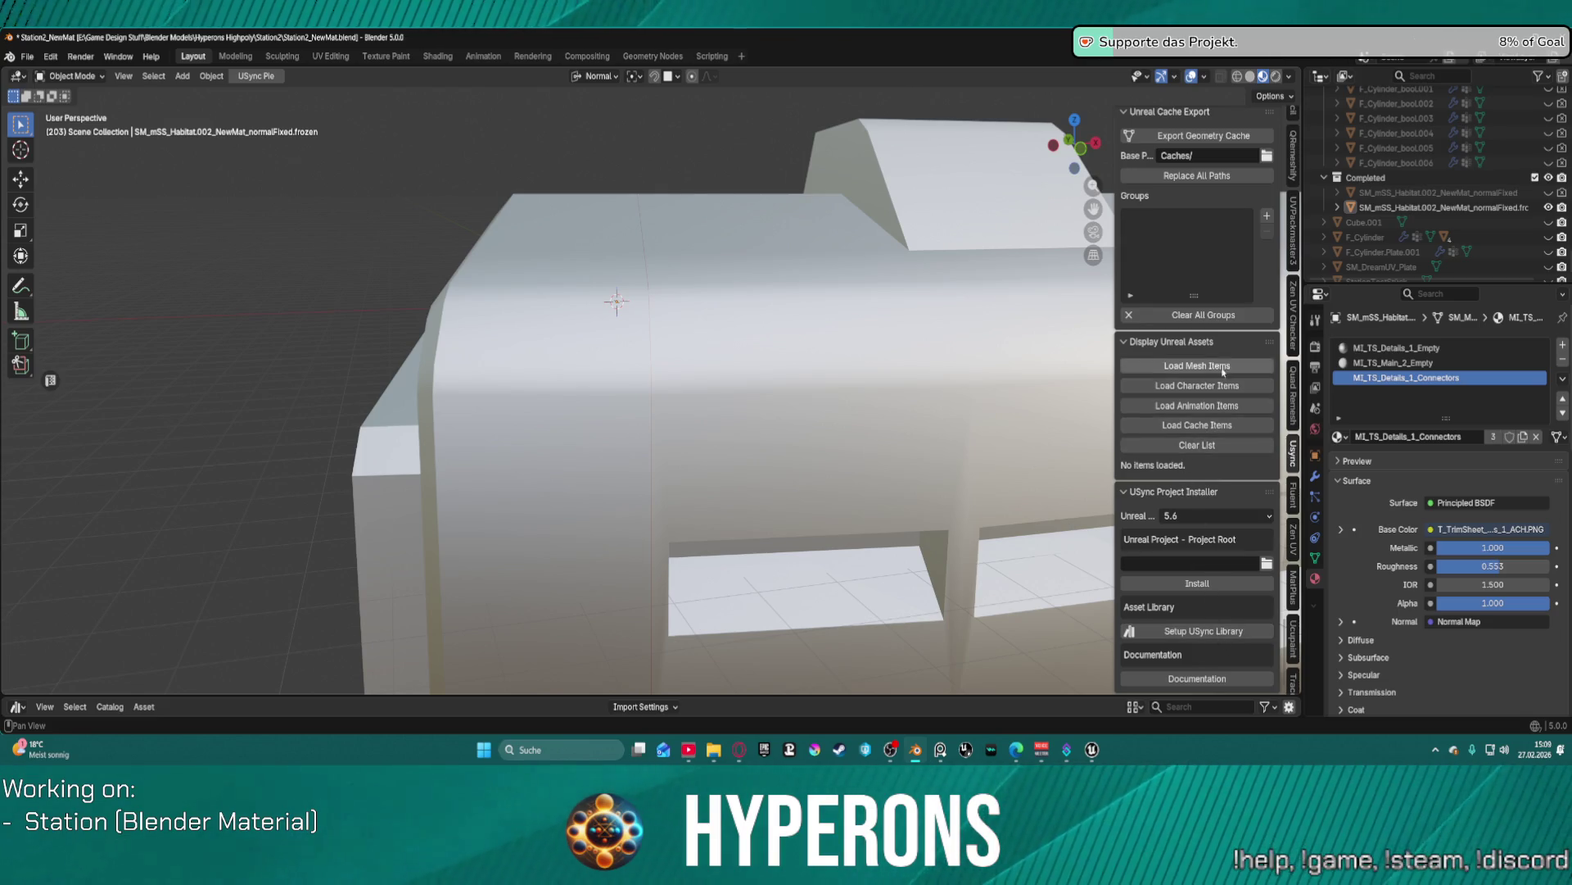
click(1213, 443)
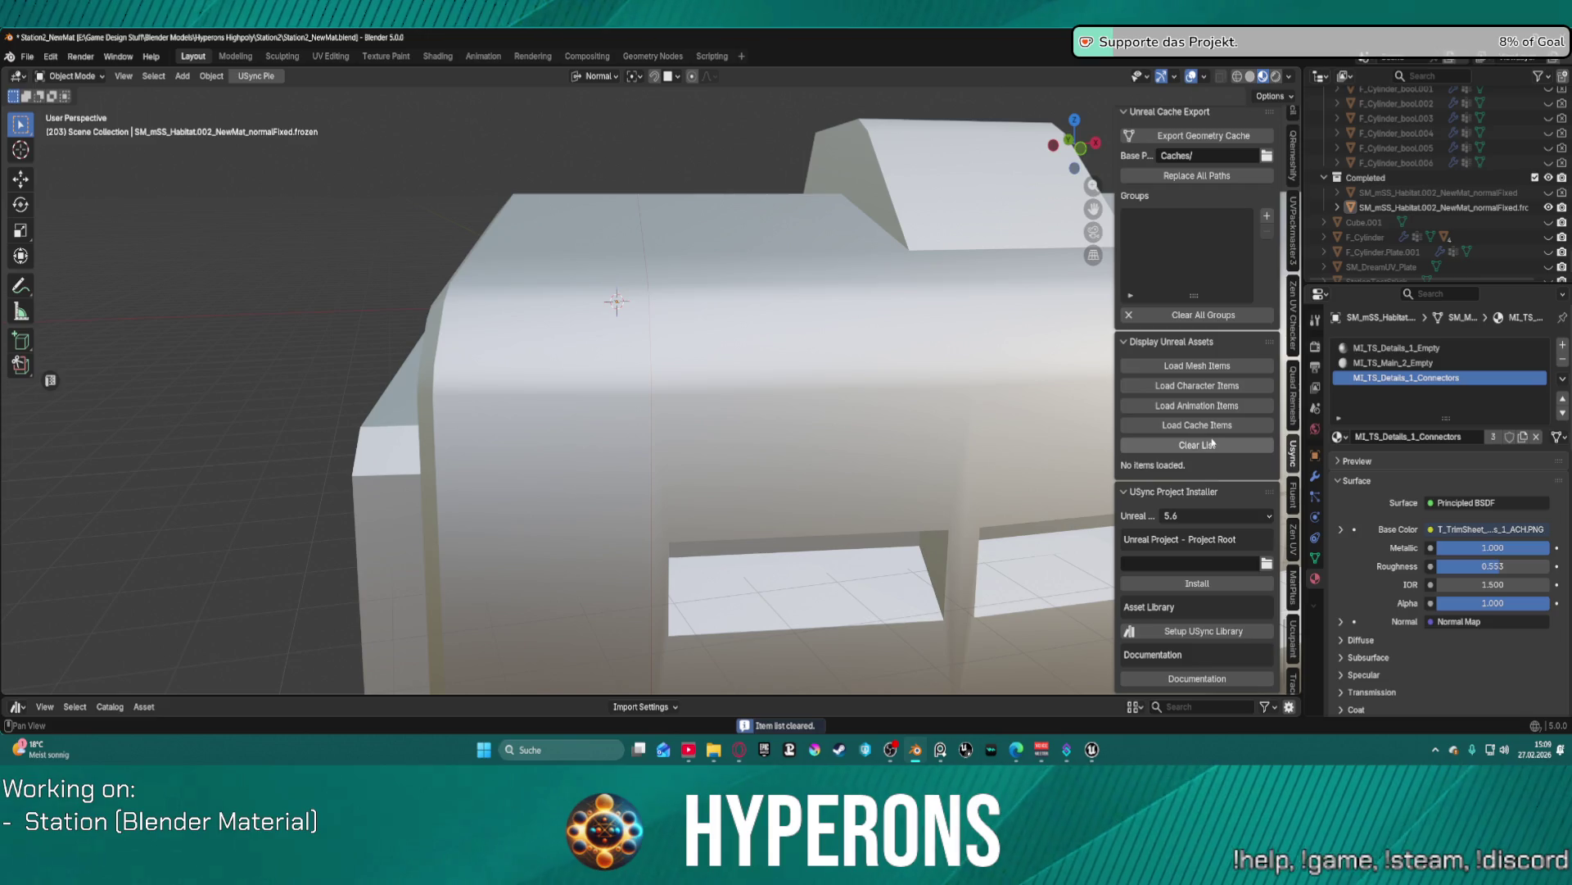
click(1222, 513)
click(1247, 542)
scroll(1217, 585, up, 3)
scroll(1217, 585, up, 15)
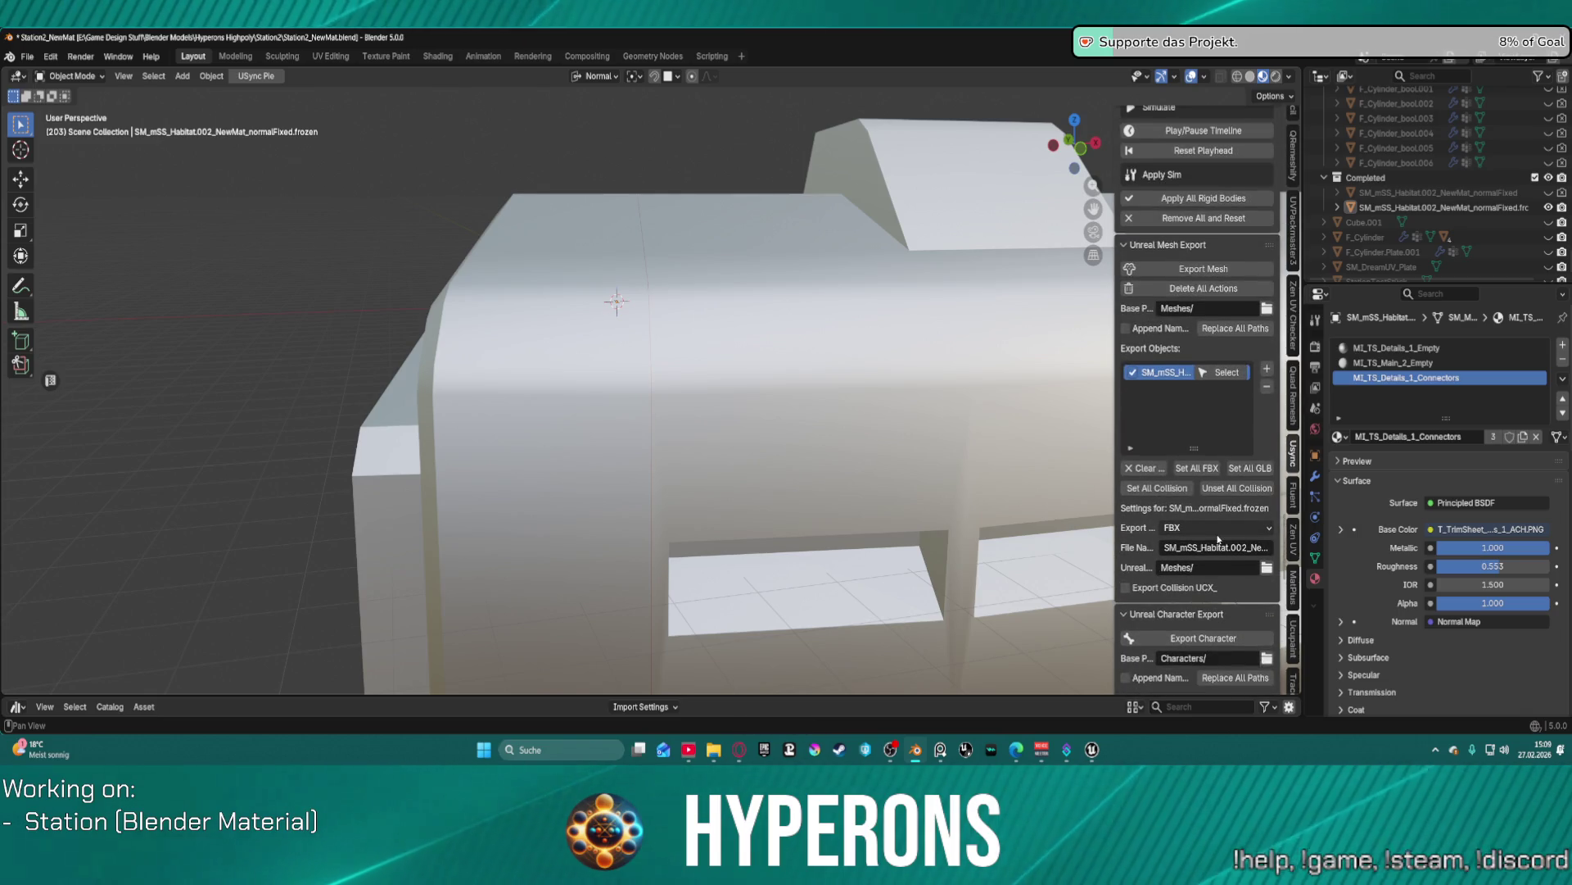
mouse_move(1092, 749)
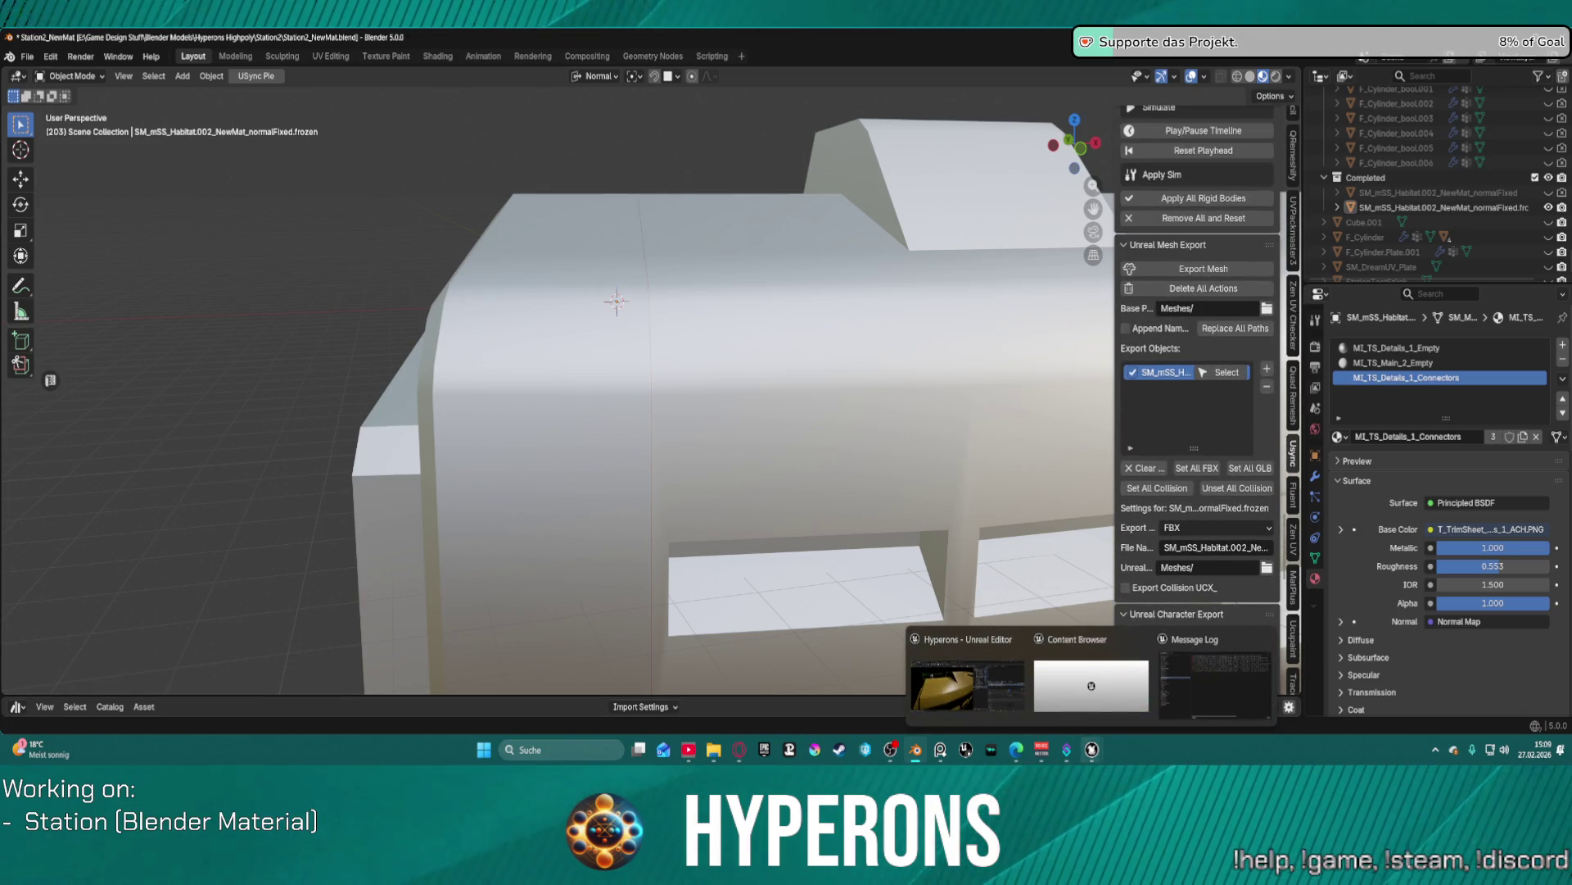
click(1014, 685)
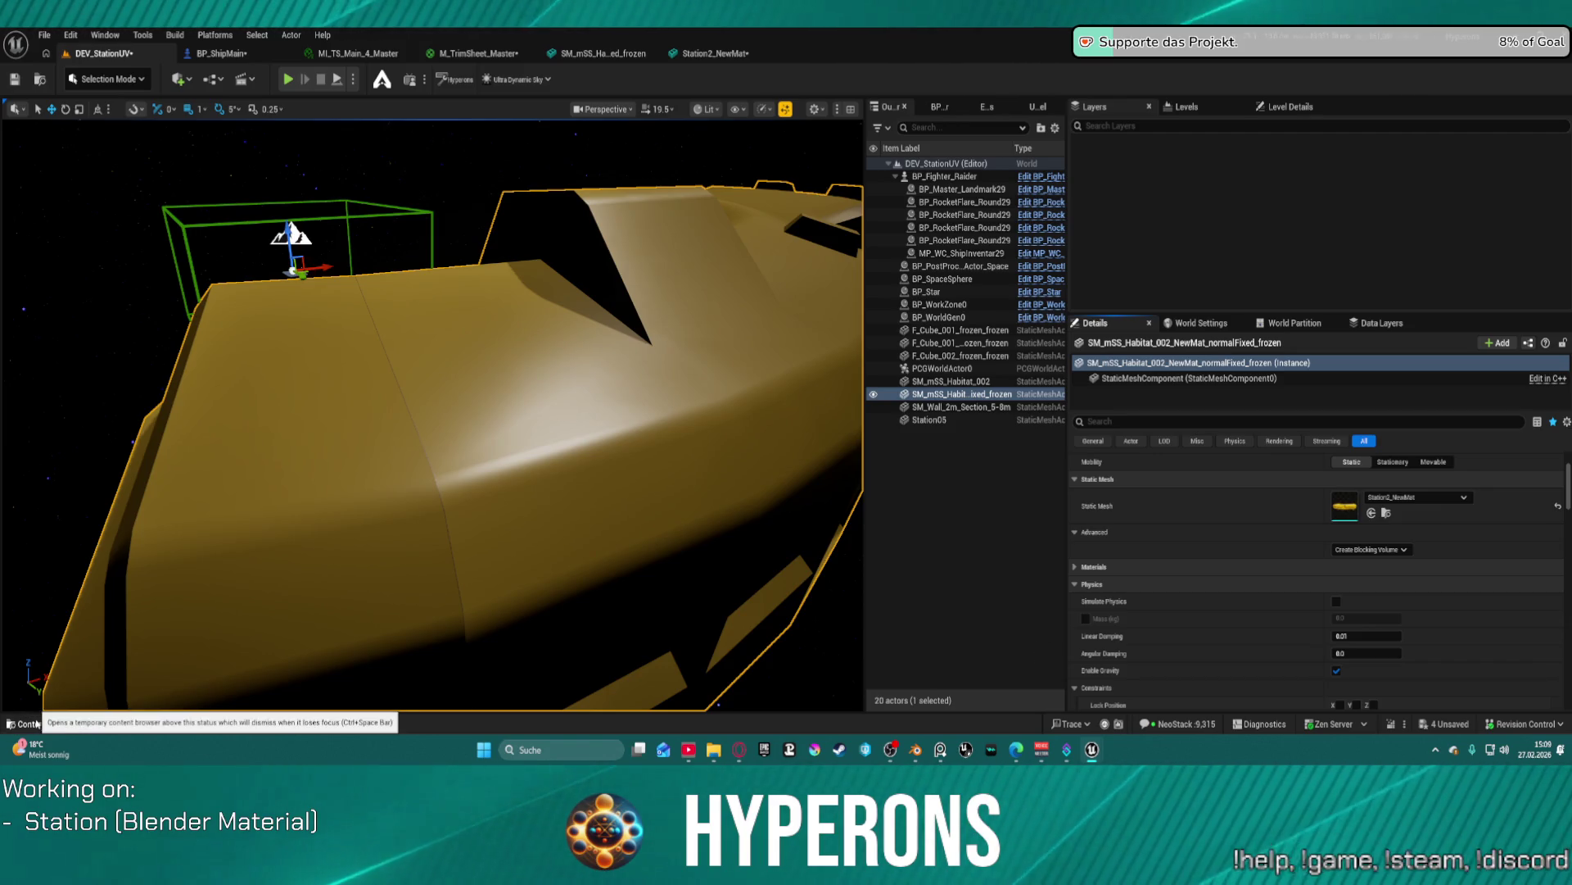
click(910, 750)
click(1209, 548)
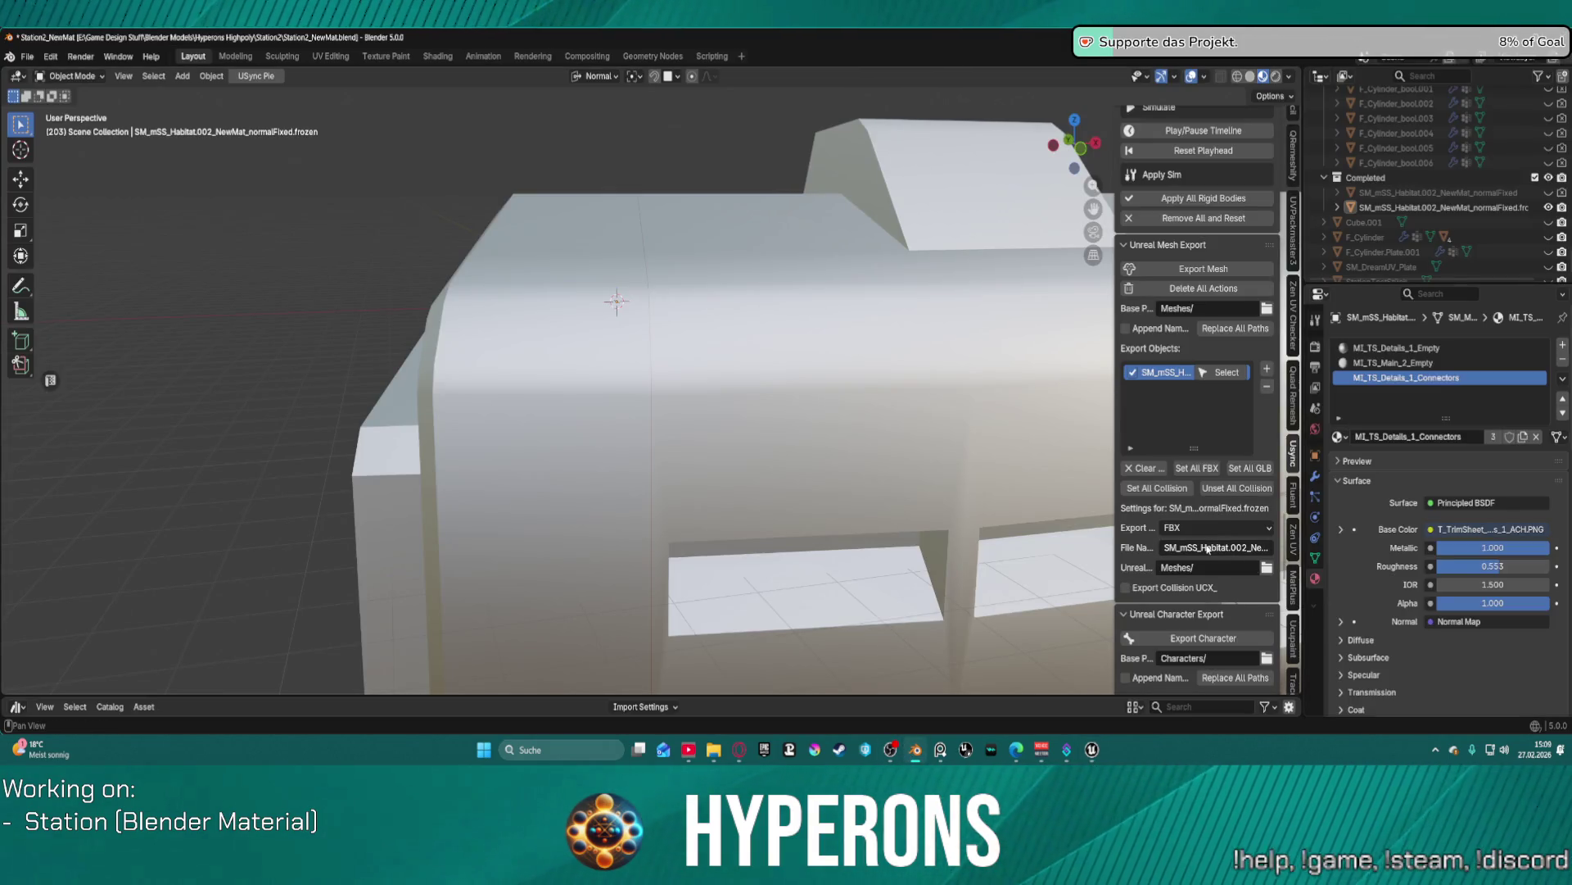
- Replace the export file name with 'ST_Station' and confirm it
key(ctrl+a)
key(BackSpace)
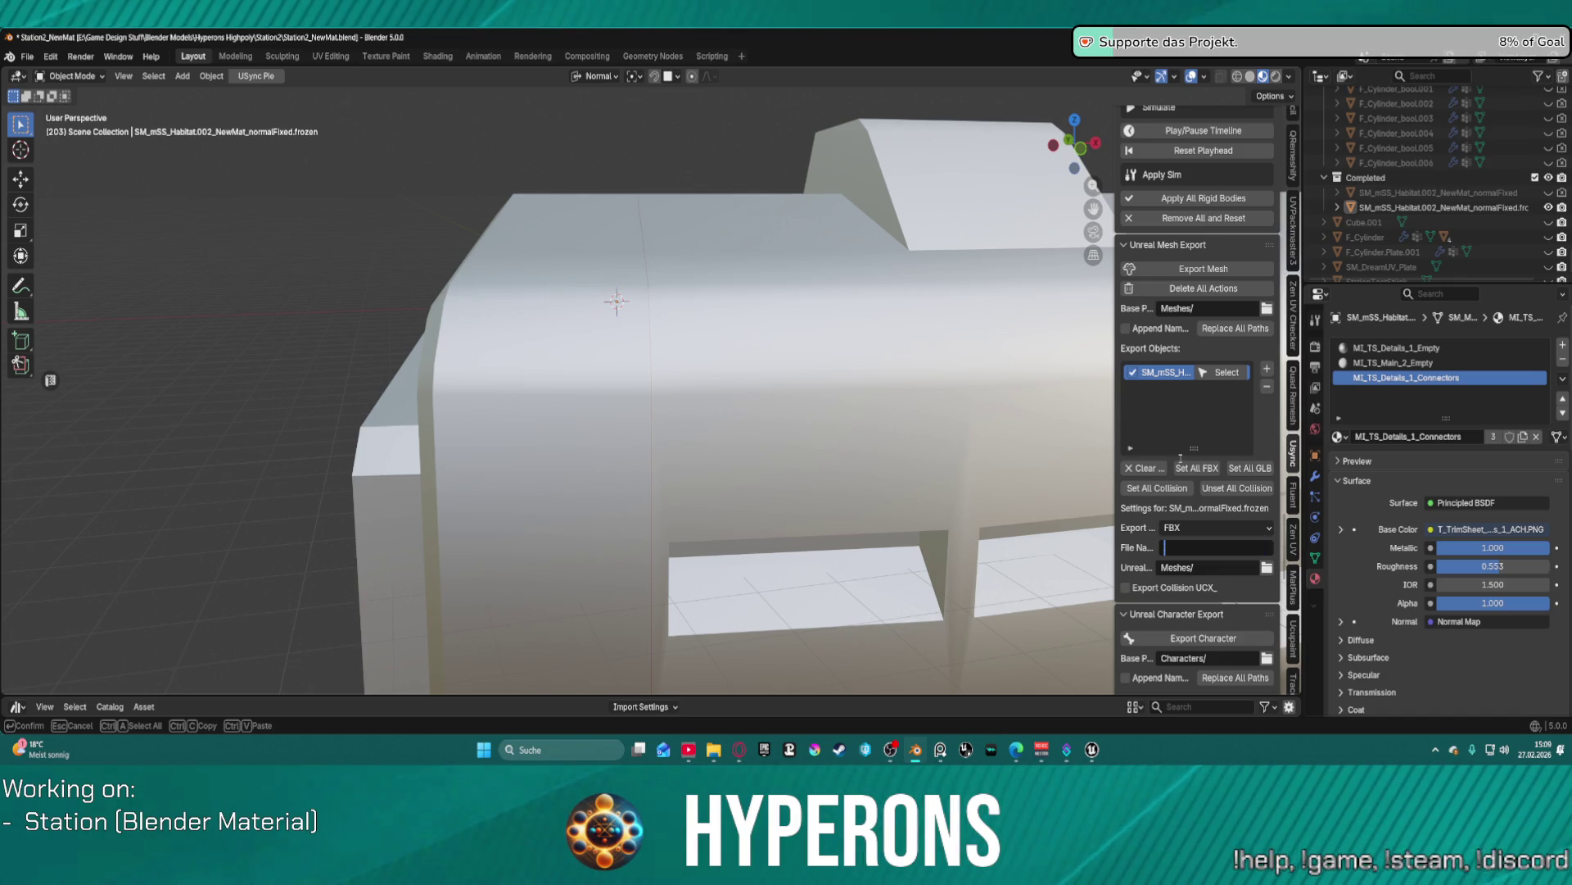
text(TEST_Station)
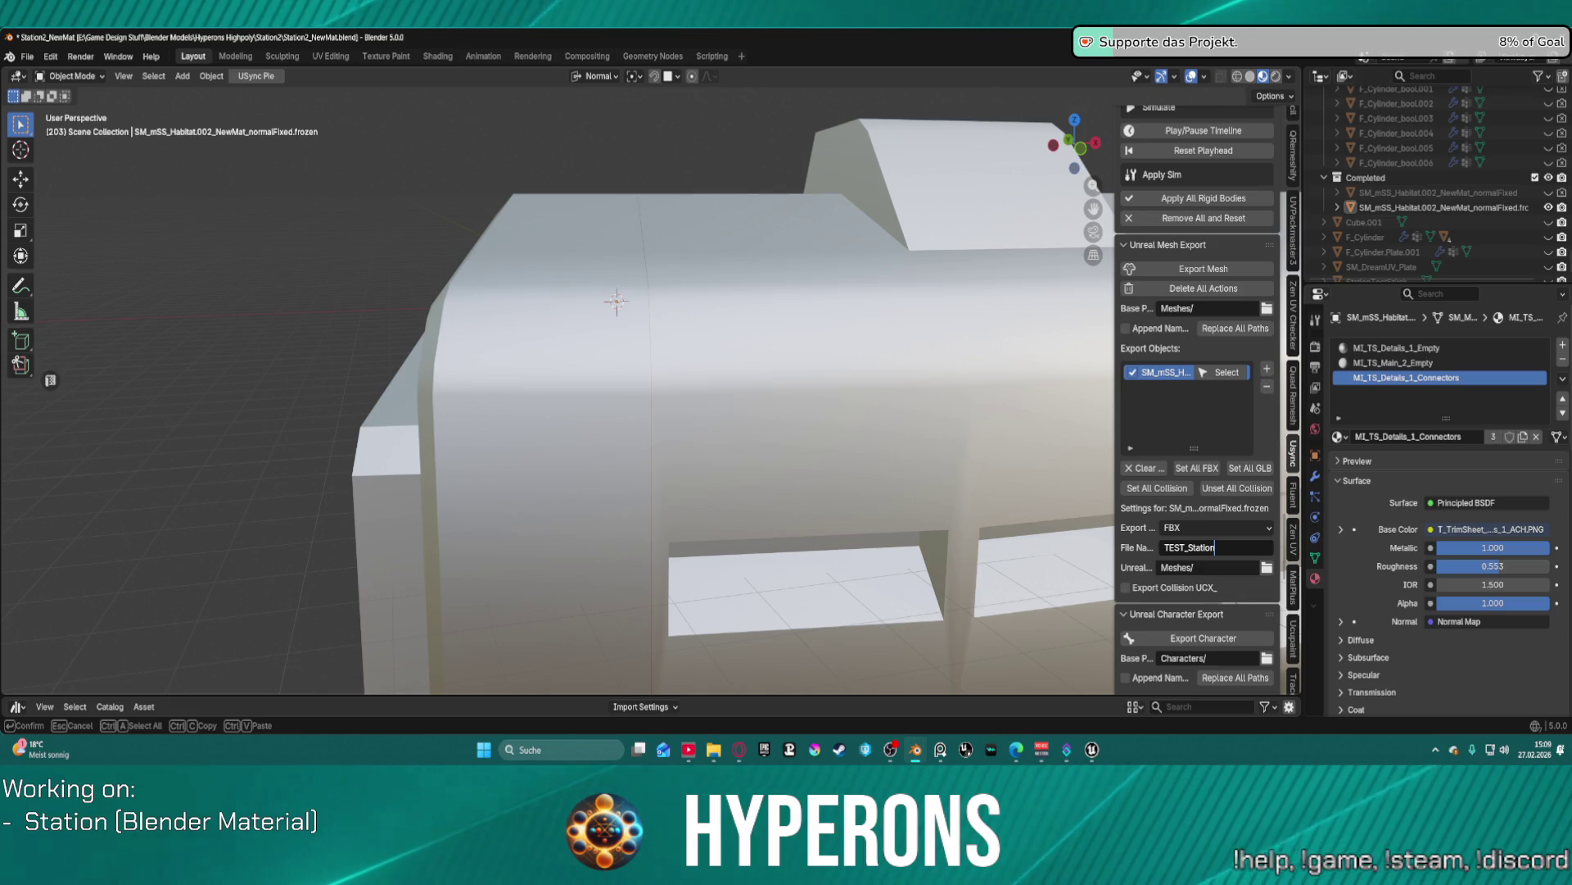
key(Return)
- Re-add the habitat mesh to Export Objects, export it as FBX, and switch to Unreal Editor
click(896, 303)
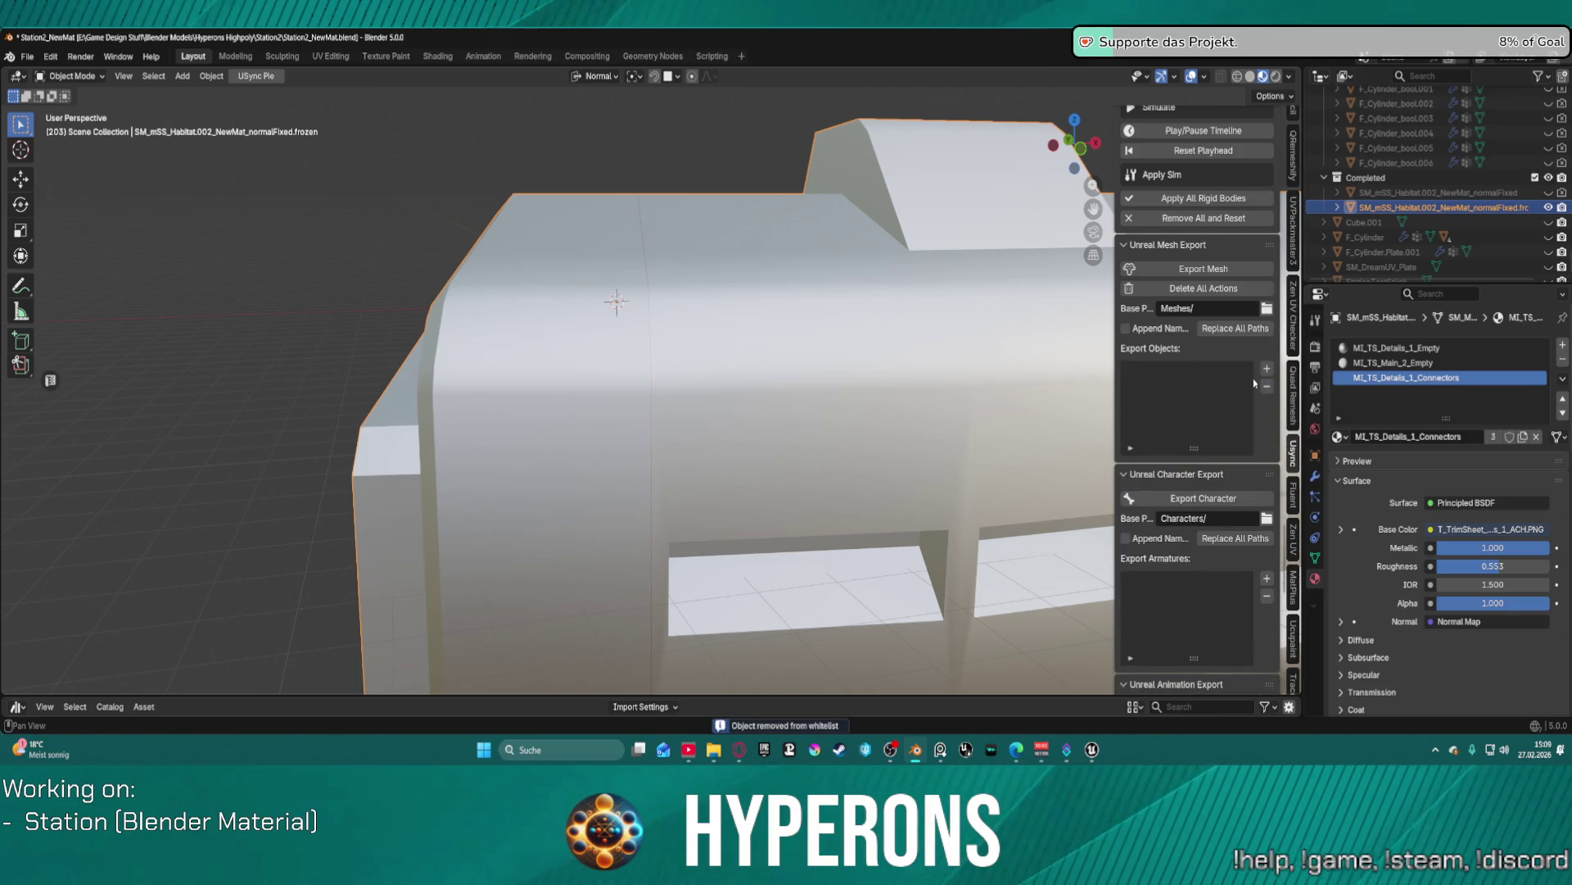
click(1267, 369)
click(1199, 269)
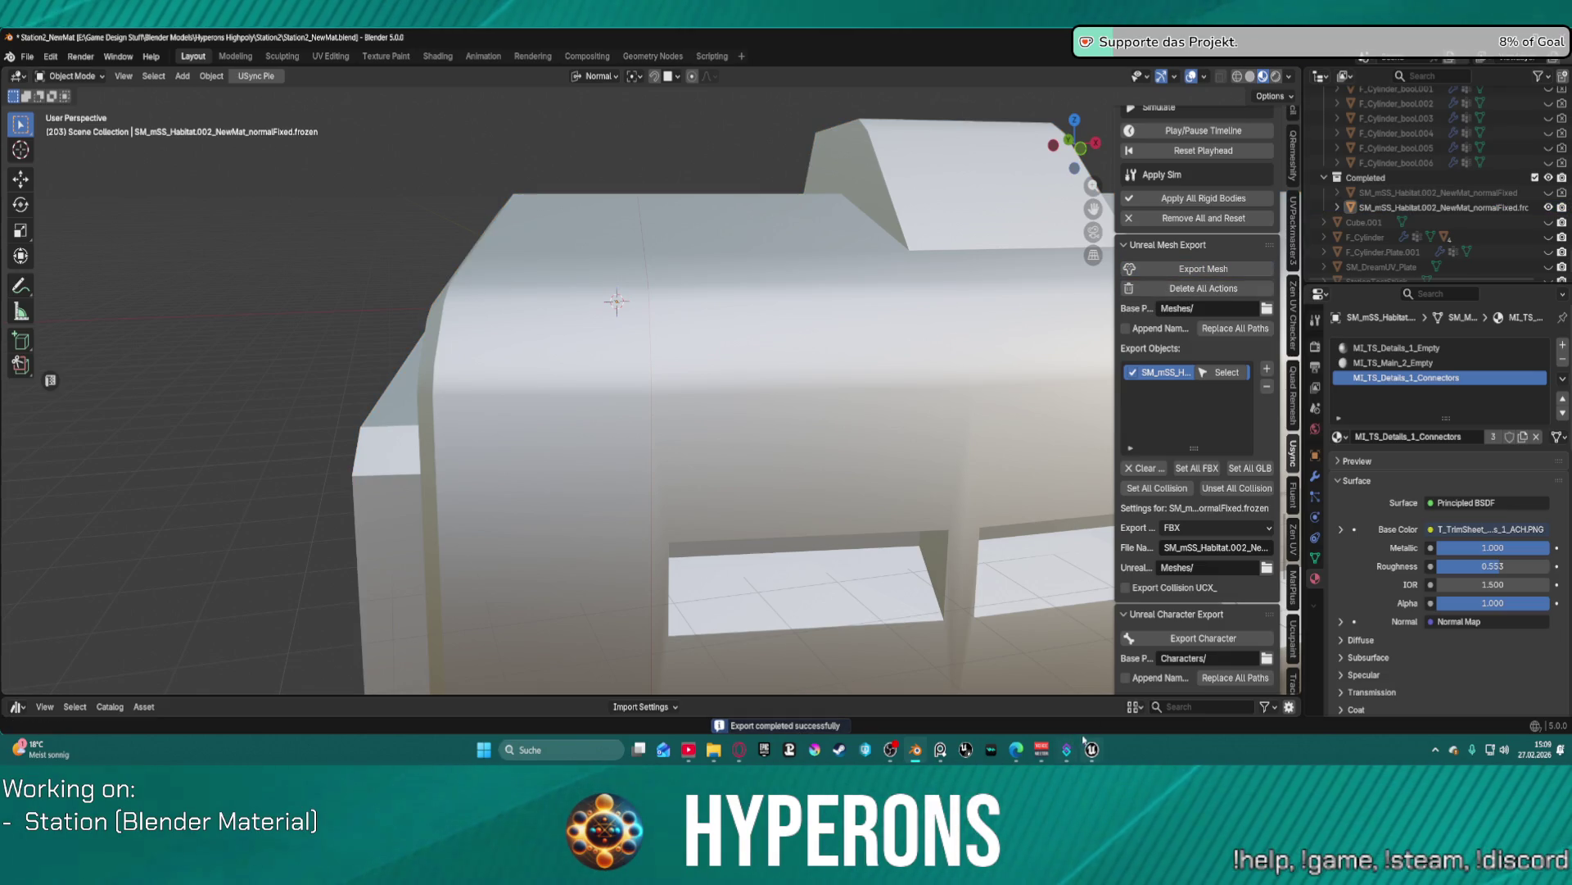
mouse_move(1090, 747)
click(918, 692)
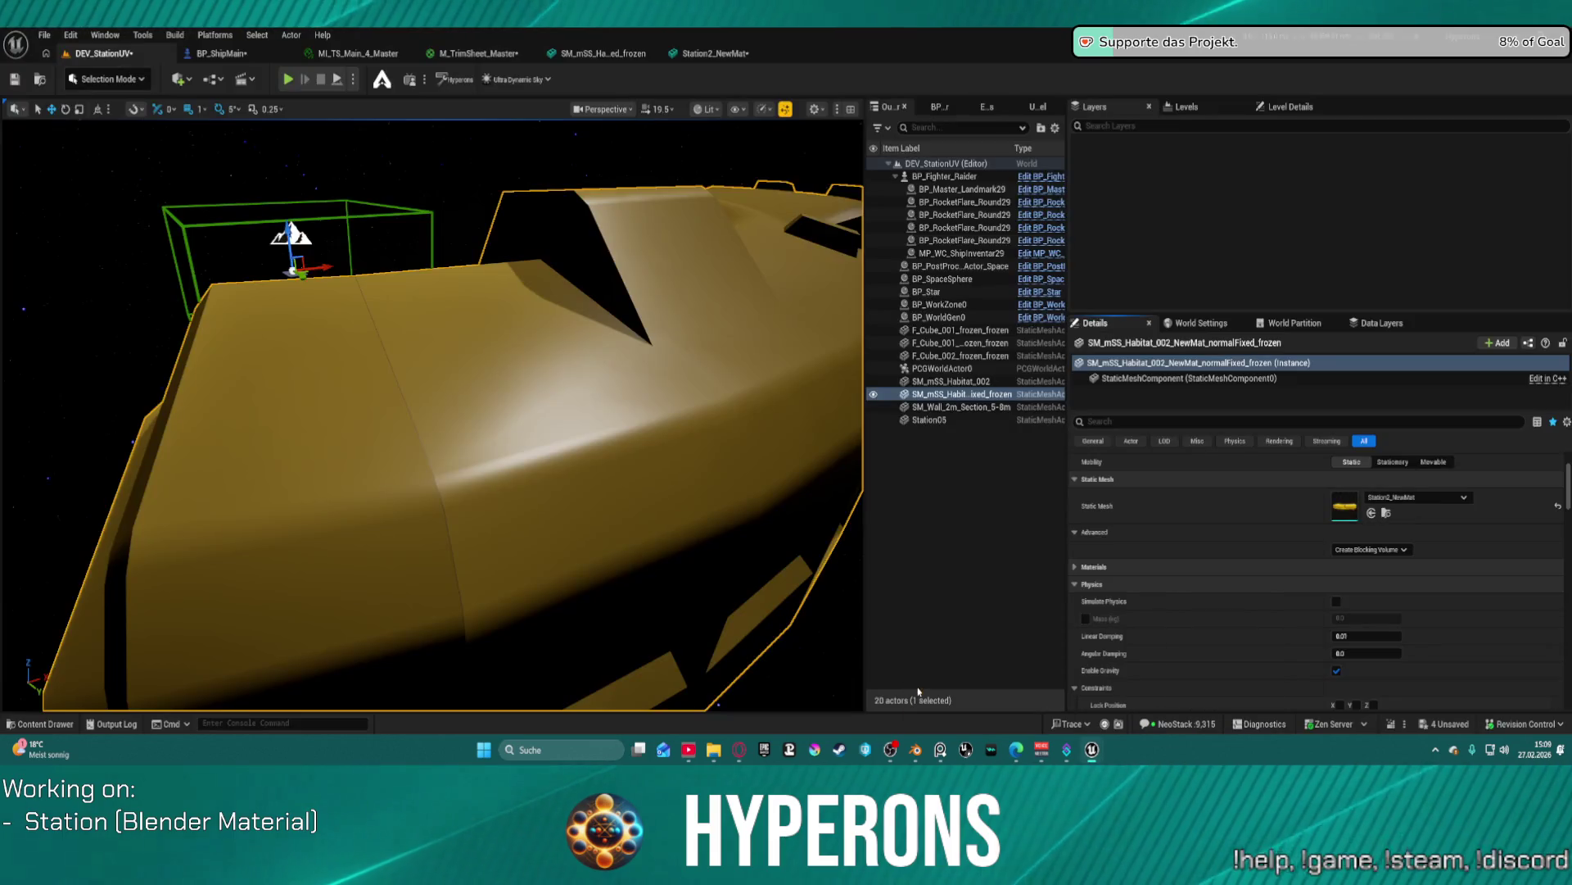
- Import the Blender-exported meshes from Unreal's USync tab, then switch back to Blender
click(1038, 107)
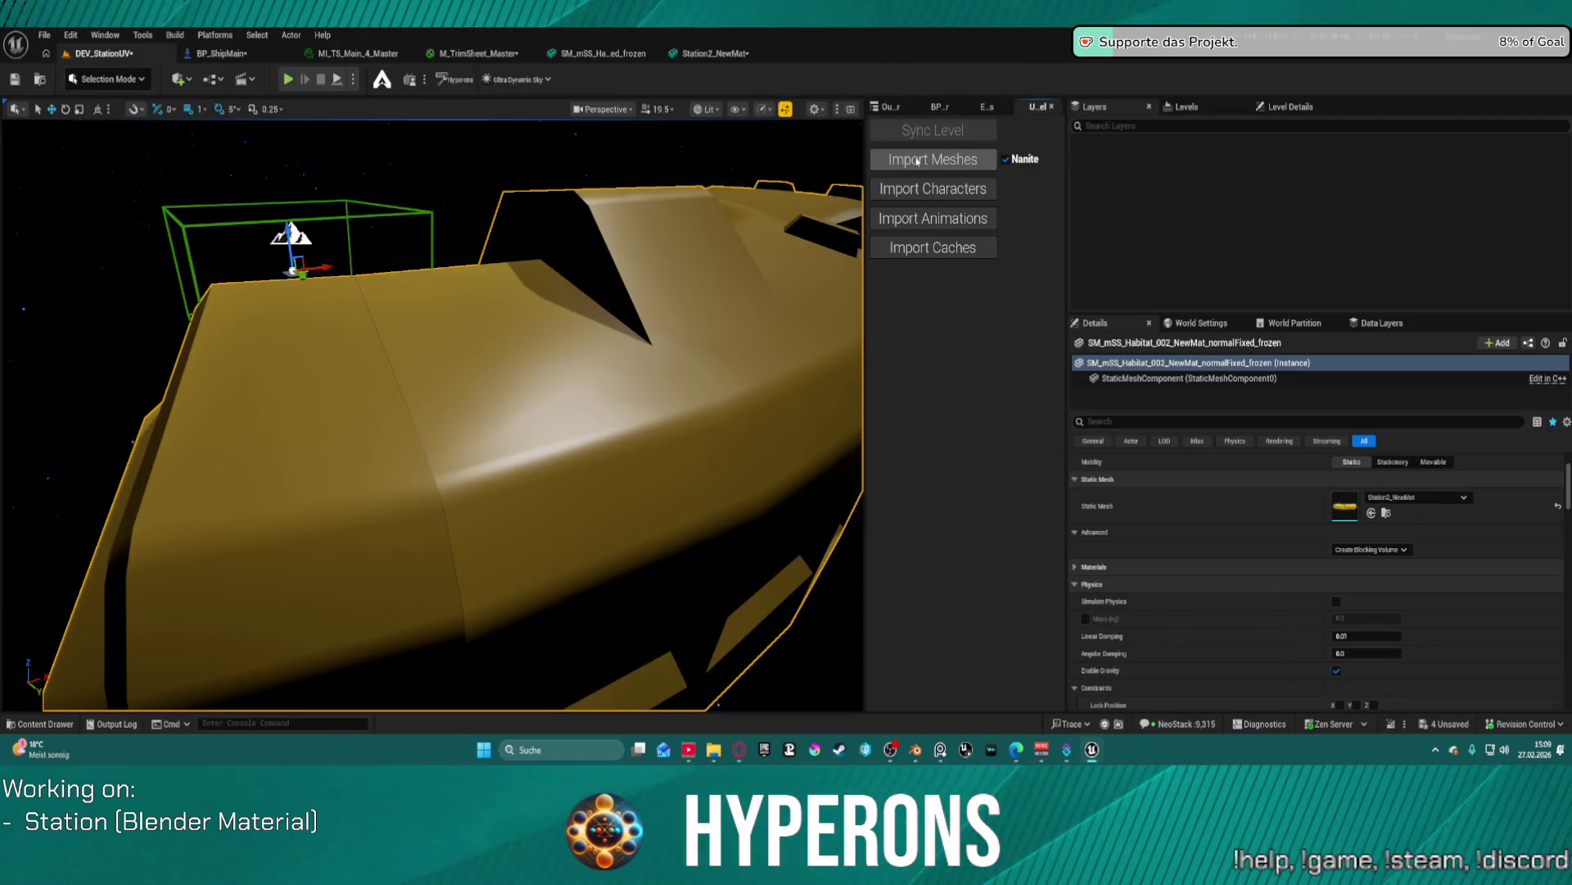
click(917, 160)
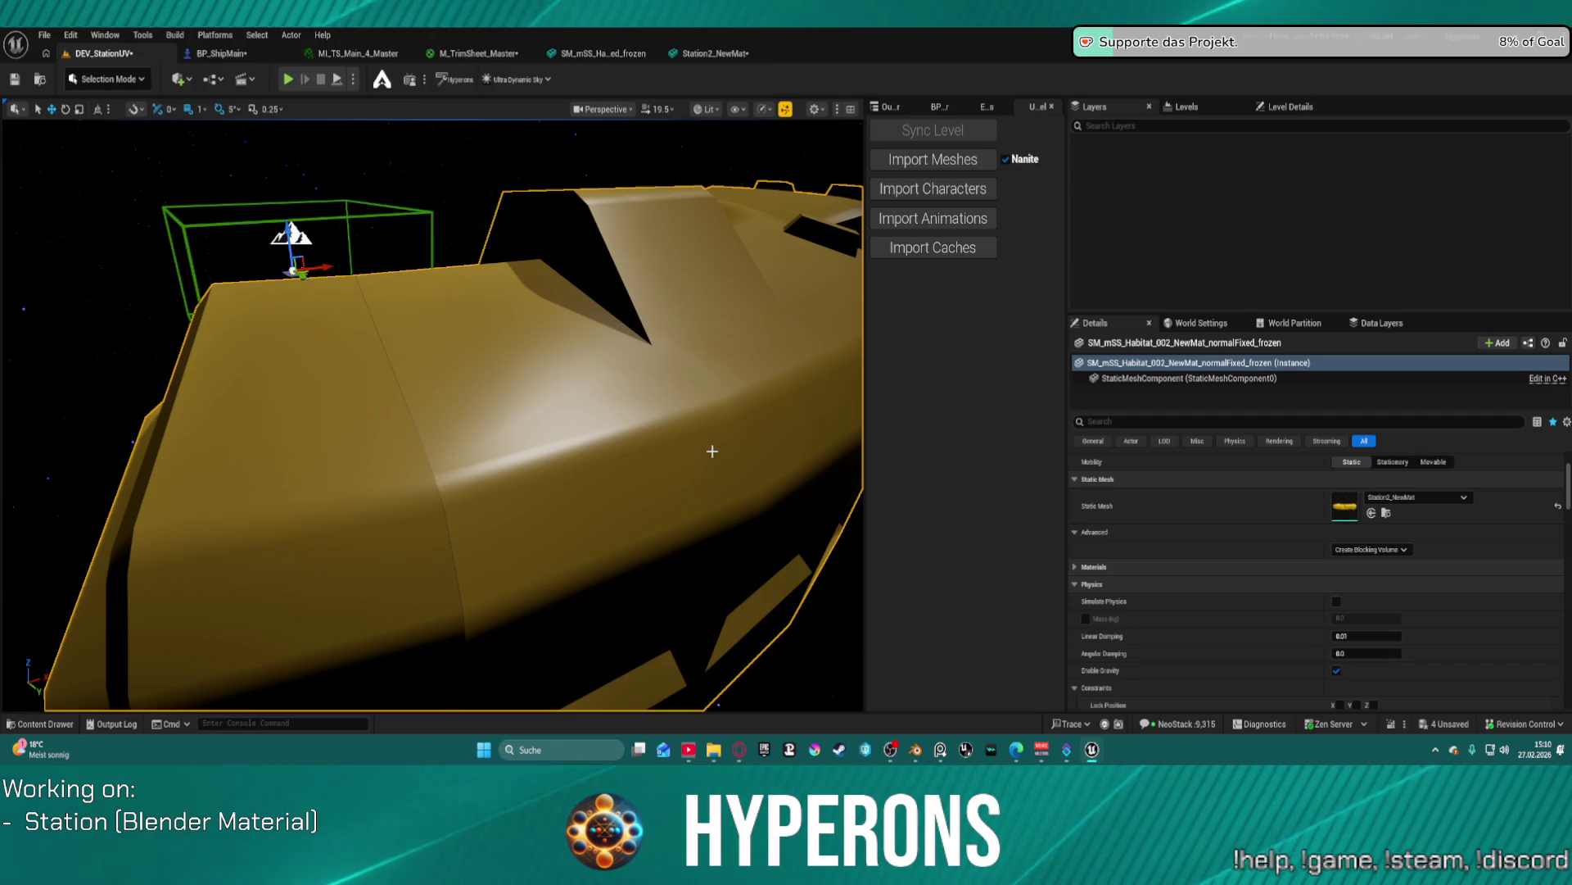
mouse_move(937, 755)
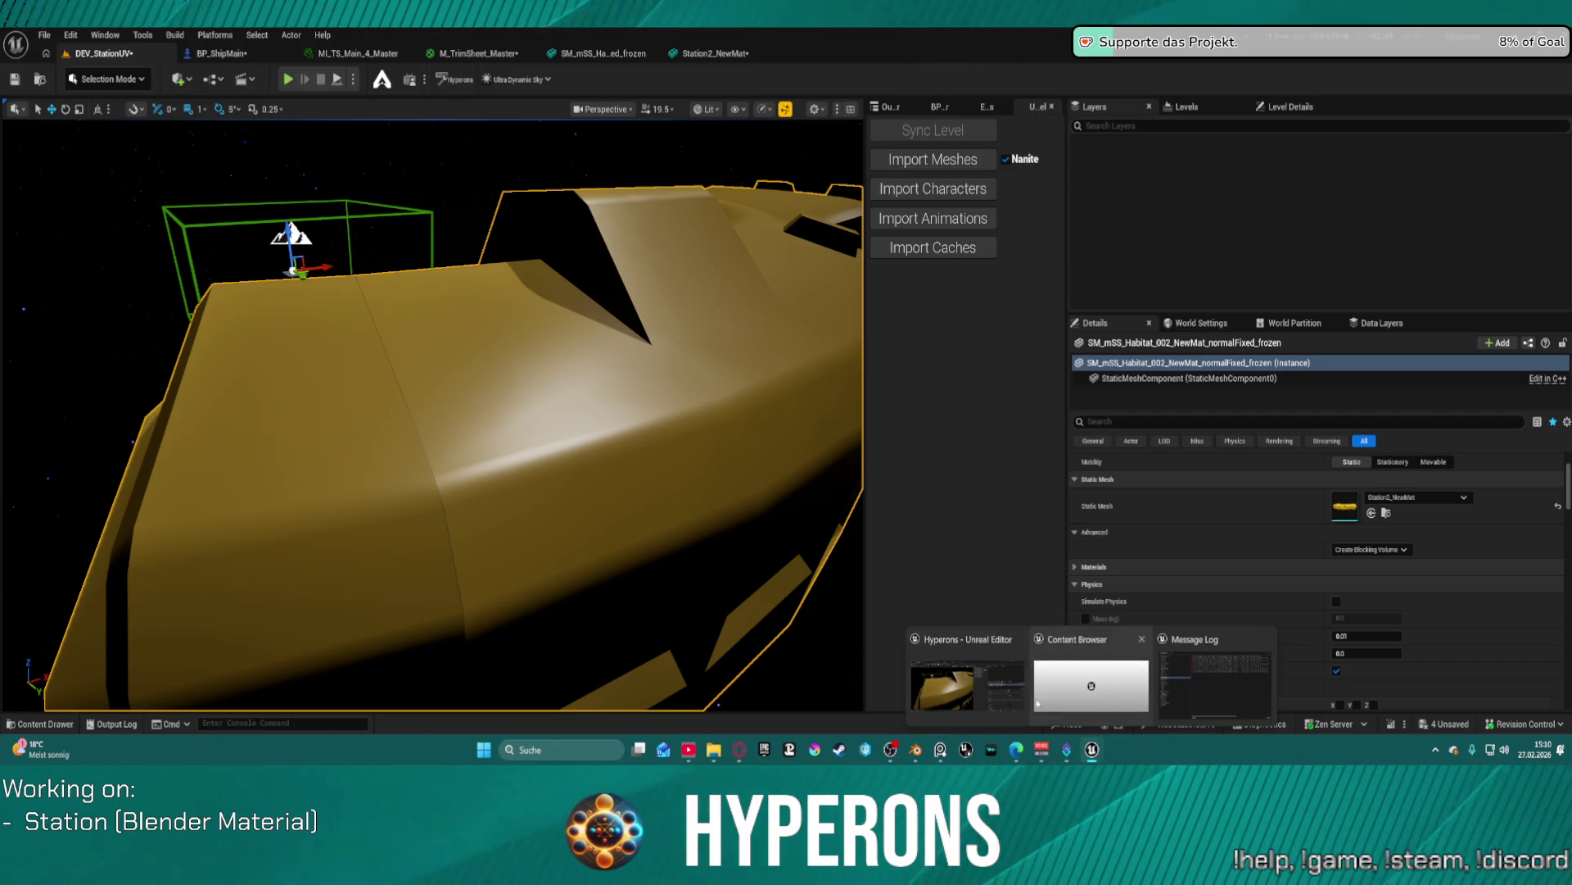
click(916, 749)
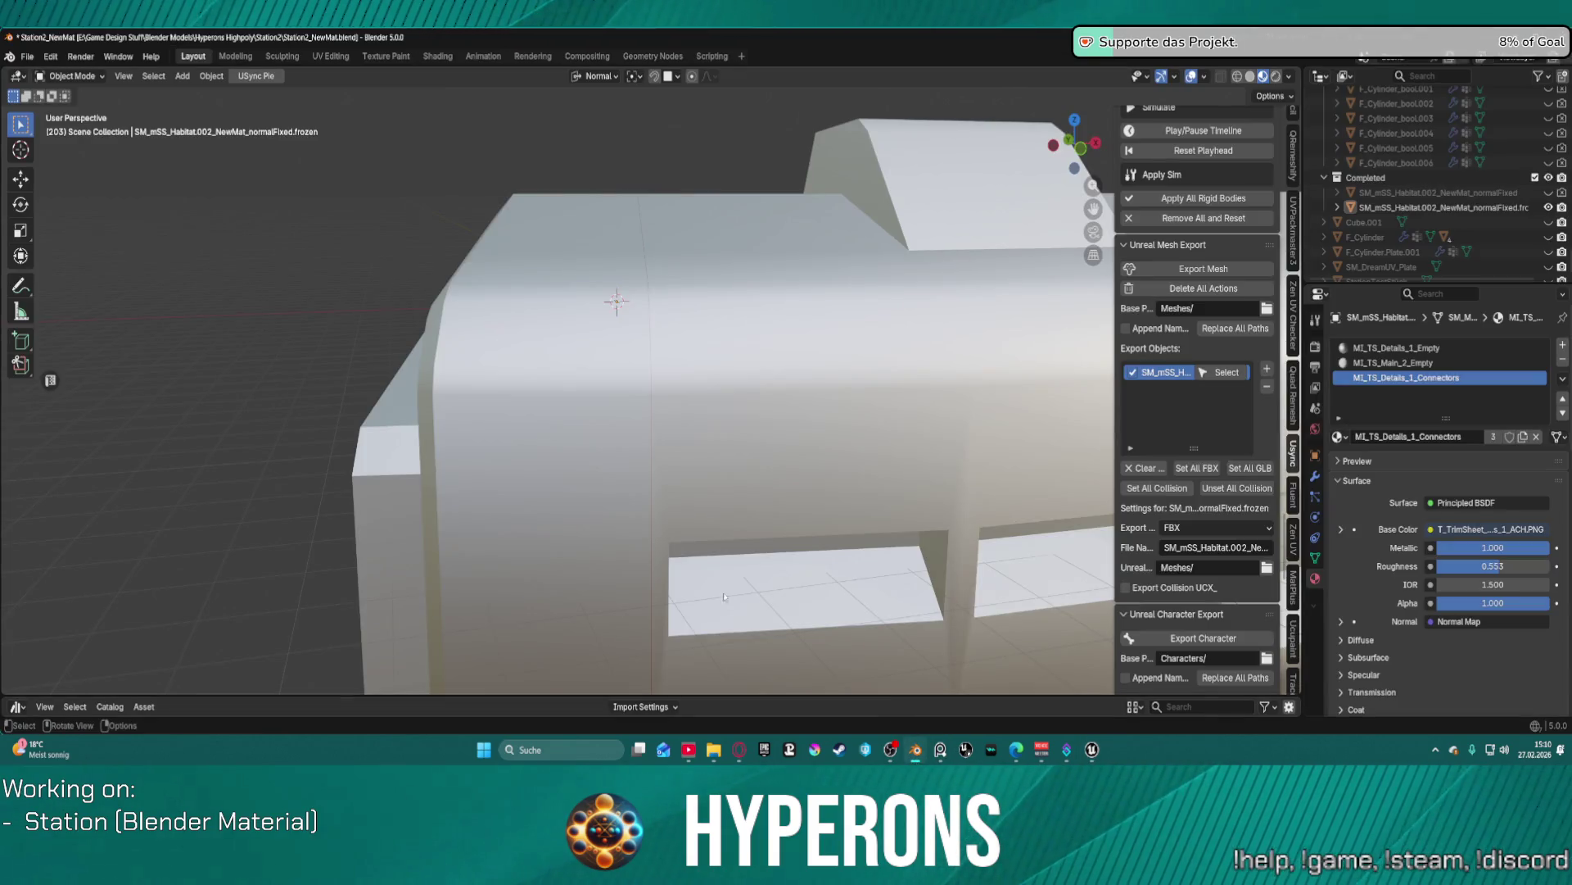
- Enter Edit Mode and select the seam-bounded island right of the red seam
scroll(671, 420, down, 8)
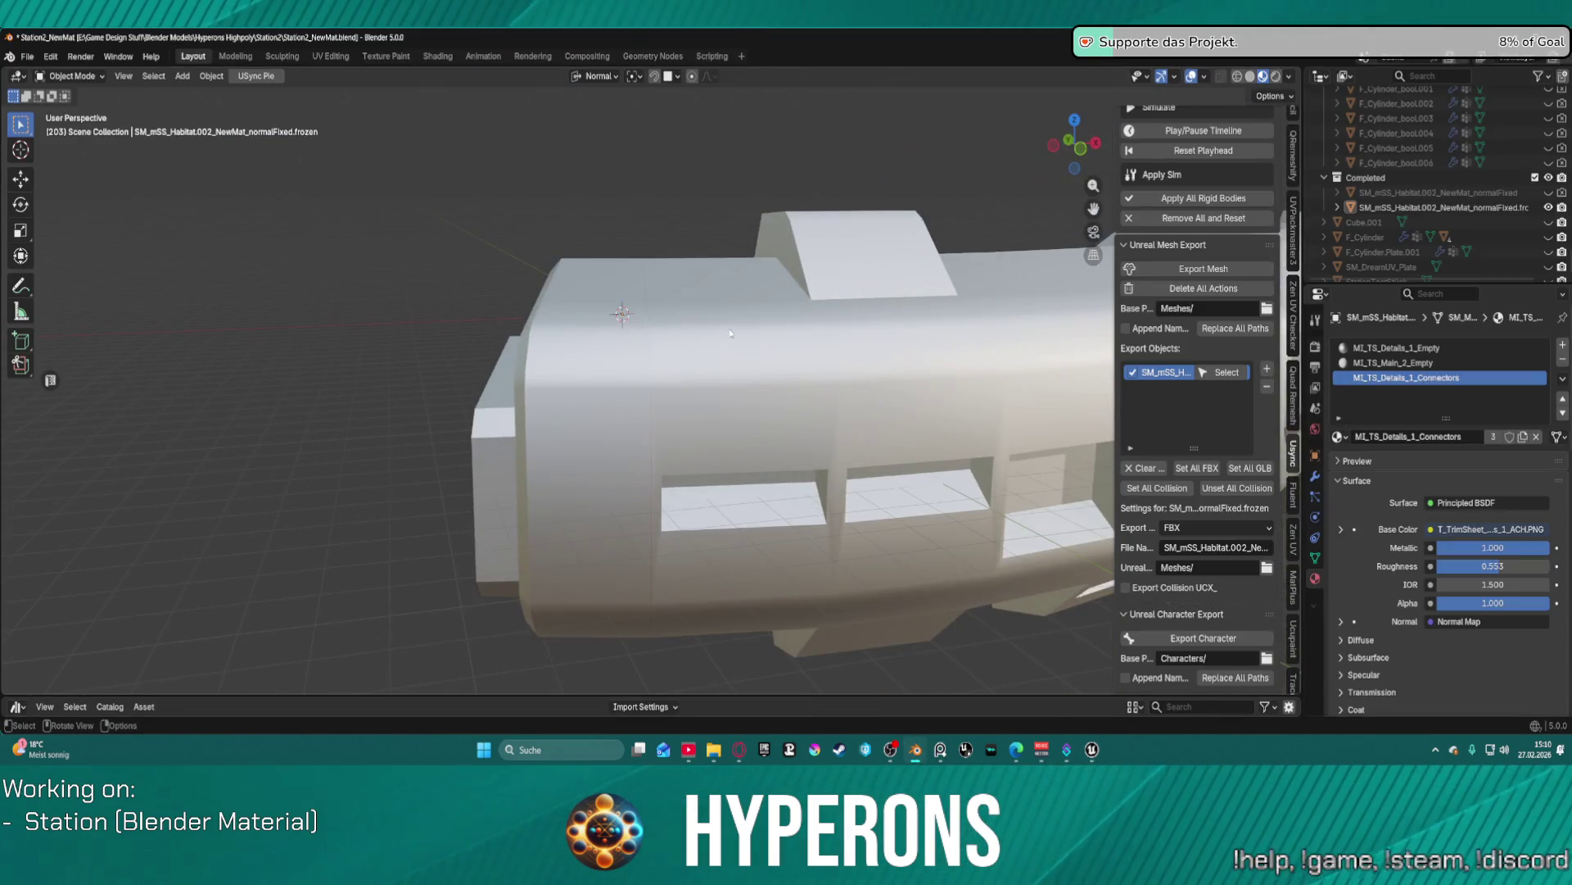
key(ctrl+Tab)
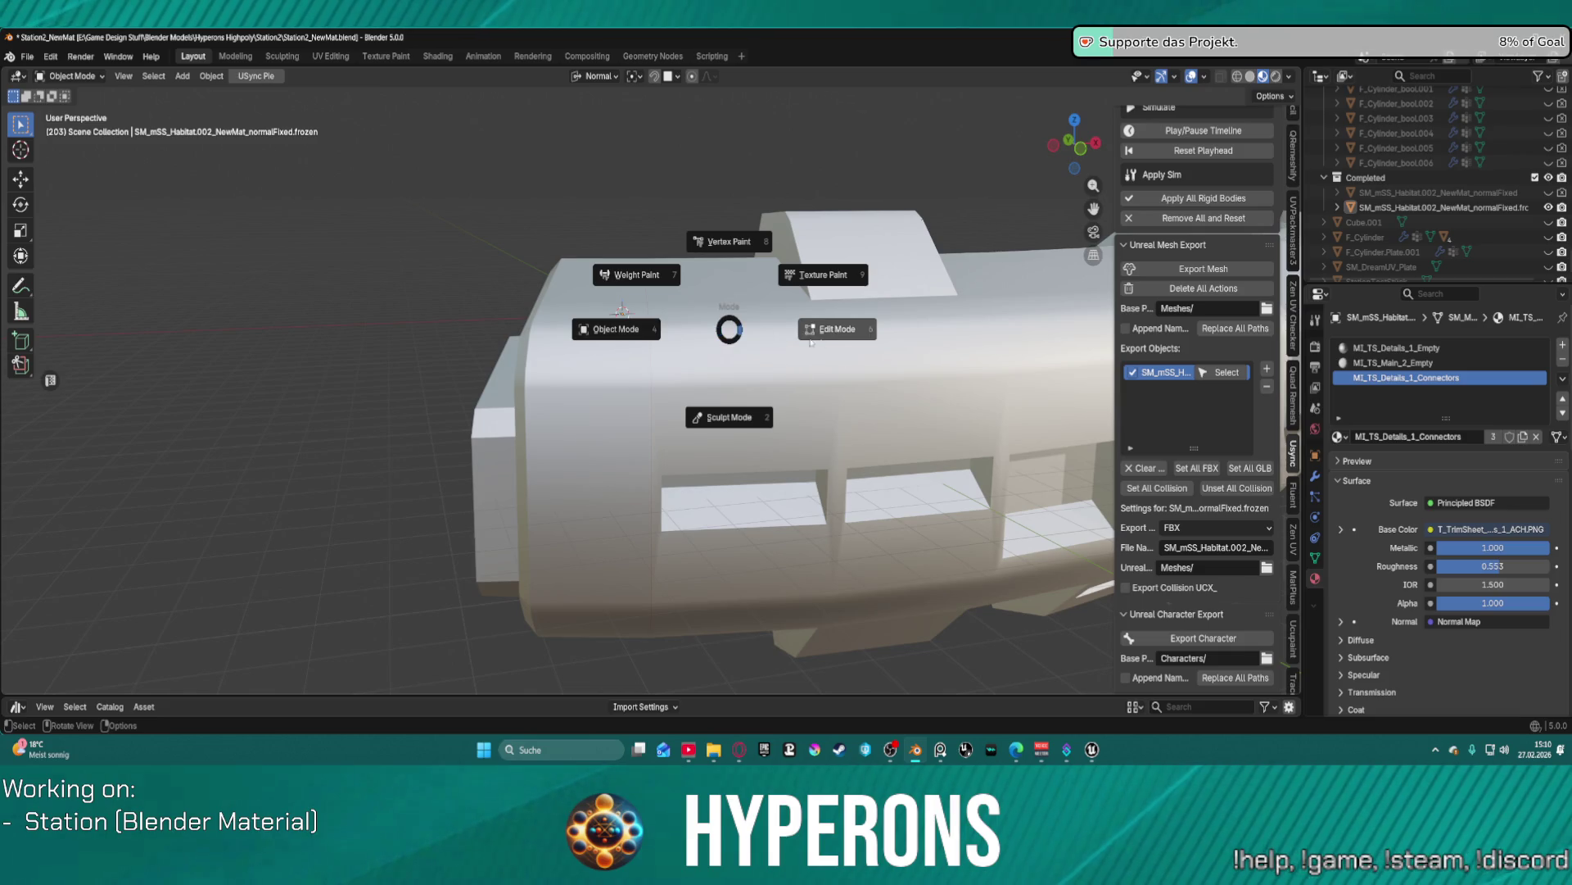
click(820, 339)
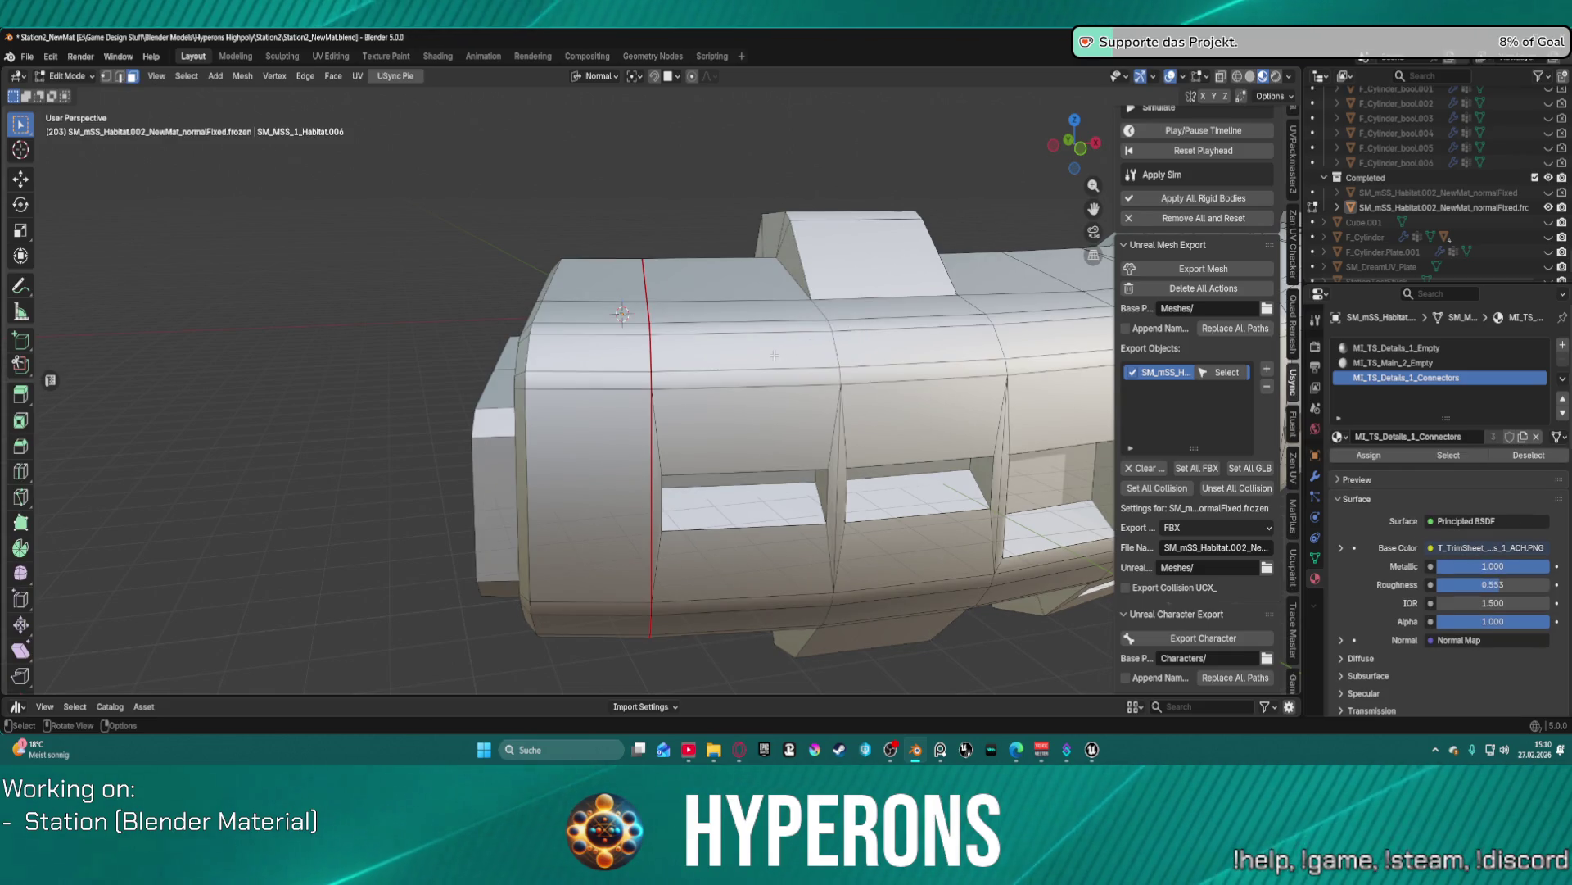
key(l)
key(l)
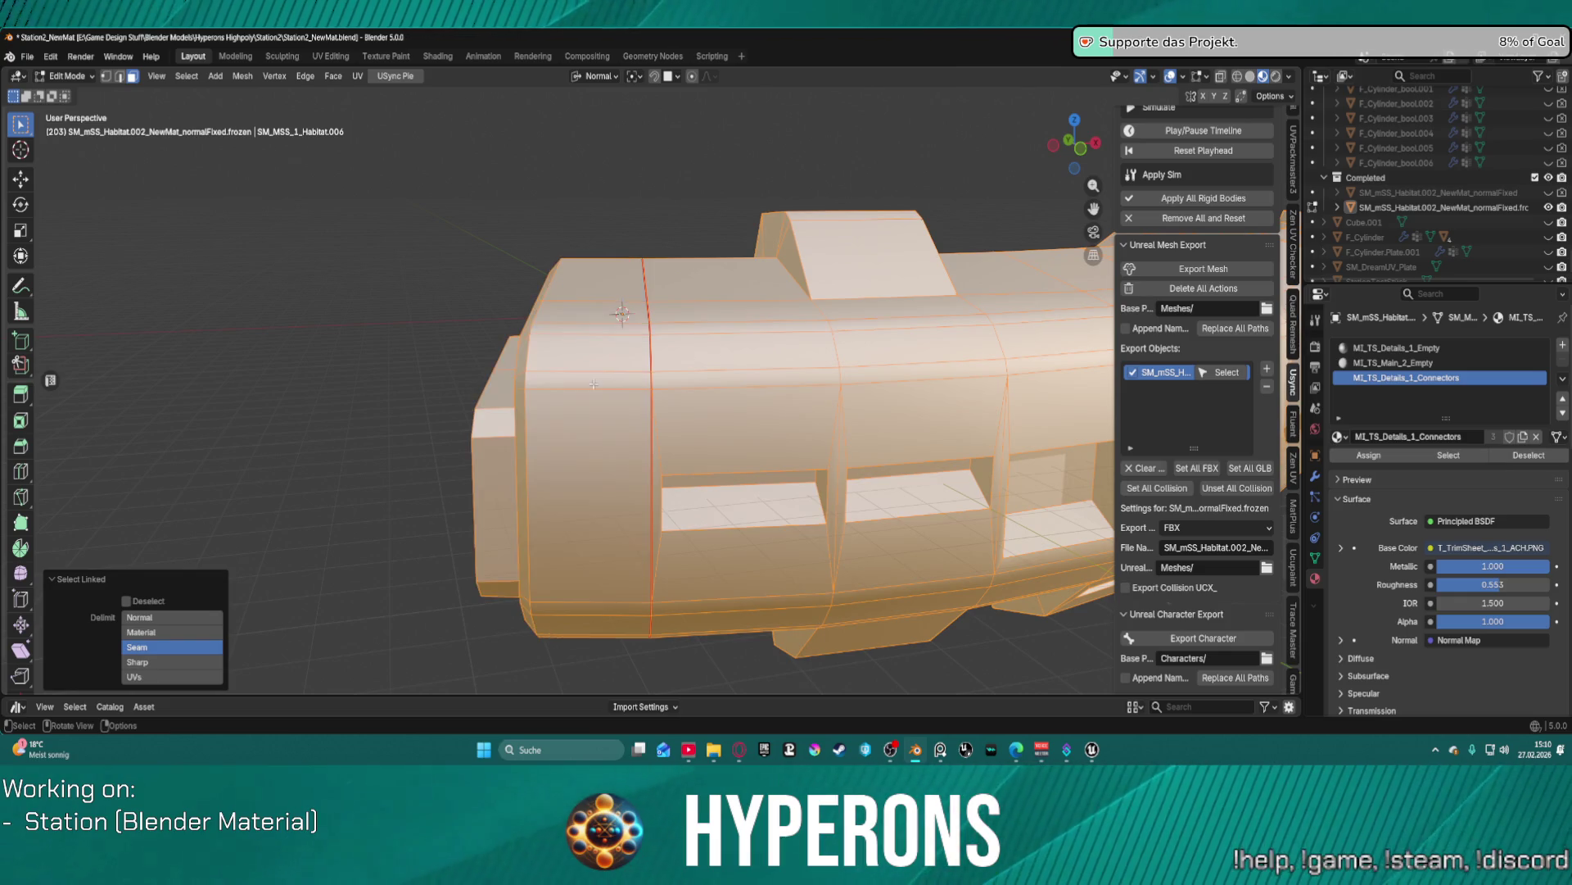
mouse_move(751, 358)
mouse_down()
mouse_move(715, 410)
mouse_move(702, 516)
mouse_move(833, 429)
mouse_move(835, 486)
mouse_move(674, 533)
mouse_move(788, 375)
mouse_up()
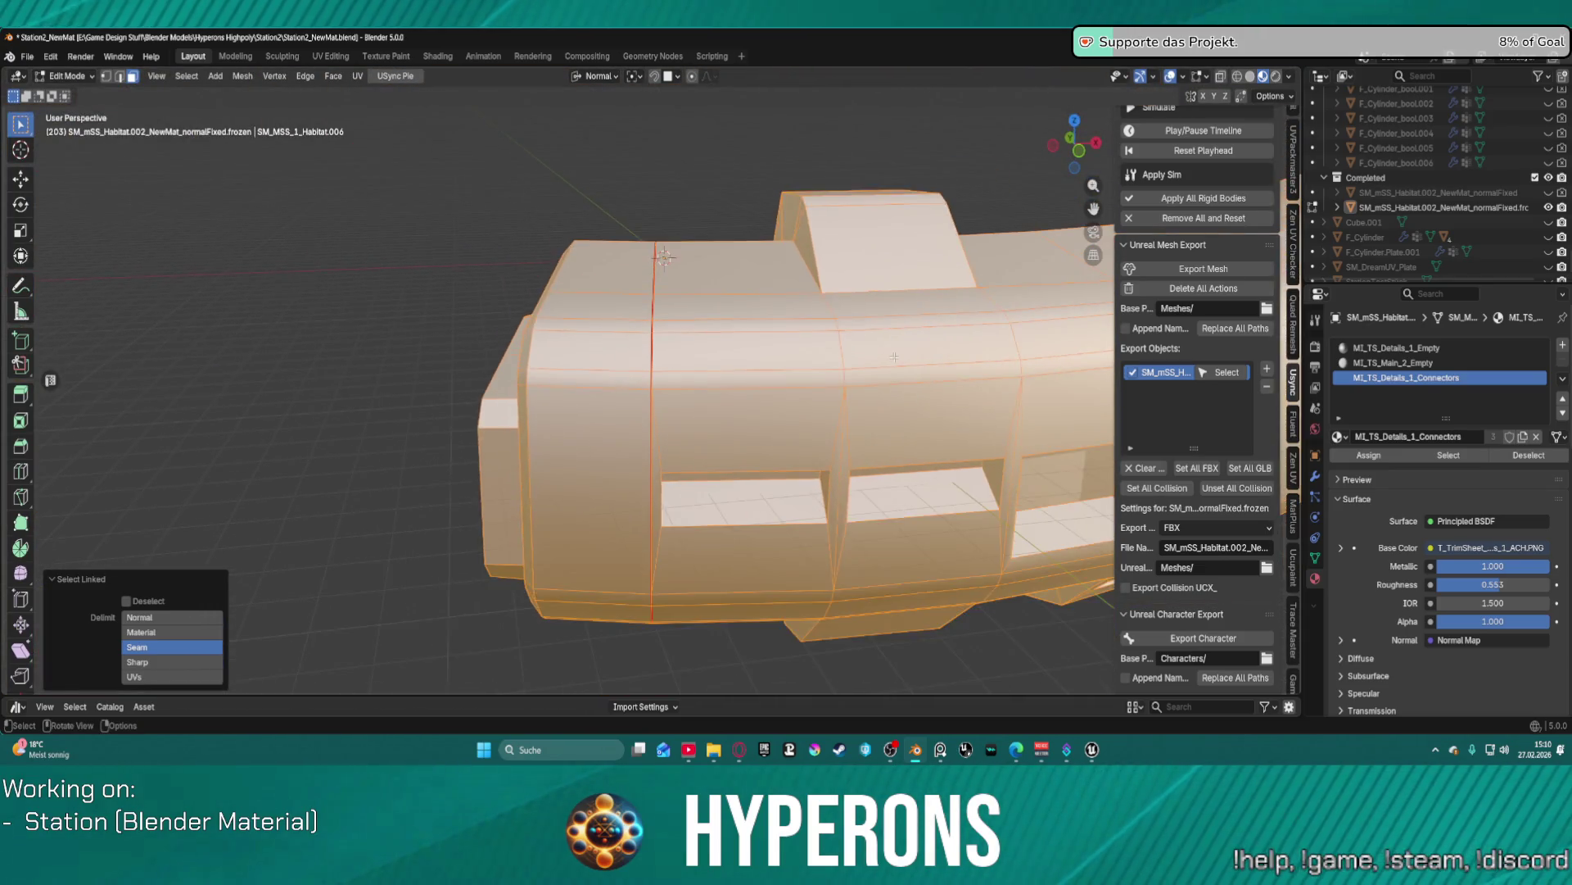
scroll(895, 357, down, 5)
drag(894, 360, 893, 398)
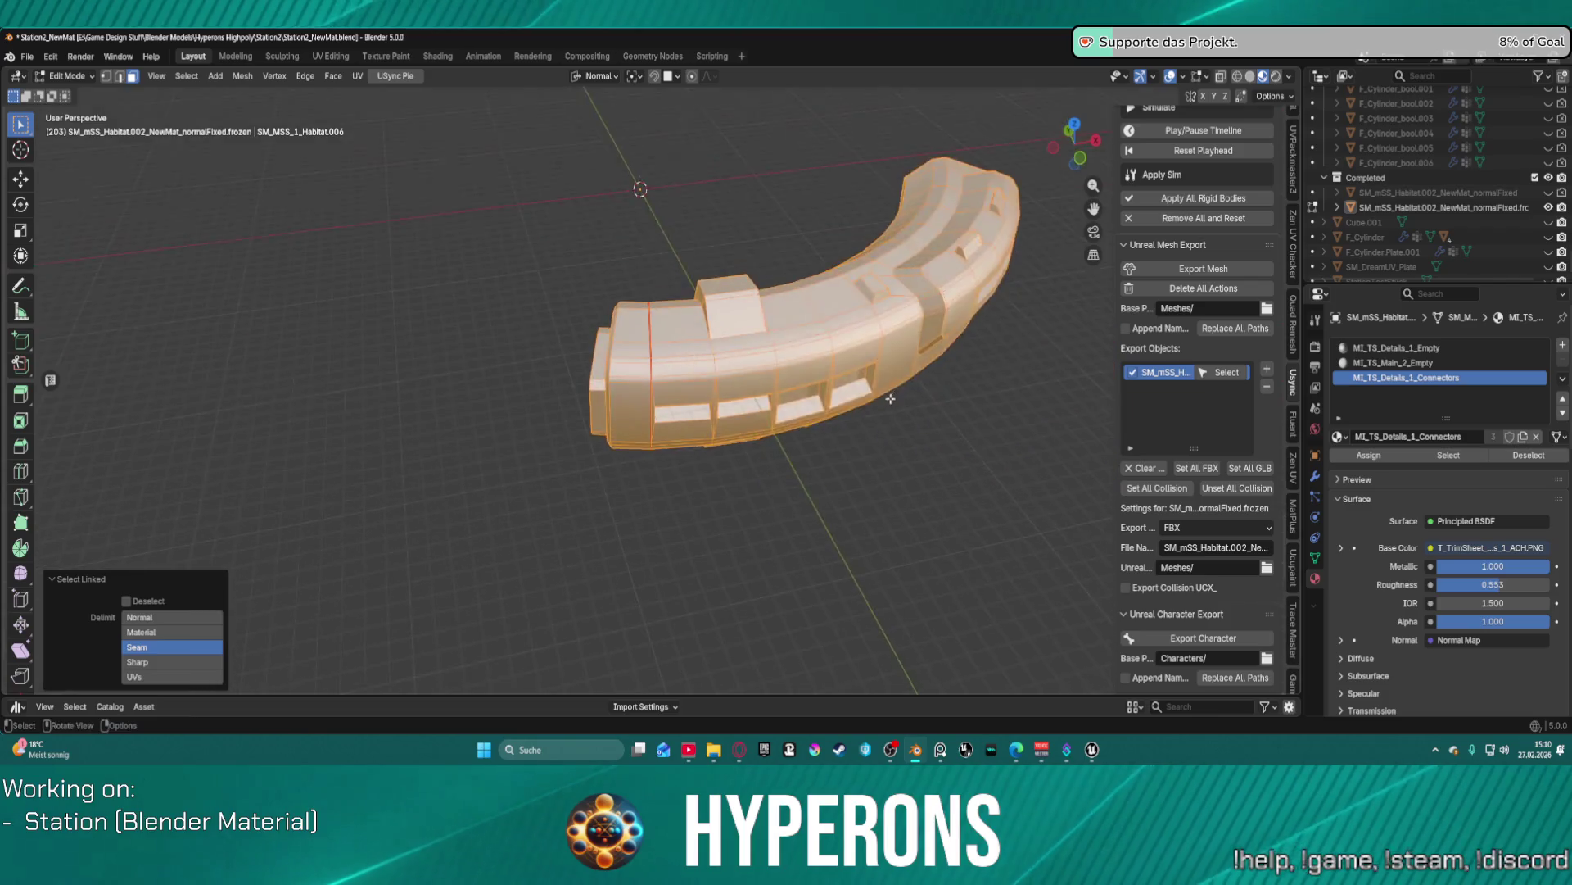
scroll(651, 393, up, 10)
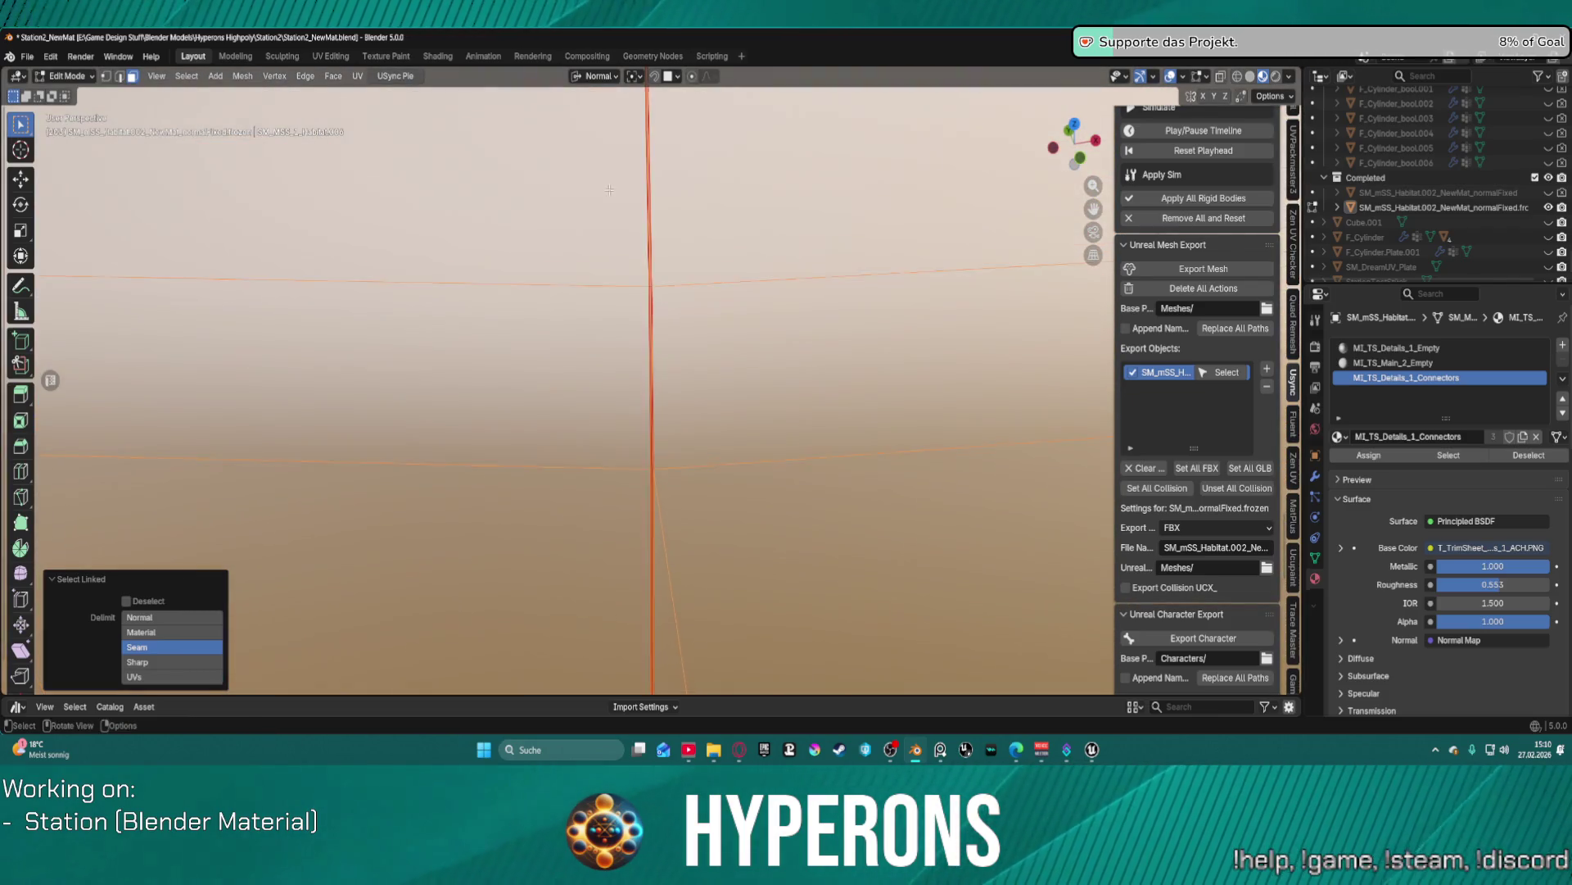
scroll(775, 266, up, 2)
click(775, 266)
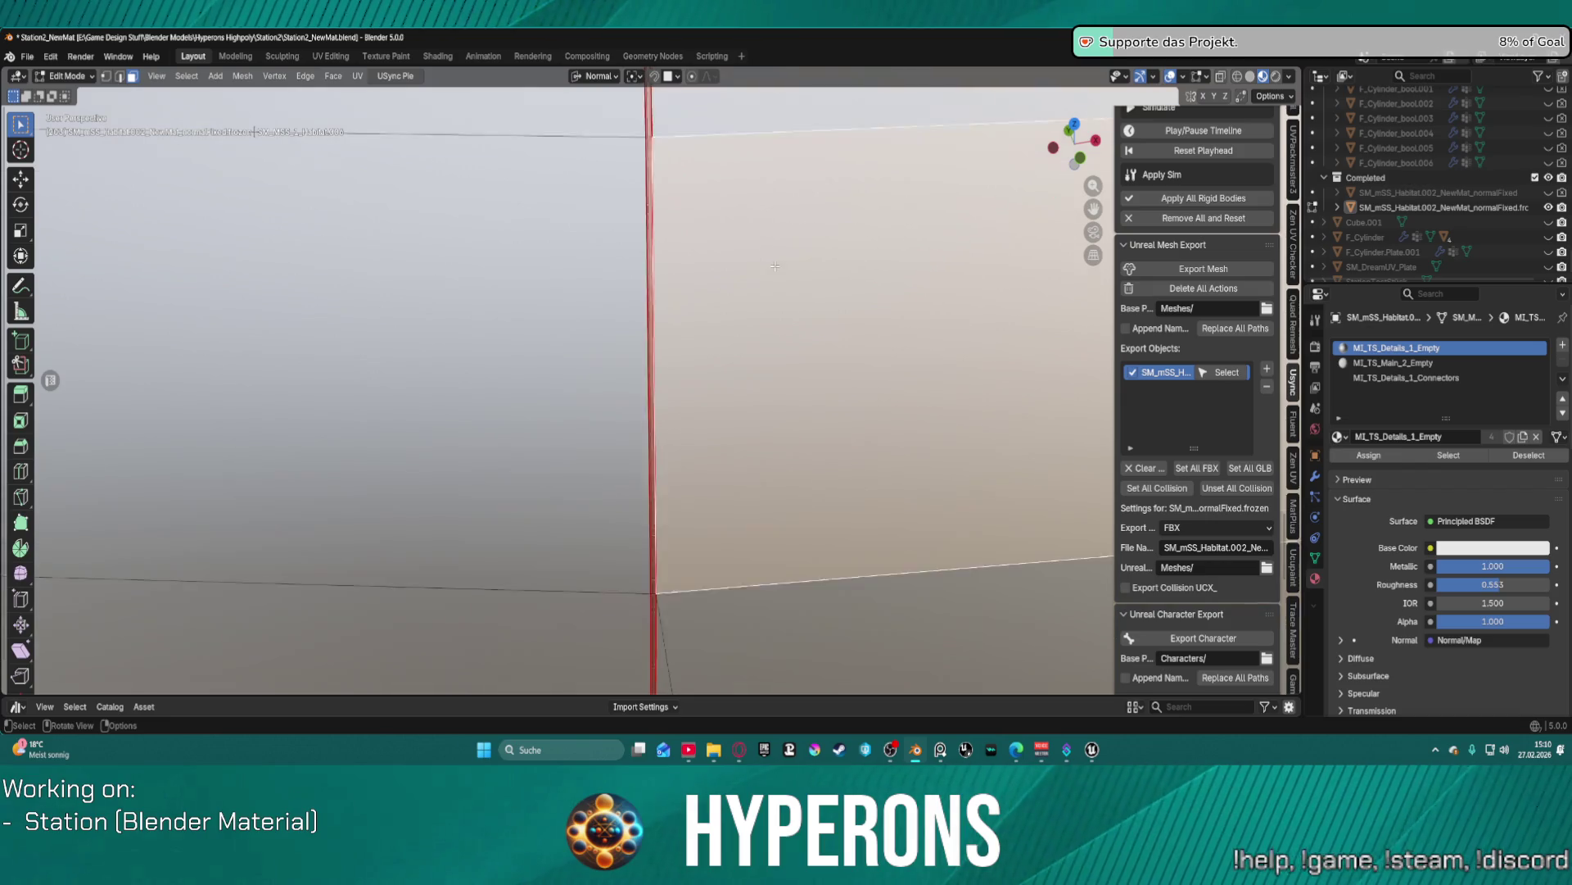
scroll(774, 266, down, 5)
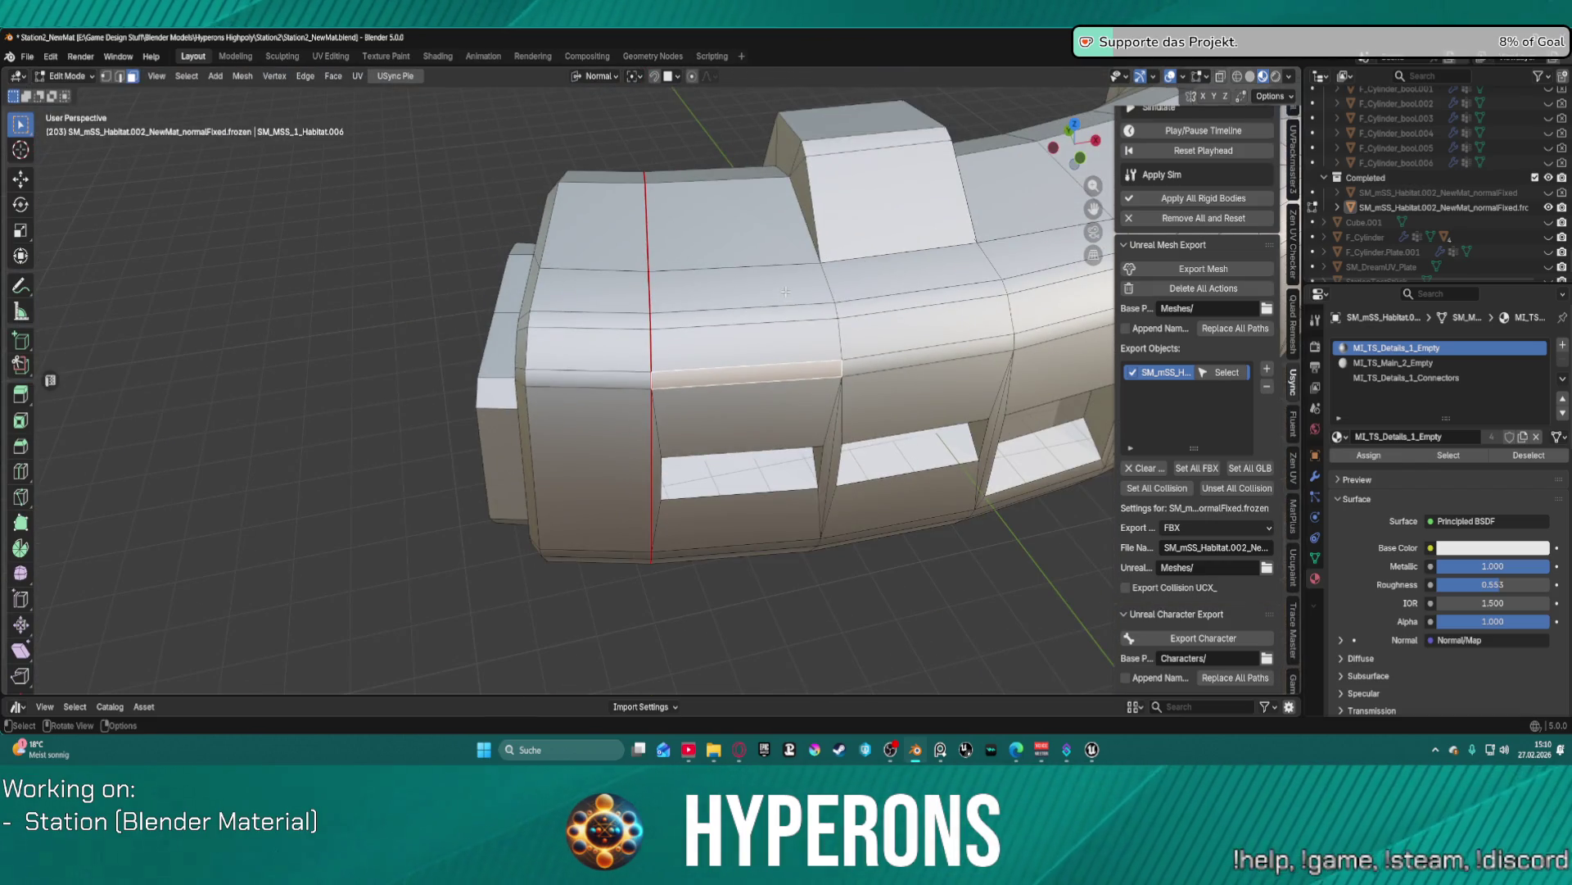
key(l)
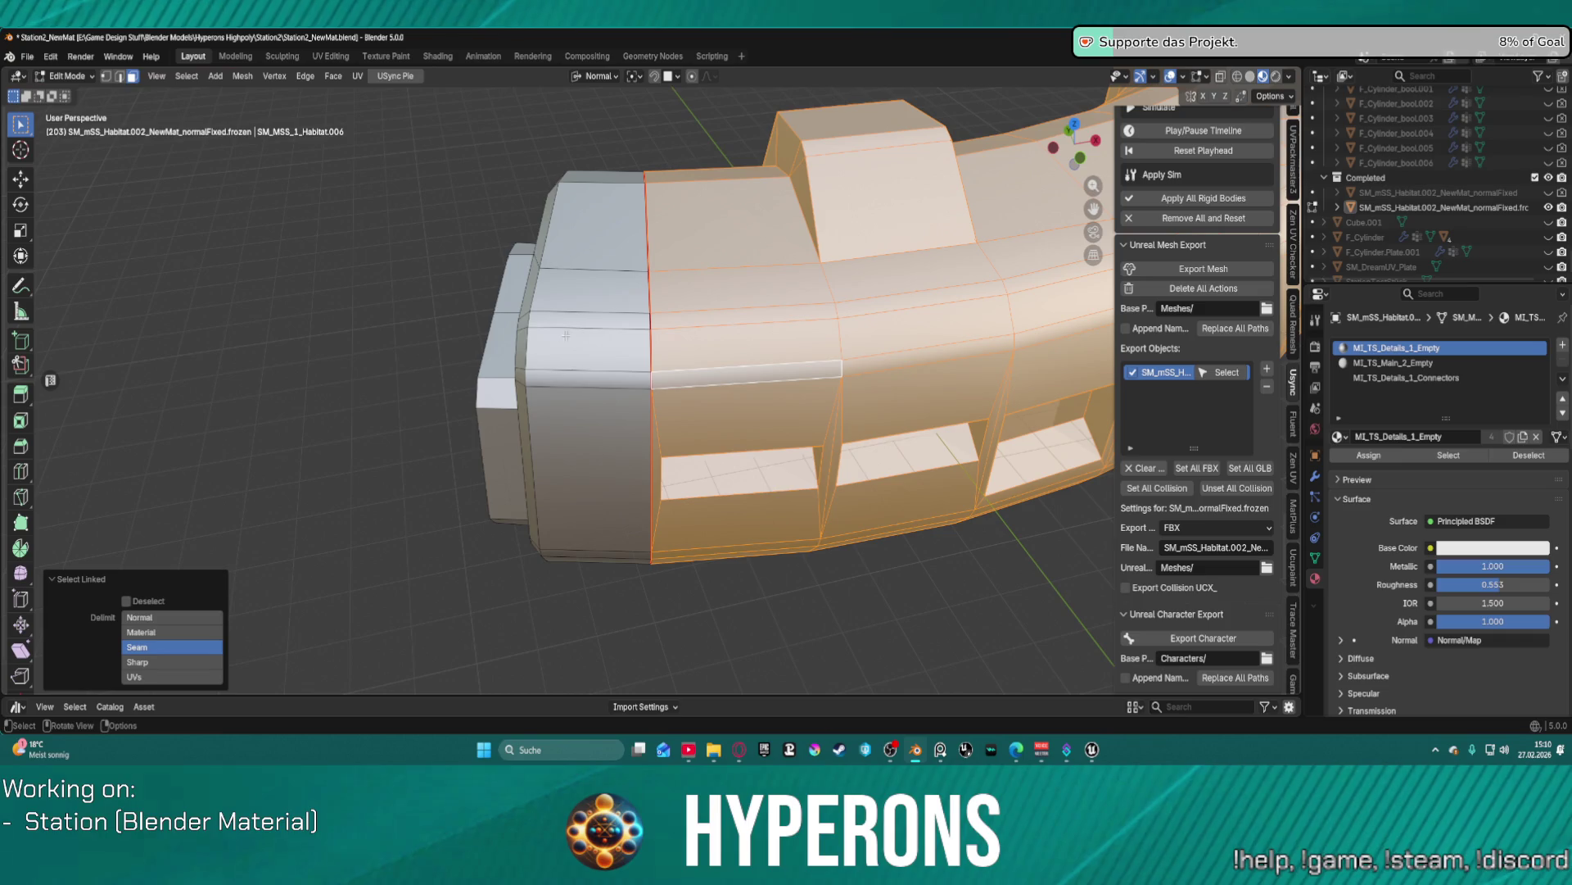
- Add the grey left island and assign MI_TS_Main_2_Empty to the selected faces, then deselect
click(1392, 361)
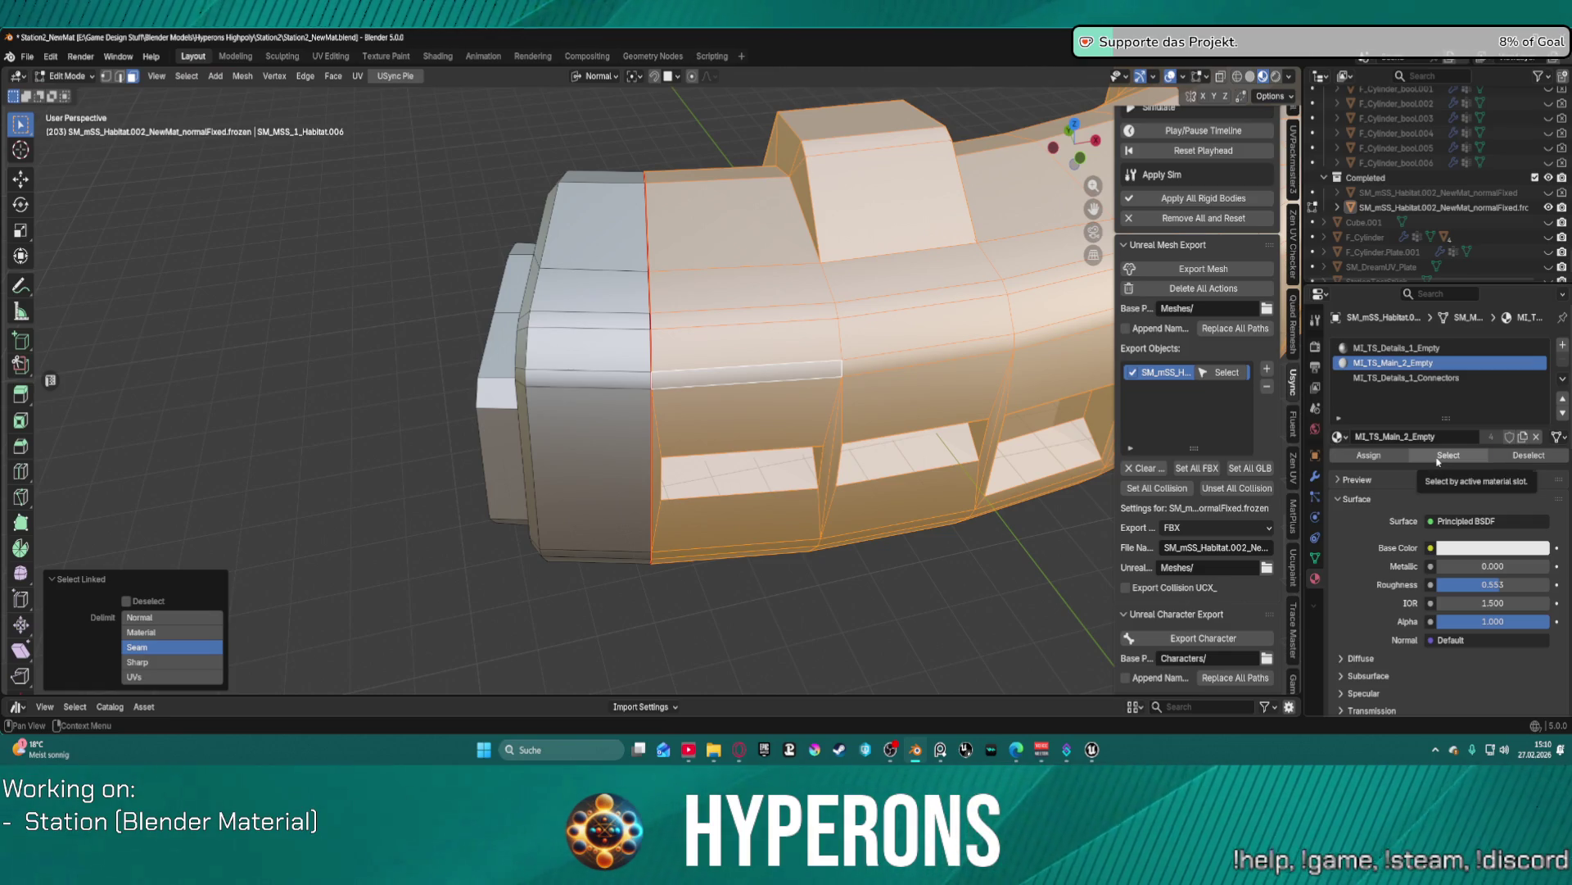
click(1437, 461)
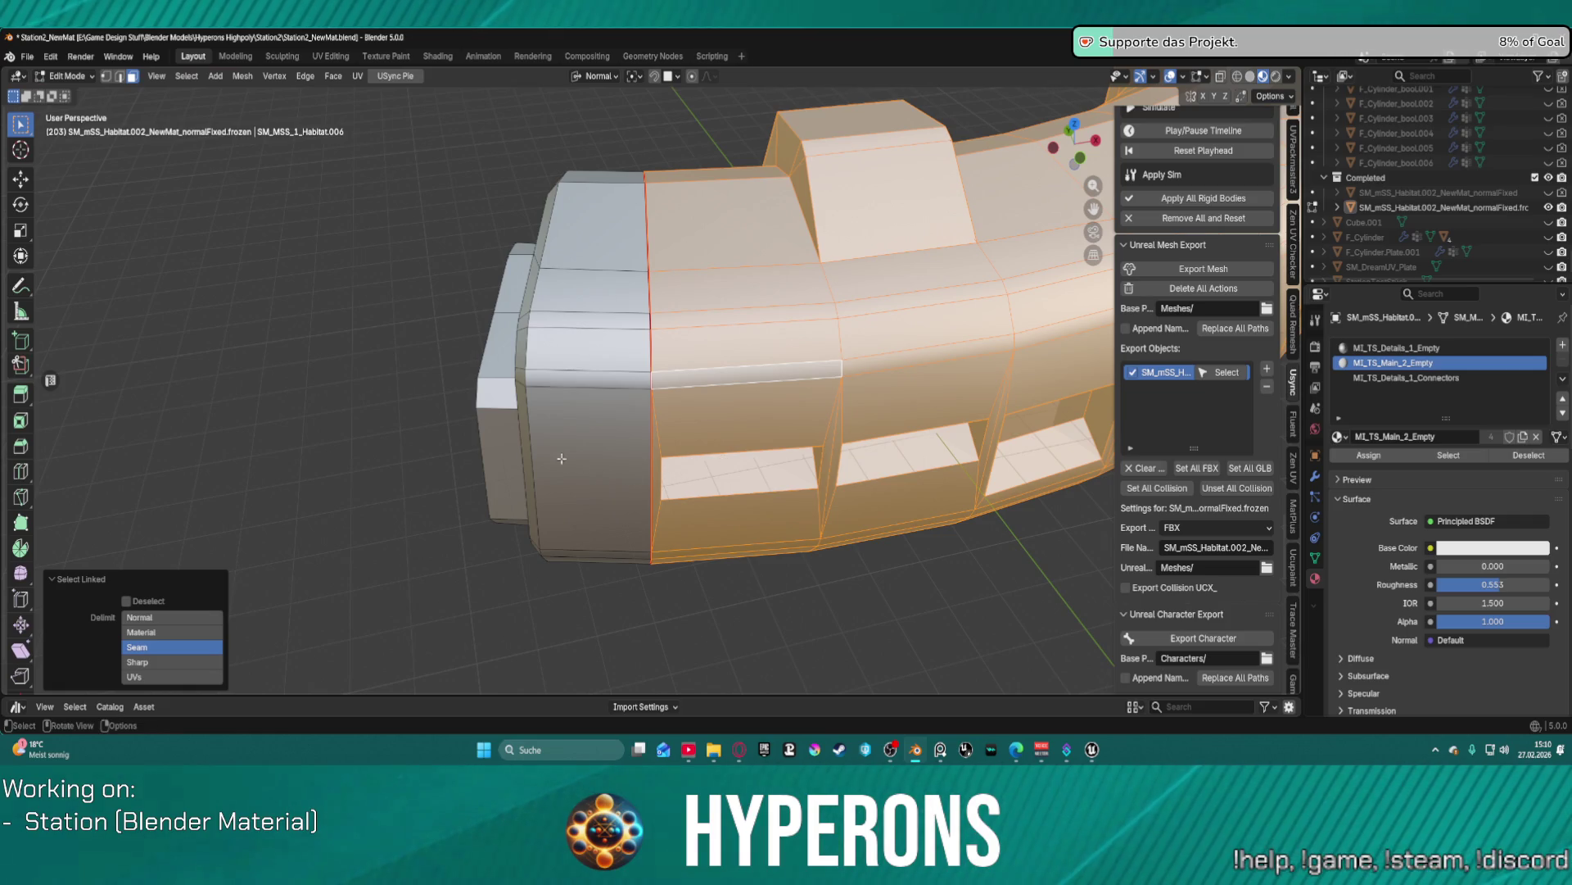
key(l)
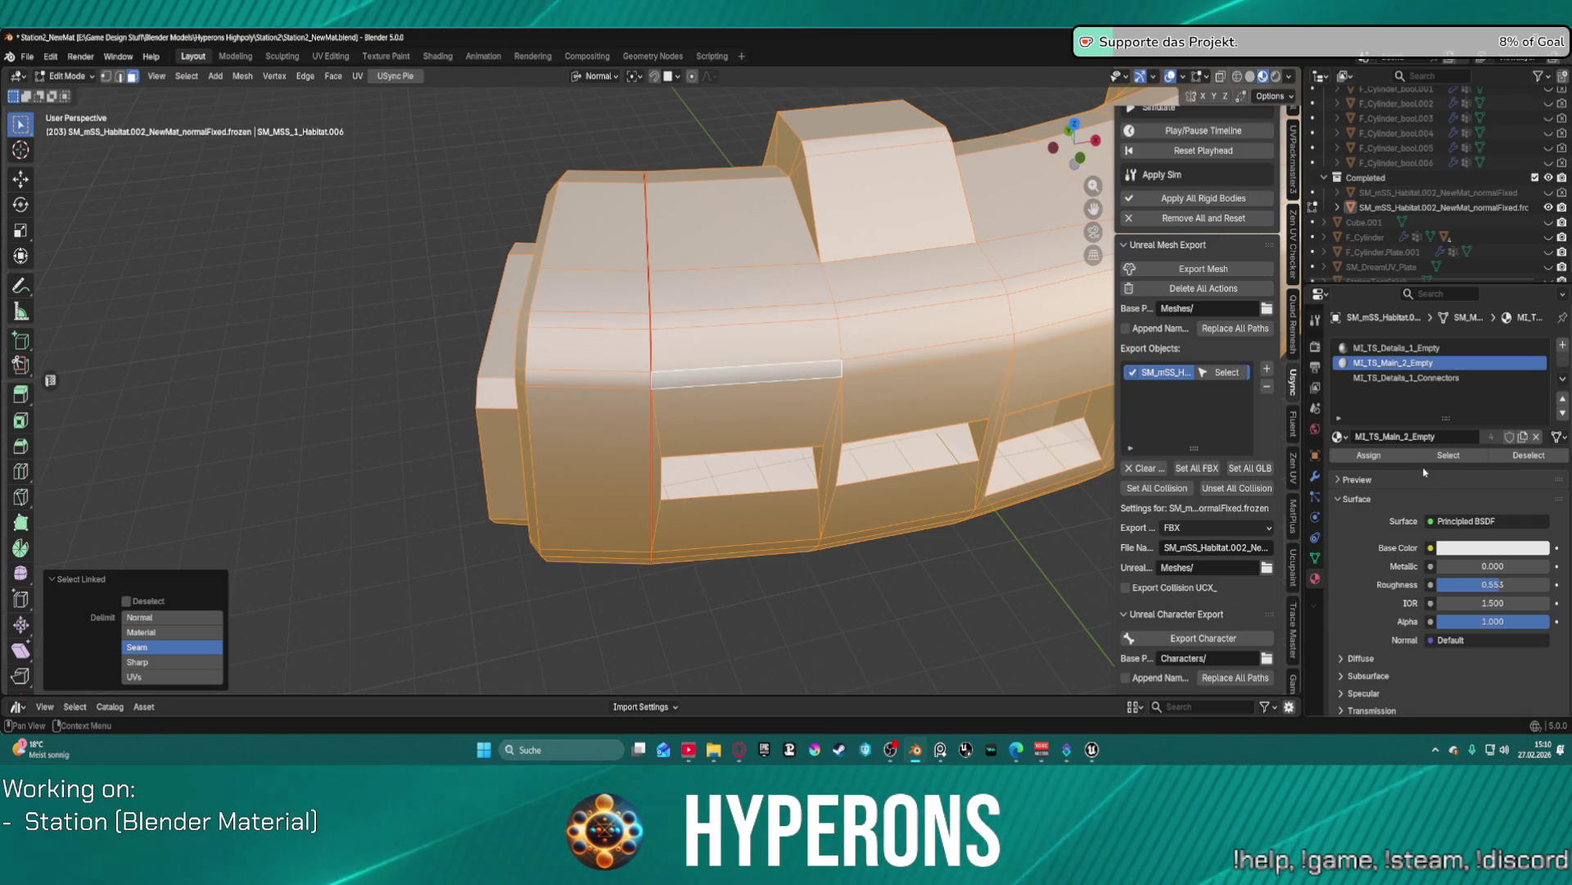
click(1368, 455)
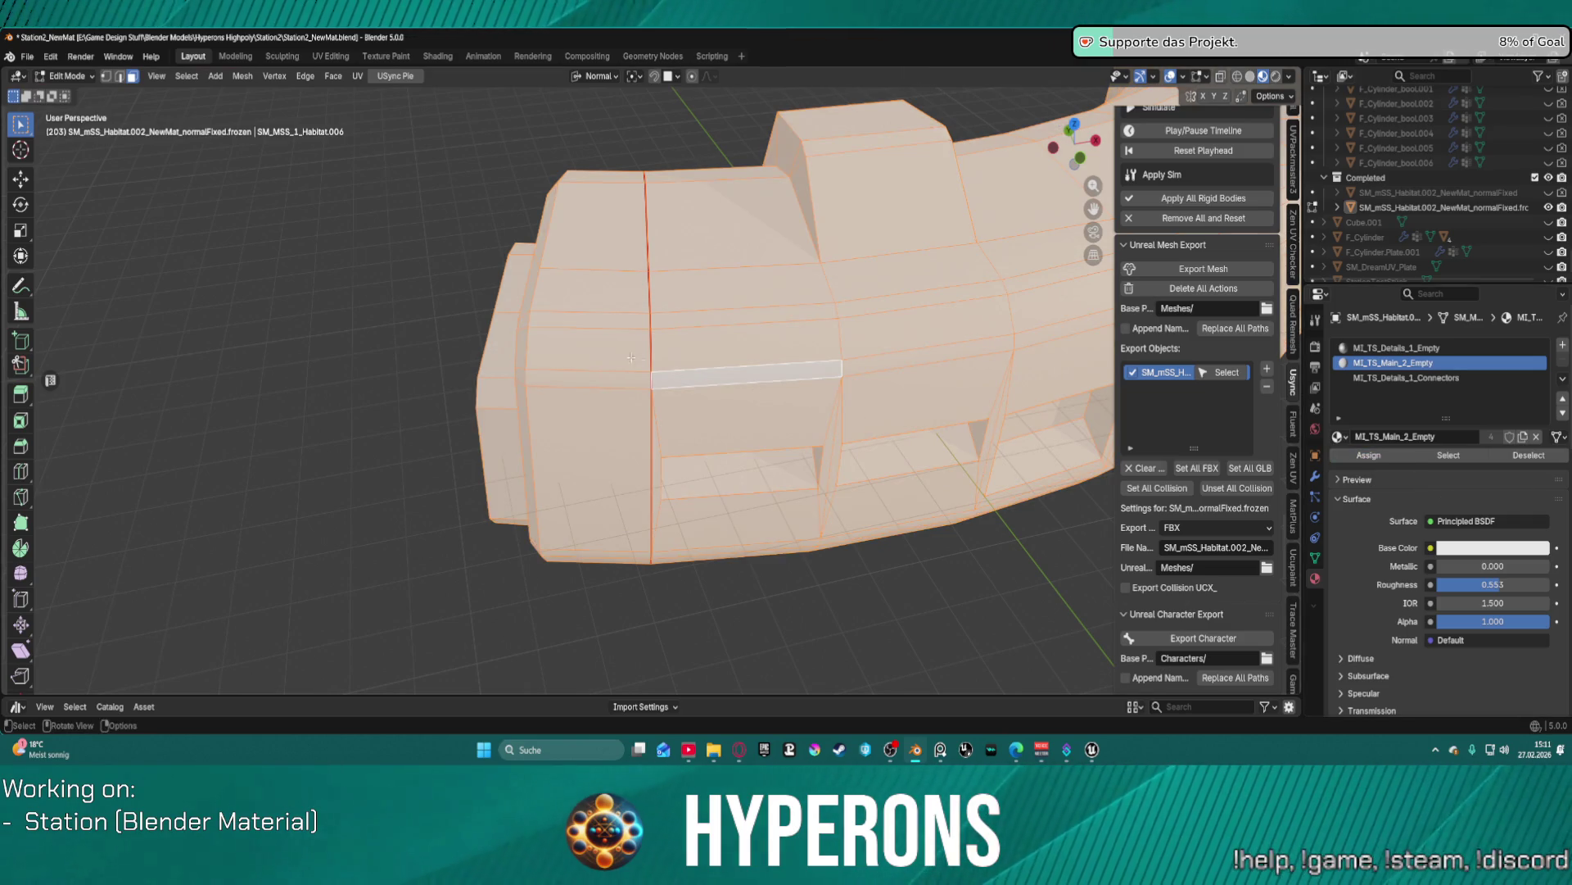
key(alt+a)
scroll(665, 284, up, 5)
scroll(665, 284, up, 6)
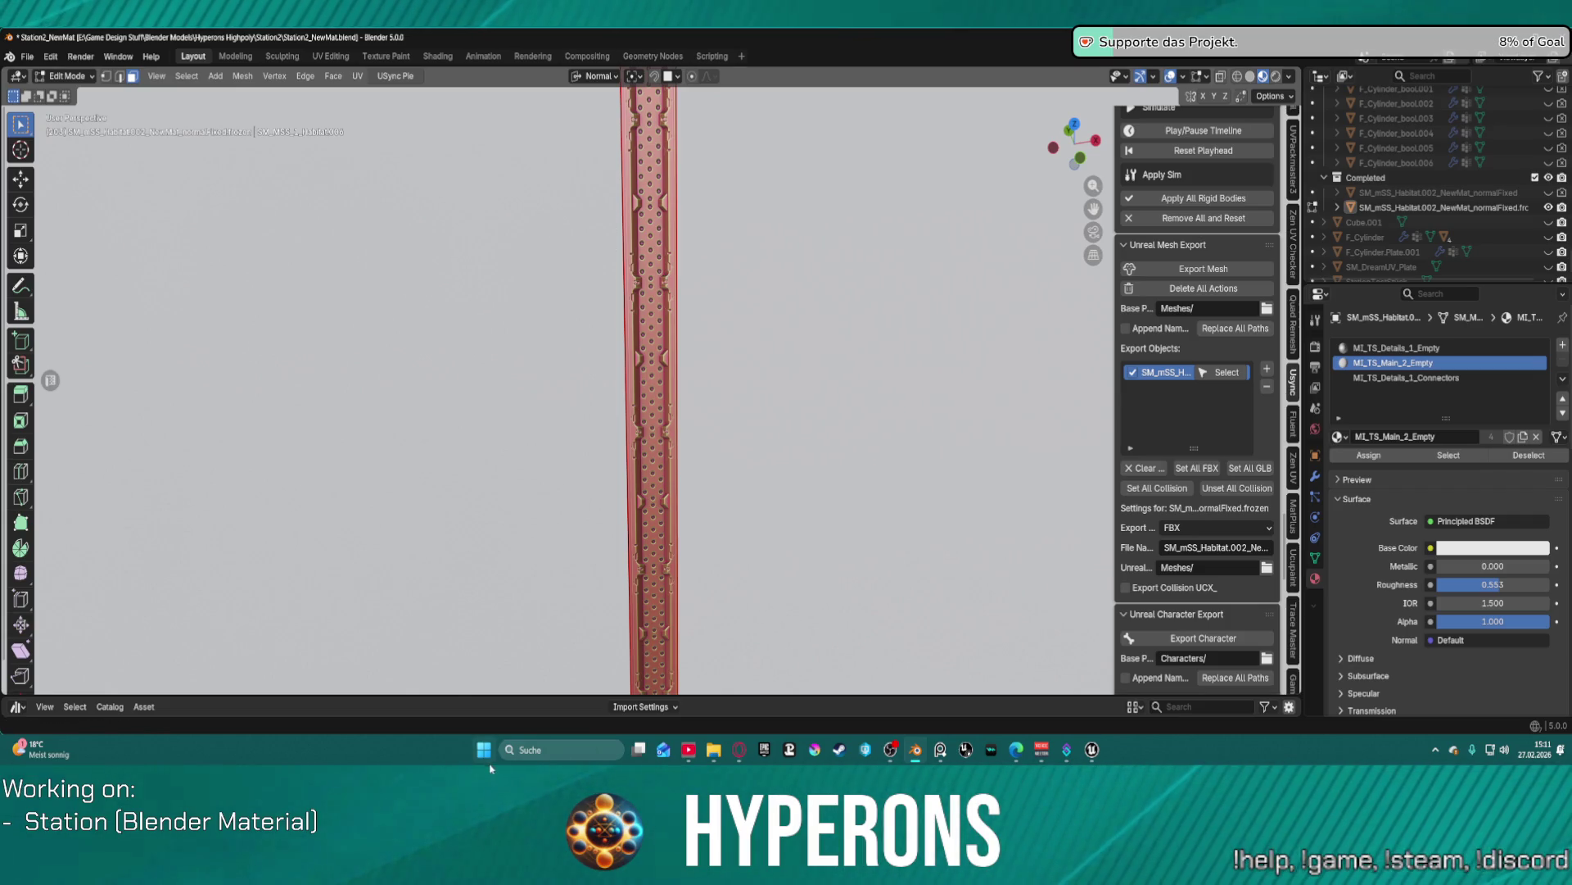
scroll(777, 311, up, 3)
scroll(777, 311, down, 10)
scroll(737, 314, up, 10)
scroll(737, 315, down, 5)
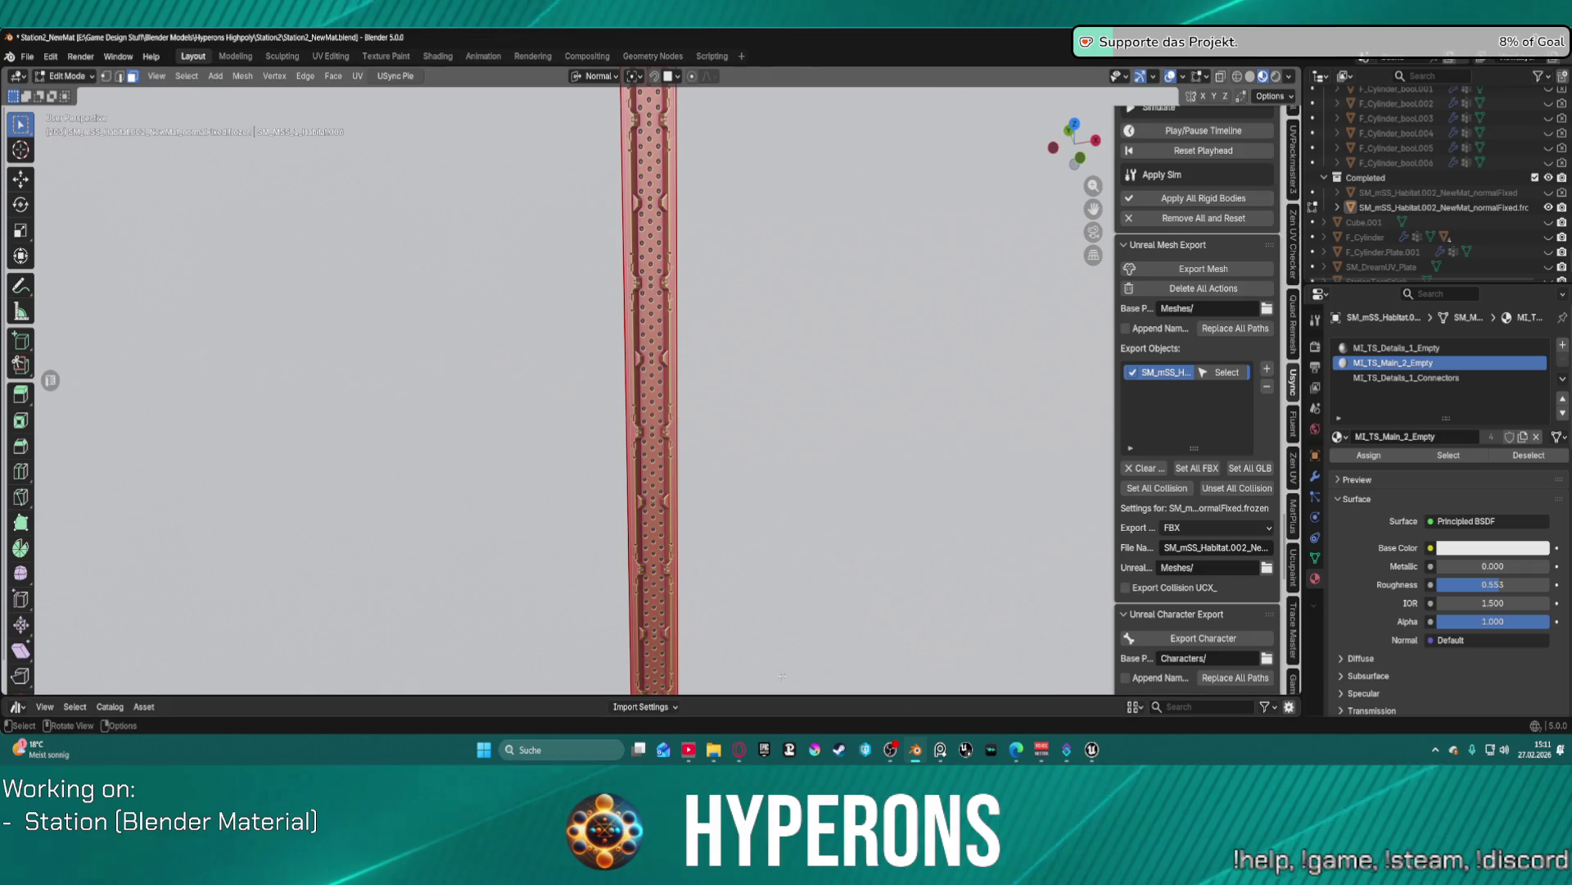
mouse_move(1092, 749)
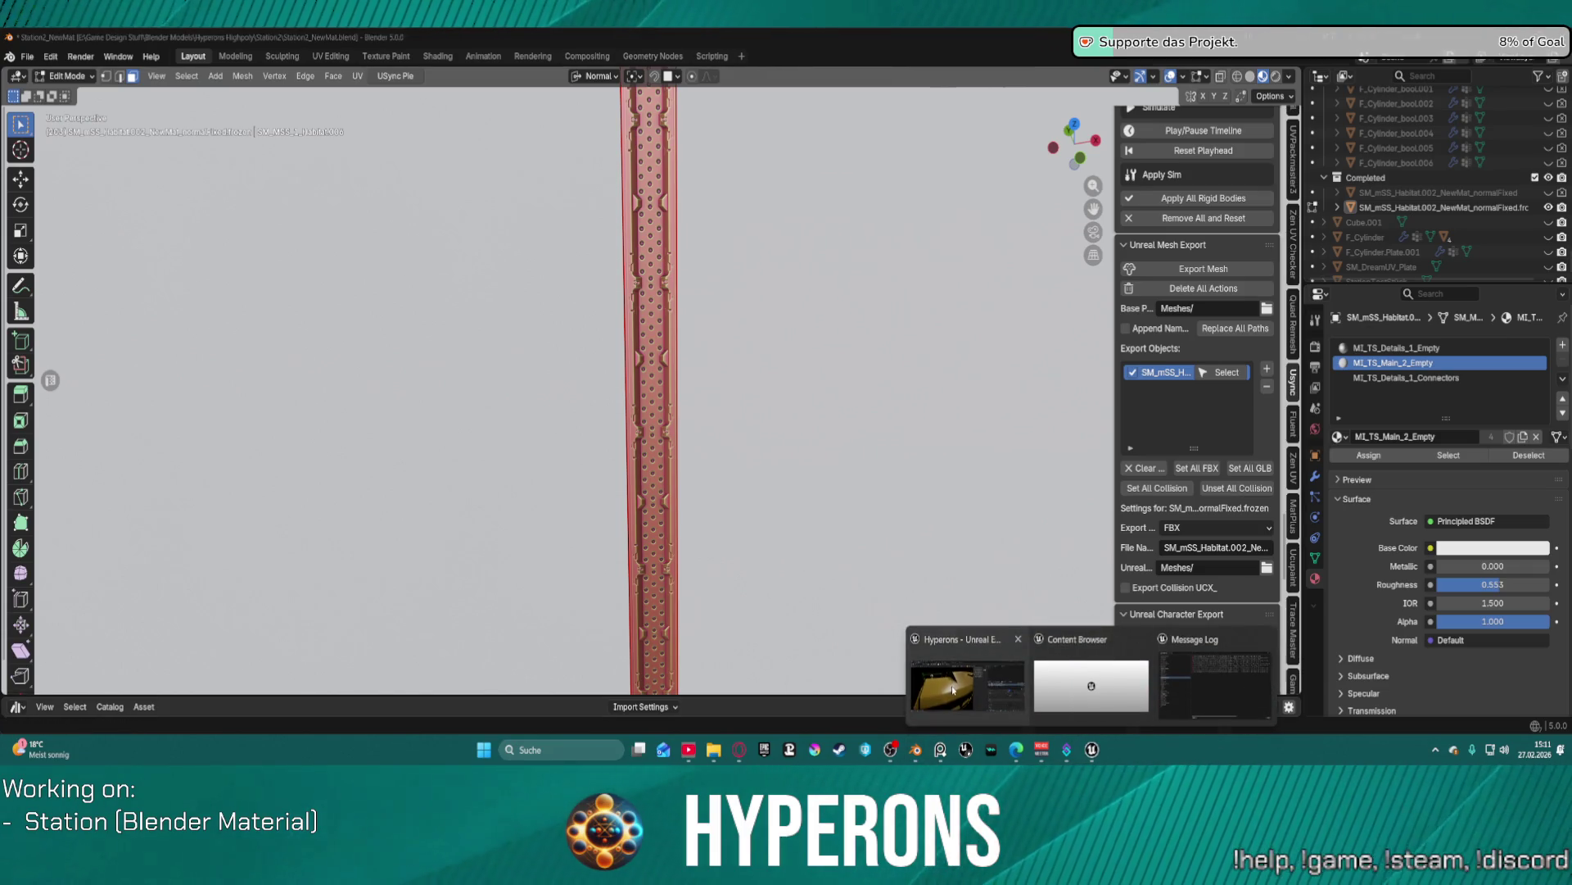
- Switch to Unreal and fly the viewport up close to the habitat ring's bevel strip
click(975, 688)
scroll(435, 409, down, 10)
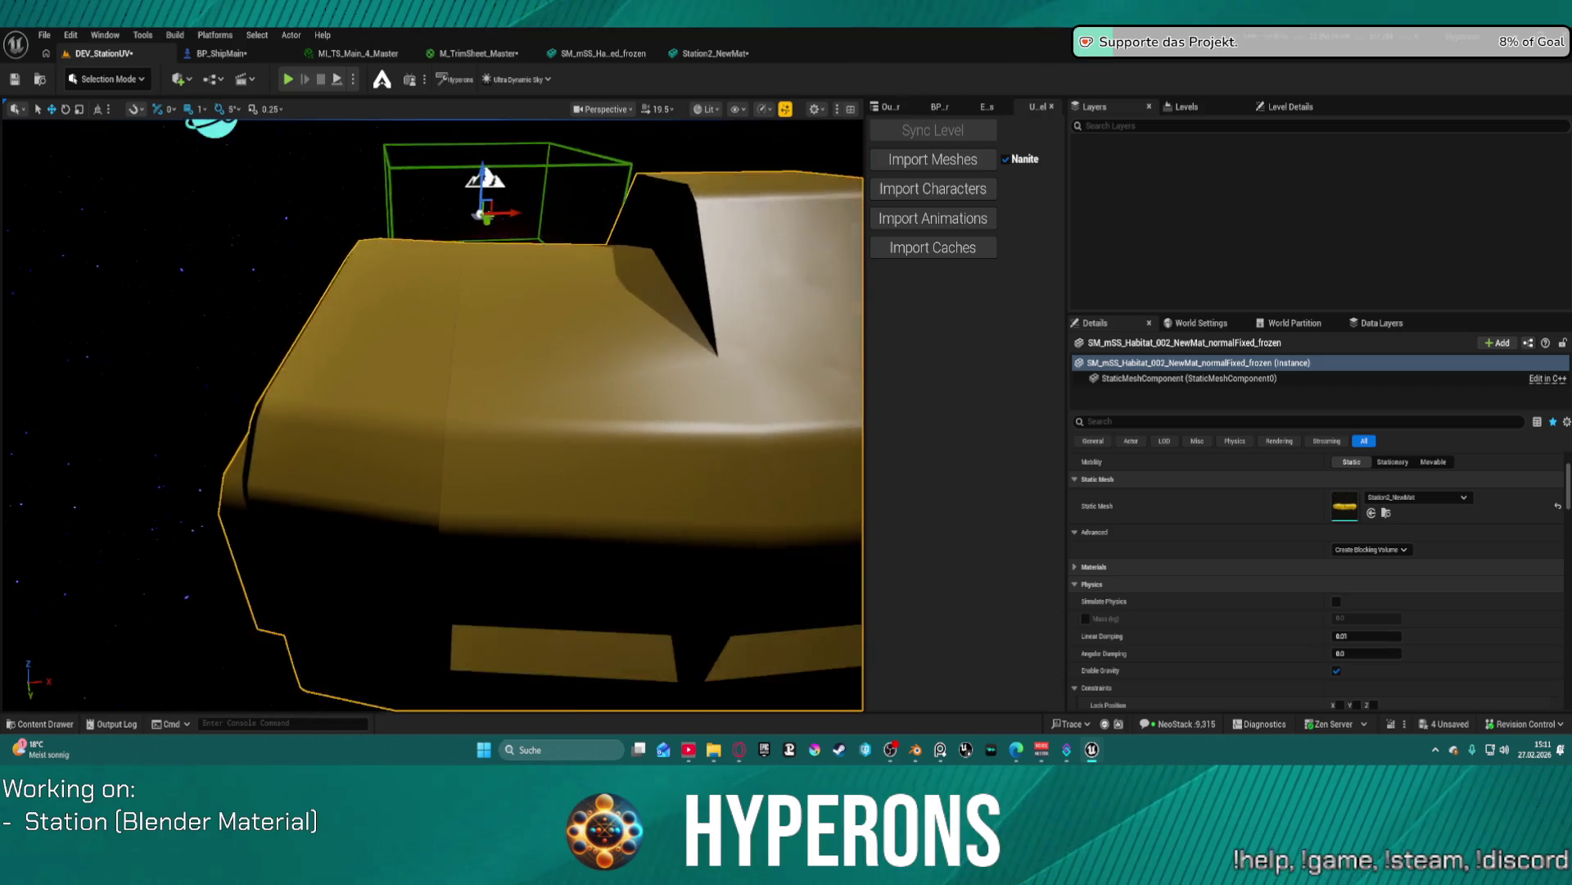
scroll(435, 410, up, 10)
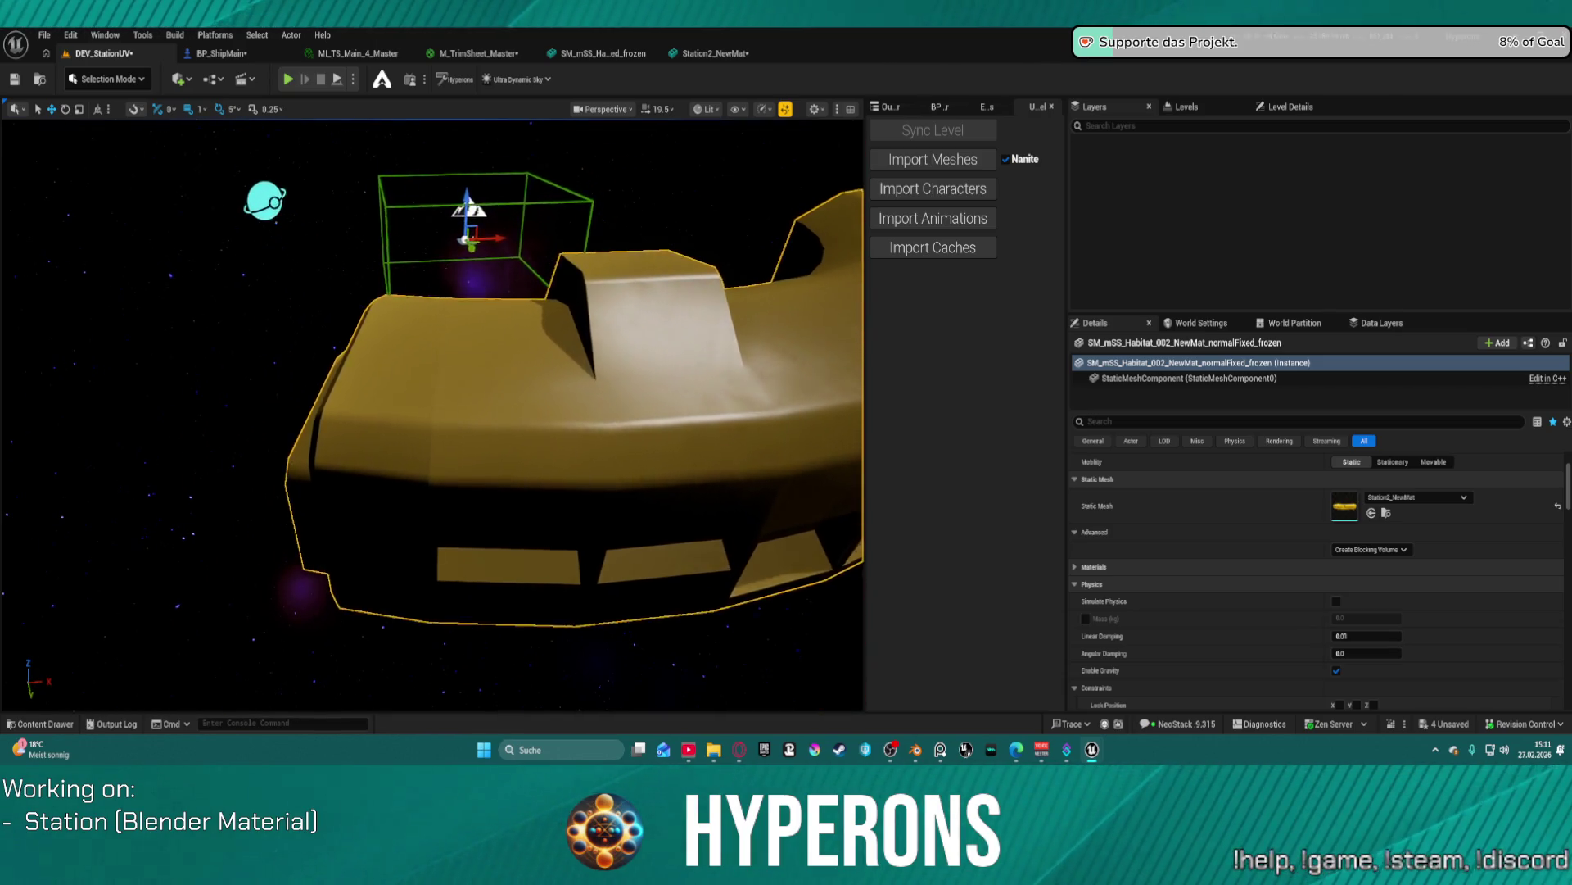
scroll(432, 415, up, 5)
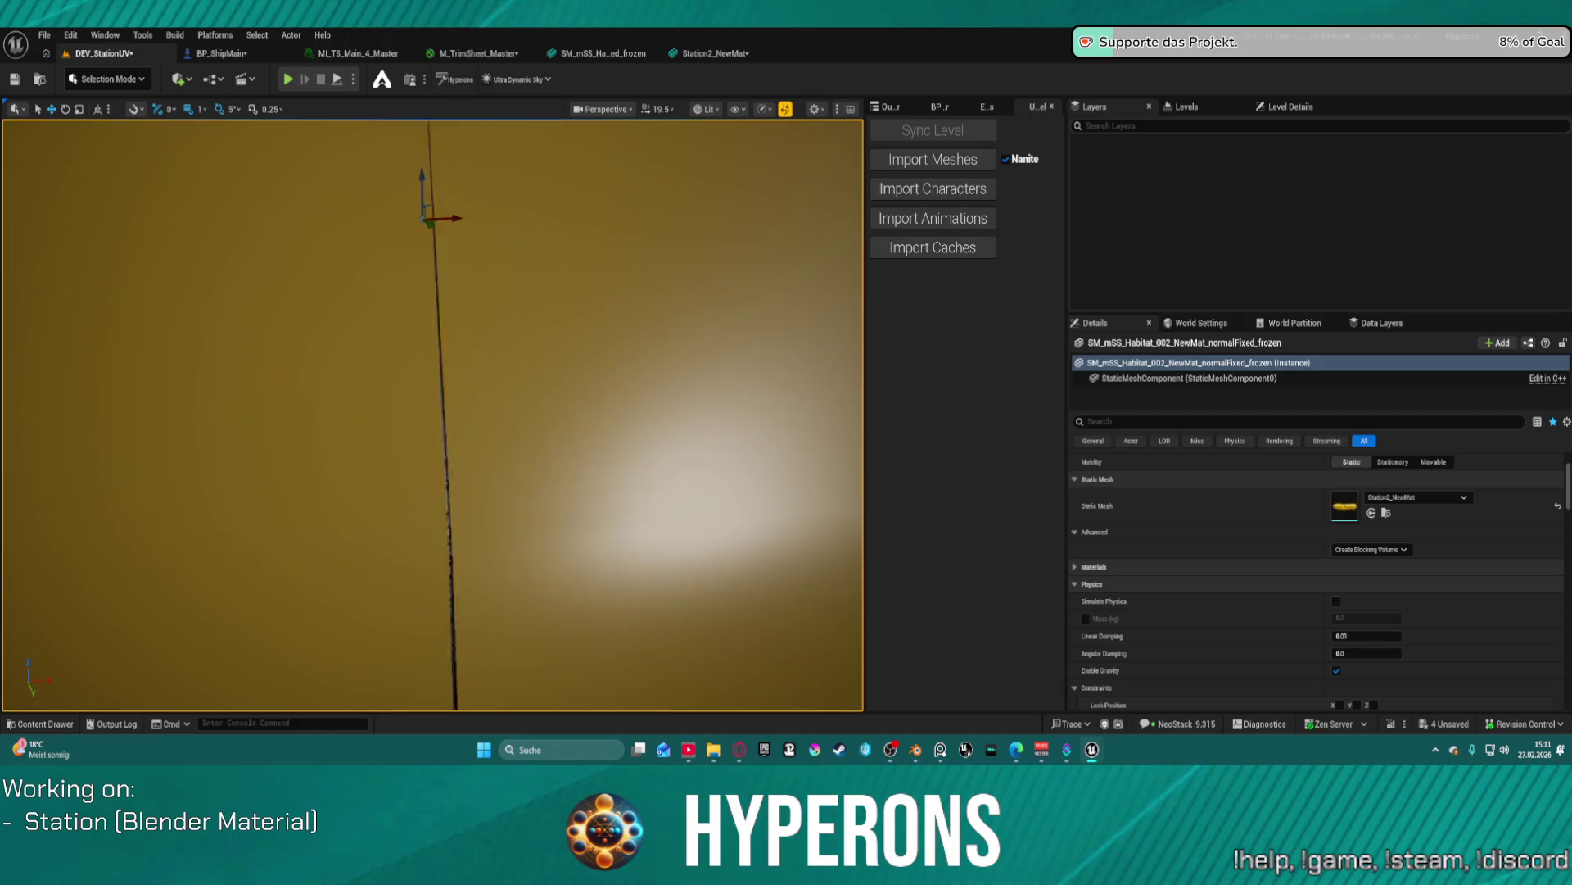
scroll(432, 416, up, 5)
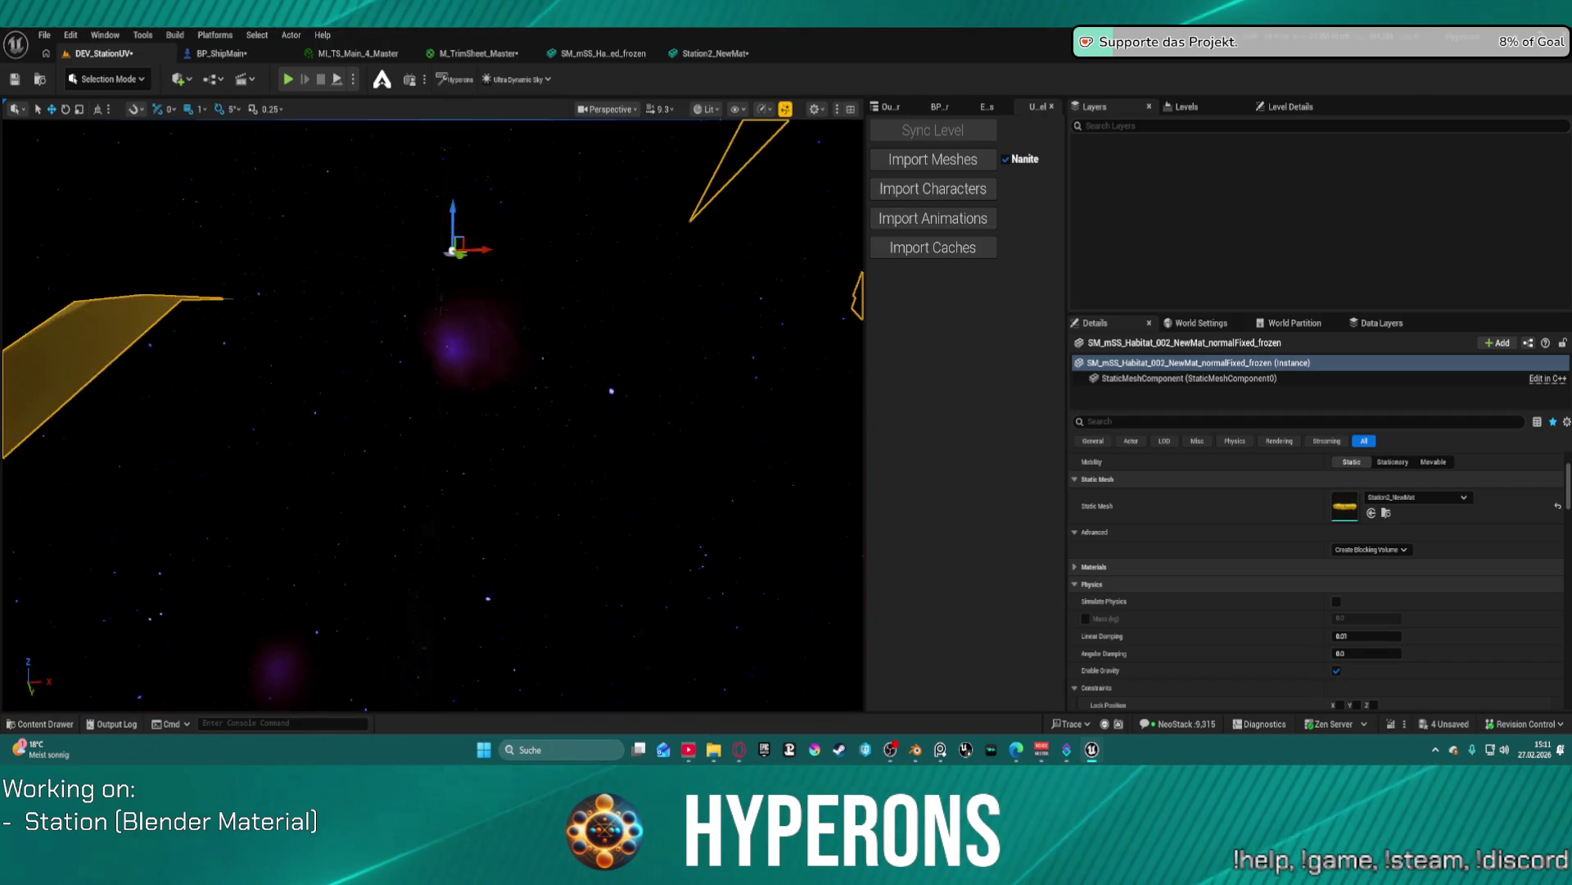
scroll(433, 416, up, 5)
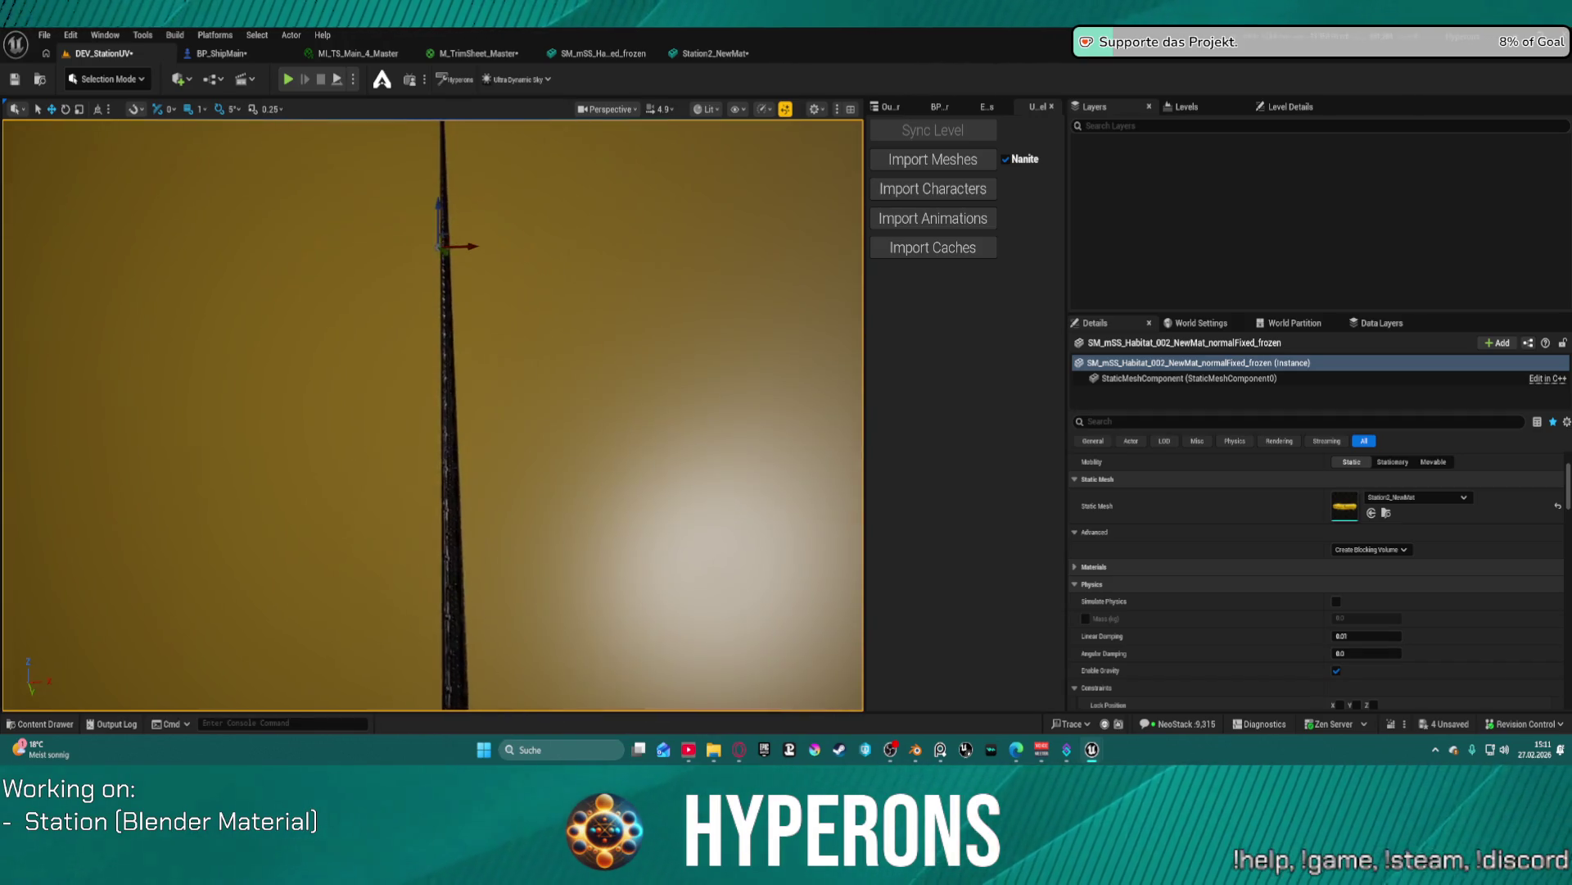
scroll(432, 415, up, 3)
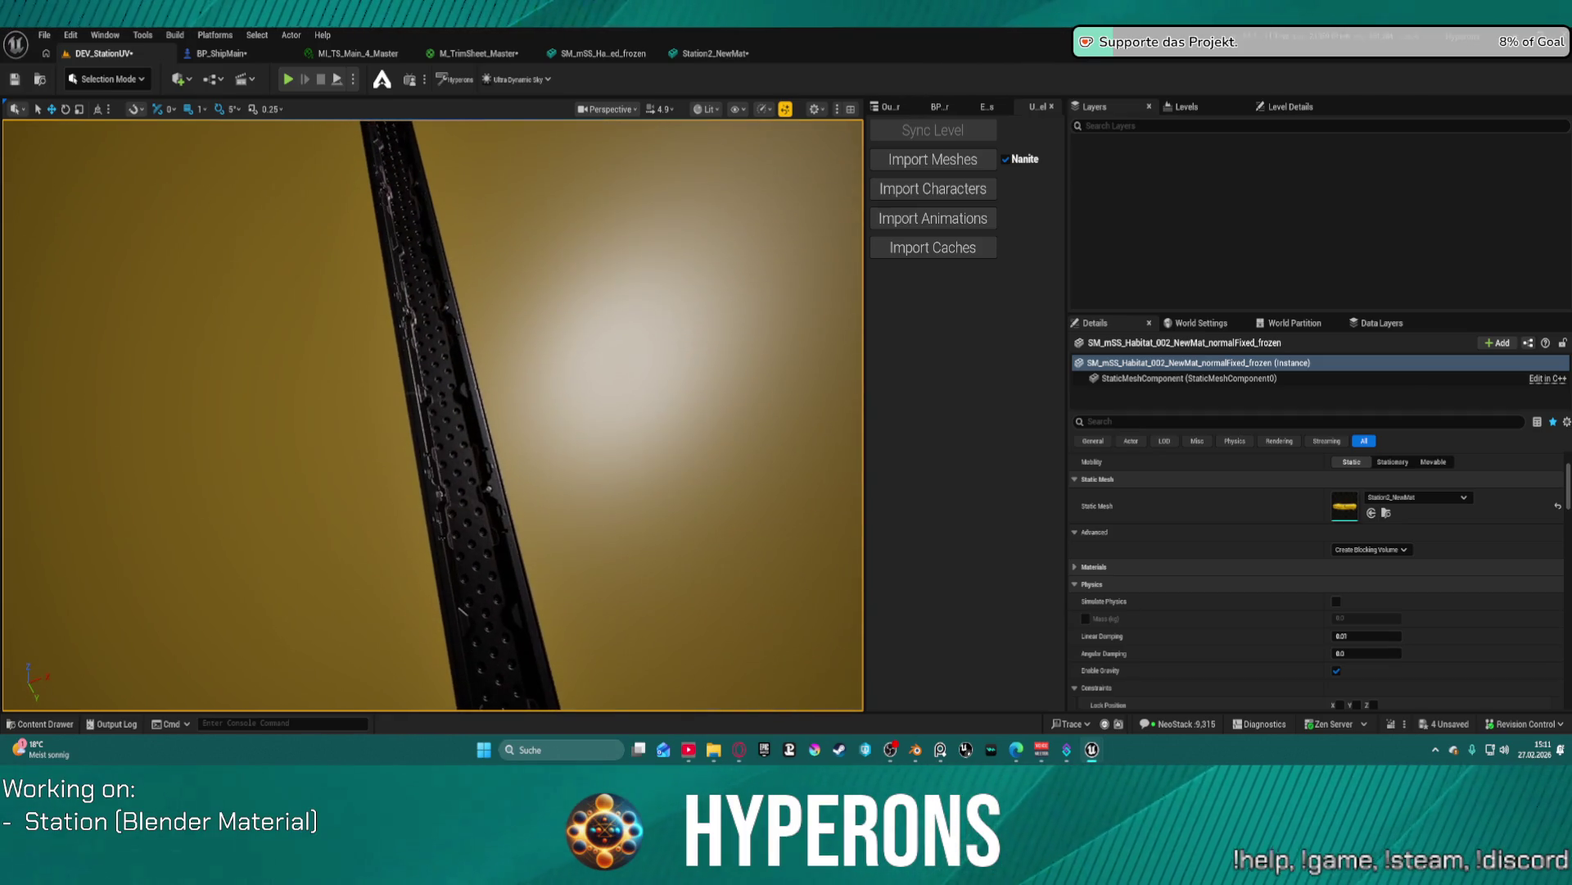
scroll(432, 415, up, 3)
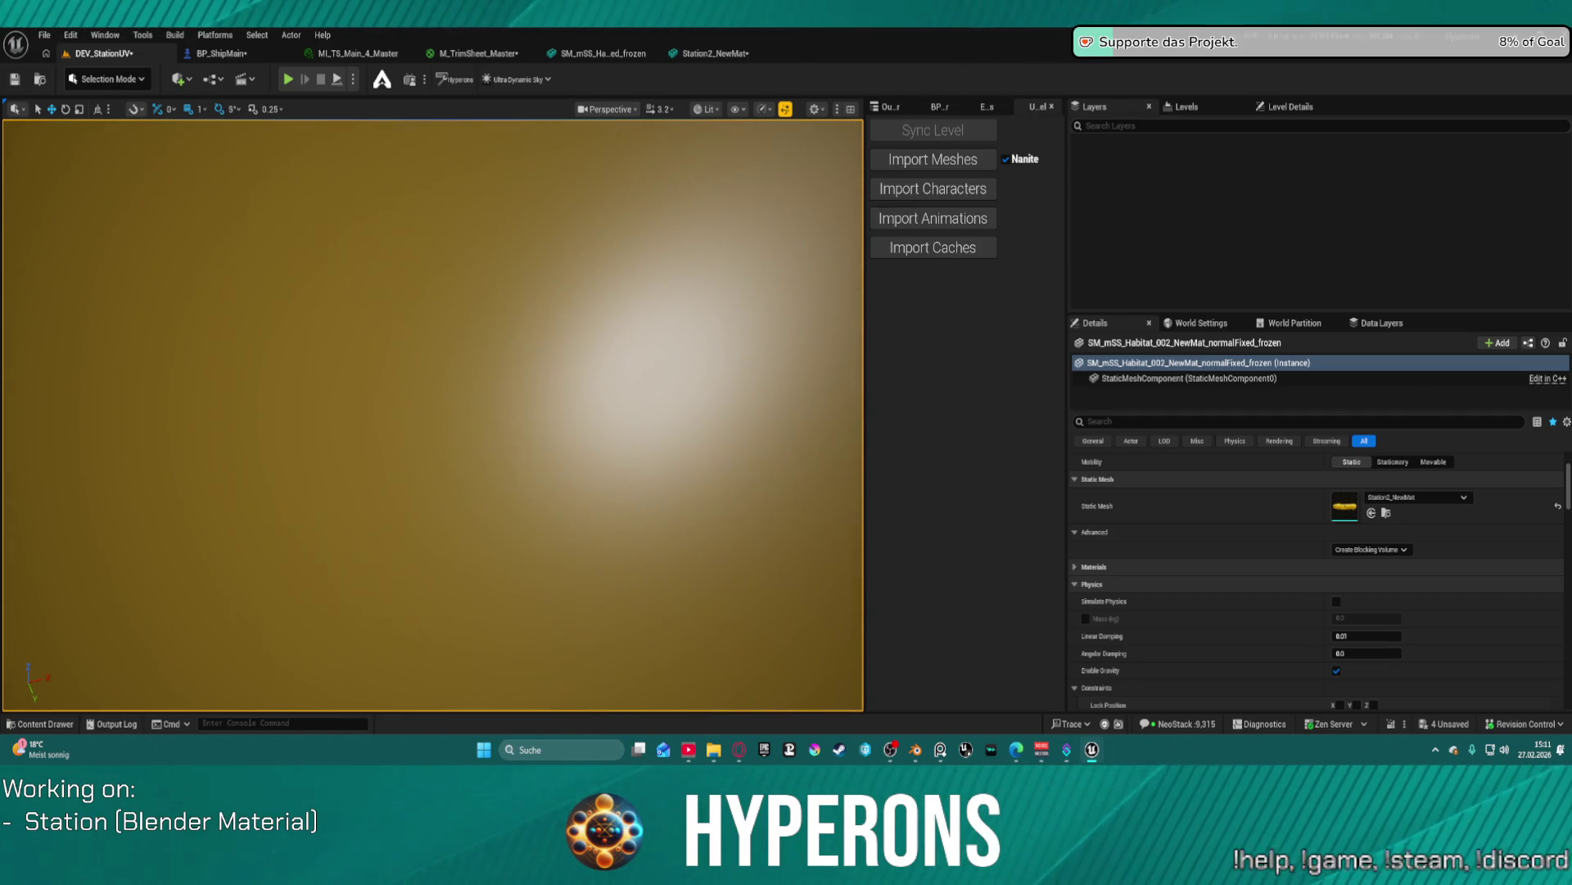
scroll(432, 415, down, 2)
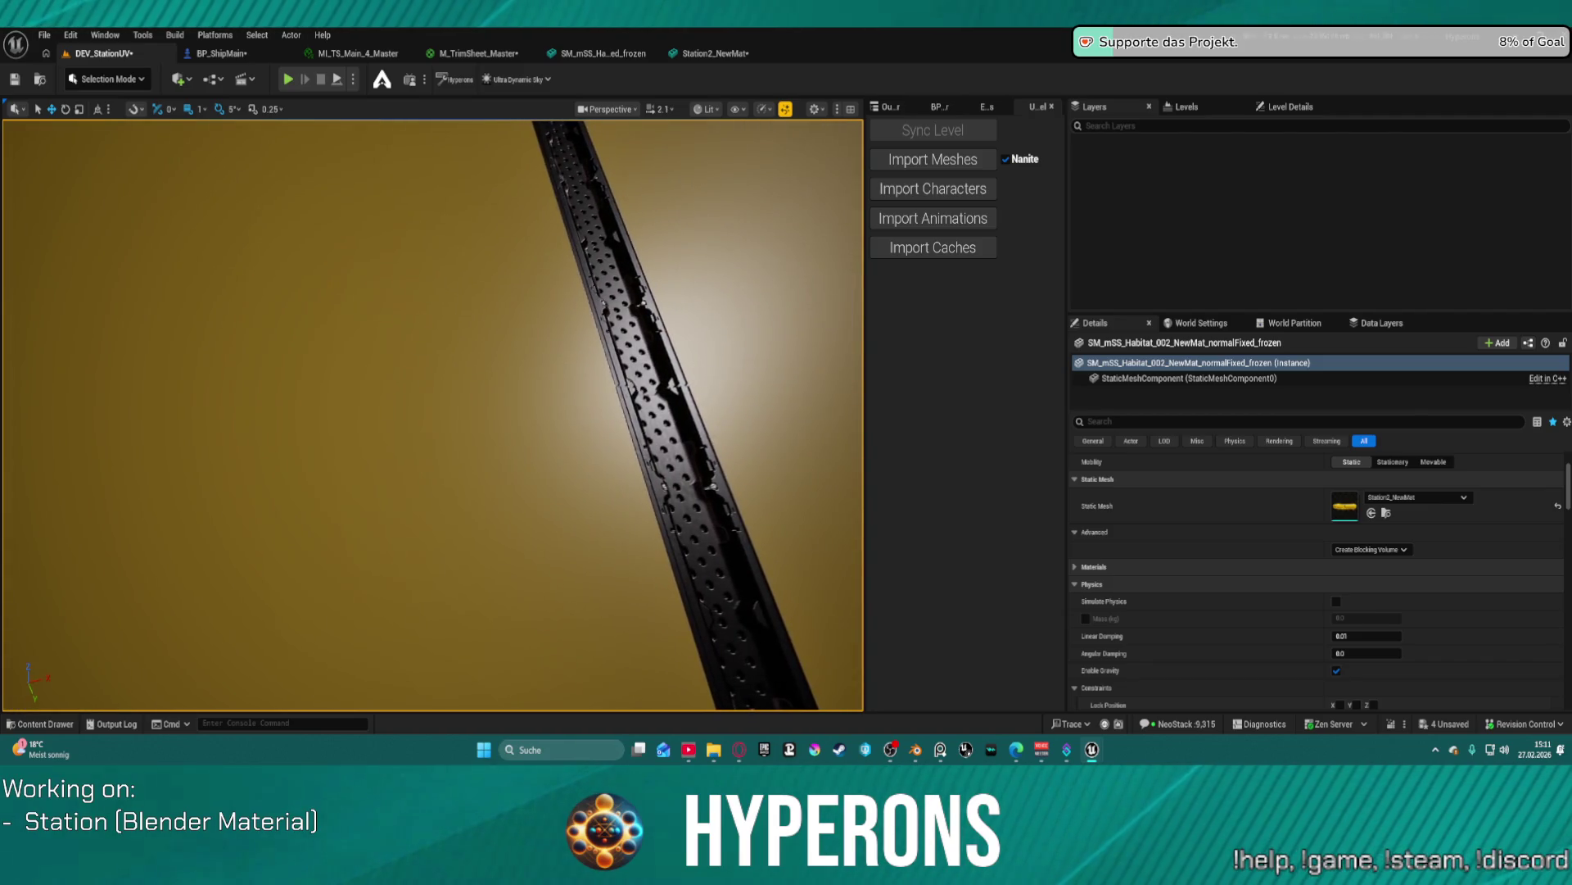
scroll(433, 416, down, 2)
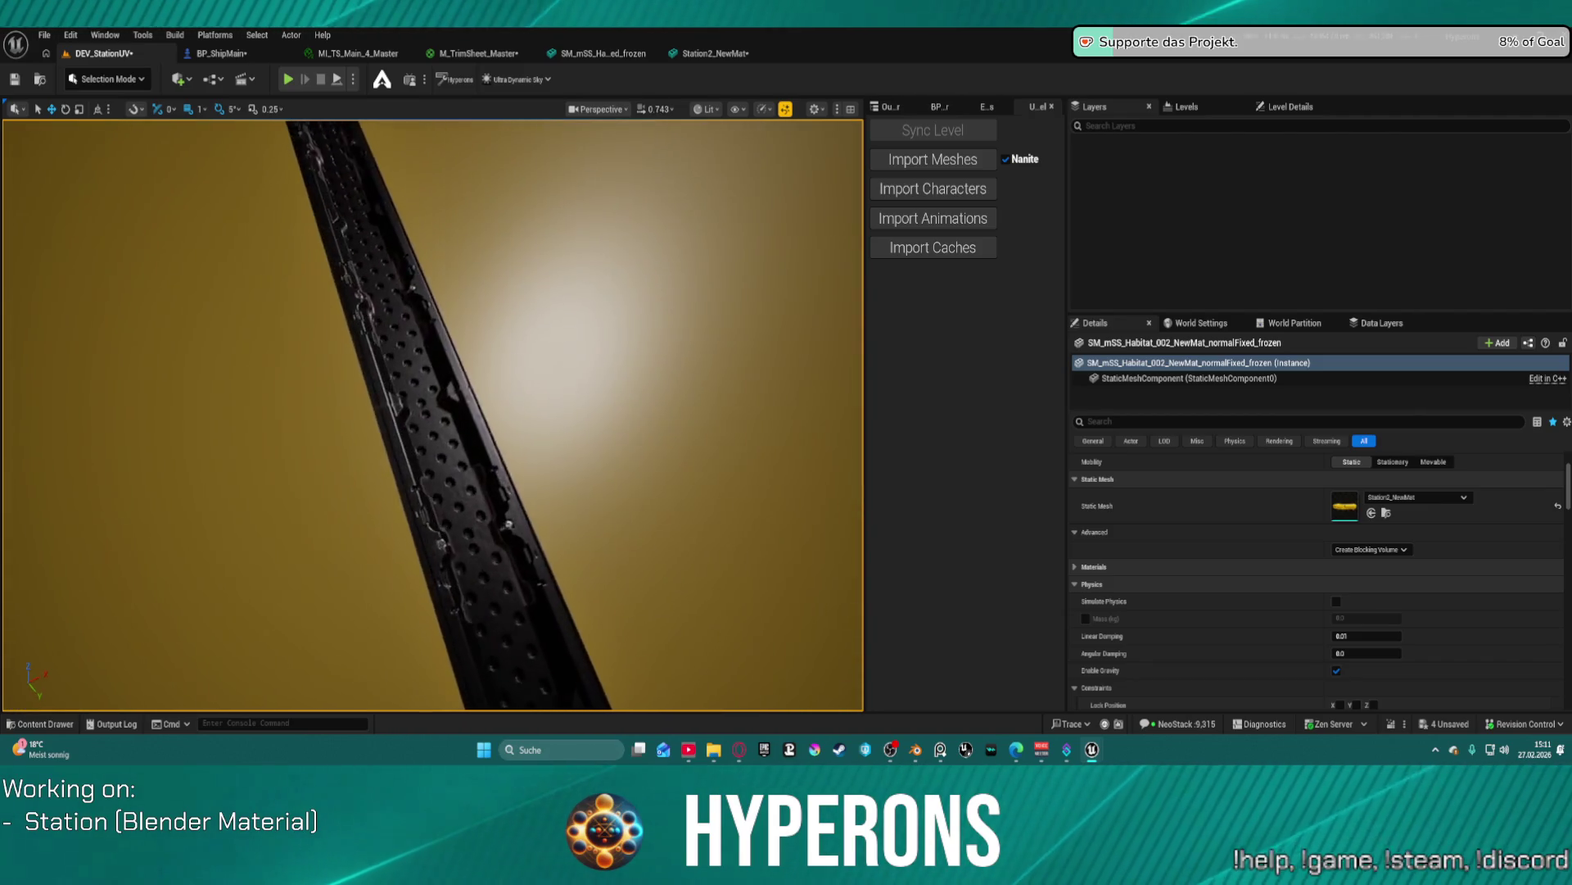
scroll(435, 281, up, 2)
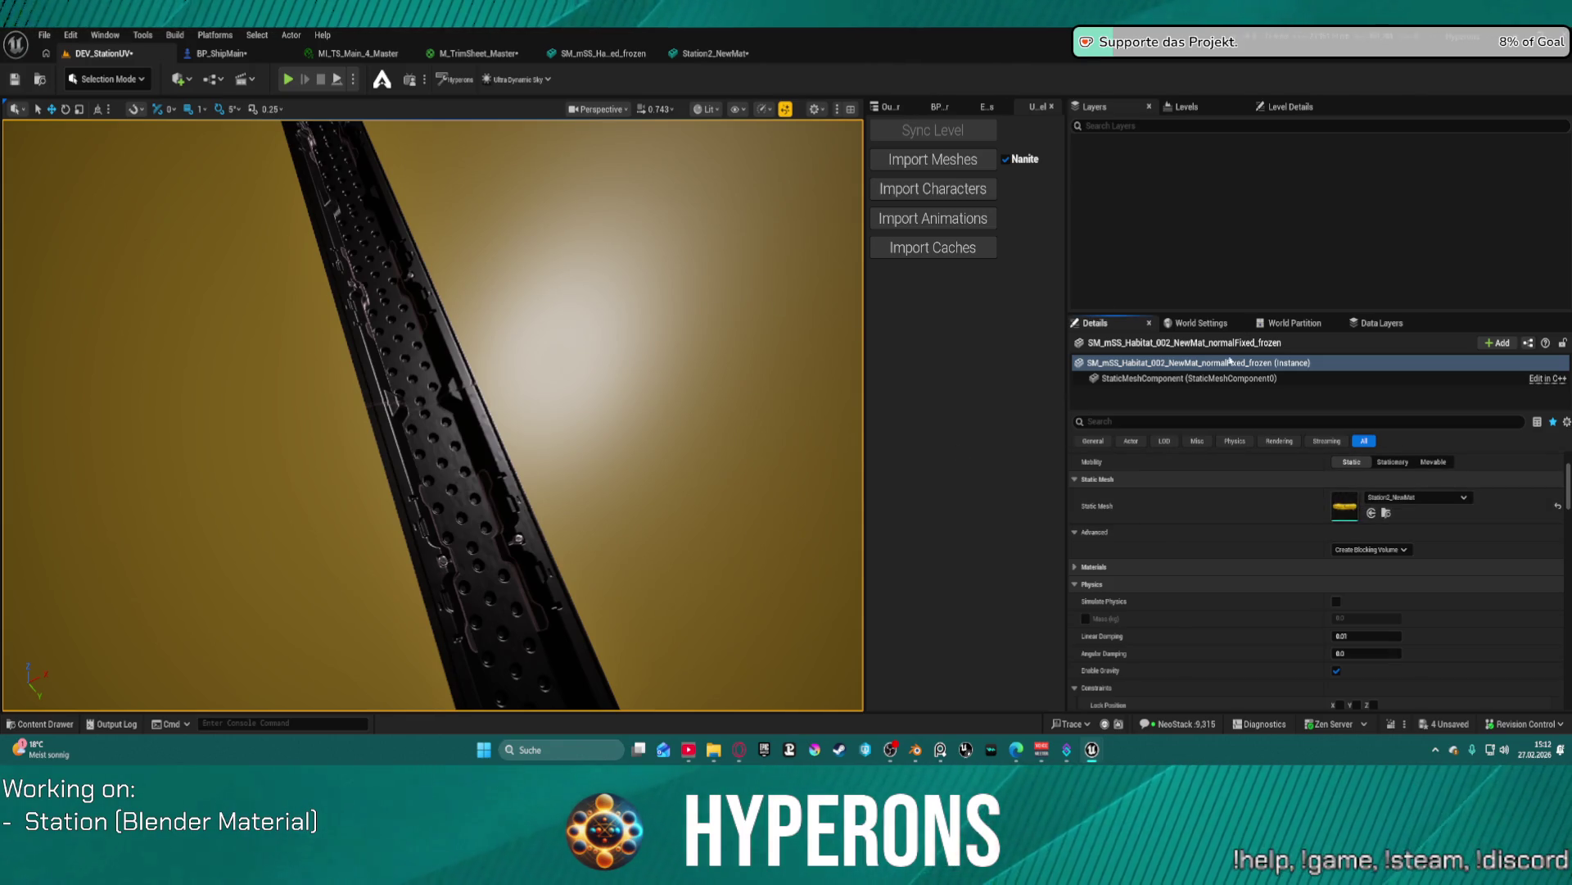
- Check the StaticMeshComponent's materials, open and close the Connectors material, and return to DEV_StationUV
click(1123, 378)
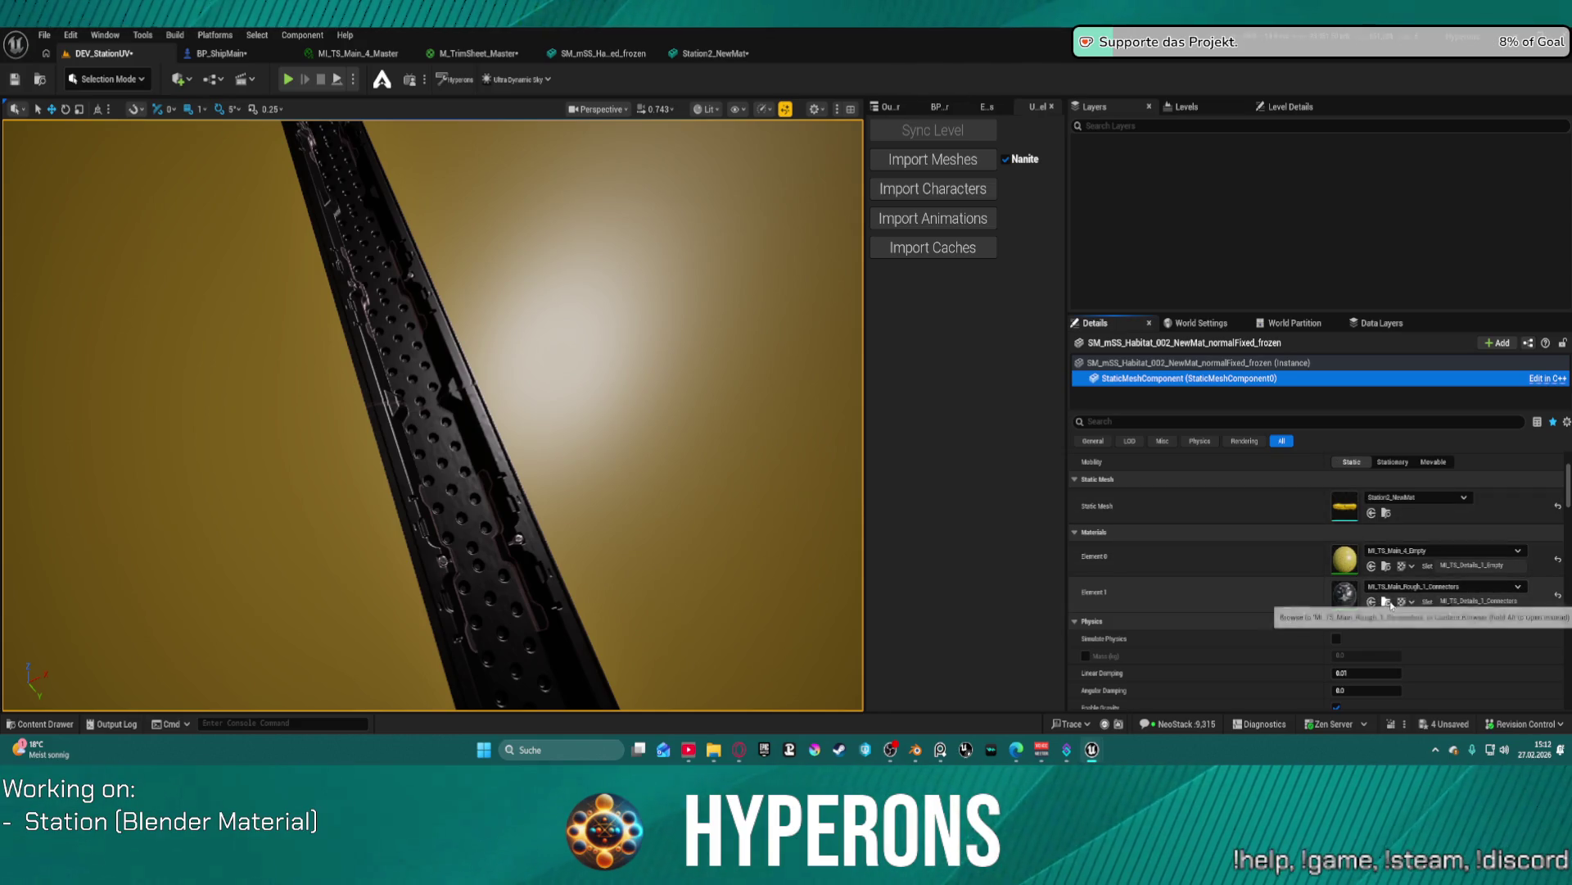
click(1390, 606)
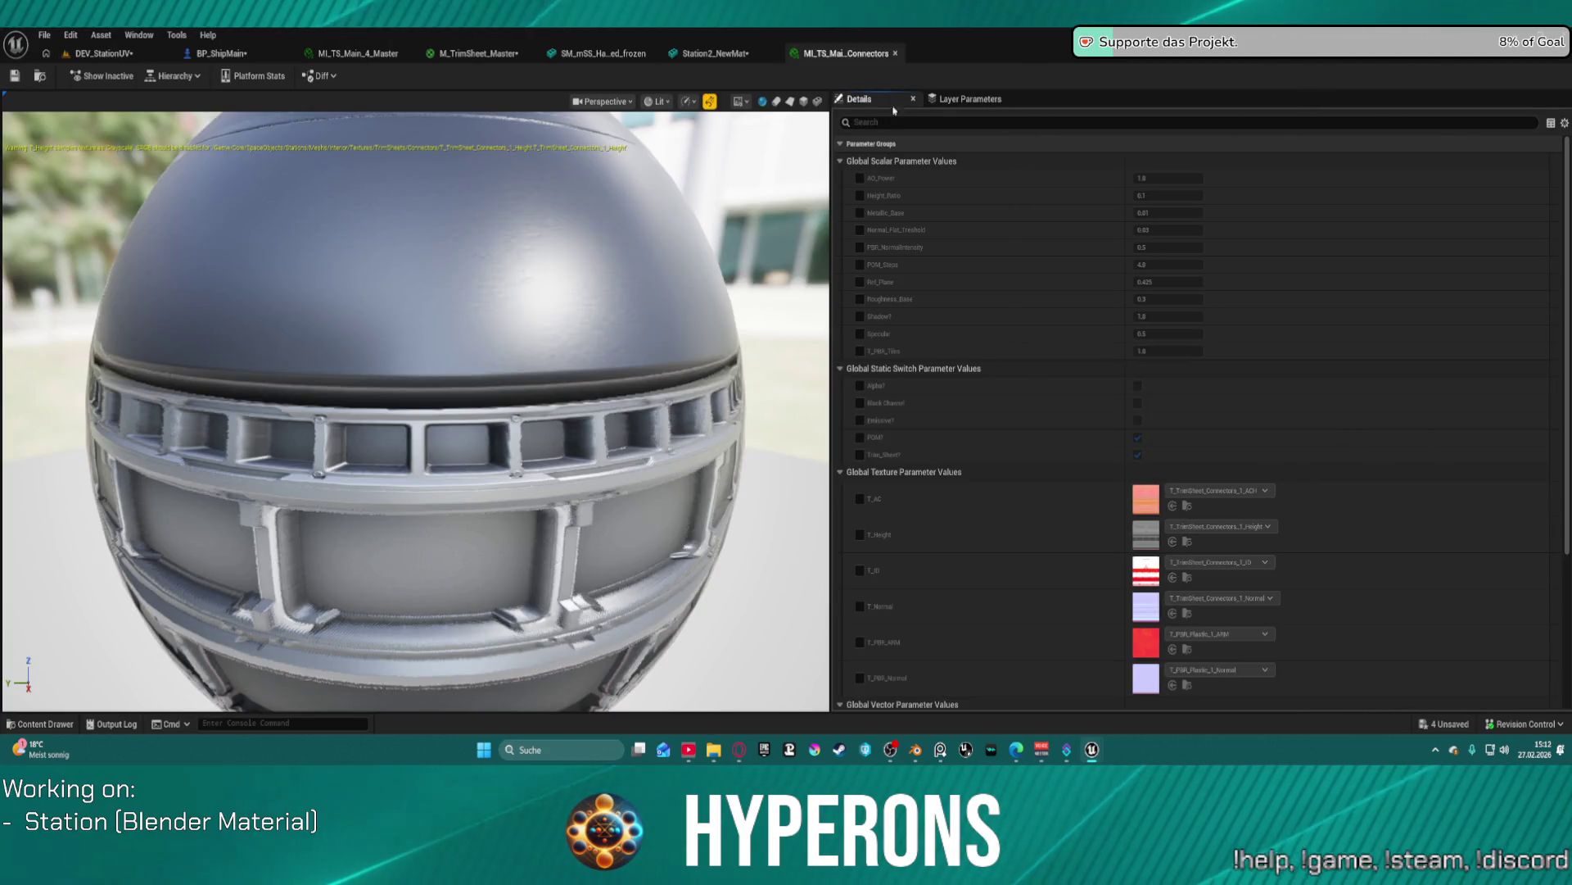
middle_click(837, 55)
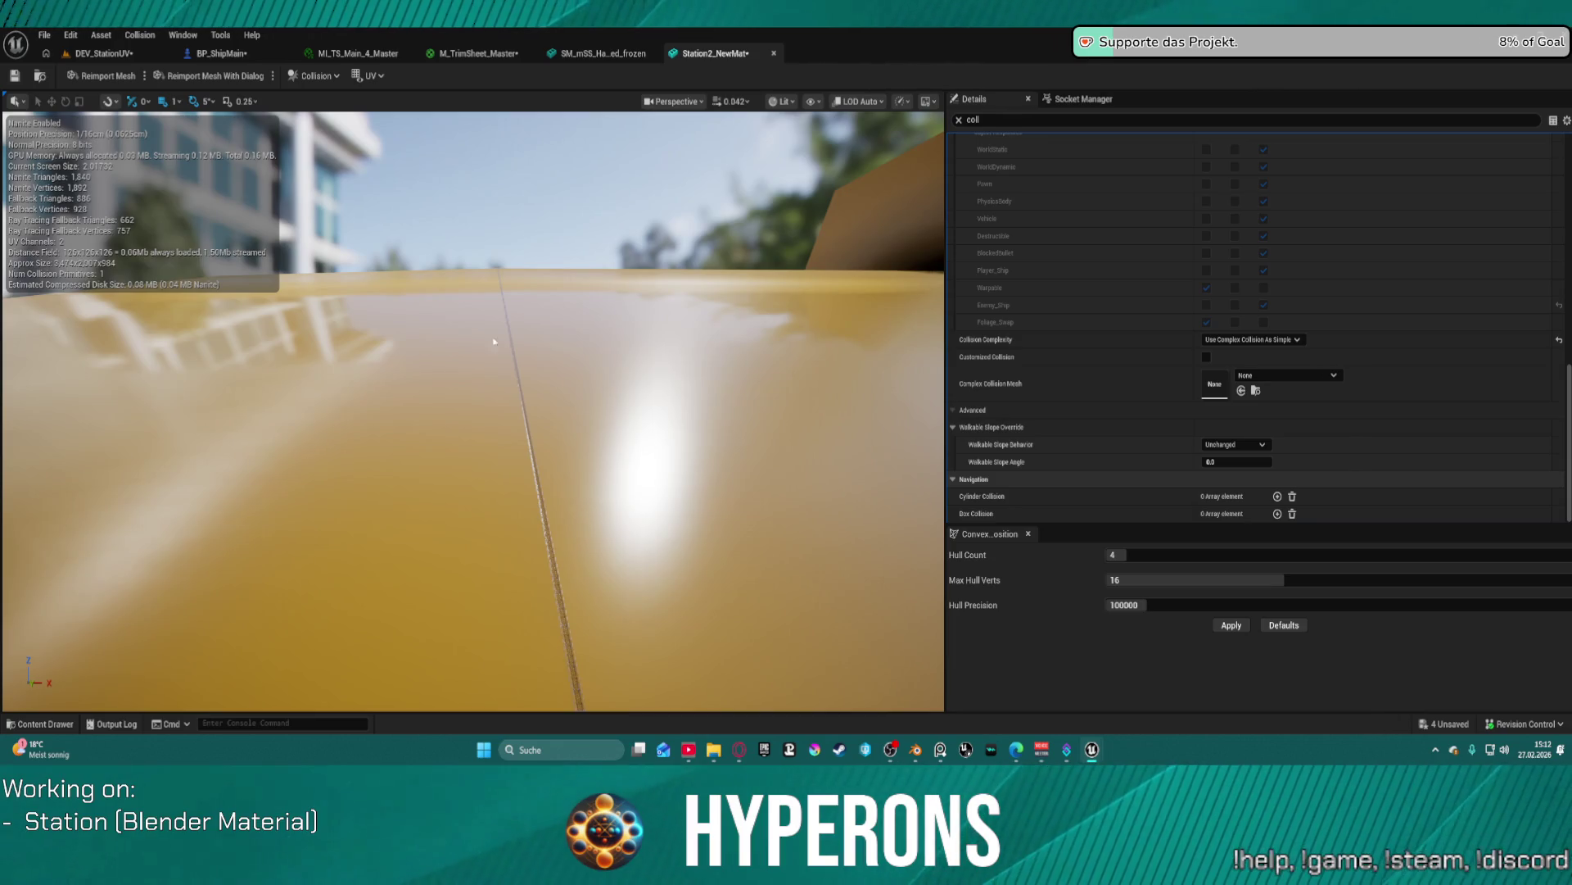
click(103, 53)
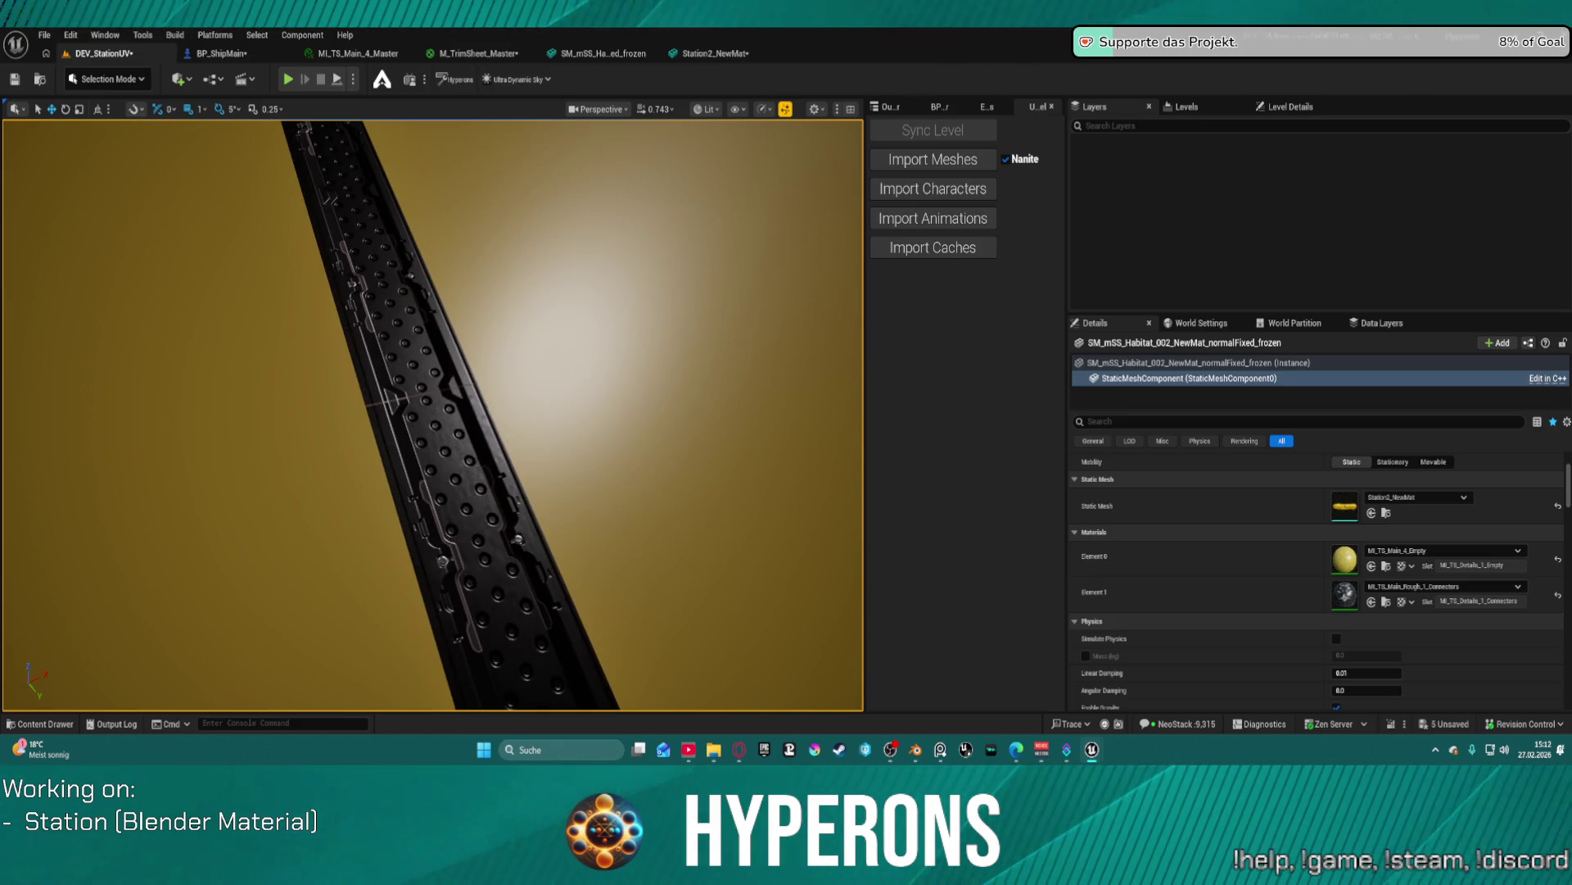
mouse_move(625, 502)
mouse_down()
mouse_move(524, 393)
mouse_move(311, 257)
mouse_move(622, 501)
mouse_up()
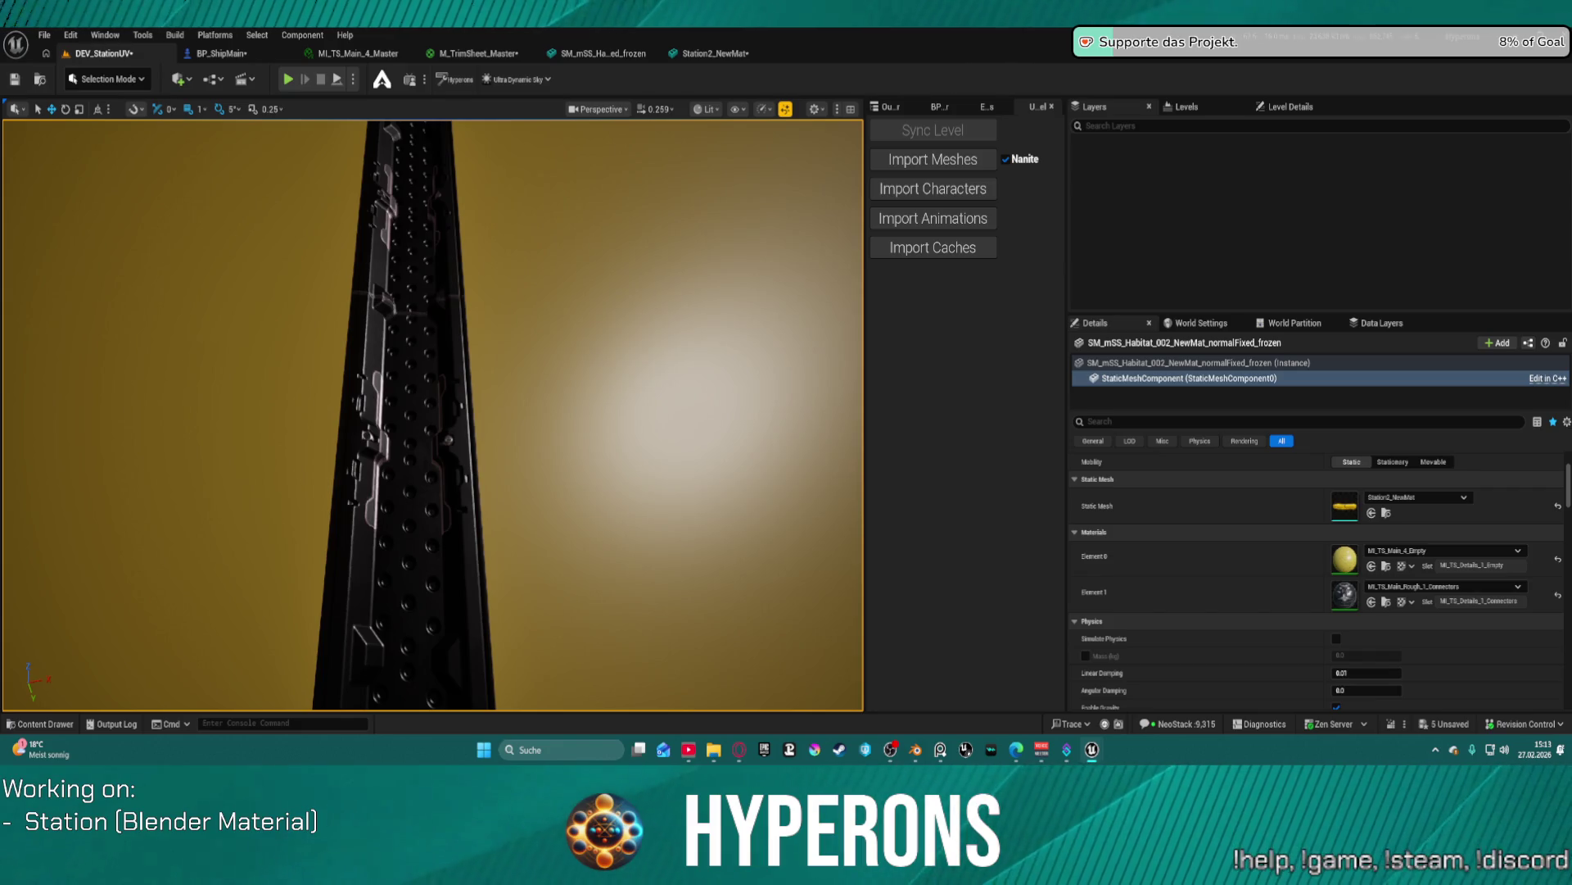
- Undo the PBR_NormalIntensity change in Unreal, then switch back to Blender
key(ctrl+z)
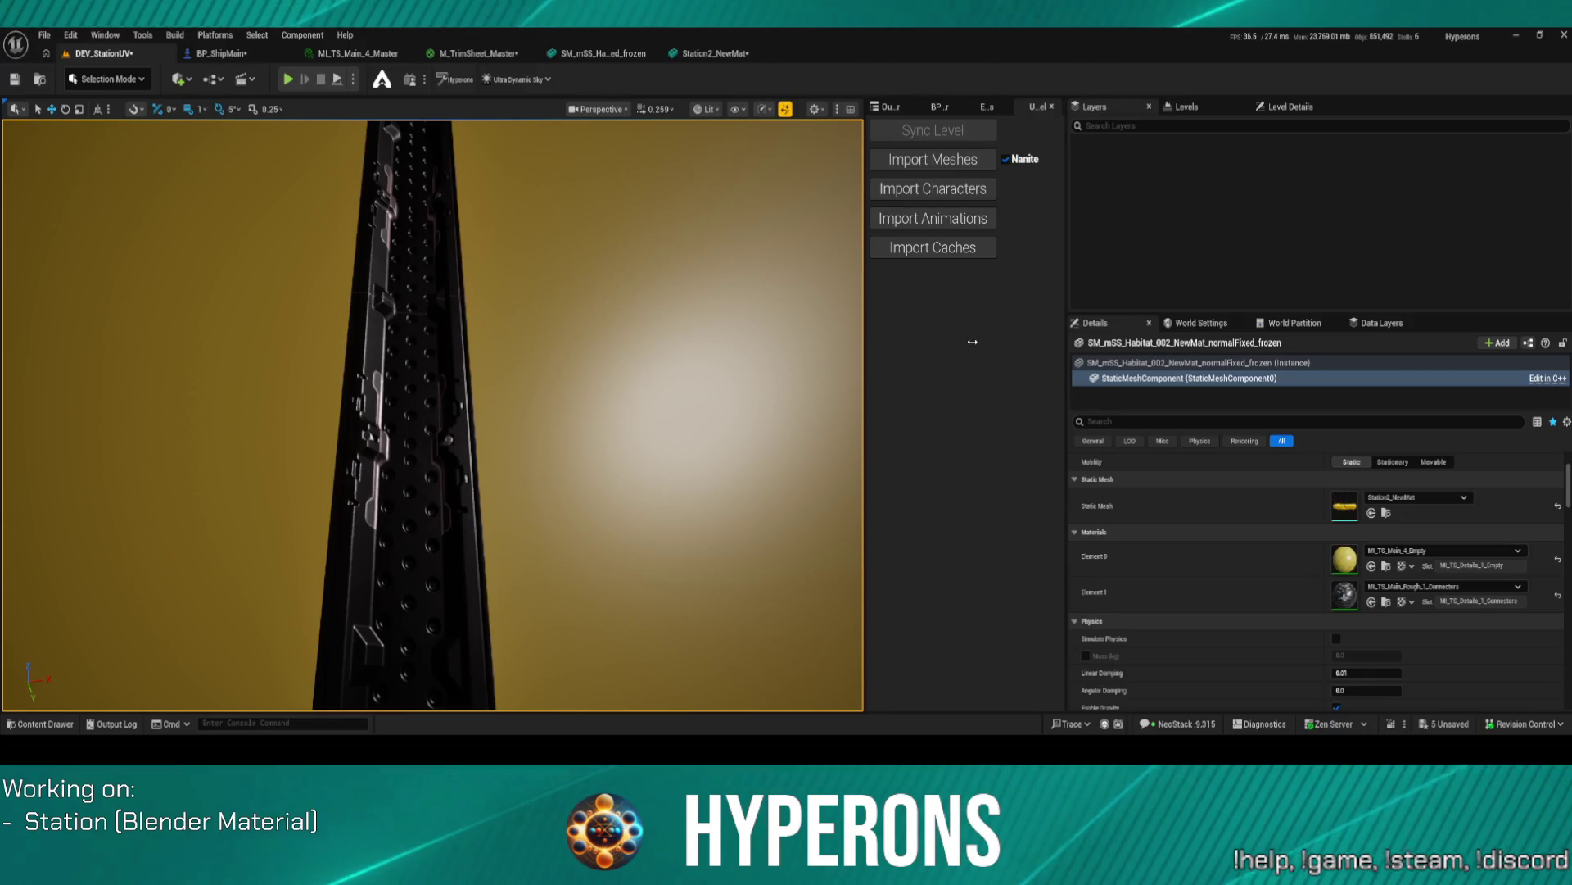
mouse_move(1015, 758)
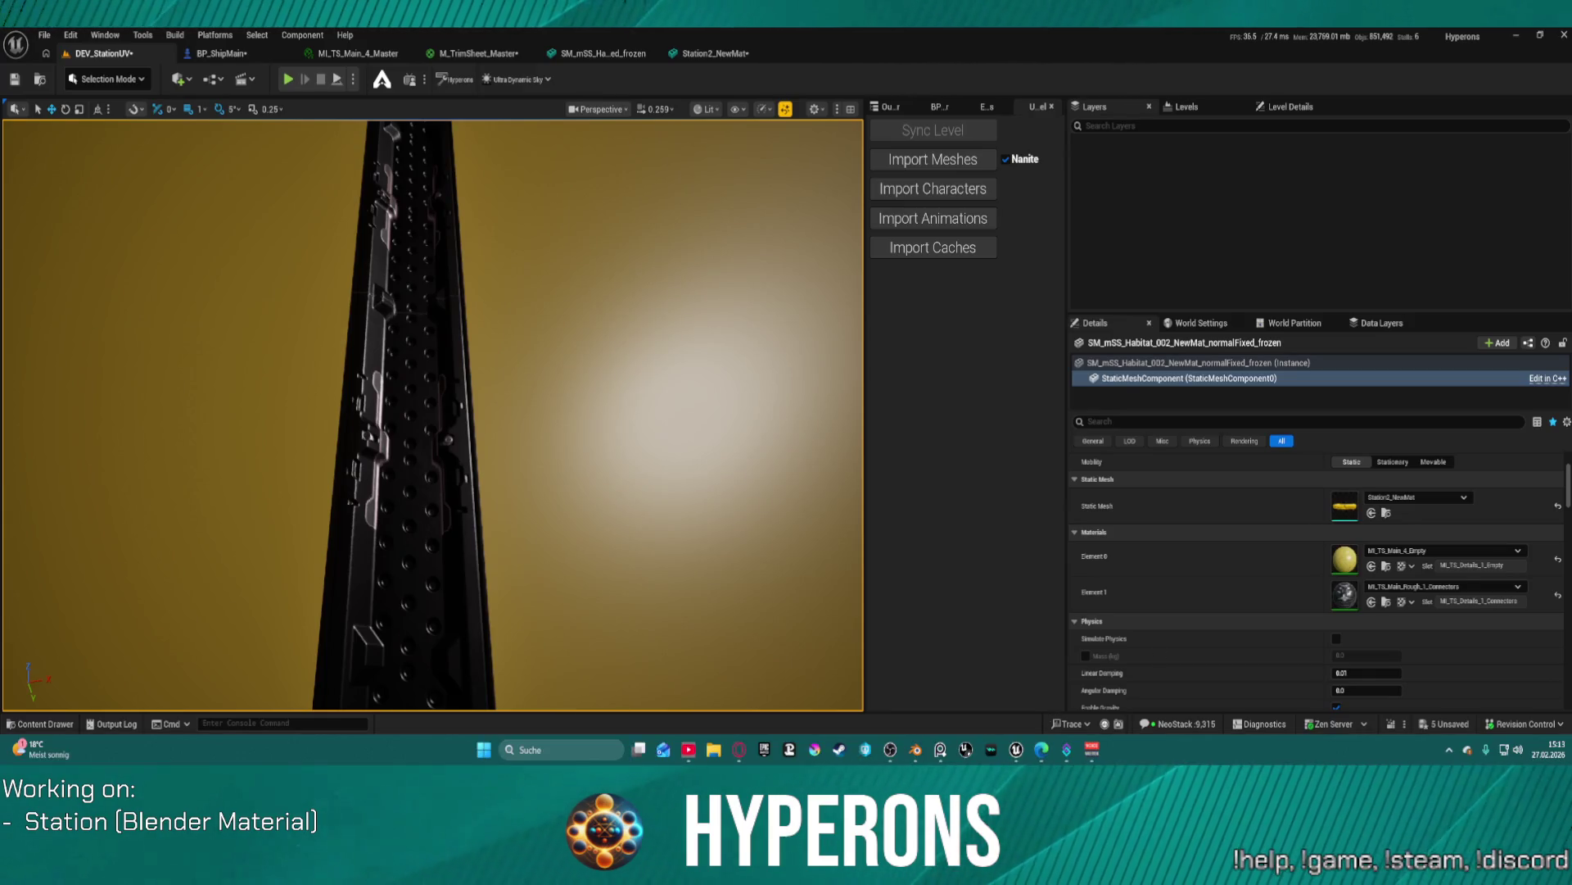
click(916, 749)
- Zoom in and out over the perforated bevel strip in Blender, then minimise Blender
mouse_move(903, 750)
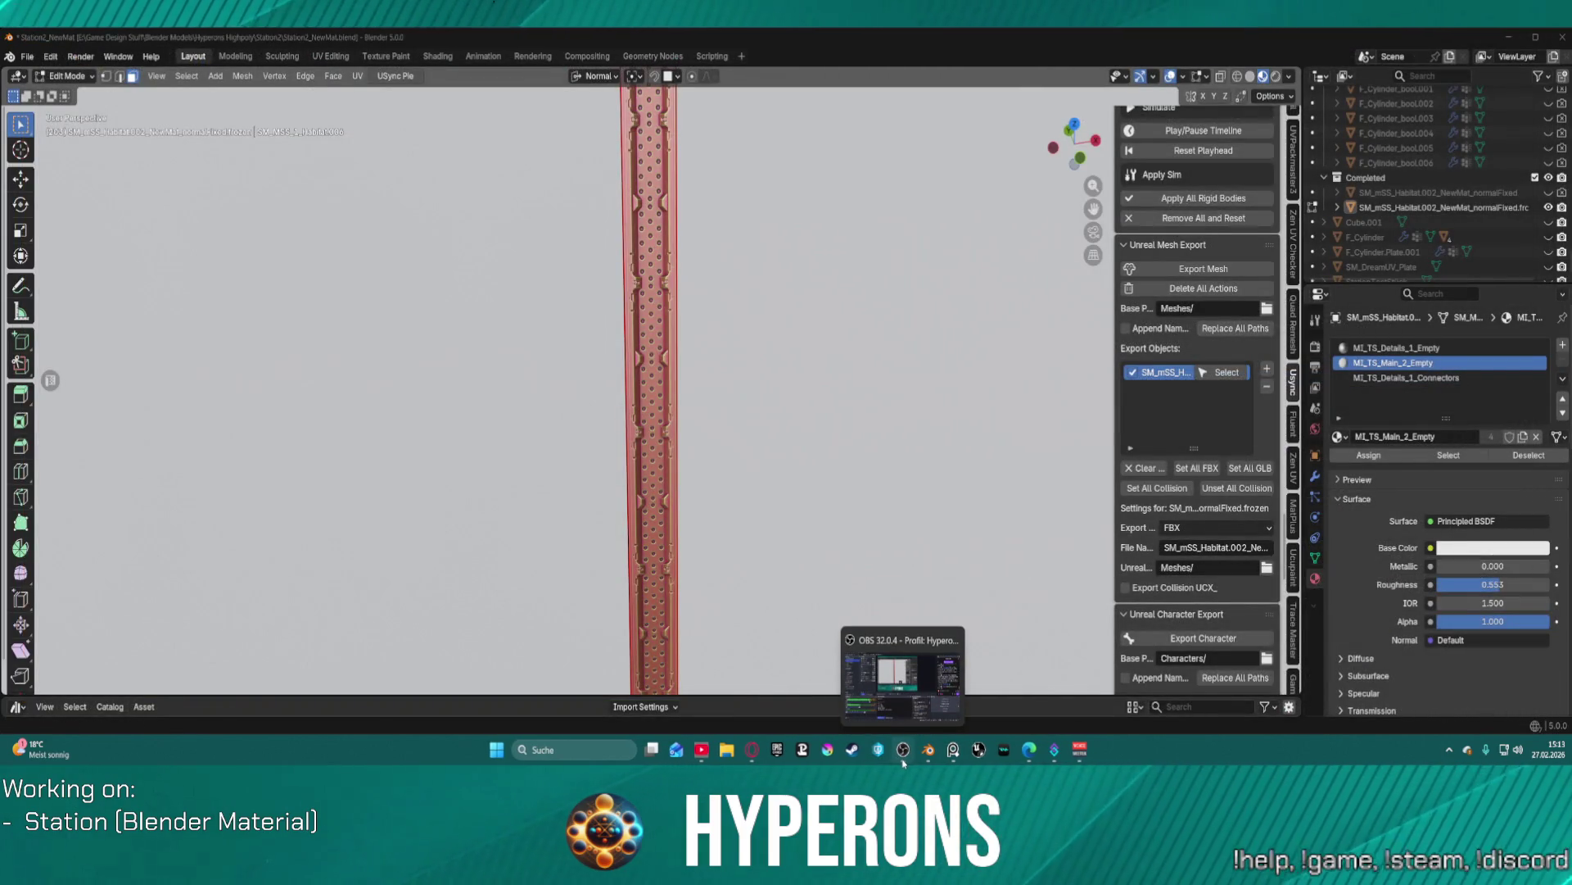
click(902, 751)
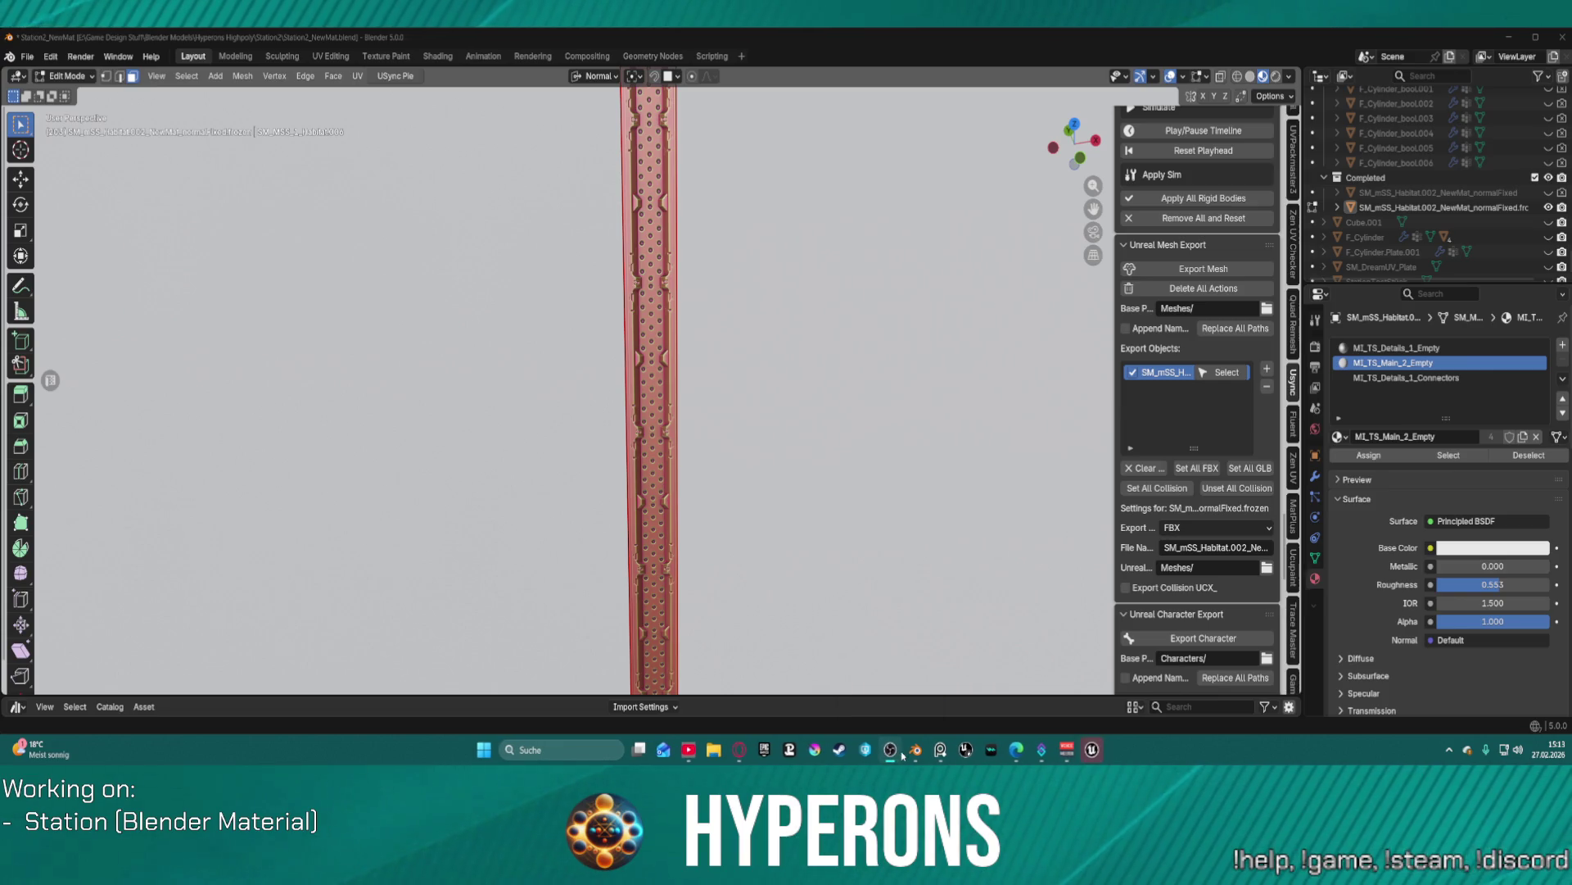
scroll(790, 443, down, 5)
scroll(790, 443, up, 10)
scroll(789, 443, up, 2)
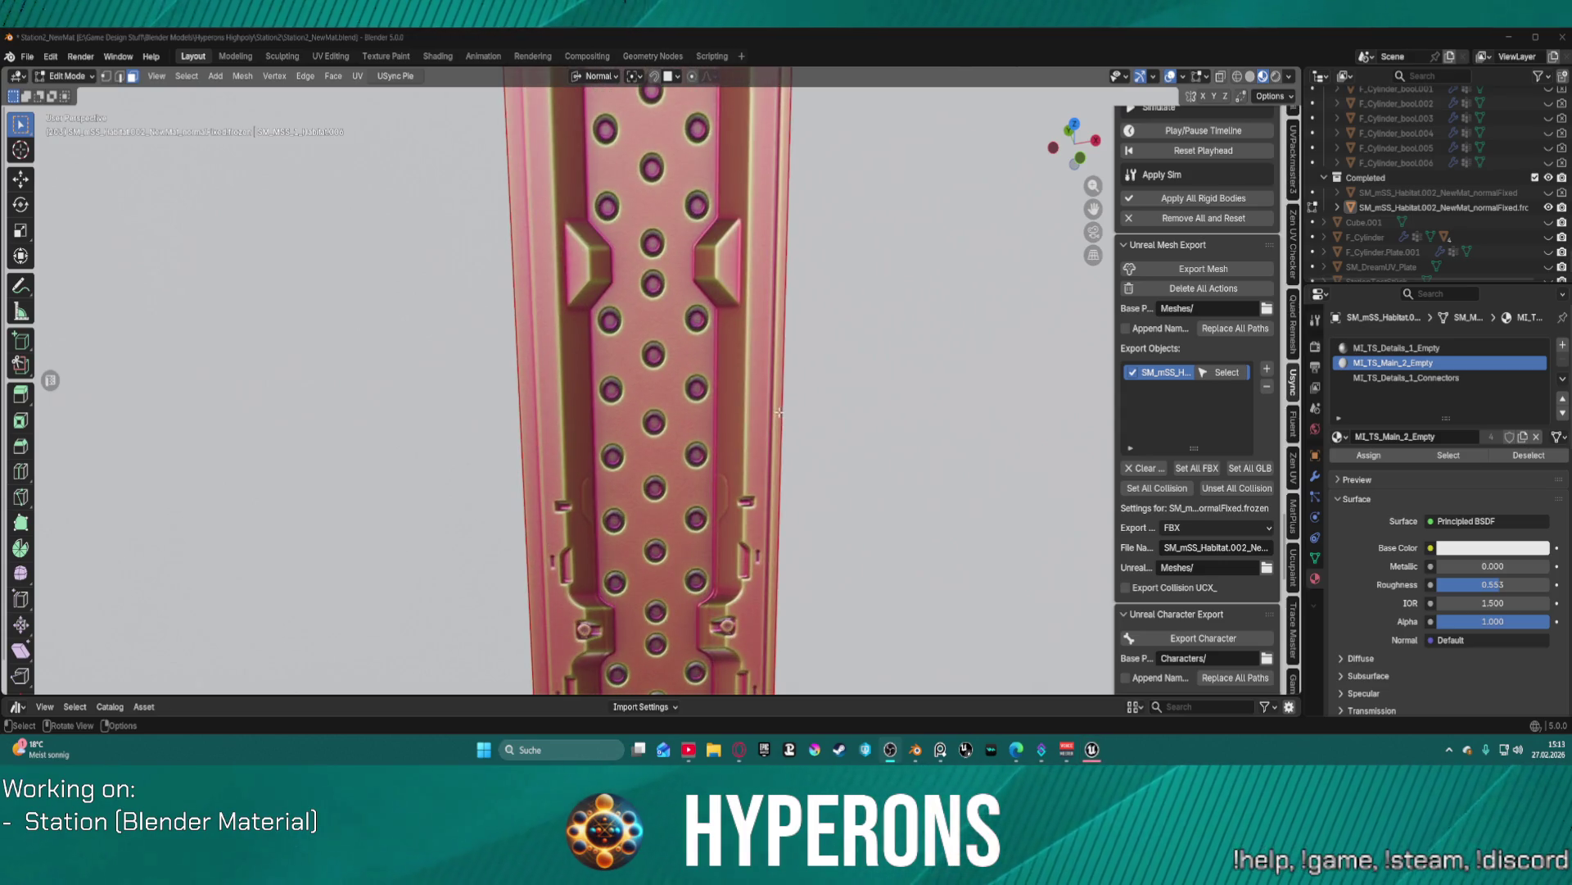
scroll(789, 443, down, 6)
mouse_move(940, 752)
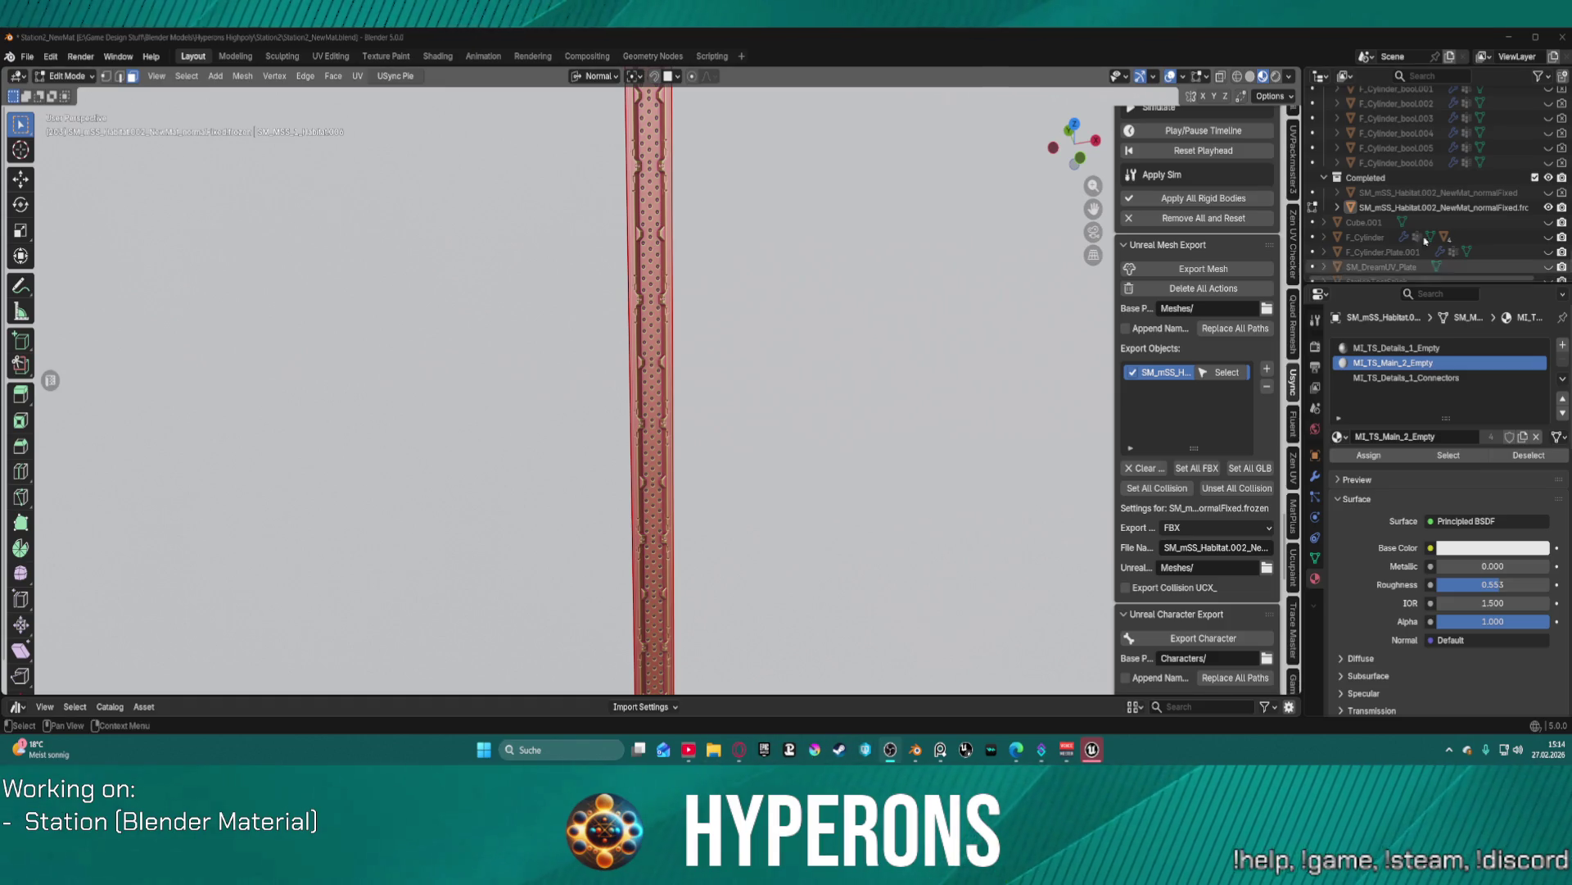
click(1507, 38)
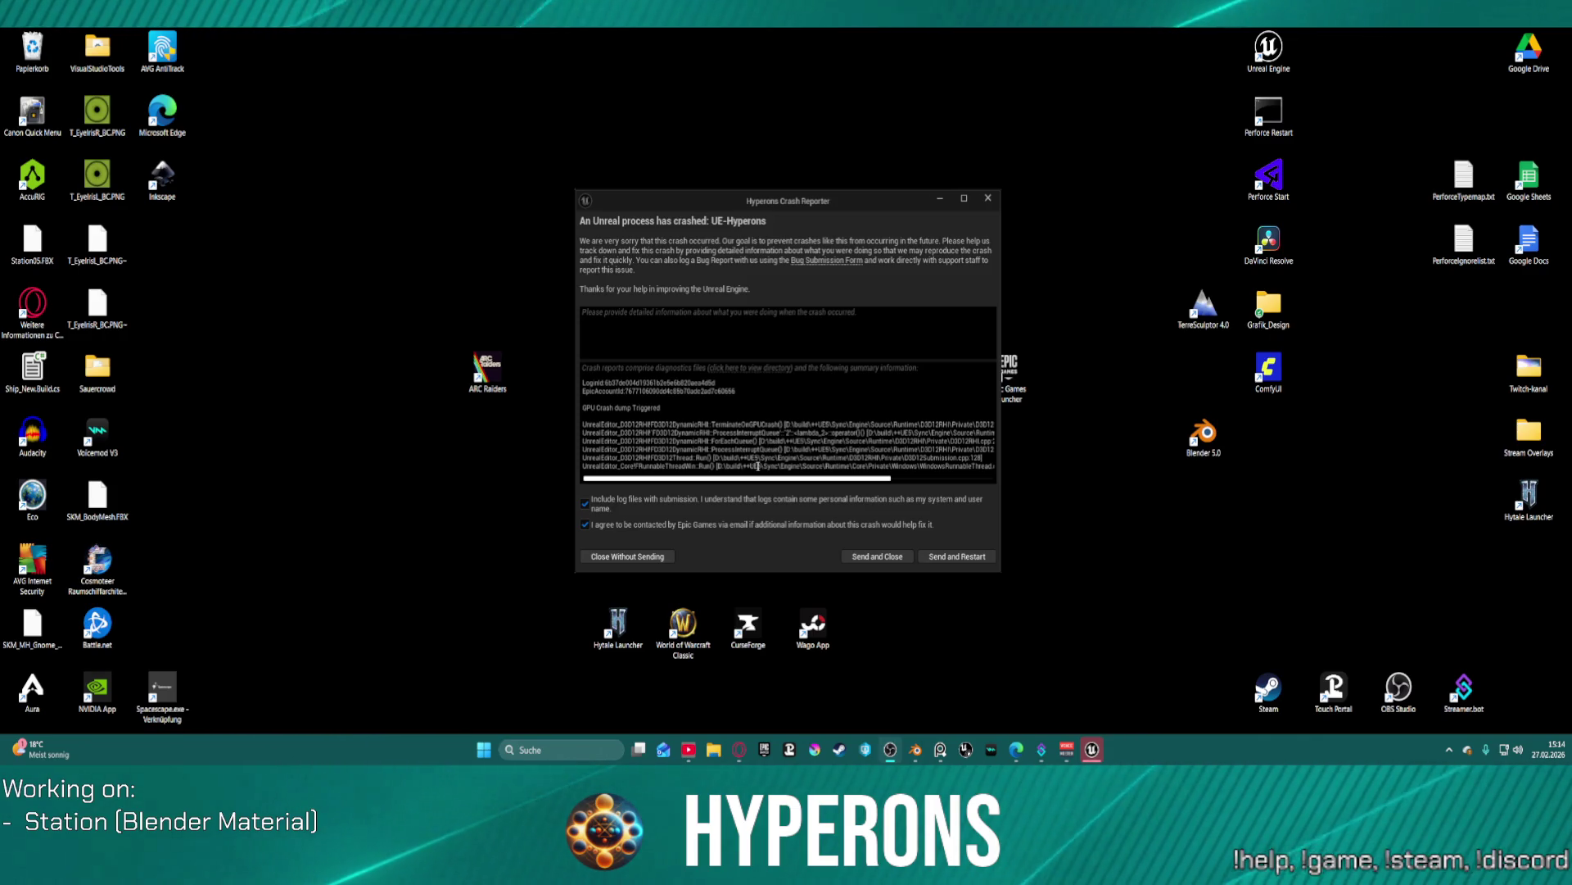
- Send the crash report, restart Unreal, and restore all four auto-saved packages
click(966, 556)
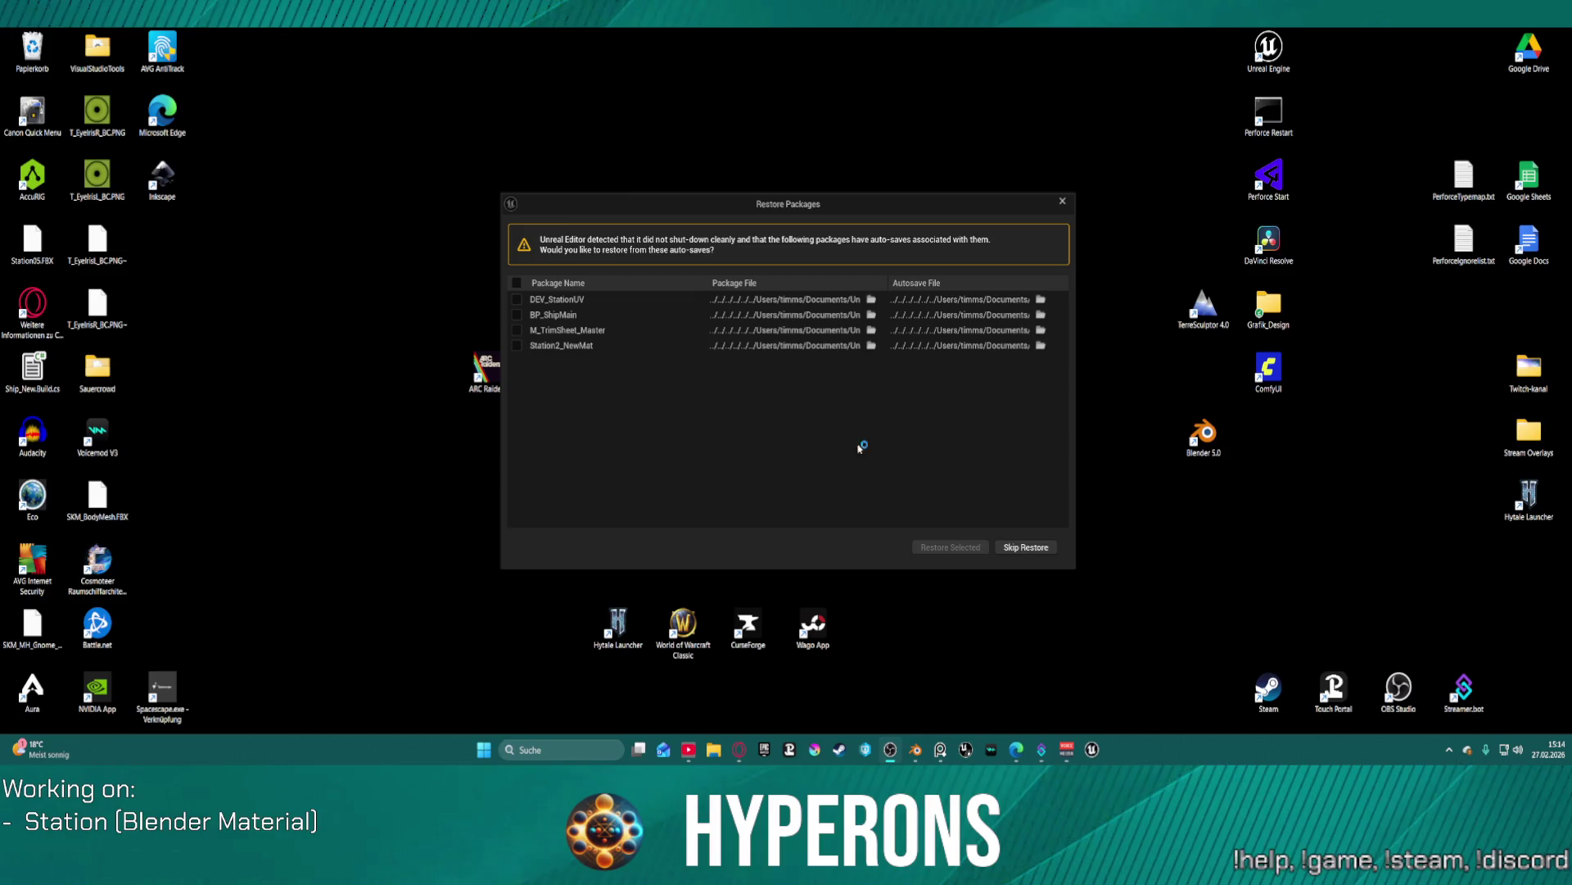
click(517, 283)
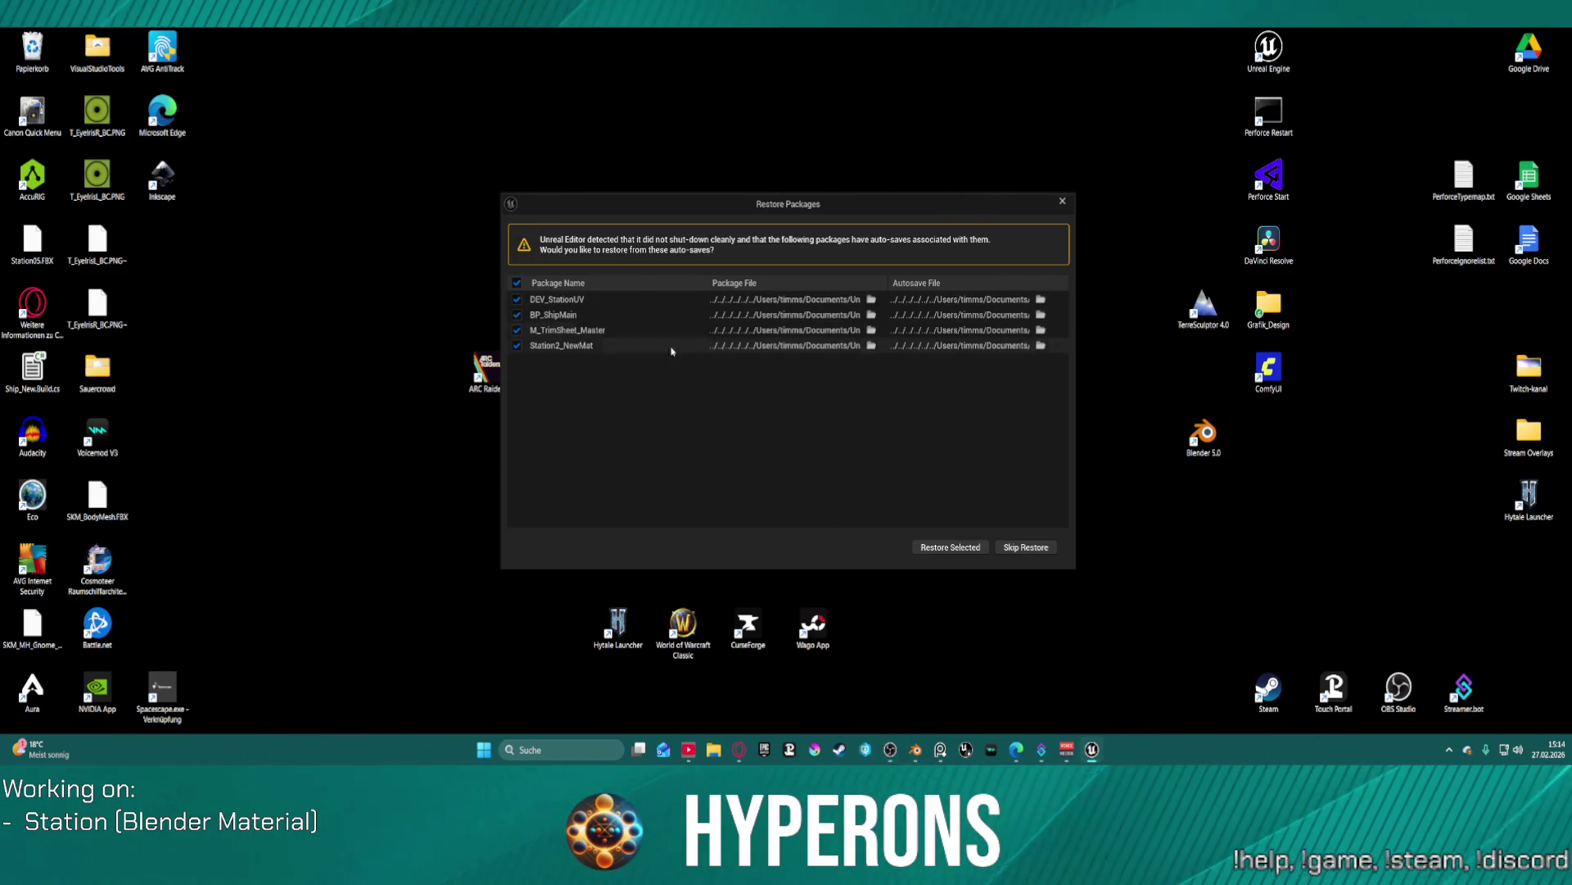
click(1032, 549)
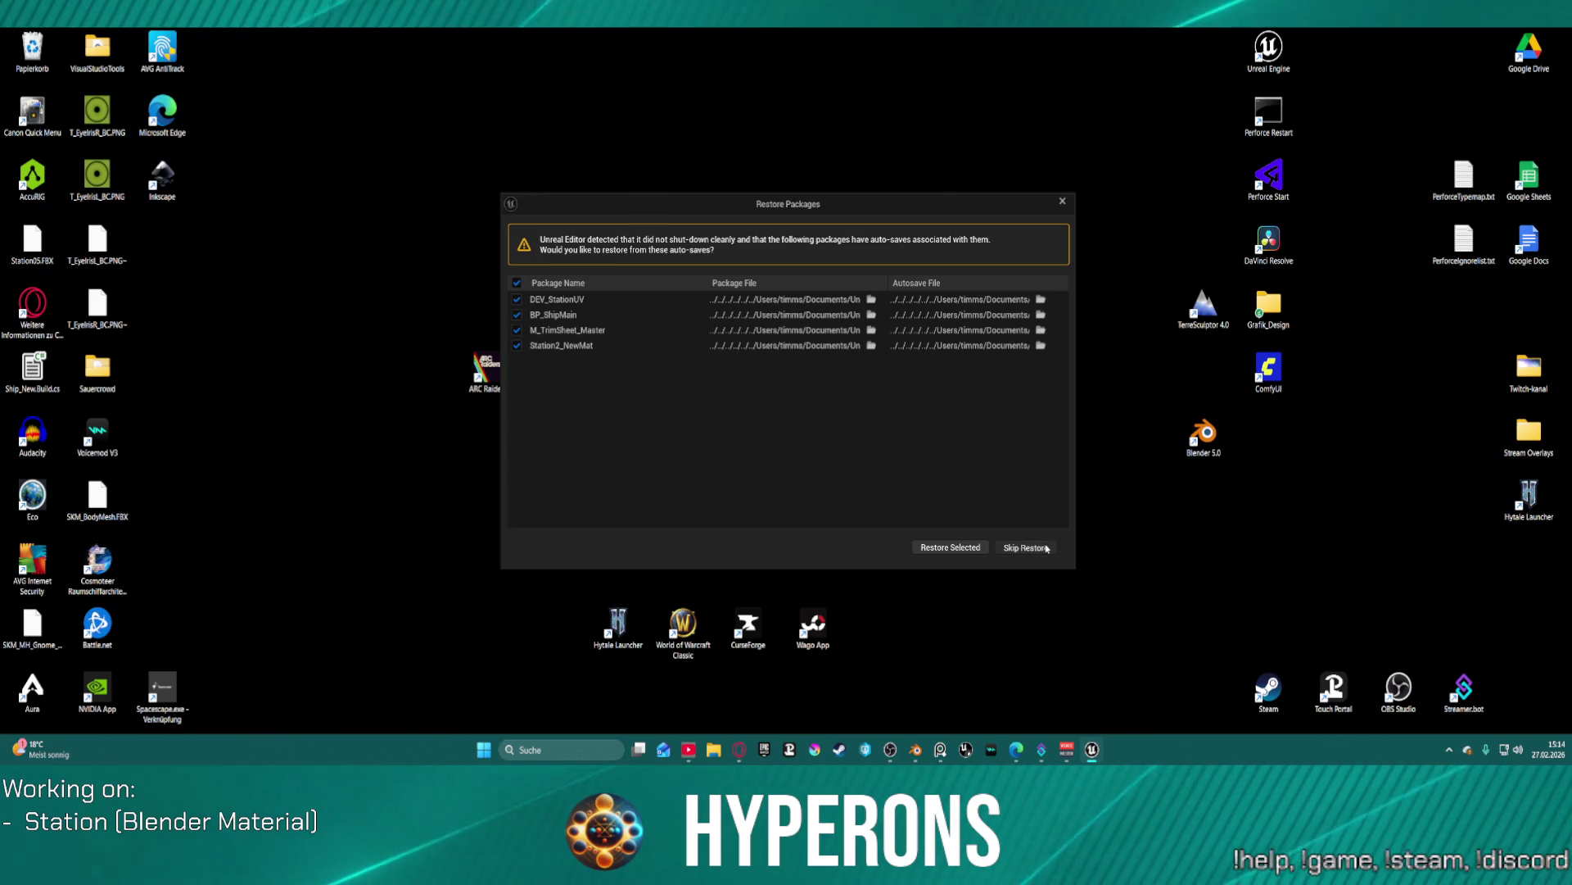
click(942, 547)
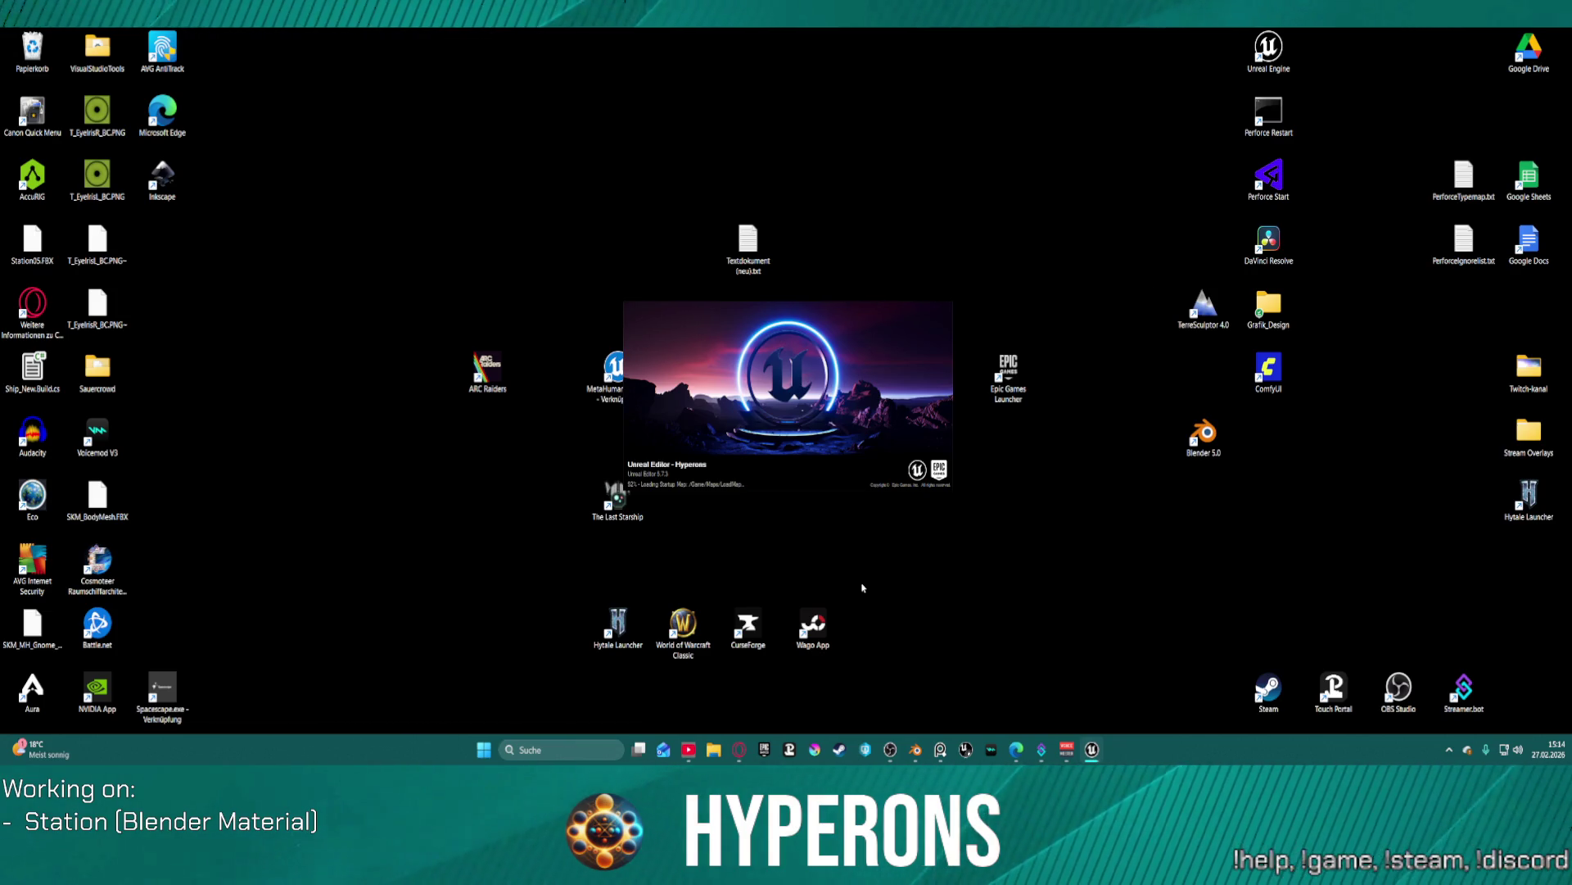
click(915, 750)
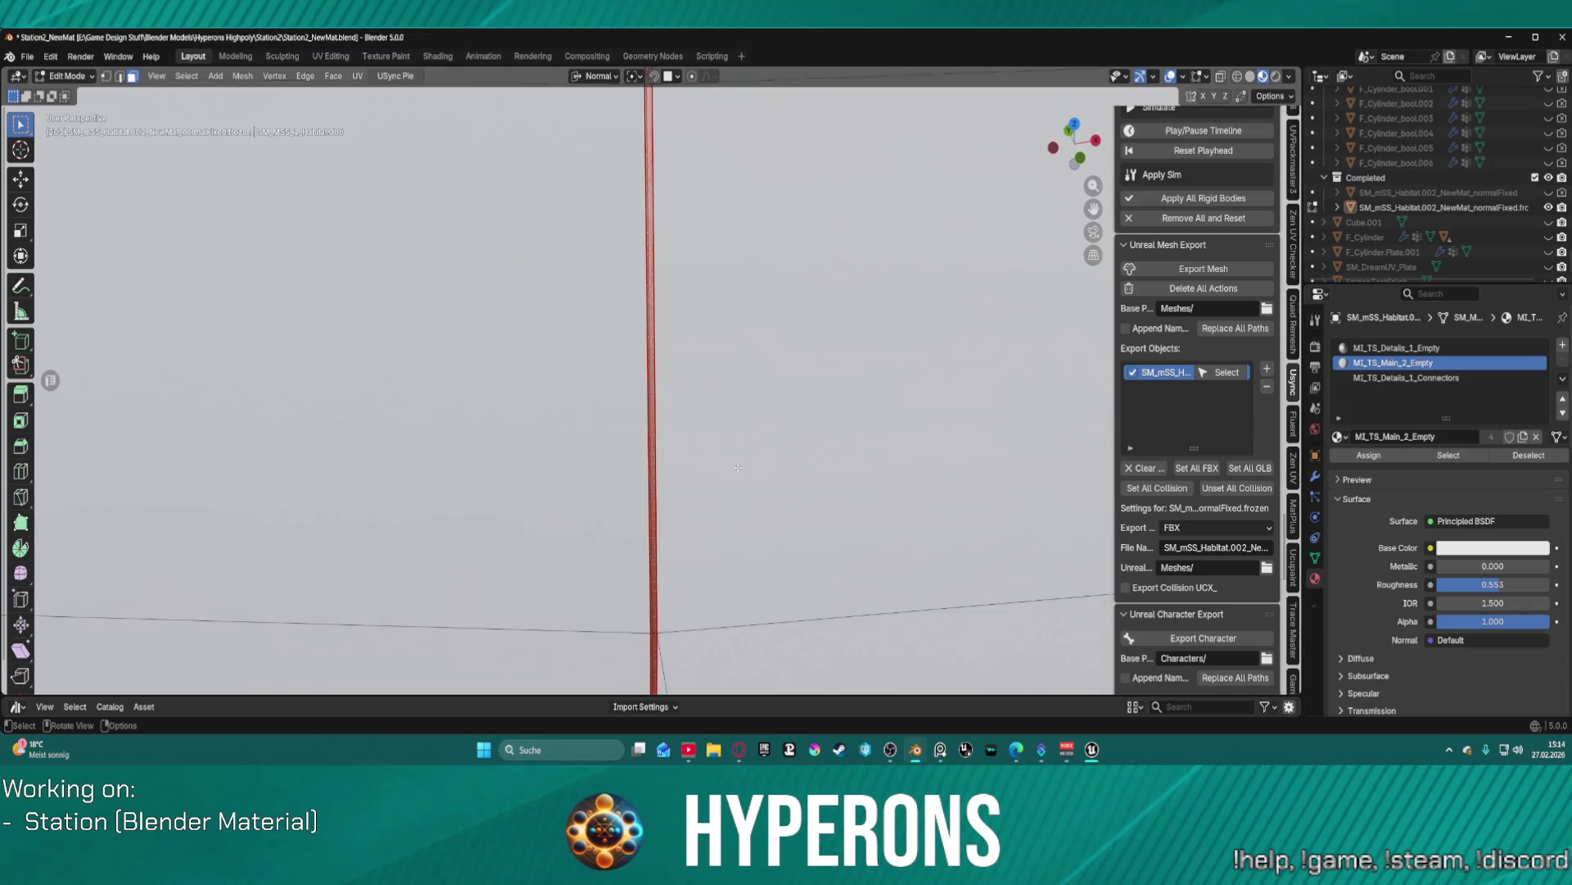
key(KP_Decimal)
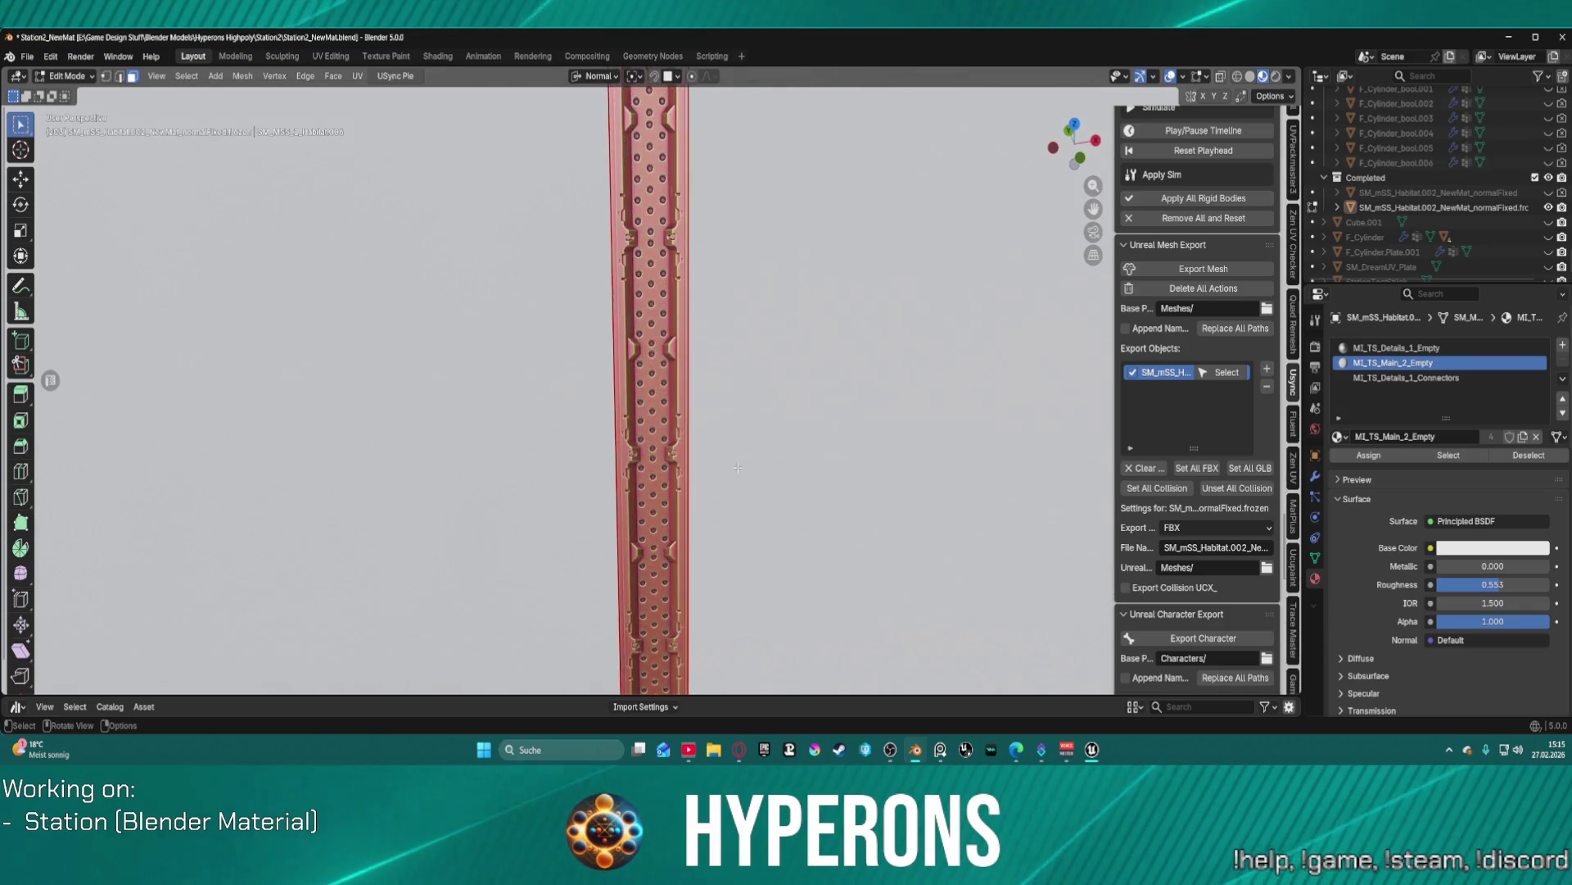
right_click(738, 467)
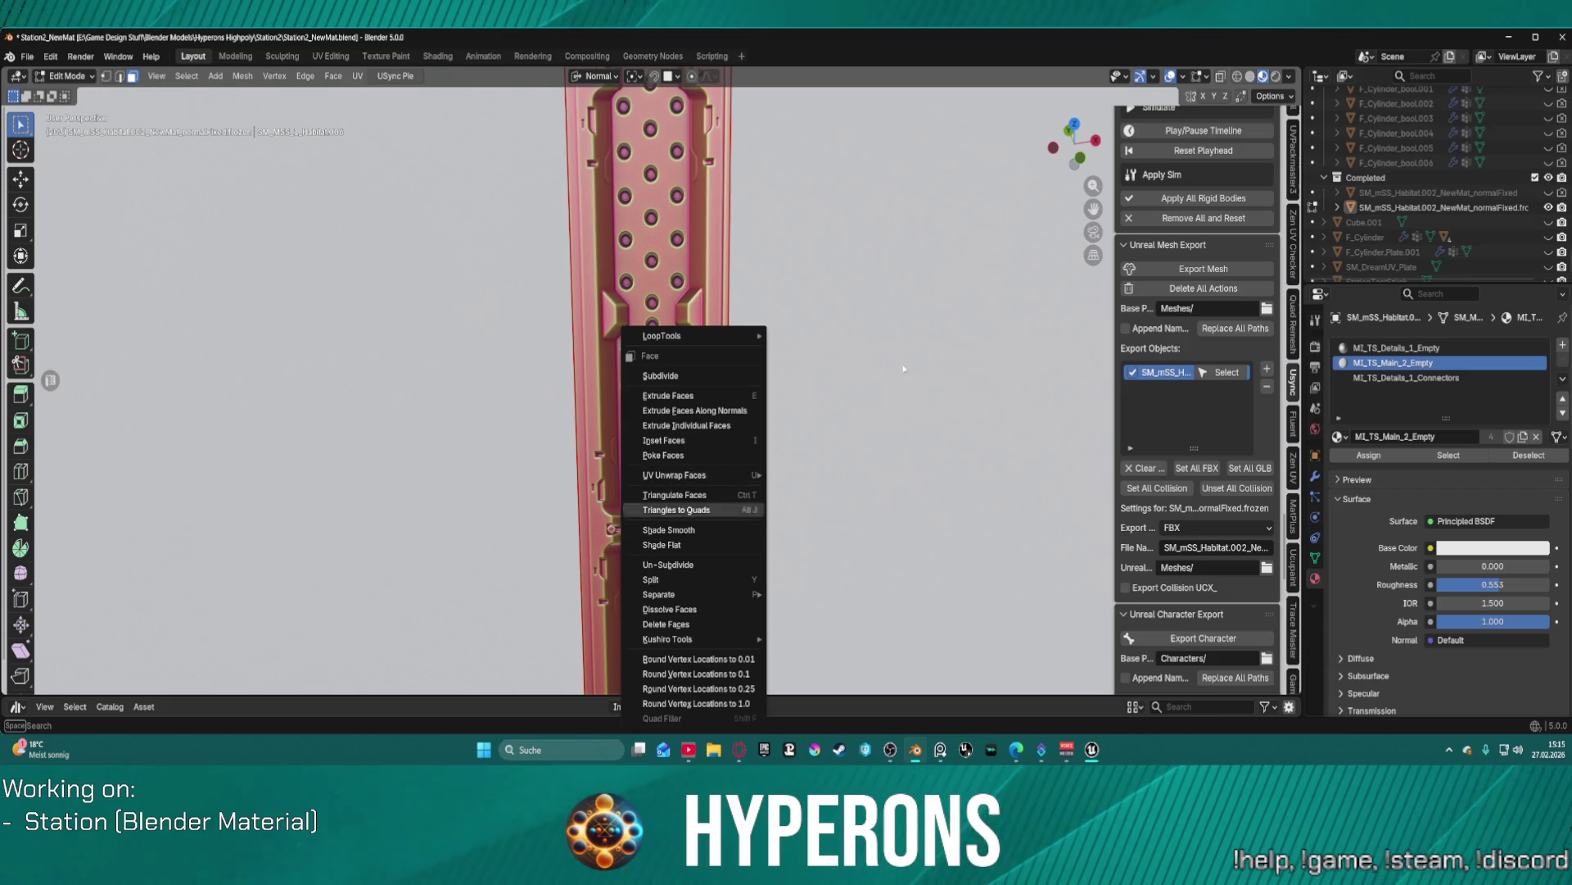
key(Down)
key(Down)
key(Down)
key(Return)
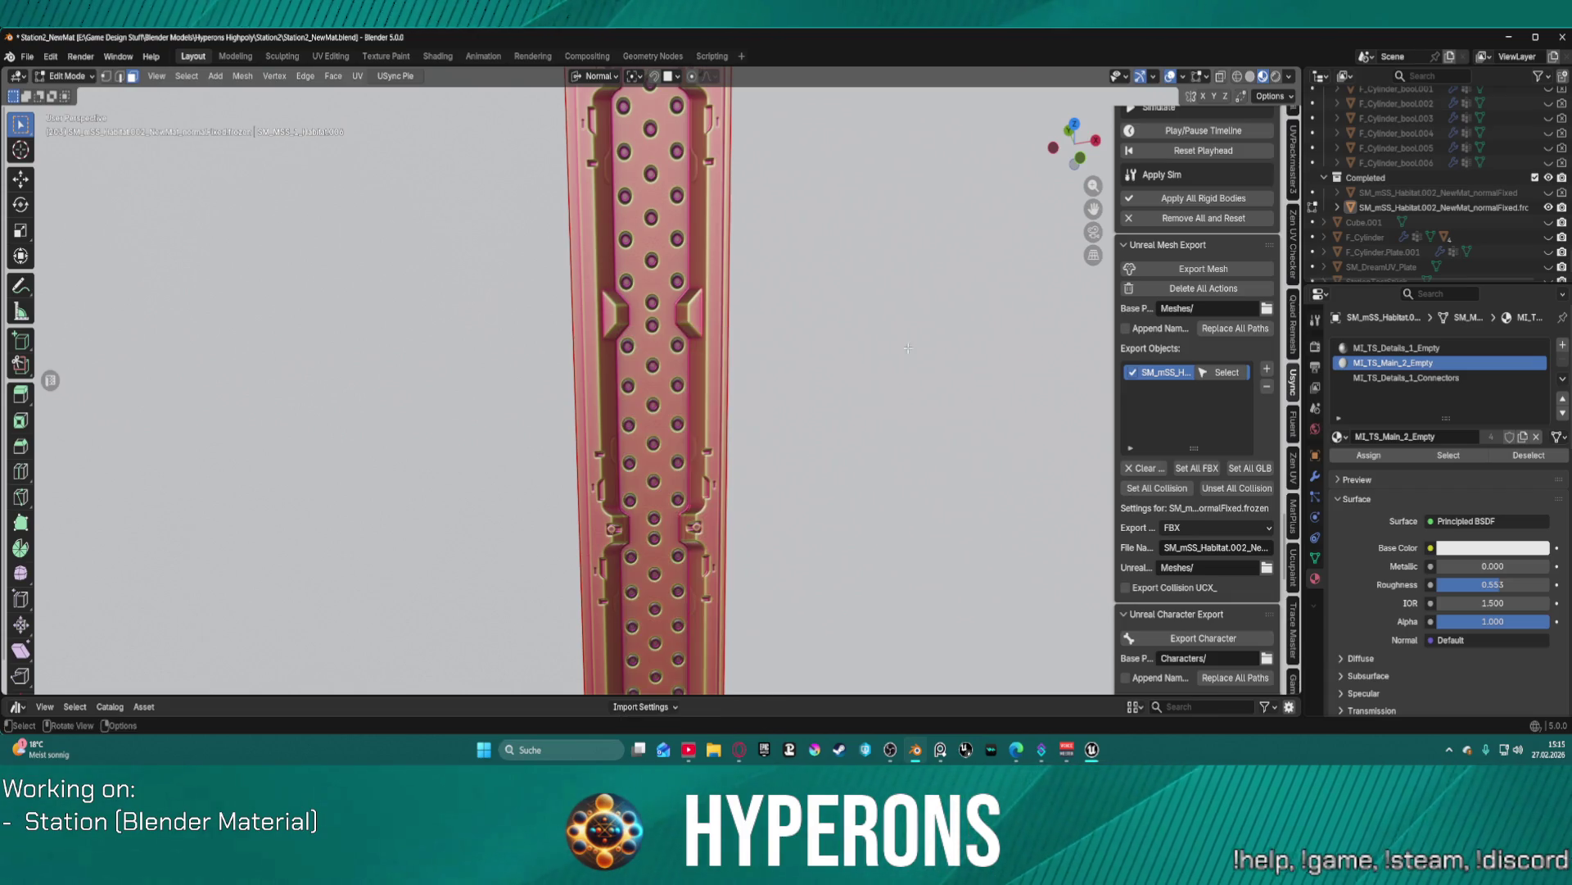
scroll(884, 375, down, 5)
scroll(885, 376, up, 6)
scroll(884, 378, down, 3)
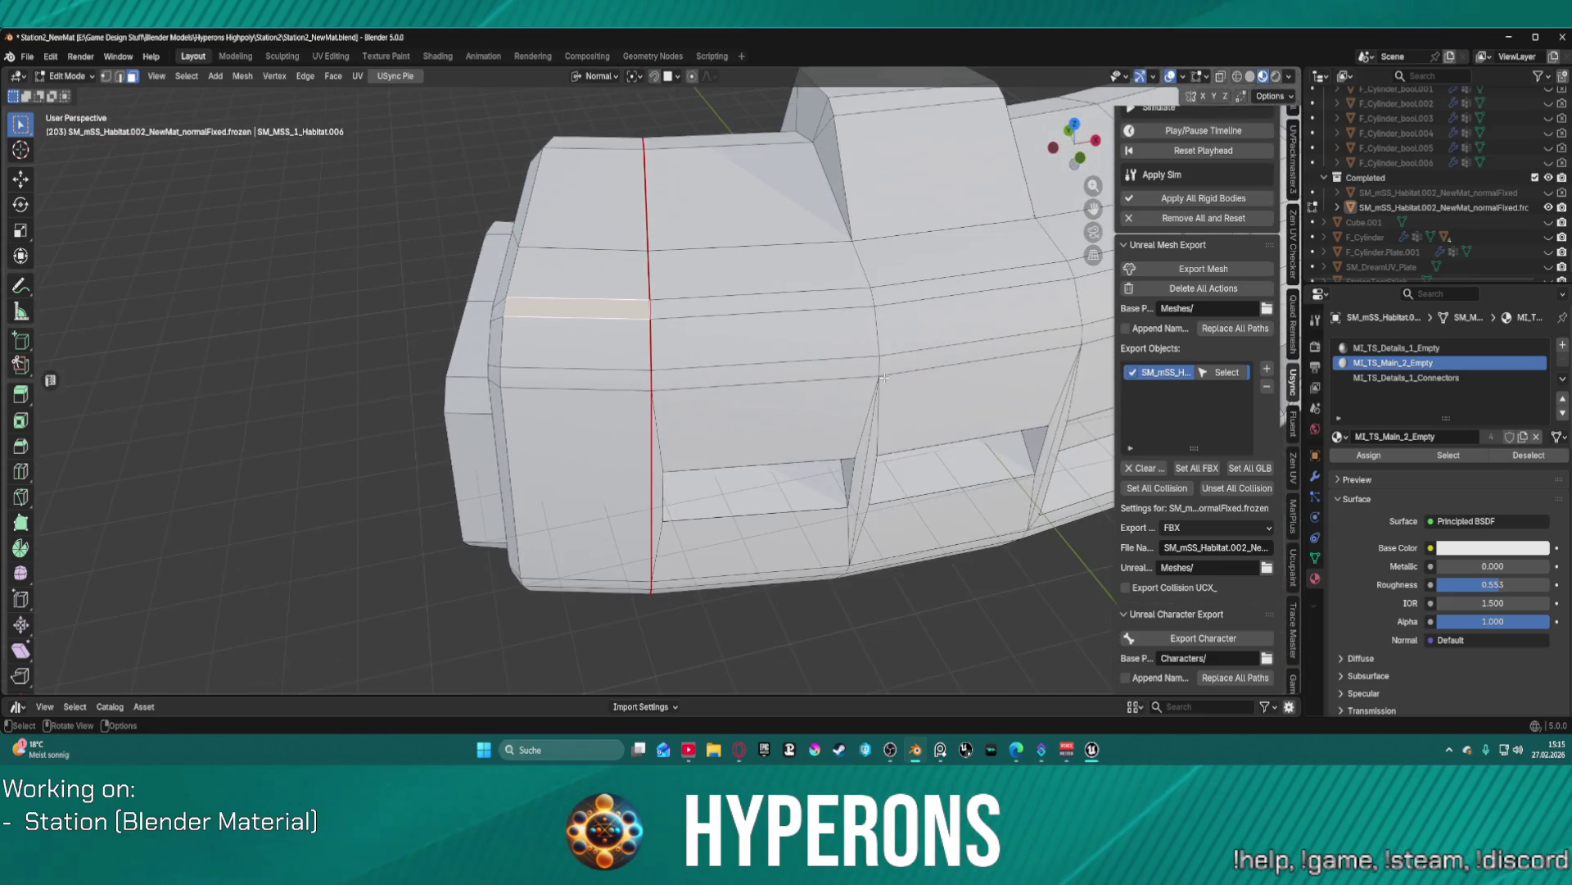
scroll(878, 377, down, 1)
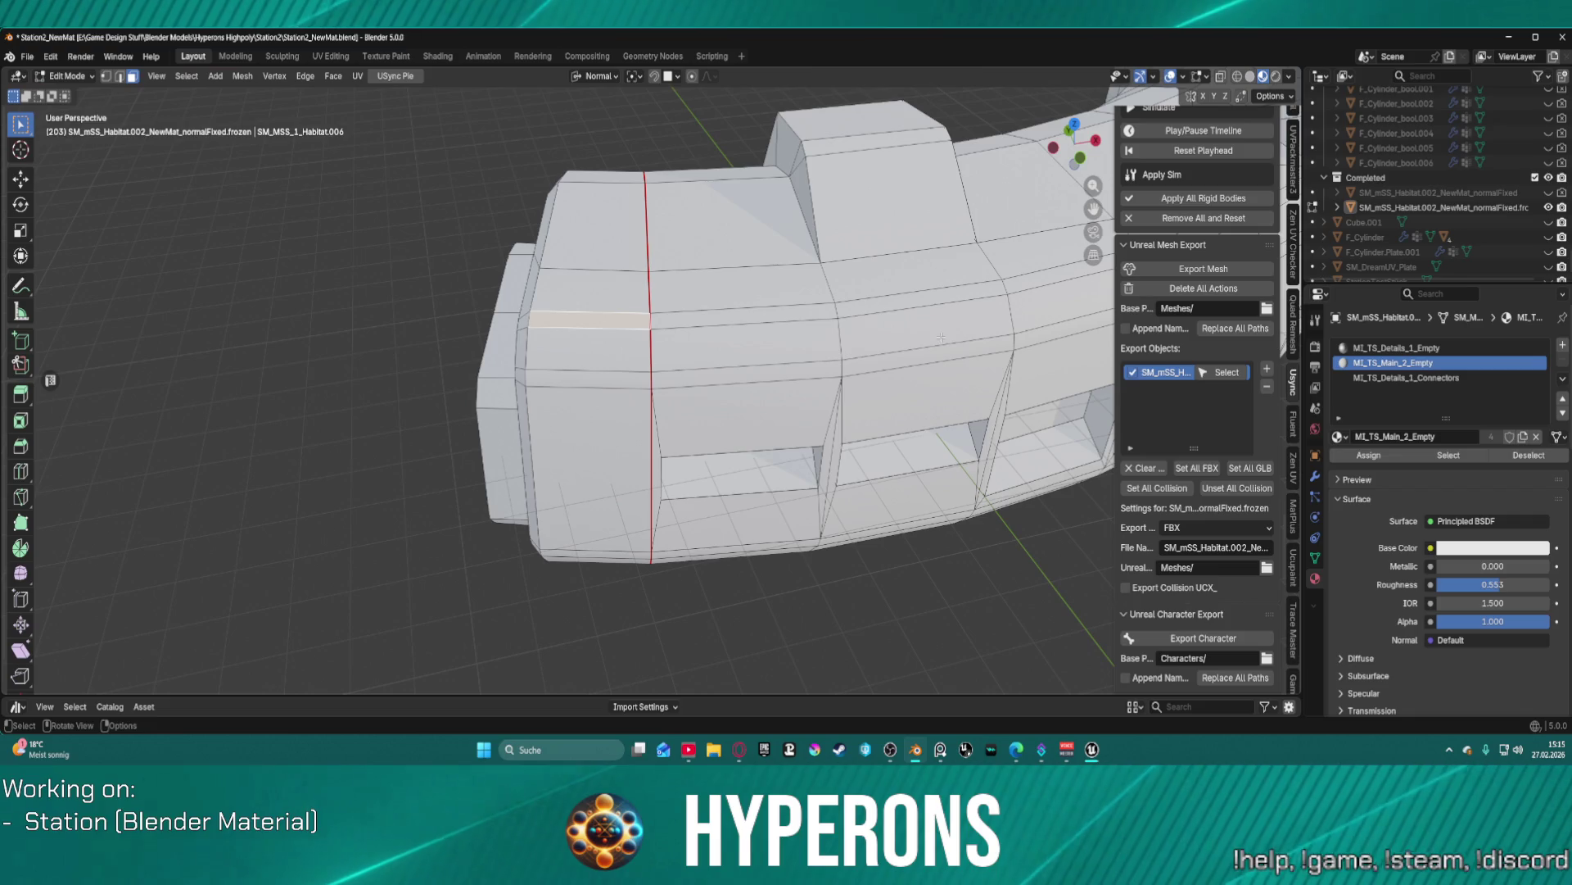
mouse_move(926, 337)
mouse_down()
mouse_move(975, 270)
mouse_move(959, 313)
mouse_move(185, 357)
mouse_up()
mouse_move(714, 237)
mouse_down()
mouse_move(821, 171)
mouse_move(853, 263)
mouse_up()
scroll(852, 263, up, 5)
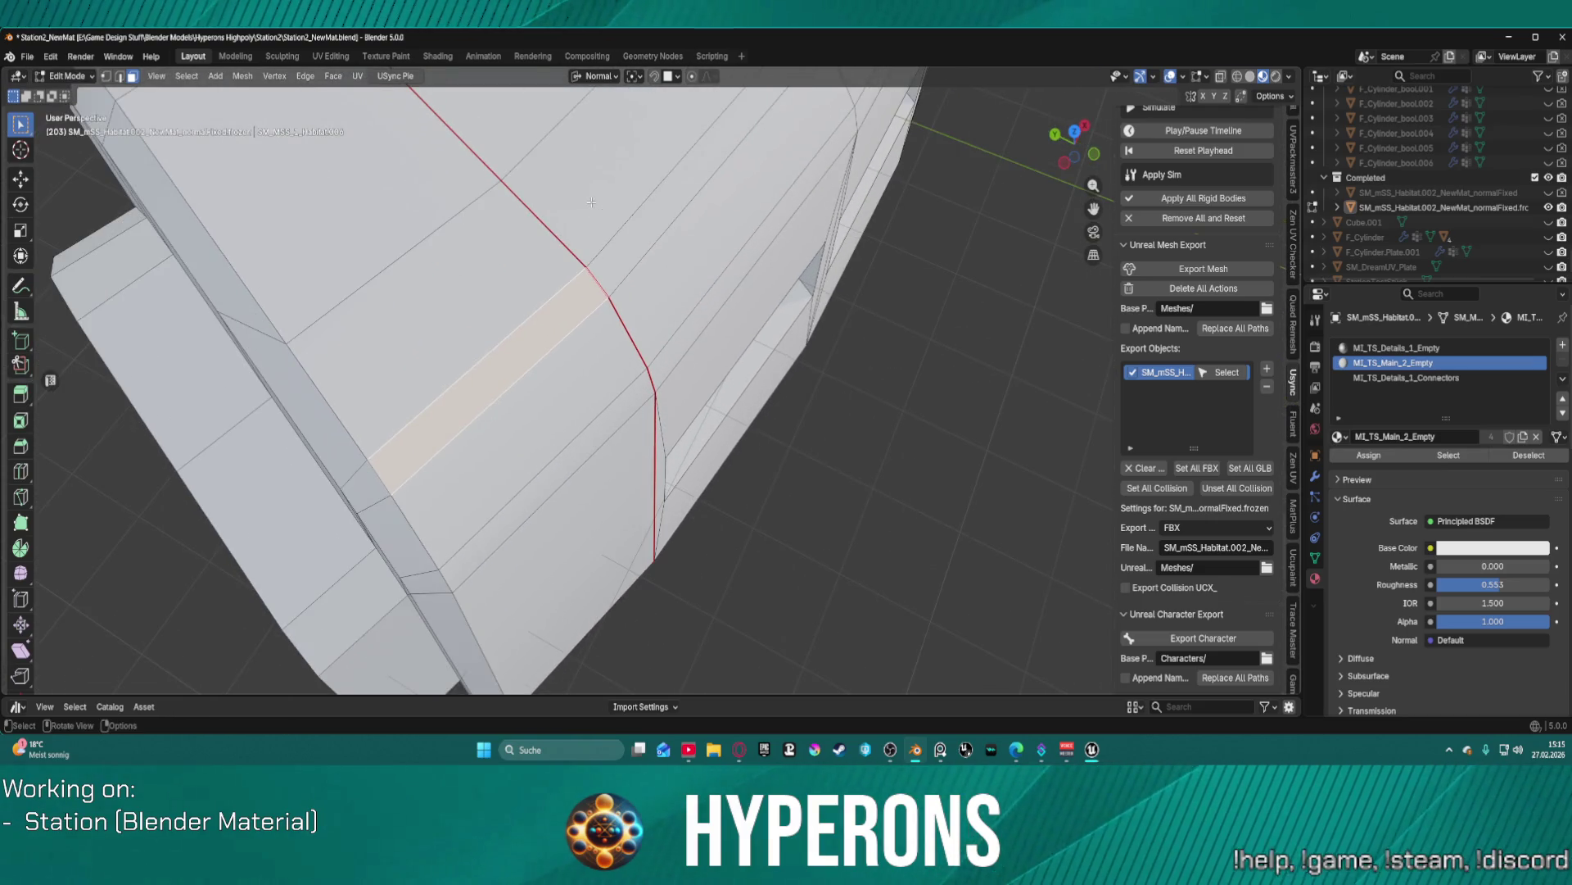
scroll(591, 202, down, 6)
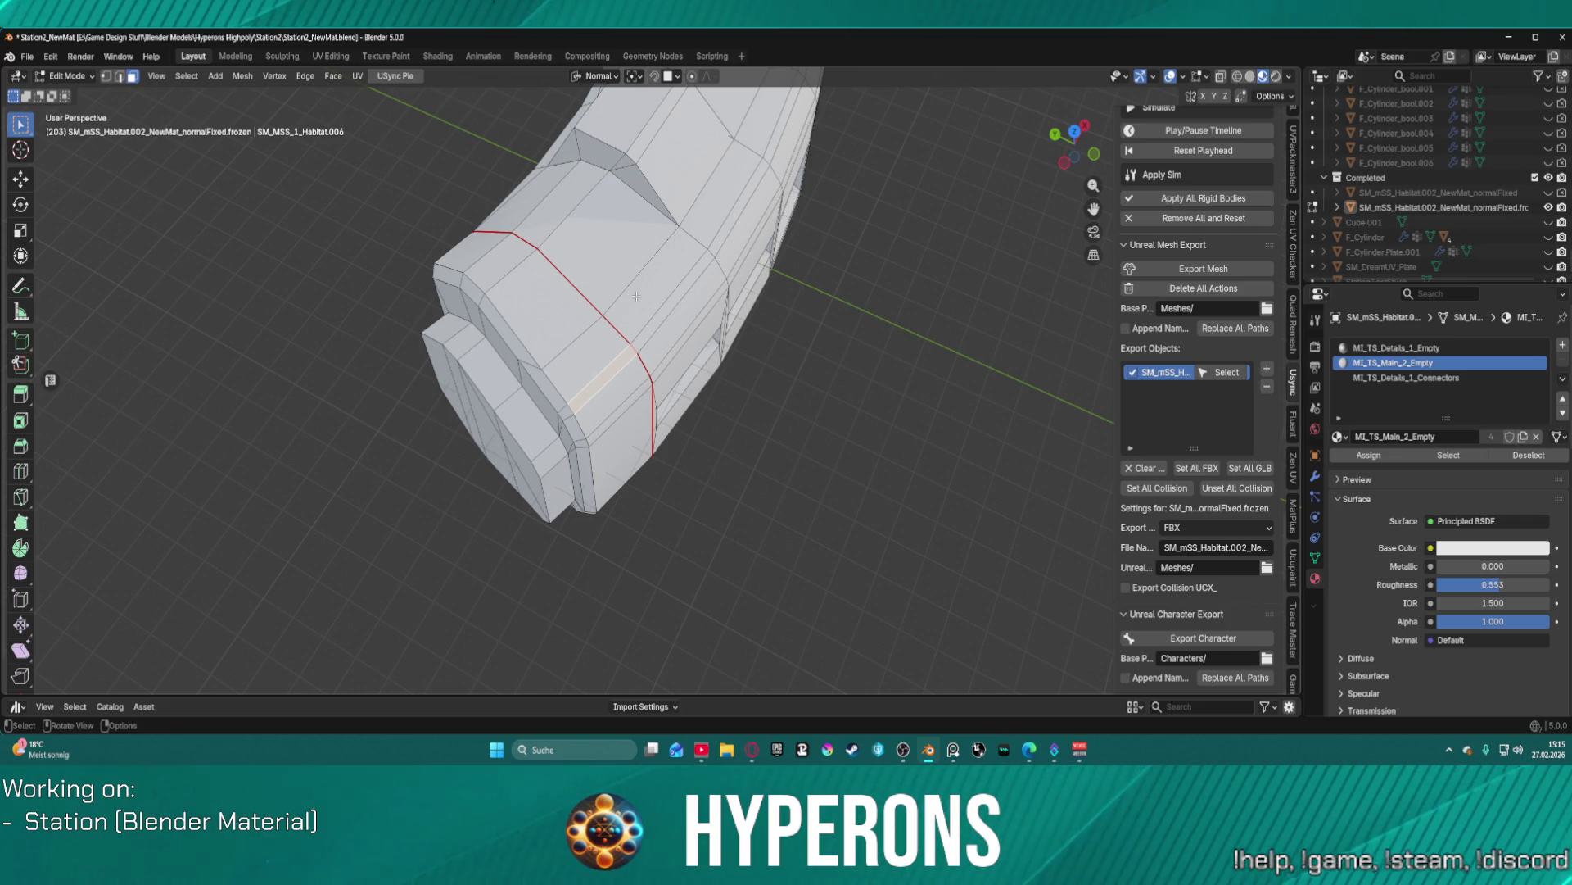
scroll(665, 225, up, 3)
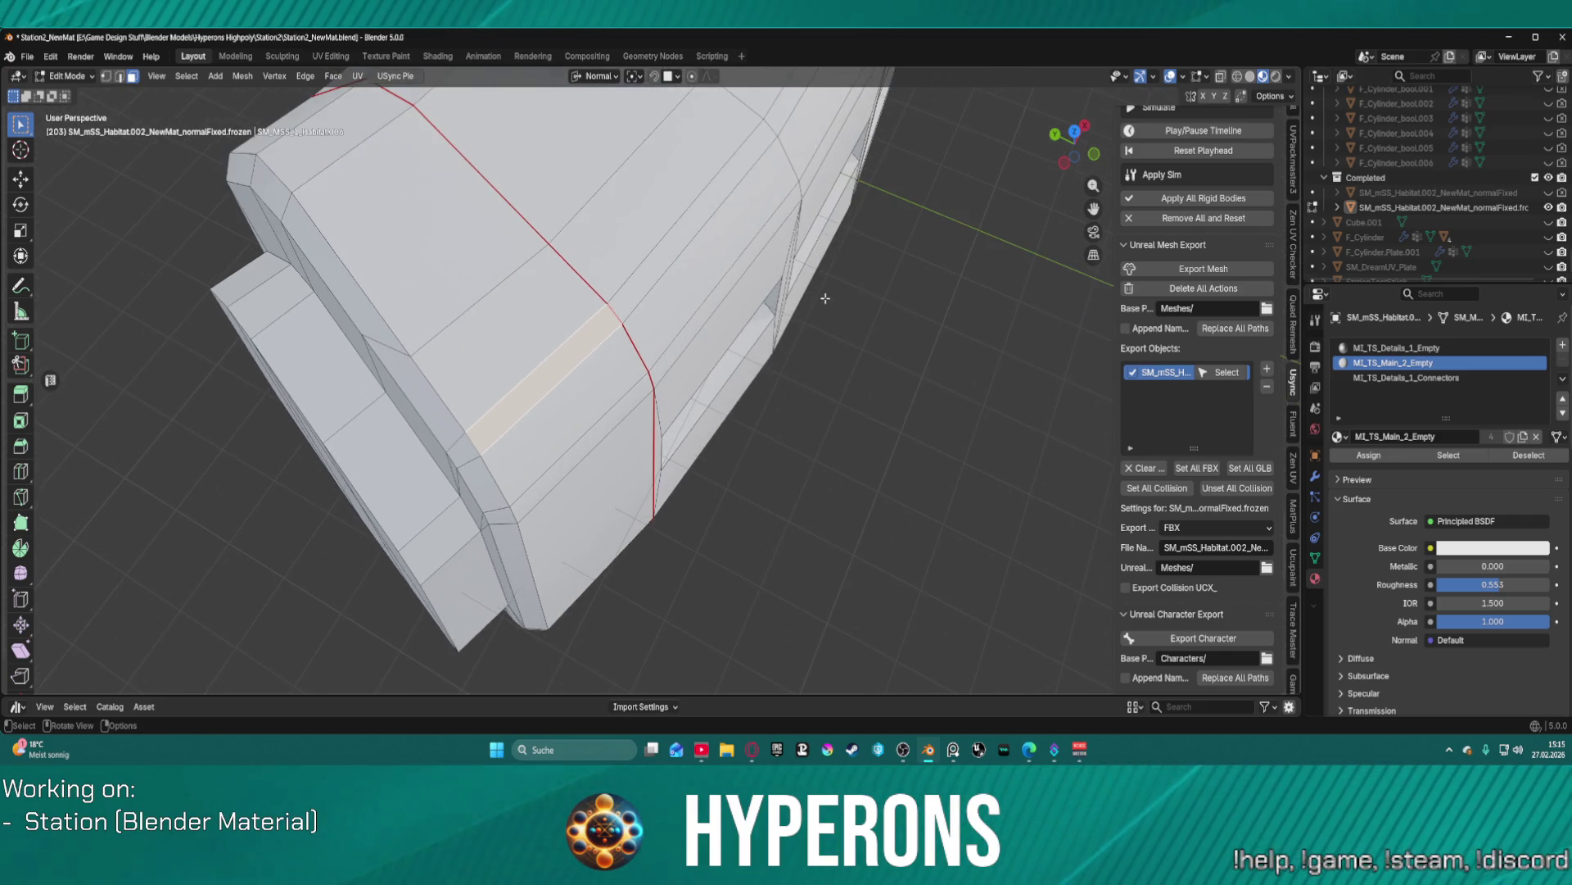
mouse_move(825, 299)
mouse_down()
mouse_move(761, 140)
mouse_move(779, 158)
mouse_move(709, 238)
mouse_move(710, 225)
mouse_up()
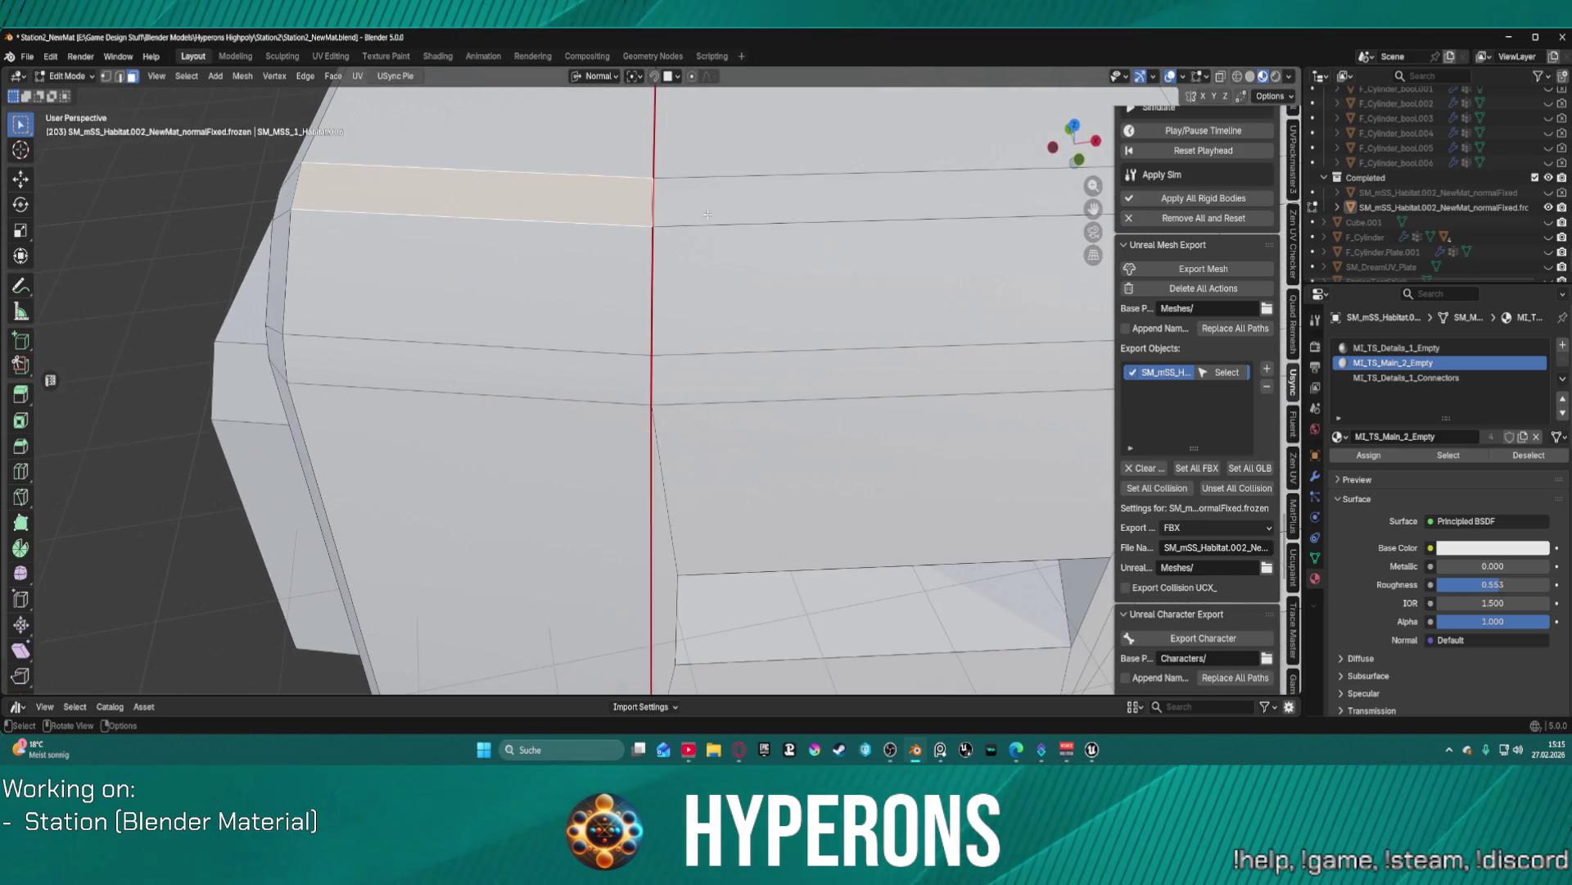
scroll(707, 214, down, 3)
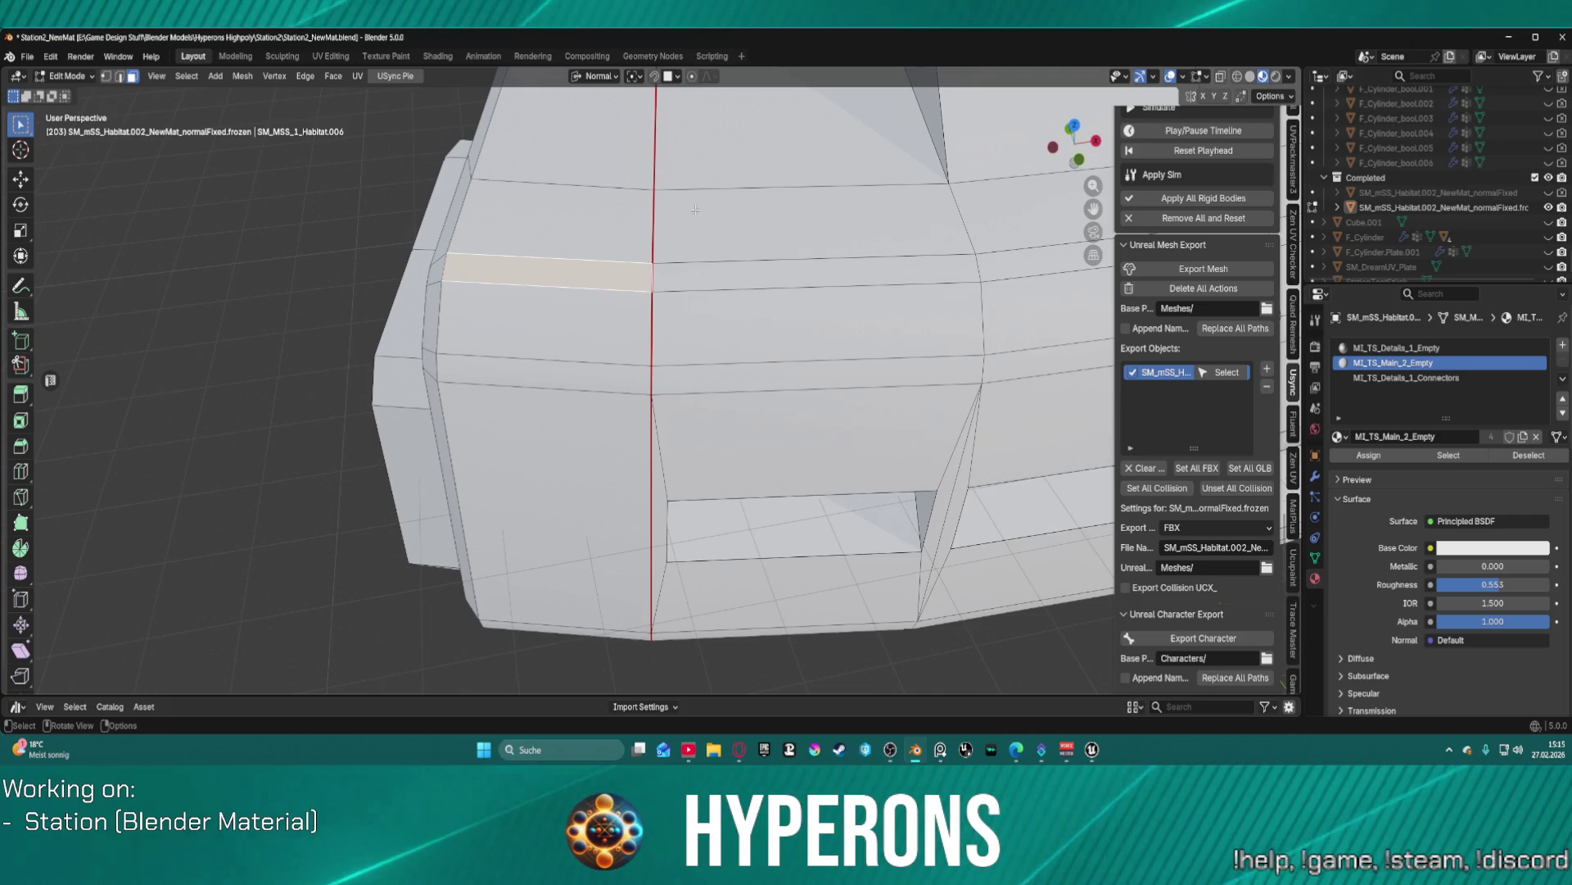
mouse_move(1092, 750)
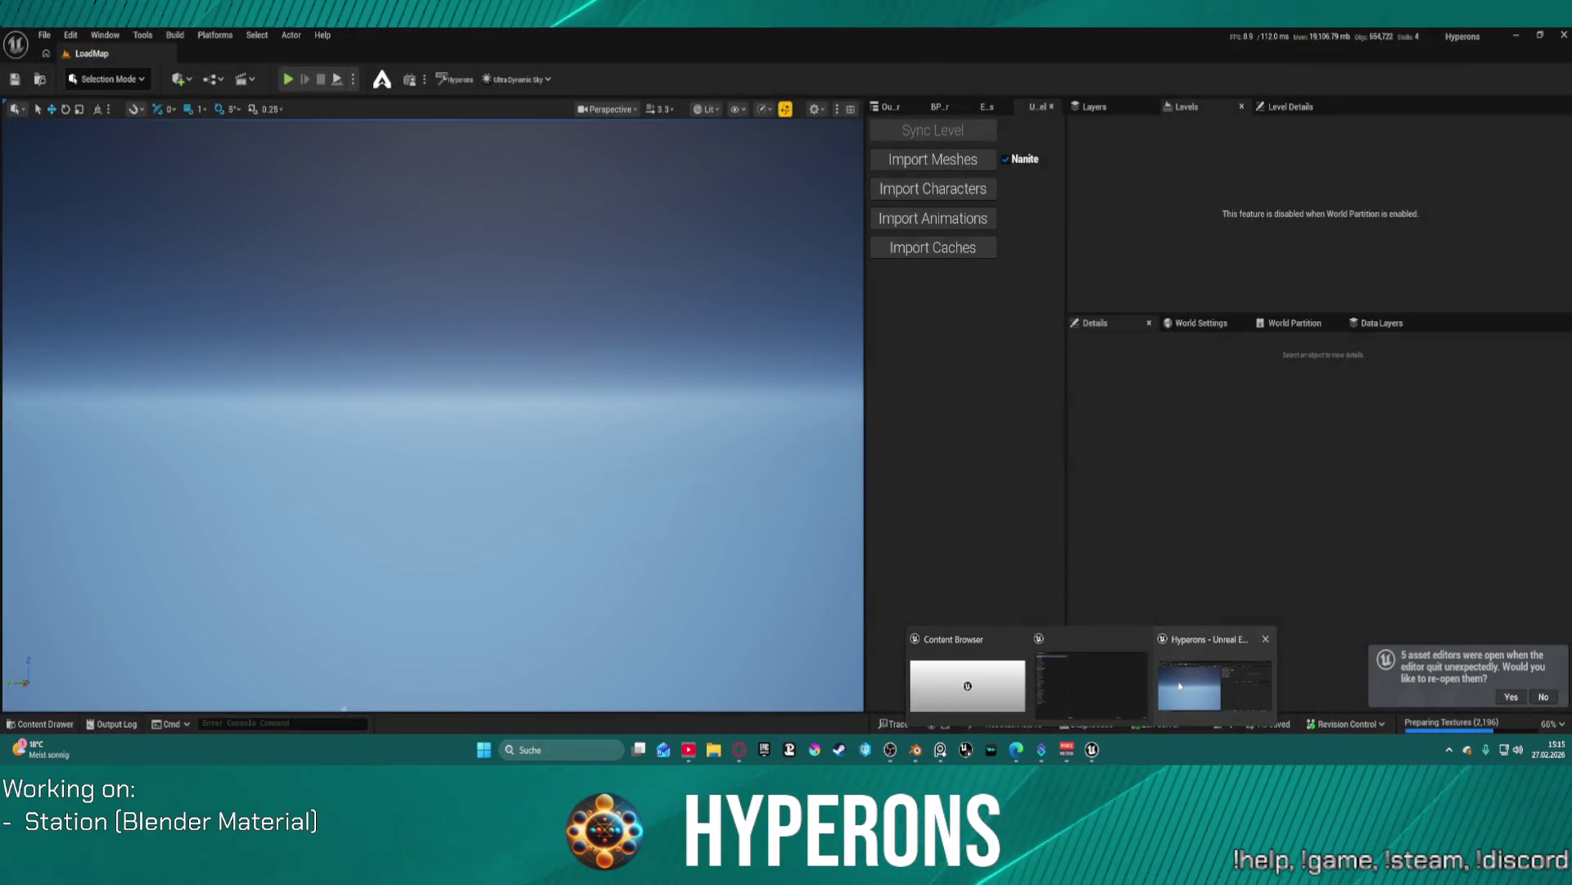
- Reopen DEV_StationUV from File > Recent Levels in the relaunched Unreal editor
click(1179, 686)
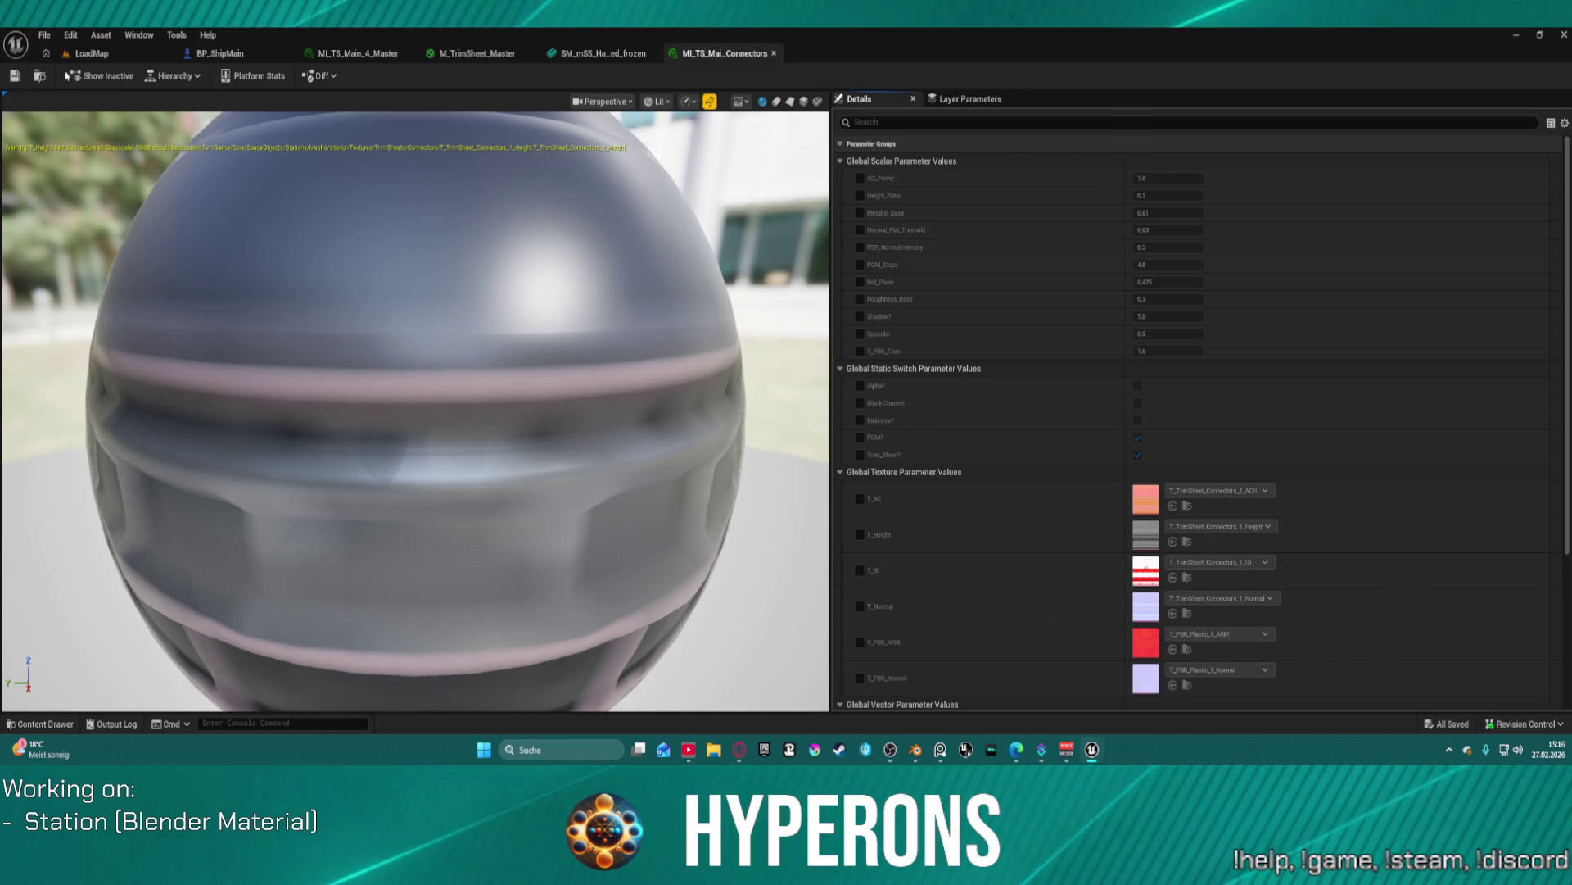
click(78, 54)
click(43, 36)
mouse_move(164, 128)
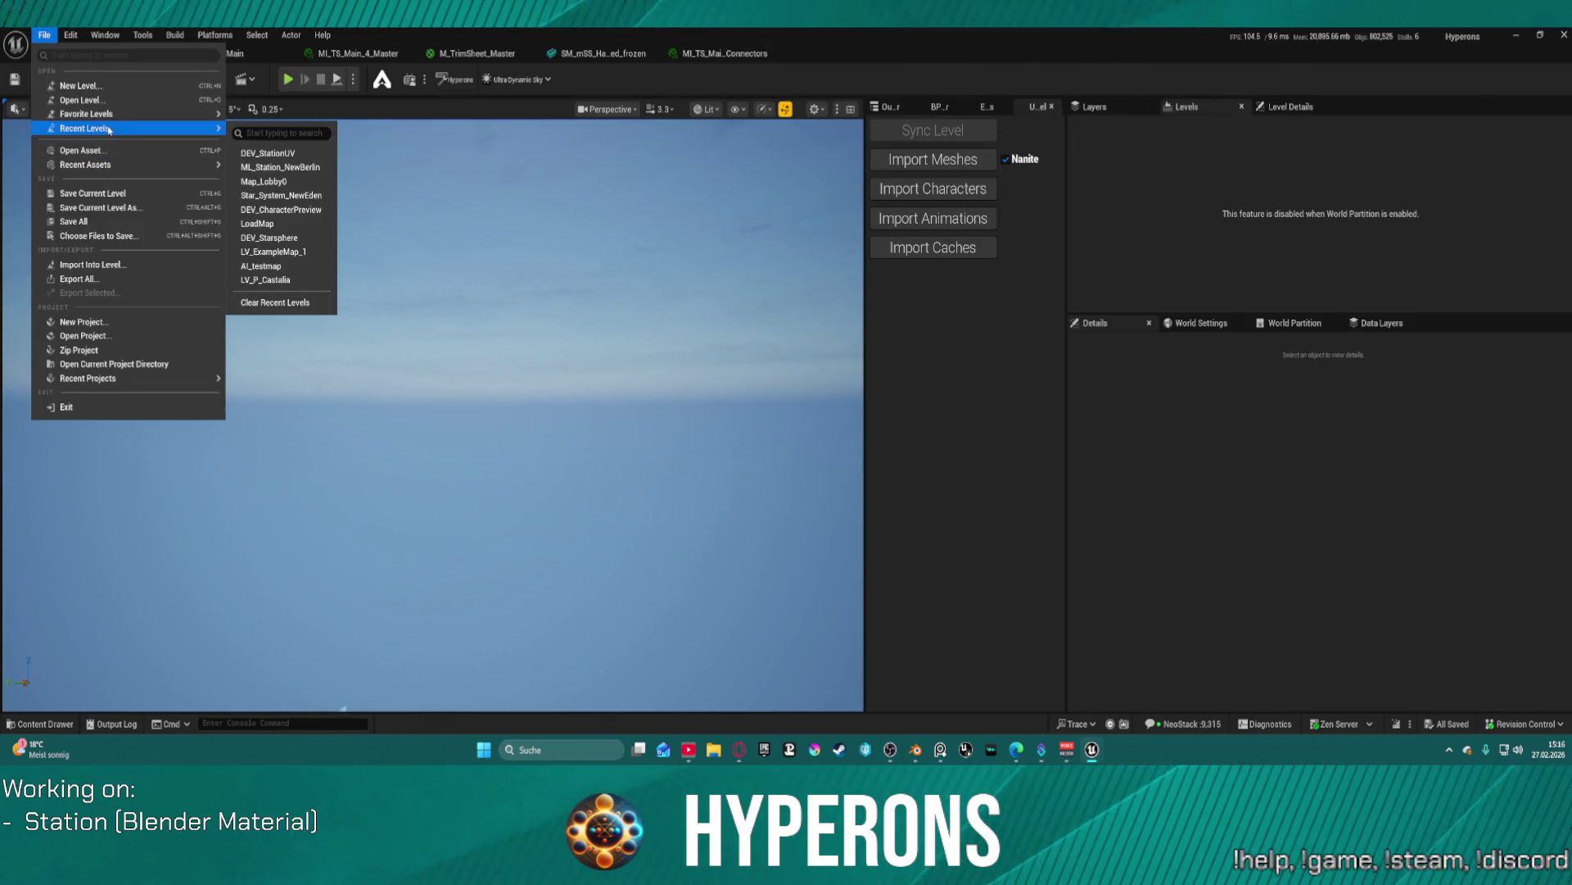
click(302, 154)
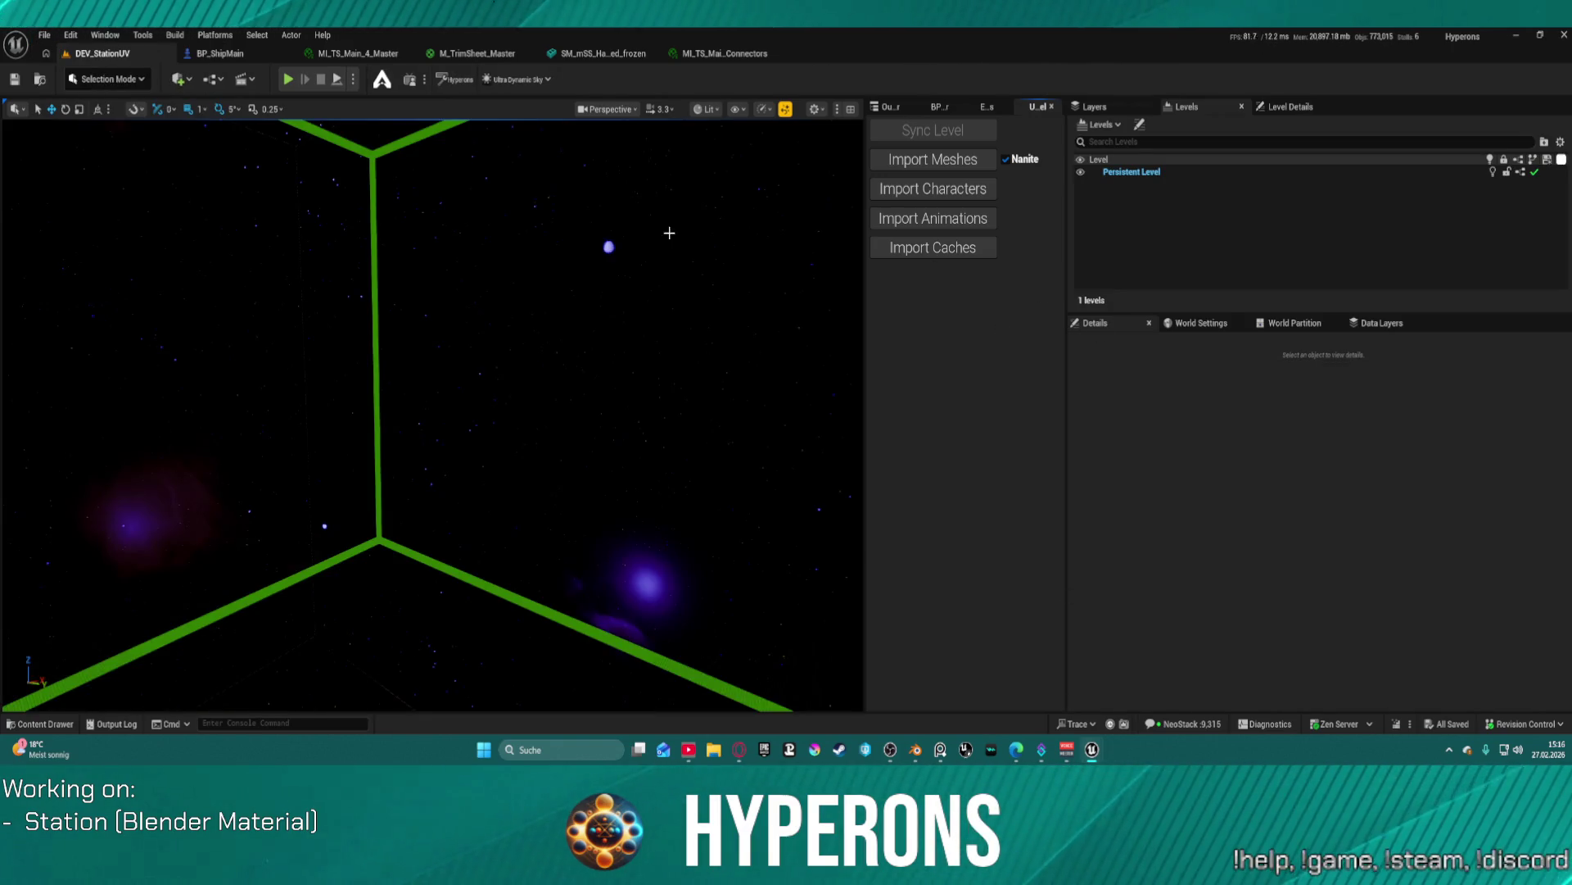
- Fly the camera to the yellow station along its hull seam in the DEV_StationUV level
mouse_move(624, 474)
mouse_down()
mouse_move(530, 477)
mouse_move(339, 572)
mouse_up()
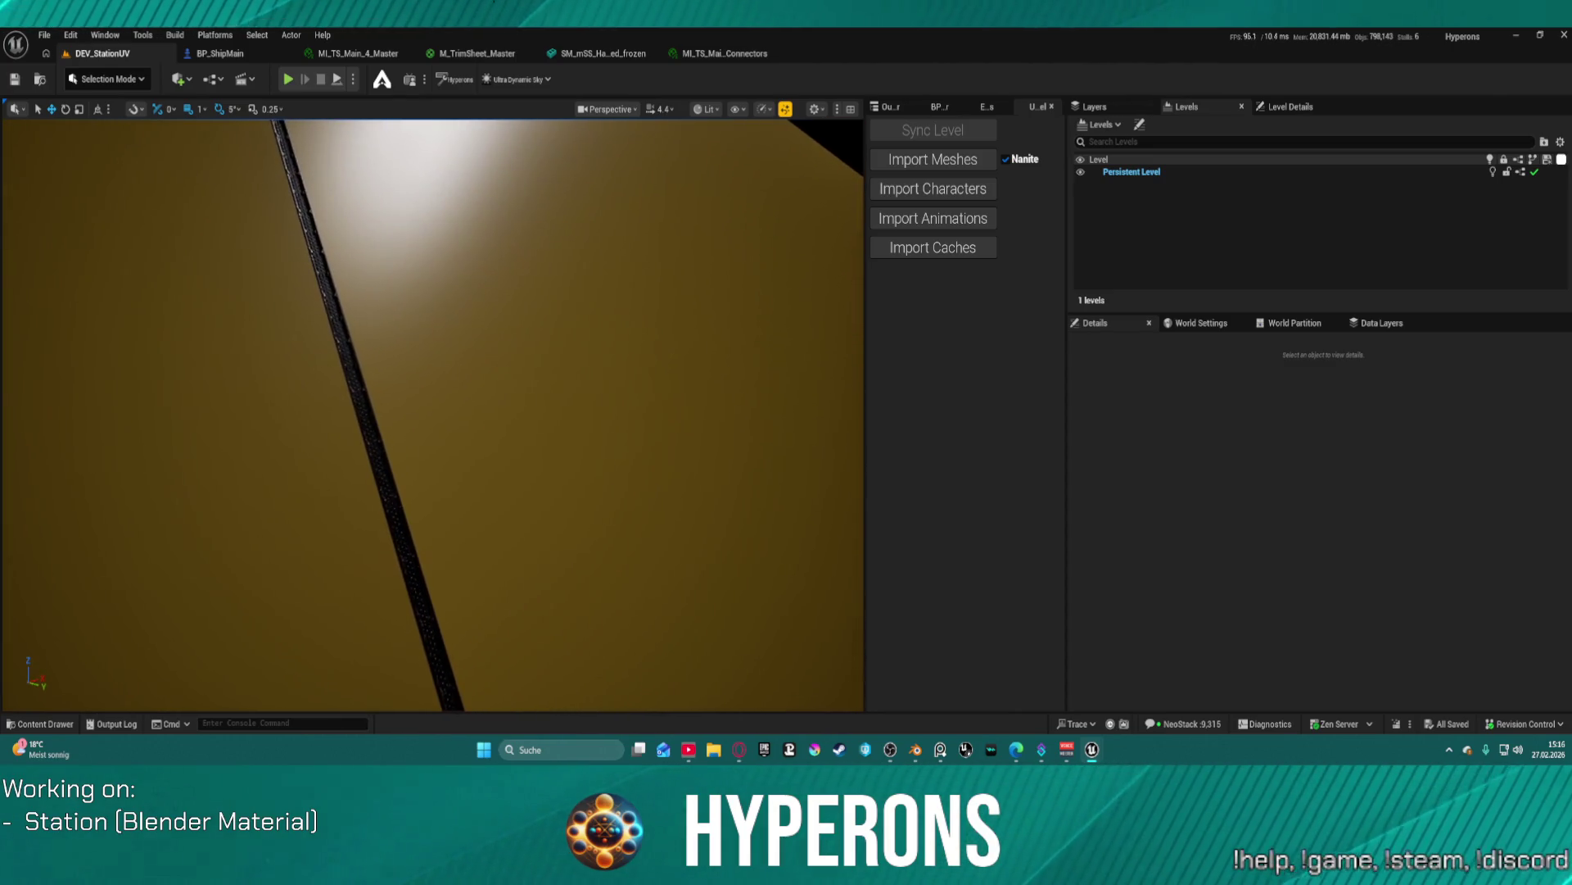
drag(670, 424, 670, 423)
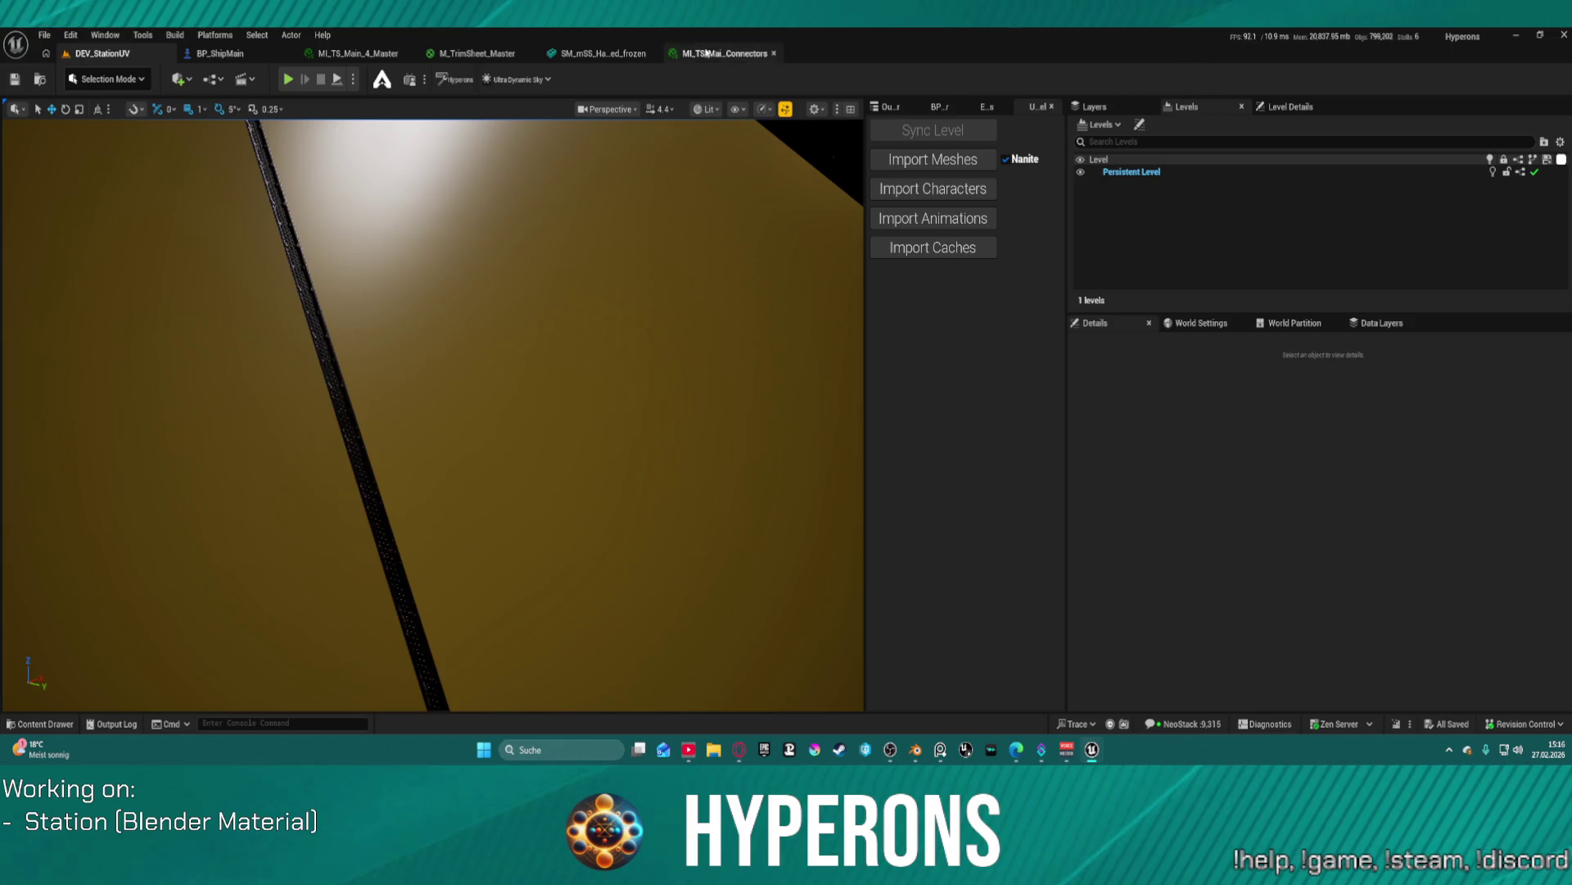
click(611, 55)
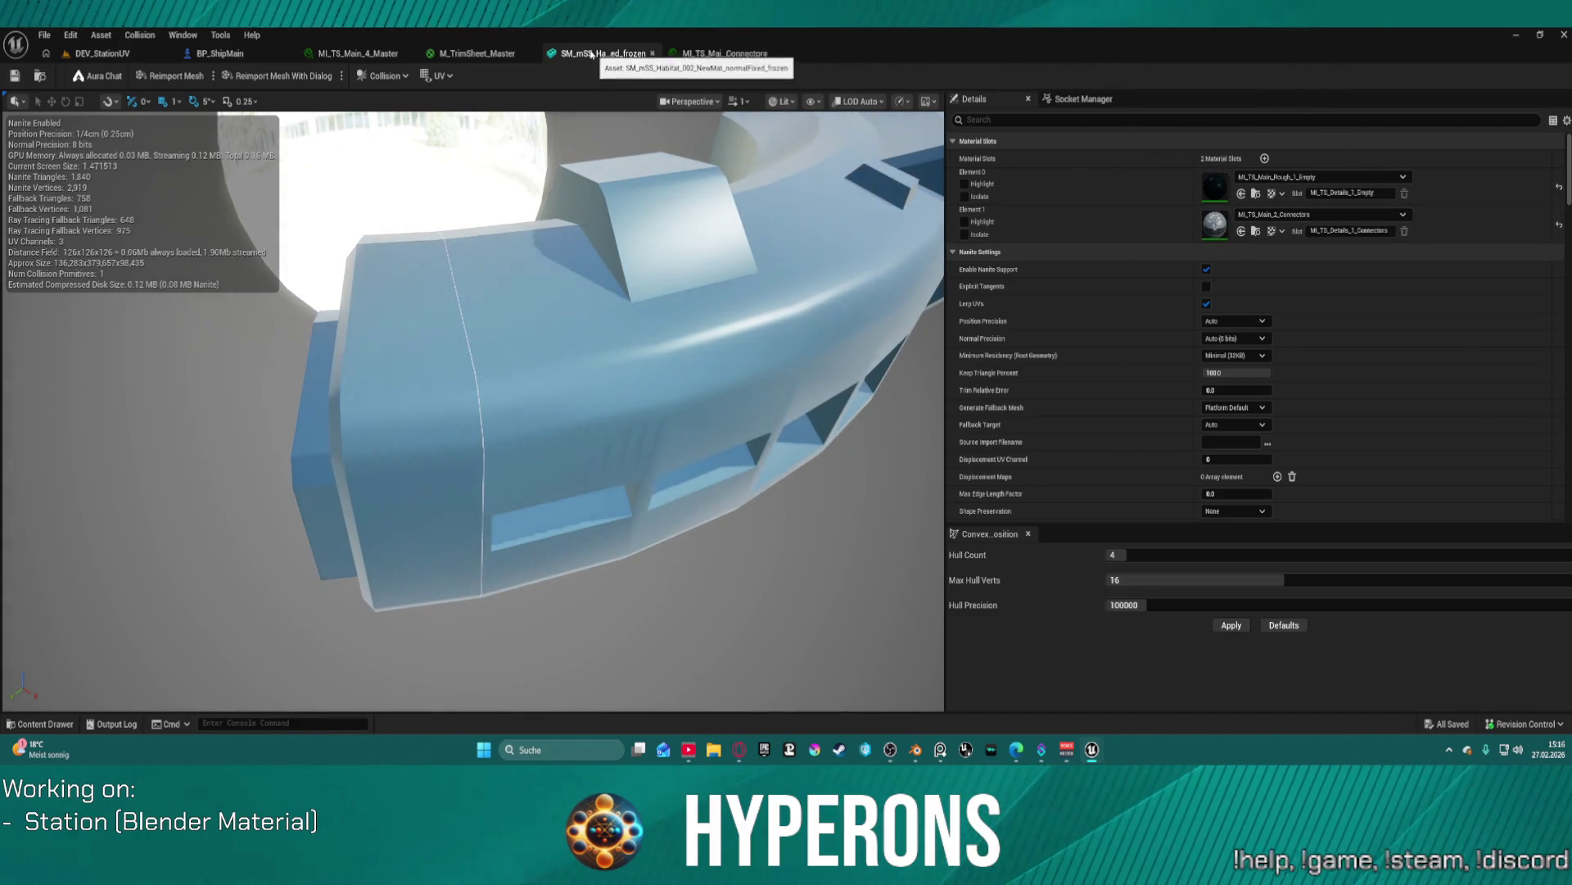
click(652, 52)
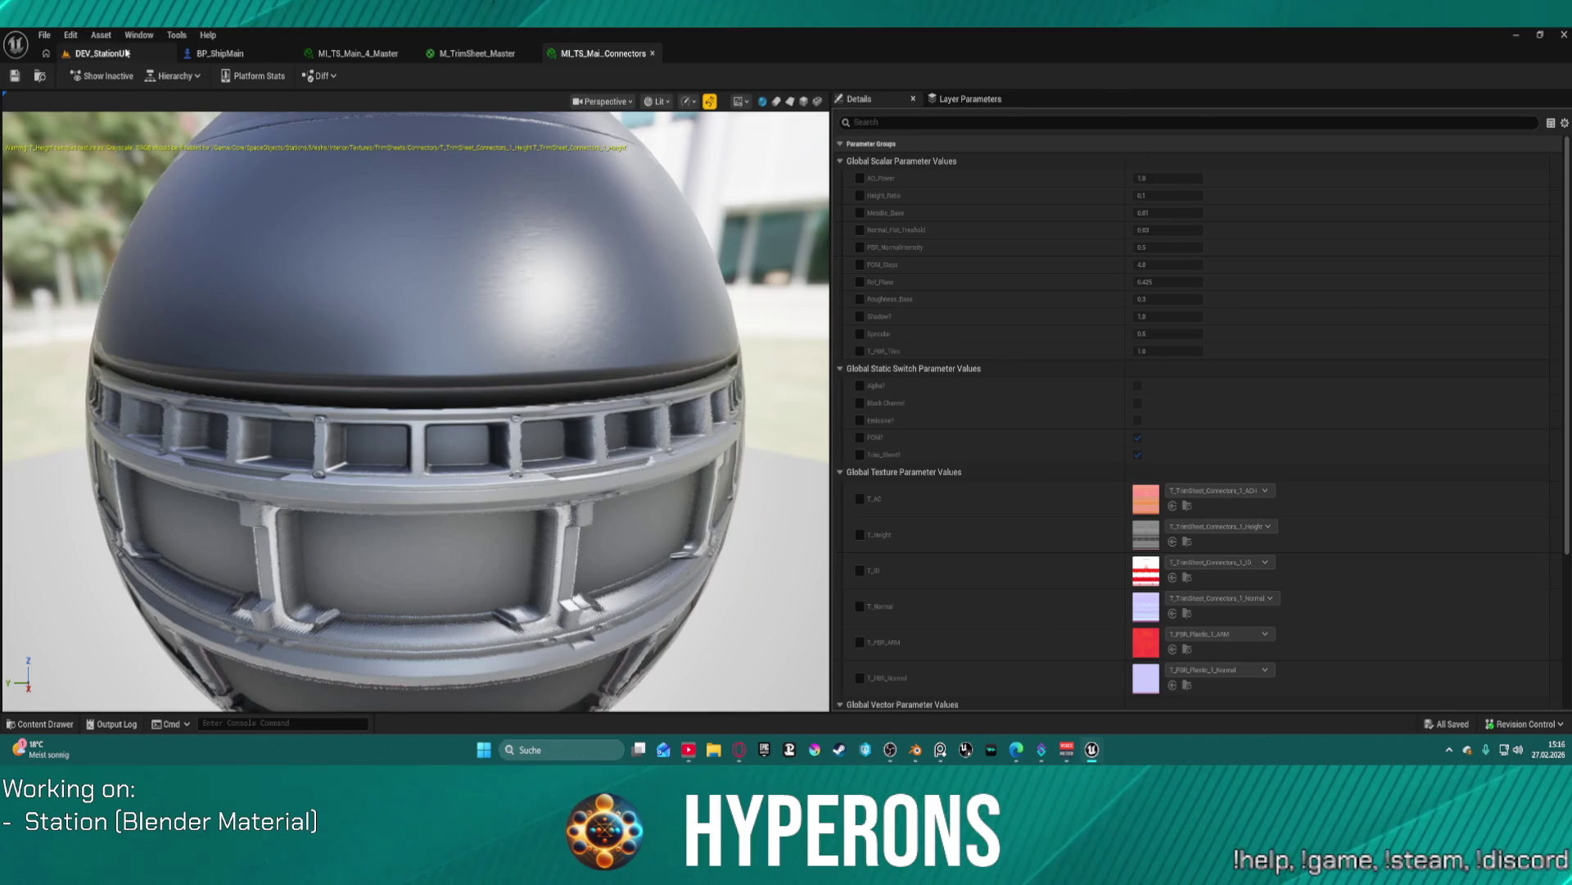
click(70, 53)
- Open Station2_NewMat in the static mesh editor and orbit to the perforated top trim strip
click(420, 326)
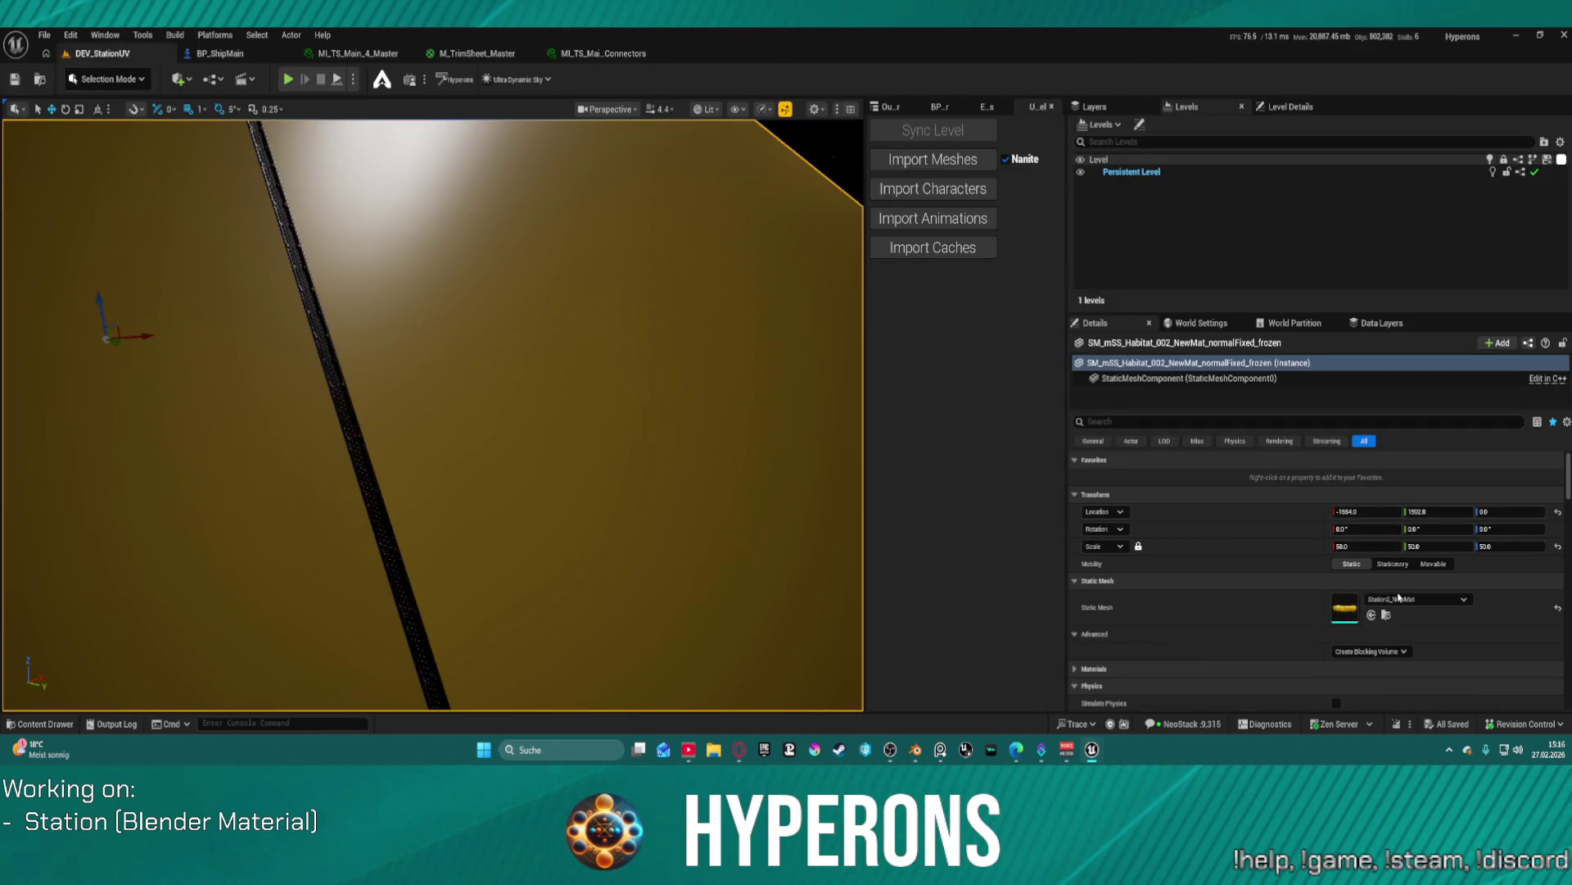
double_click(1358, 622)
mouse_move(836, 466)
mouse_down()
mouse_move(819, 454)
mouse_move(803, 483)
mouse_move(795, 455)
mouse_move(708, 429)
mouse_up()
drag(616, 405, 616, 404)
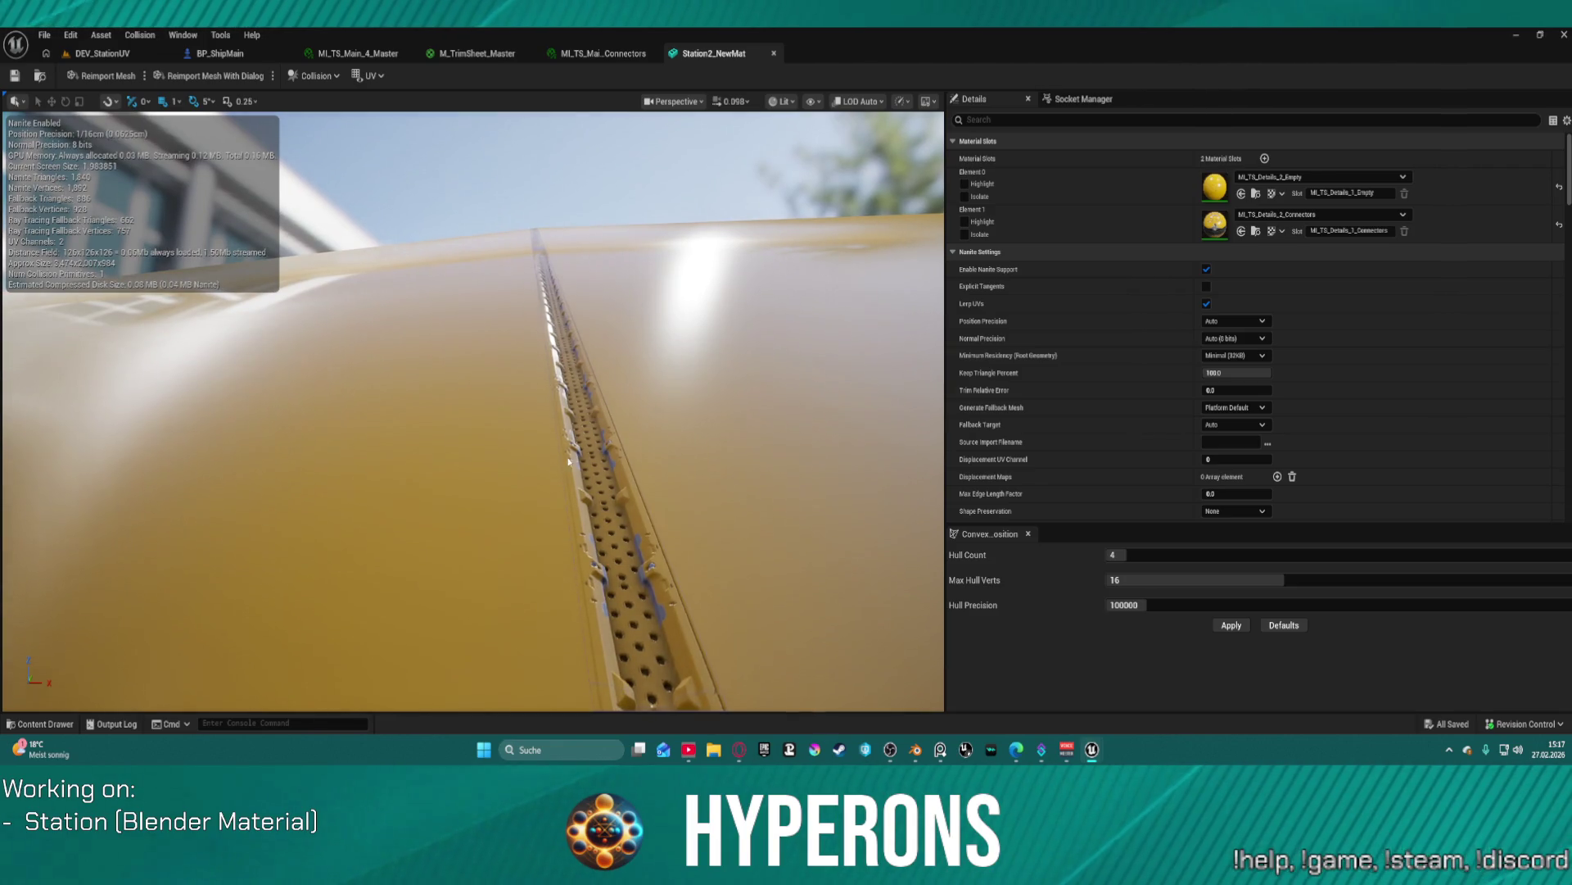
- Assign ML_TS_Main_Rough_1_Connectors to Element 1's material slot
click(1269, 215)
scroll(1314, 445, down, 10)
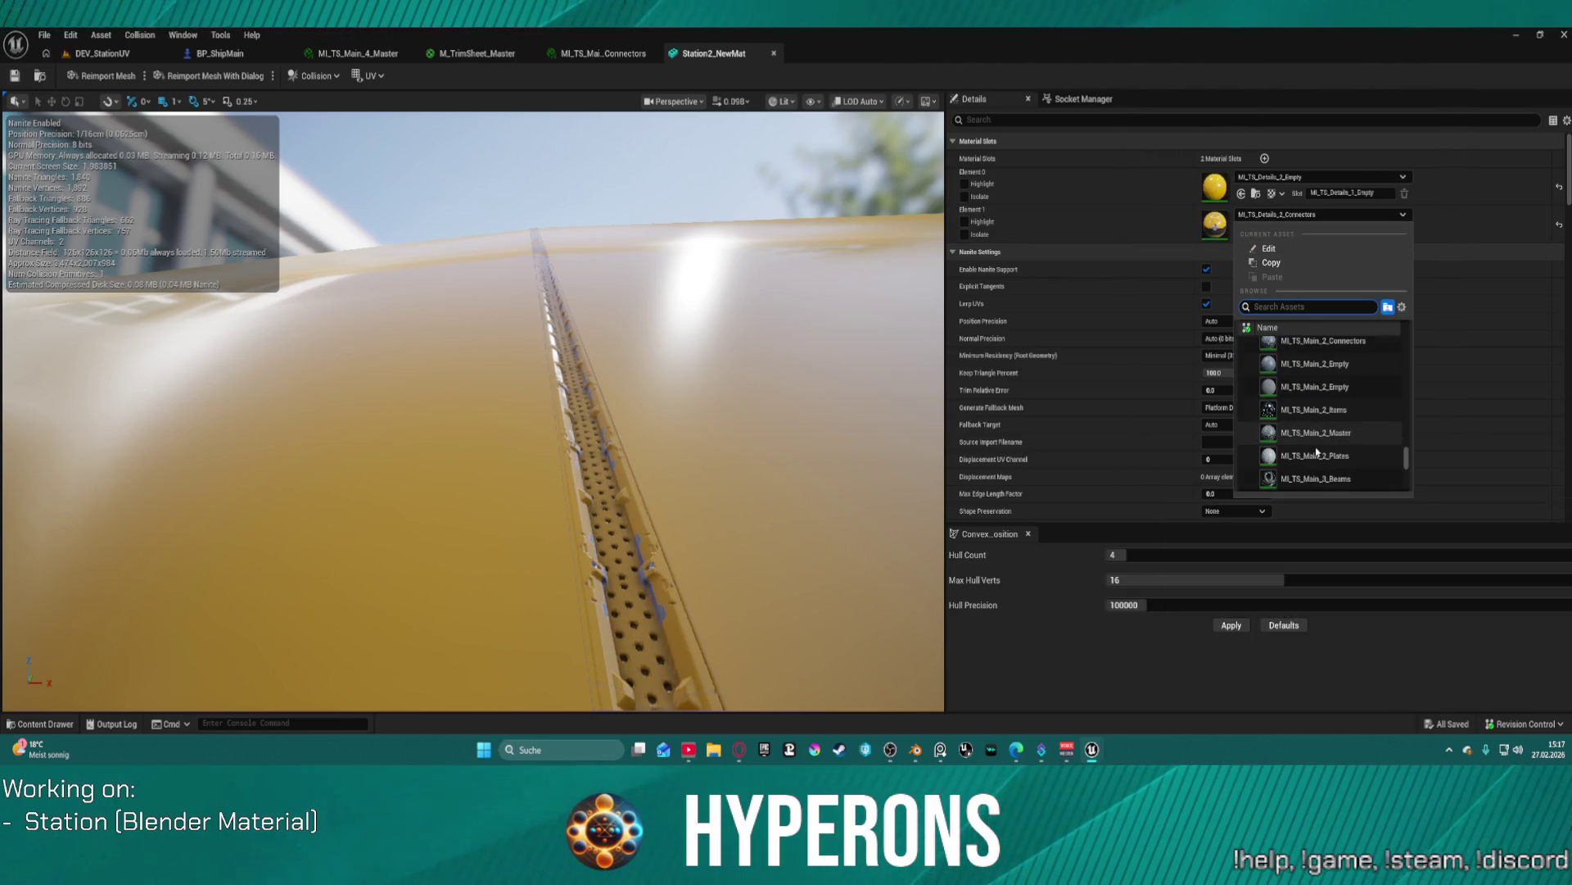
scroll(1315, 445, down, 3)
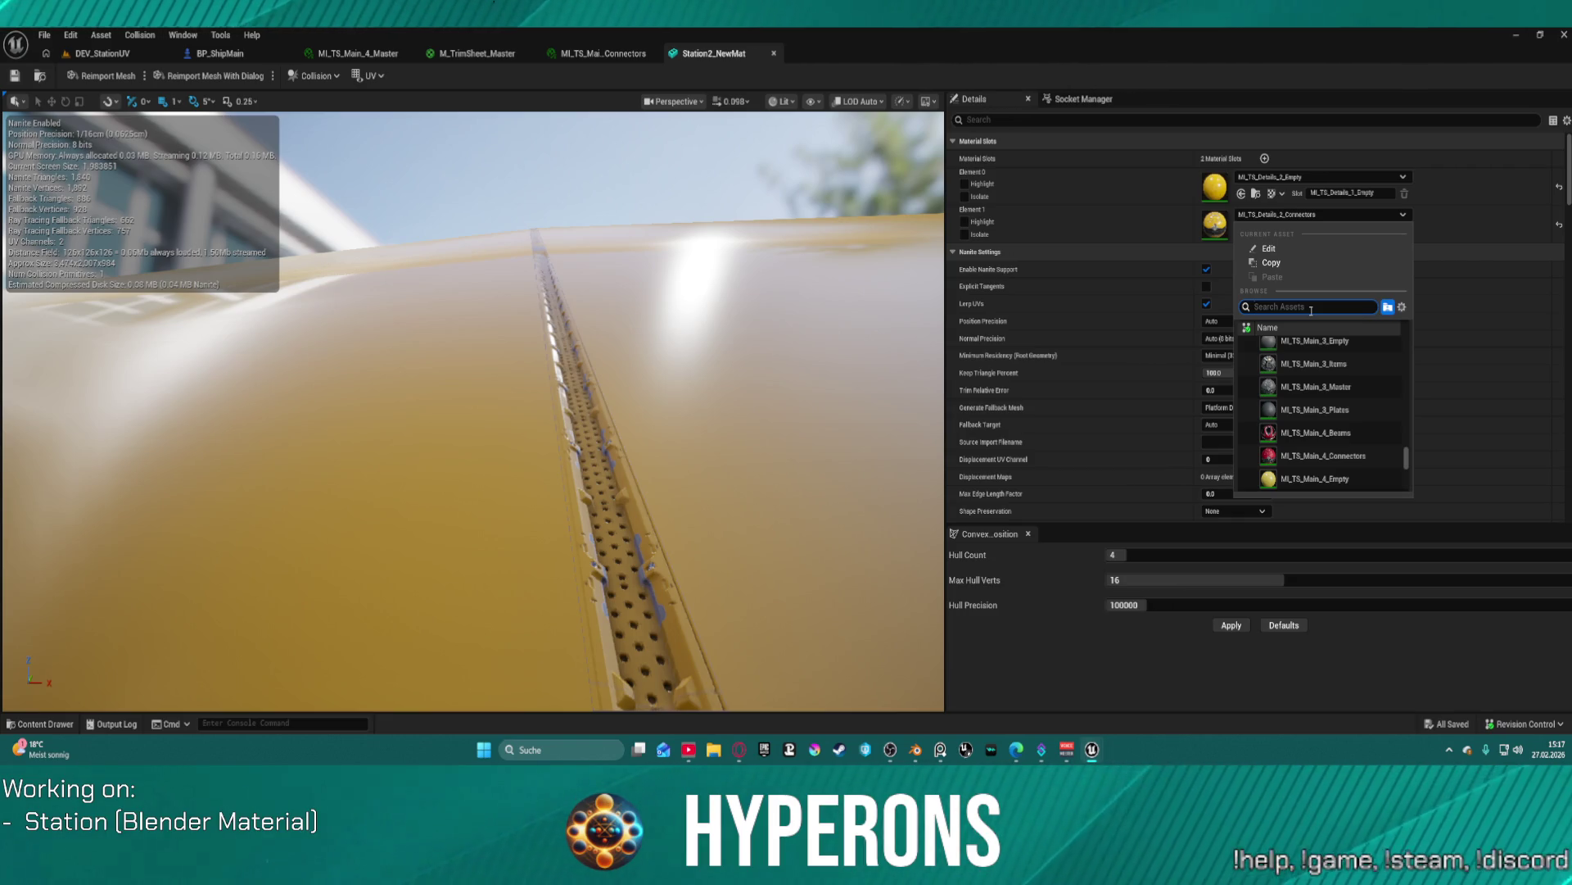
text(rough)
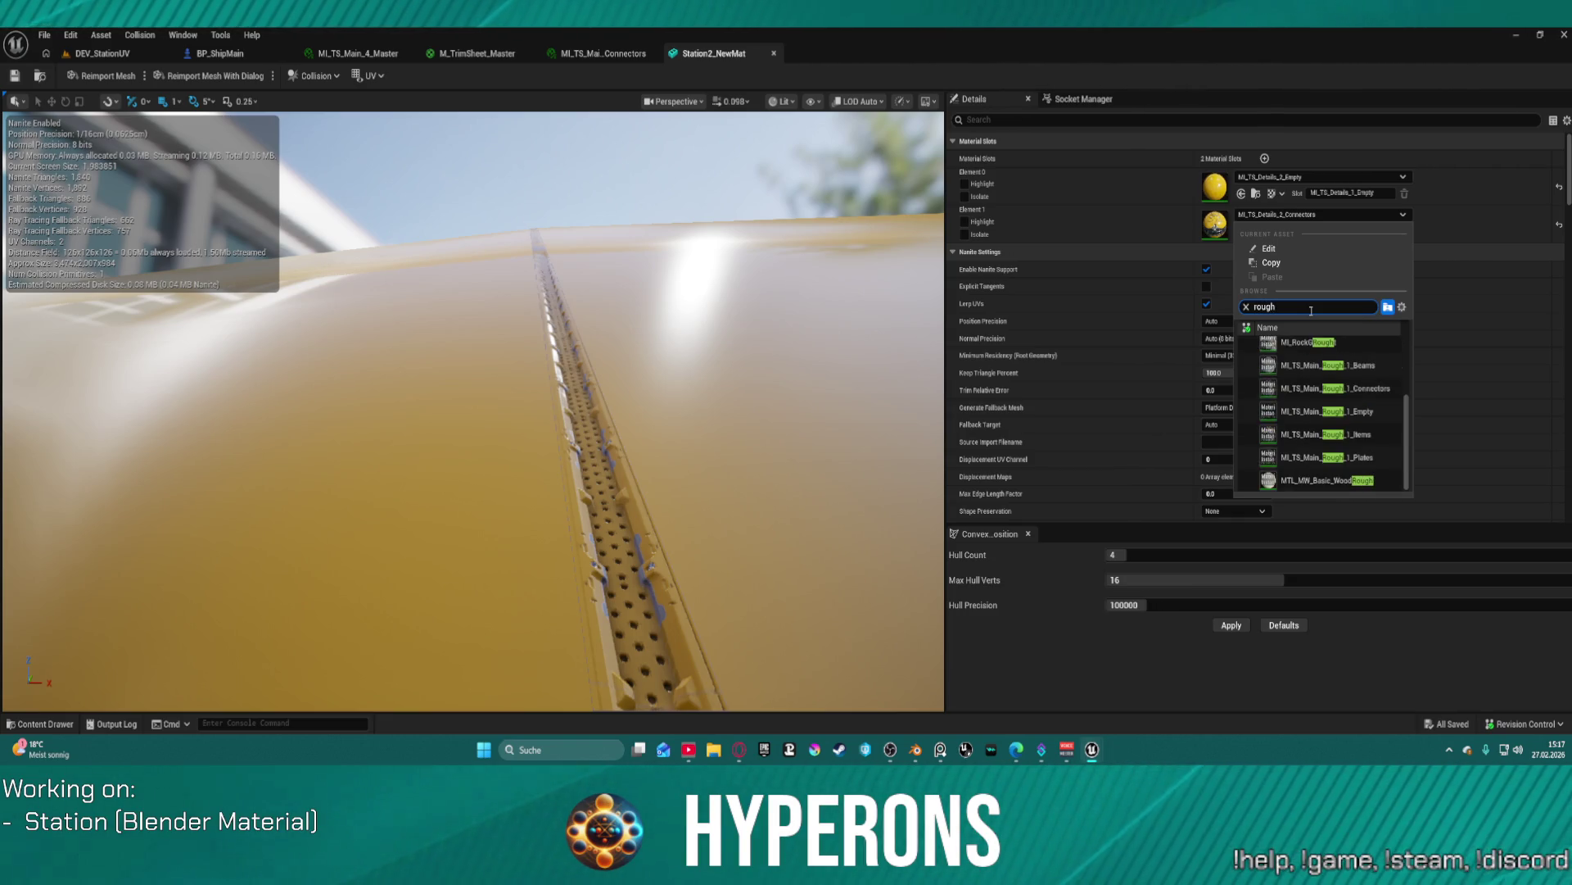
click(1291, 391)
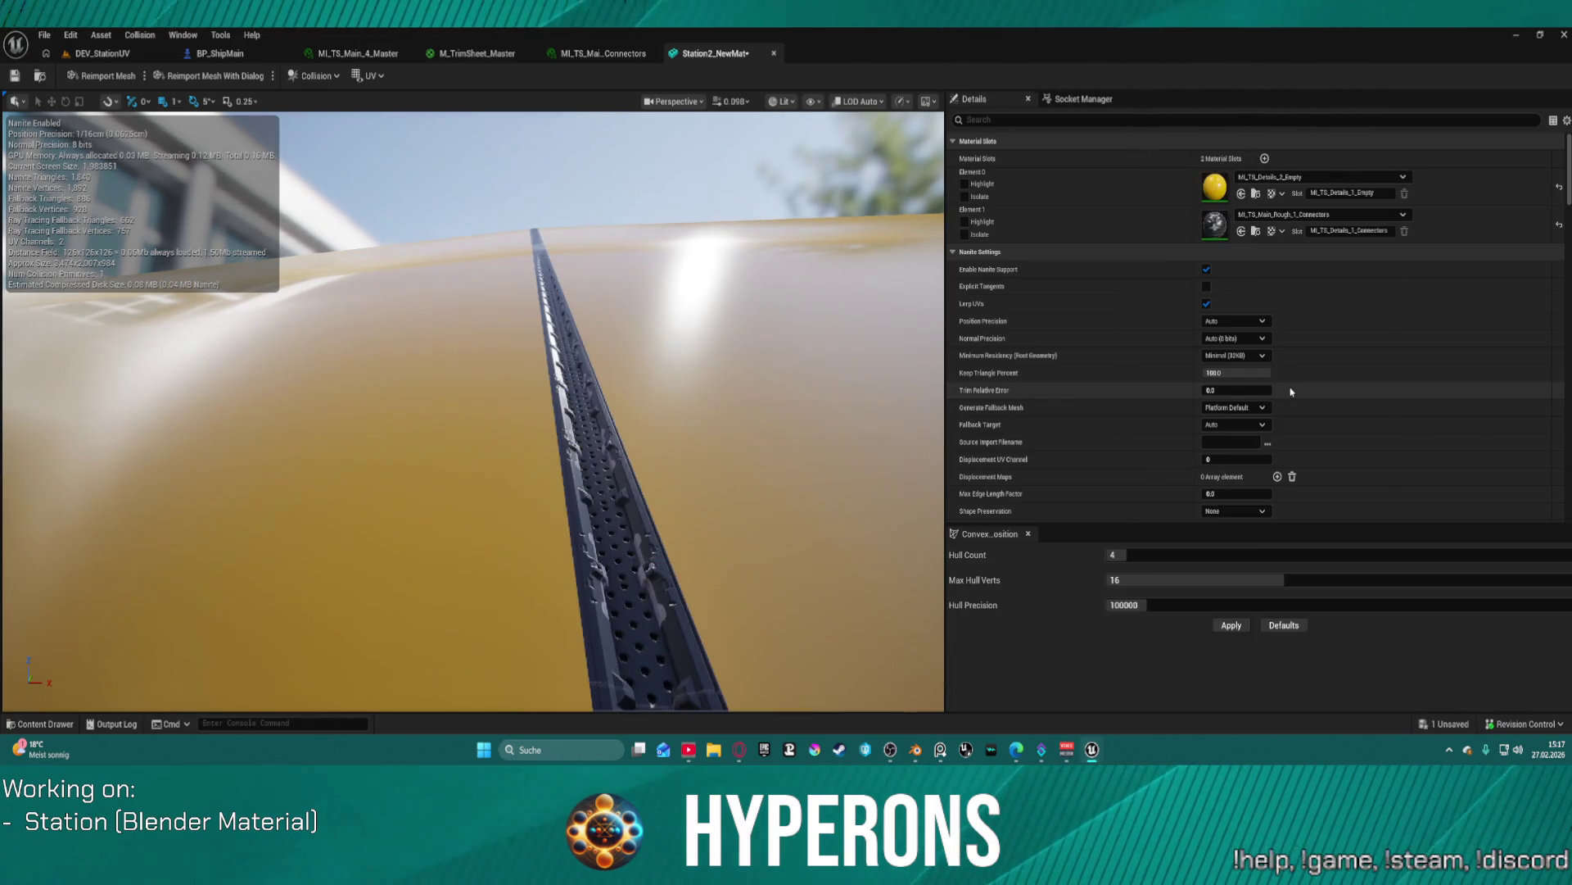
- Zoom in on the dark perforated strip and enable the POM_Steps override on the Connectors instance
drag(491, 410, 557, 377)
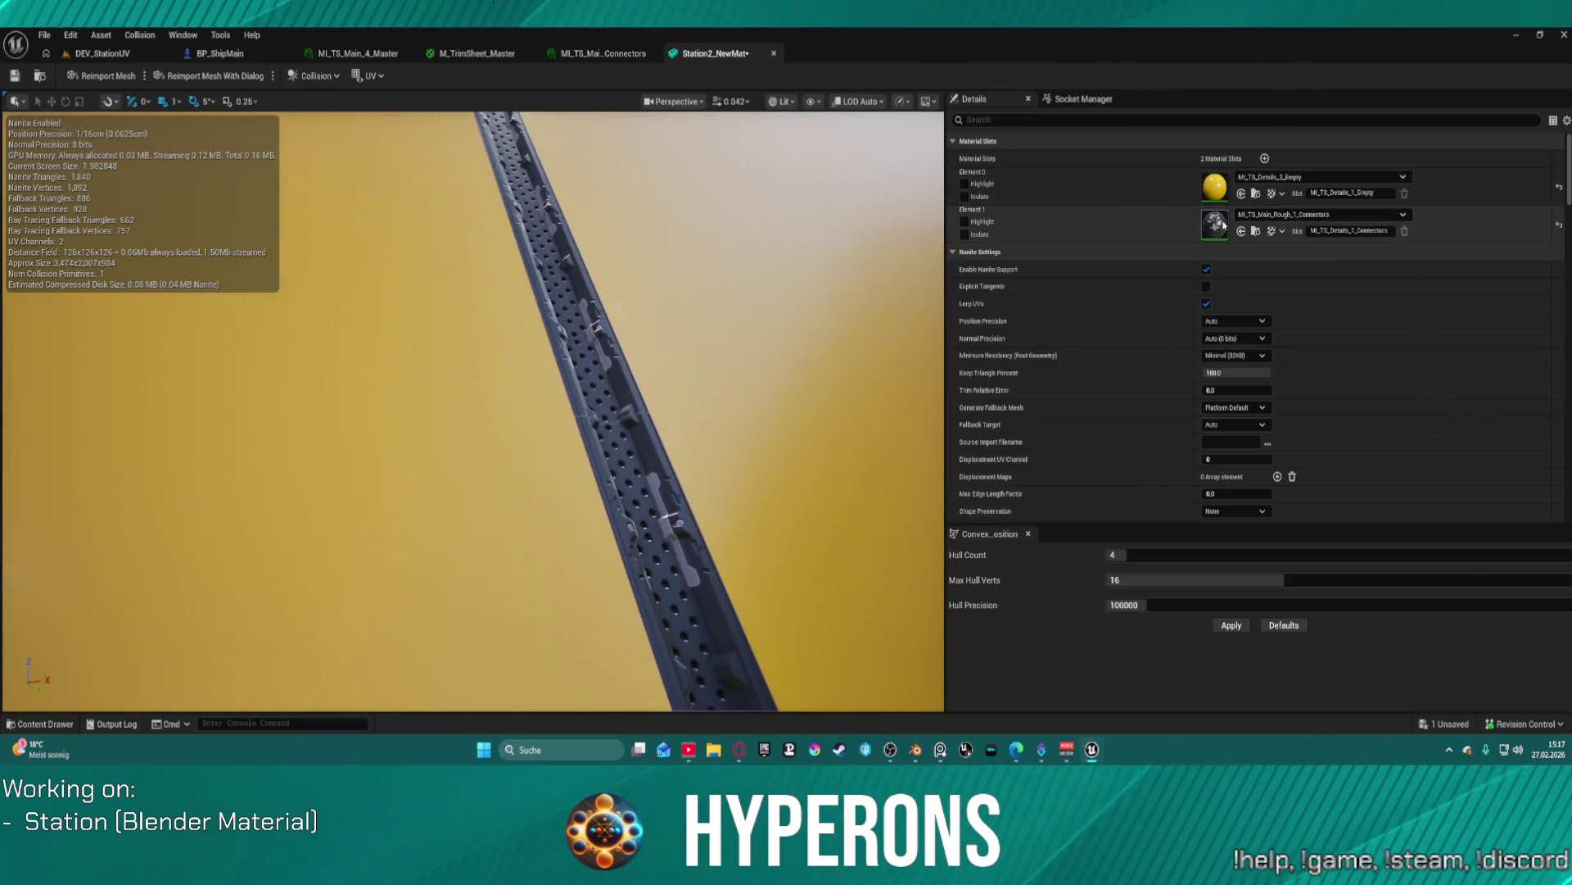
double_click(1215, 222)
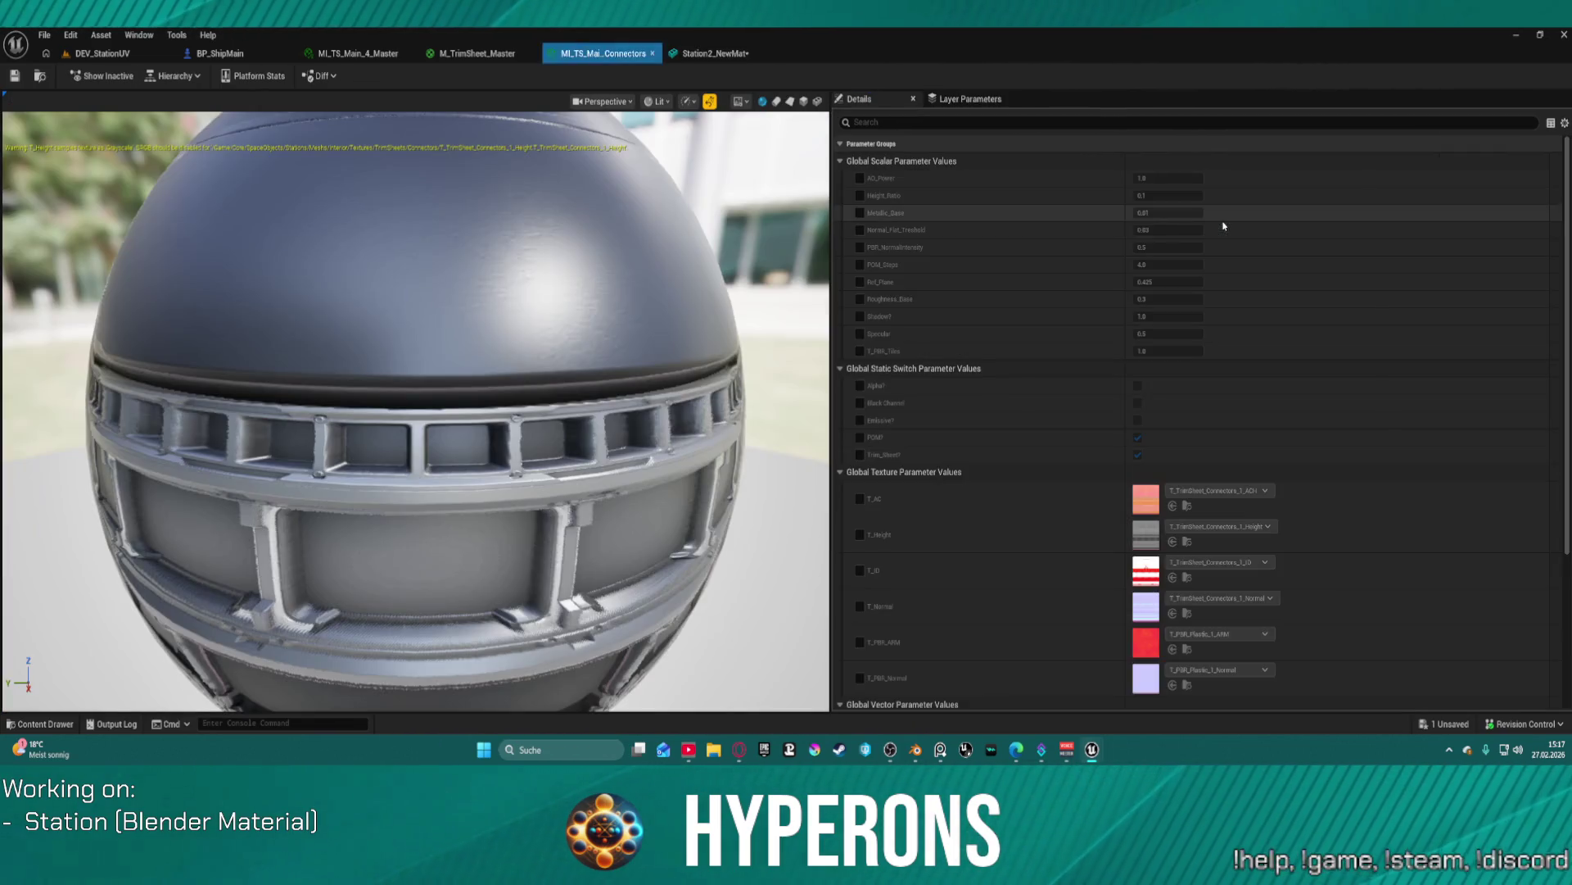
click(860, 266)
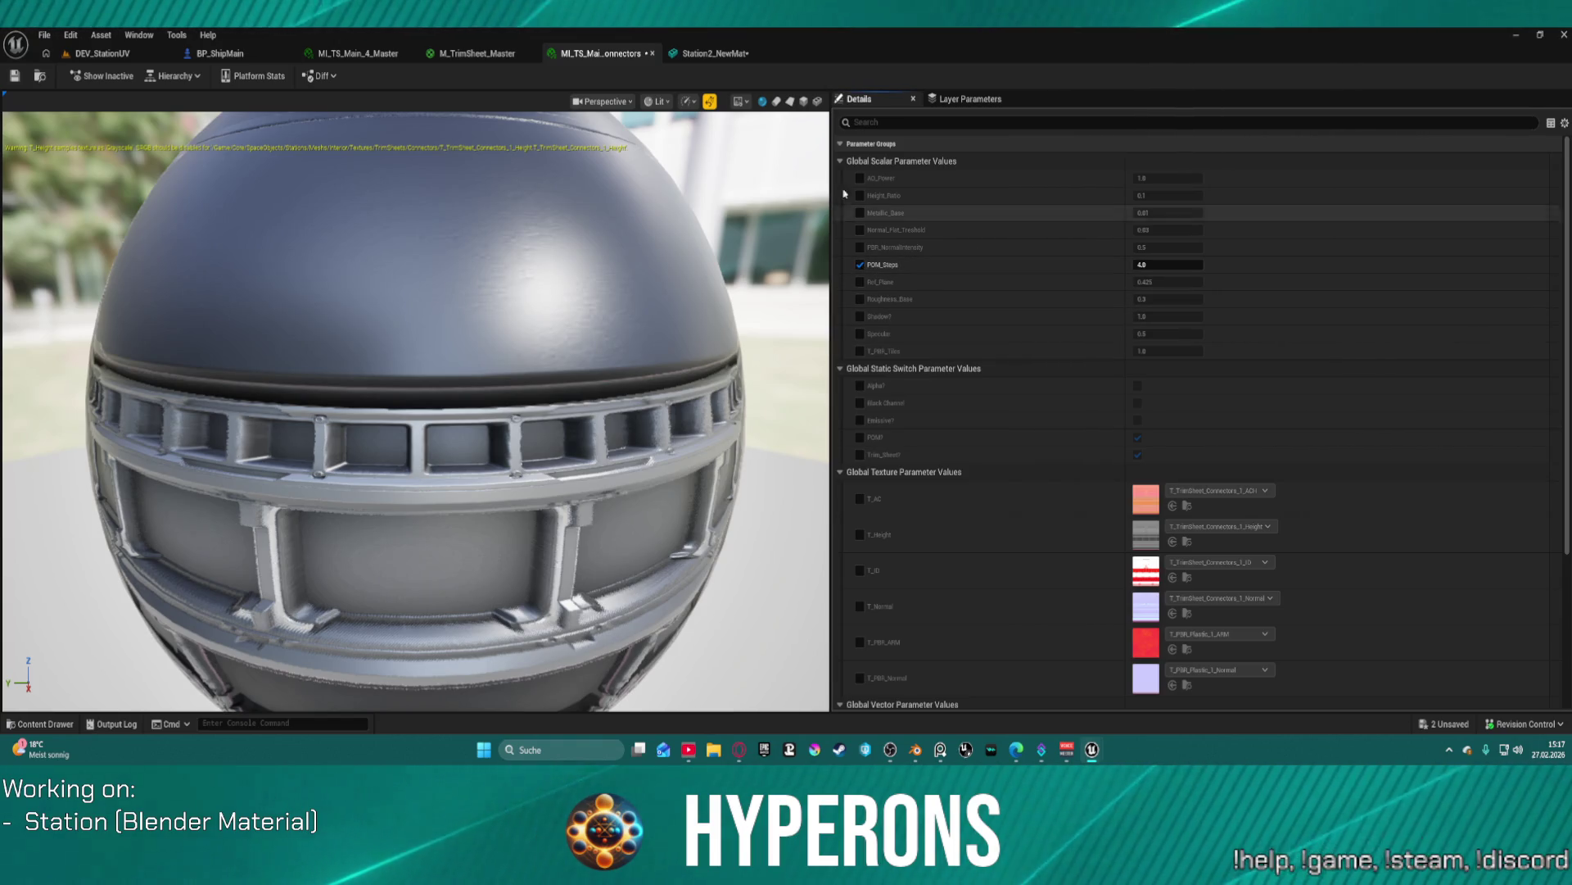
- Dock the Connectors material instance on the right, the main editor on the left, and widen the mesh viewport
mouse_move(625, 59)
mouse_down()
mouse_move(789, 105)
mouse_move(807, 147)
mouse_move(1568, 164)
mouse_up()
click(164, 147)
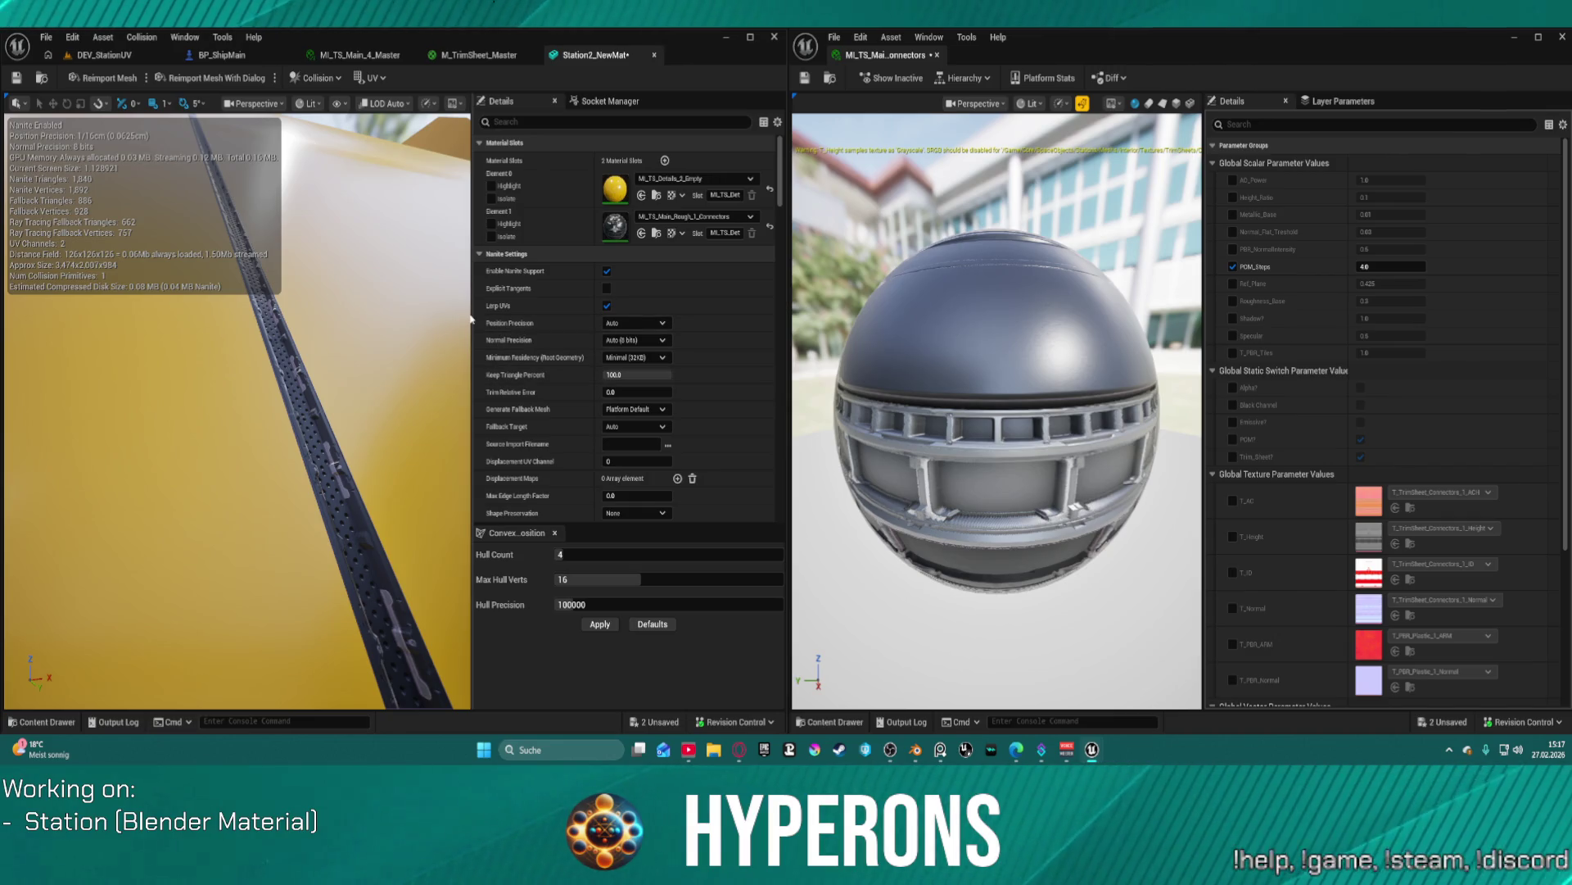
drag(476, 317, 720, 316)
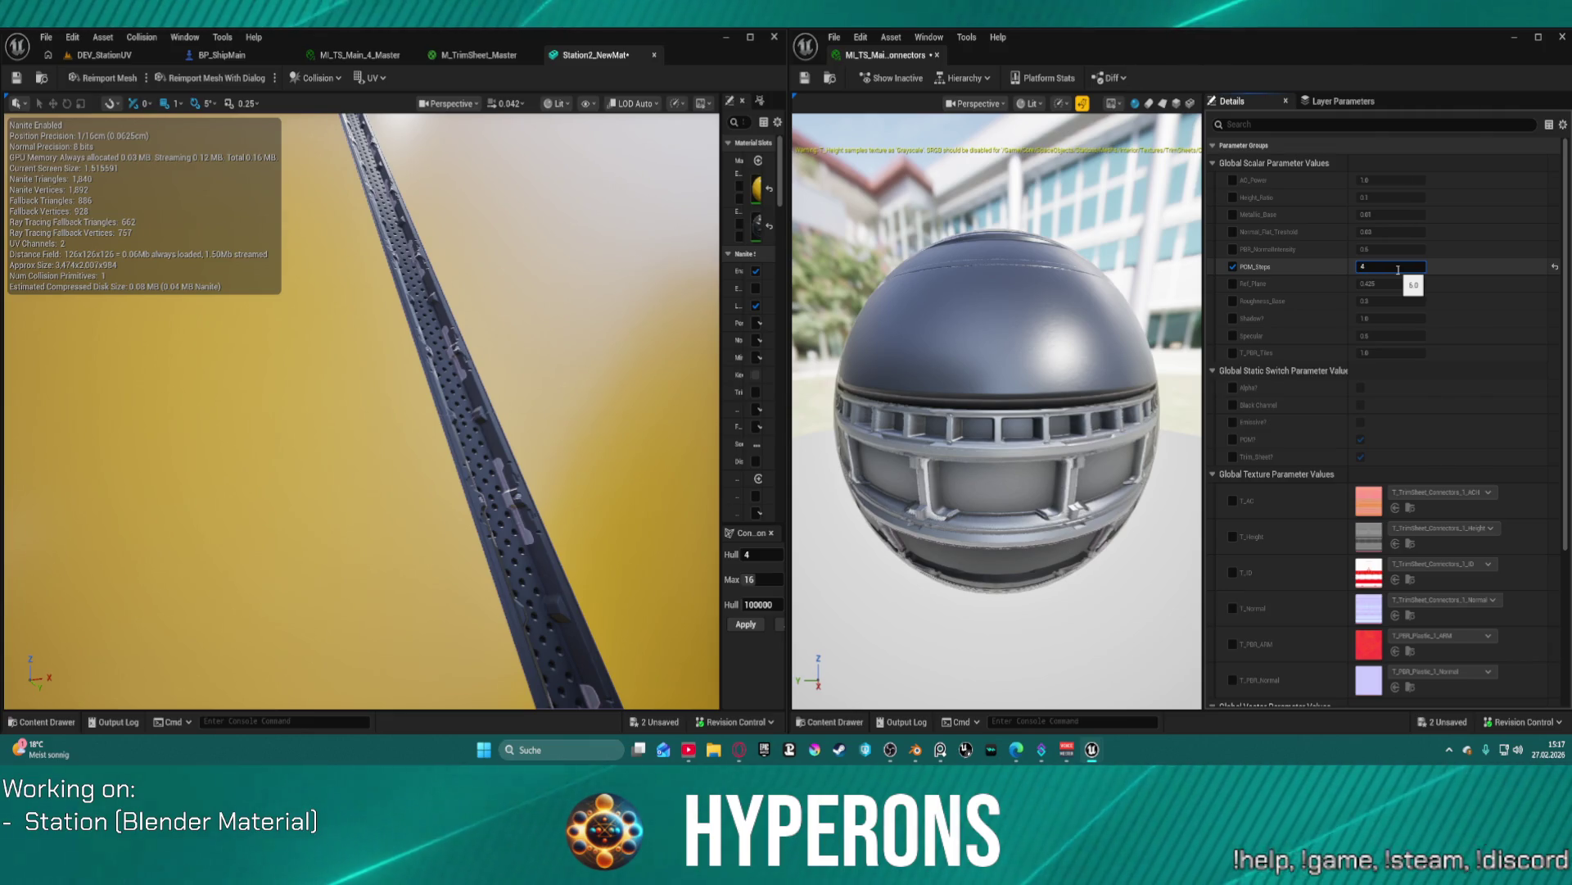
- Test POM_Steps at 1.0 and 2.0 while orbiting the beam, leaving it at 4.0
text(4)
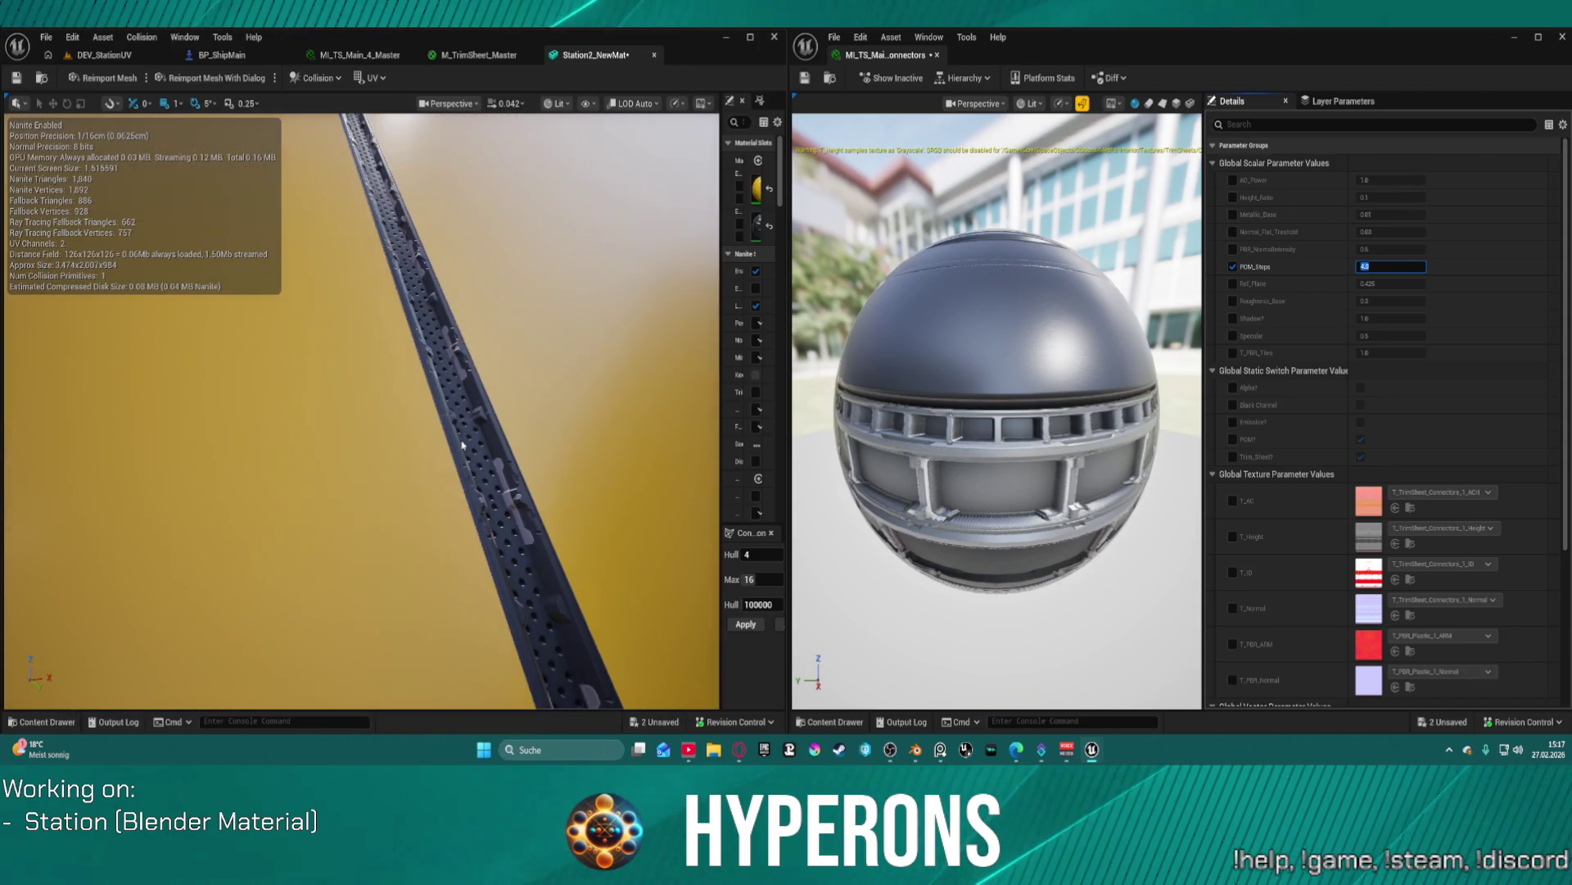
drag(463, 445, 462, 445)
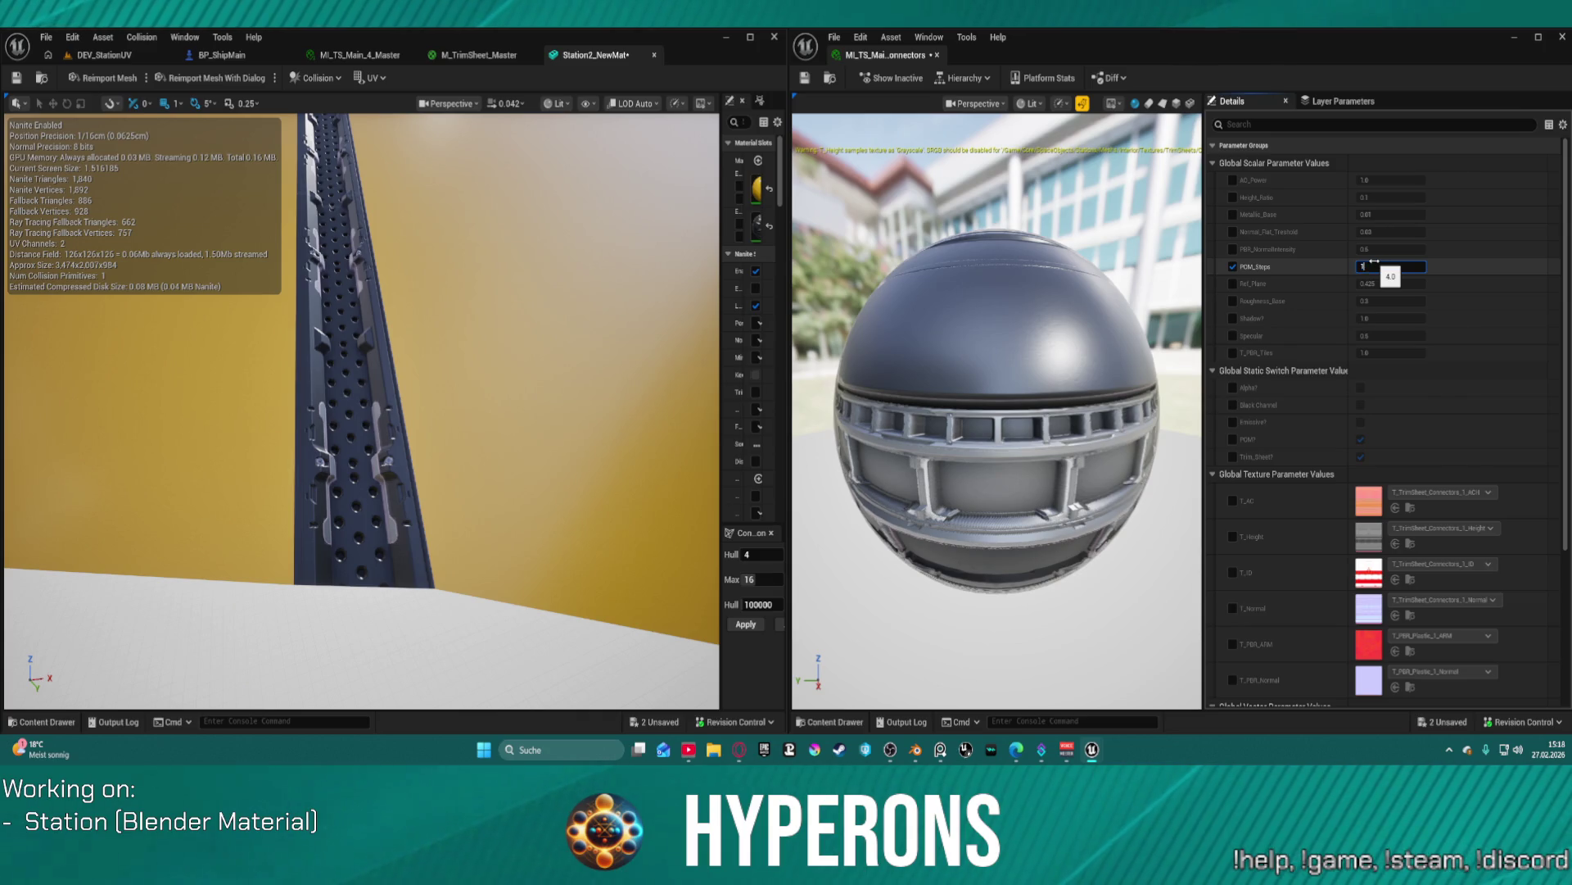
key(Return)
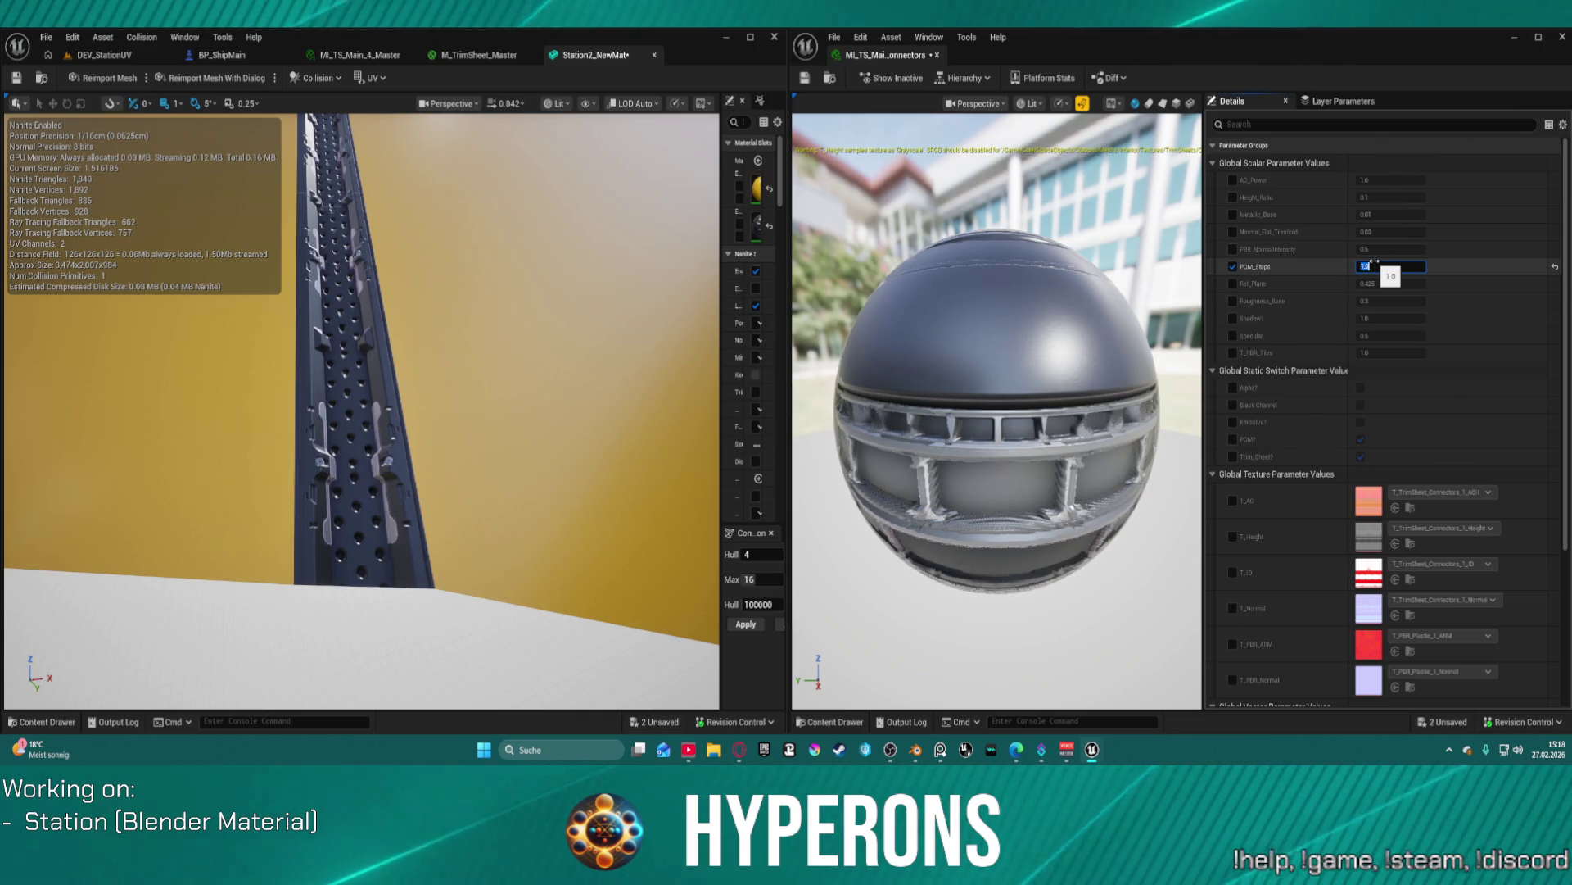
key(Return)
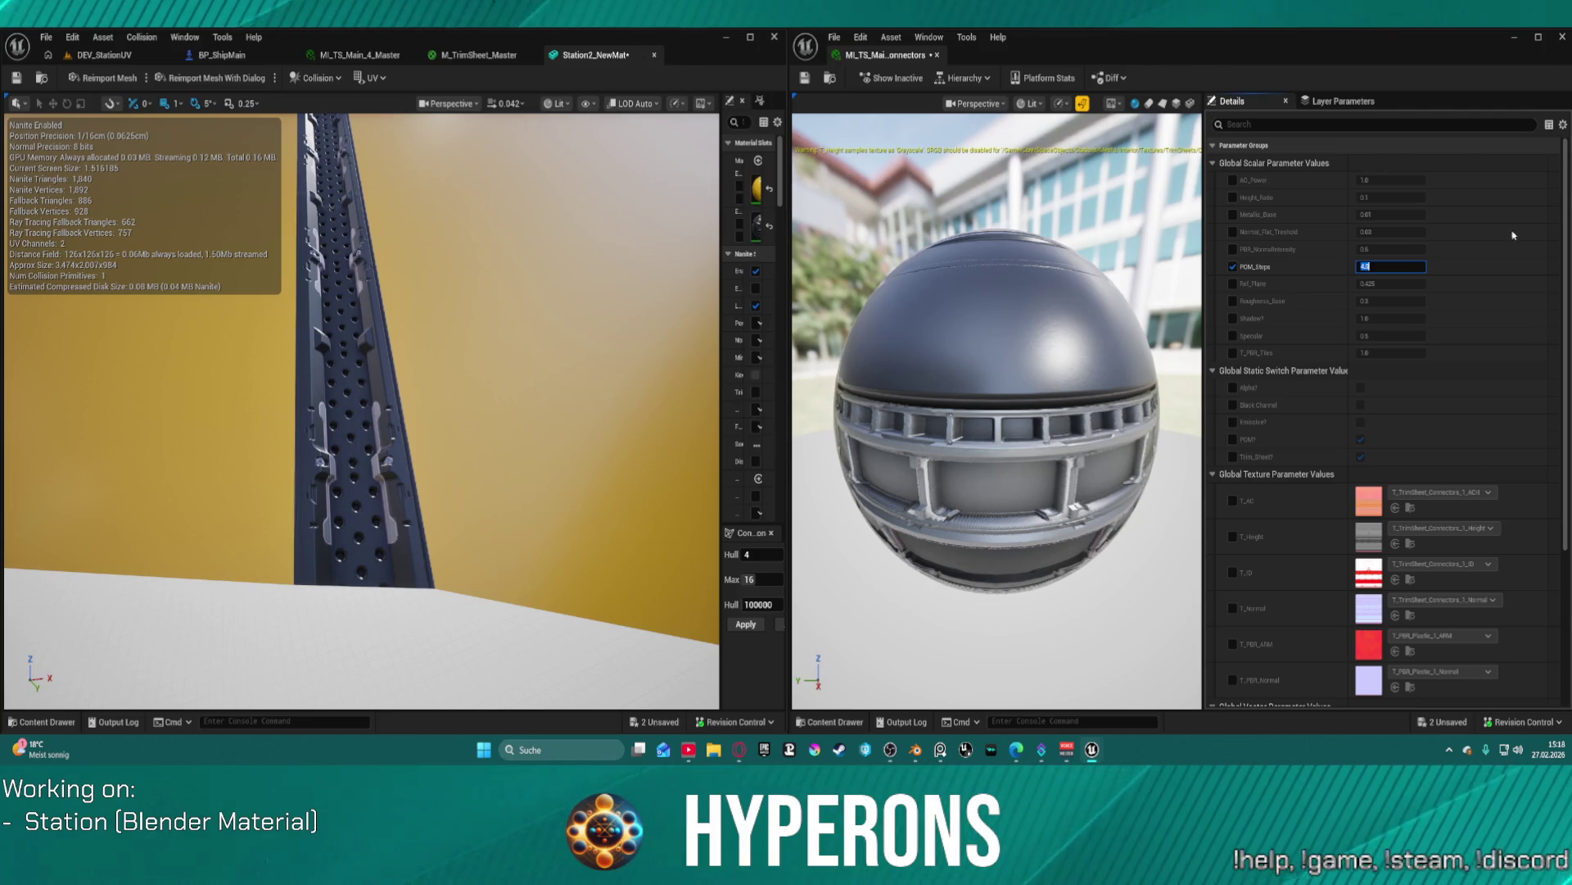
click(1260, 269)
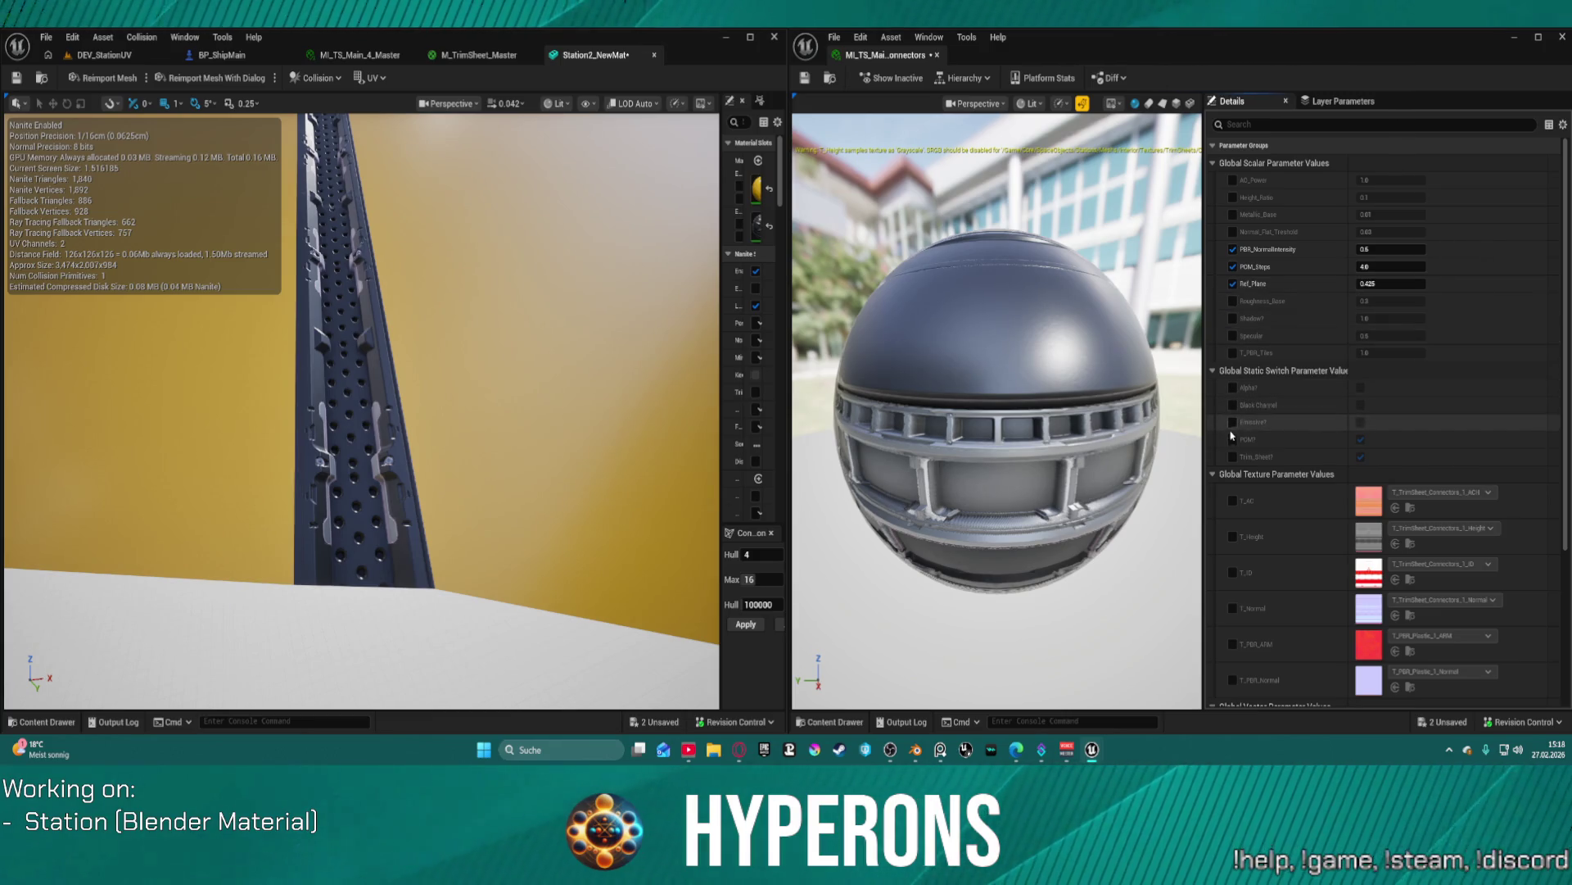
- Toggle the POM static switch off and on three times, leaving it set to True
click(1360, 439)
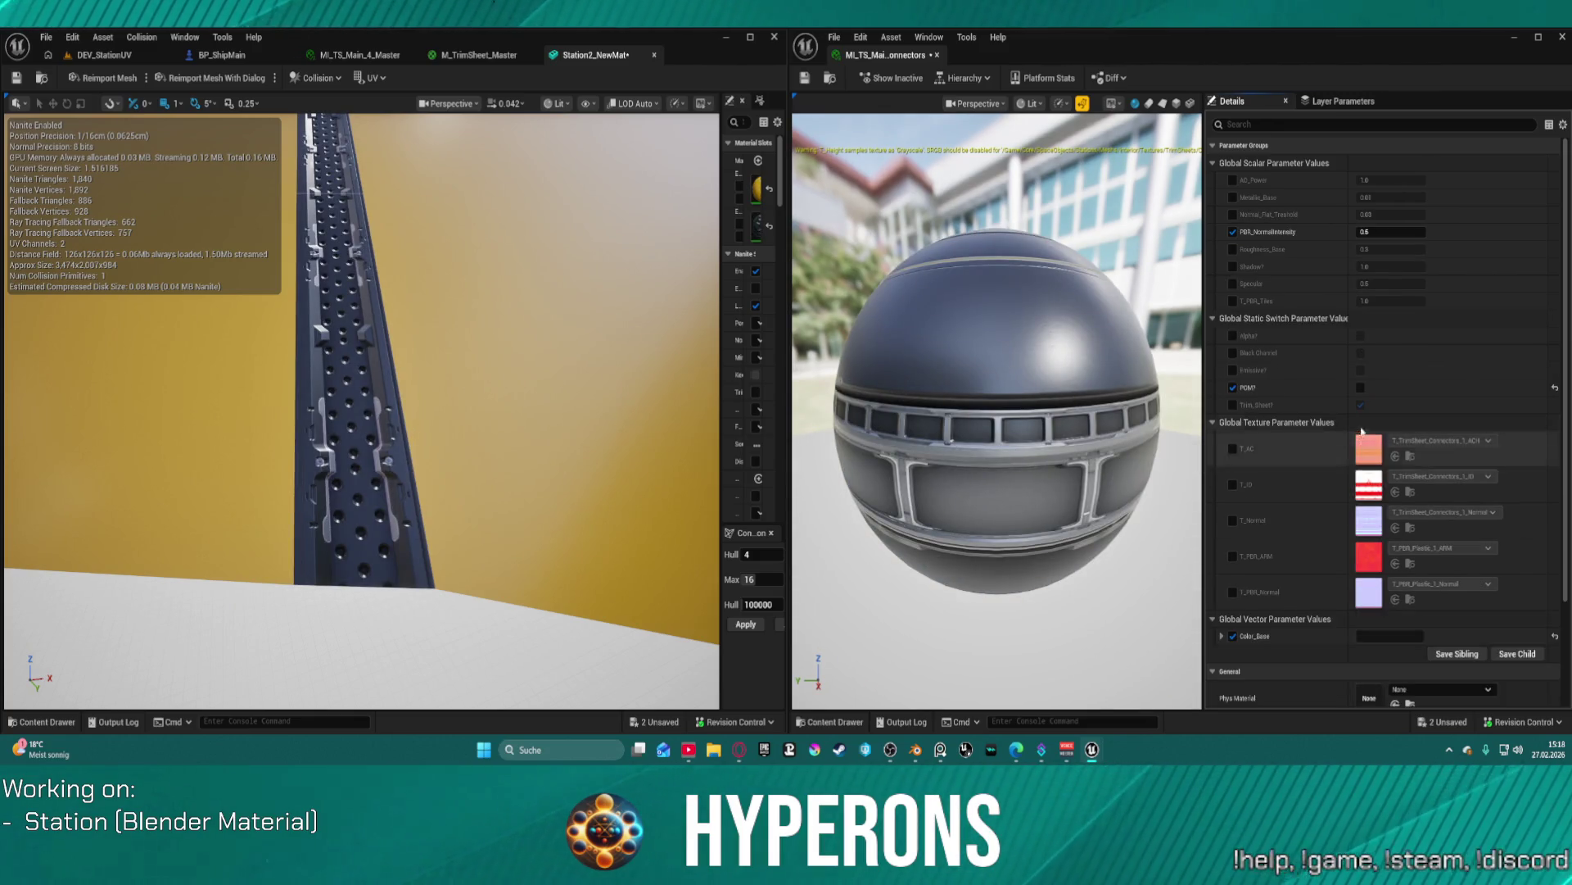
click(1361, 390)
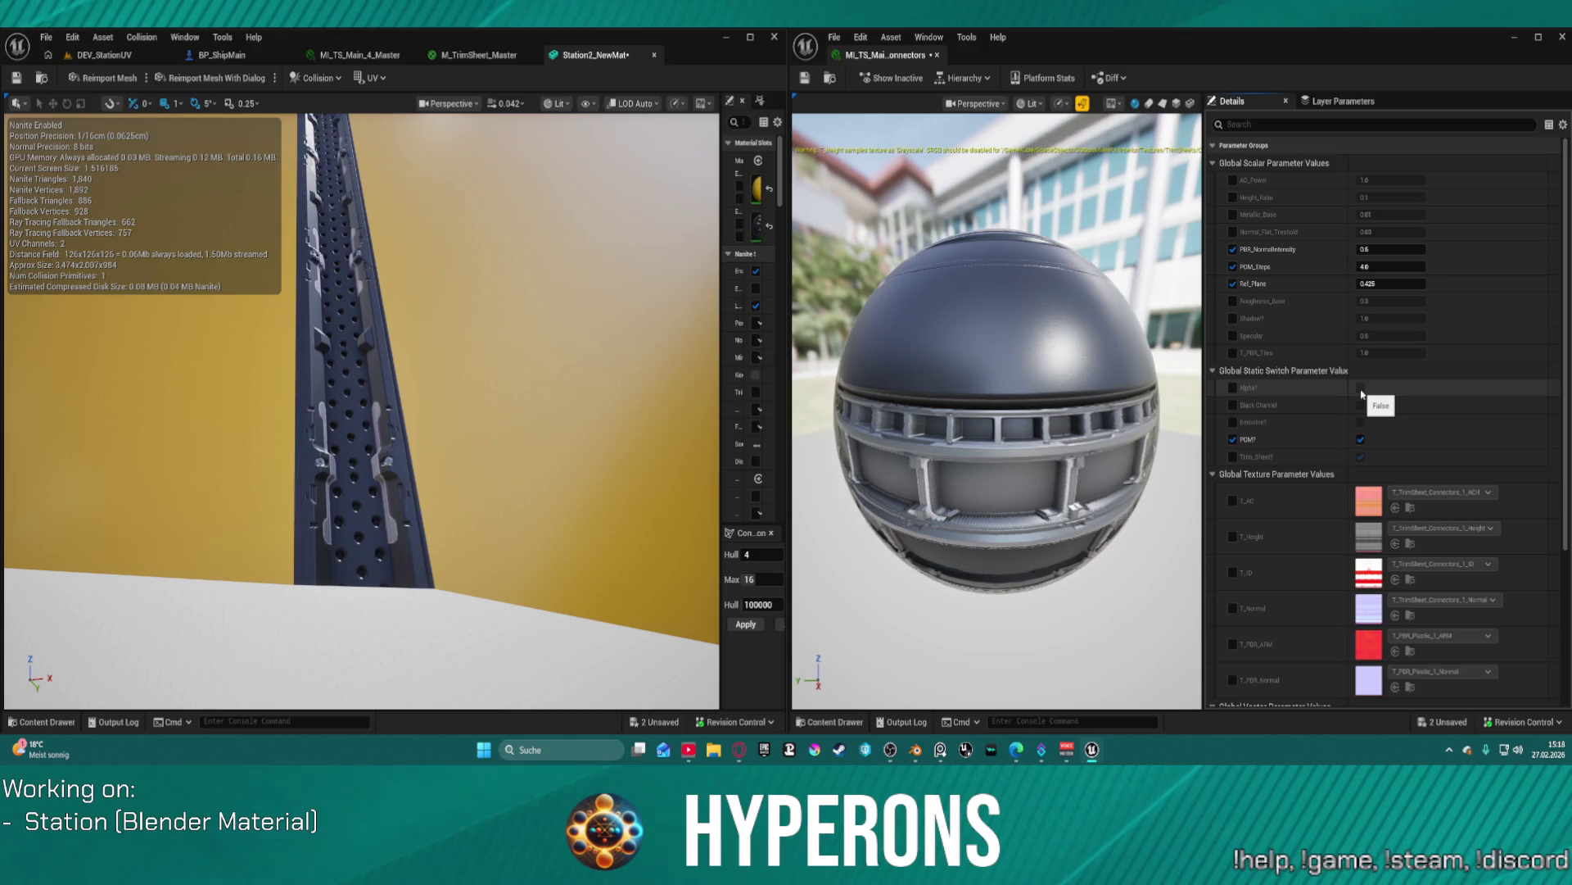
click(1362, 439)
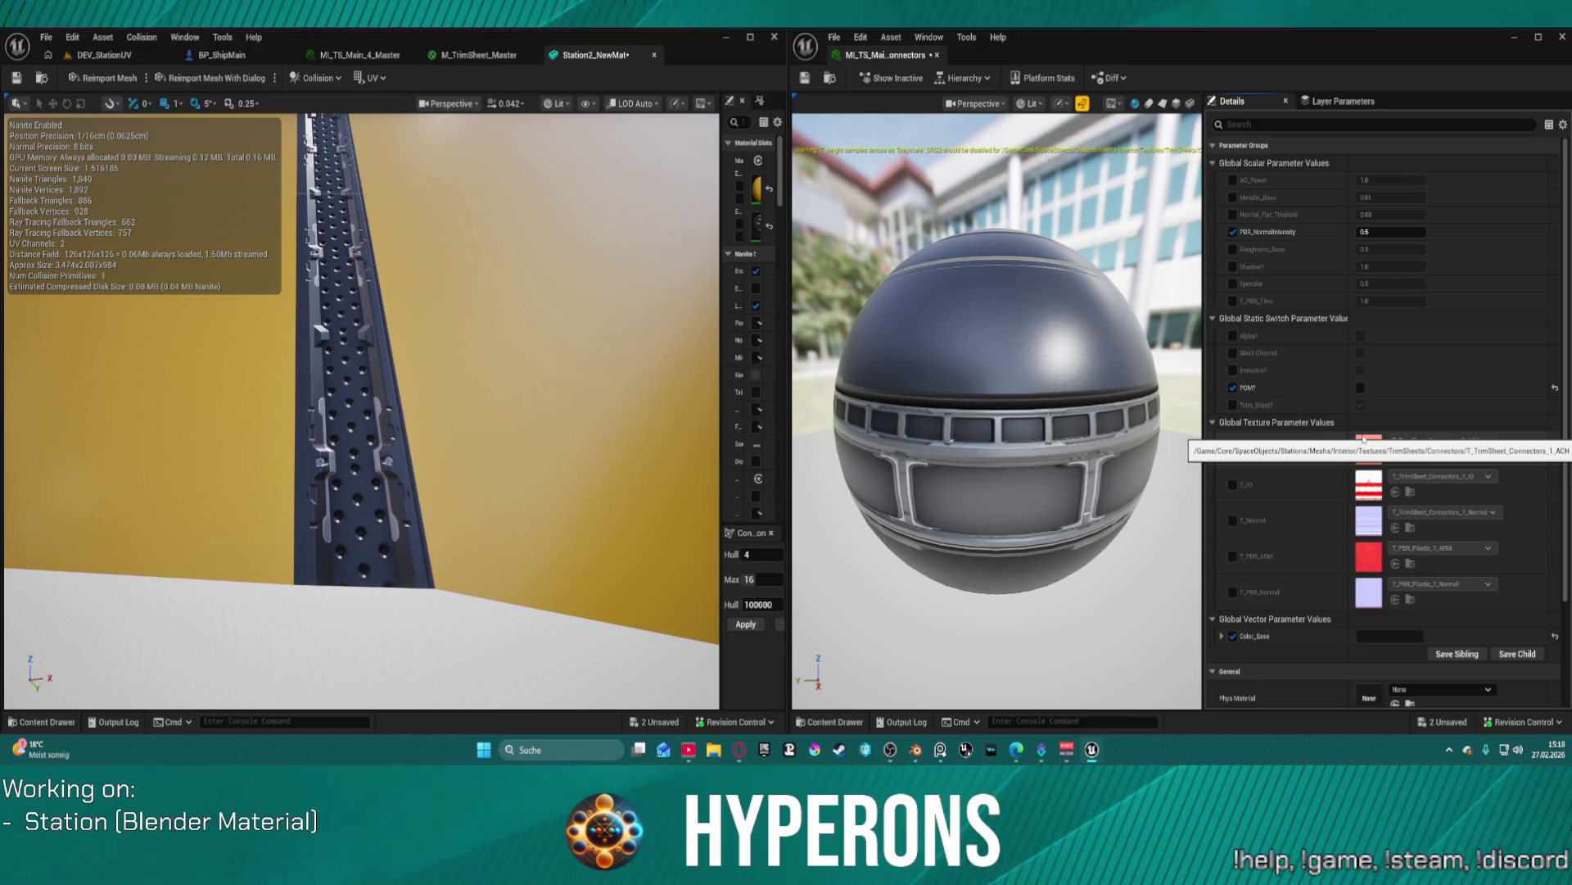
click(1362, 389)
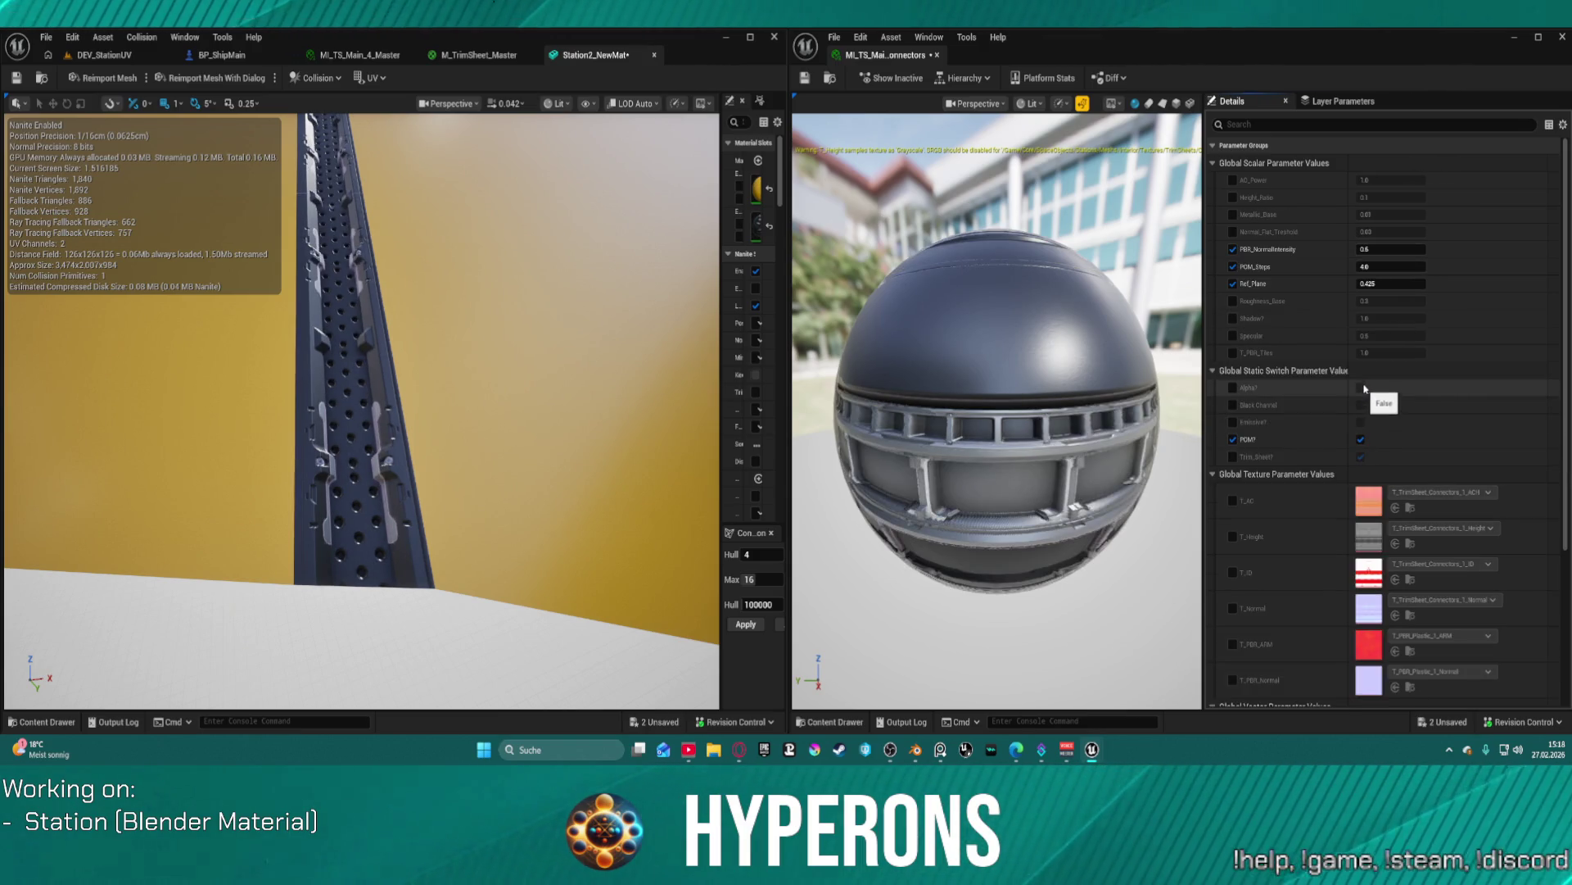
click(1362, 440)
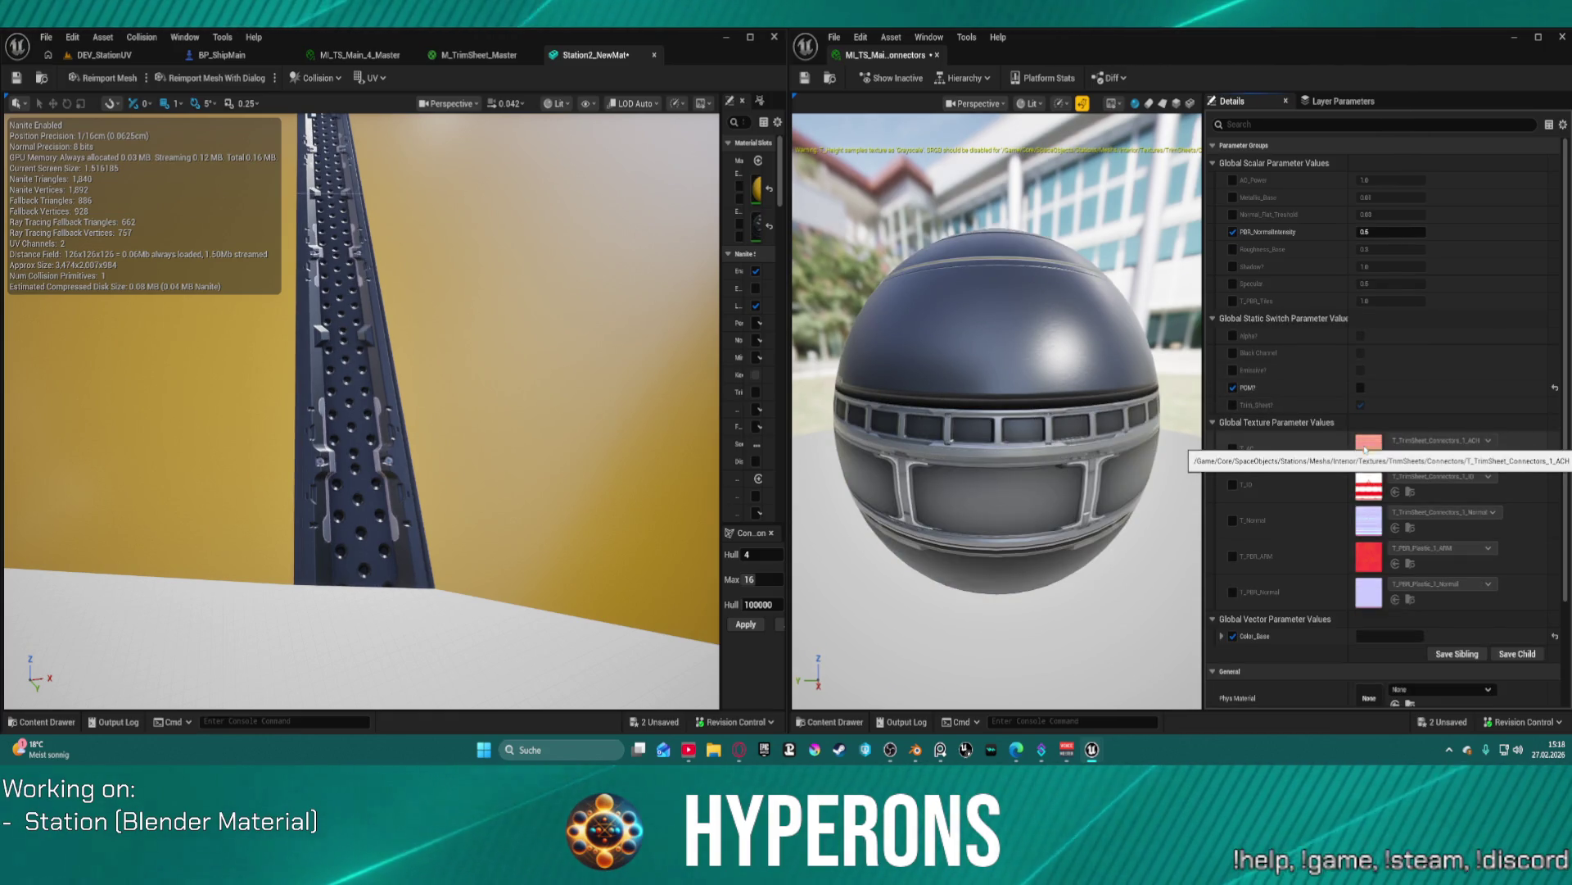
click(1361, 390)
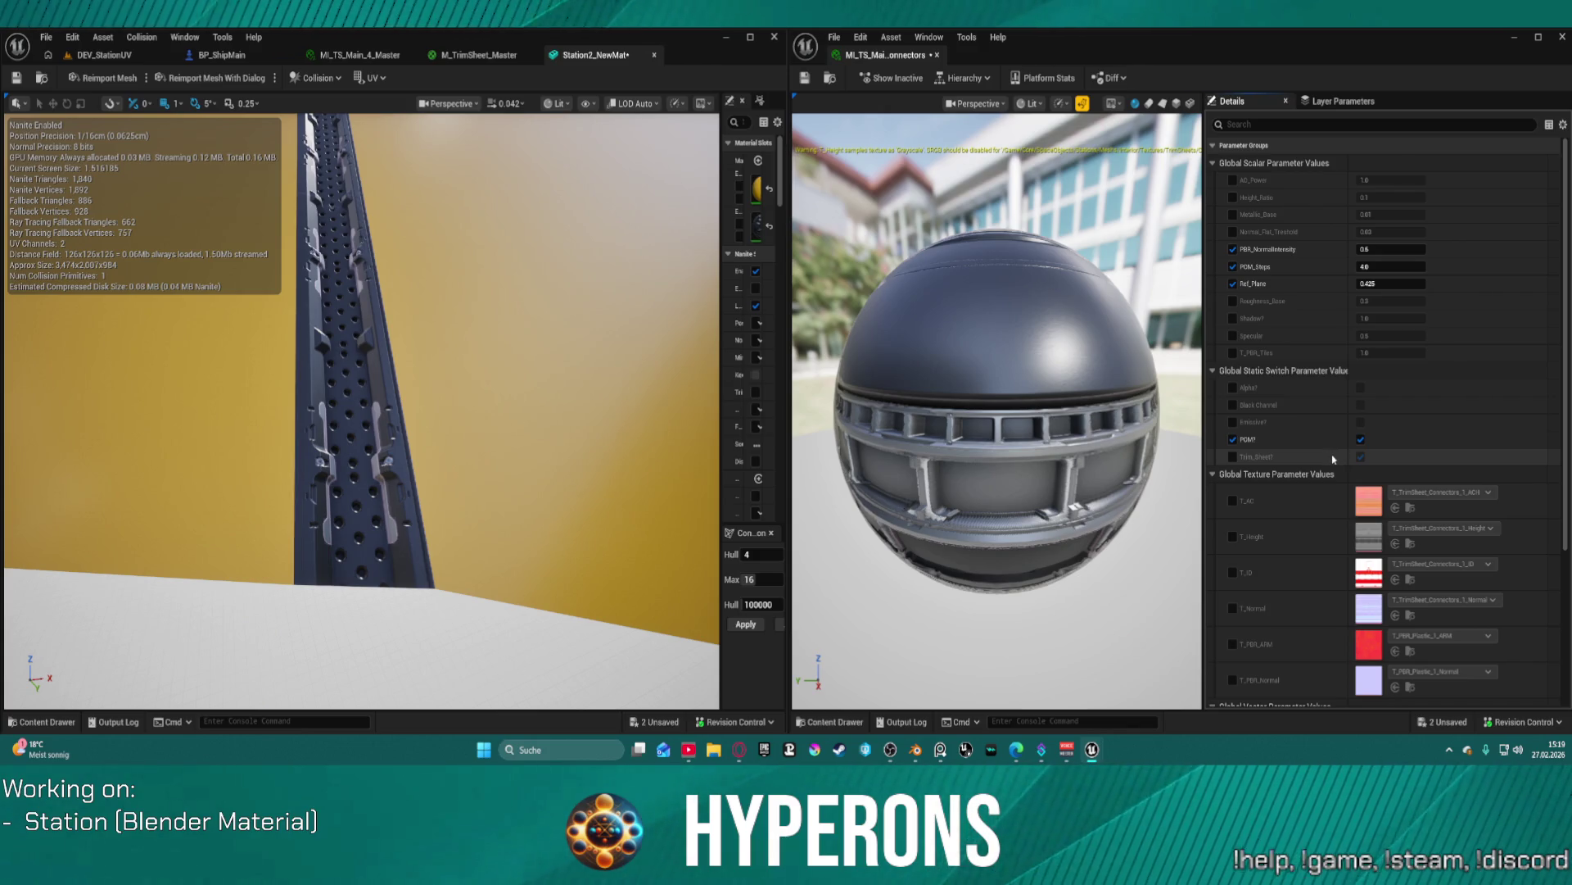
scroll(1335, 446, down, 5)
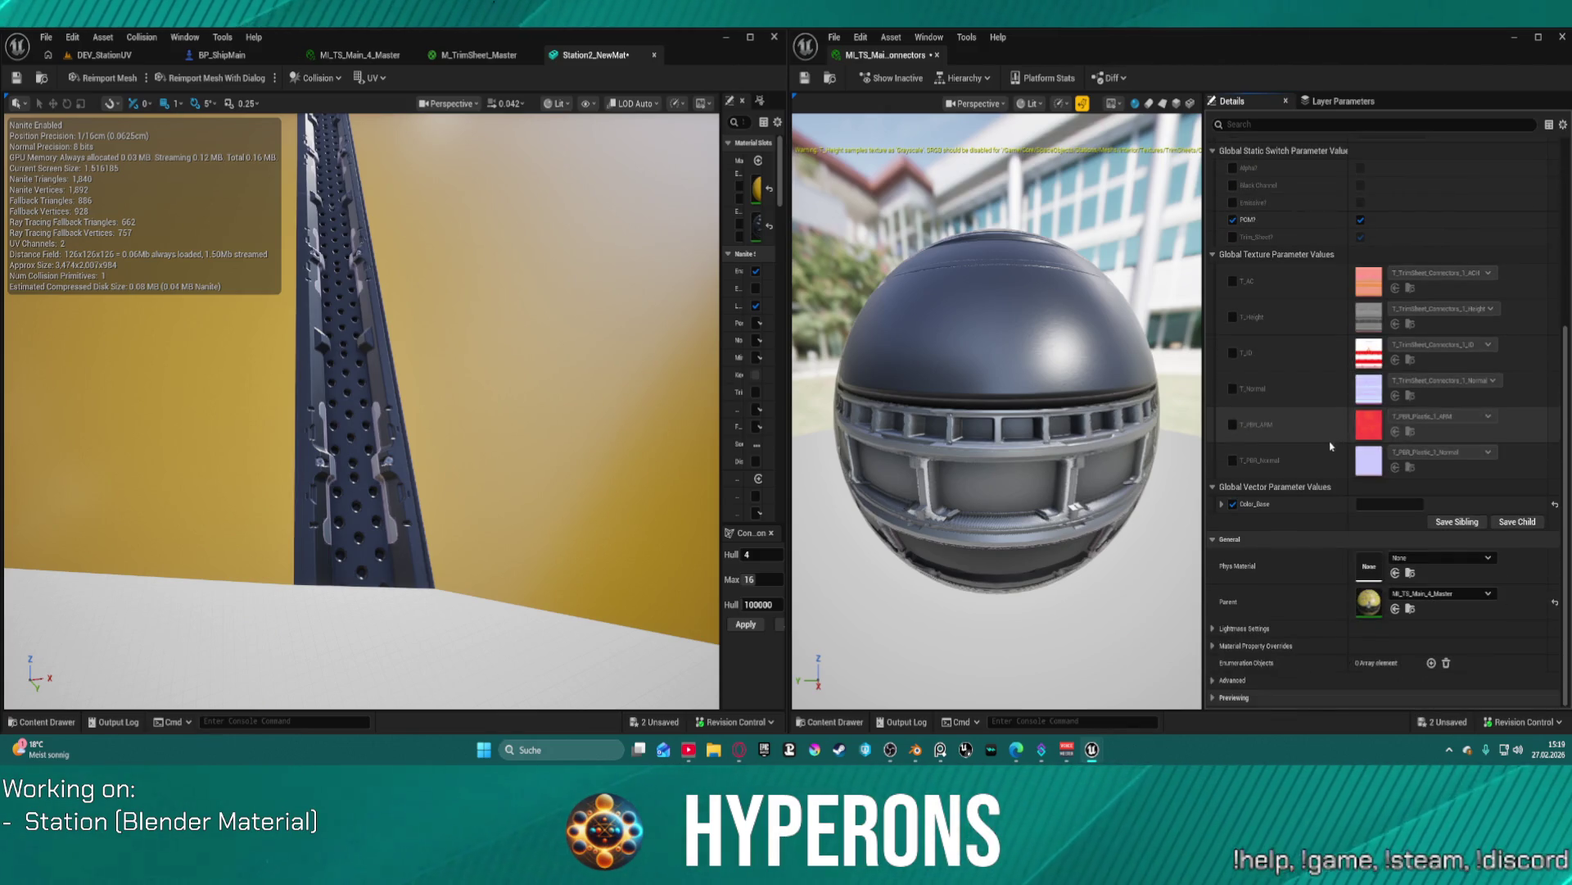
scroll(1278, 368, up, 2)
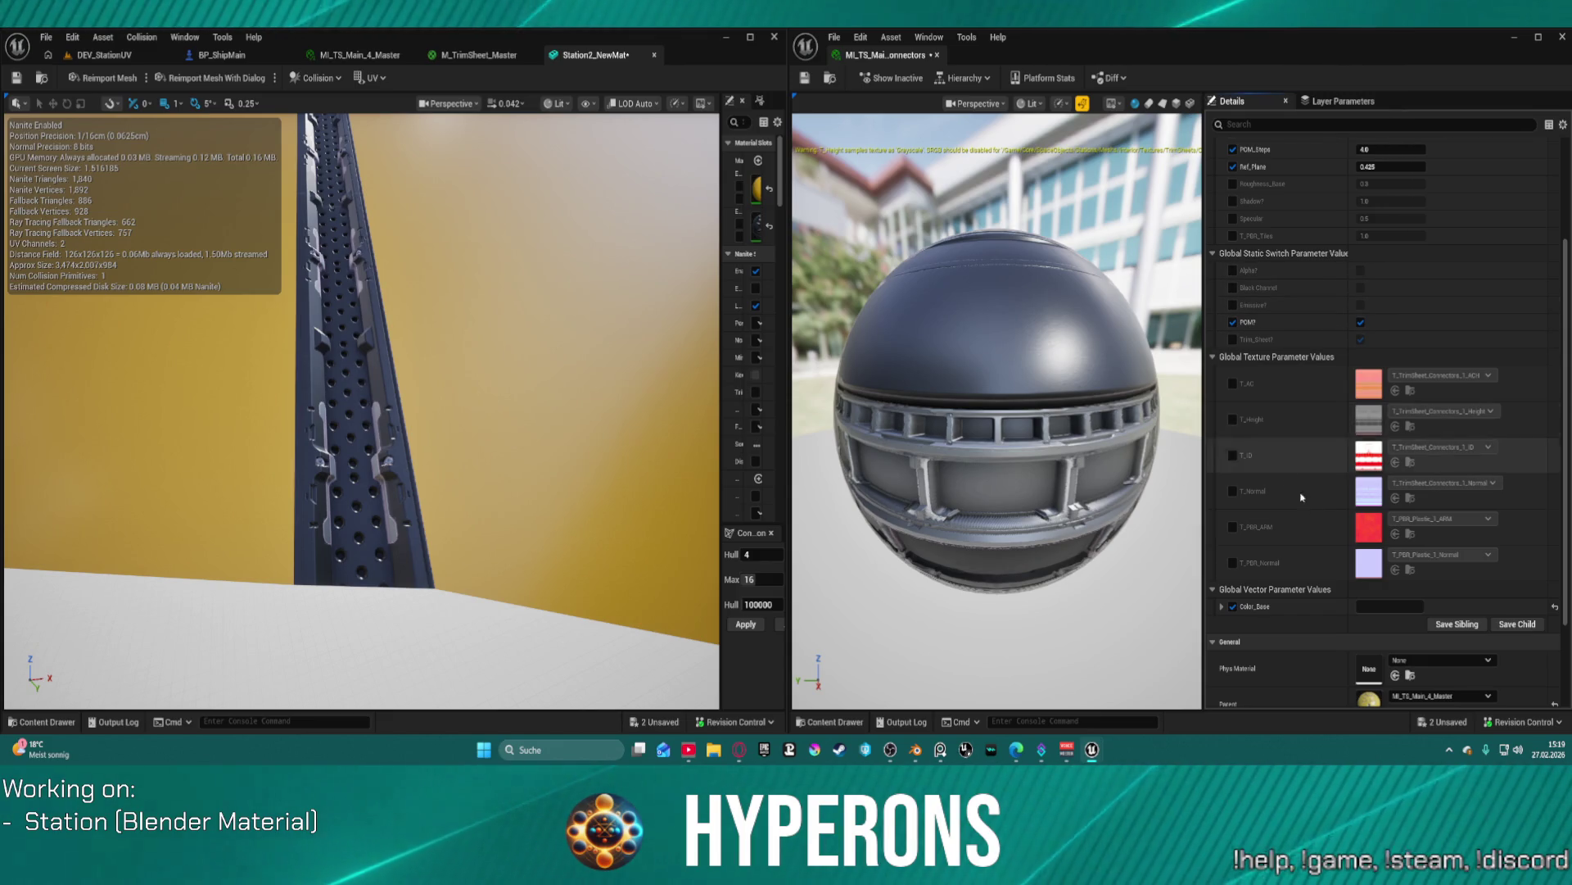
- Preview a brighter blue-violet Color_Base, then cancel the colour change
click(1384, 606)
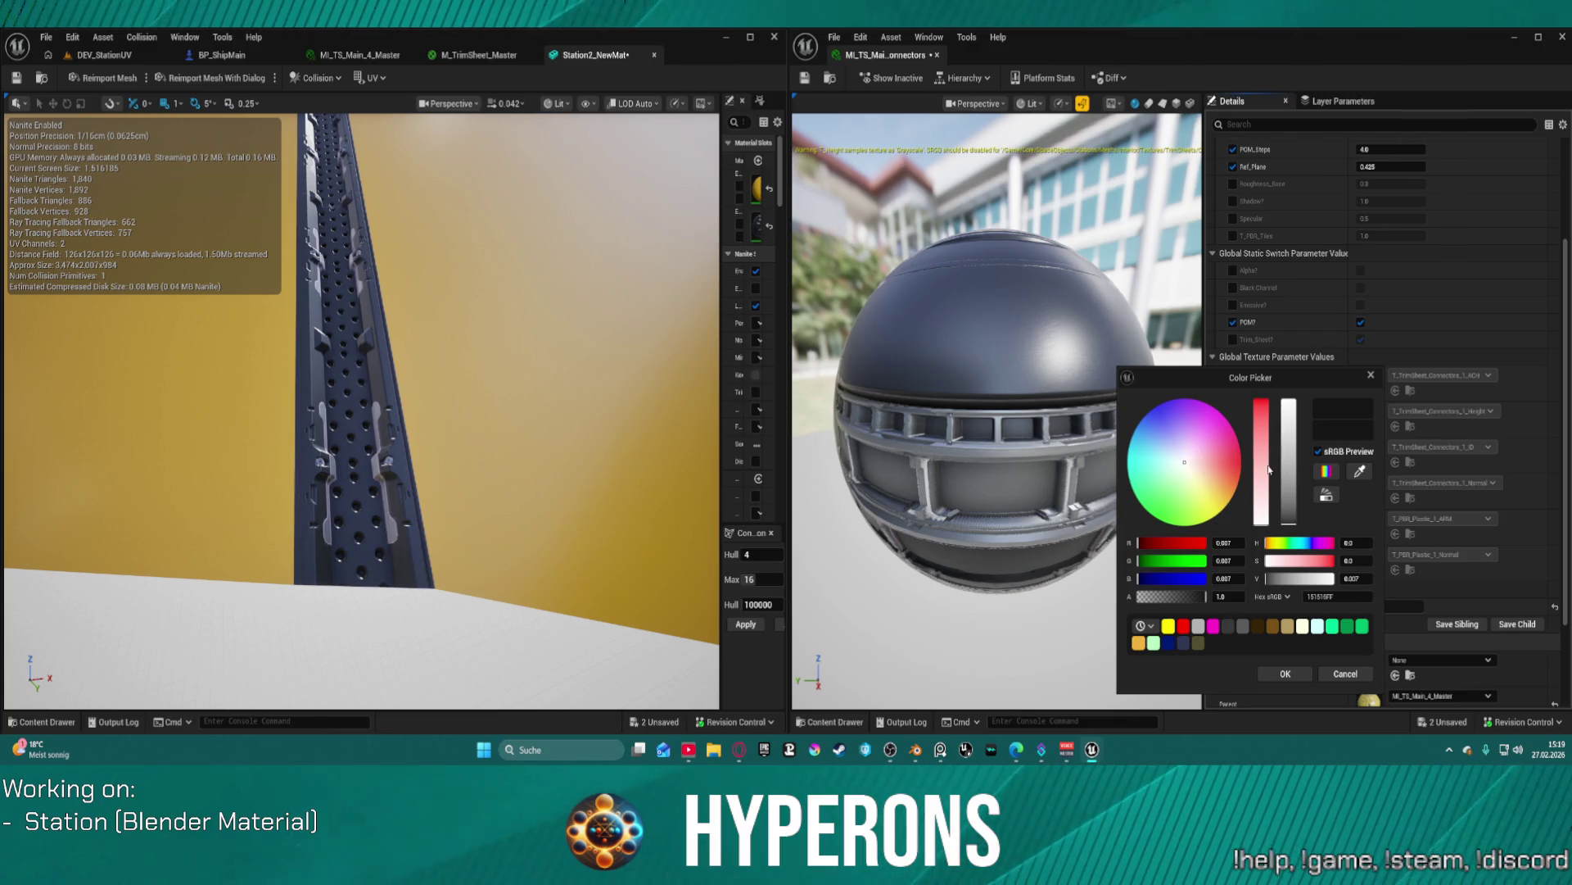
mouse_move(1262, 470)
mouse_down()
mouse_move(1262, 413)
mouse_move(1263, 543)
mouse_up()
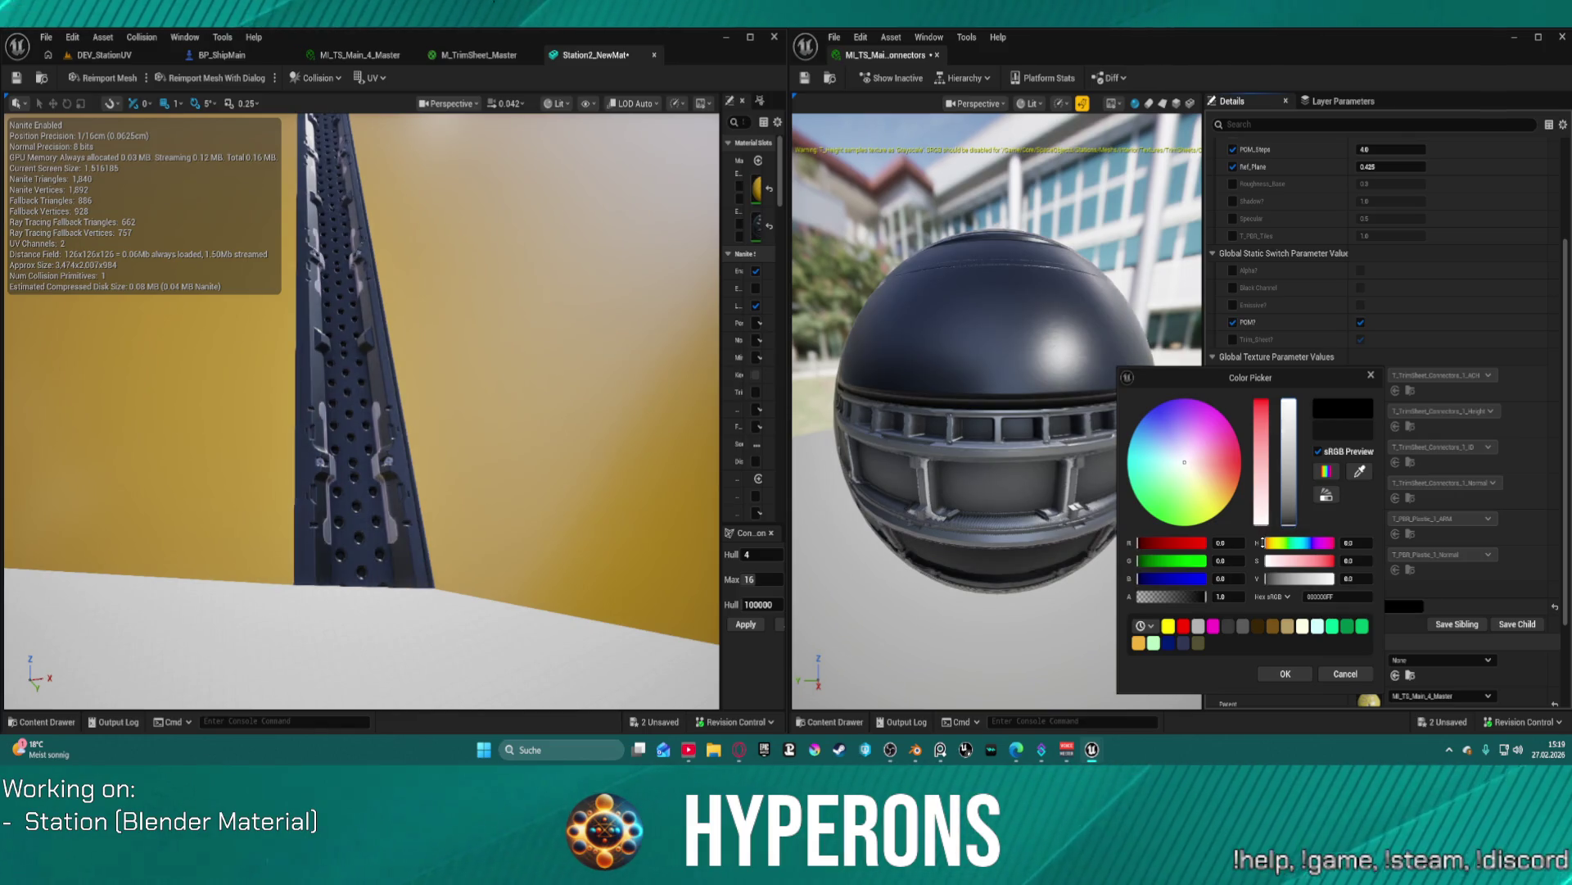
mouse_move(1206, 472)
mouse_down()
mouse_move(1211, 454)
mouse_move(1160, 410)
mouse_move(1142, 469)
mouse_move(1189, 462)
mouse_up()
click(1345, 673)
- Swing the mesh preview to the yellow curved part, then return to the habitat file in Blender
mouse_move(352, 393)
mouse_down()
mouse_move(327, 383)
mouse_move(402, 380)
mouse_up()
scroll(402, 380, down, 3)
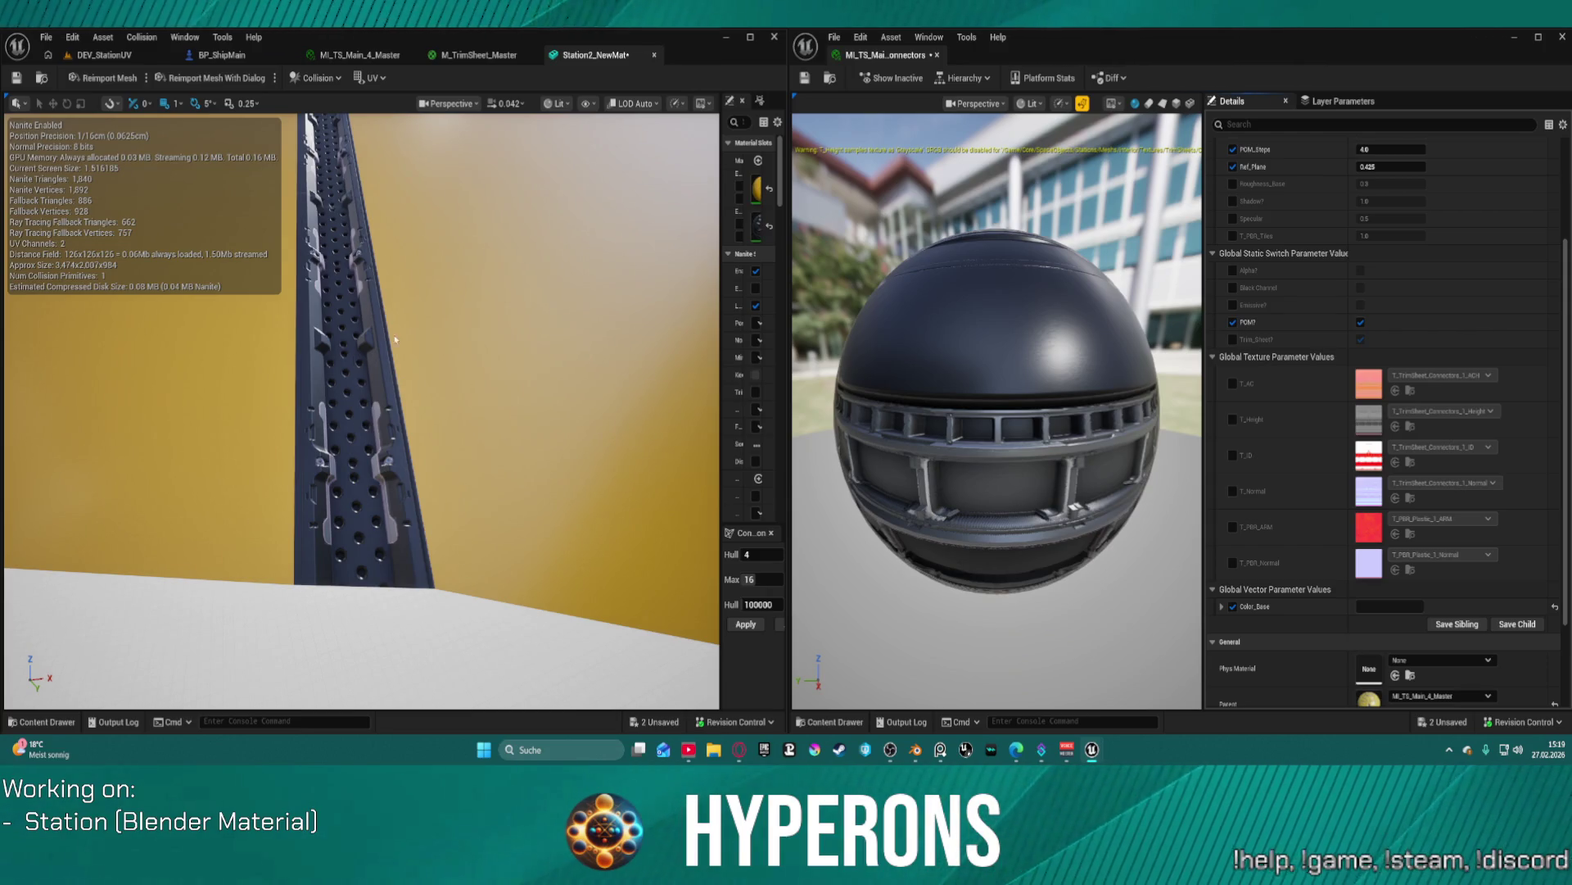
click(916, 749)
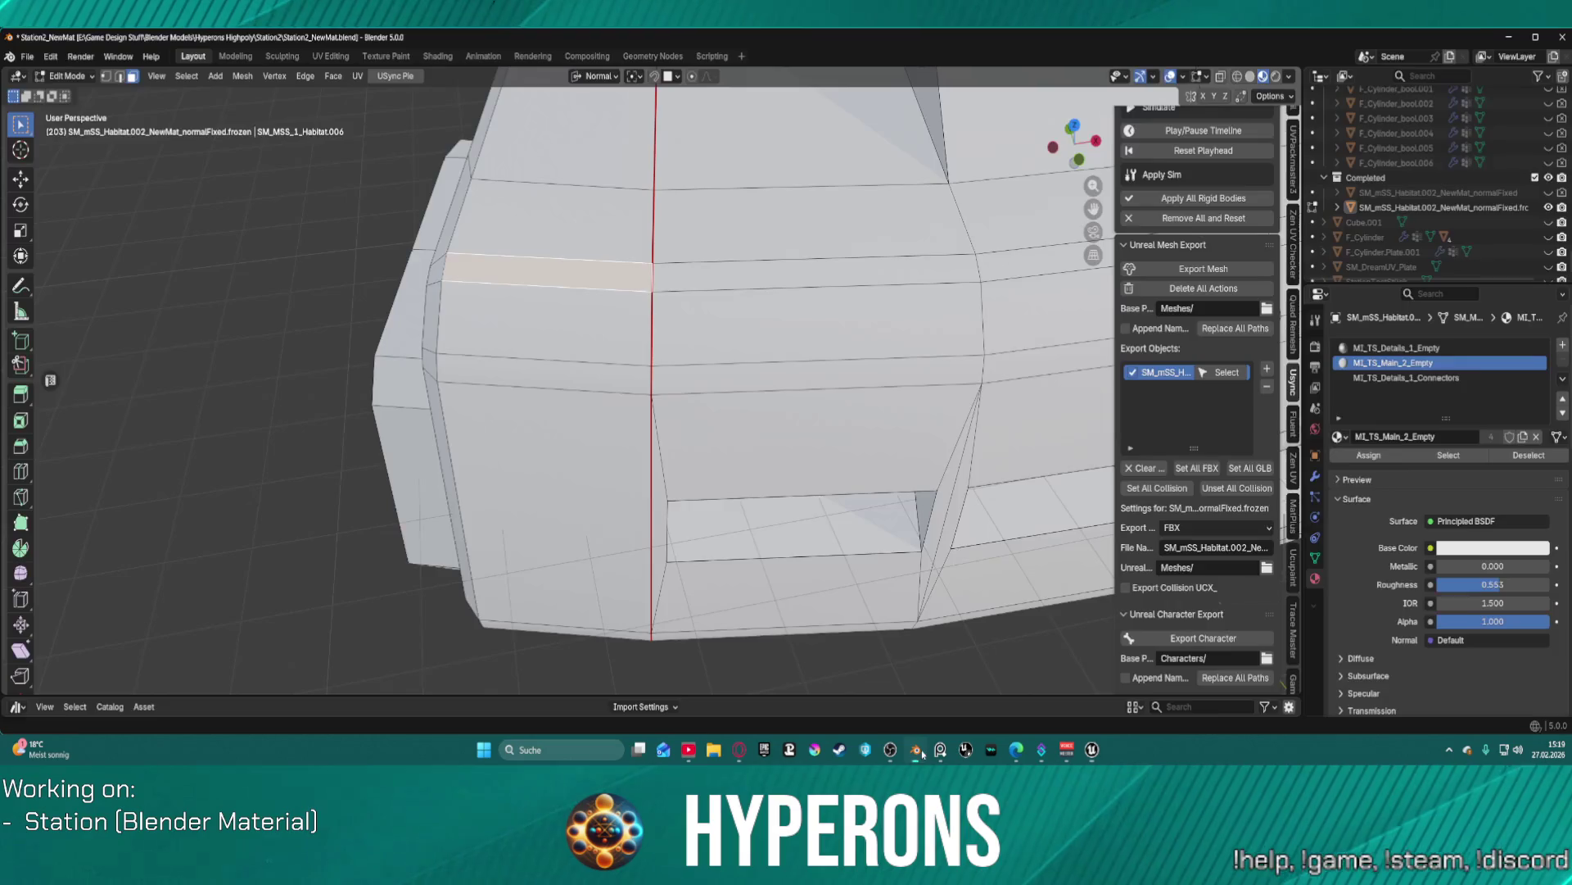
- Select the red seam edge loop, then pick the thin bevel strip face beside it
scroll(563, 287, up, 5)
scroll(649, 193, up, 5)
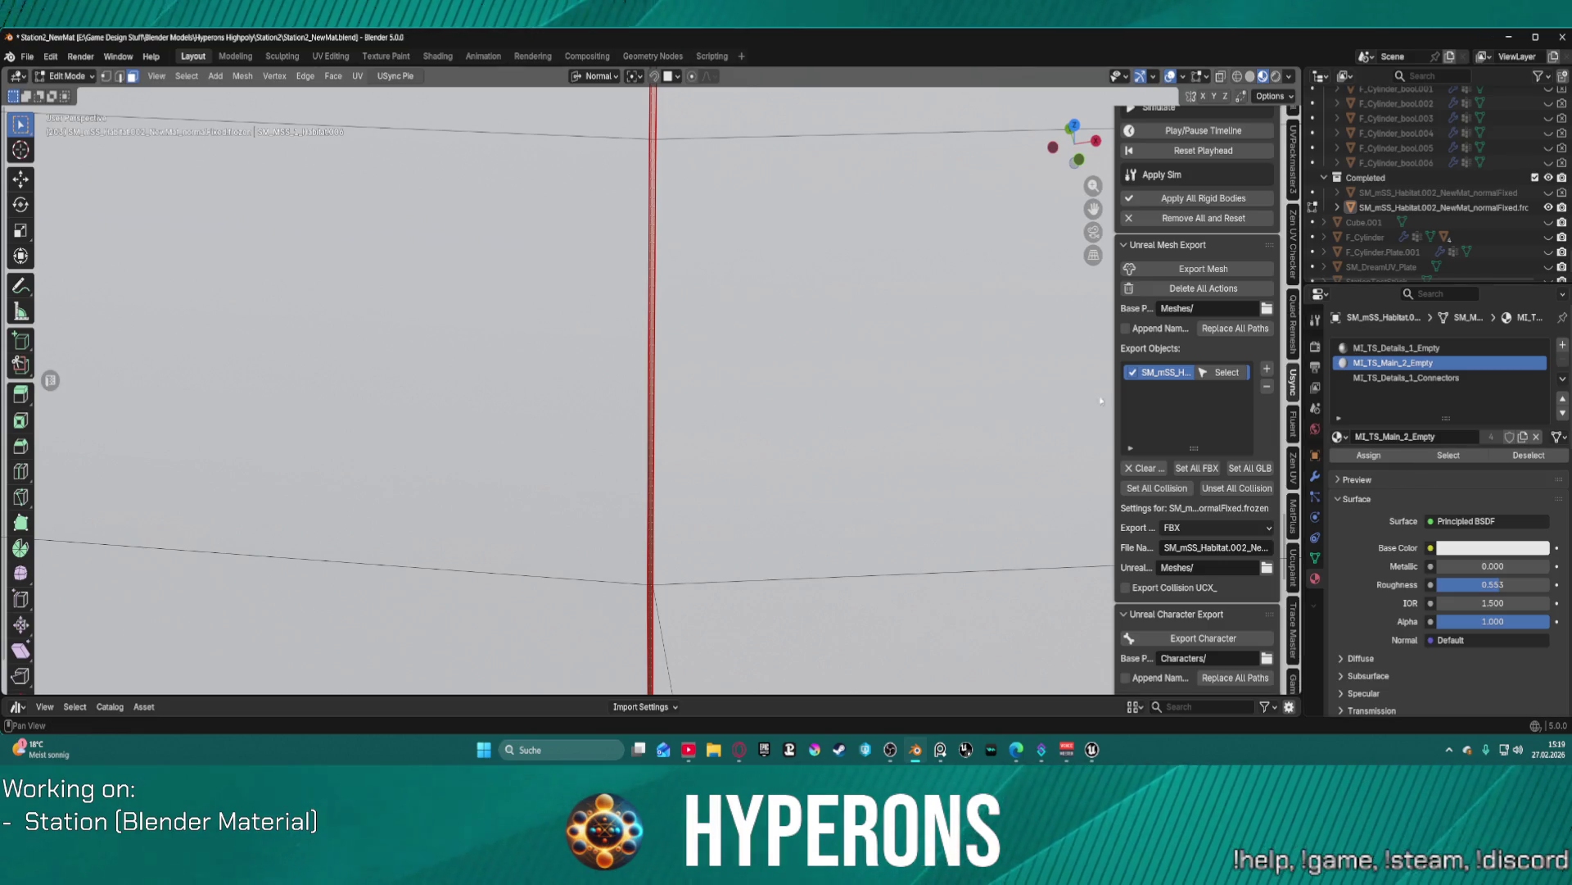
scroll(651, 243, up, 2)
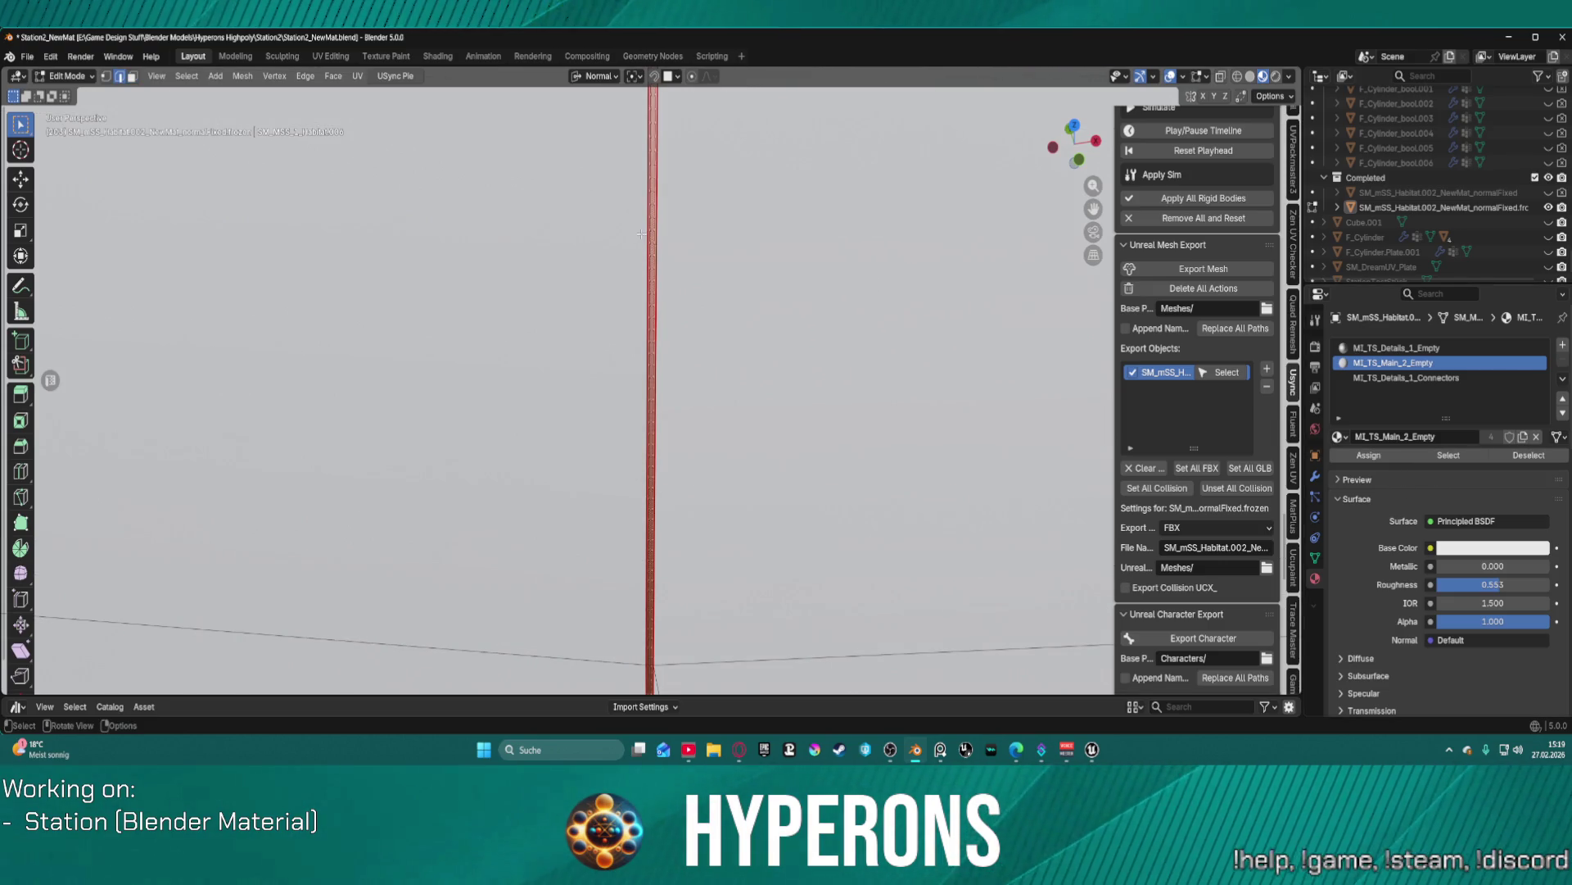
alt+click(654, 241)
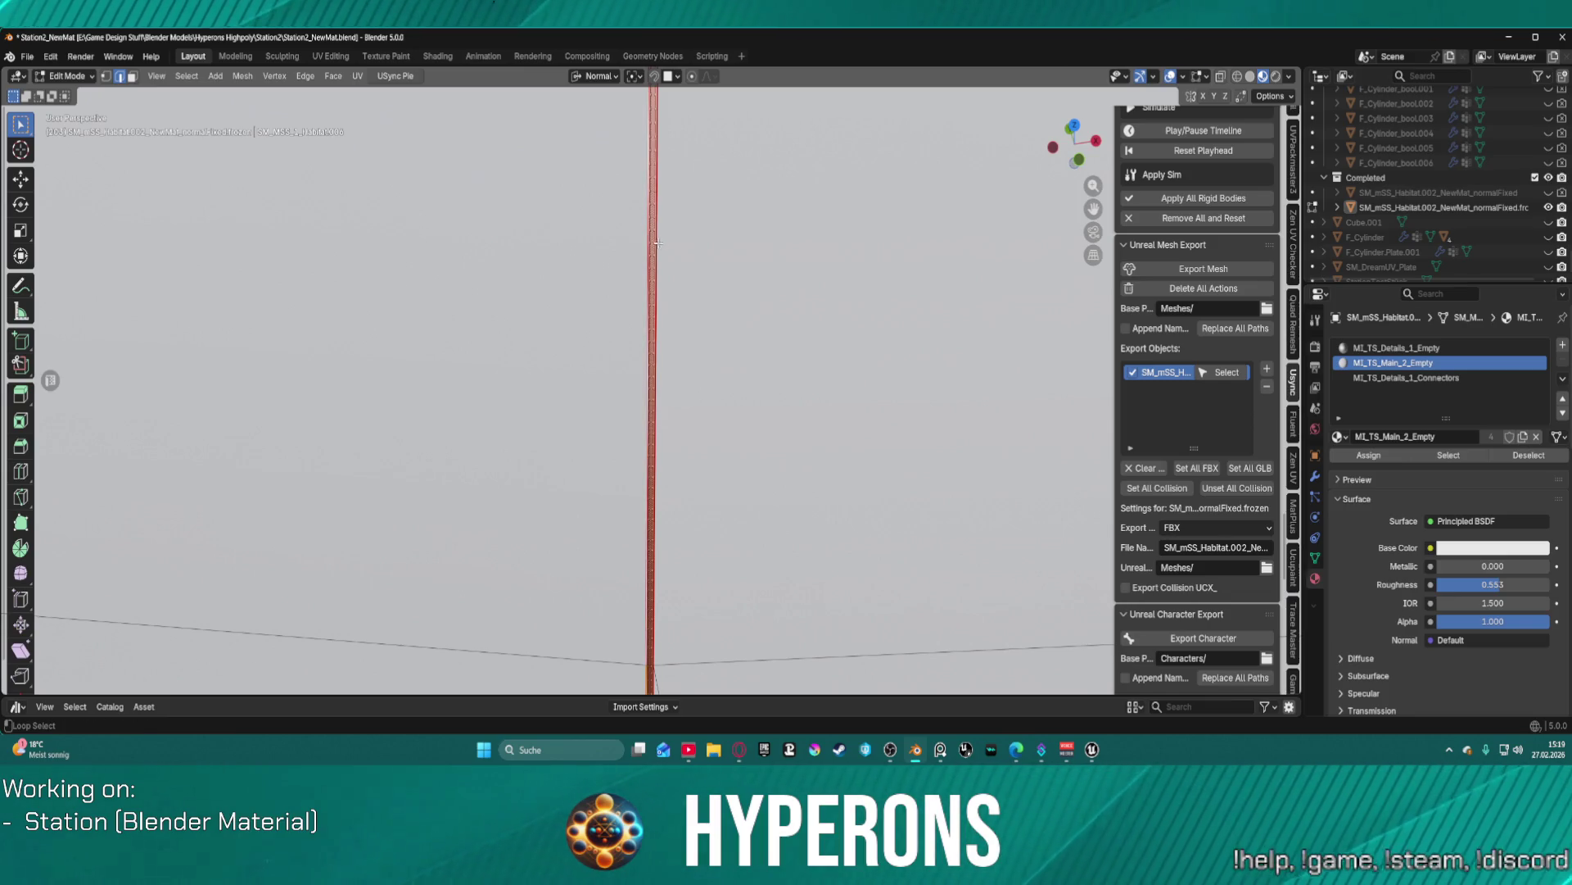
alt+click(656, 242)
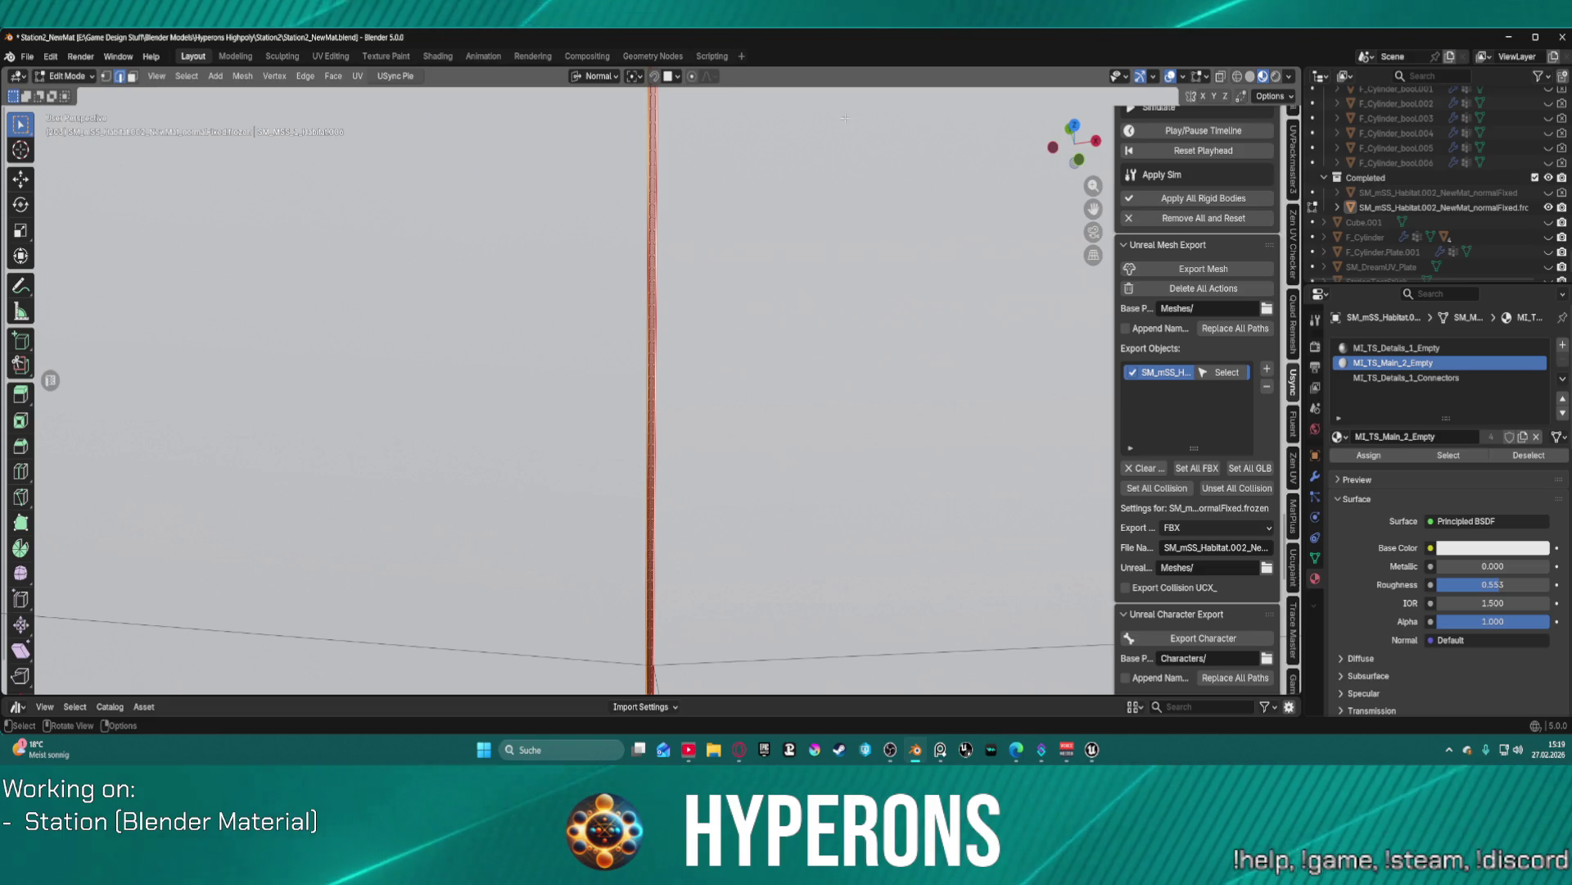
key(3)
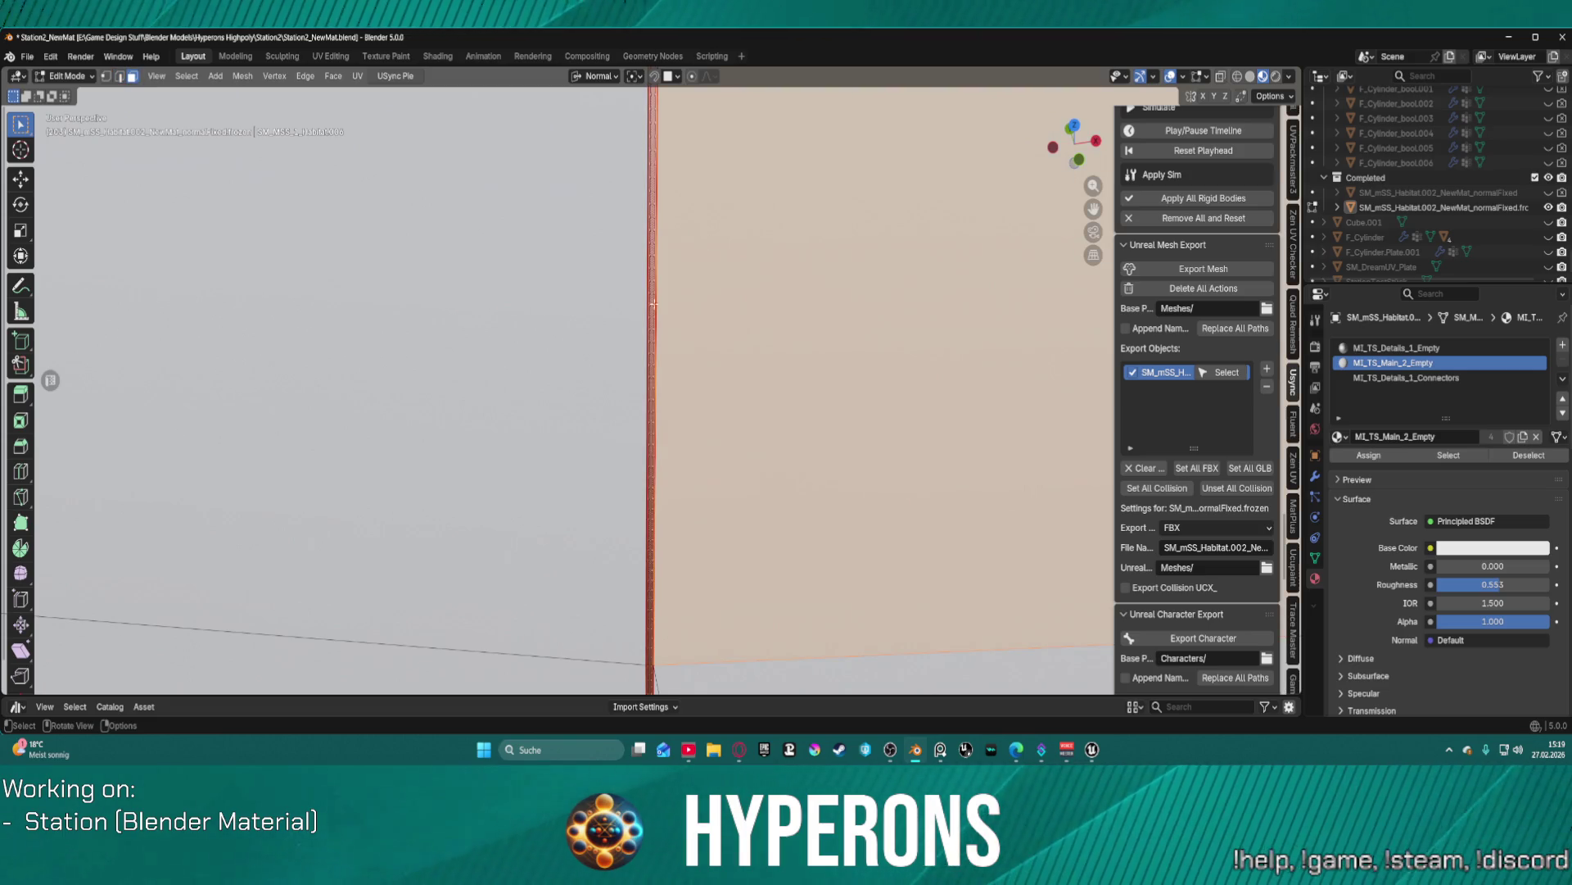
click(651, 383)
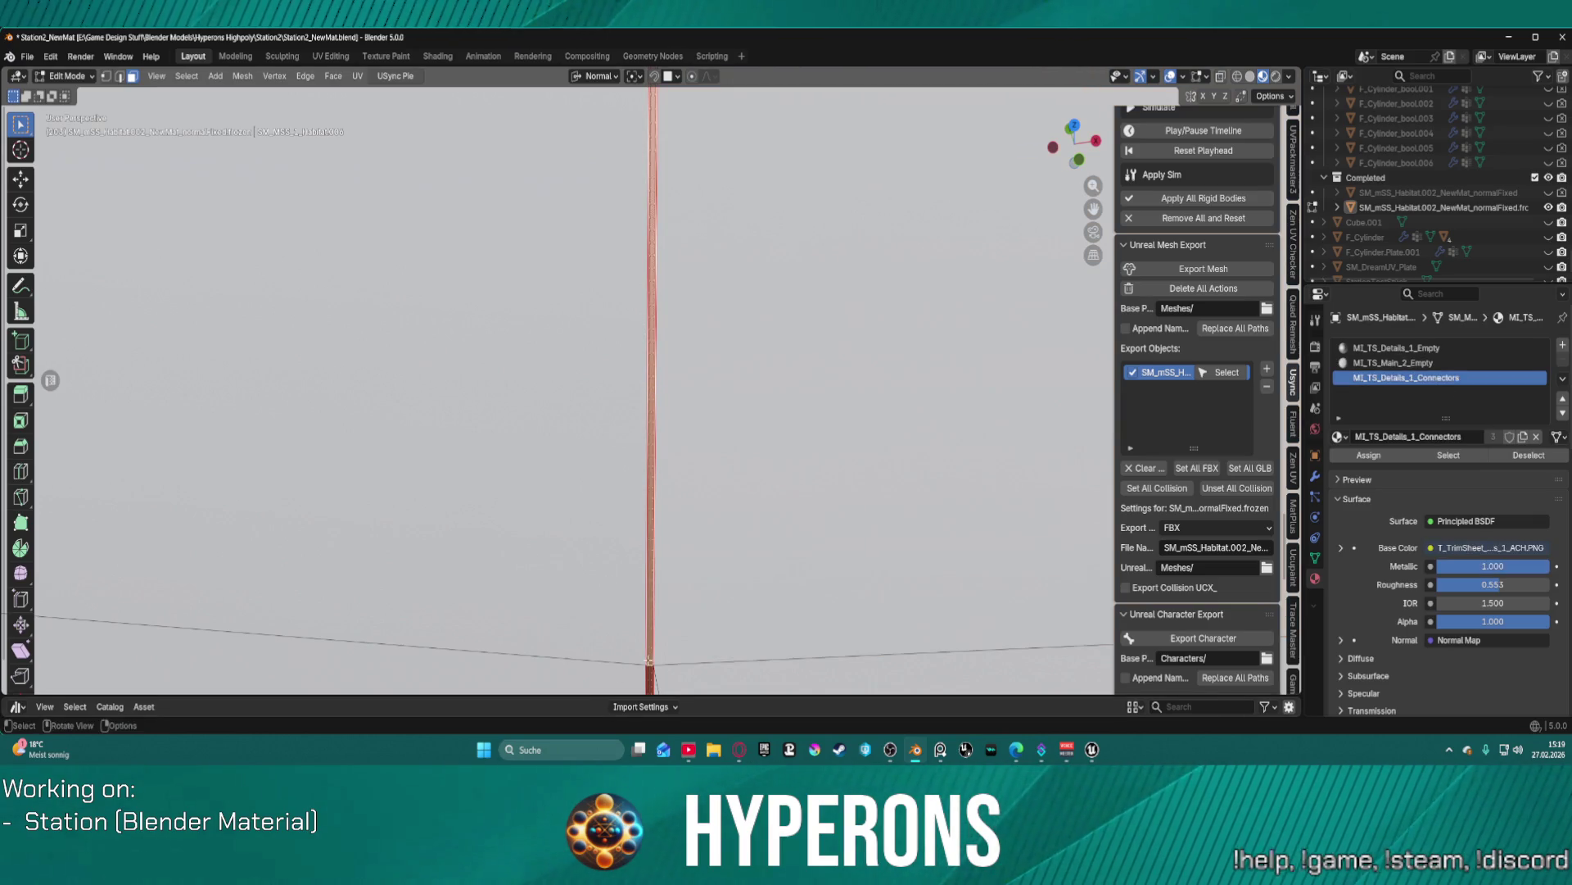
alt+click(649, 660)
alt+click(650, 664)
alt+shift+click(649, 663)
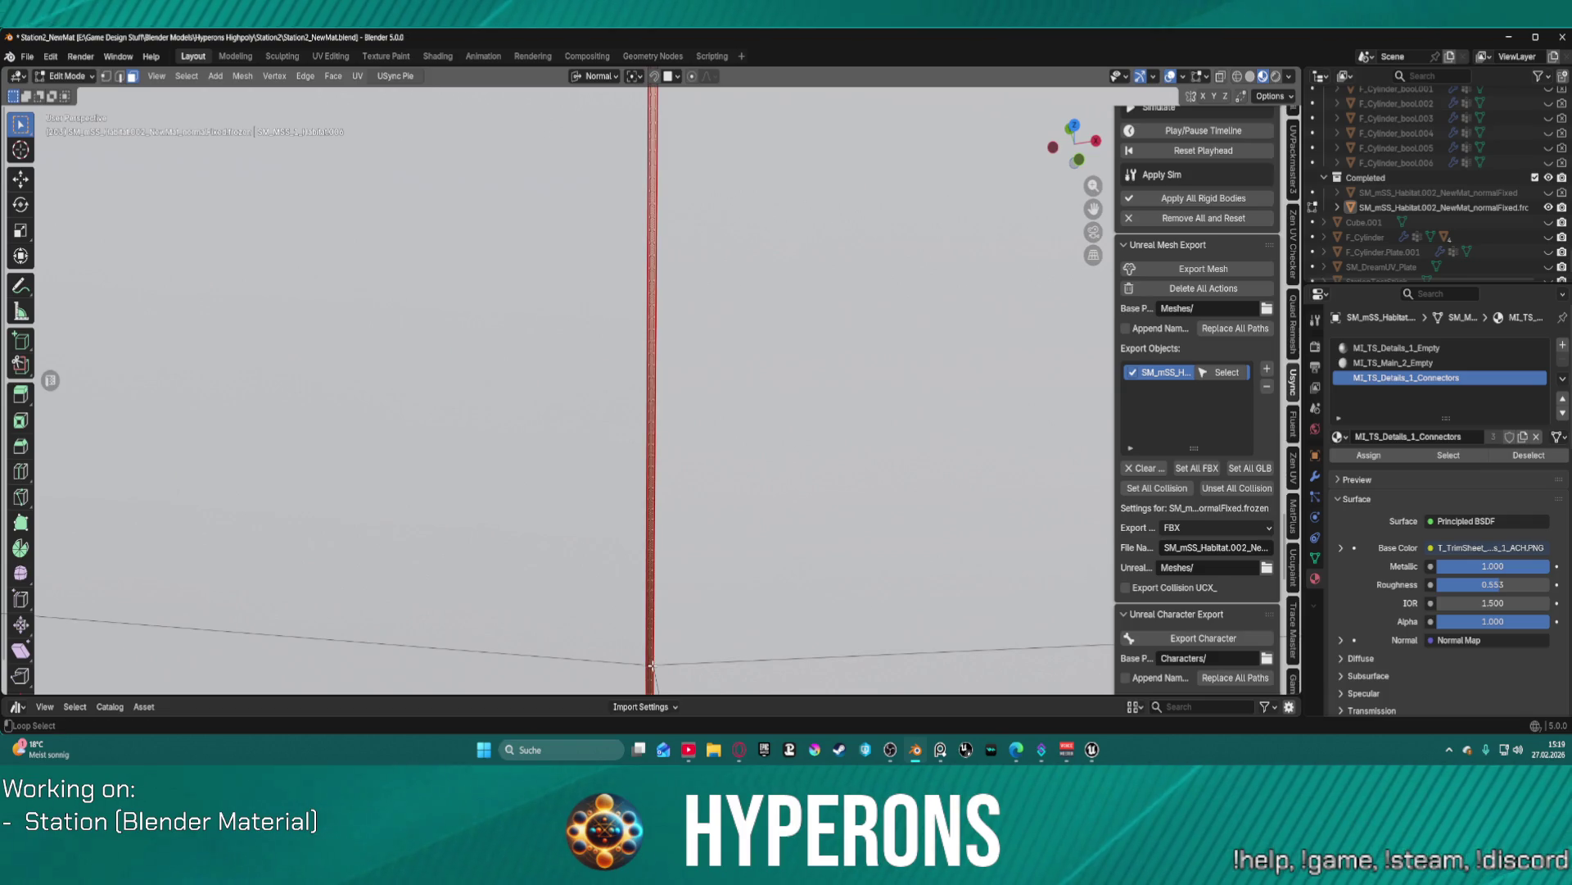
alt+shift+click(651, 665)
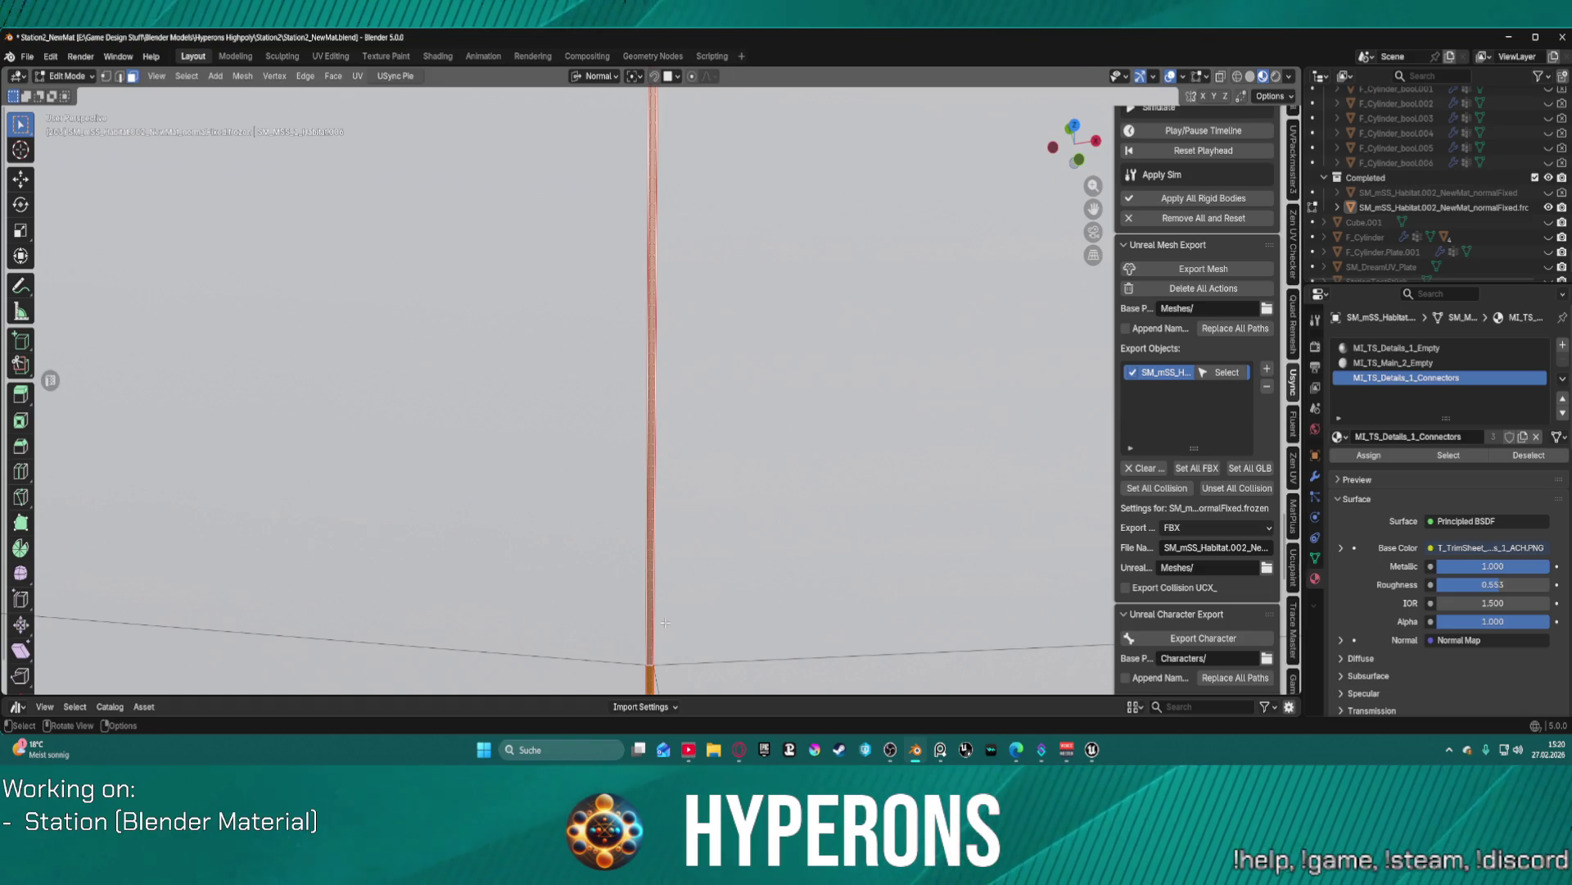
- Try scaling the strip along X twice, cancelling both times so its shape stays unchanged
key(s)
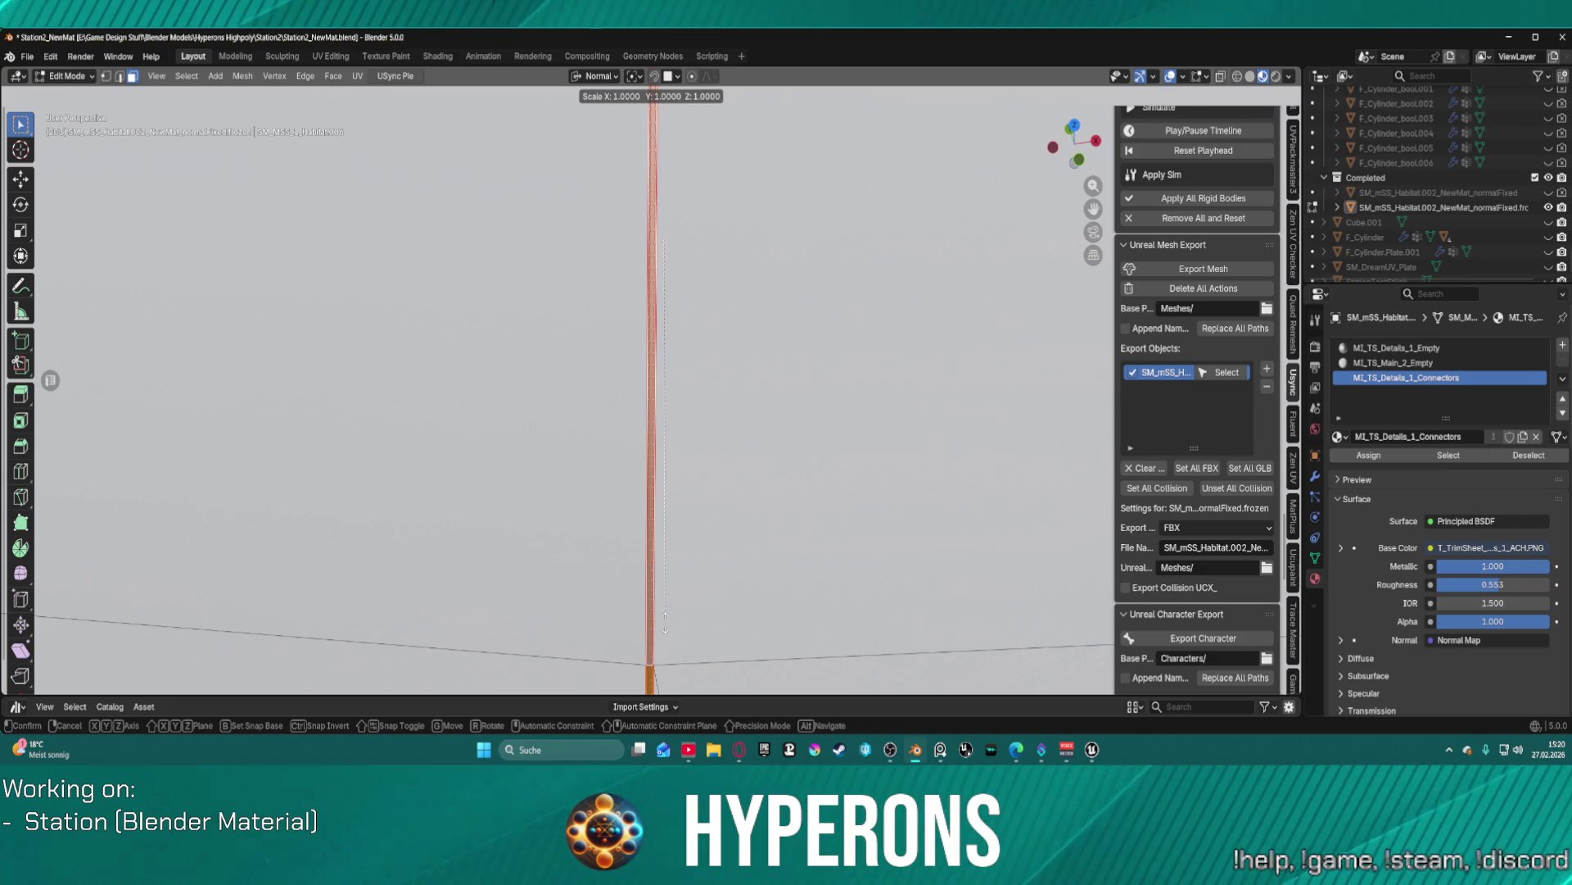
key(x)
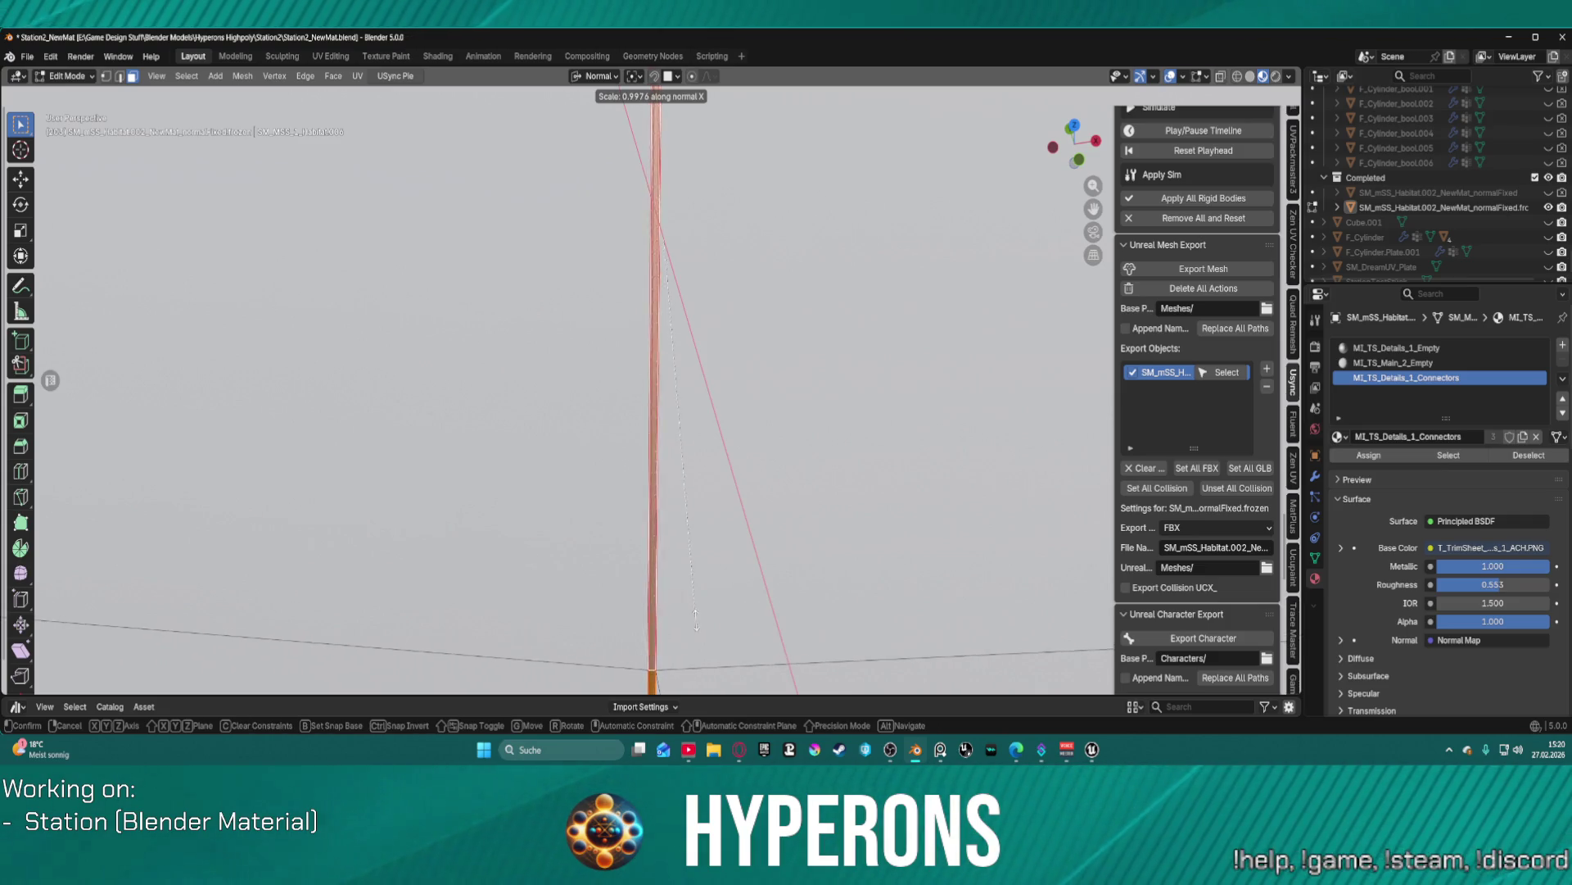
key(Escape)
scroll(784, 570, down, 5)
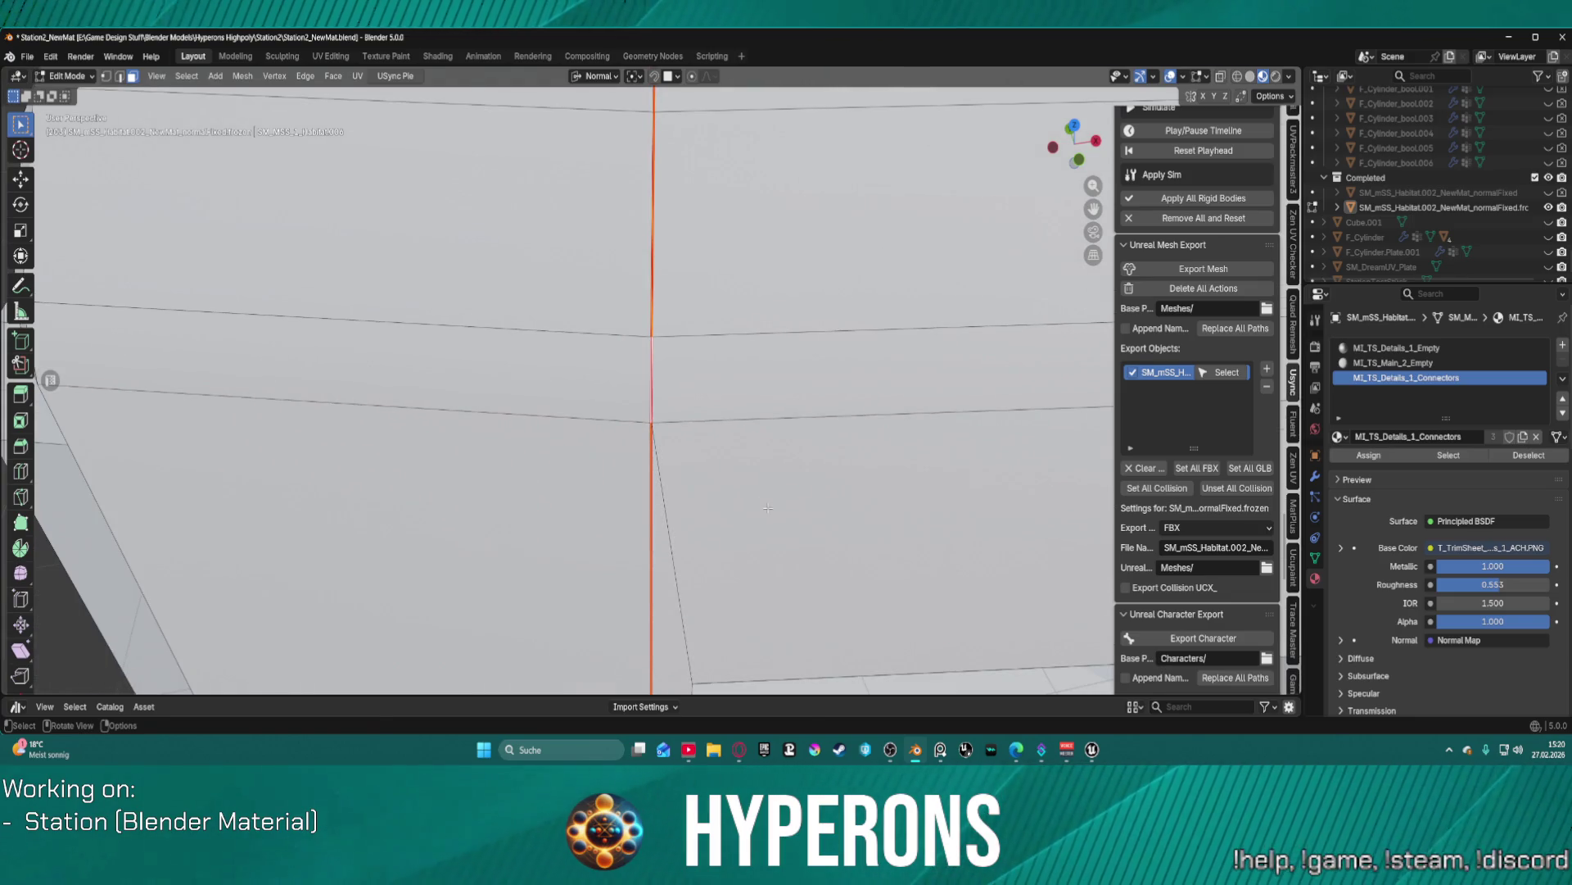
key(s)
key(Escape)
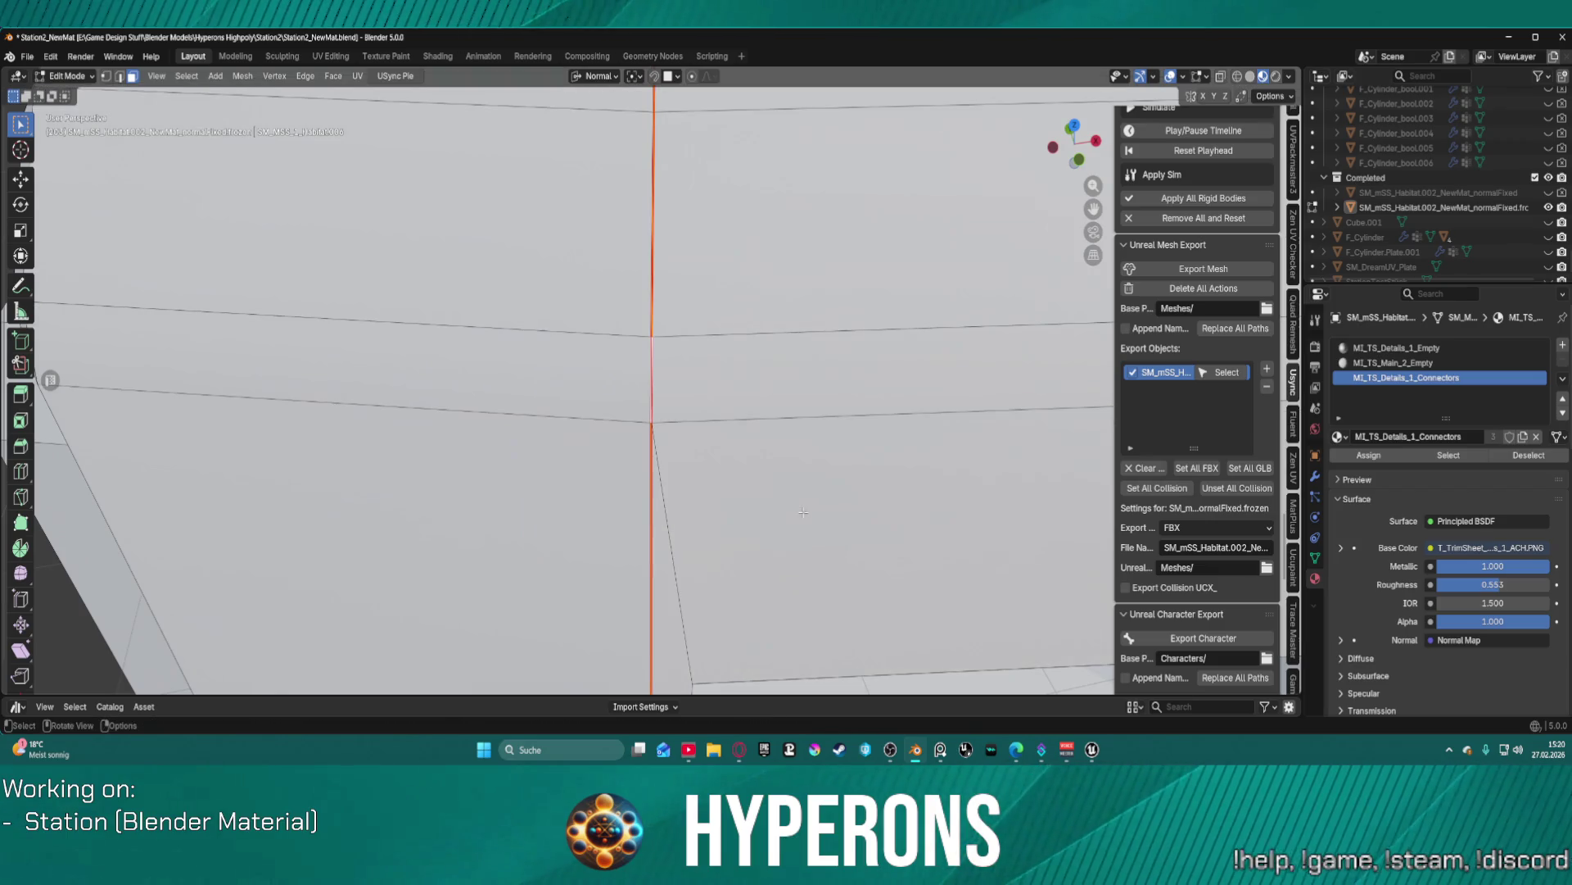
- Switch transform orientation to Global, then to Local
click(593, 77)
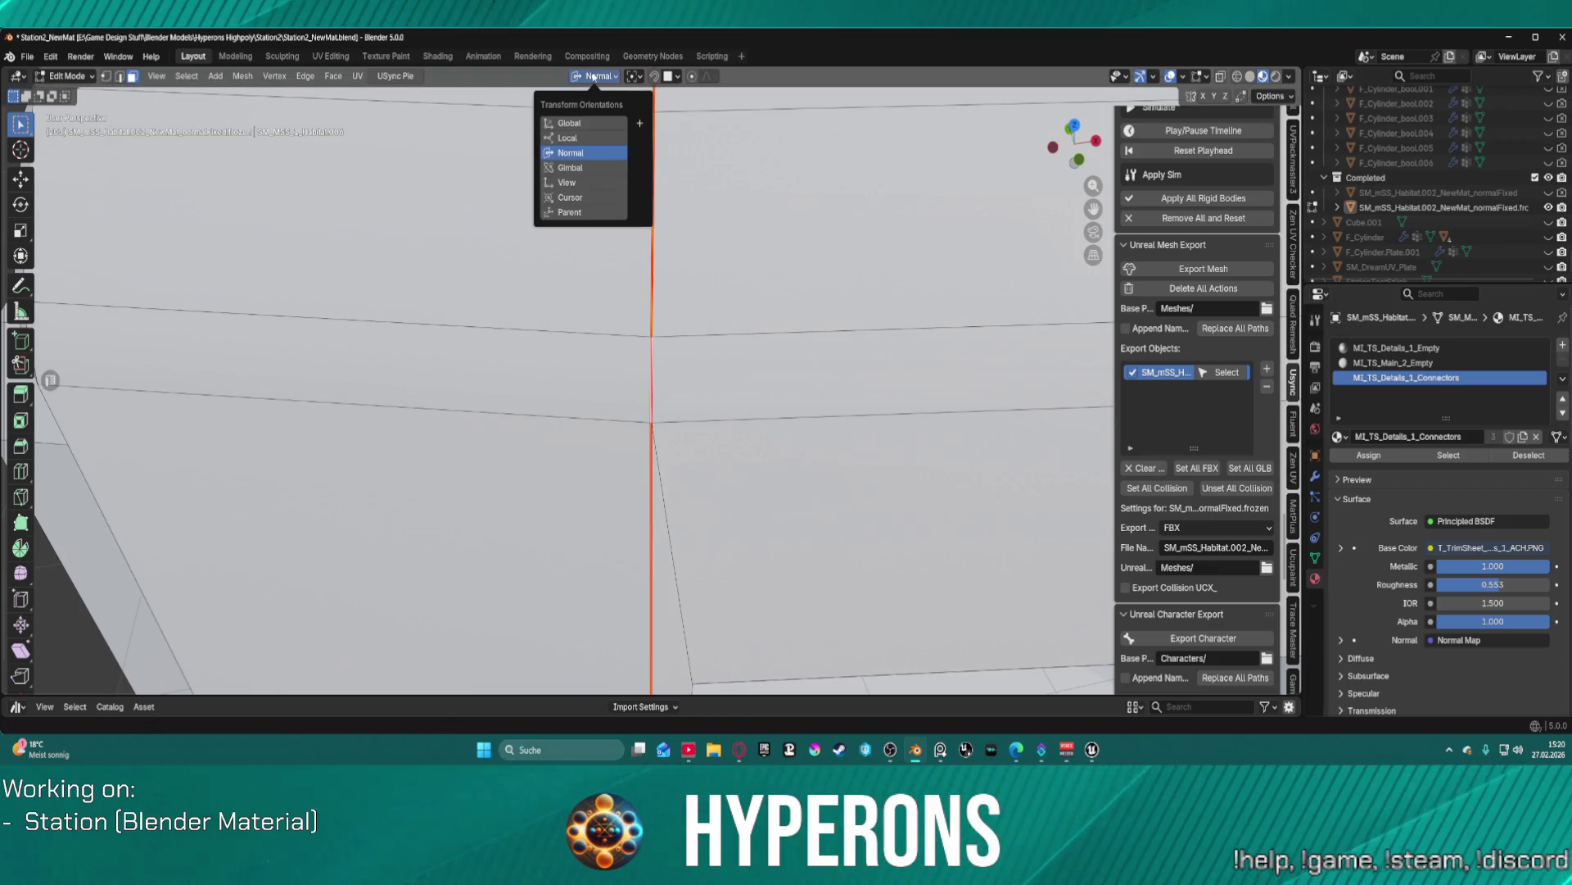
click(593, 123)
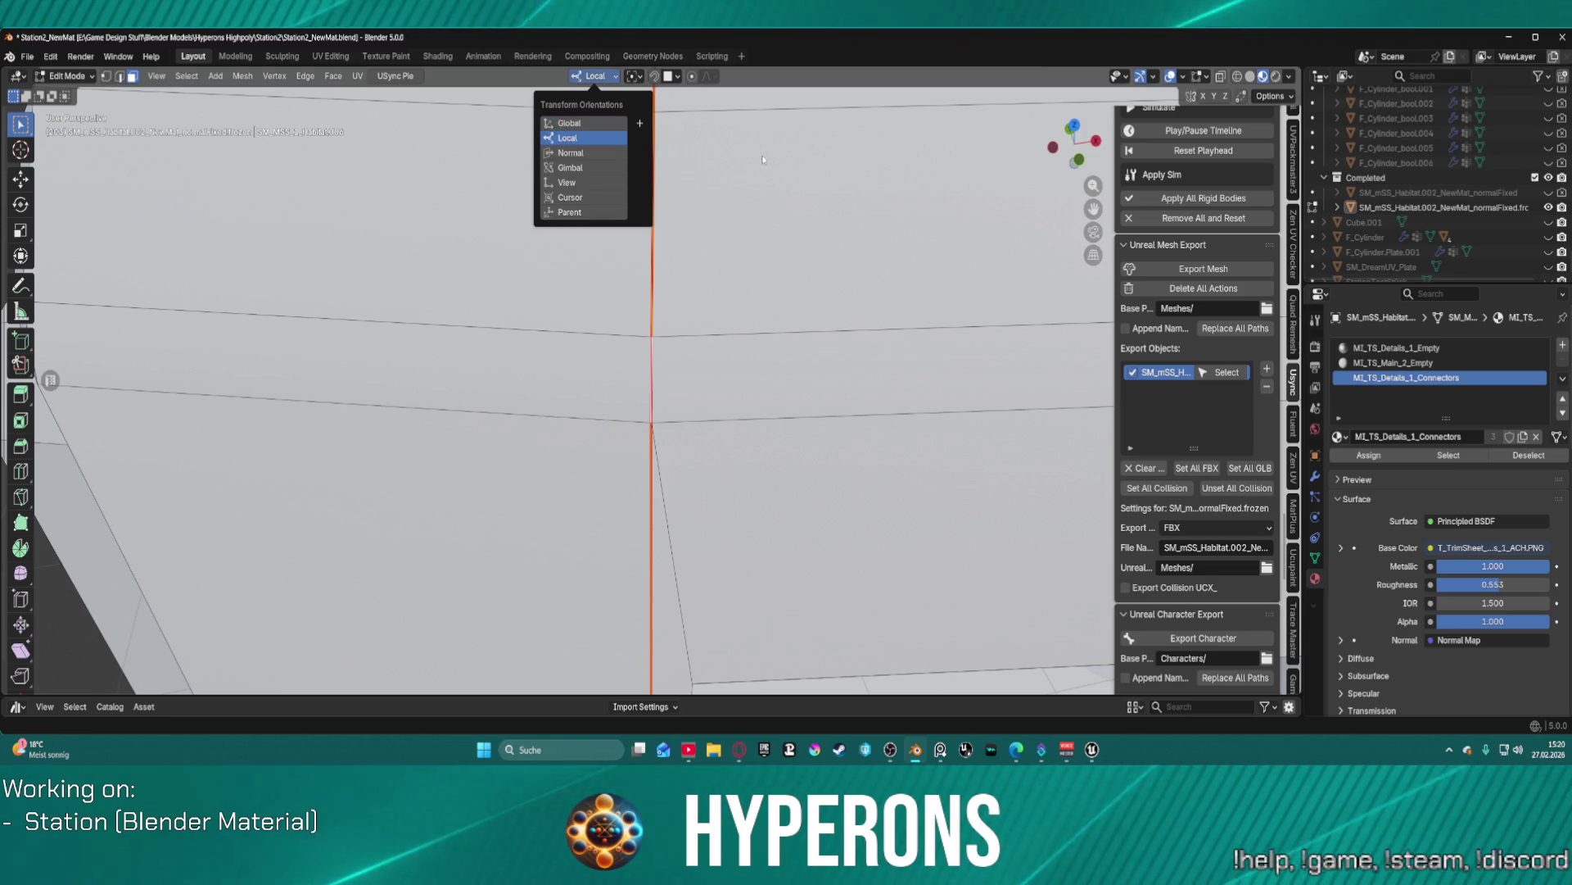
click(600, 138)
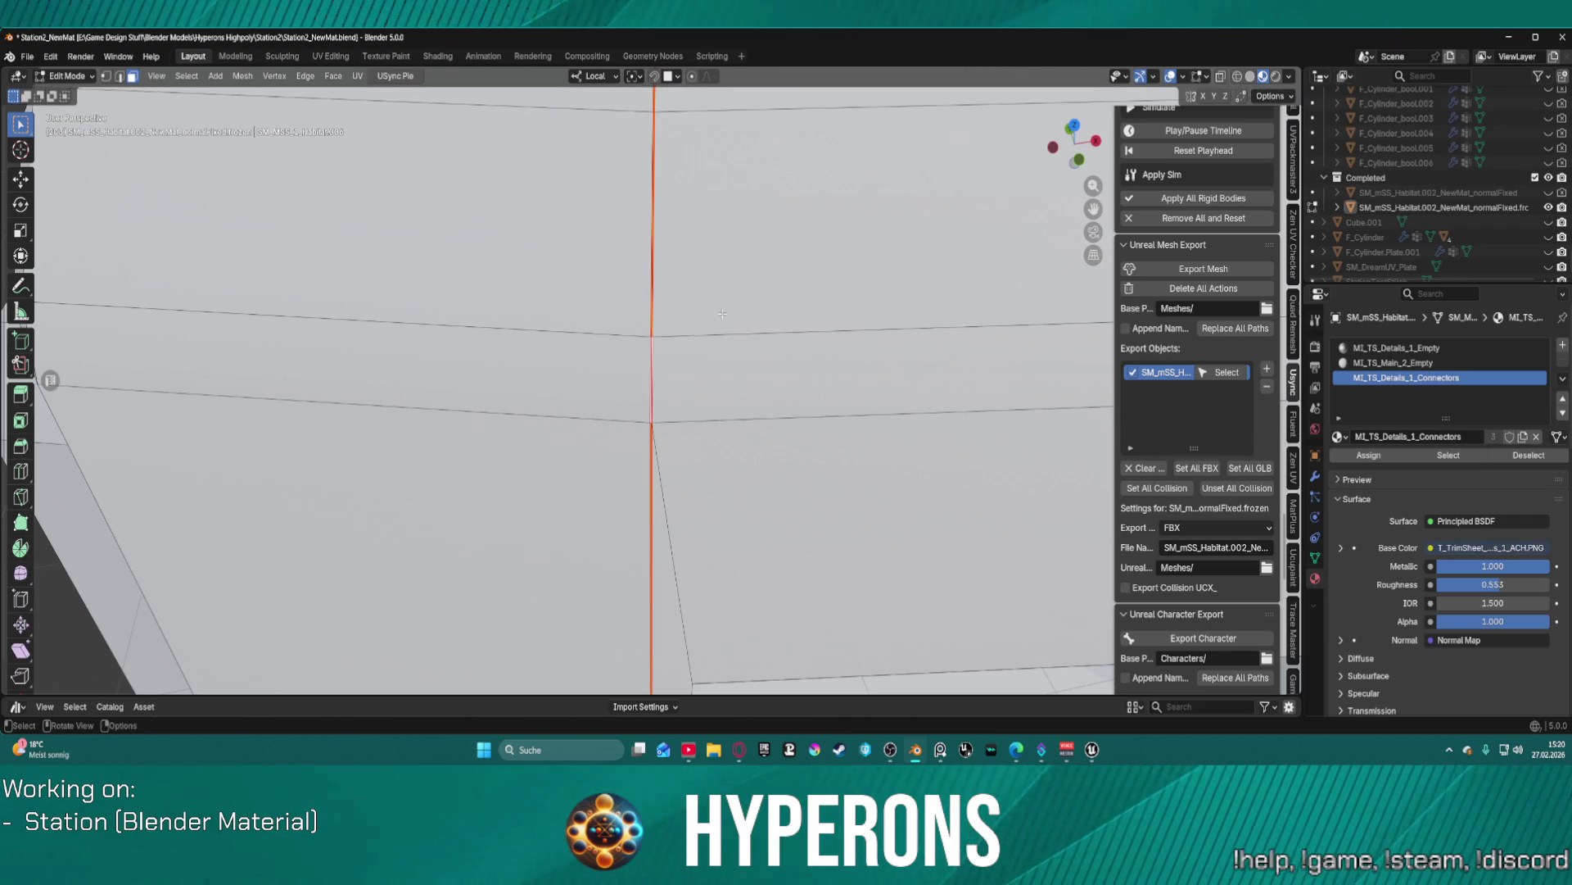
- In vertex mode, select the vertical pillar edge loop, trying and cancelling a scale
scroll(722, 313, up, 5)
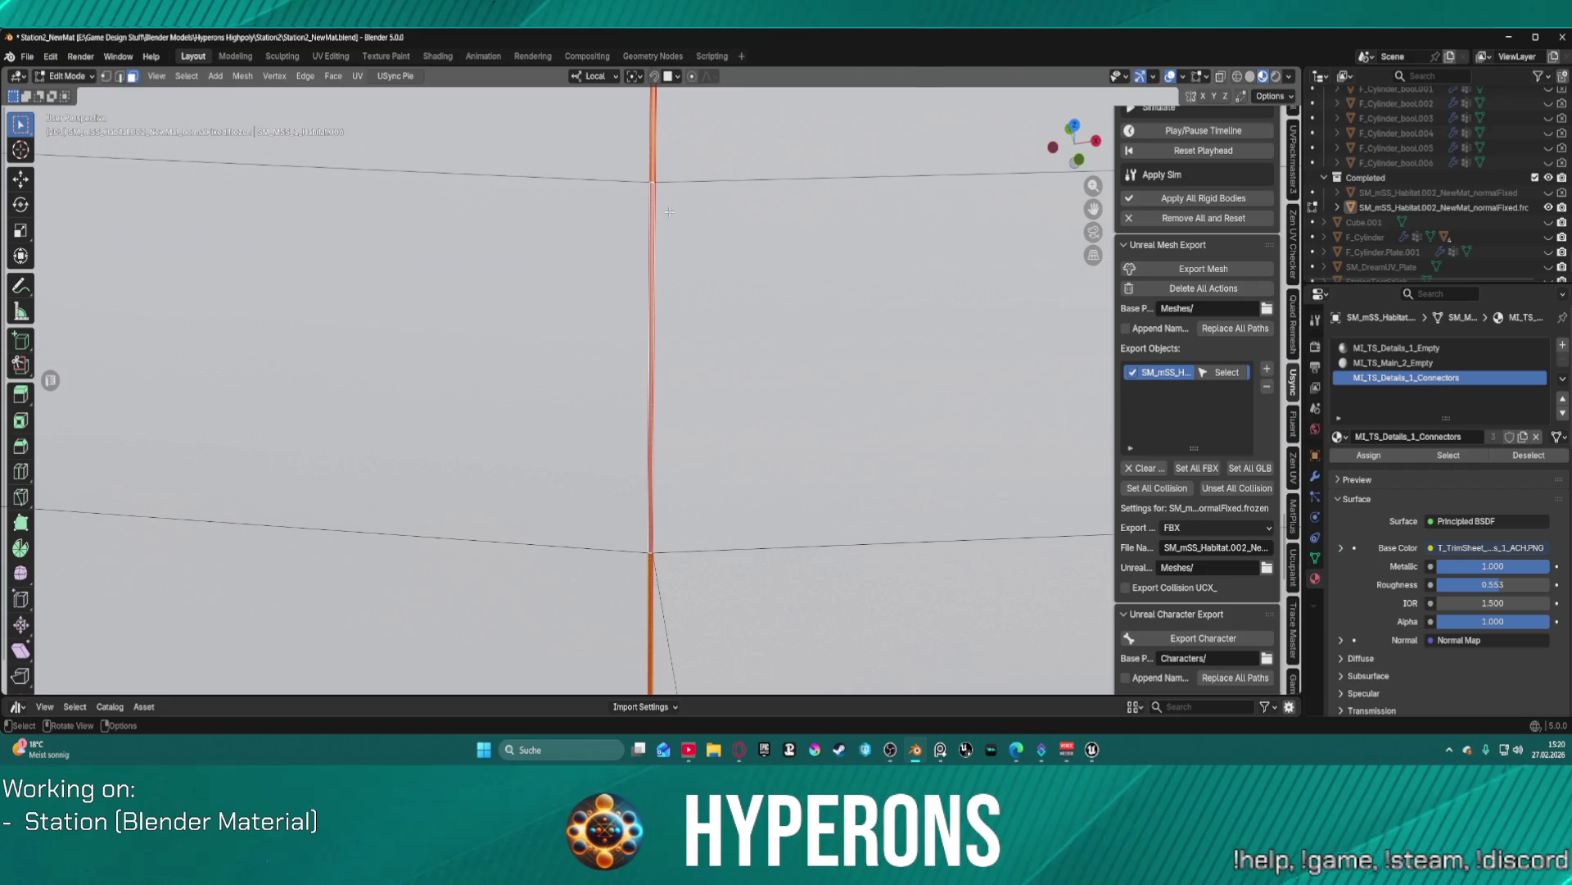
key(1)
scroll(656, 360, down, 1)
click(670, 541)
scroll(670, 541, up, 2)
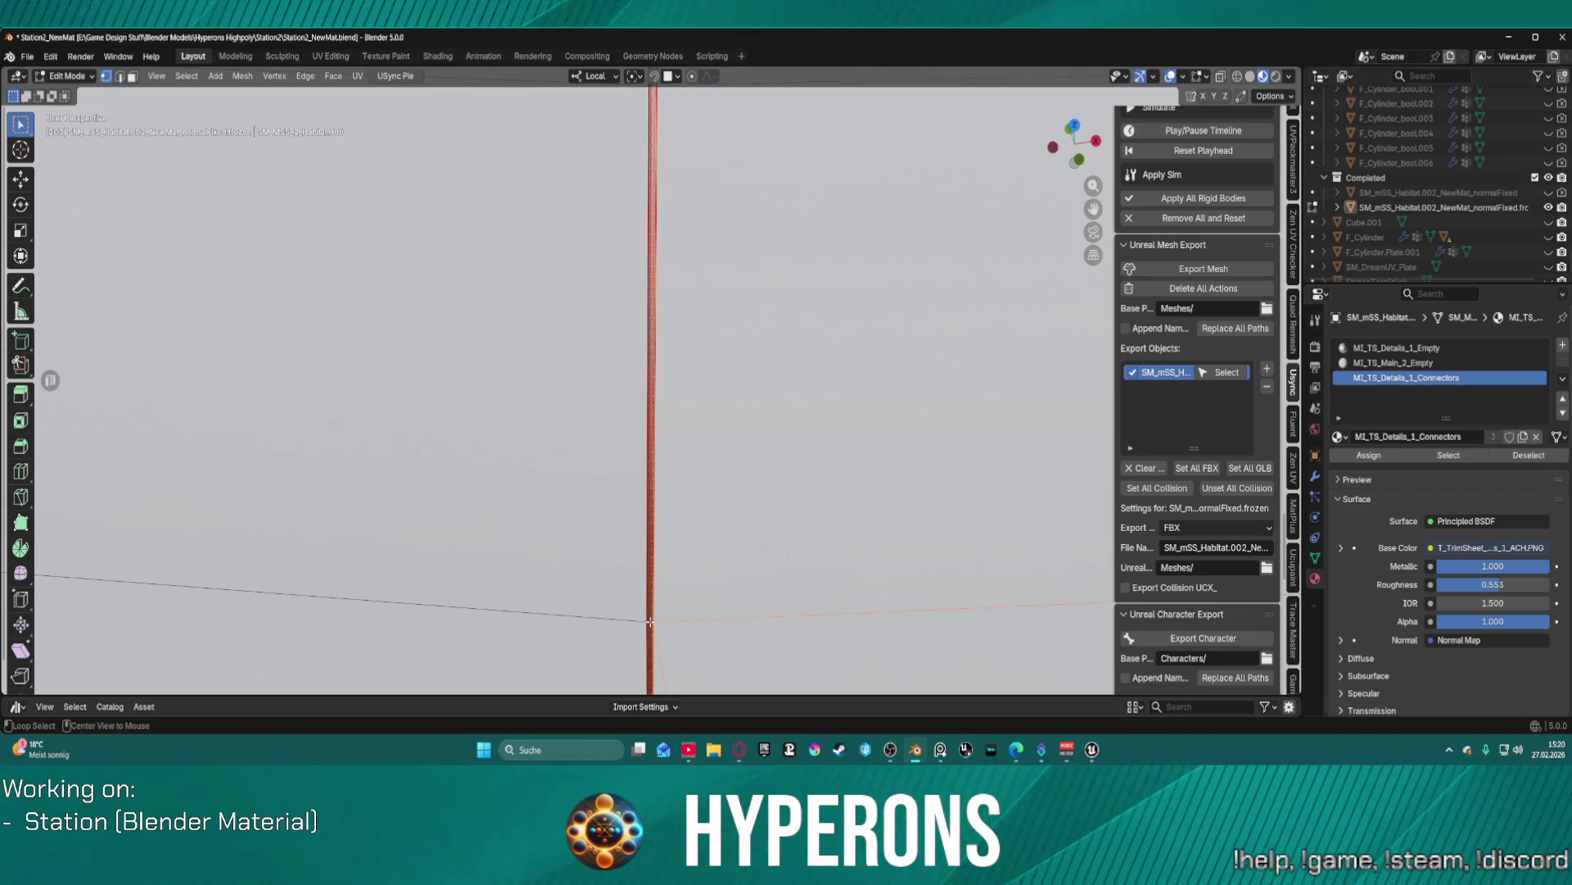
key(F2)
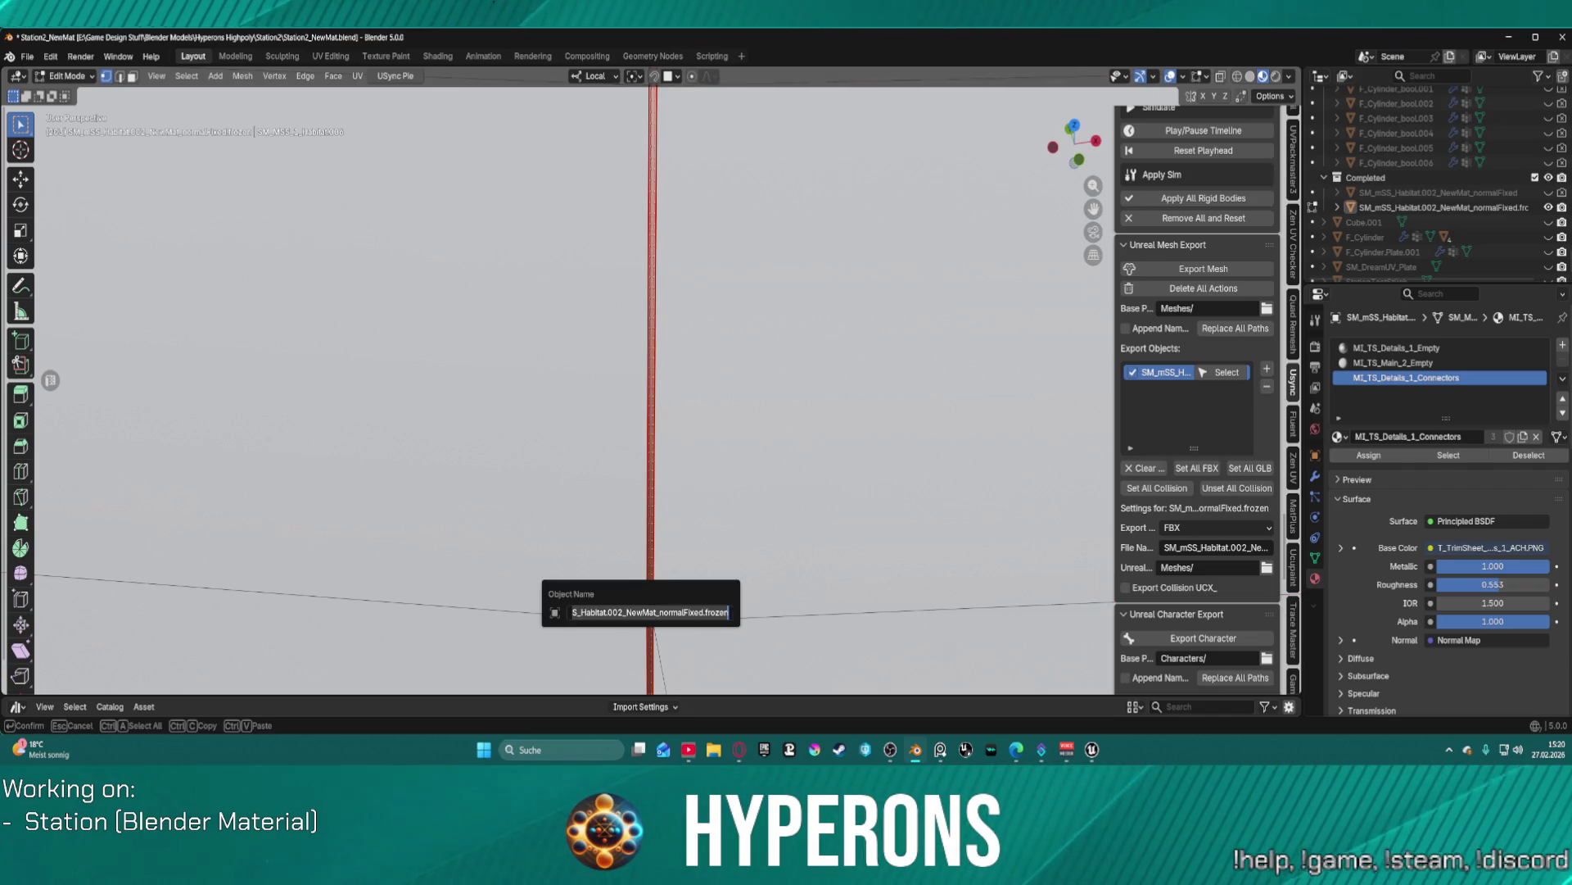
key(Escape)
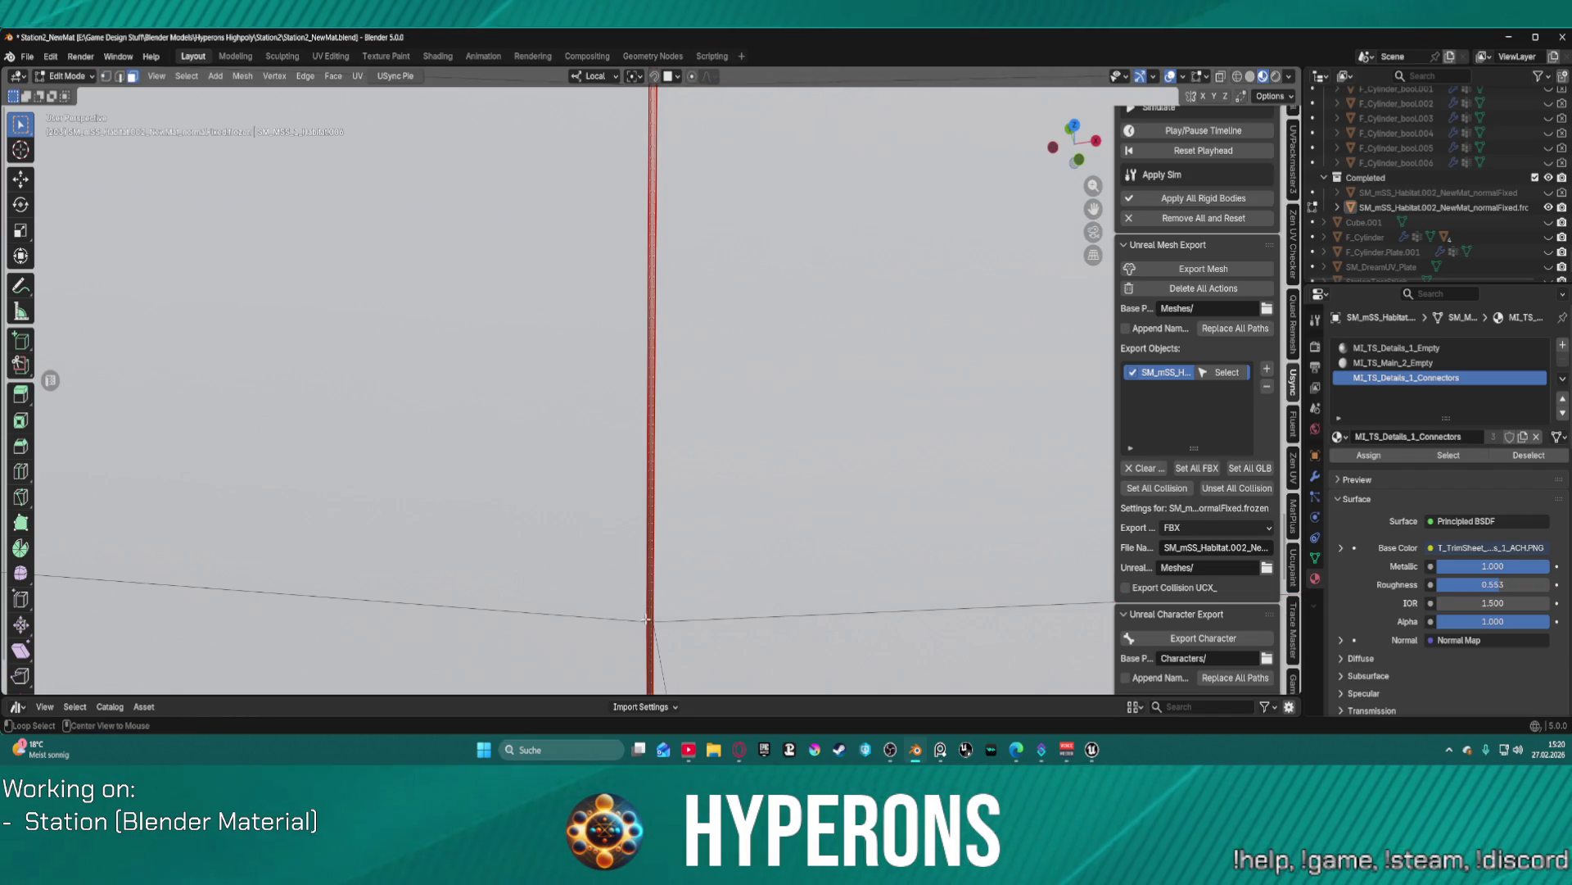
alt+click(648, 619)
key(ctrl+z)
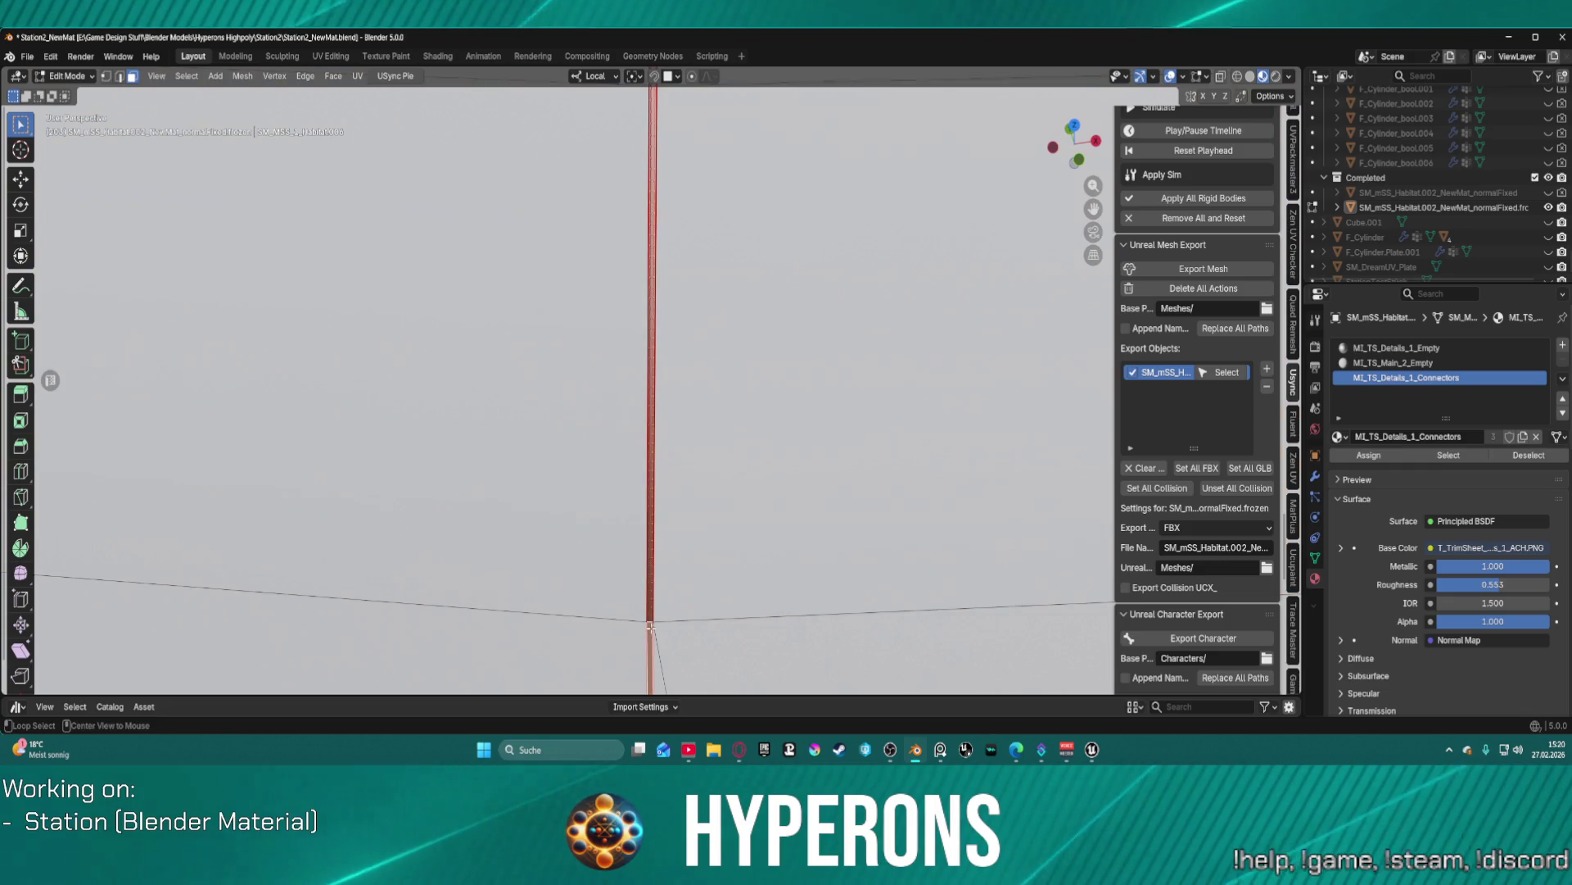
alt+click(651, 621)
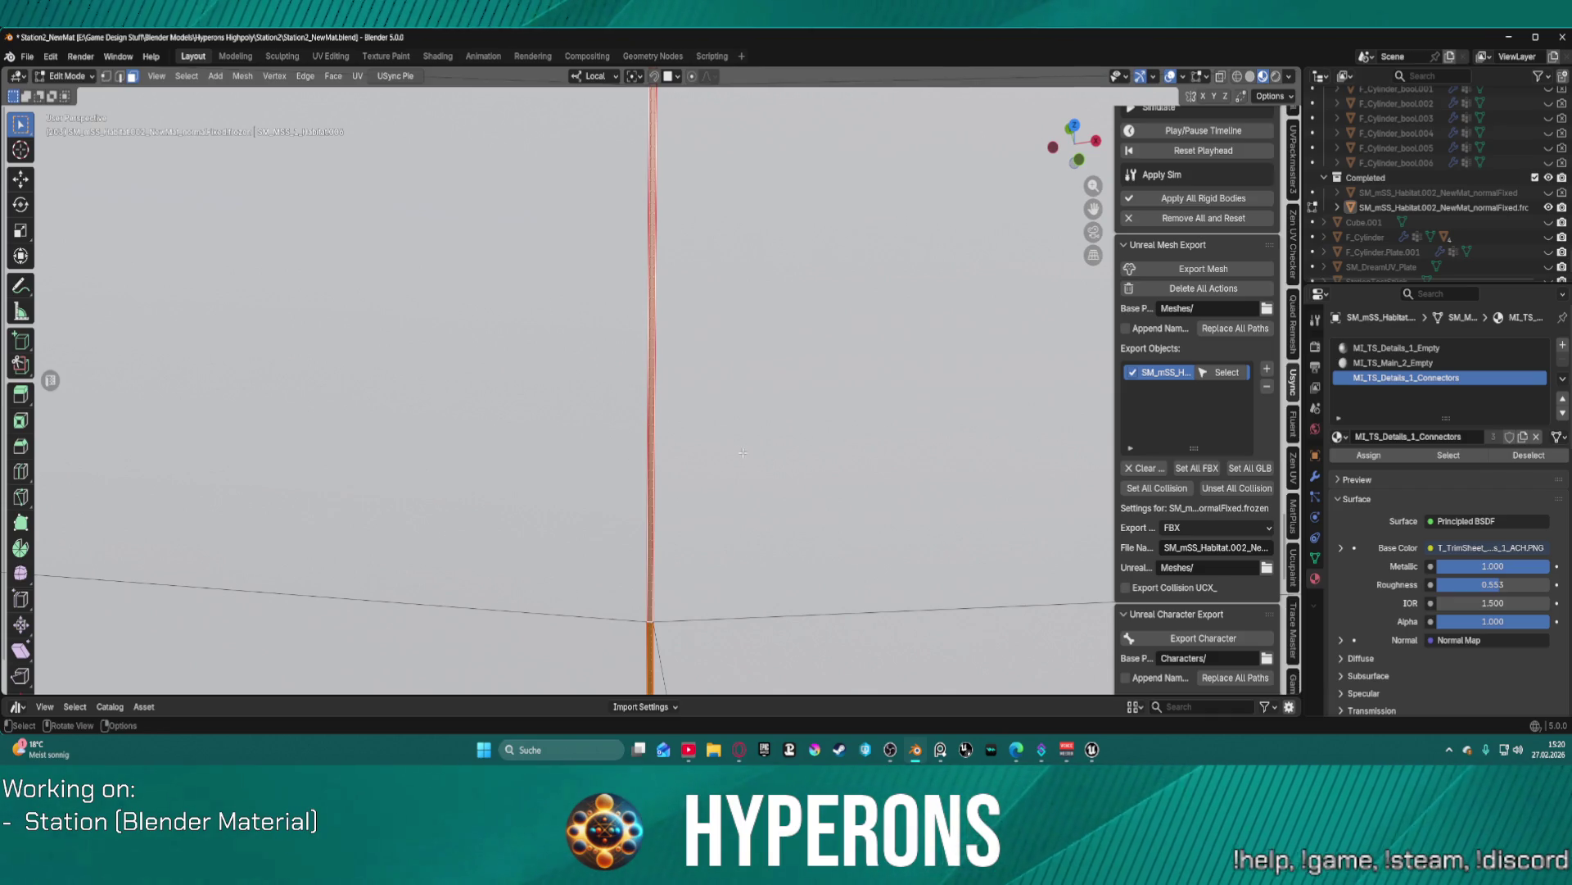
key(s)
key(Escape)
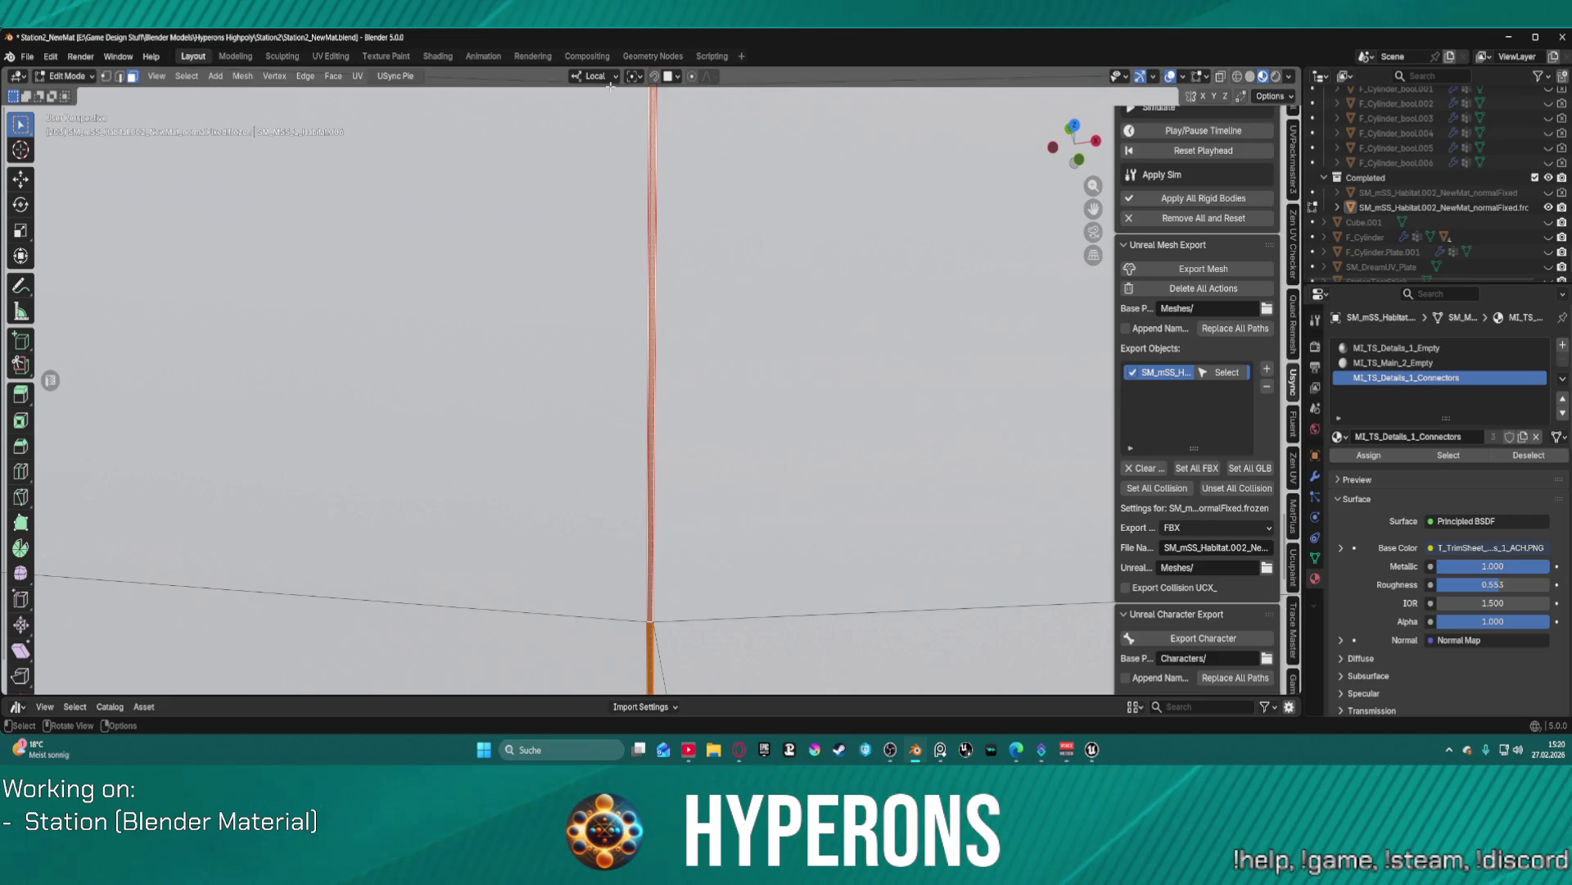
- Loop-select the whole thin vertical strip beside the seam
click(611, 88)
click(608, 76)
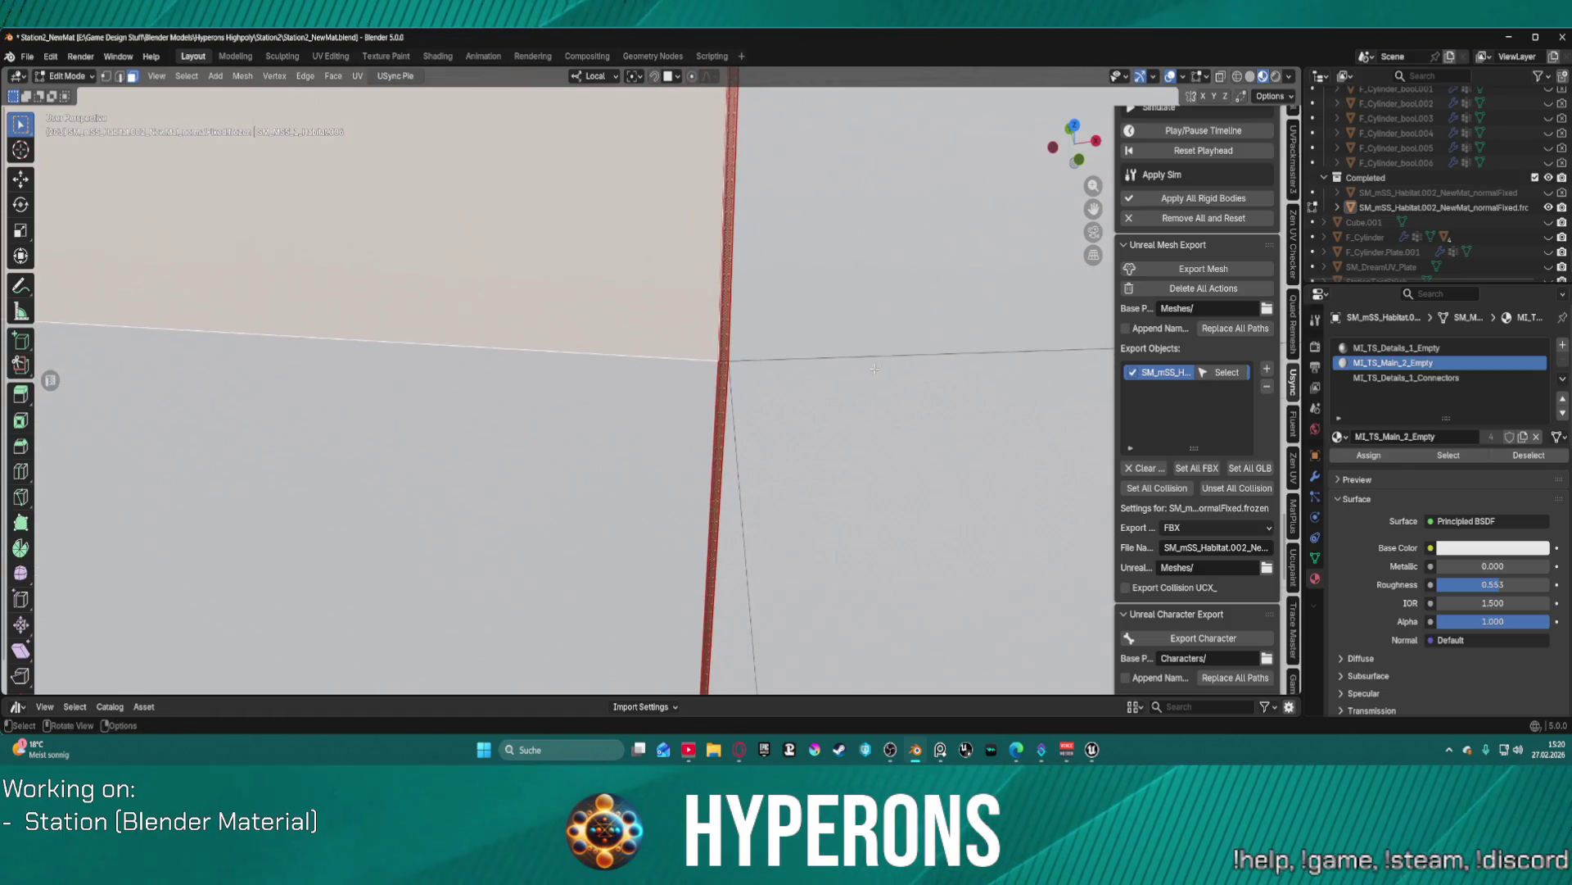
click(752, 348)
click(760, 351)
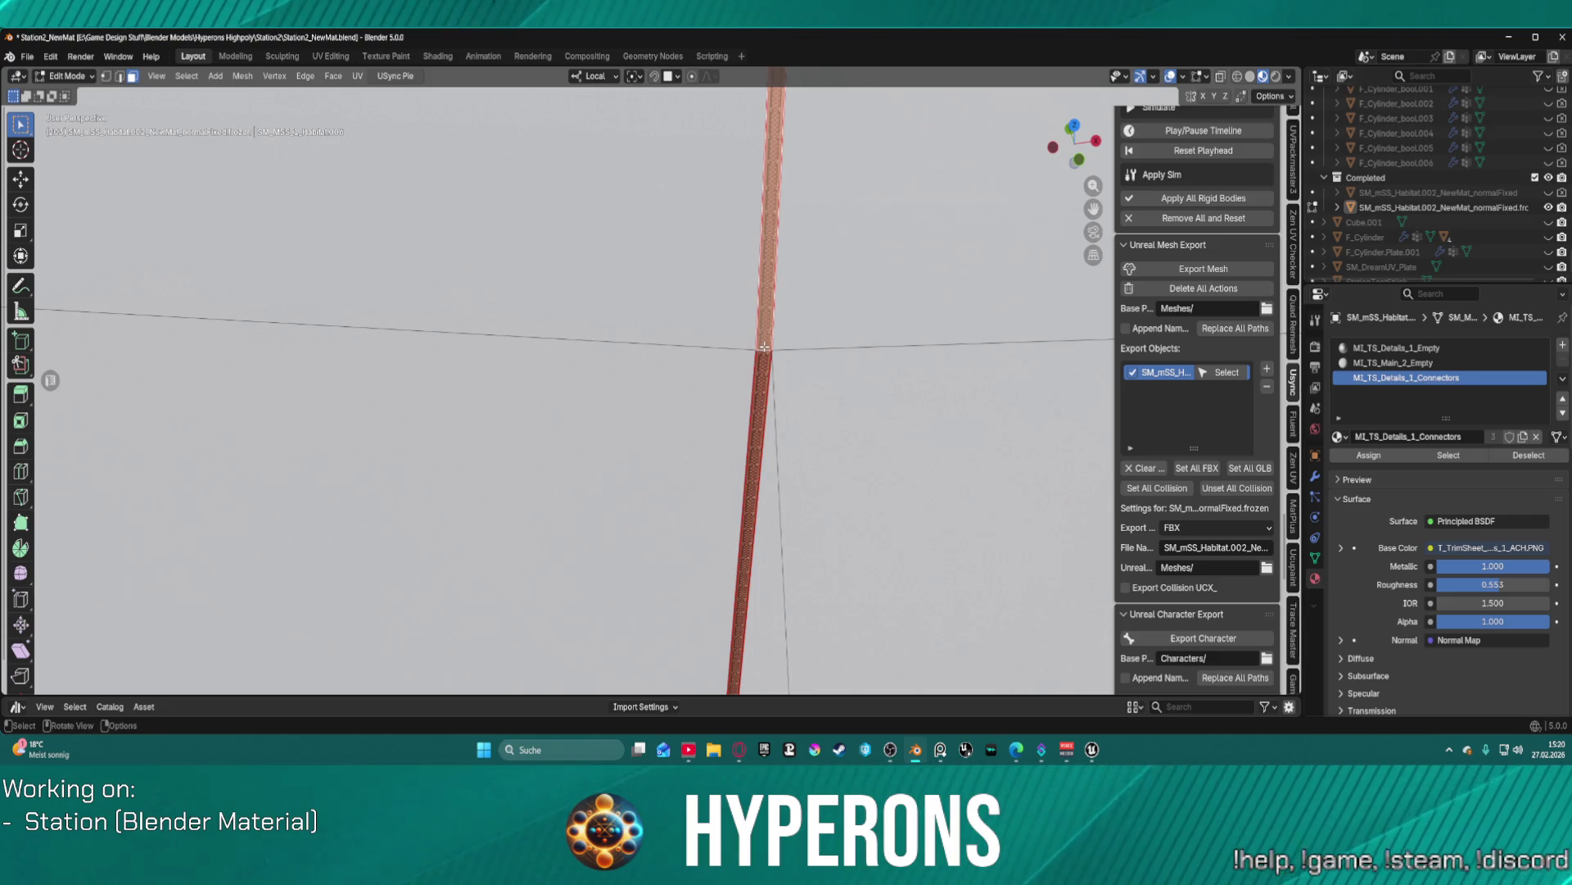
click(760, 351)
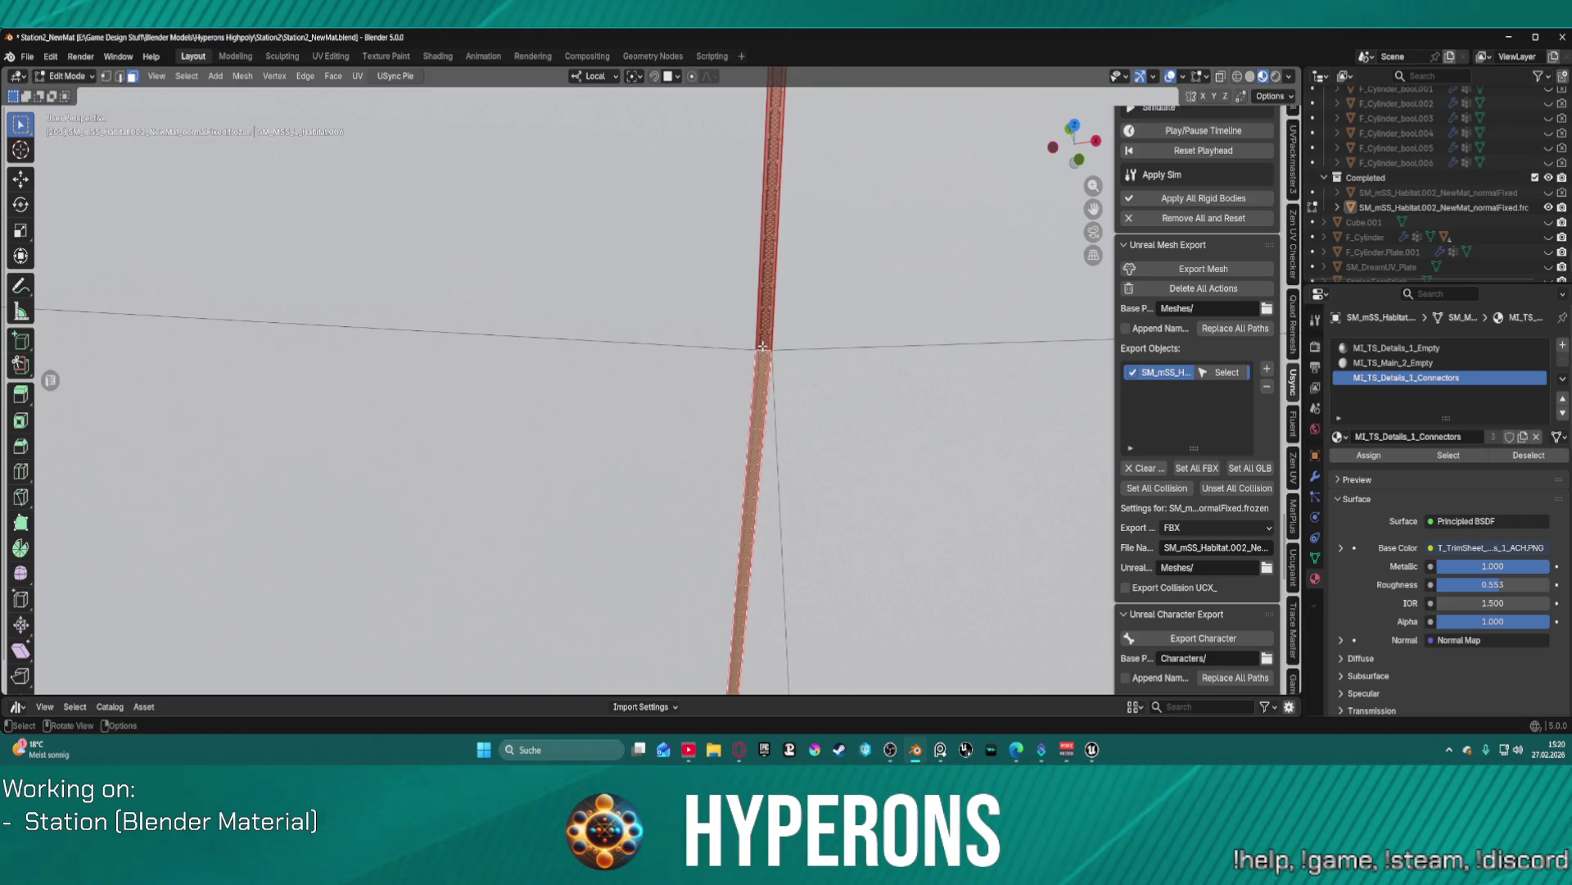
click(762, 347)
click(778, 350)
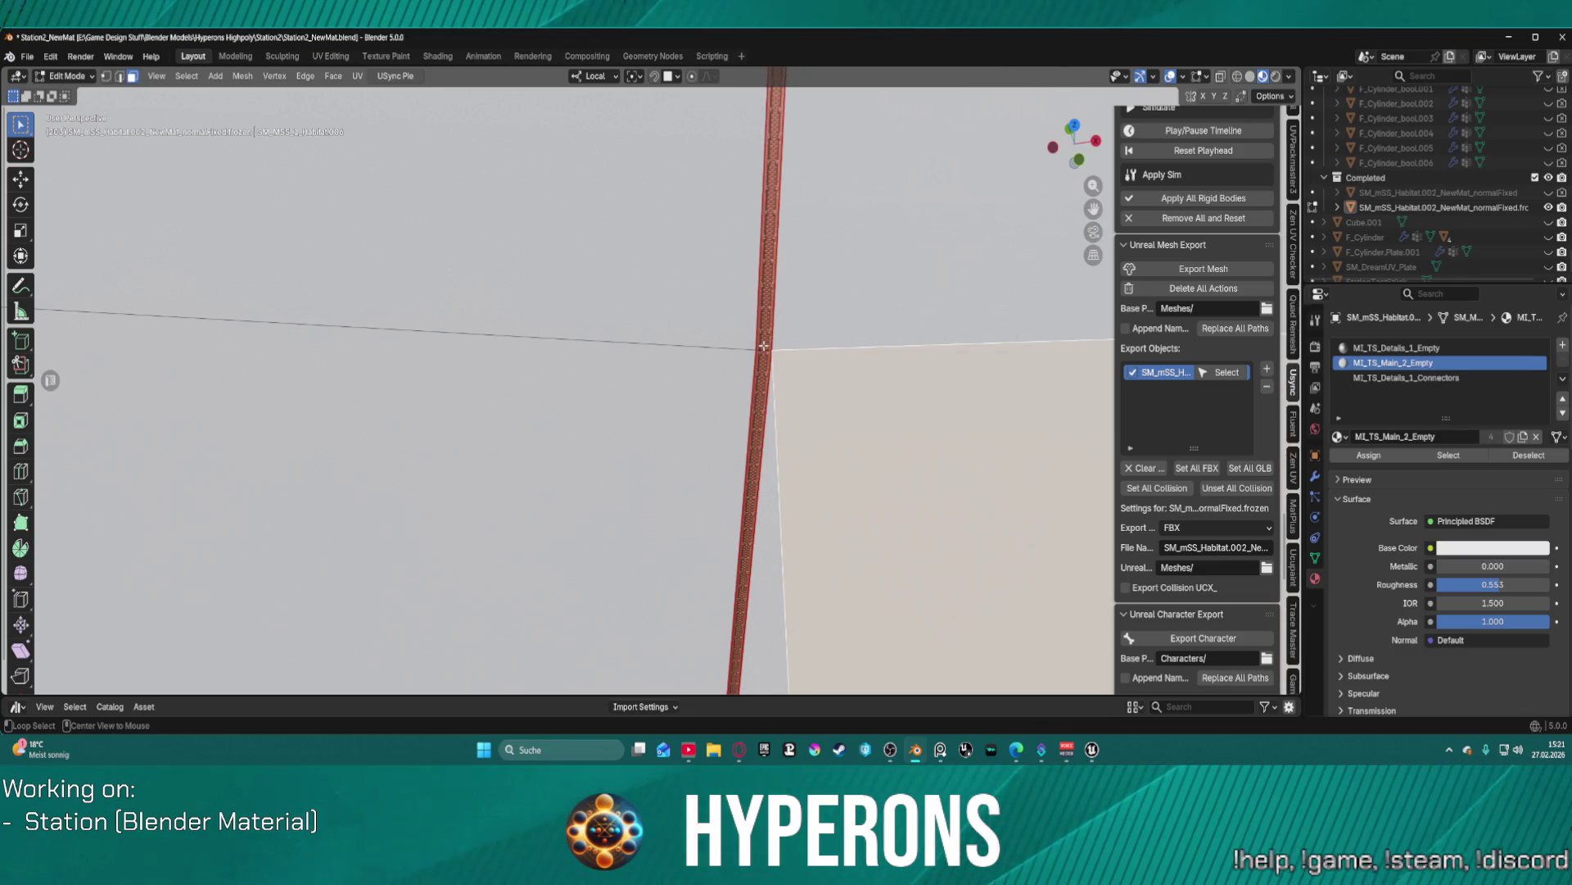
alt+click(764, 346)
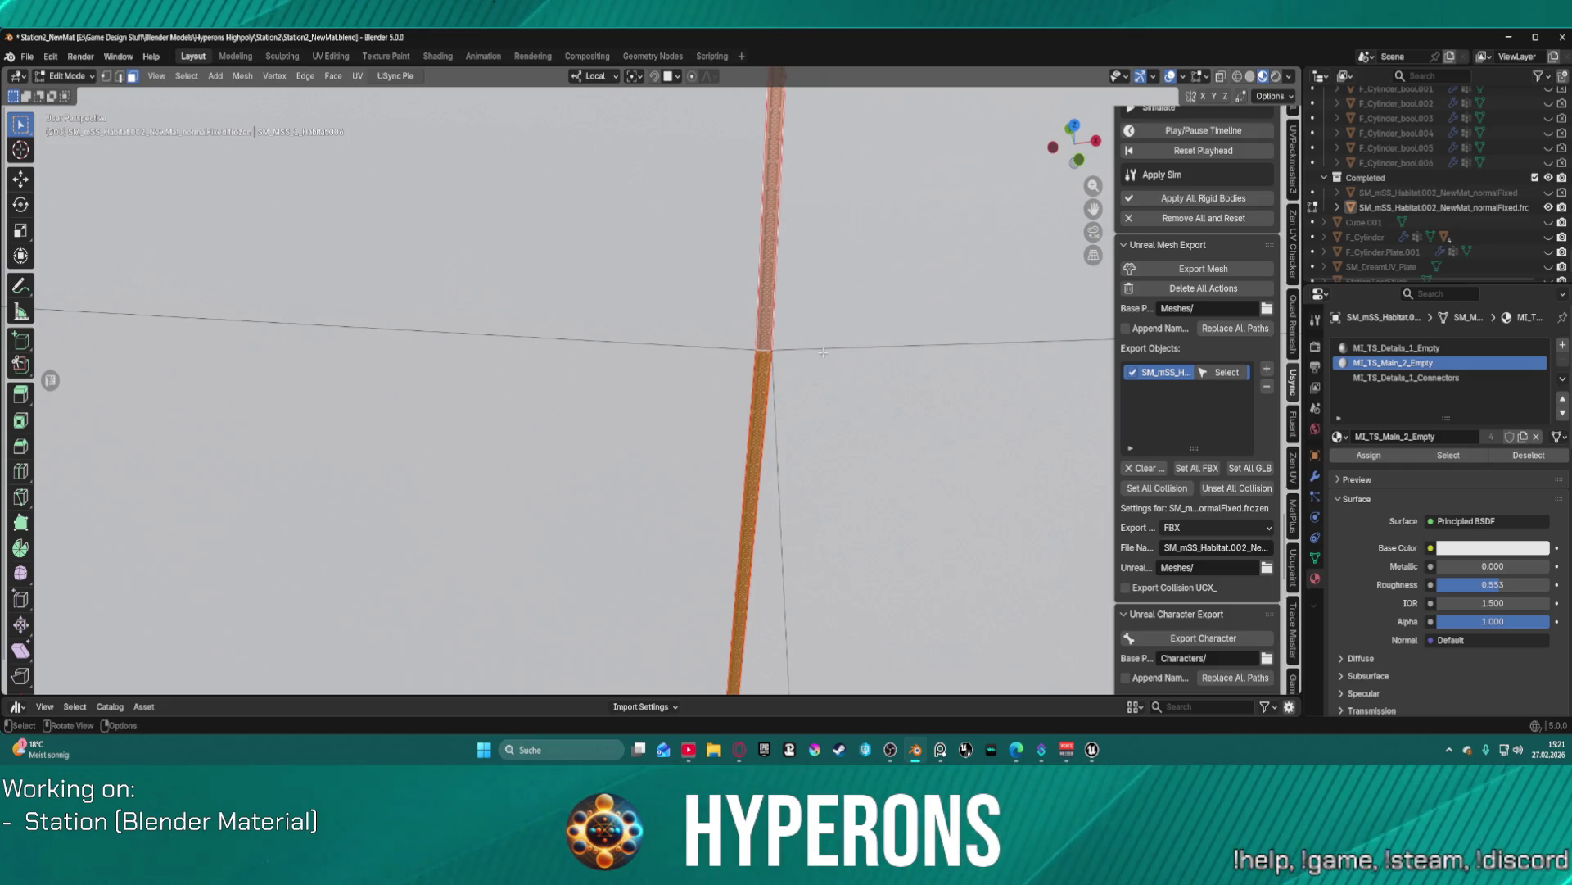
- Try Median Point and 3D Cursor pivots, cancelling a test scale
click(636, 76)
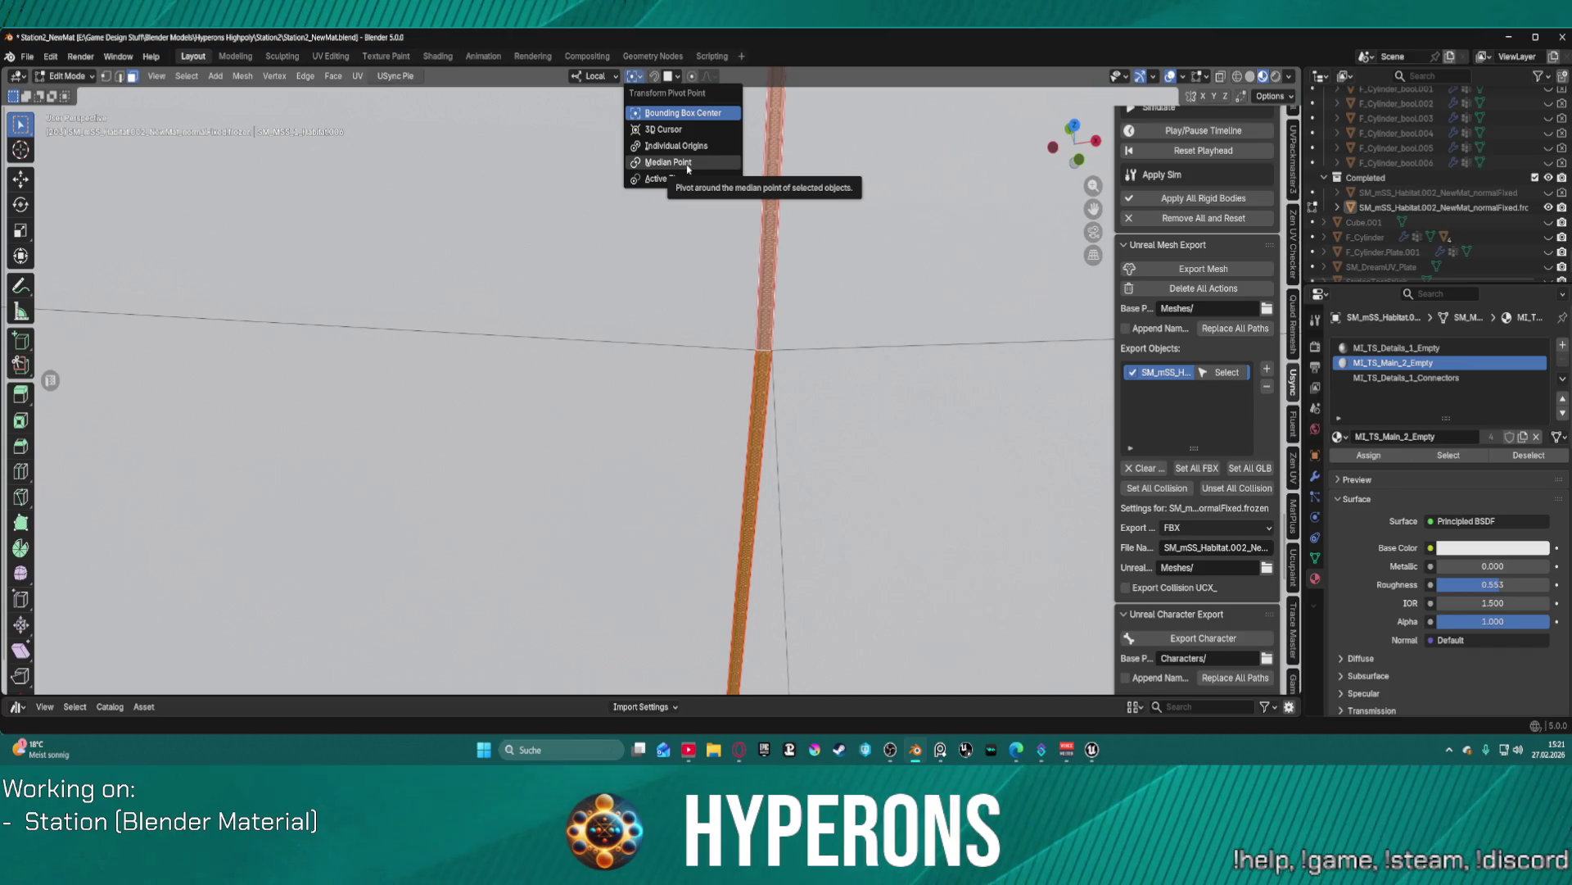
click(687, 163)
click(600, 77)
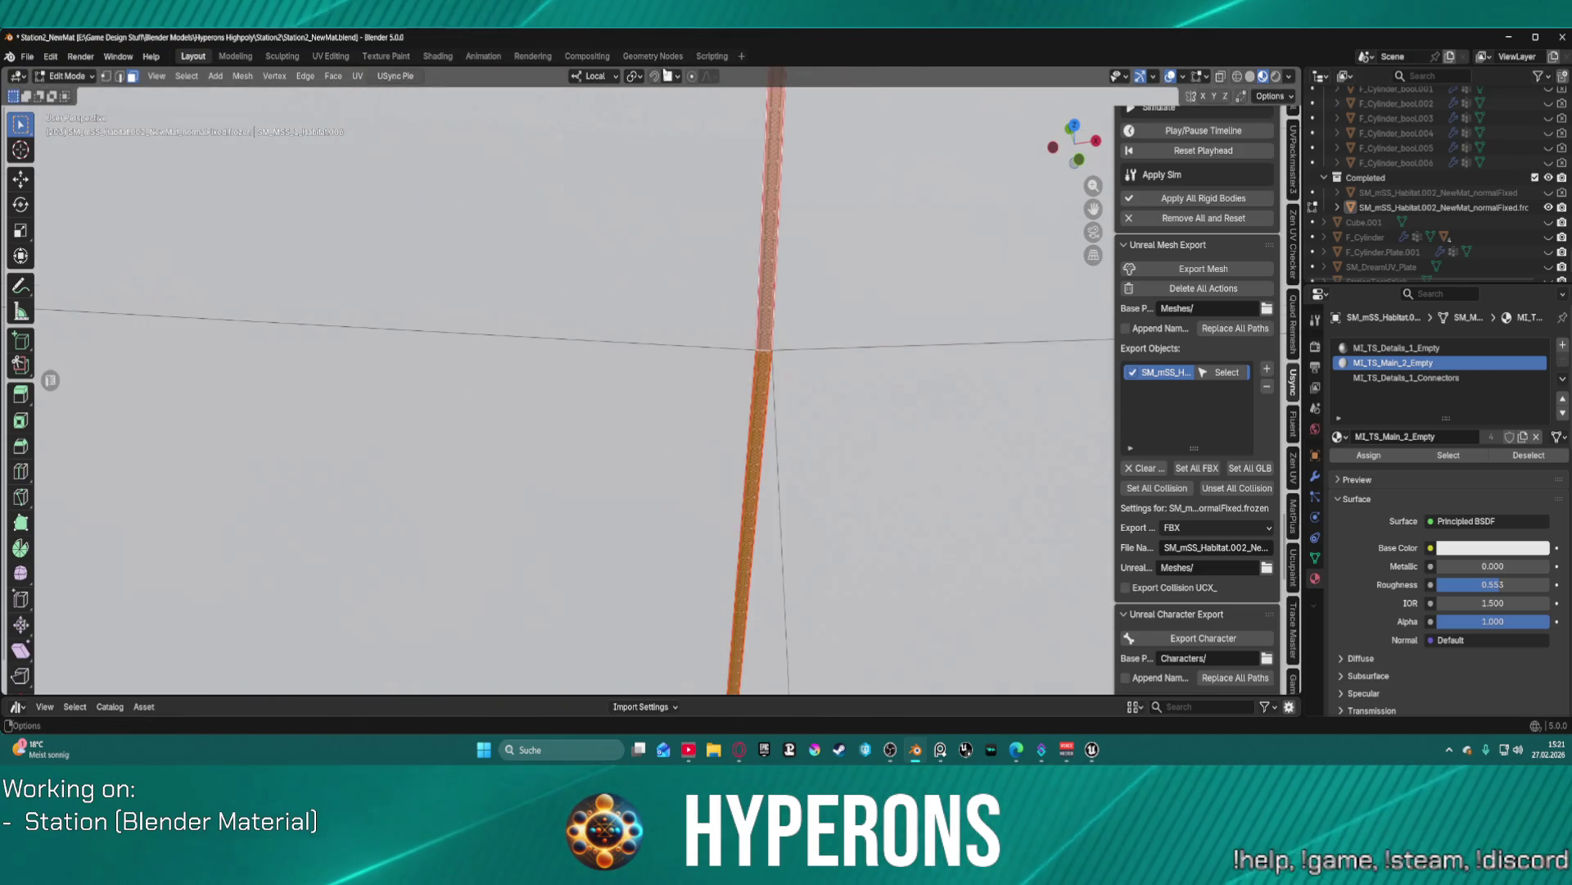
click(635, 76)
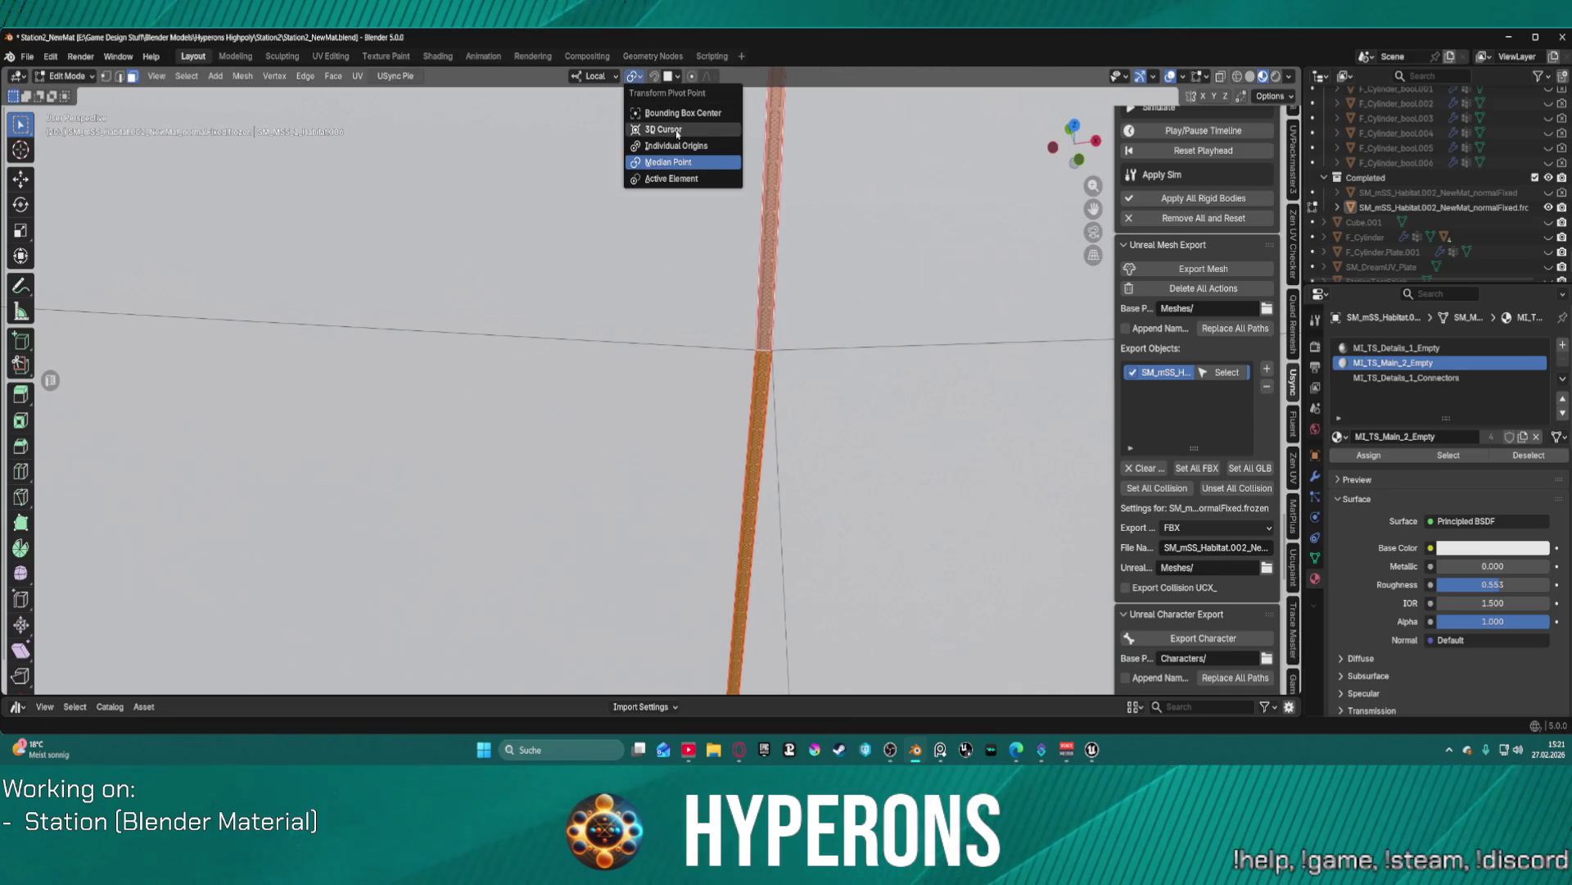
click(664, 129)
key(s)
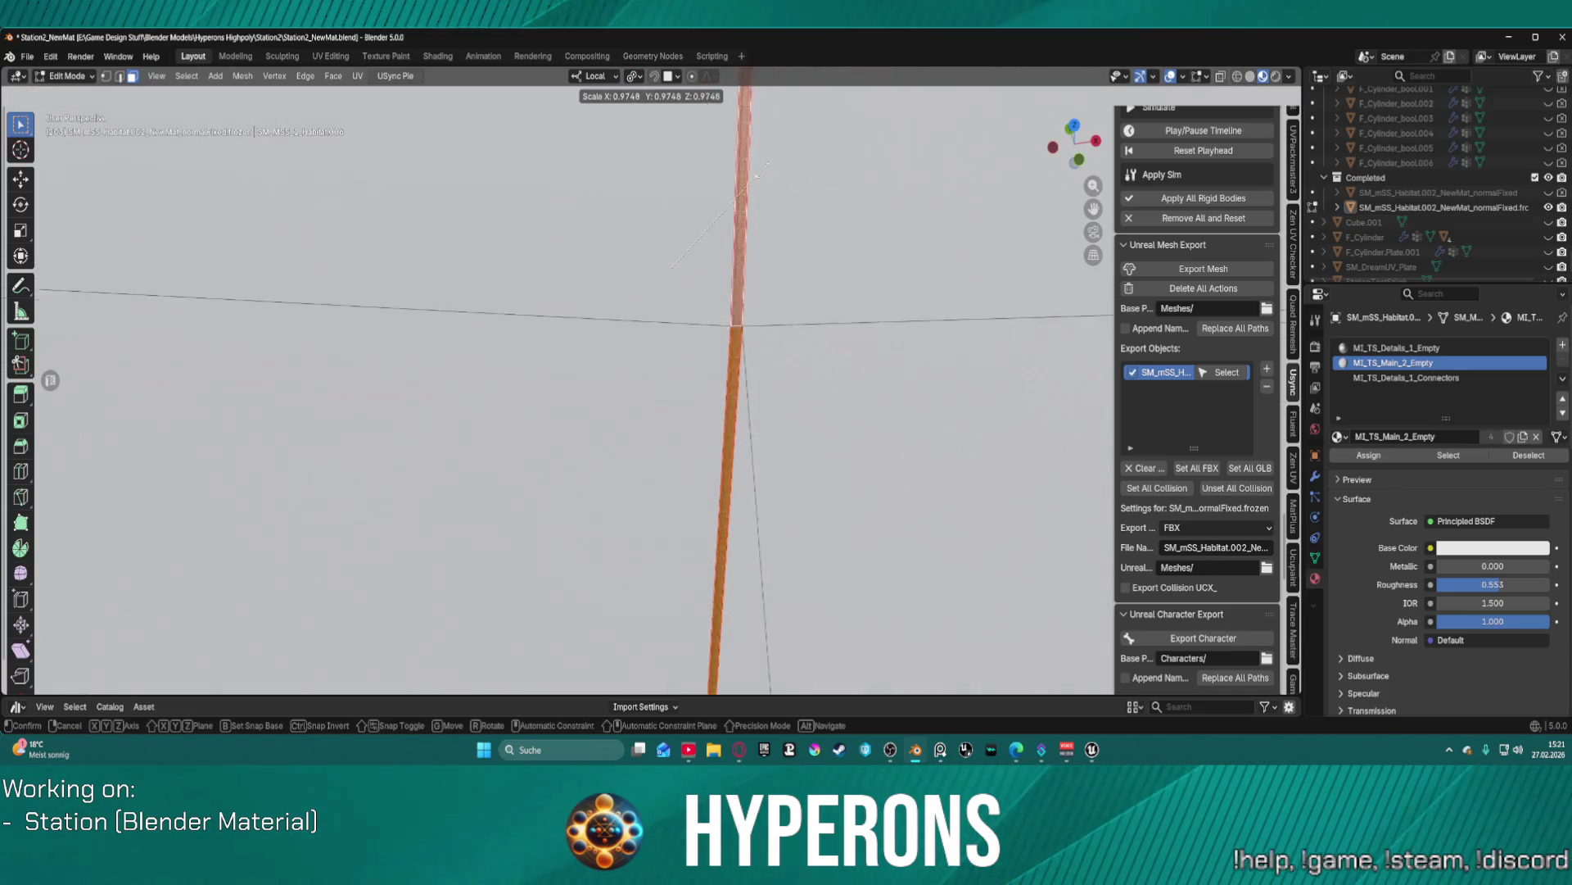
key(Escape)
- With Active Element pivot, slightly shrink and thin the strip, then set orientation to Global
click(635, 76)
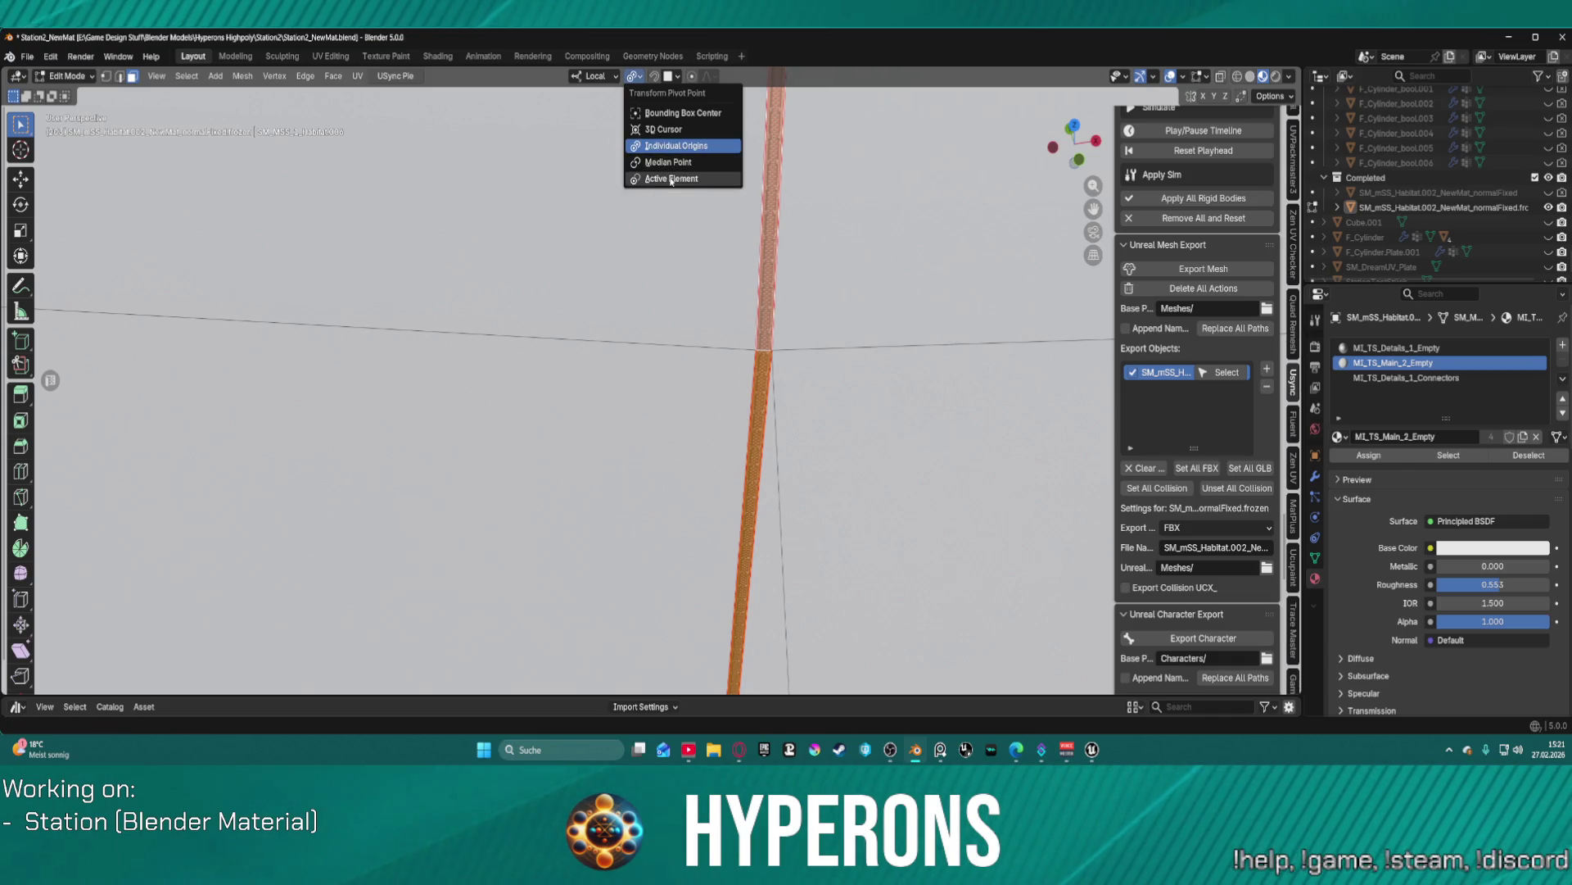
click(671, 180)
key(s)
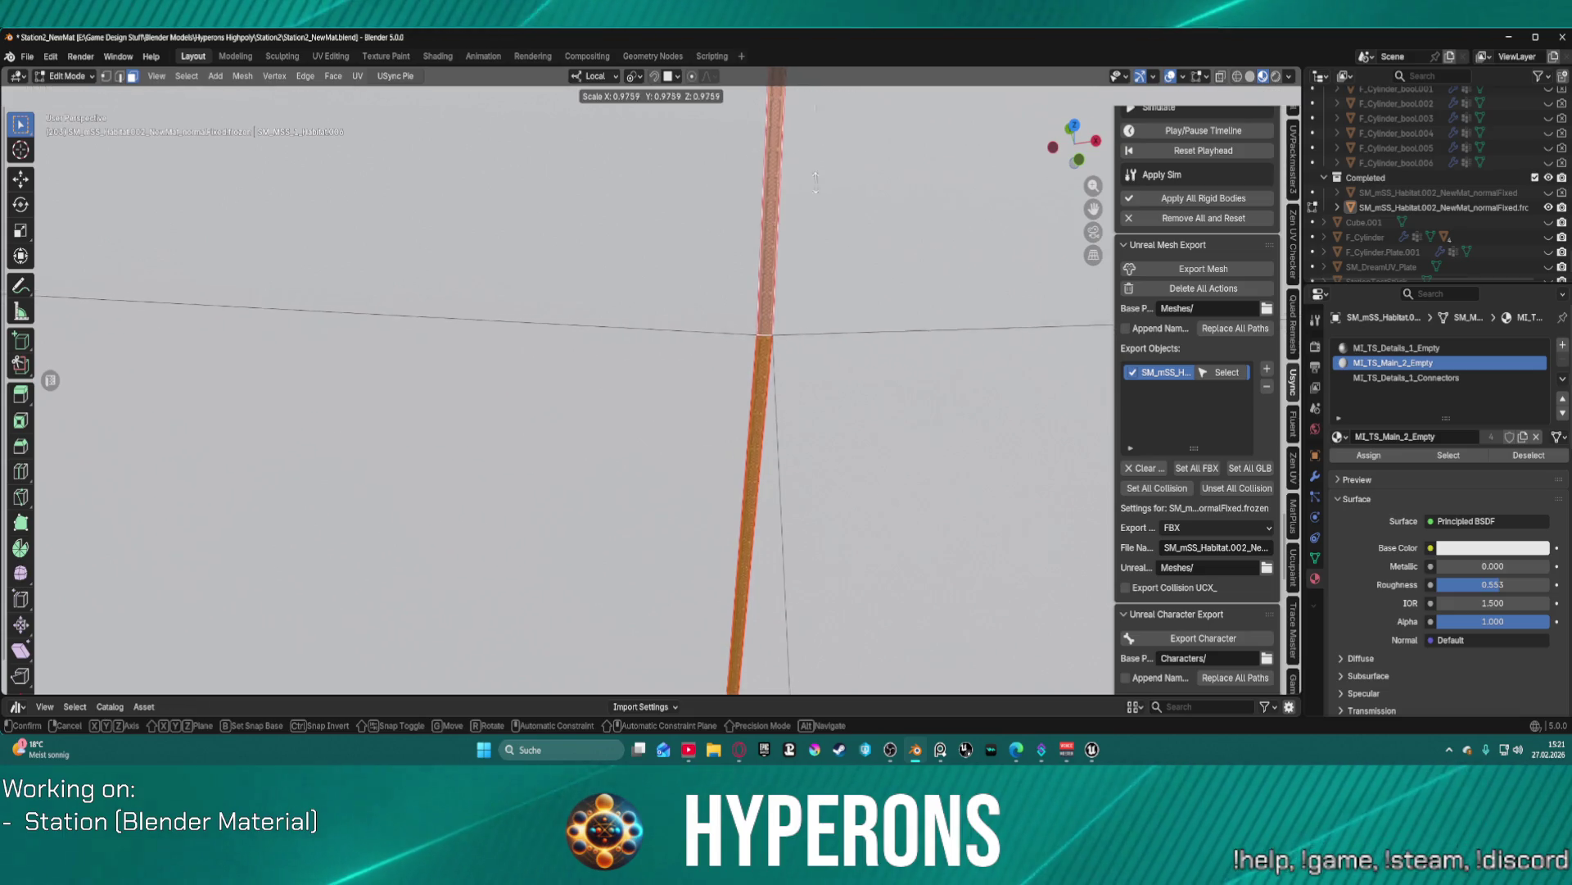
click(779, 194)
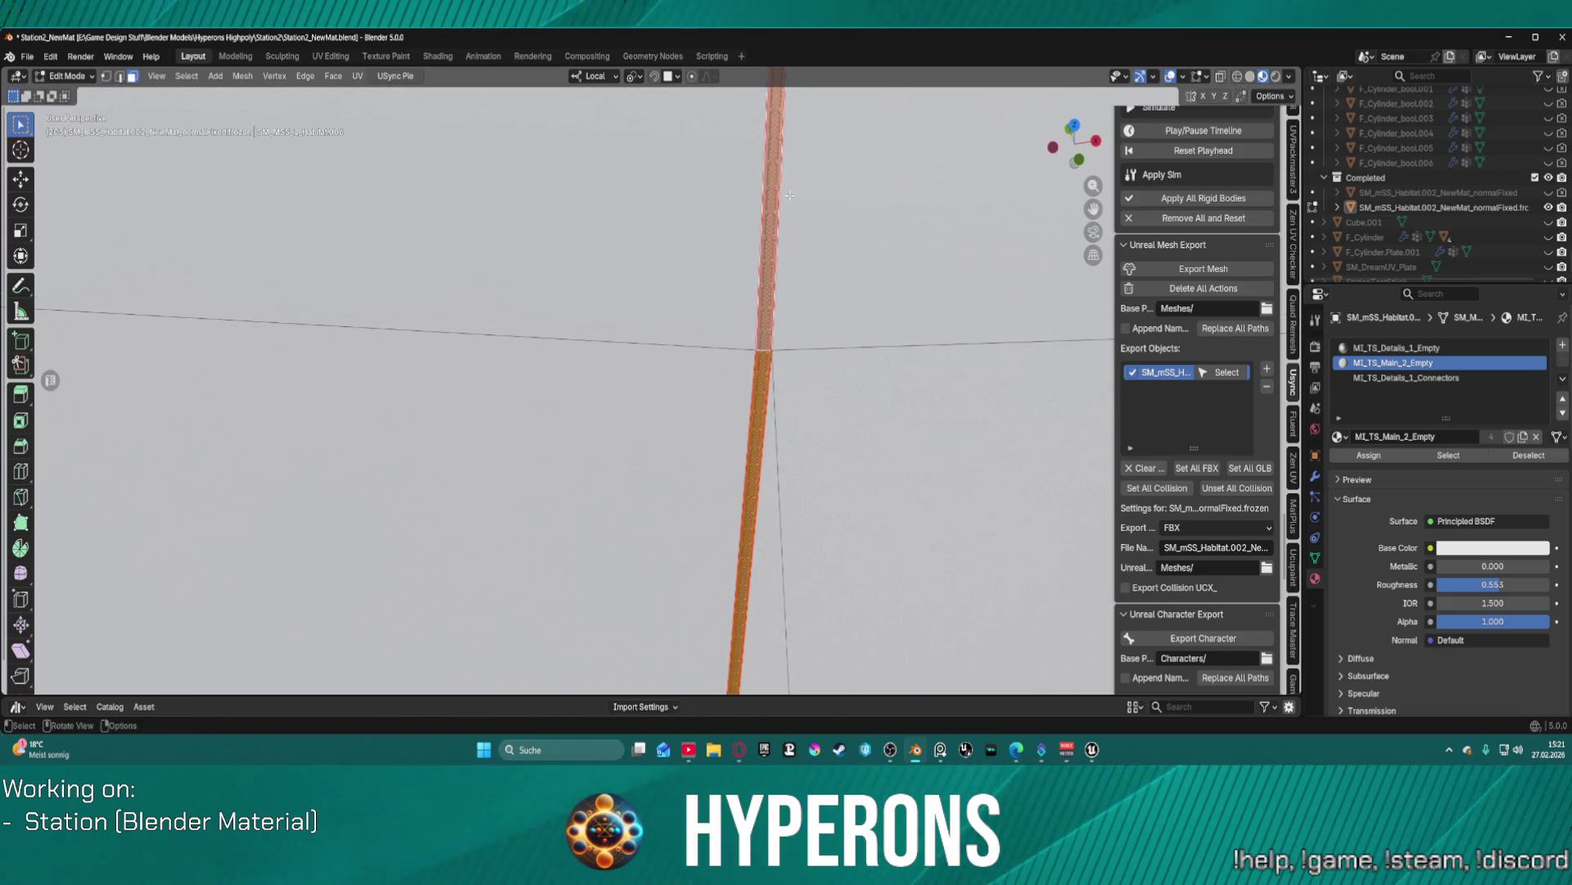
key(alt+s)
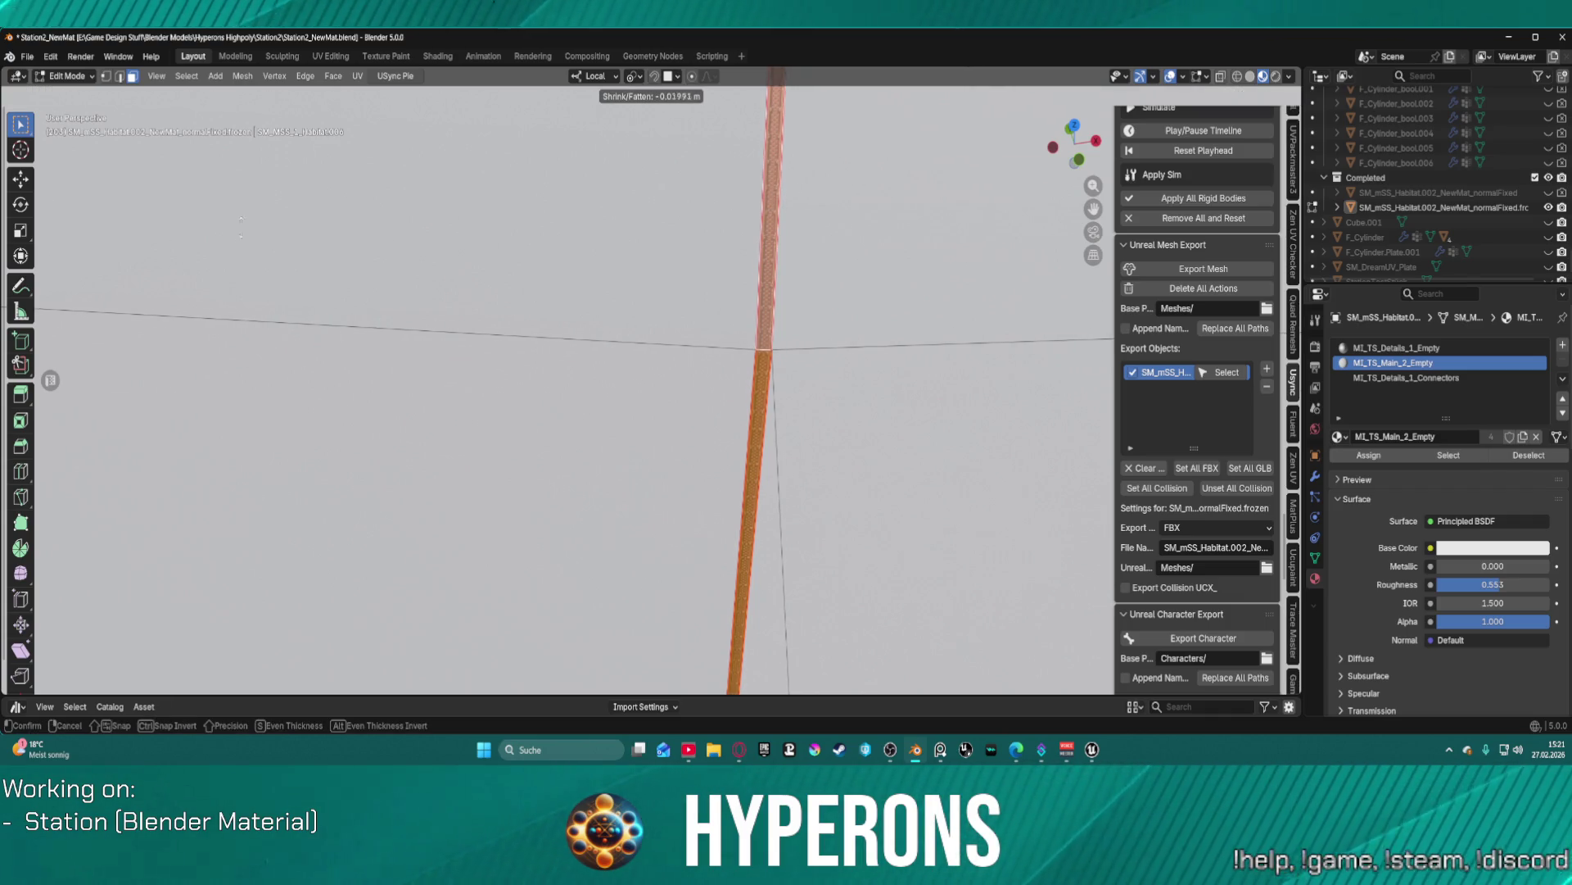
click(945, 273)
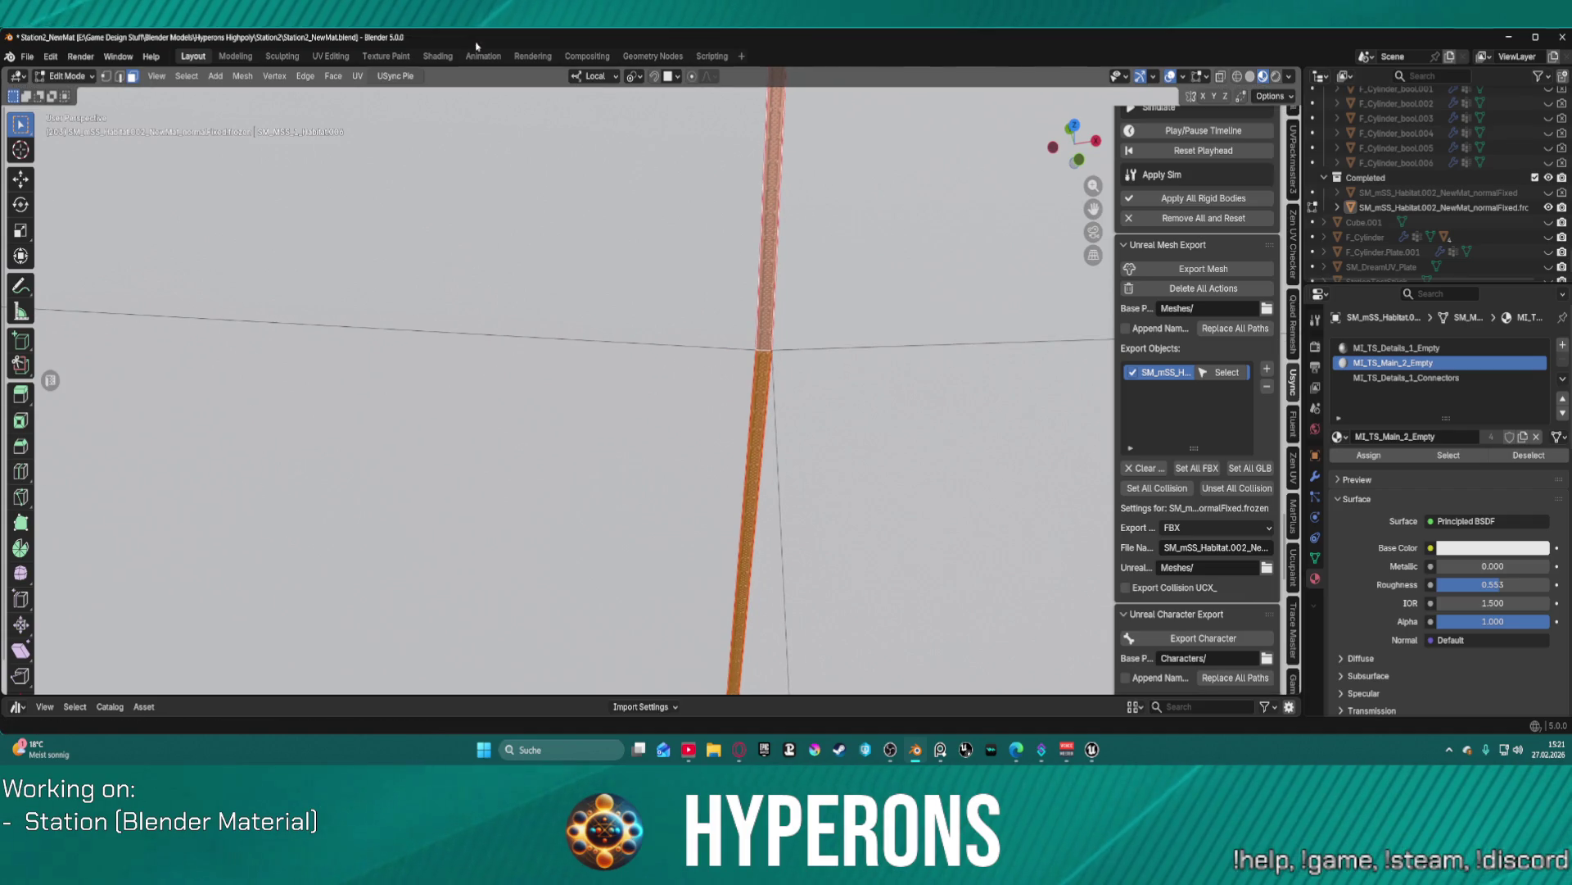
click(596, 75)
click(573, 123)
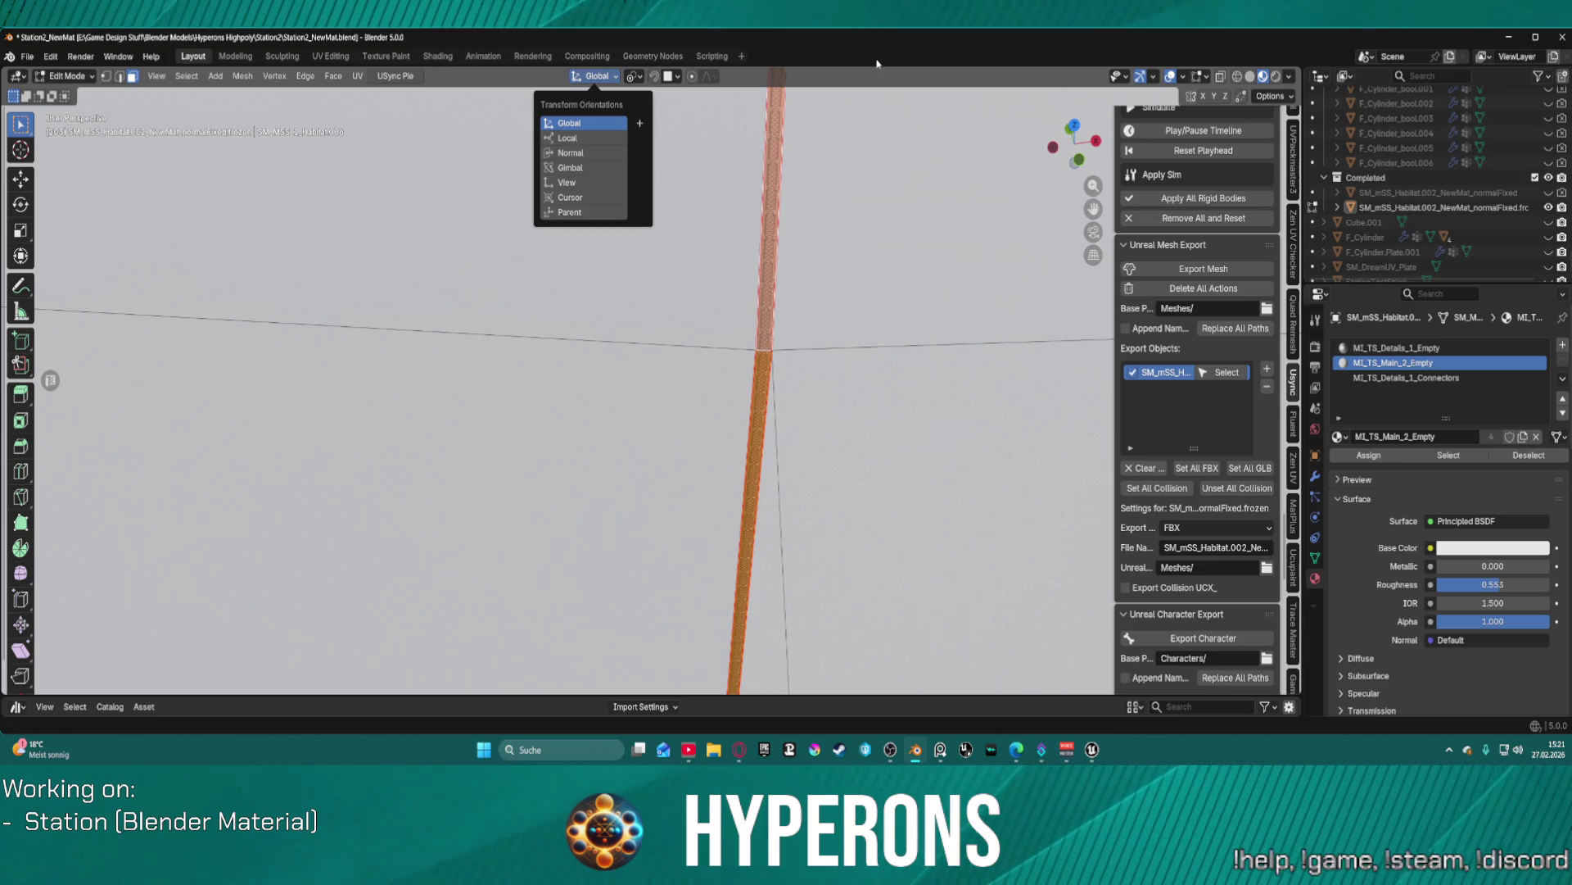
- Scale the vertical strip up slightly
click(896, 87)
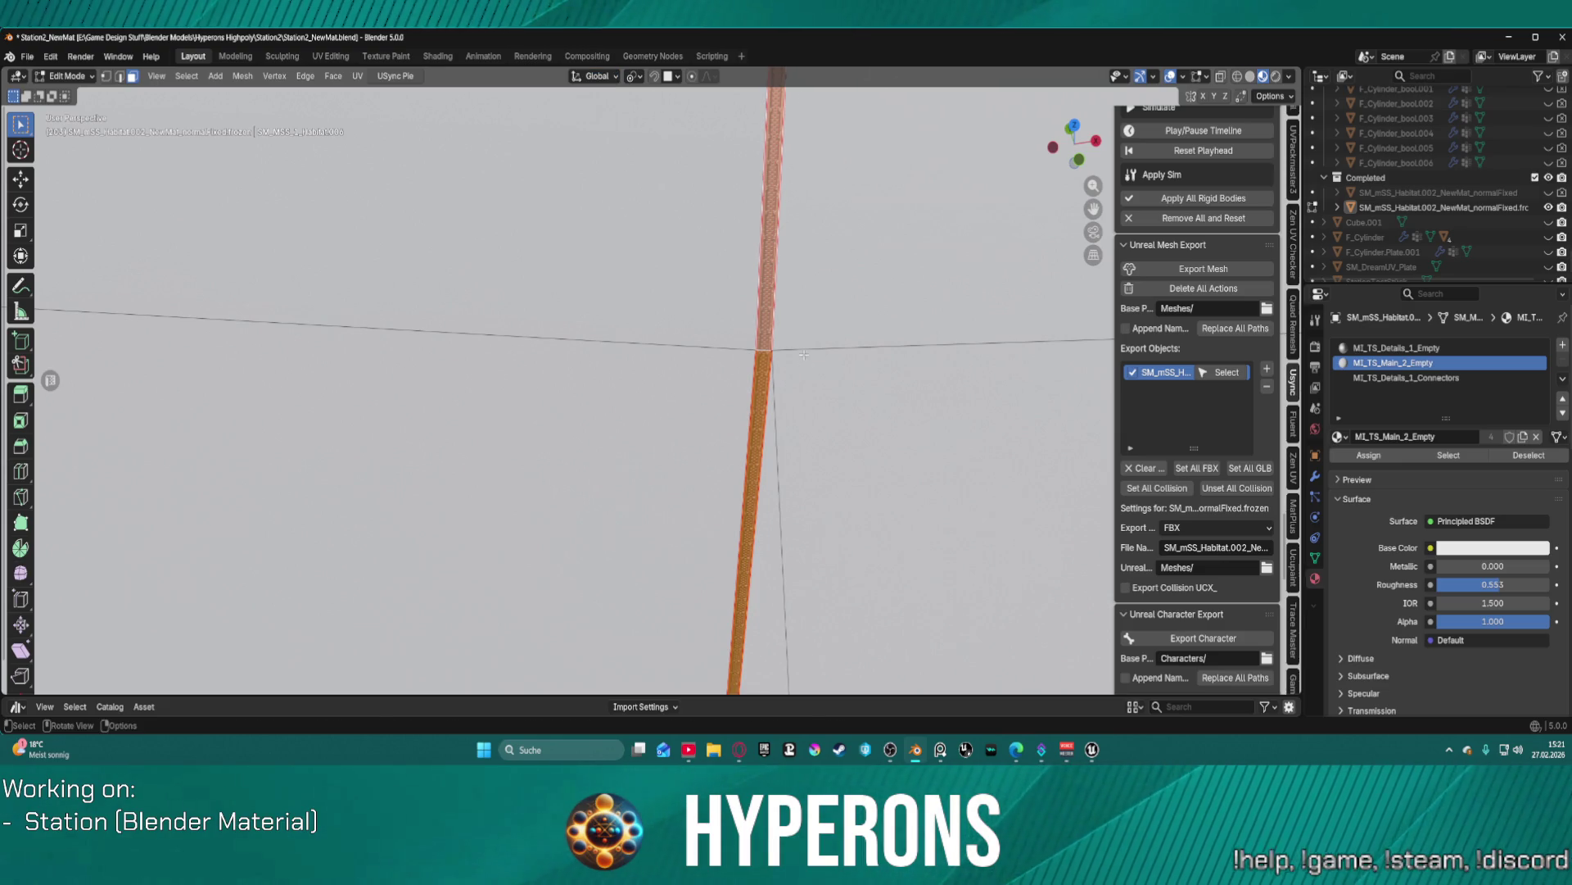
key(s)
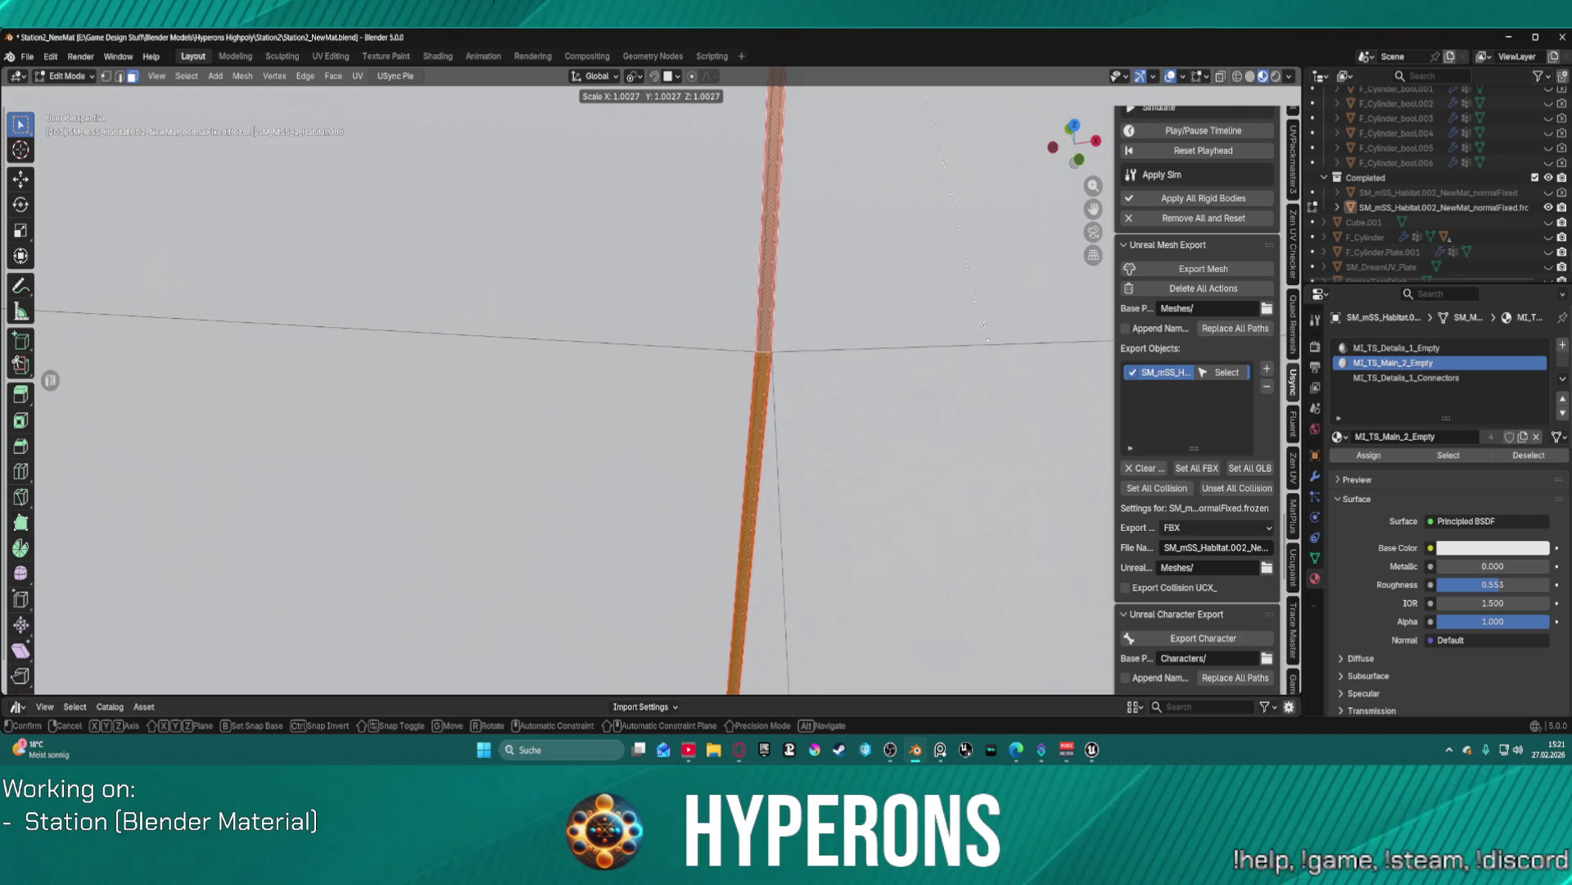
click(761, 324)
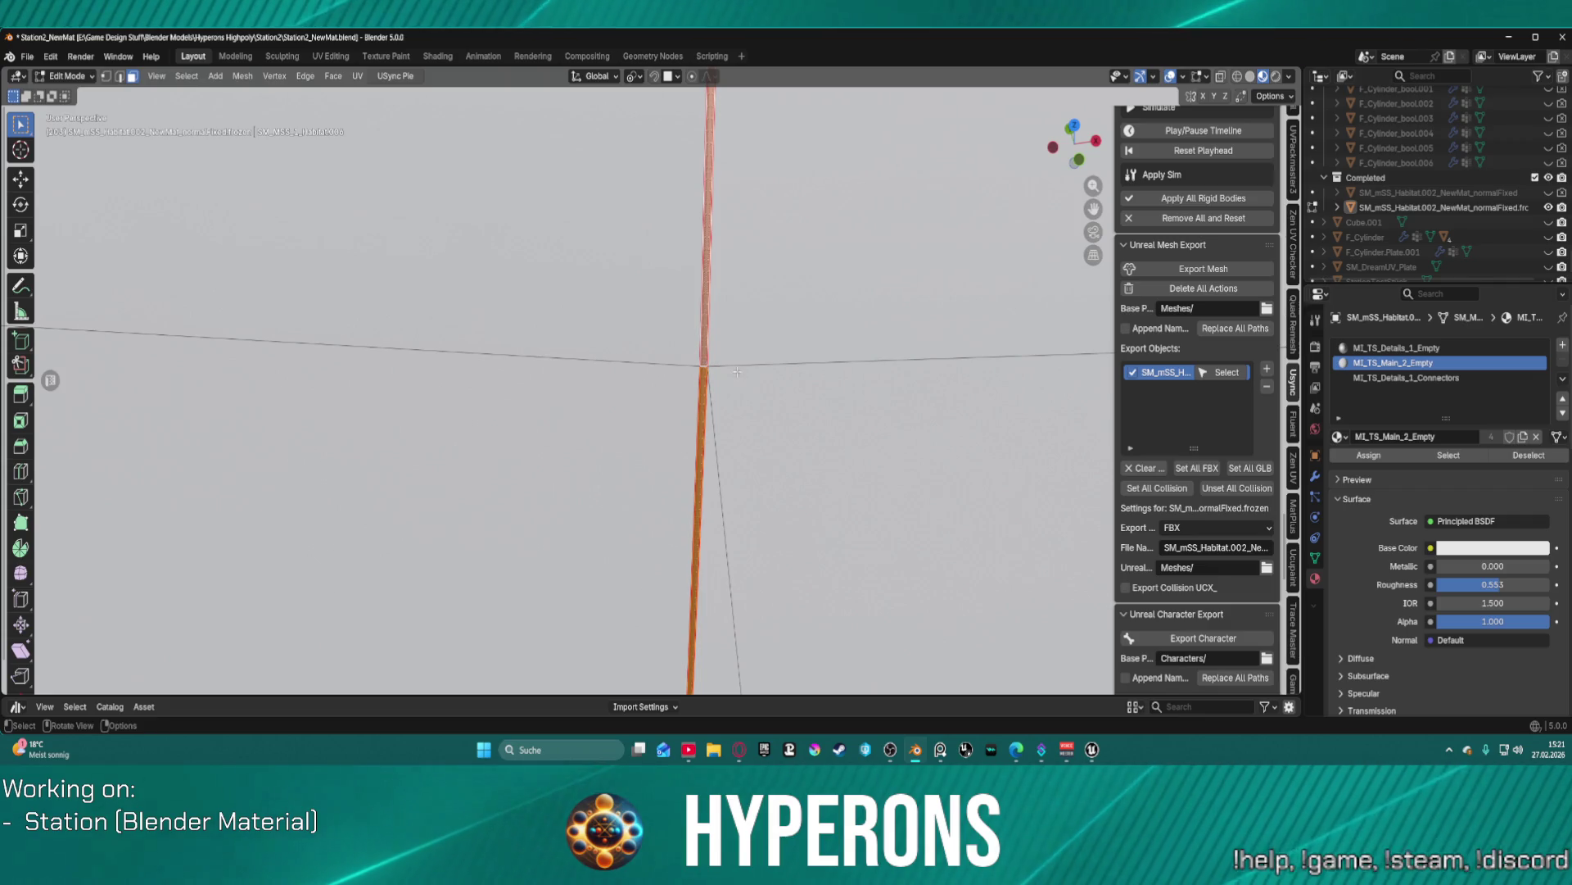
- In edge mode, try selecting the horizontal edge loops around the strip
click(741, 359)
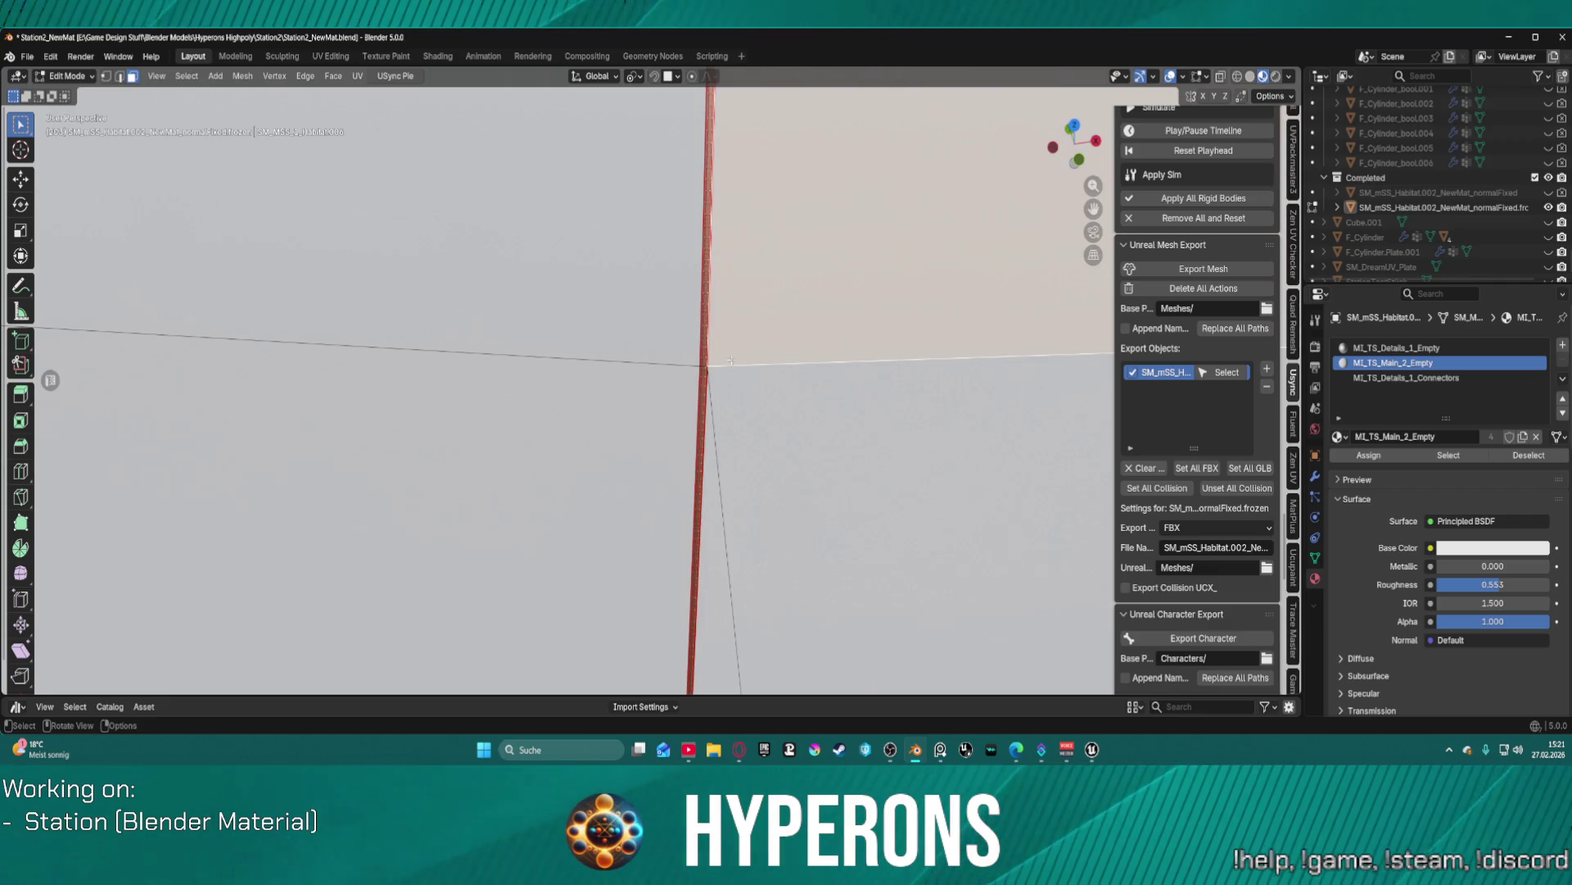
key(2)
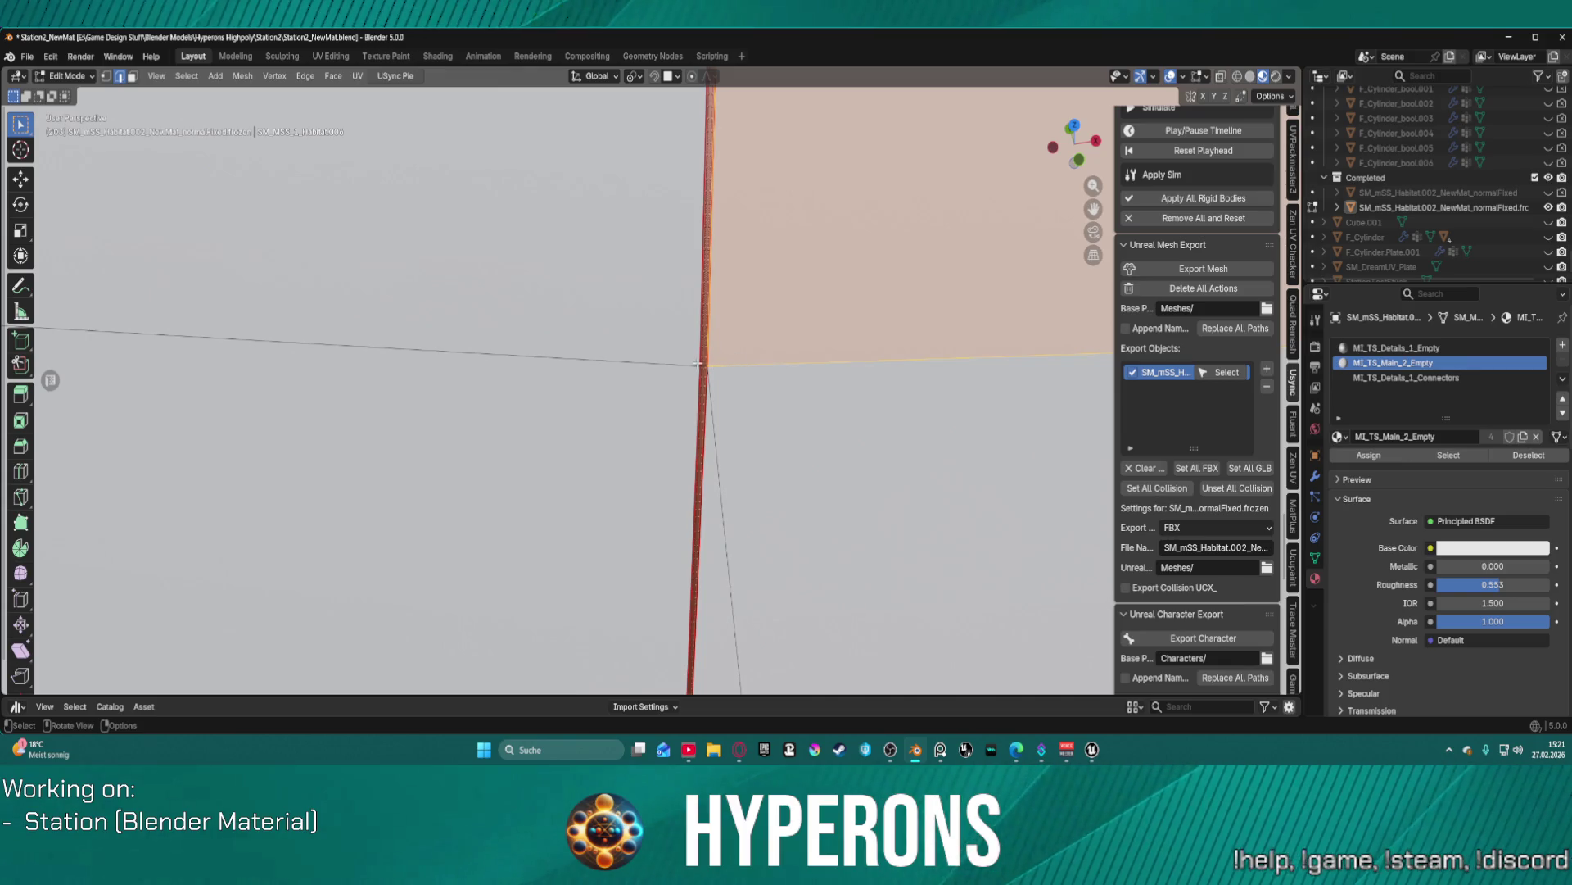
alt+click(701, 365)
alt+click(733, 365)
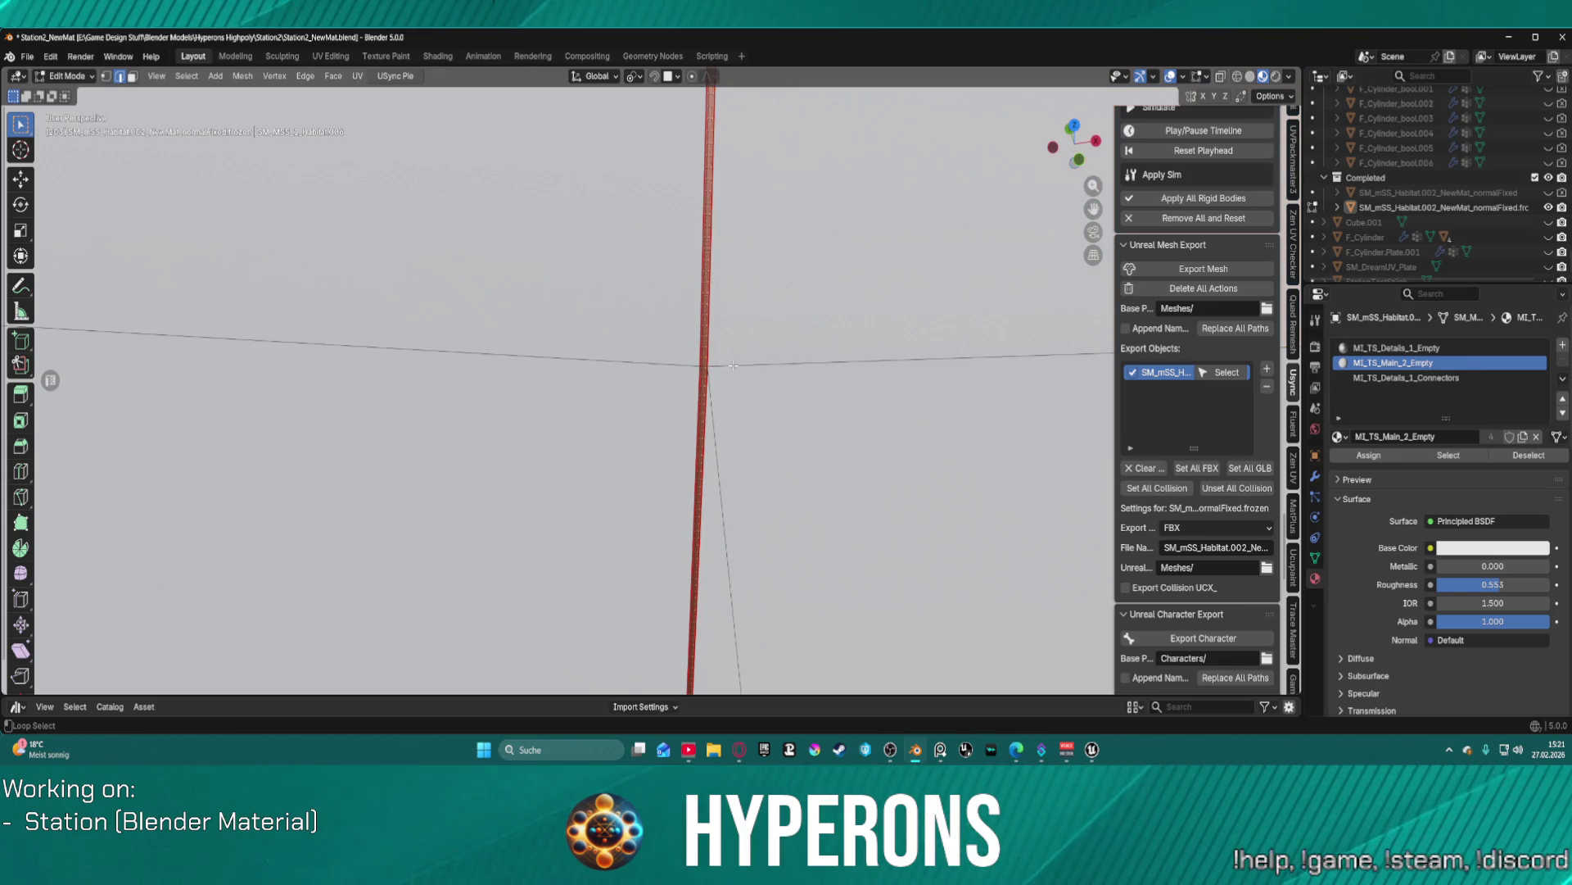
alt+click(702, 363)
alt+click(703, 364)
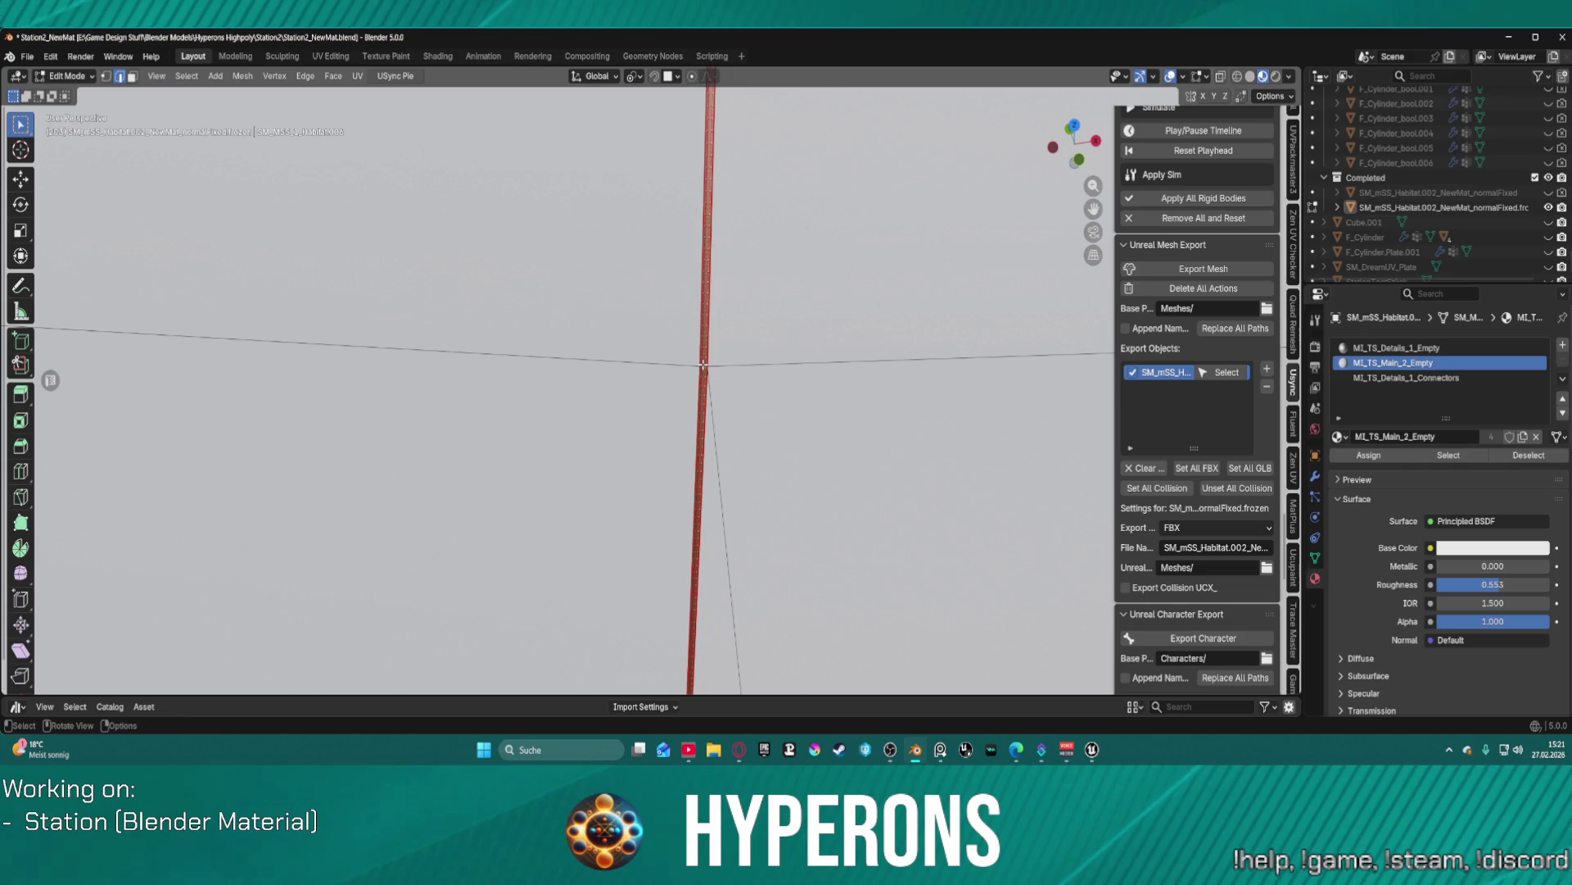
alt+click(743, 341)
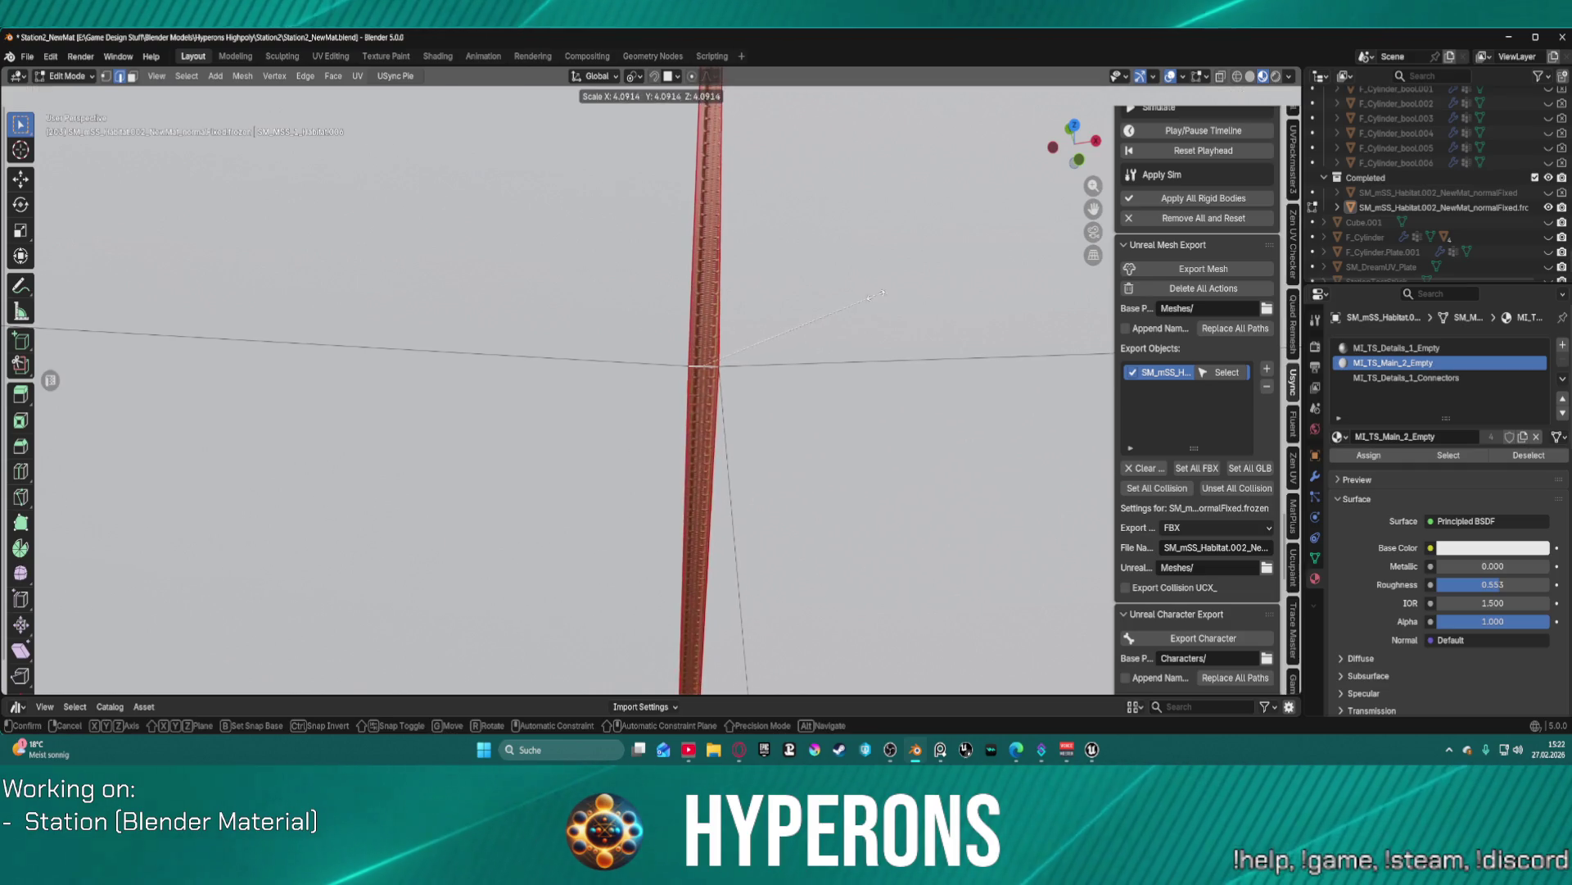
alt+click(819, 347)
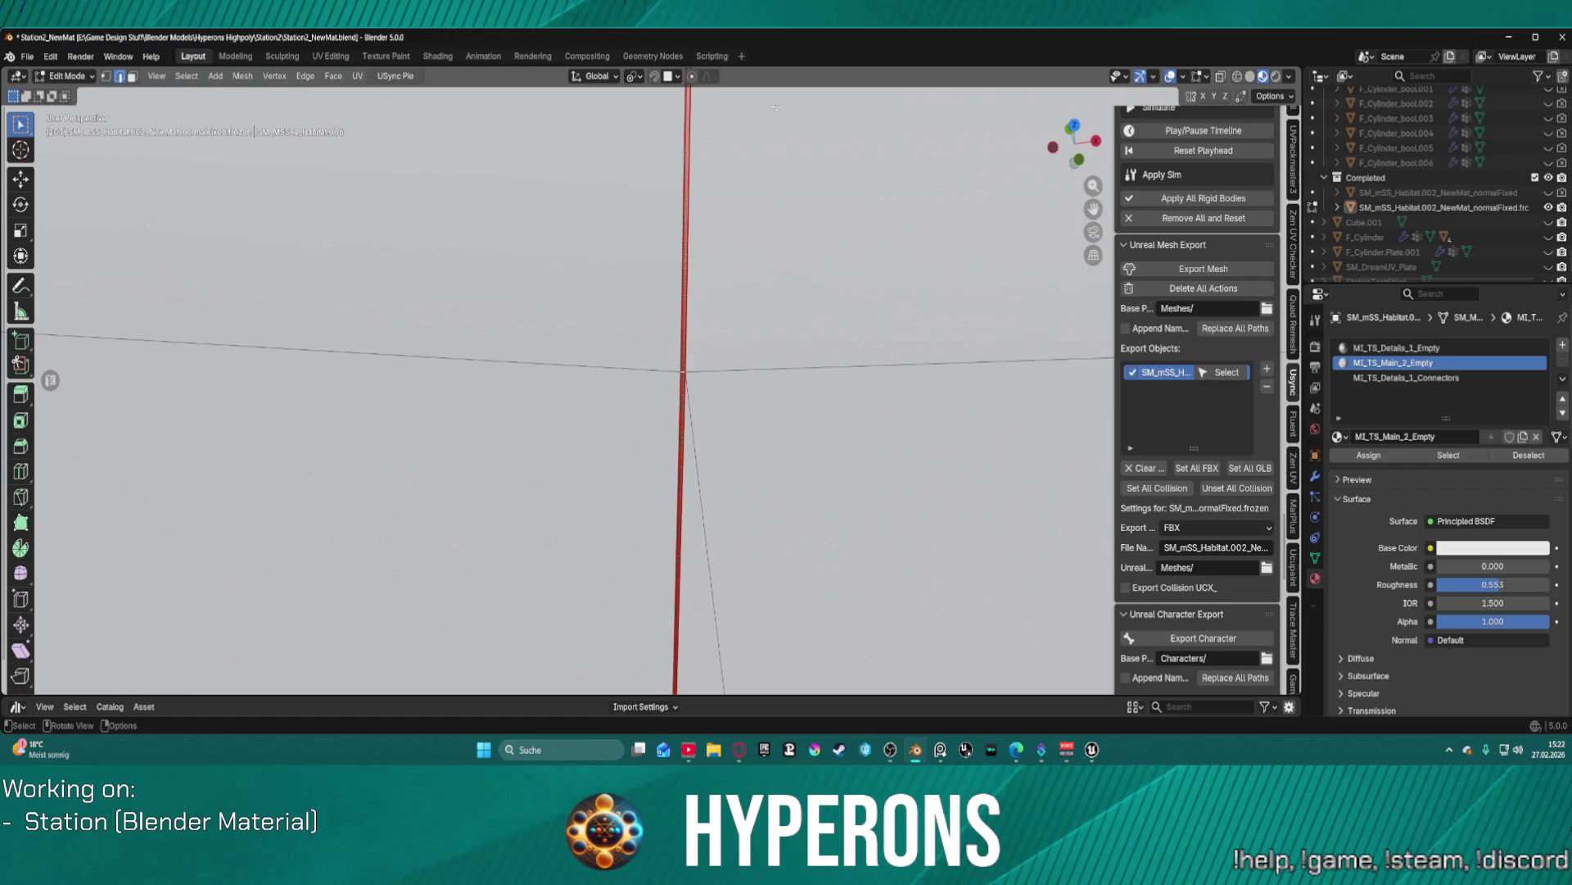
- Orbit and zoom to frame the curved ring along its red edge
mouse_move(784, 160)
mouse_down()
mouse_move(756, 308)
mouse_move(469, 490)
mouse_up()
shift+click(447, 533)
shift+click(450, 534)
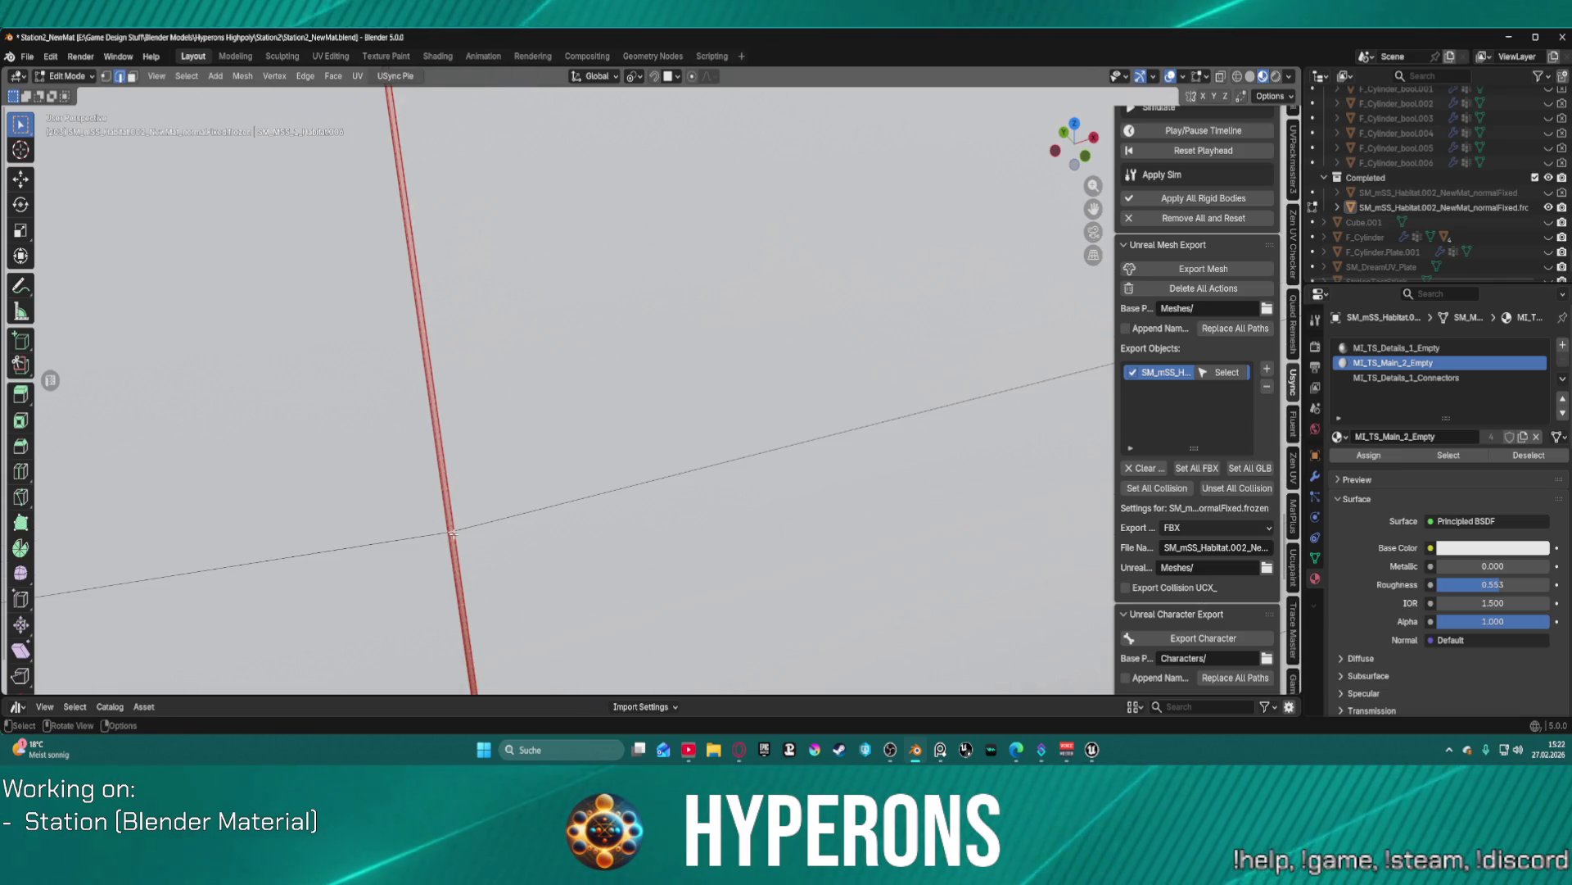
mouse_move(450, 533)
mouse_down()
mouse_move(627, 566)
mouse_move(699, 556)
mouse_up()
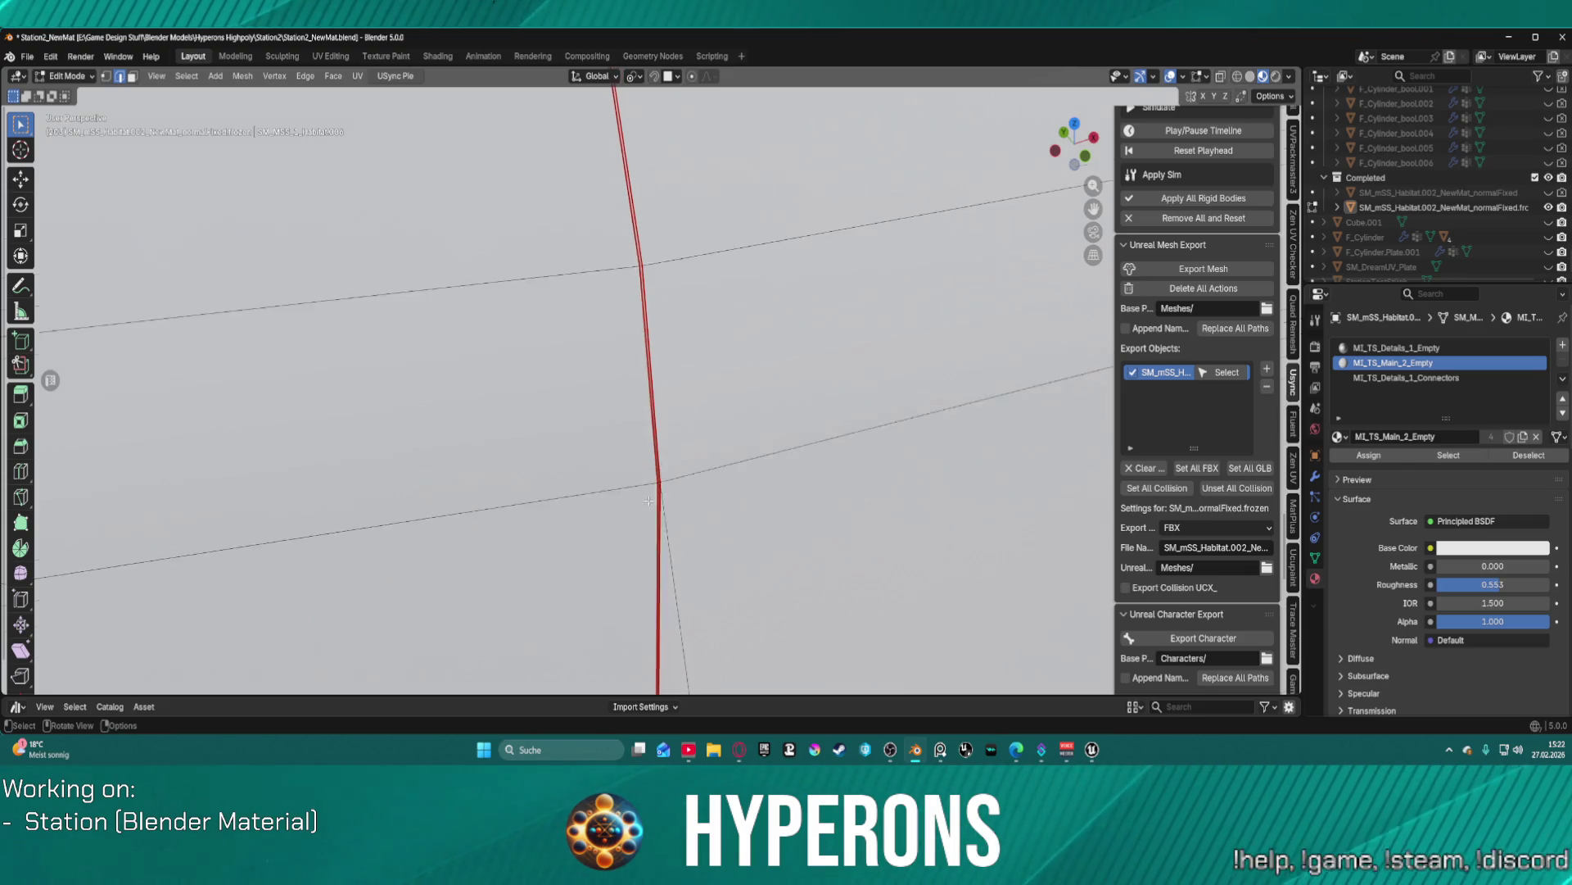
scroll(656, 473, down, 10)
scroll(779, 329, up, 5)
scroll(780, 329, up, 3)
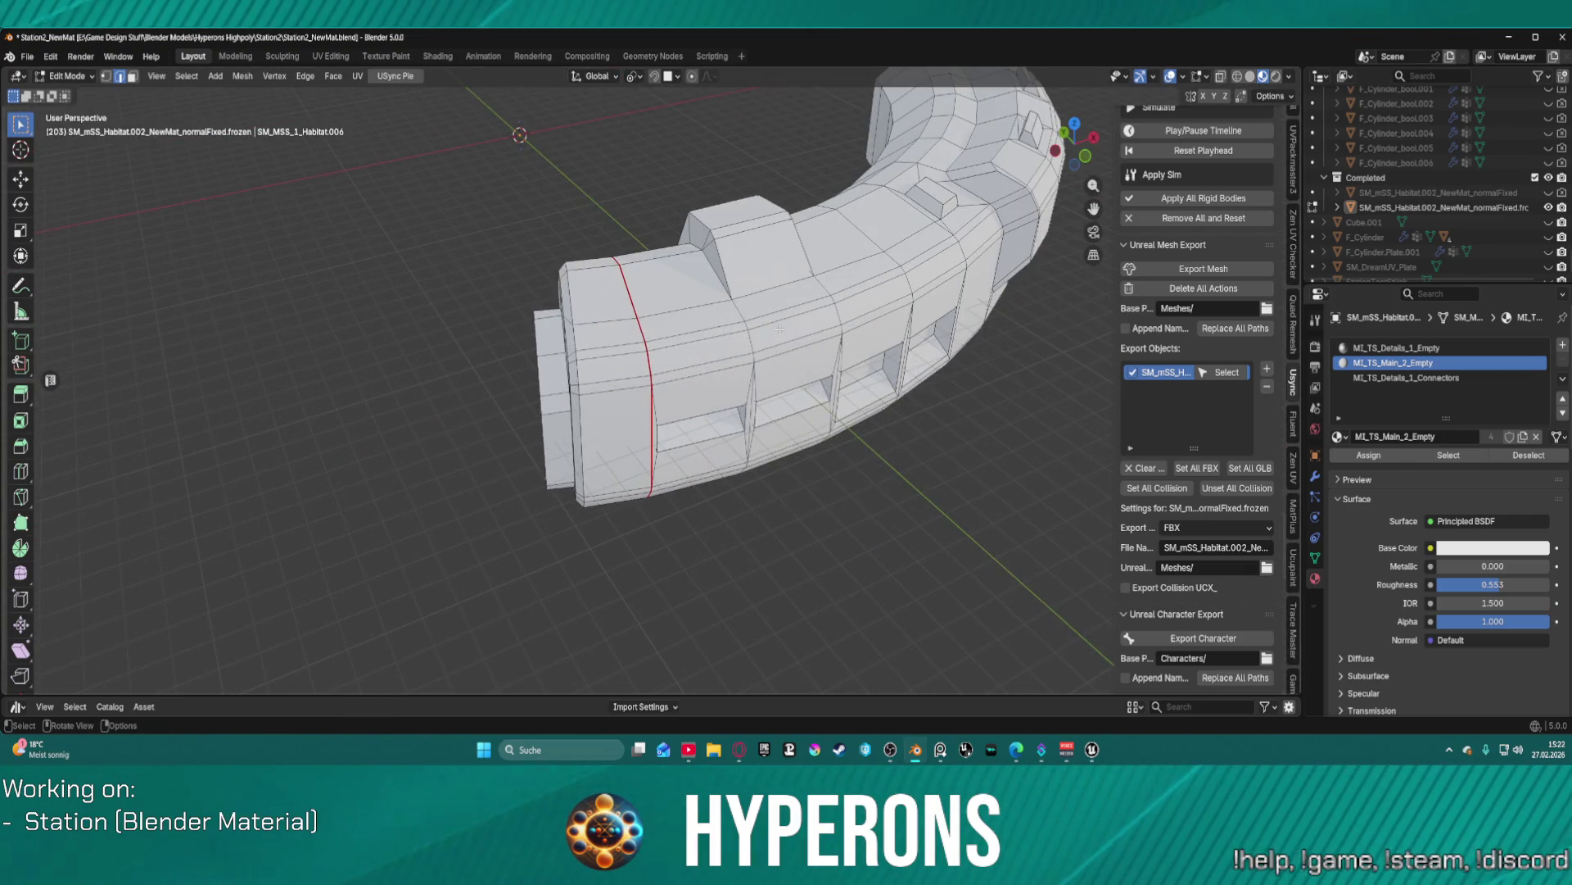
- Toggle the ring's visibility, then select and frame SM_mSS_Habitat.002_NewMat_normalFixed
click(1548, 207)
click(1548, 192)
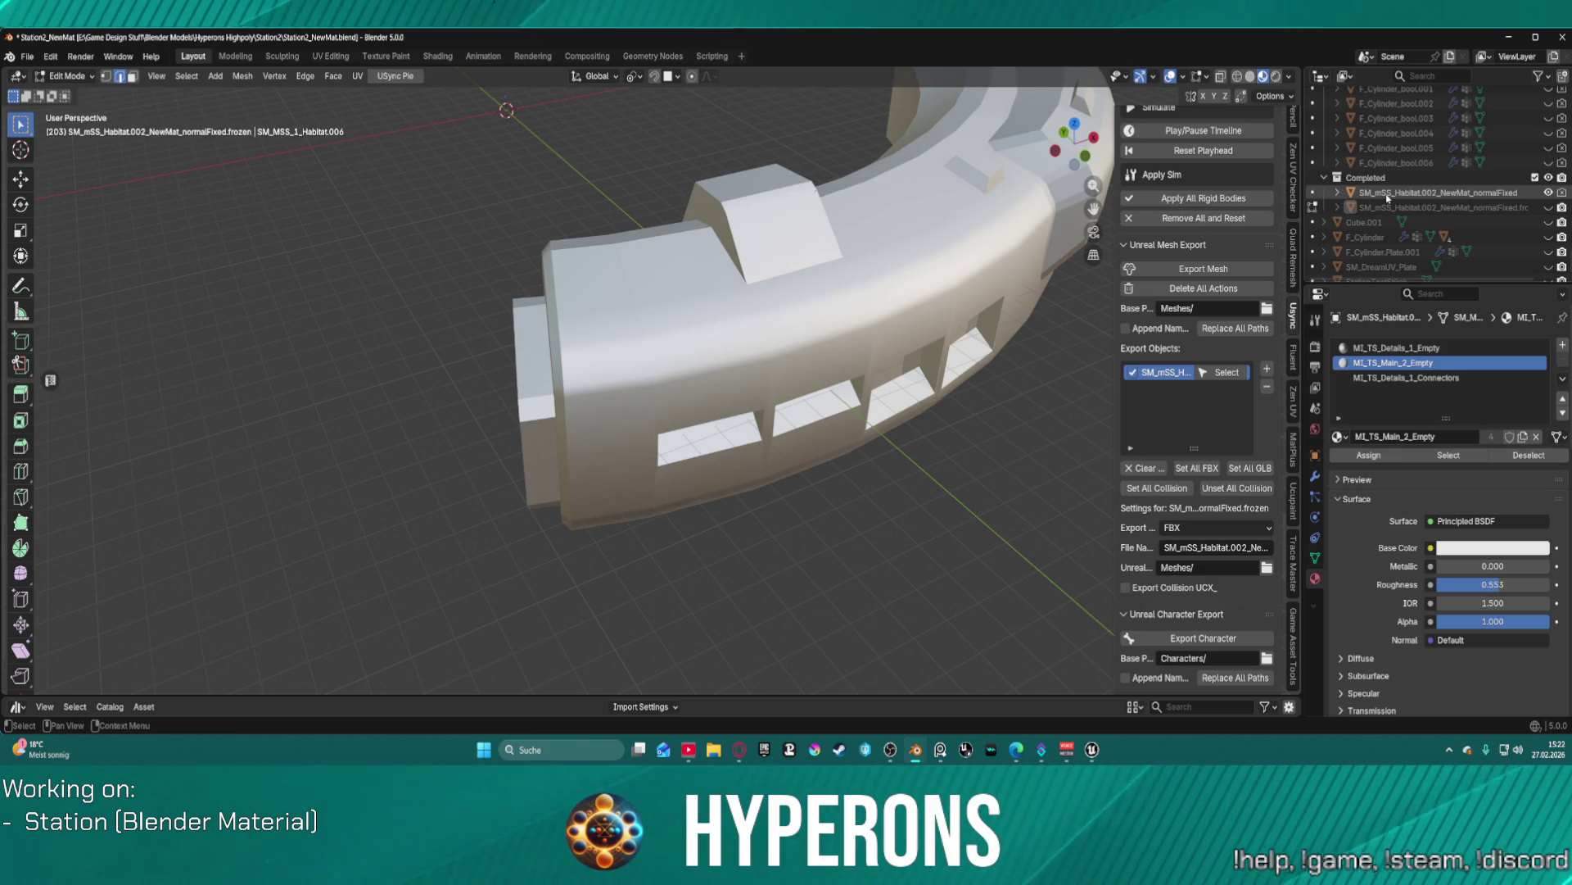
click(1386, 197)
key(KP_Decimal)
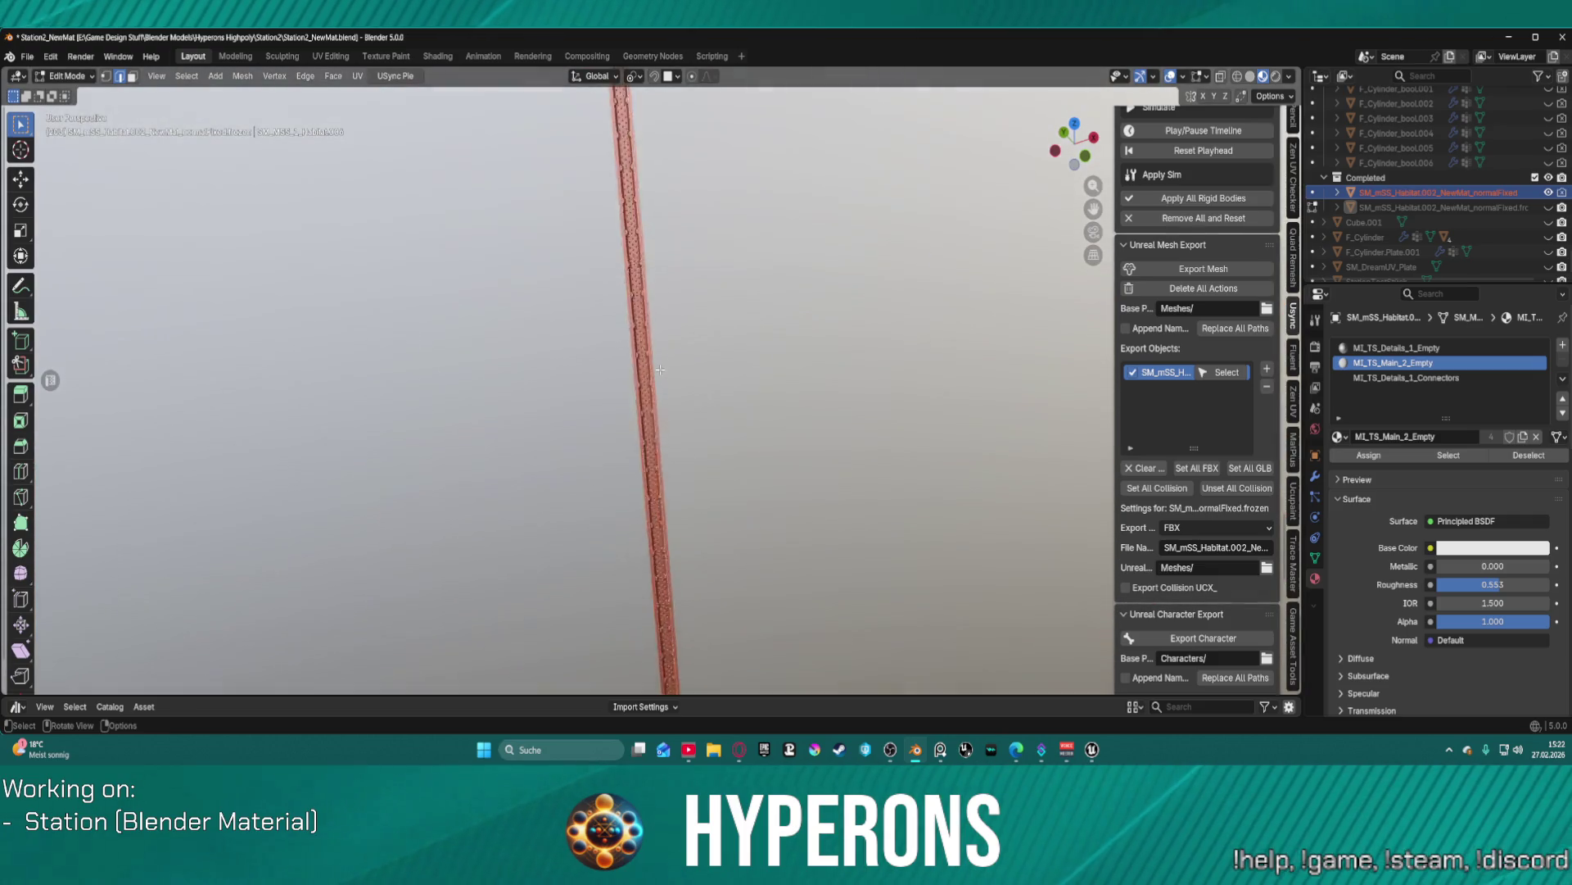
- Zoom in on the habitat wall and bring up the interaction mode pie menu
scroll(1441, 188, down, 15)
scroll(1459, 190, up, 10)
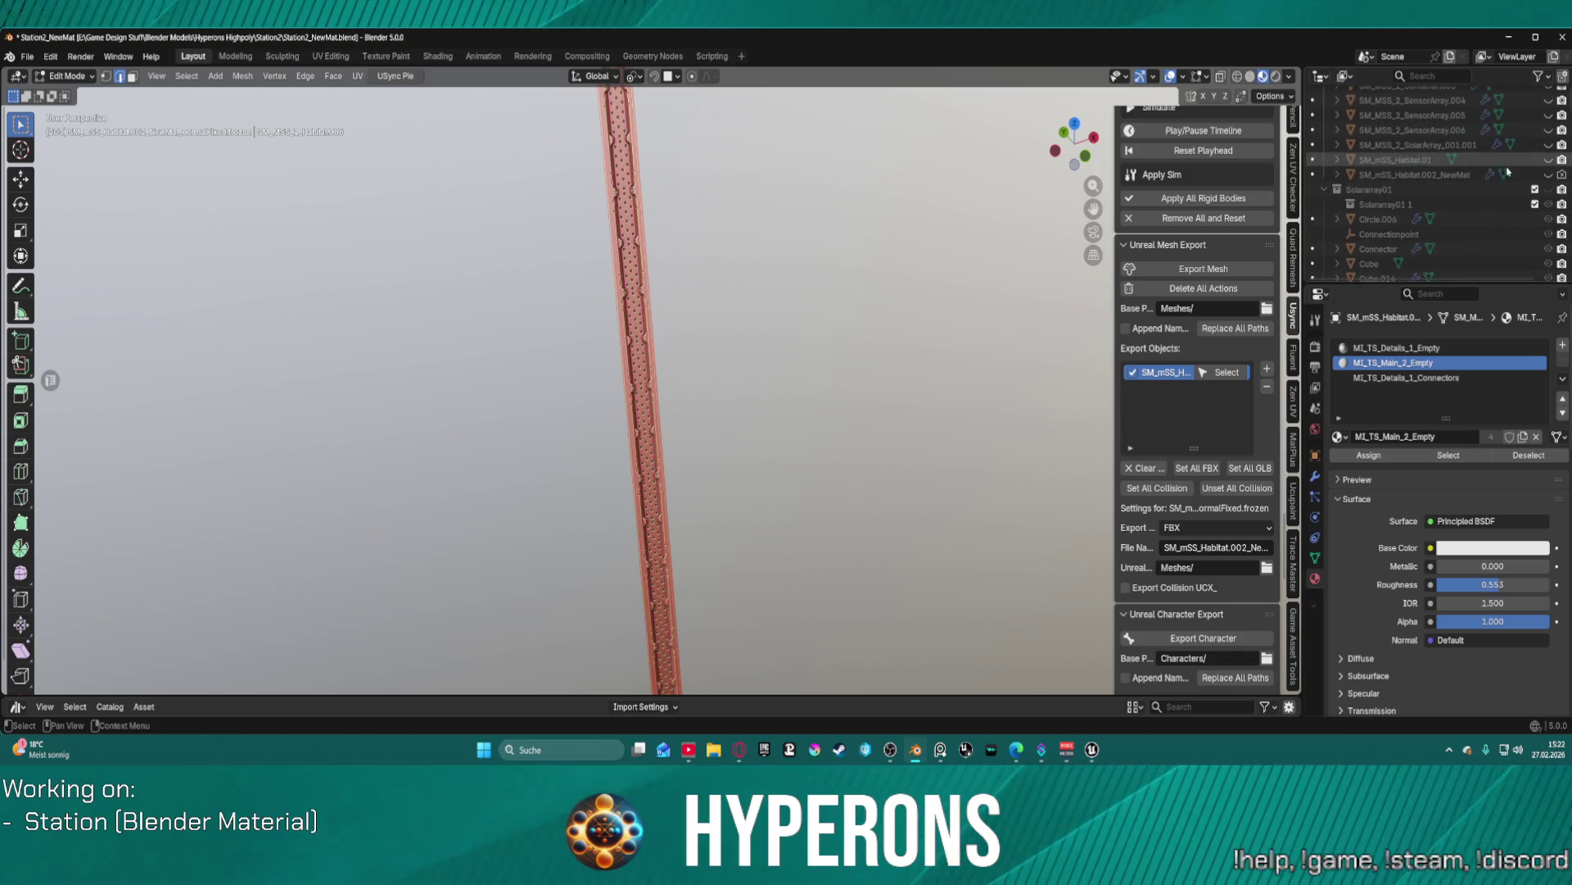
scroll(1507, 188, up, 5)
scroll(1507, 202, up, 10)
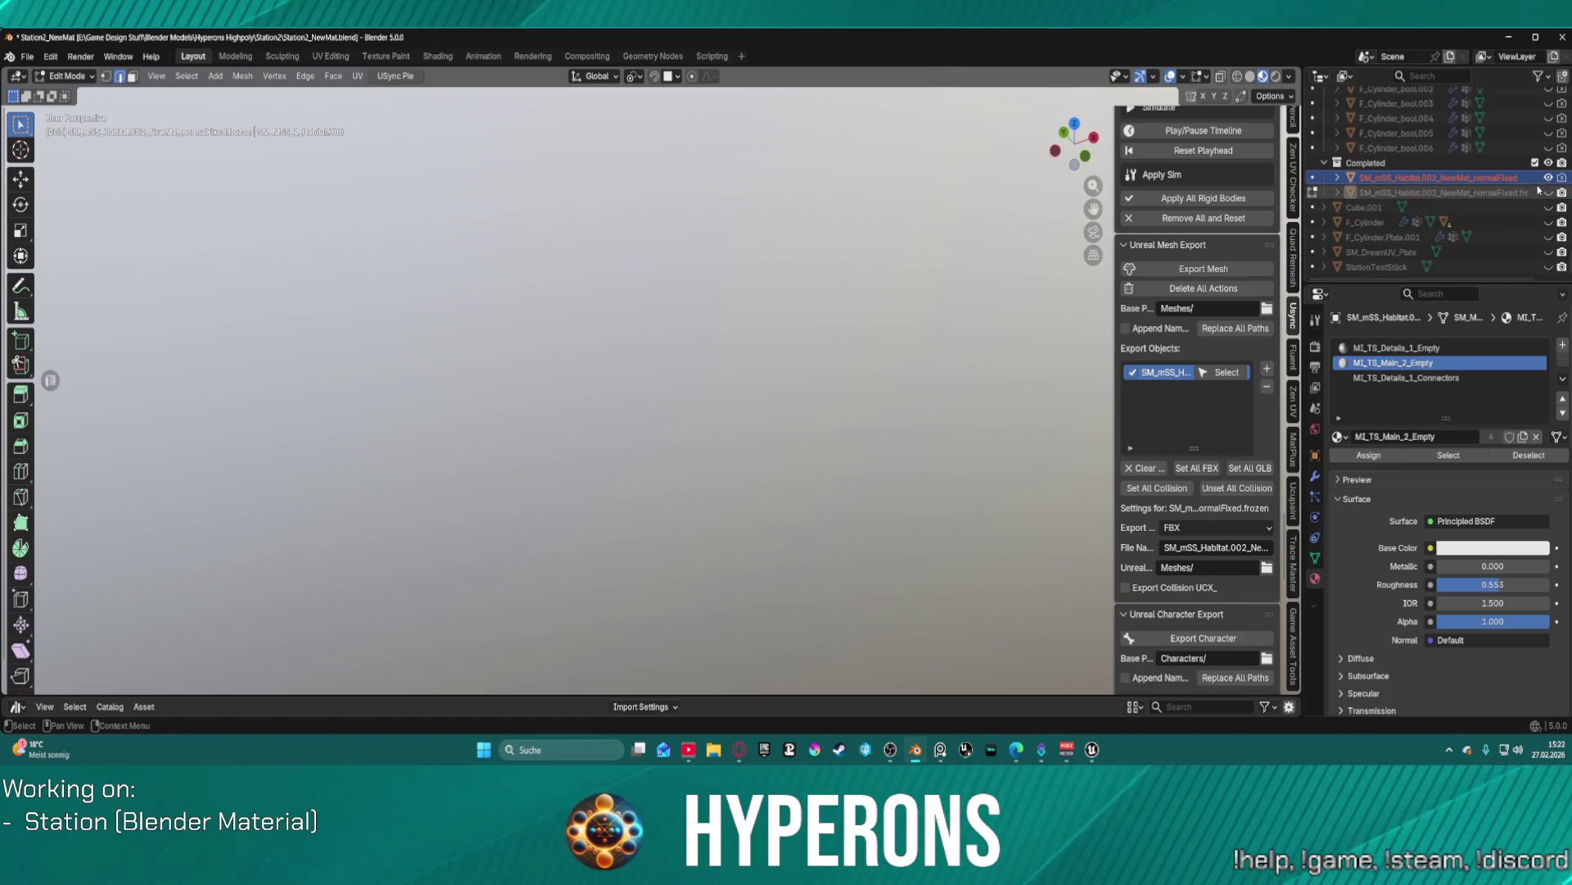
scroll(1196, 369, down, 1)
scroll(674, 340, down, 6)
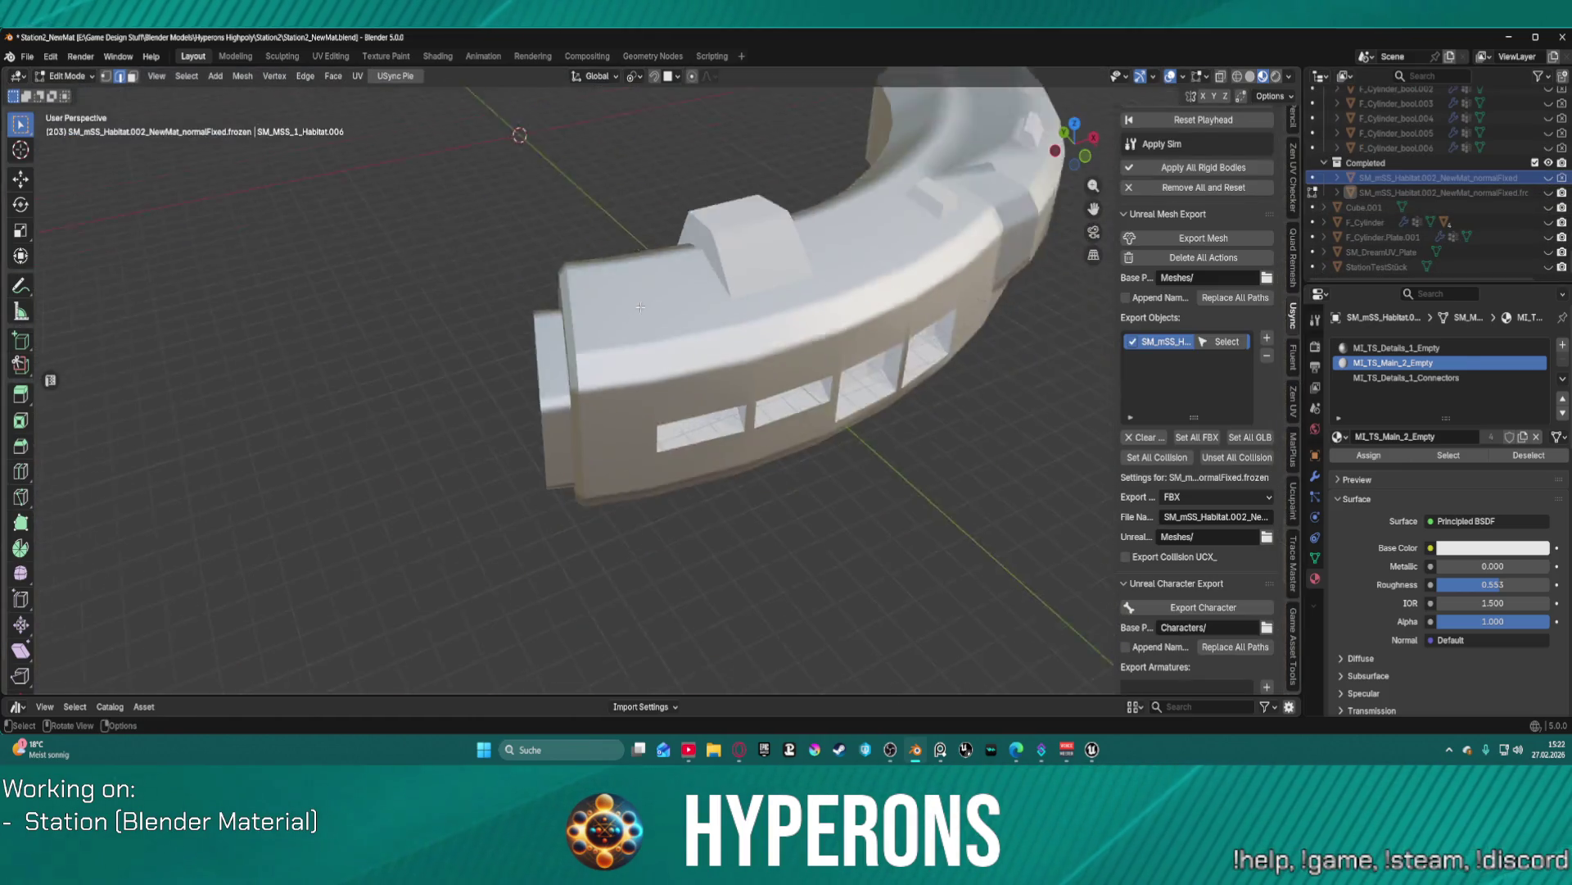
key(z)
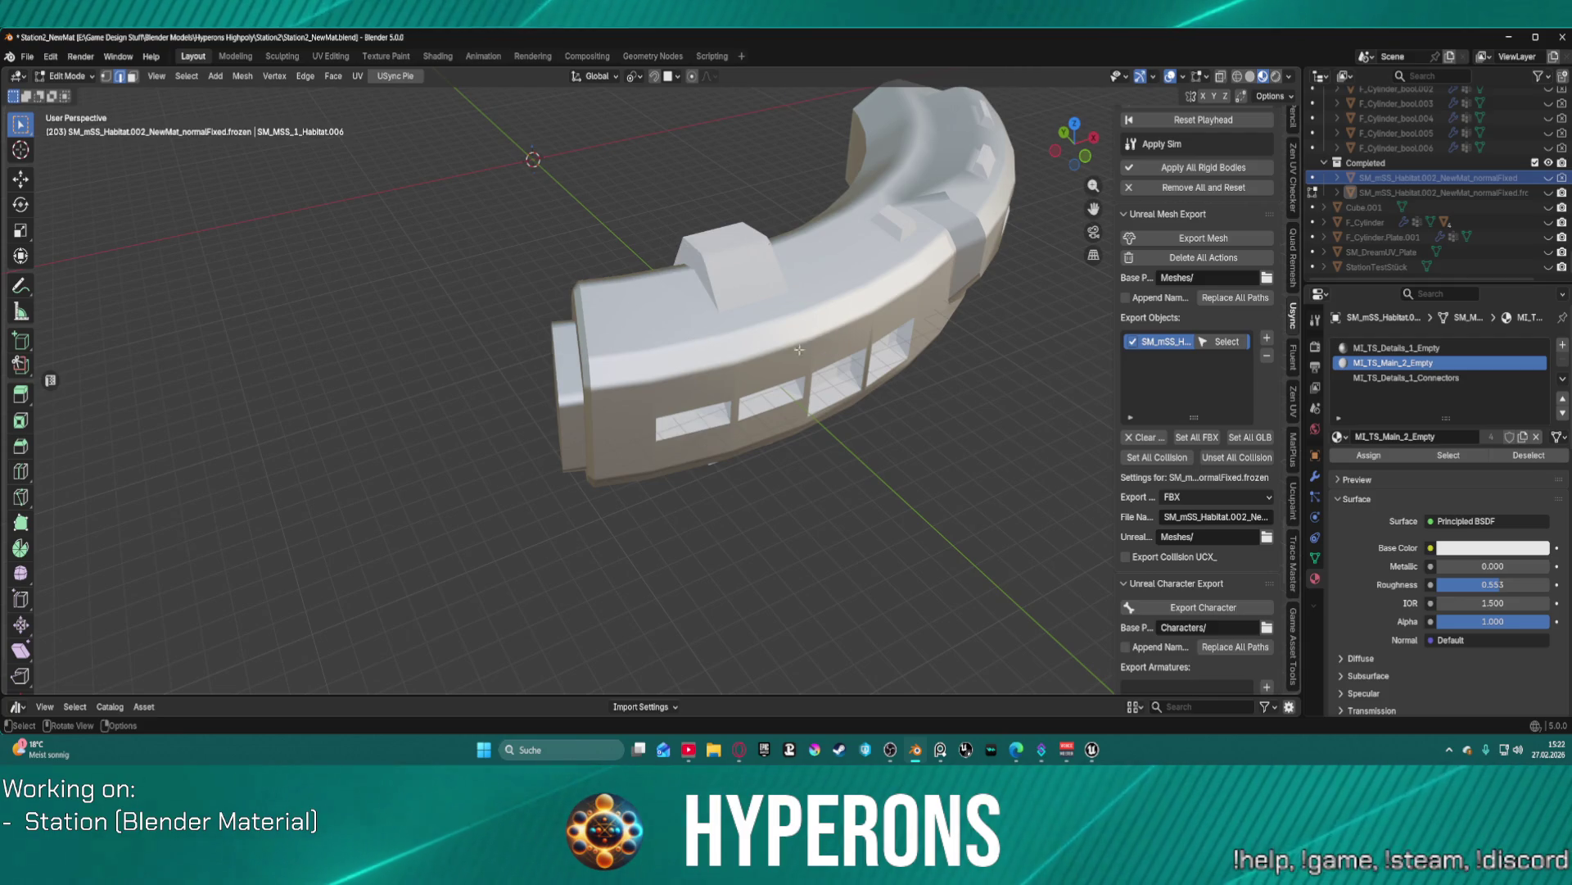
scroll(680, 365, up, 5)
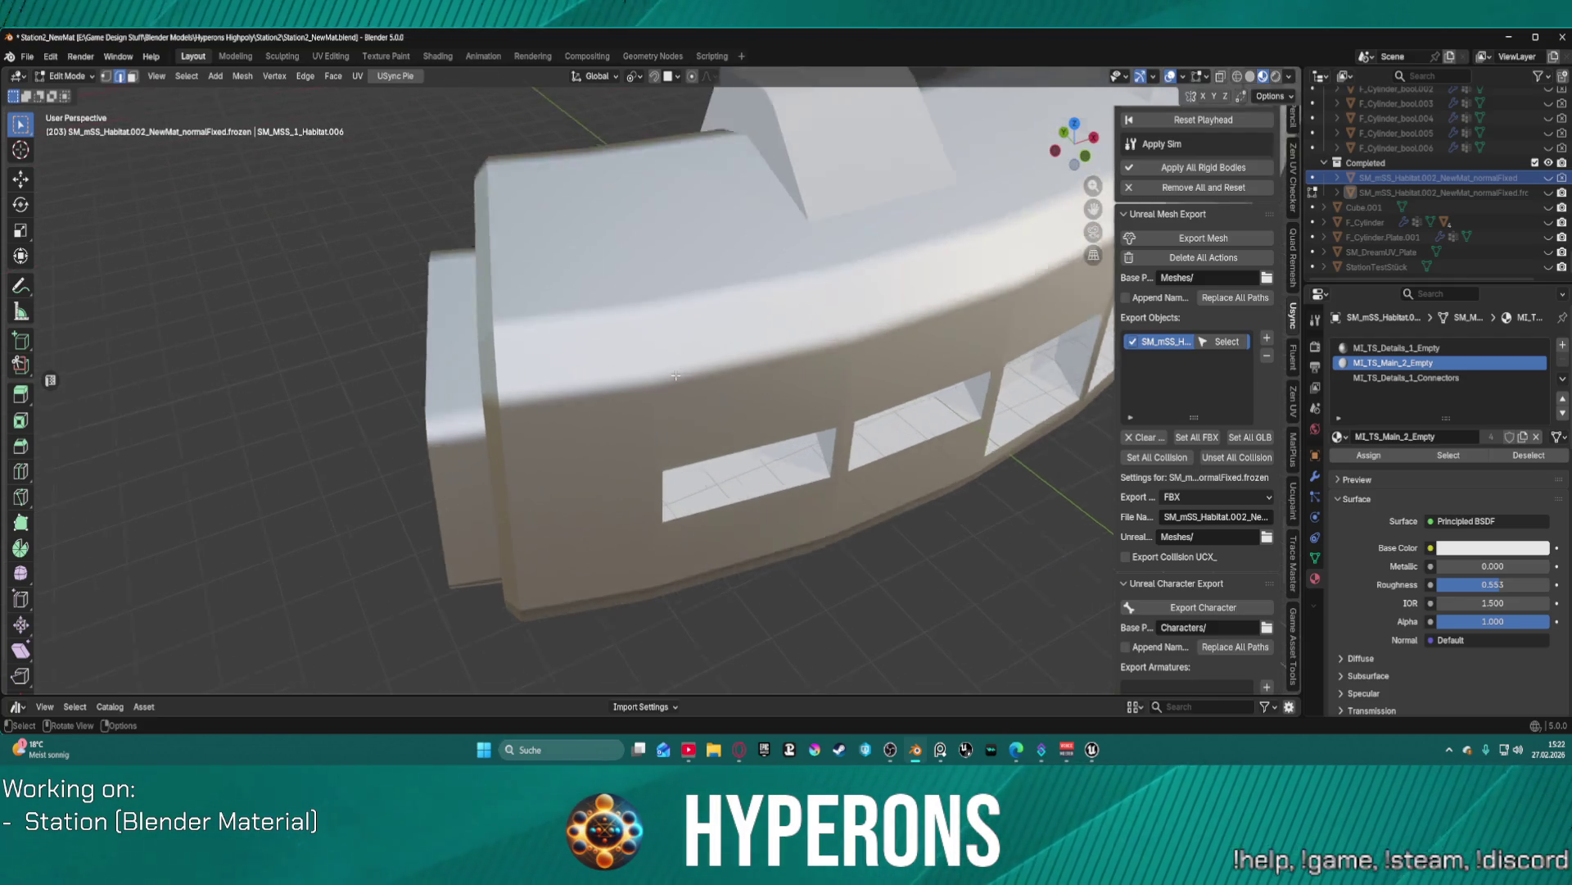
key(ctrl+Tab)
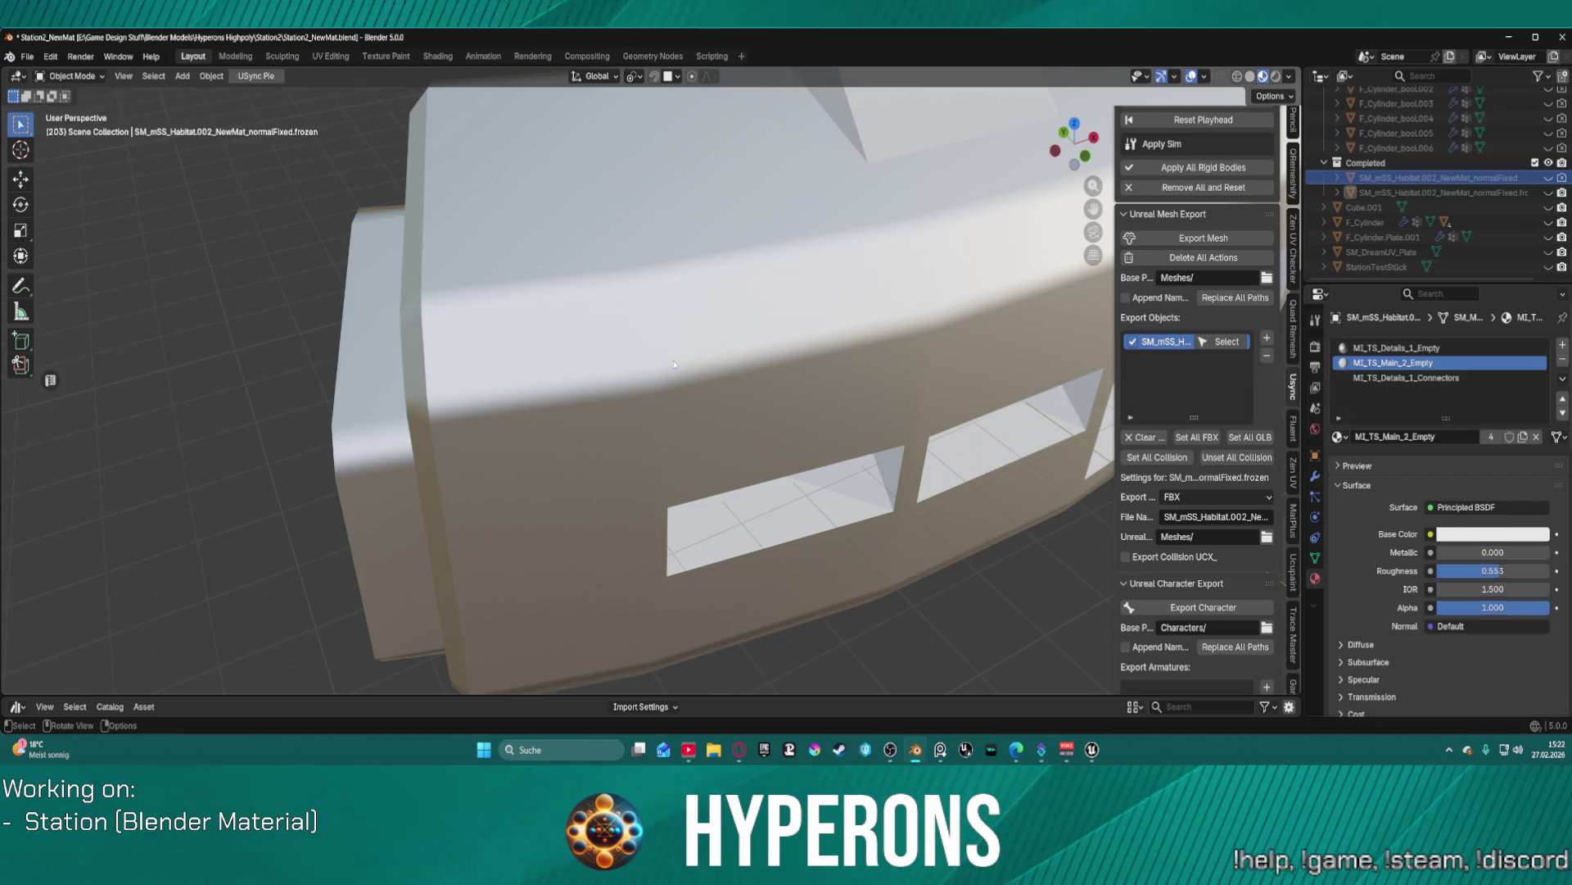
- Switch the habitat ring to Object Mode, briefly into Edit Mode, then back to Object Mode
click(690, 357)
key(ctrl+Tab)
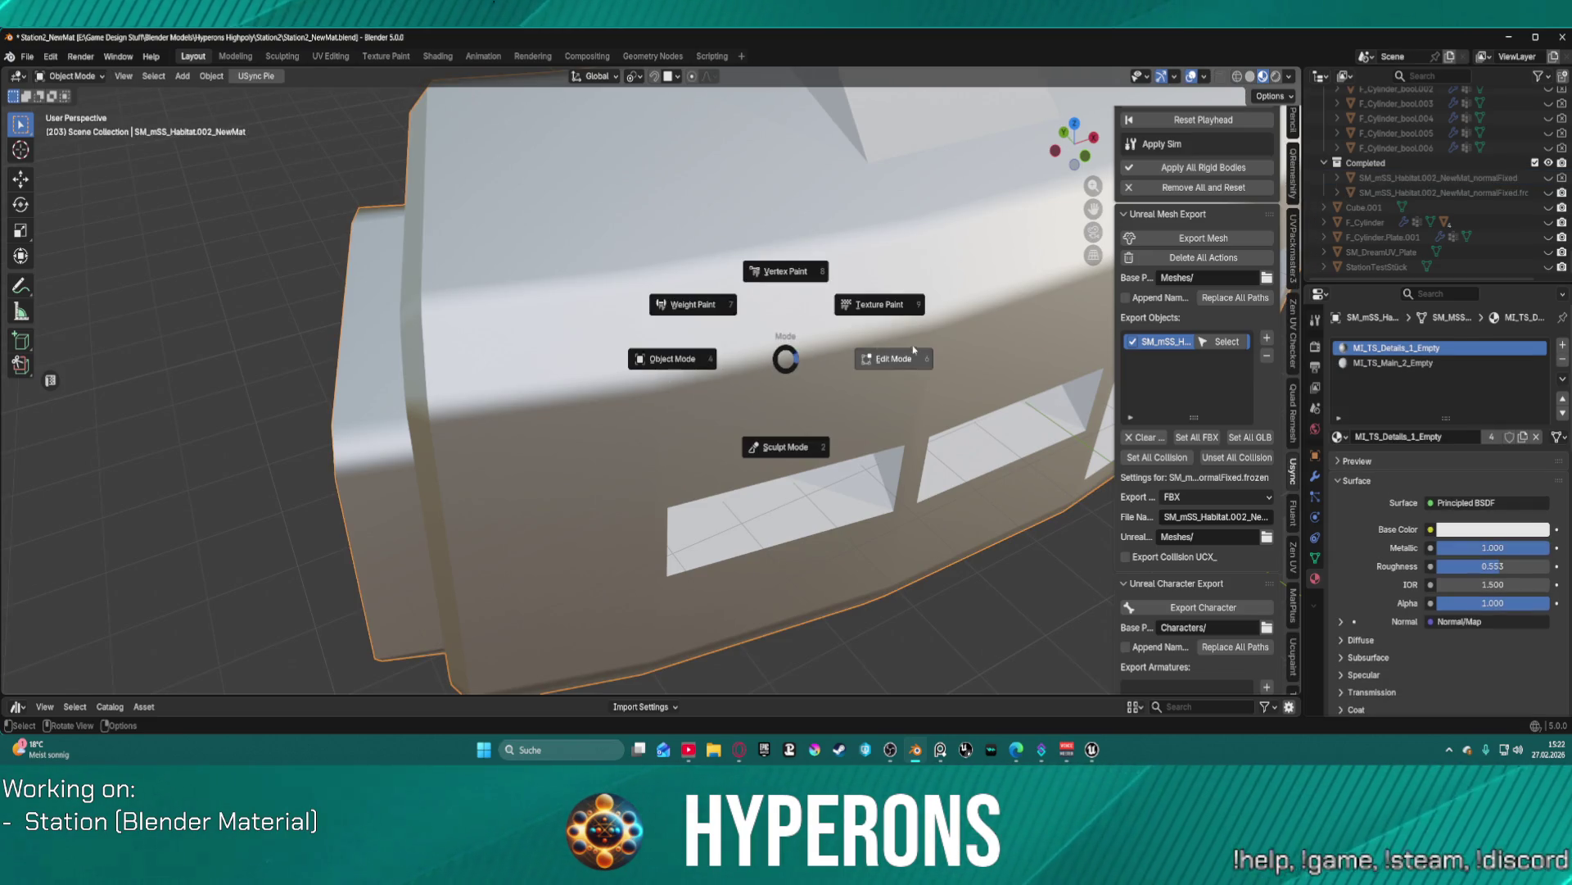
click(905, 357)
scroll(910, 349, down, 8)
key(ctrl+Tab)
click(722, 317)
- Copy and paste the habitat object, creating SM_mSS_Habitat.002_NewMat.003
scroll(1481, 135, down, 10)
scroll(1481, 135, down, 15)
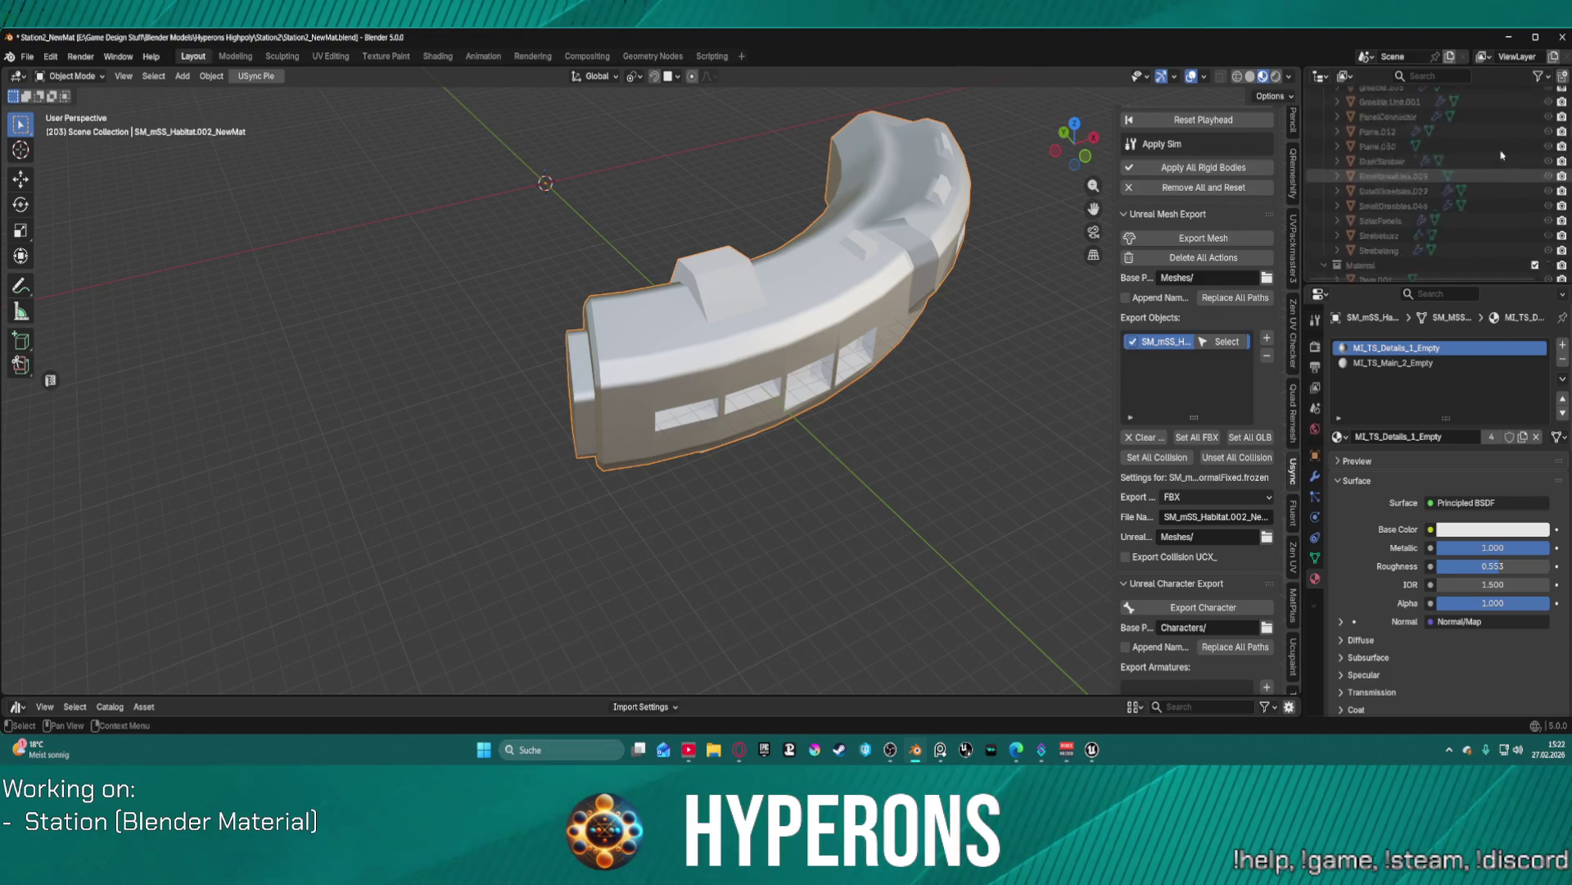
scroll(1501, 167, down, 4)
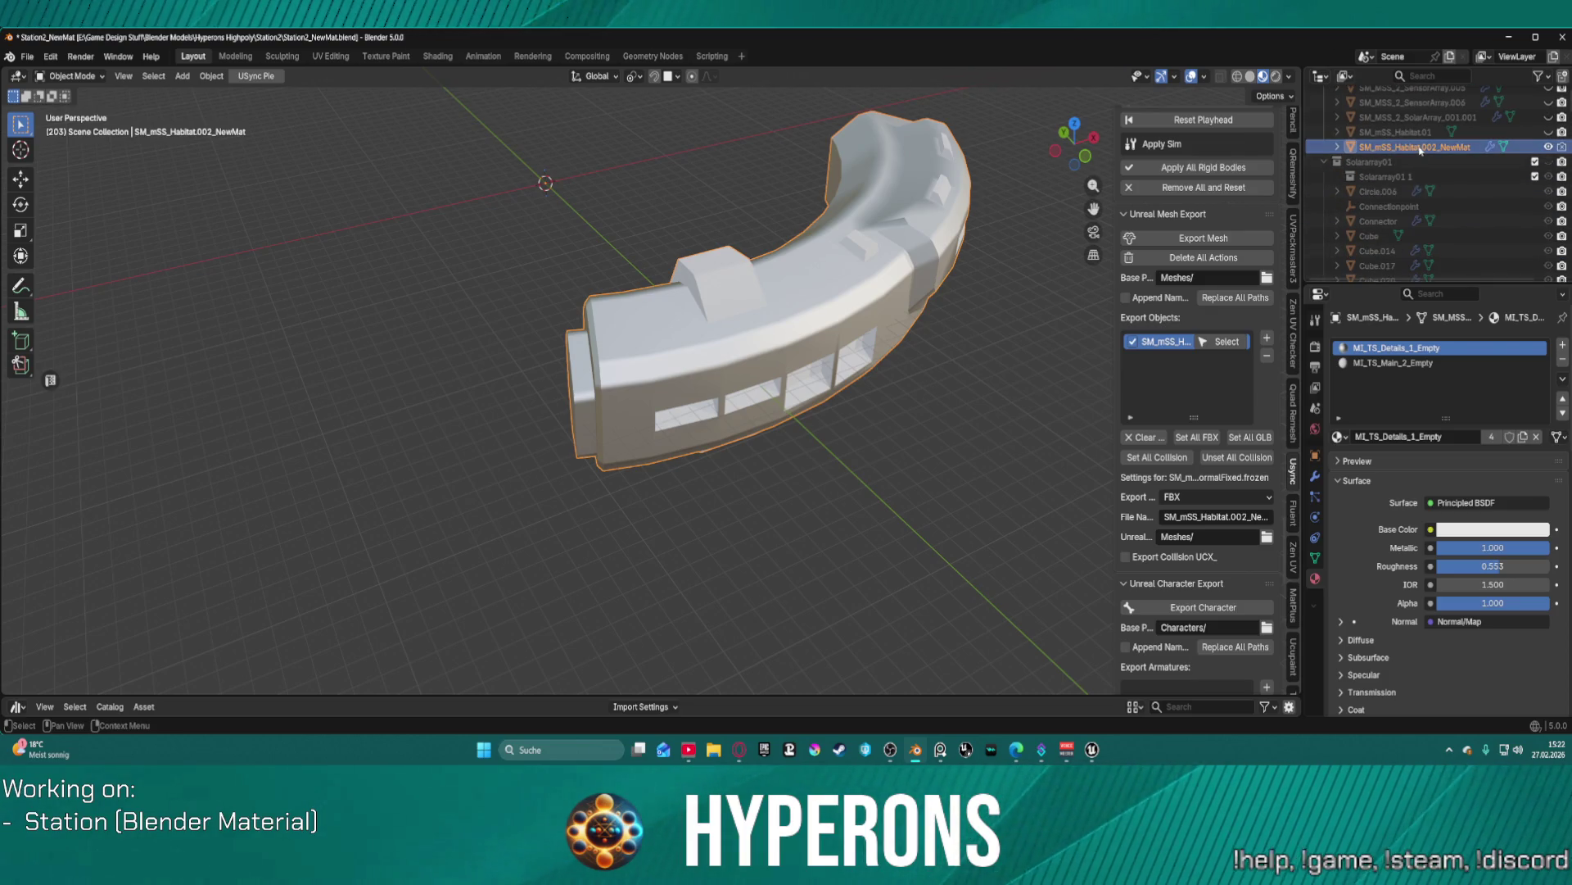
key(ctrl+c)
key(ctrl+v)
scroll(1442, 197, up, 5)
scroll(1466, 205, down, 10)
scroll(1489, 165, up, 5)
scroll(1518, 165, up, 2)
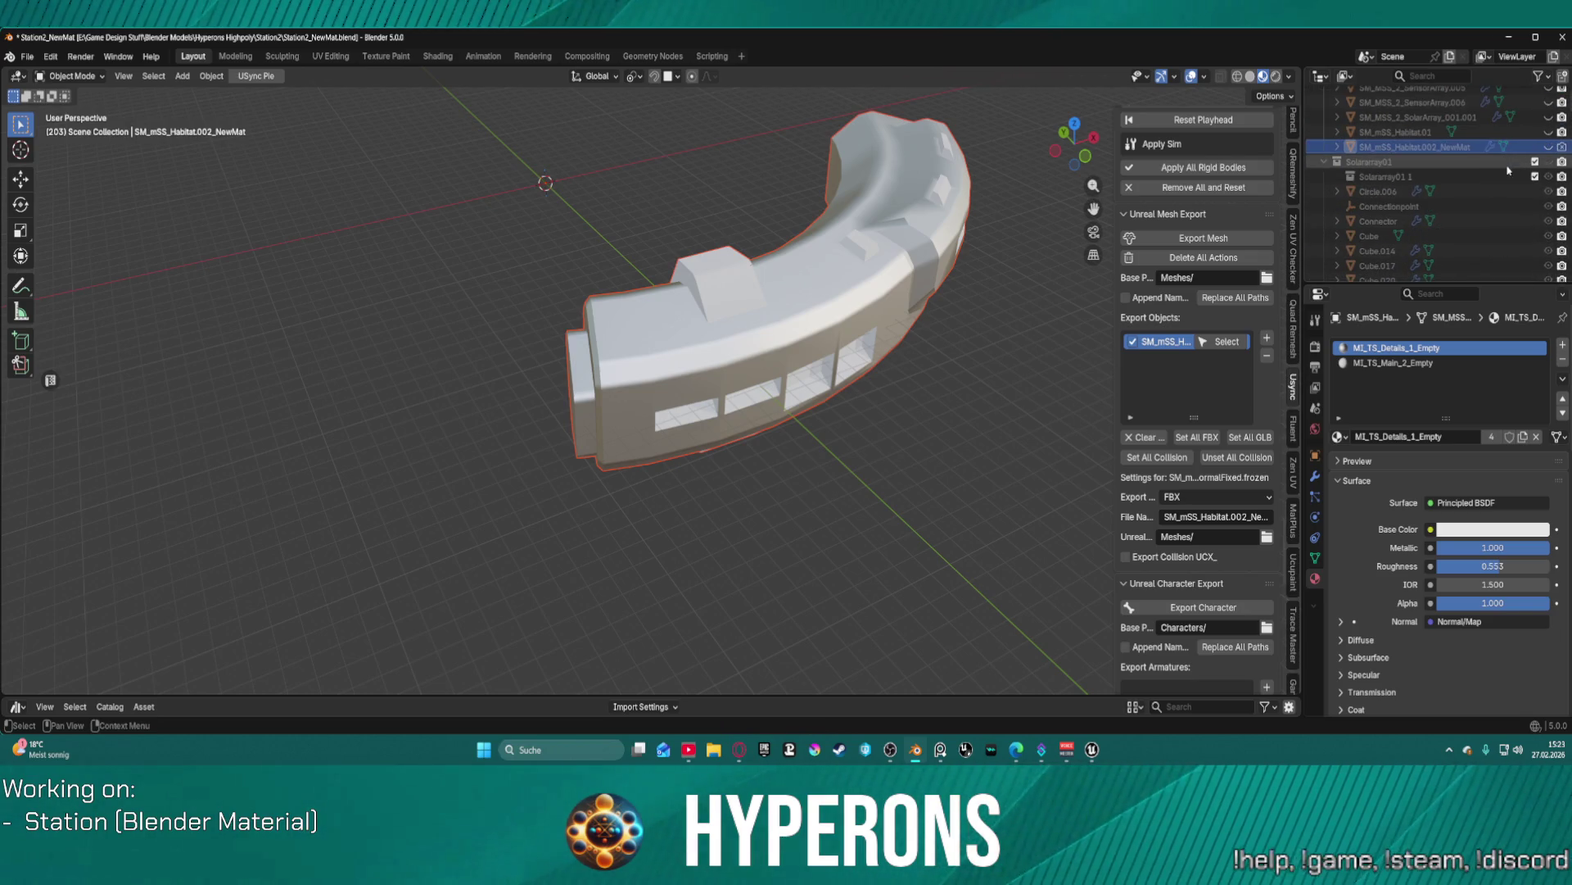
scroll(1442, 491, down, 8)
scroll(1466, 228, down, 6)
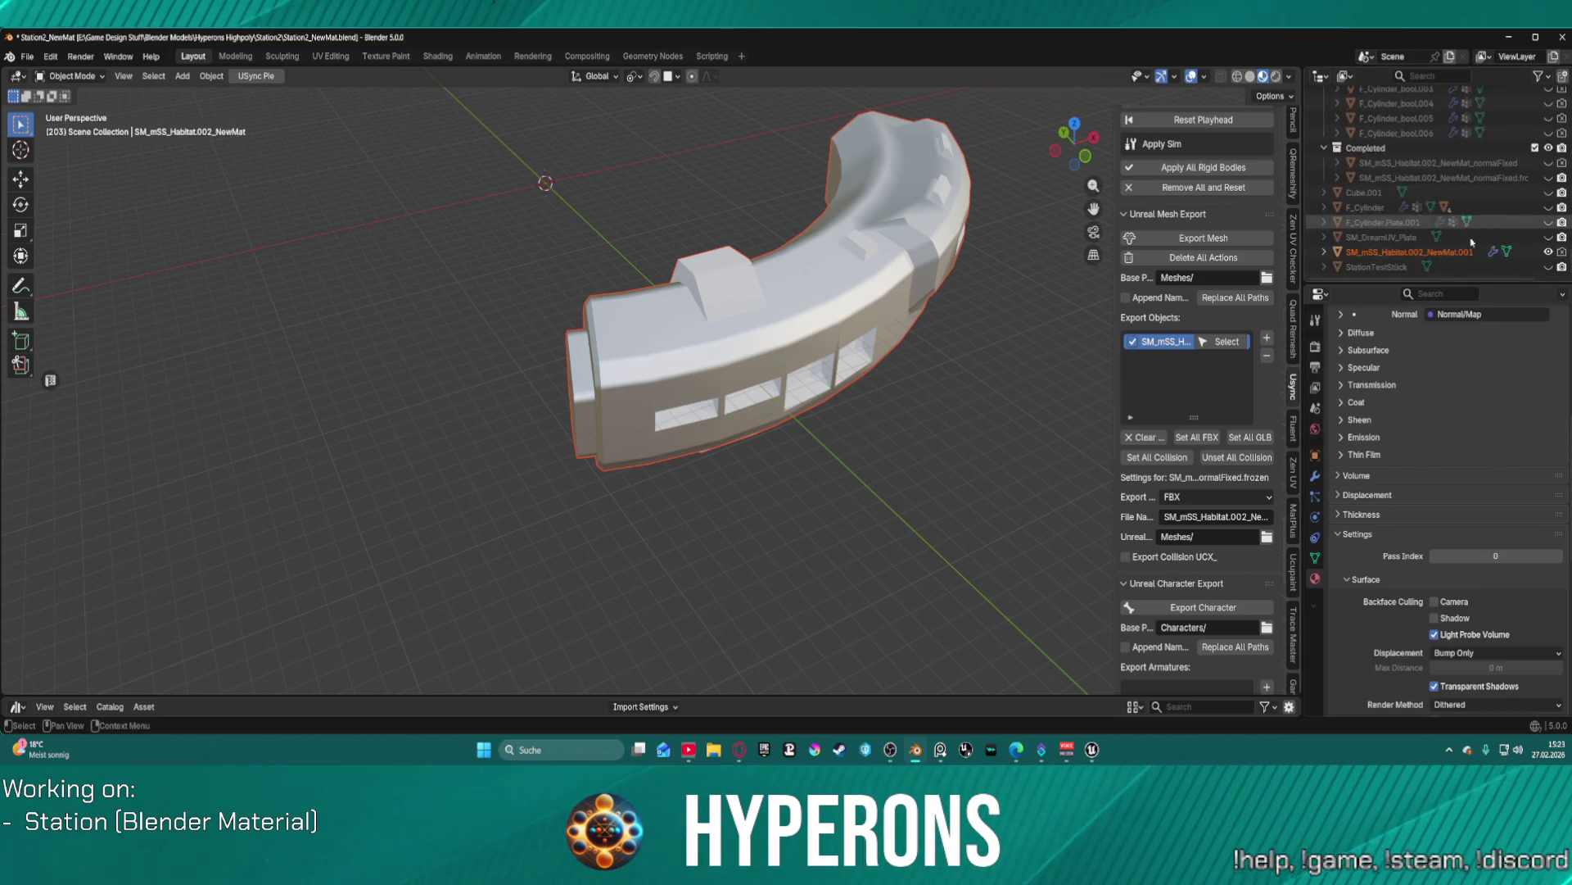
- Rename the pasted .001 habitat copy to SM_mSS_Habitat.002_NewMat.040
click(1462, 253)
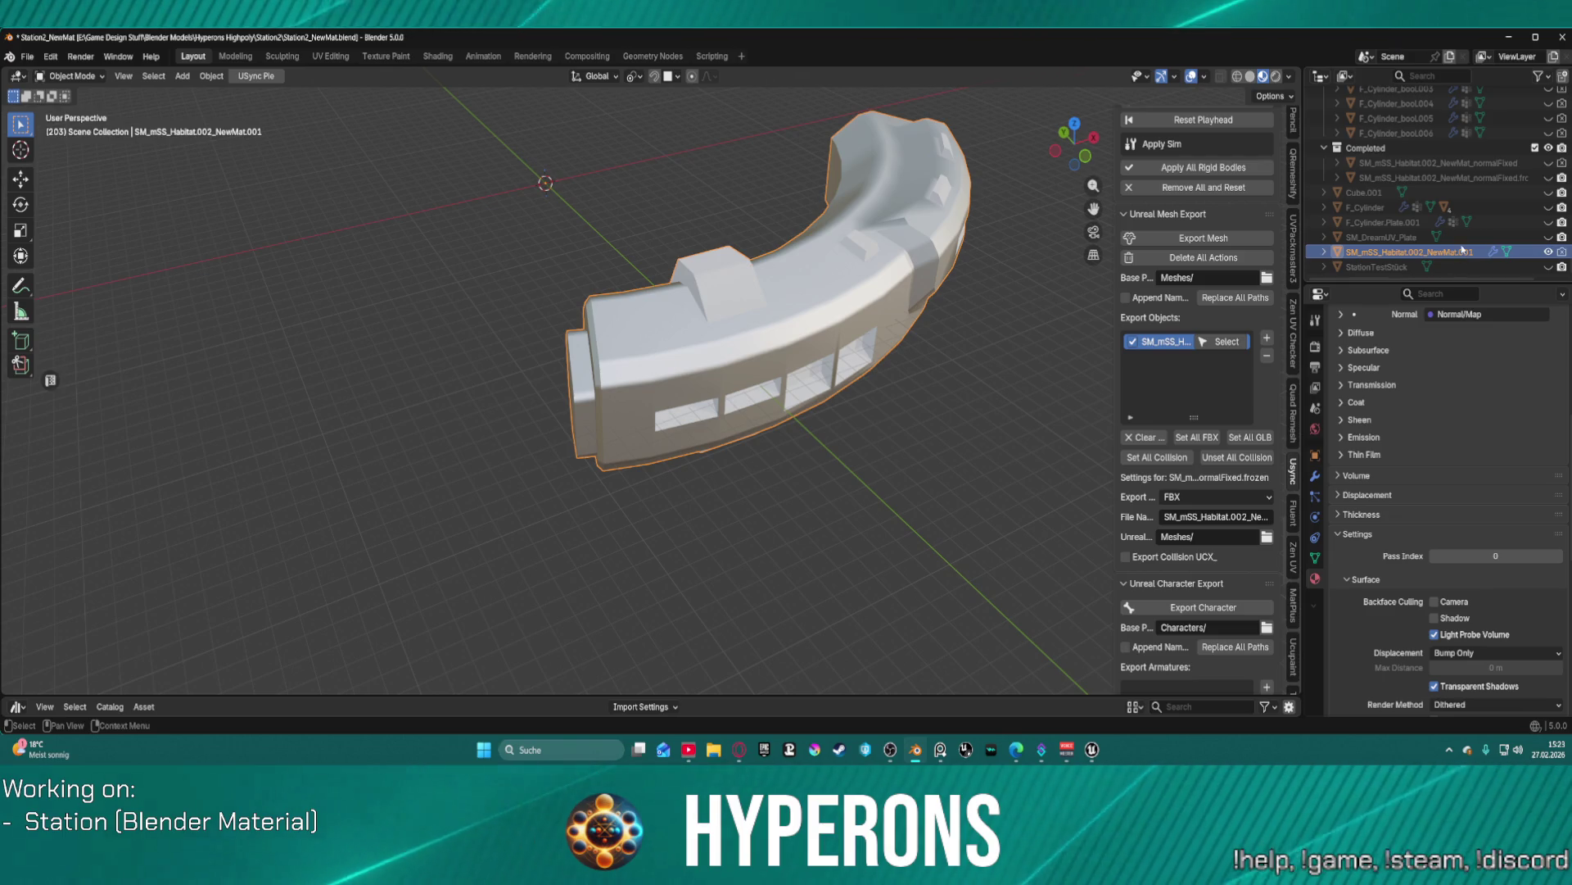
key(F2)
key(End)
key(BackSpace)
key(BackSpace)
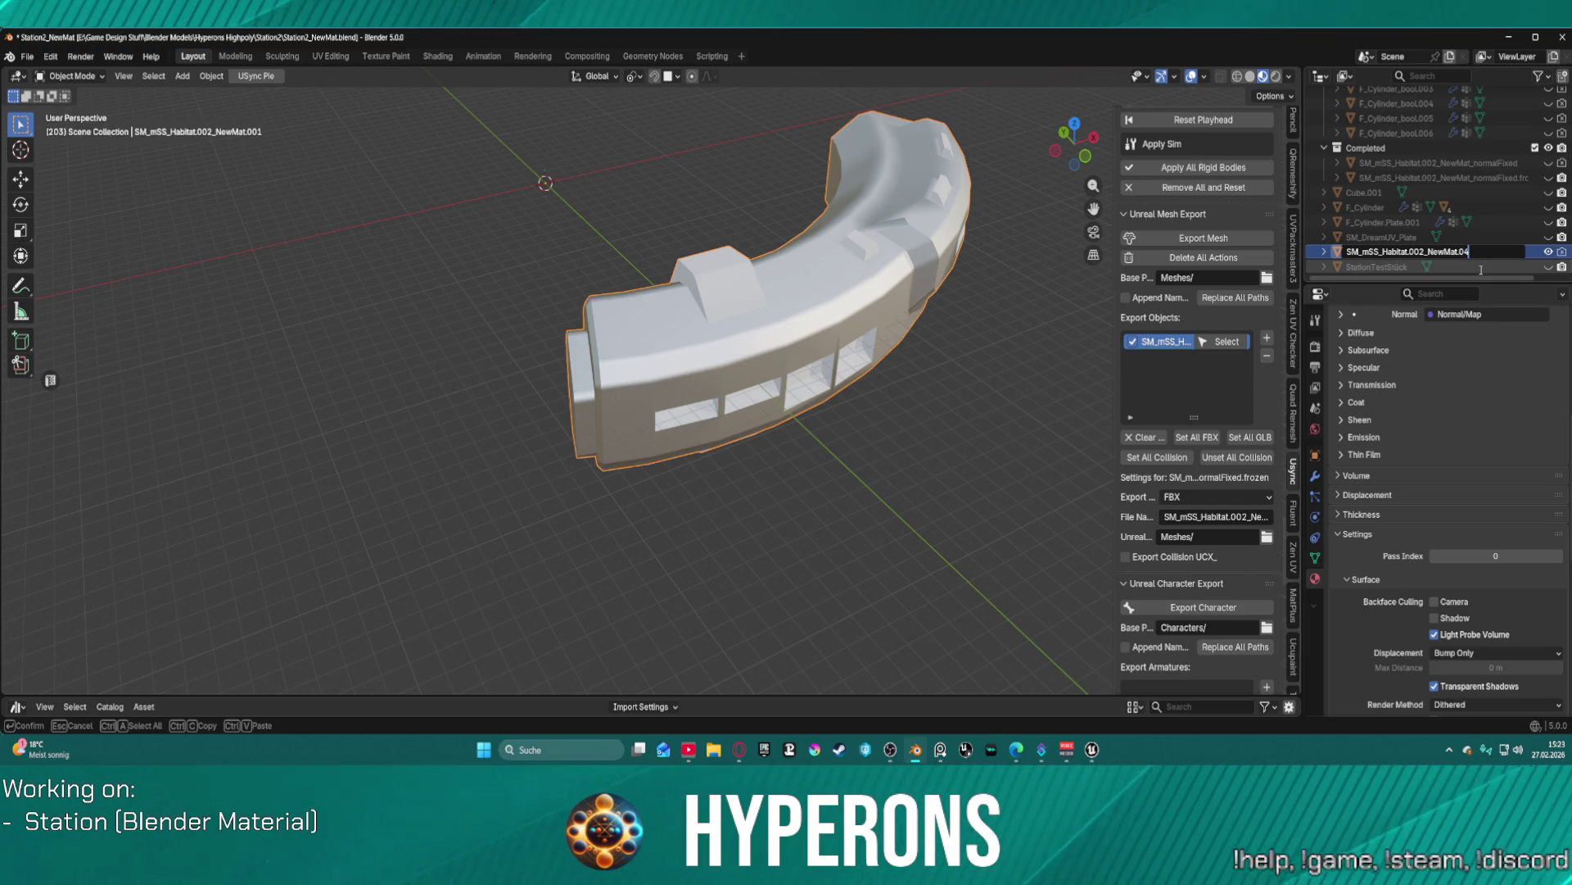
key(Return)
- Switch the .040 copy into Edit Mode from the mode pie
scroll(627, 354, up, 6)
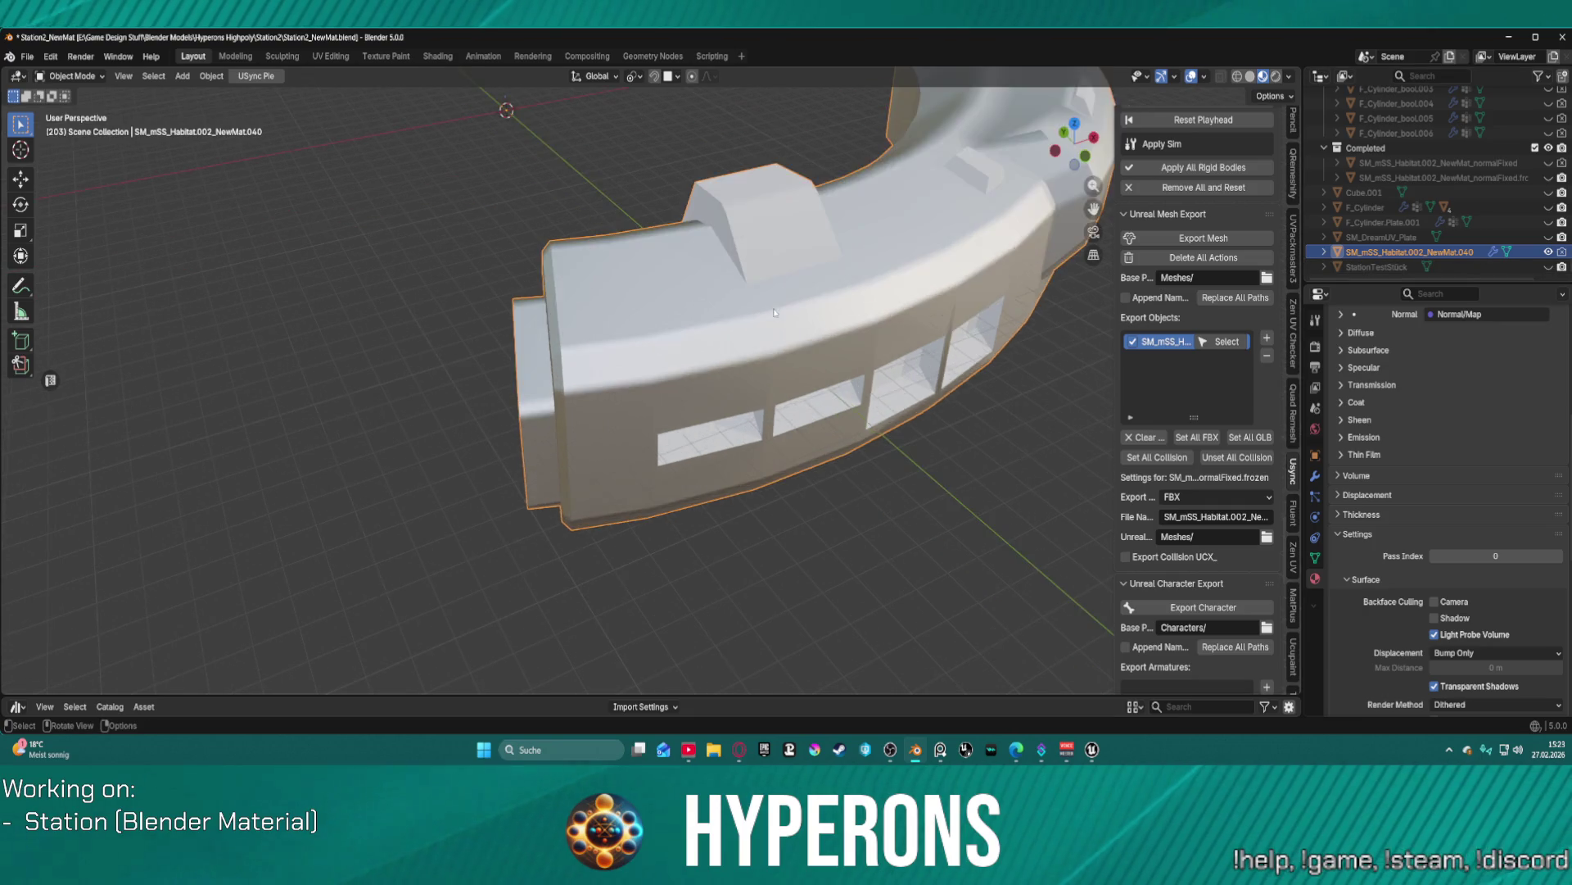
scroll(627, 354, up, 3)
scroll(584, 314, down, 2)
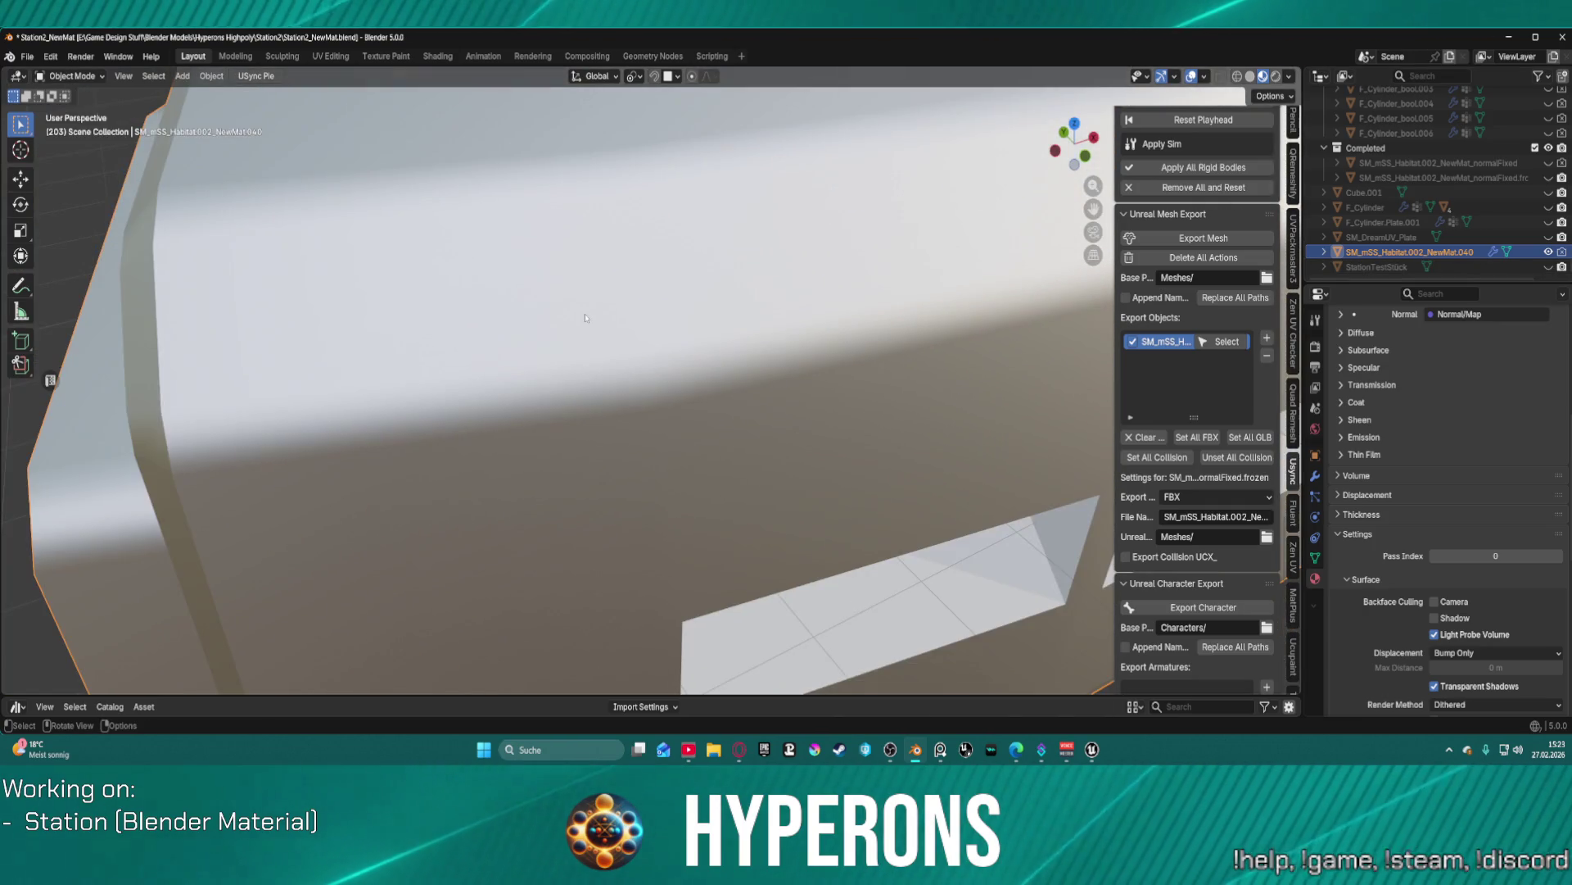
key(ctrl+Tab)
click(647, 337)
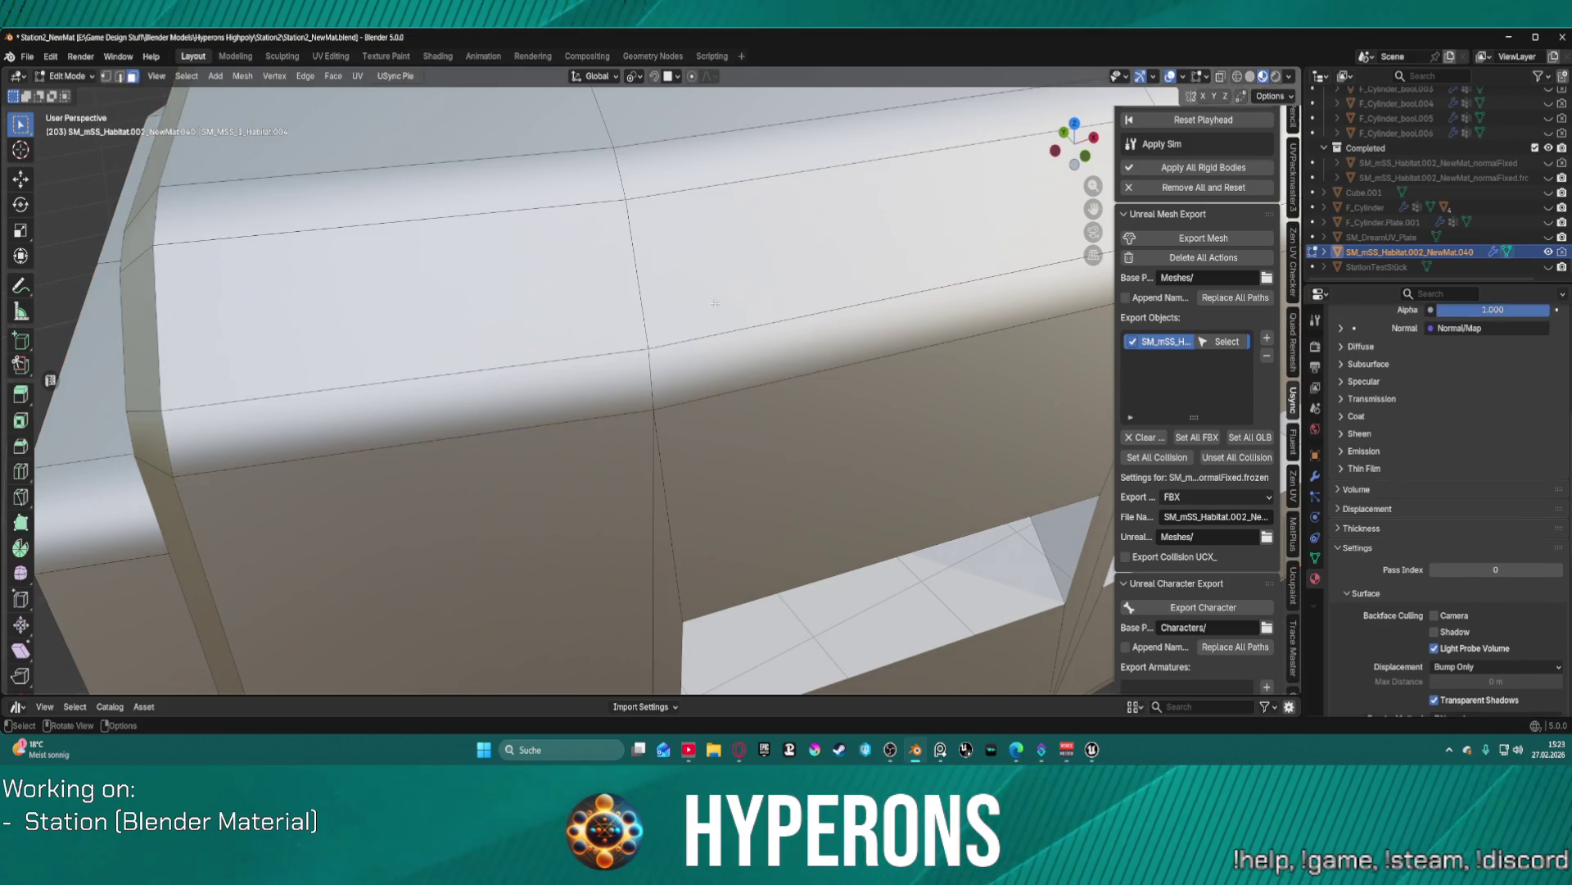
- In edge select mode, select the vertical edge loop beside the first window section and orbit around it
alt+click(650, 360)
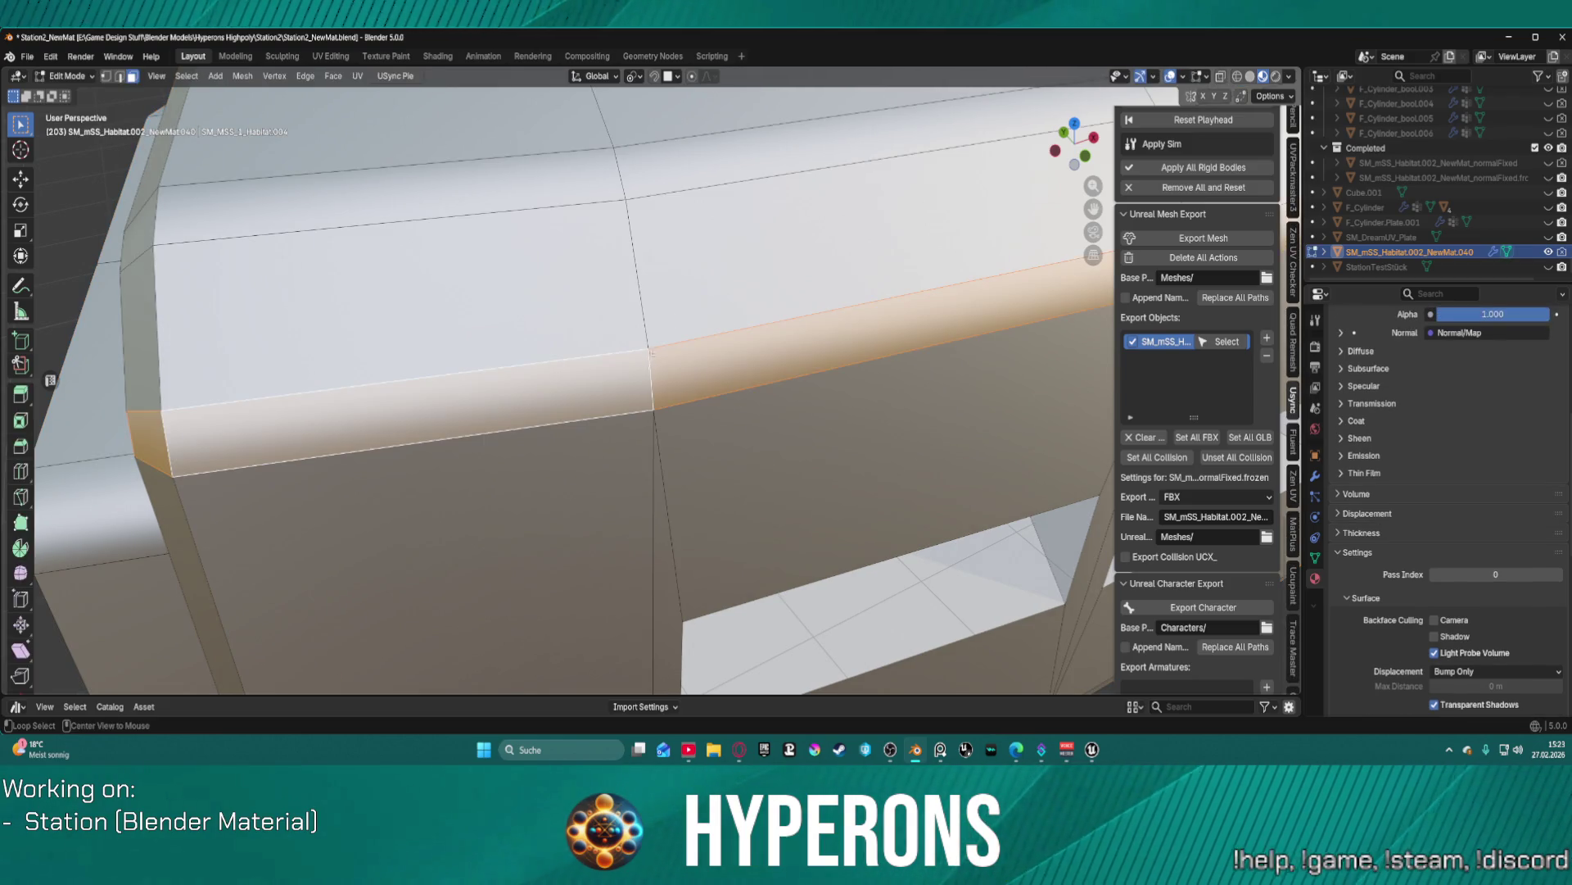
alt+shift+click(647, 338)
key(alt+a)
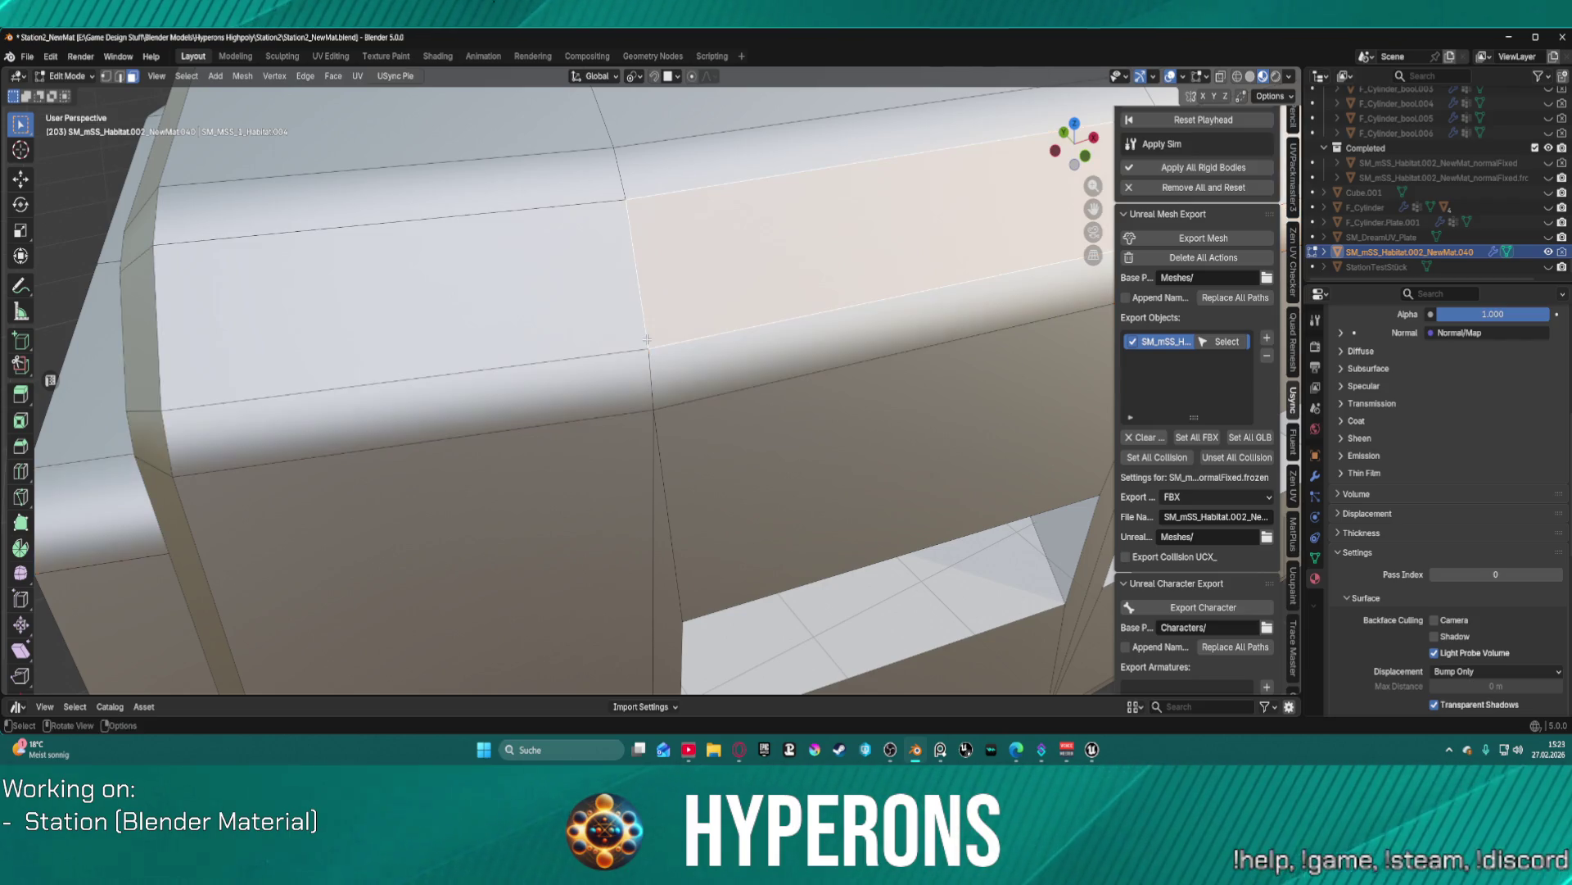
alt+click(647, 338)
key(2)
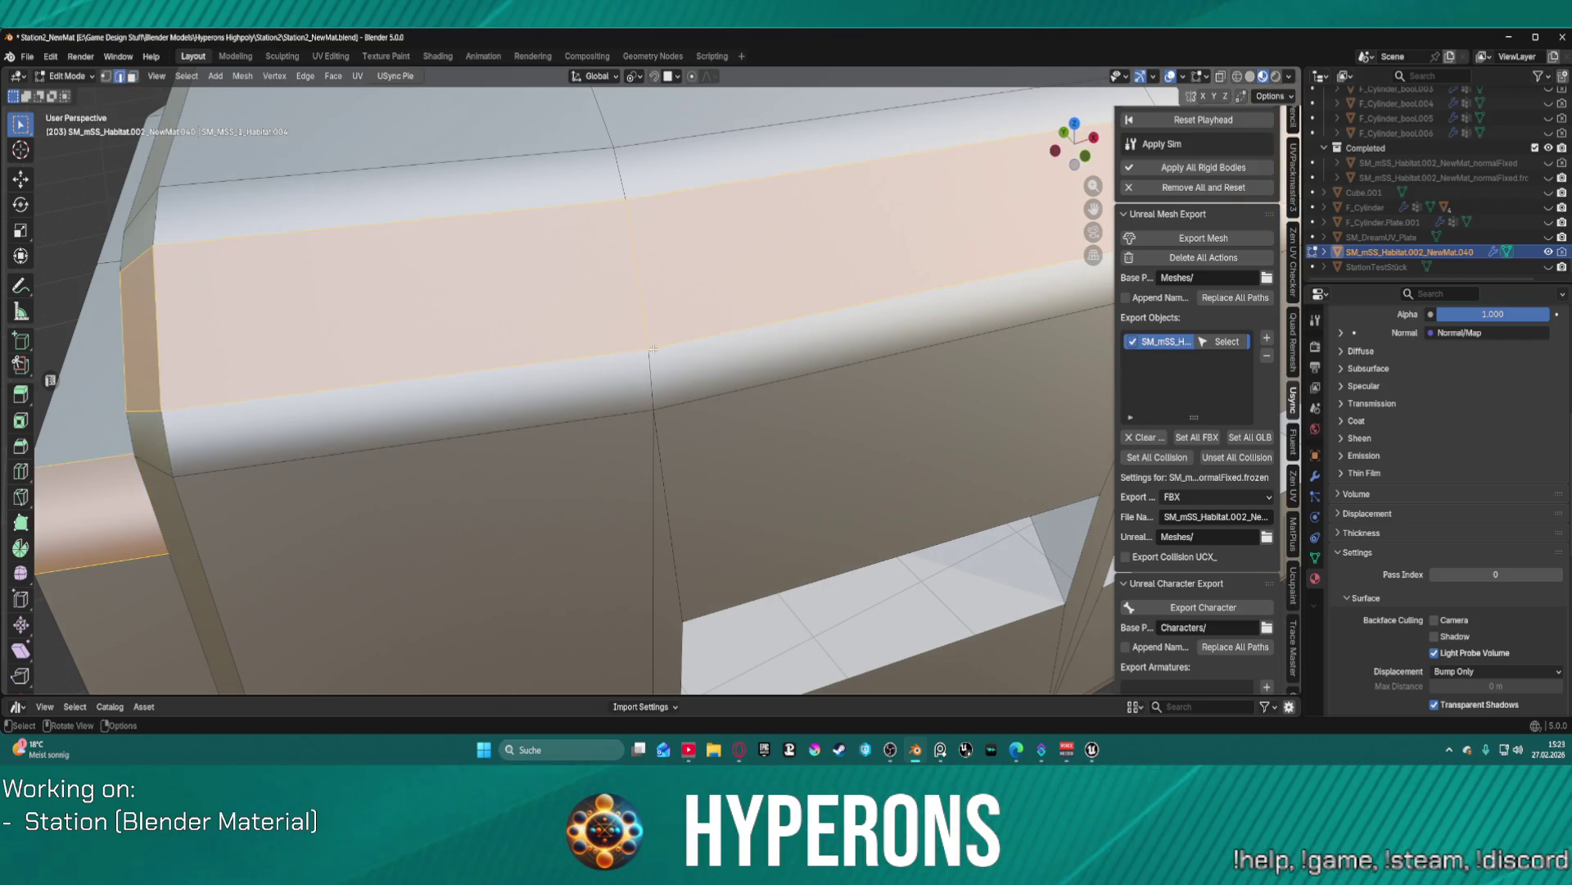
alt+click(648, 348)
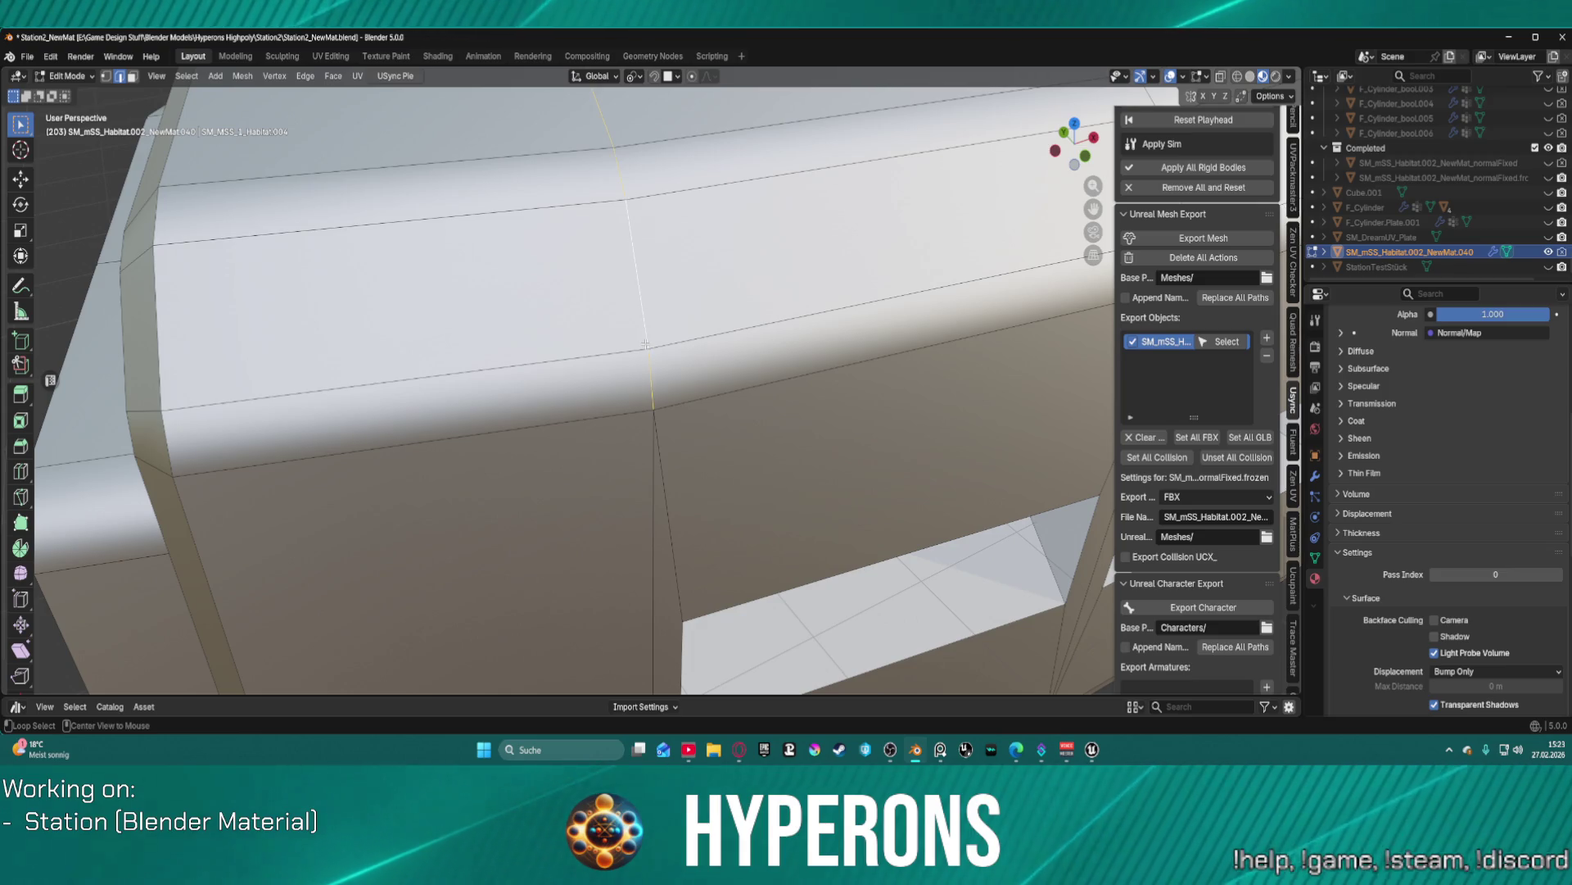
mouse_move(653, 419)
mouse_down()
mouse_move(739, 229)
mouse_move(789, 231)
mouse_move(667, 448)
mouse_up()
scroll(667, 448, up, 3)
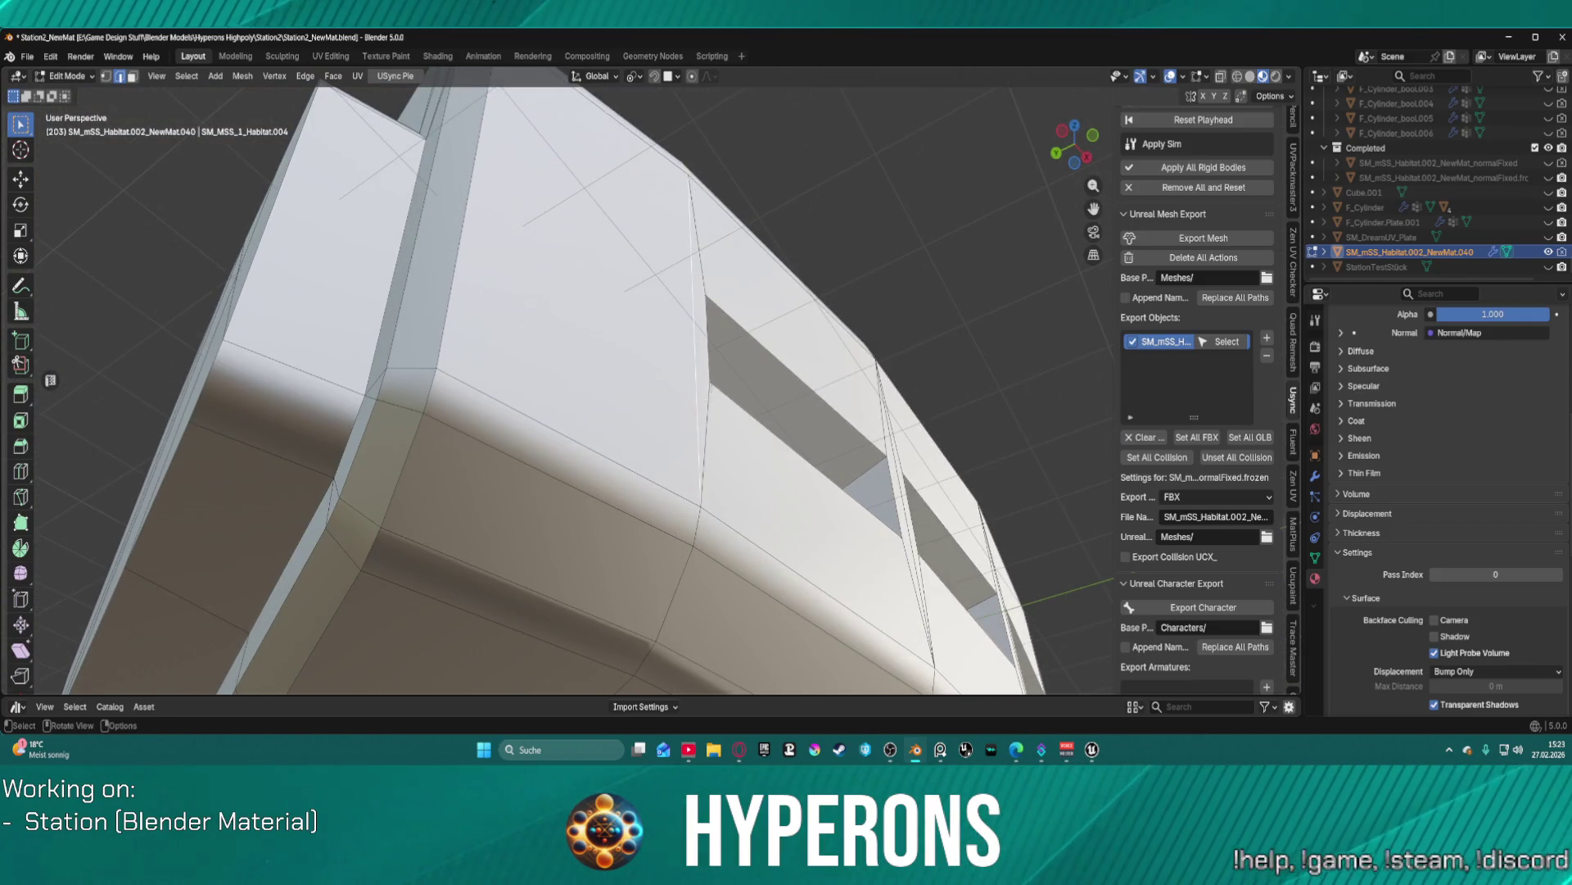
mouse_move(696, 532)
mouse_down()
mouse_move(737, 624)
mouse_move(590, 597)
mouse_move(583, 564)
mouse_up()
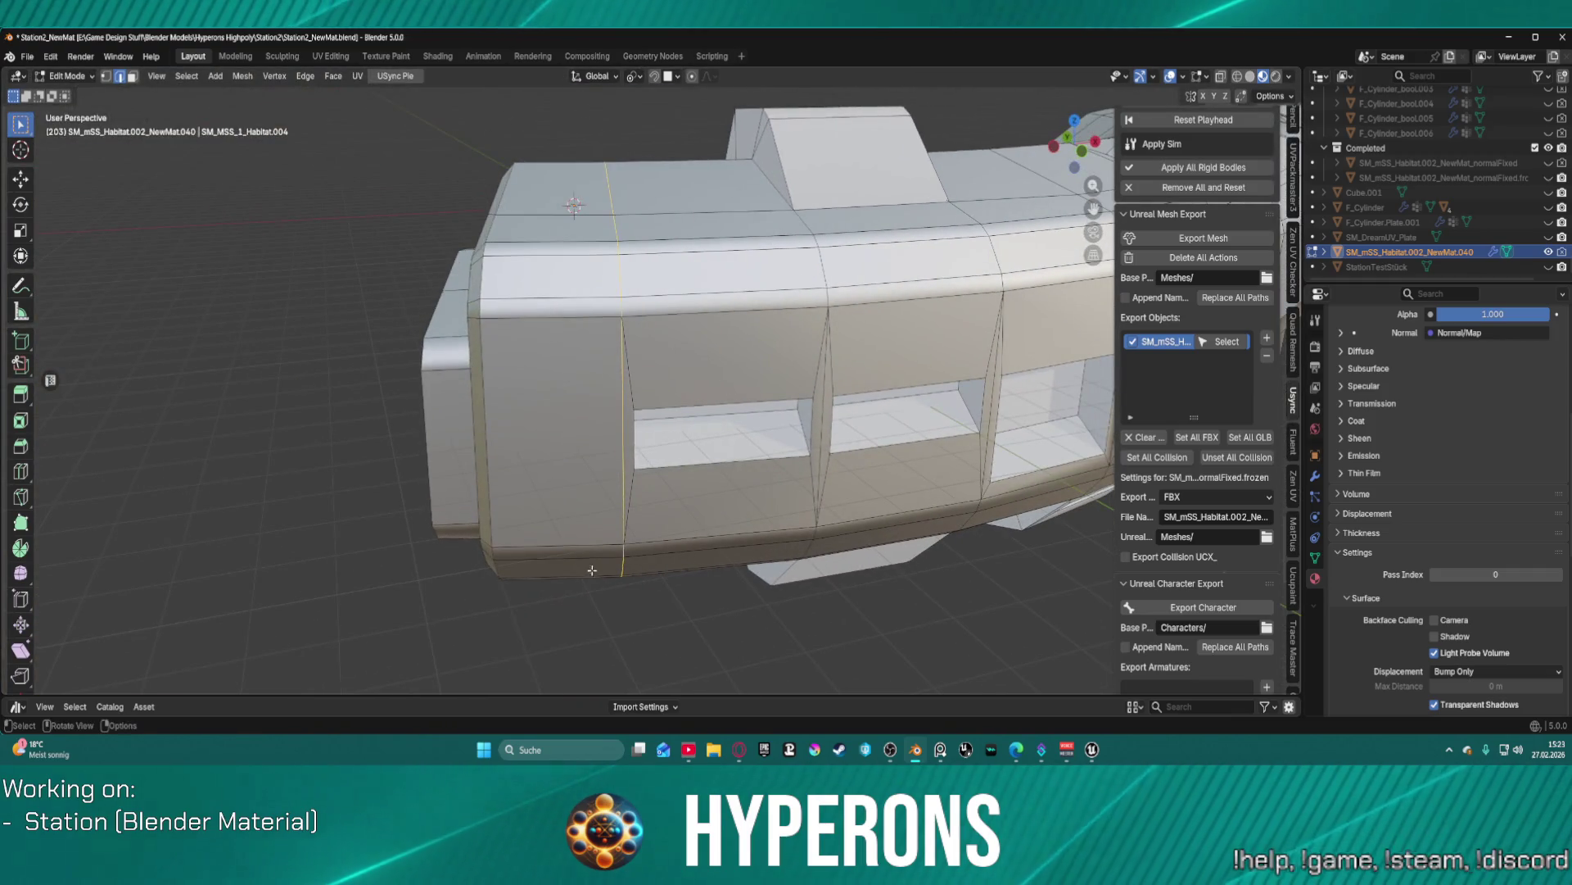
- Bevel the vertical edge loop with one segment and a 0.4 m width
key(ctrl+b)
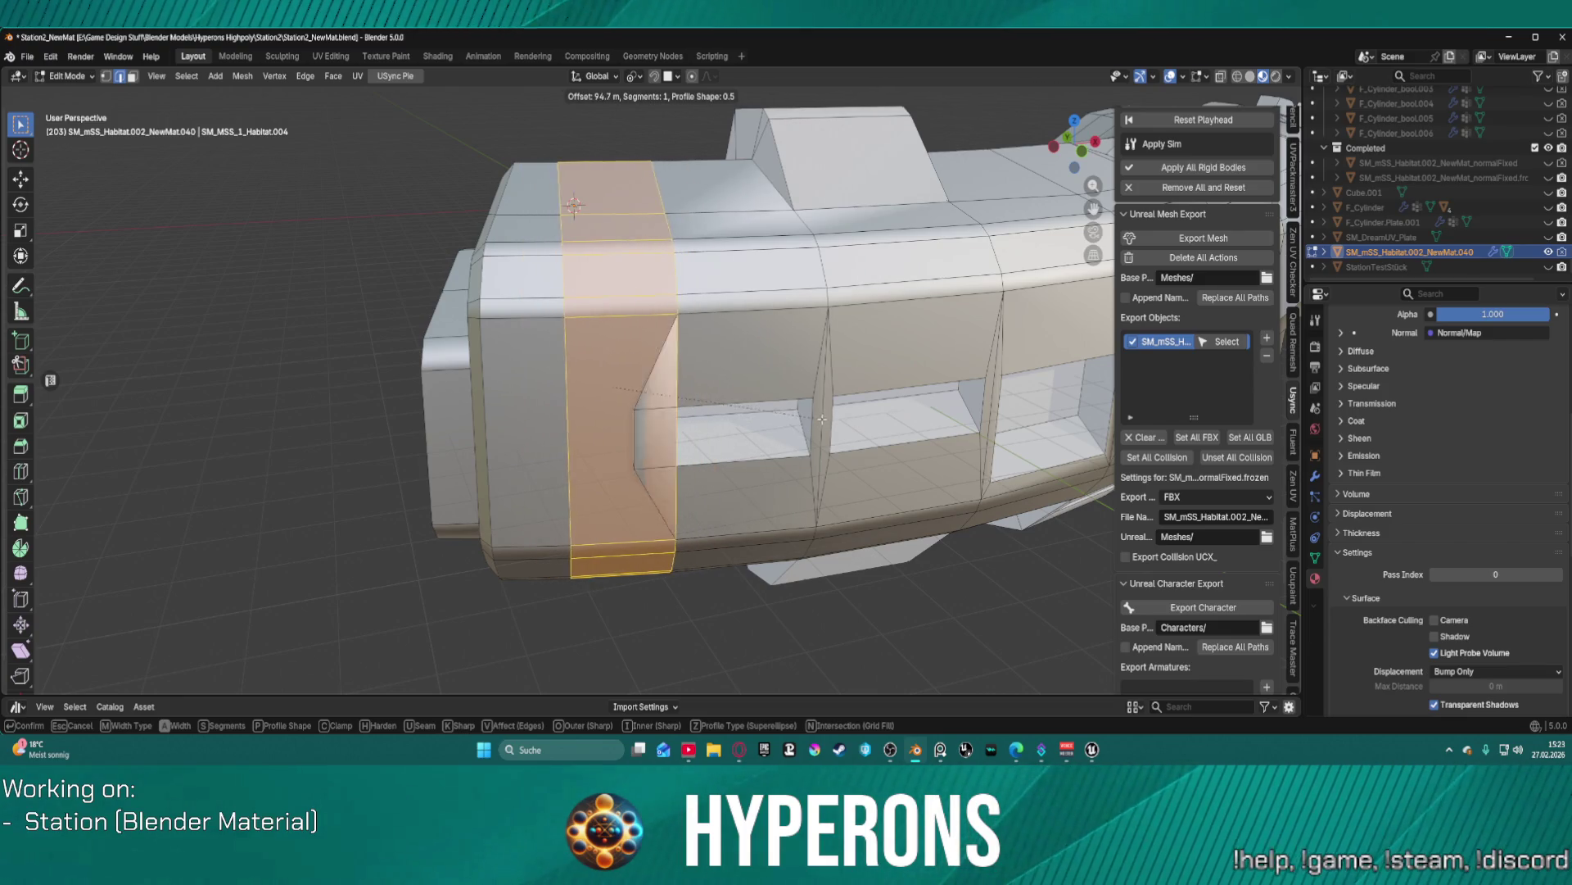
click(780, 422)
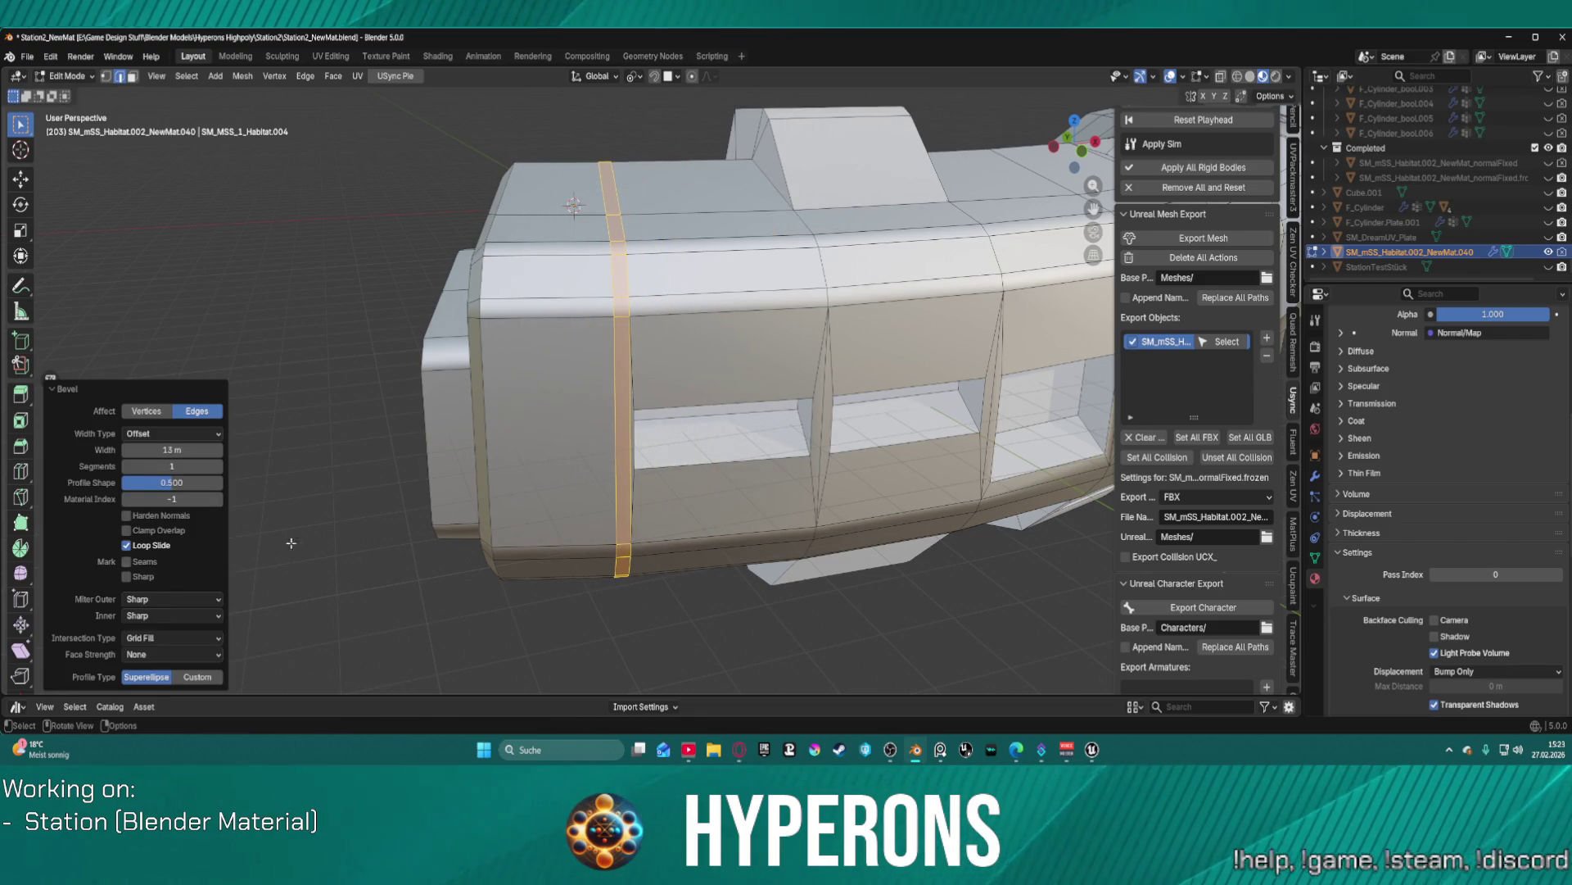
click(197, 449)
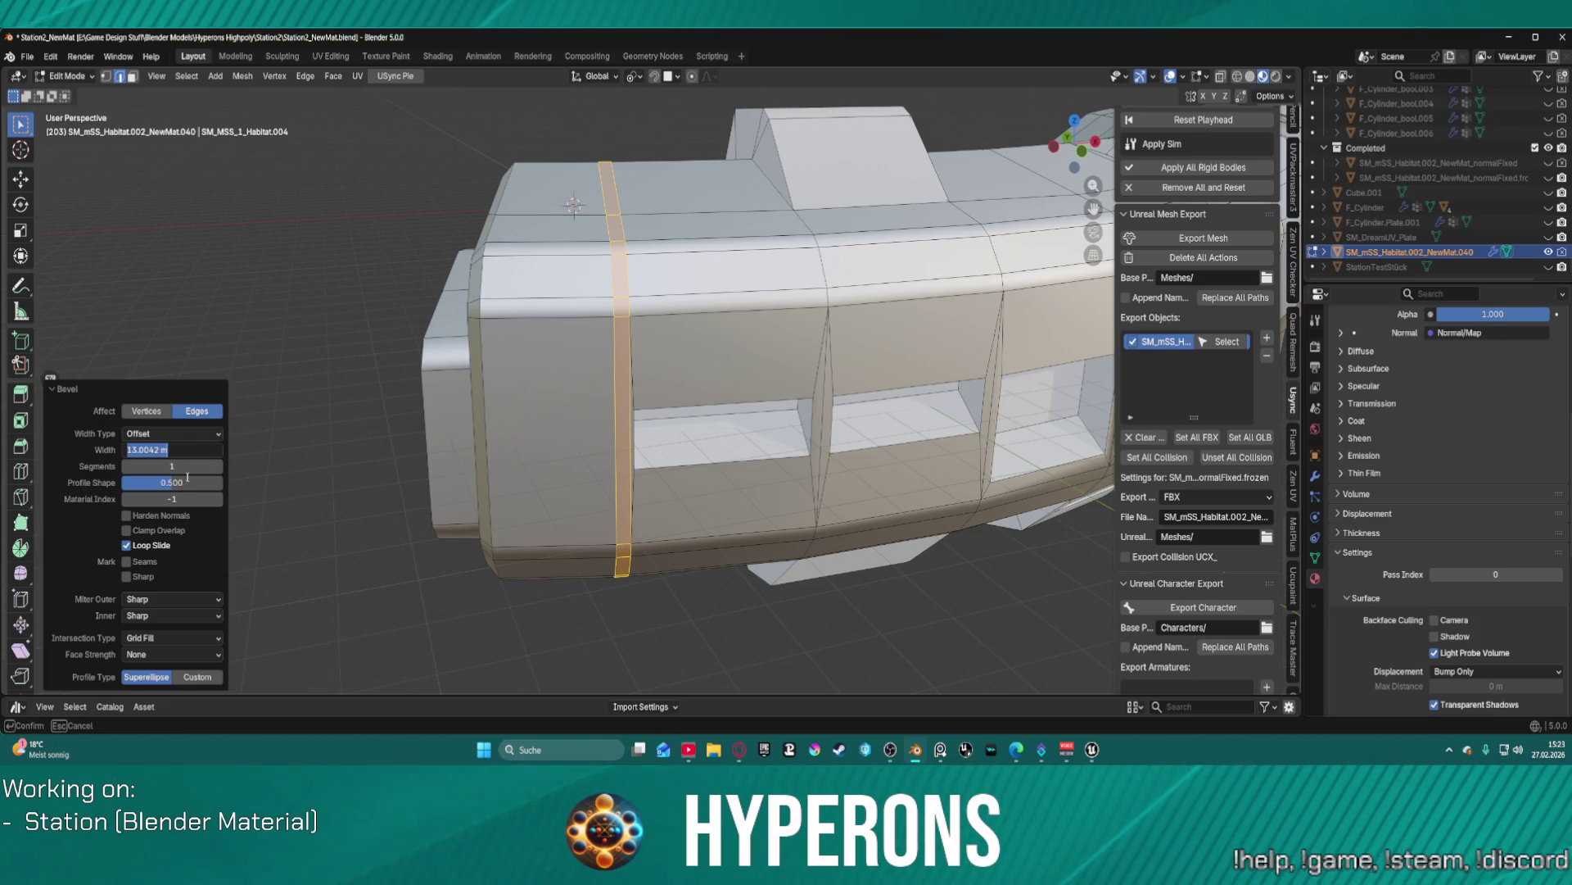
text(.4)
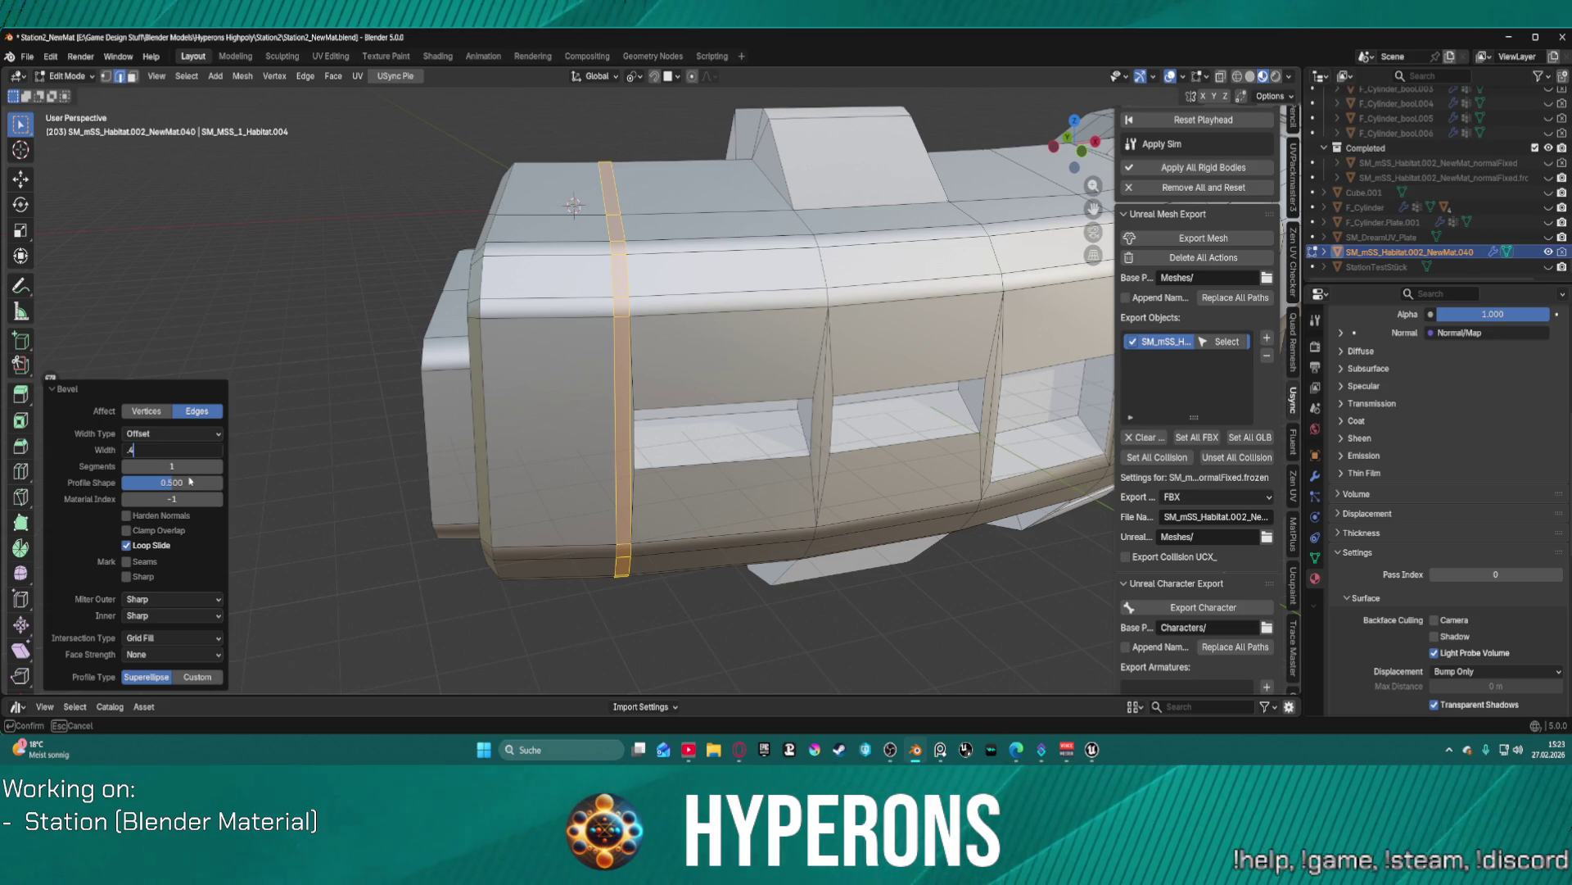
key(Return)
scroll(574, 204, up, 8)
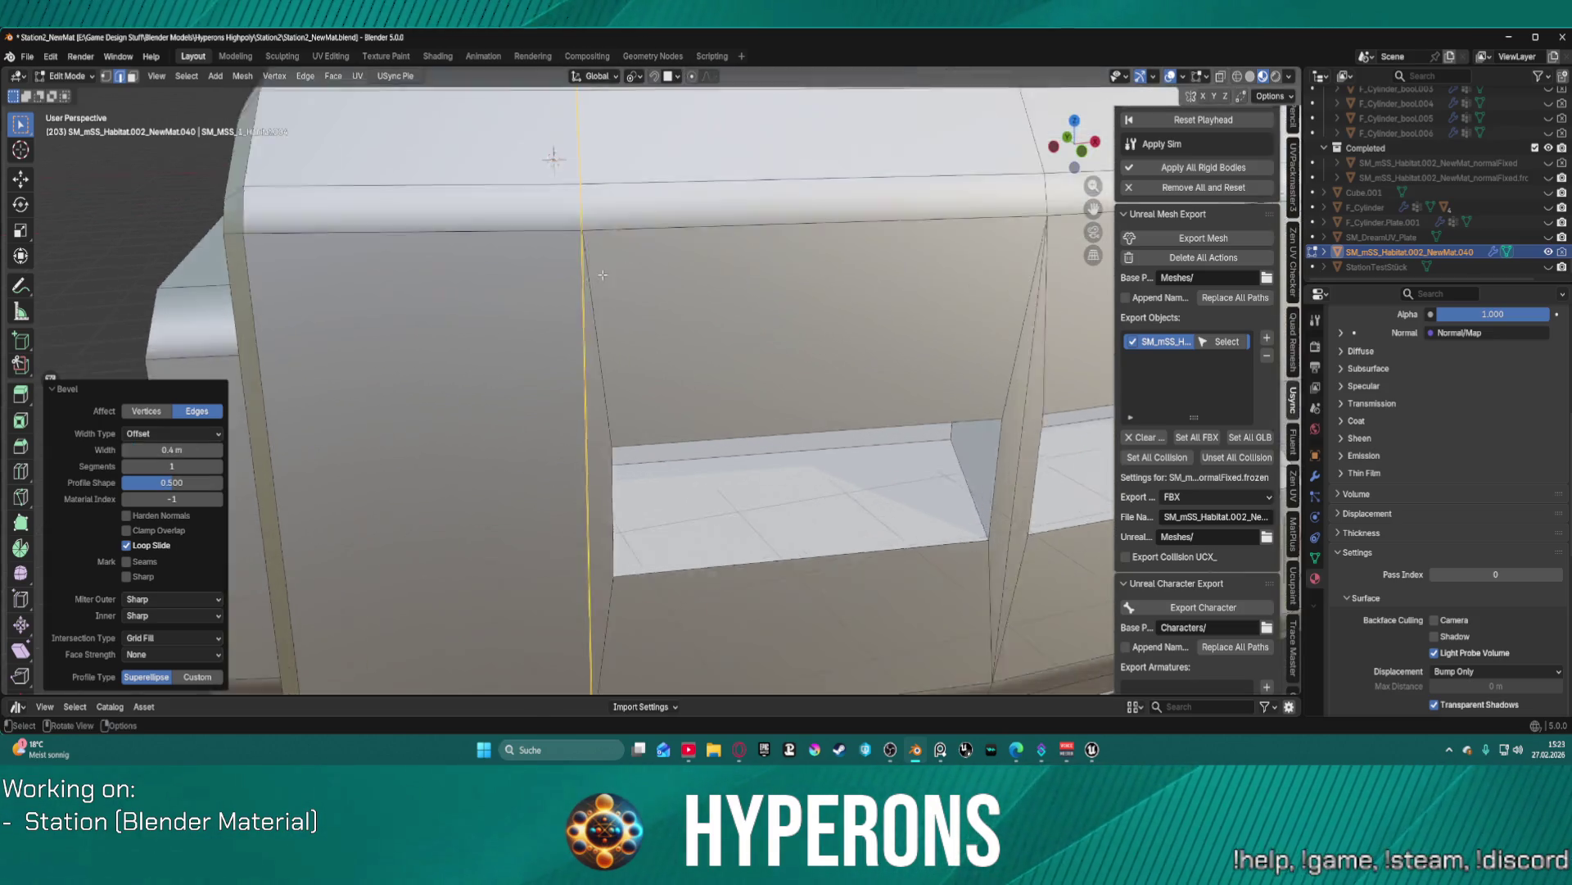
scroll(541, 240, down, 3)
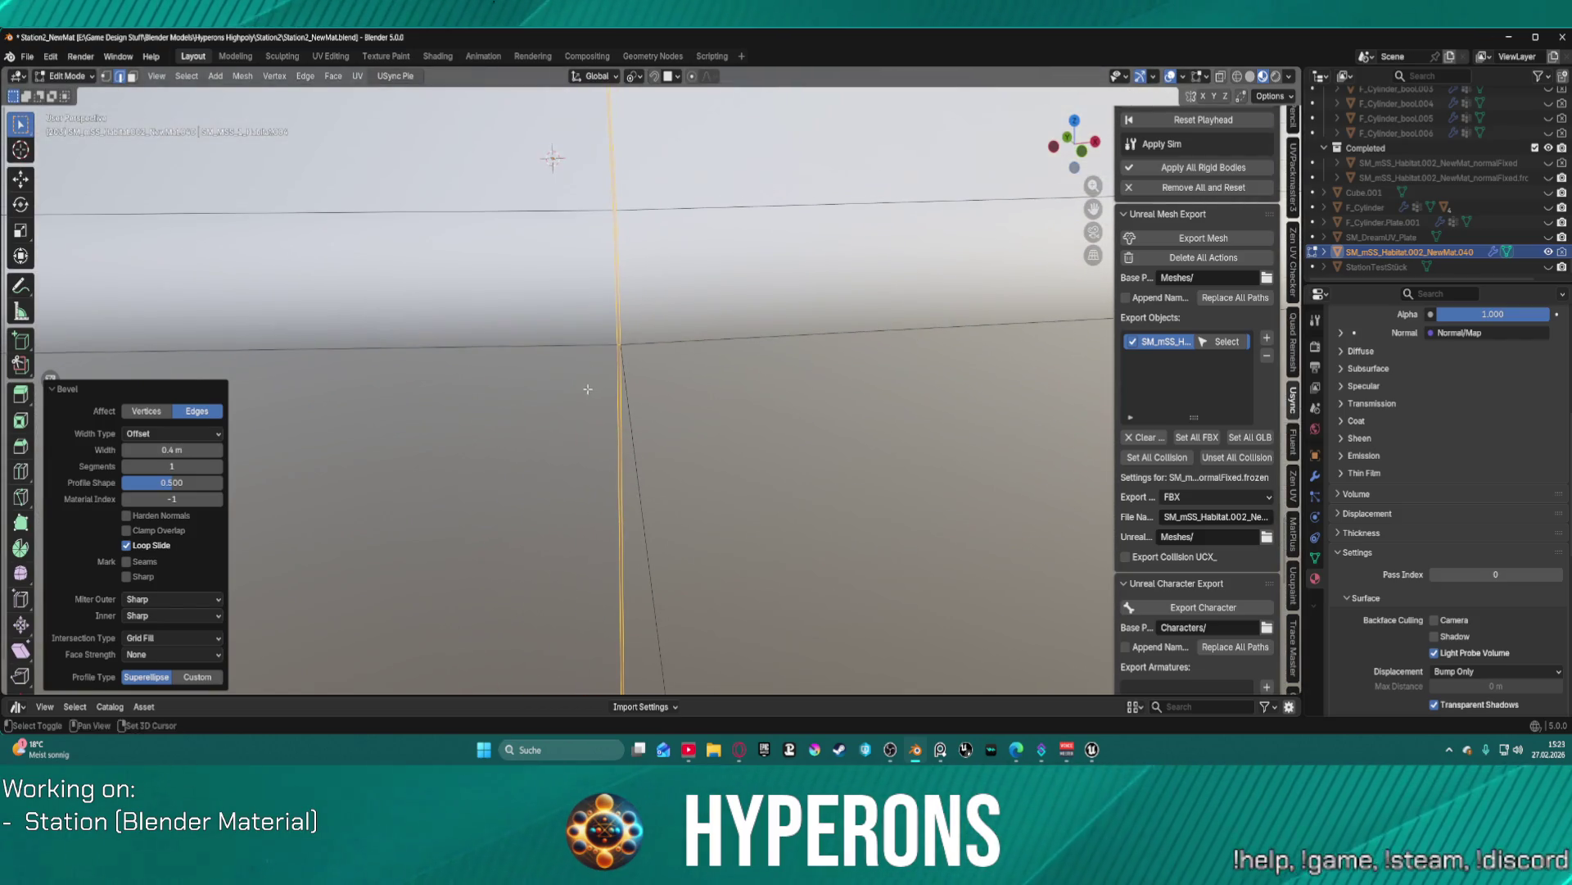
click(189, 449)
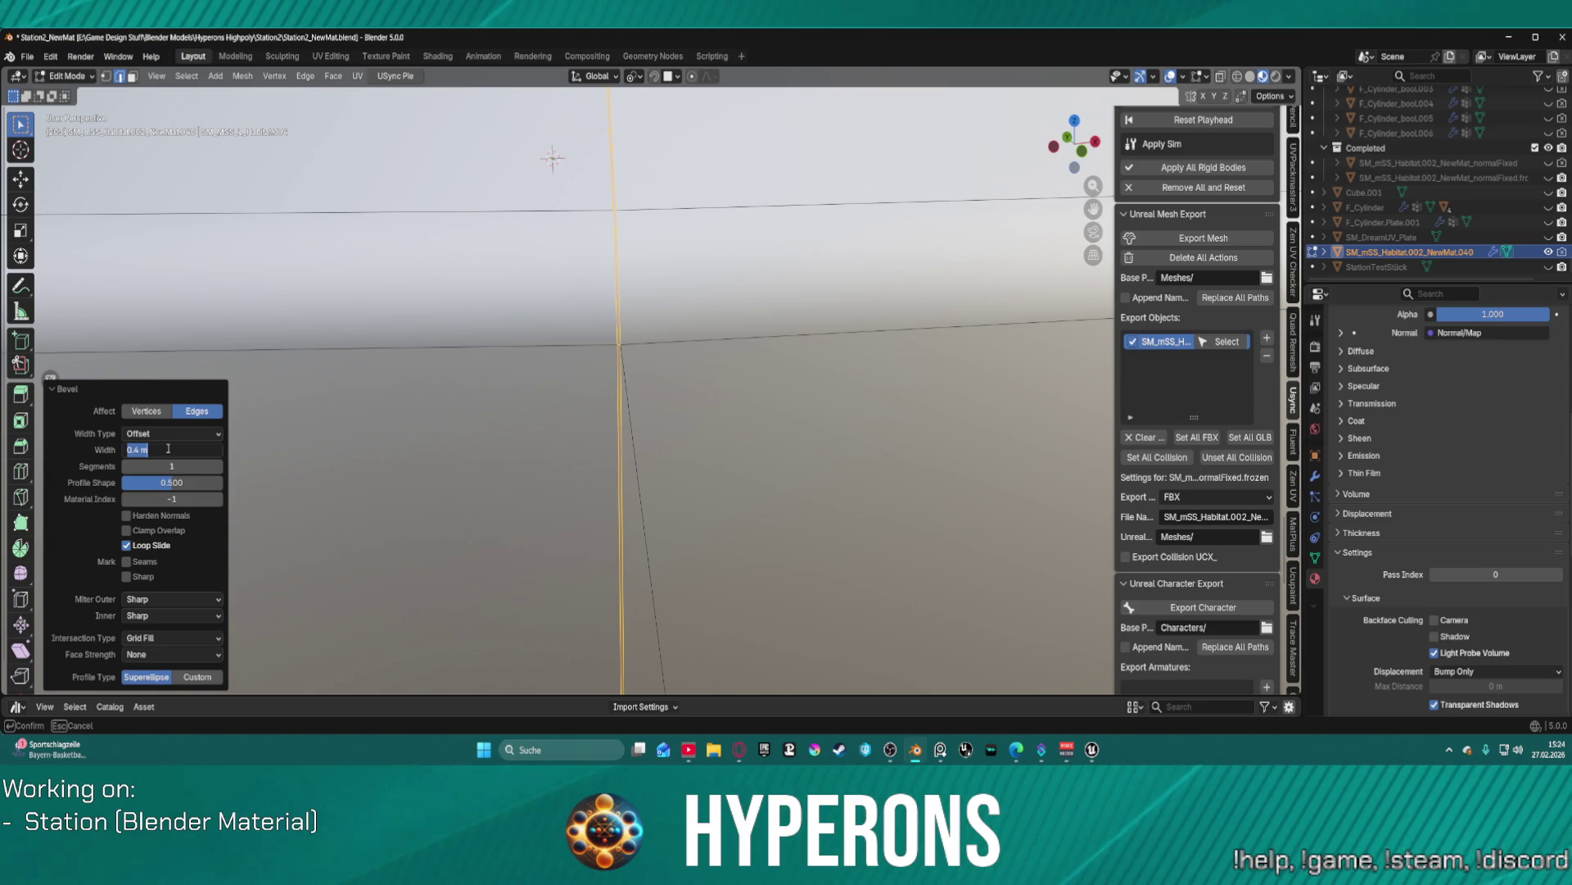
key(Return)
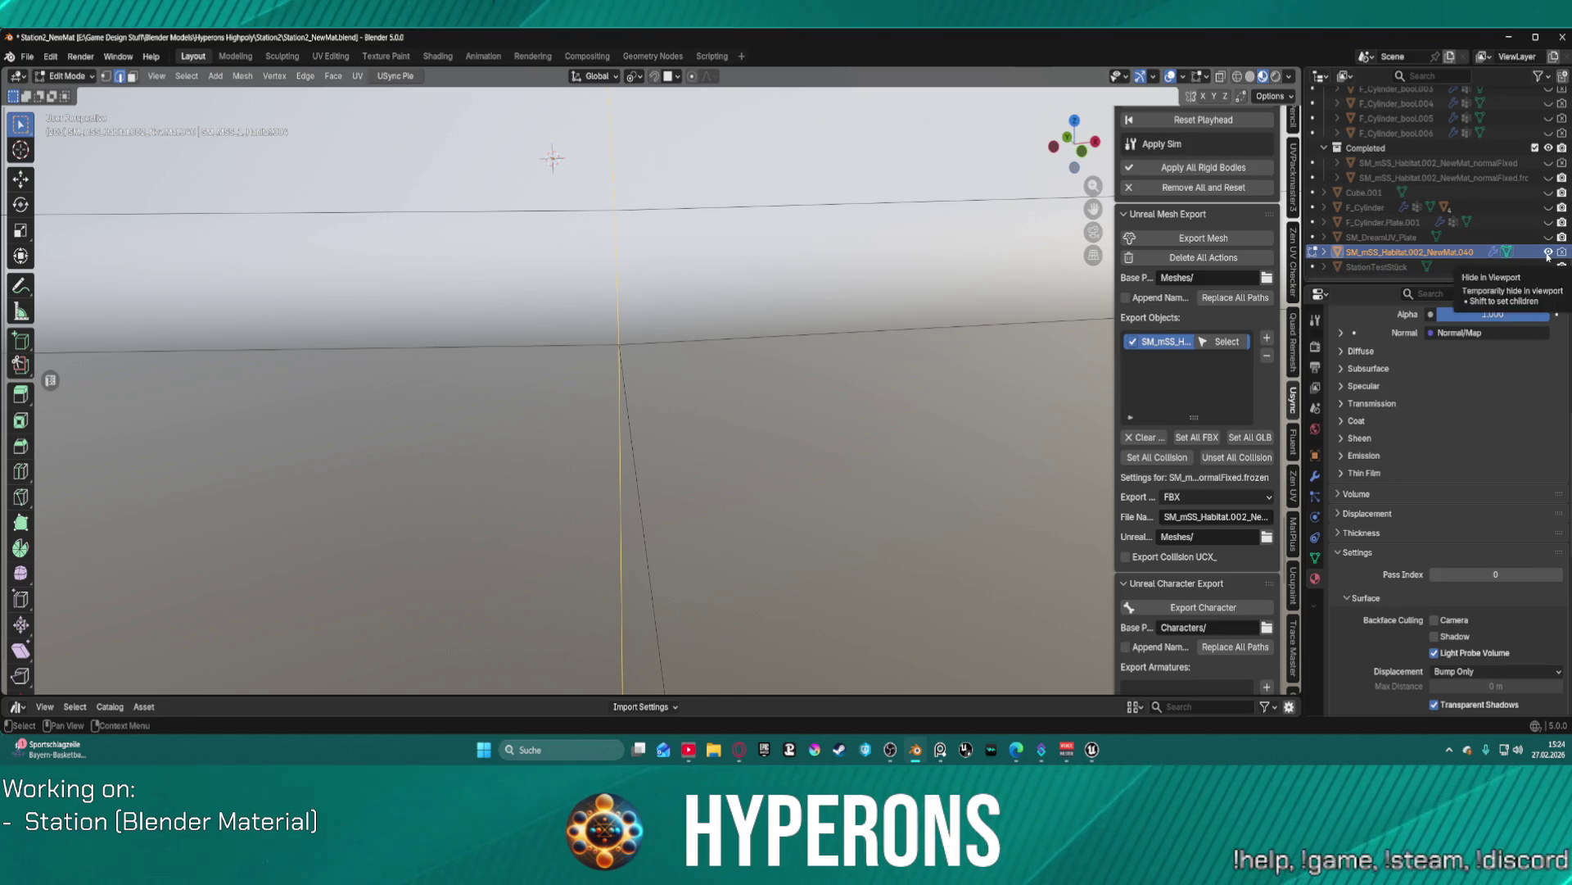
- Hide the bevelled .040 copy and unhide the normalFixed.frozen habitat mesh
click(1548, 252)
click(1548, 177)
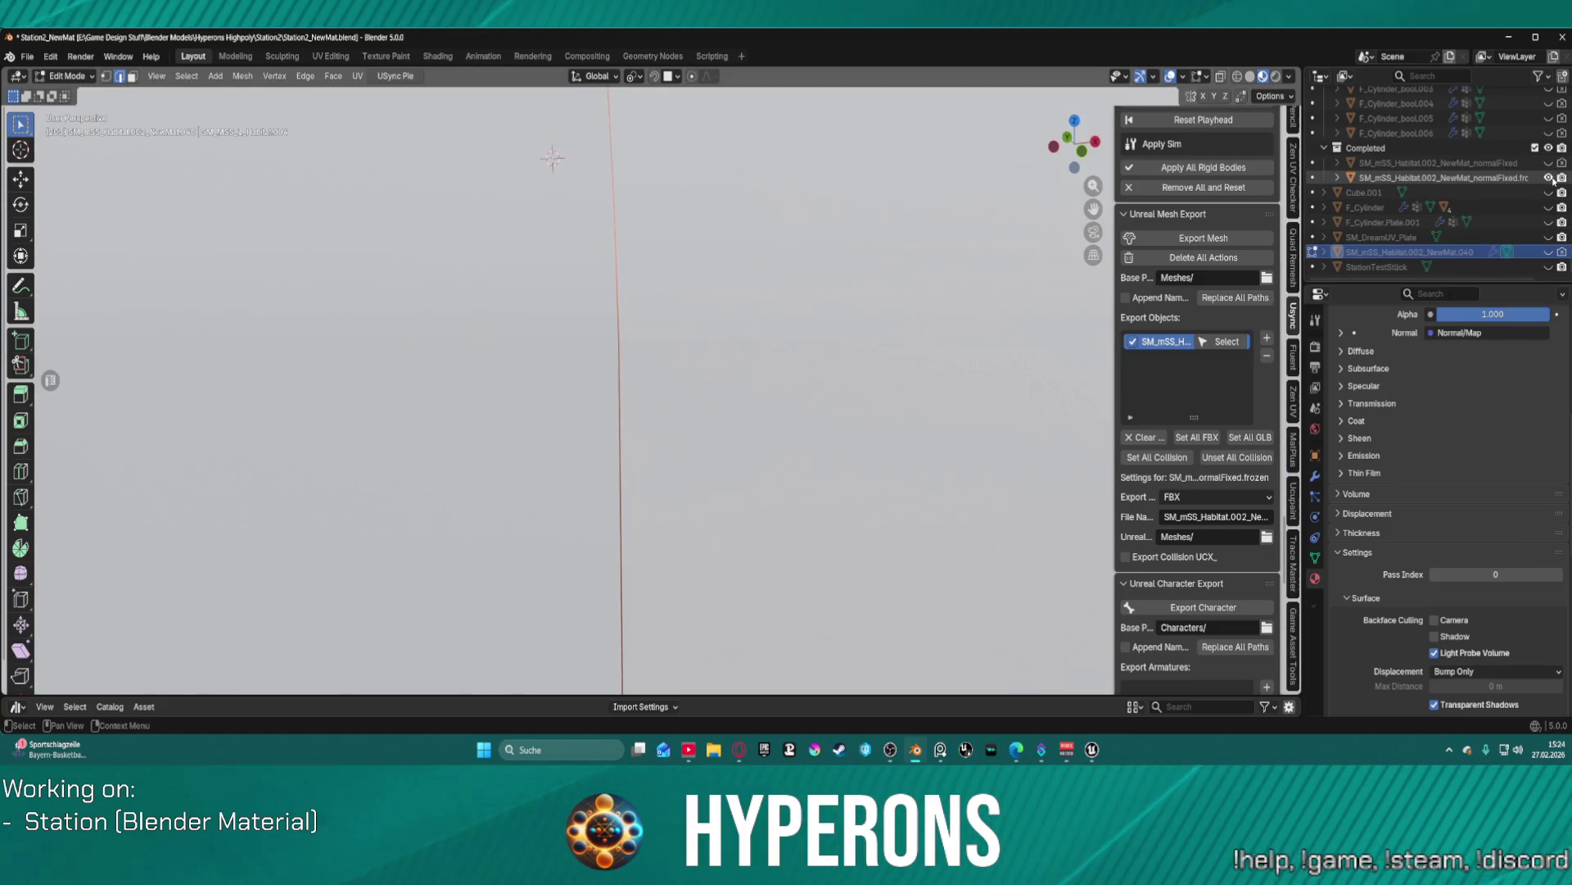
scroll(673, 319, up, 3)
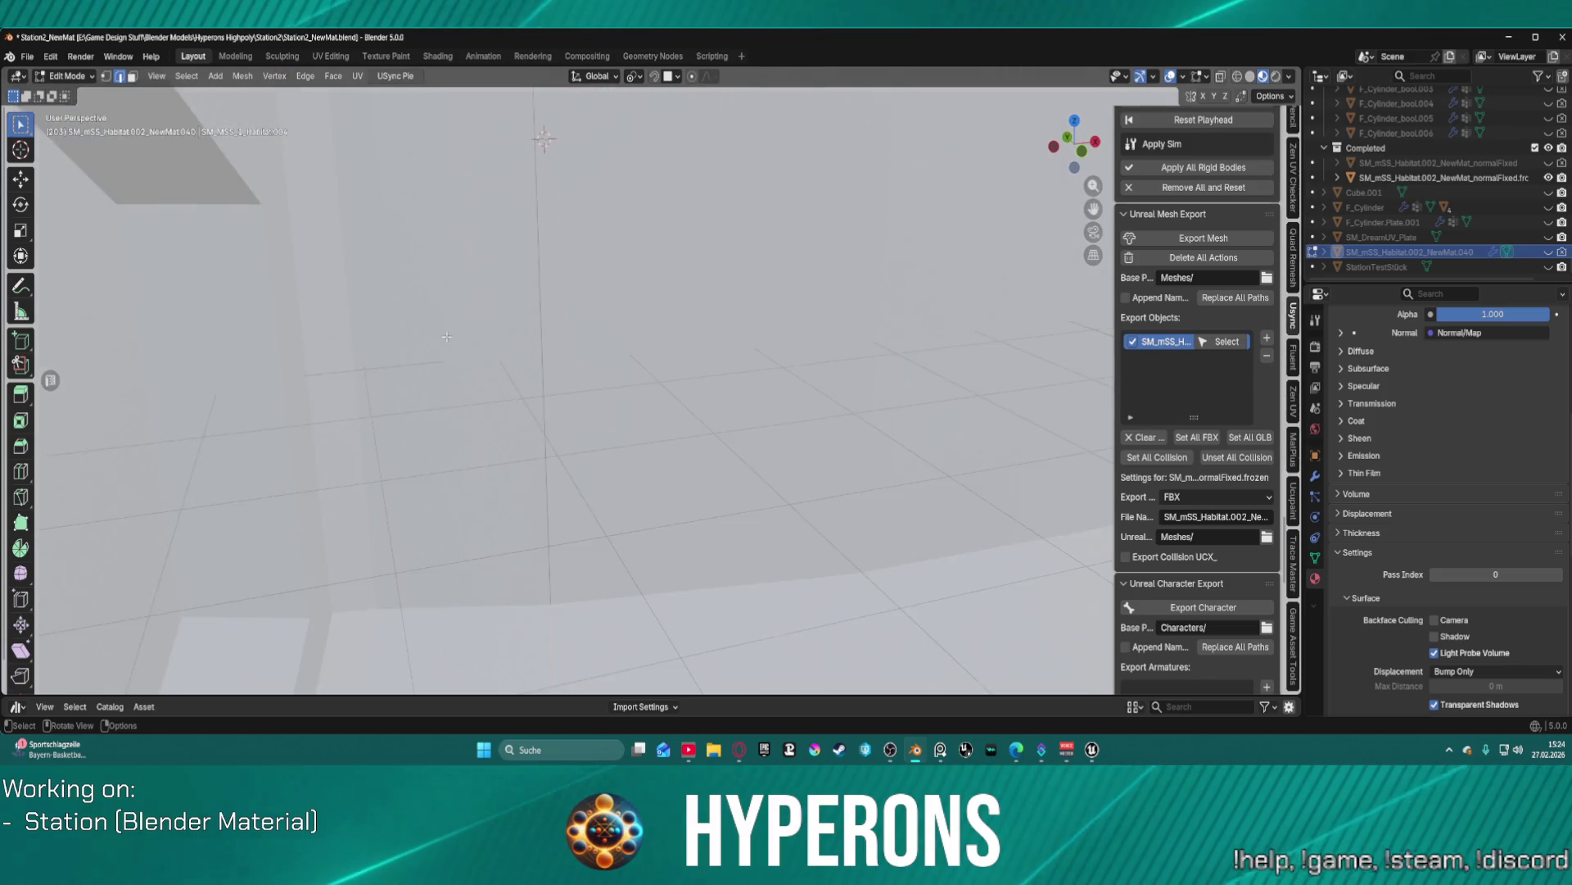
scroll(519, 302, down, 4)
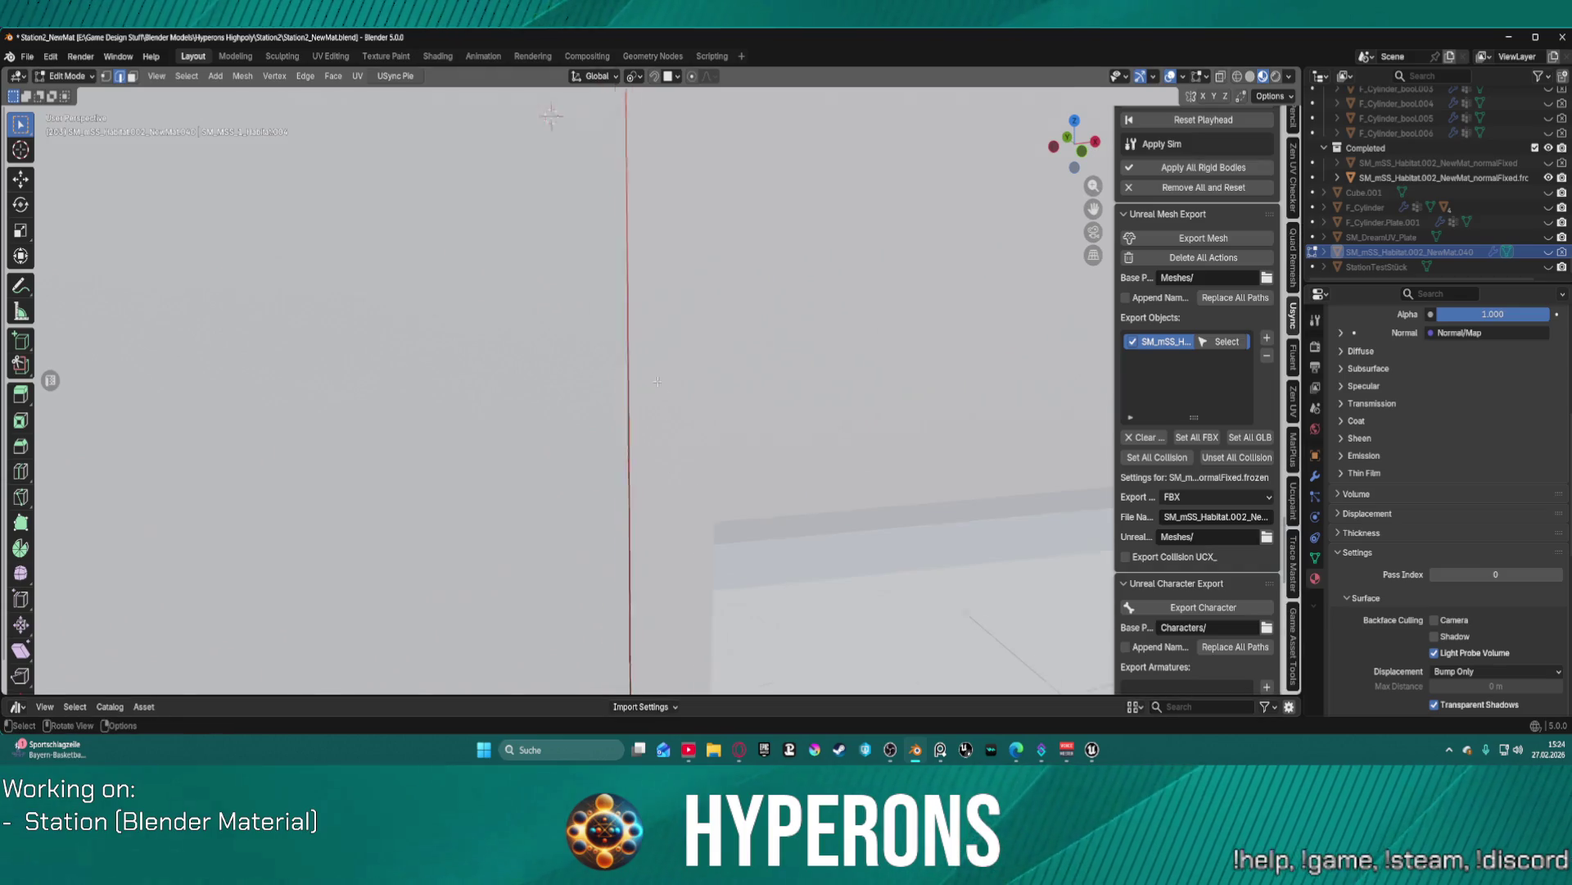
scroll(660, 266, down, 3)
scroll(682, 252, up, 8)
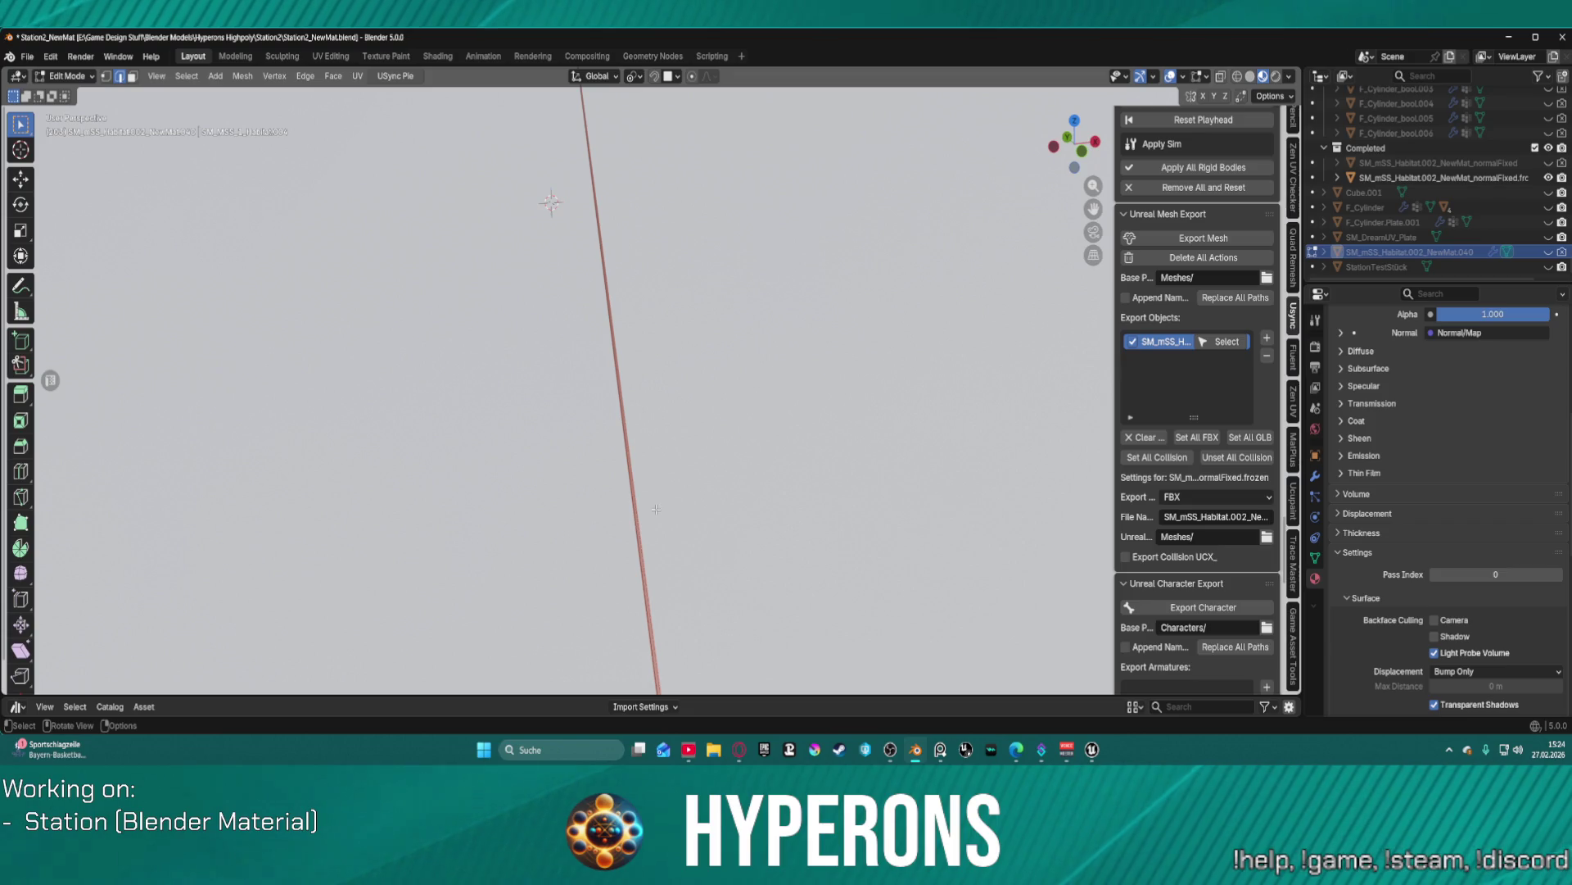
scroll(712, 499, down, 5)
scroll(711, 499, down, 3)
- Put the normalFixed.frozen habitat into Edit Mode
key(Tab)
click(694, 491)
key(Tab)
click(873, 488)
scroll(520, 293, up, 6)
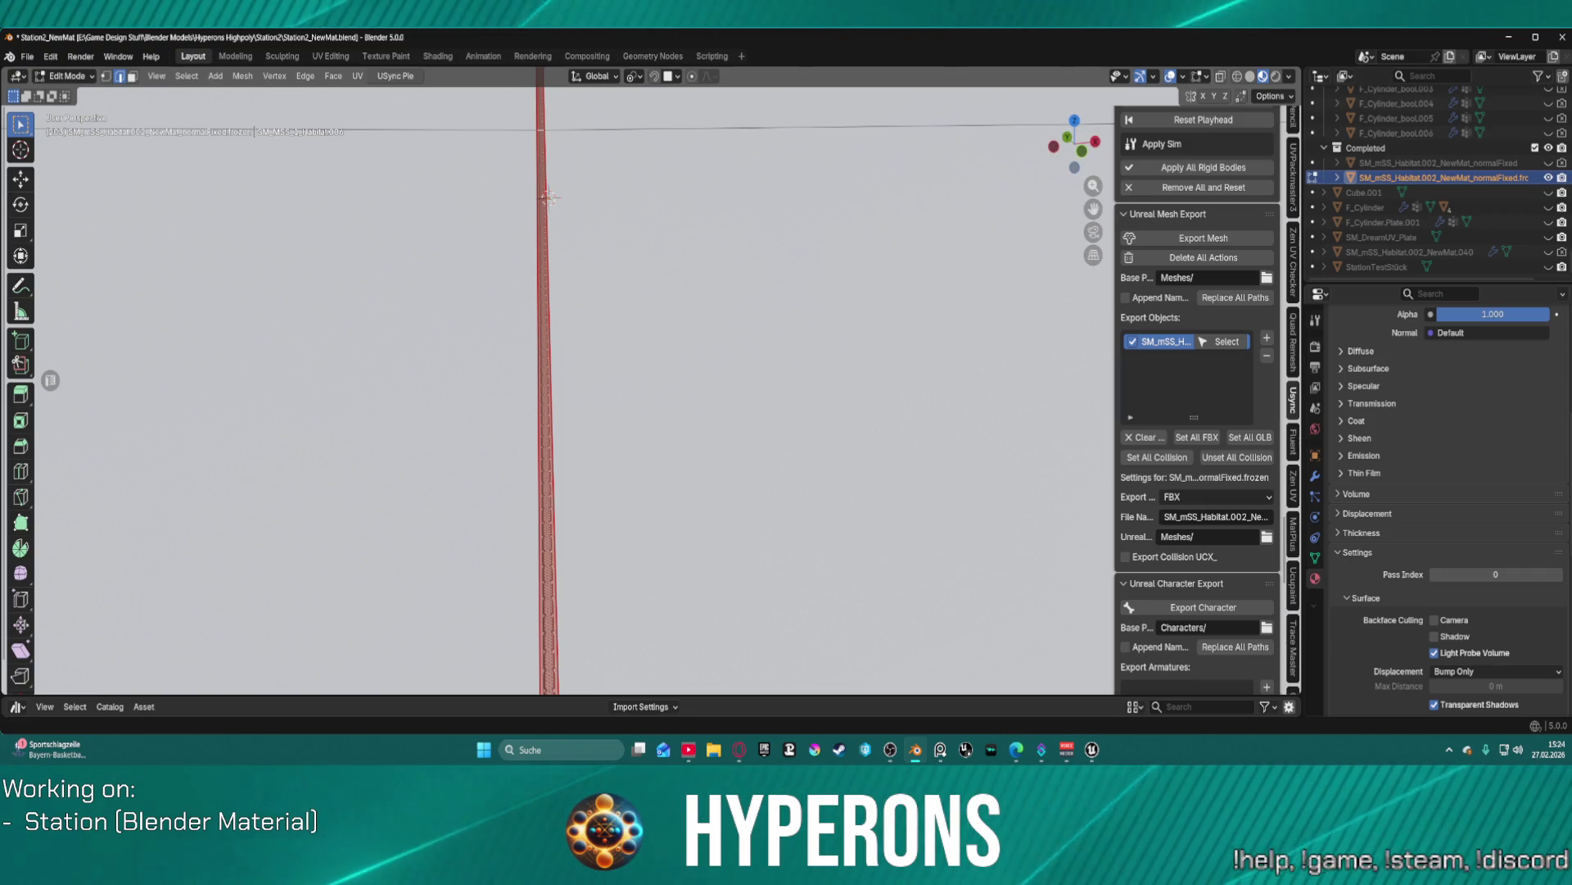
- Show the Item tab's Transform readout with median, bevel weight and crease
scroll(1246, 289, up, 3)
scroll(1245, 289, up, 5)
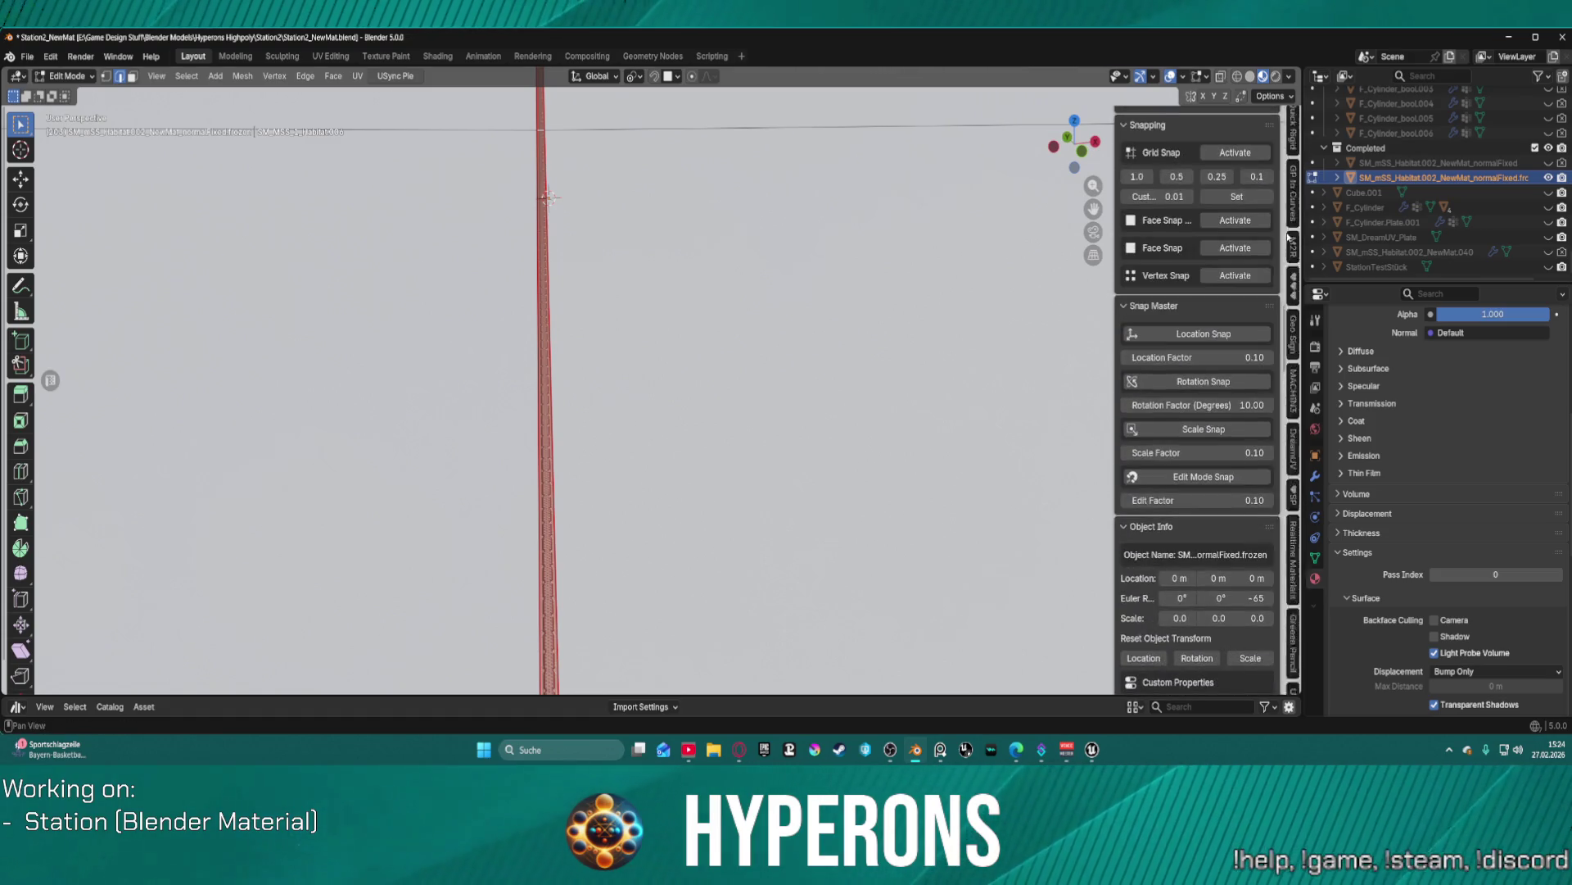
scroll(1313, 131, up, 5)
scroll(1313, 131, up, 3)
click(1294, 126)
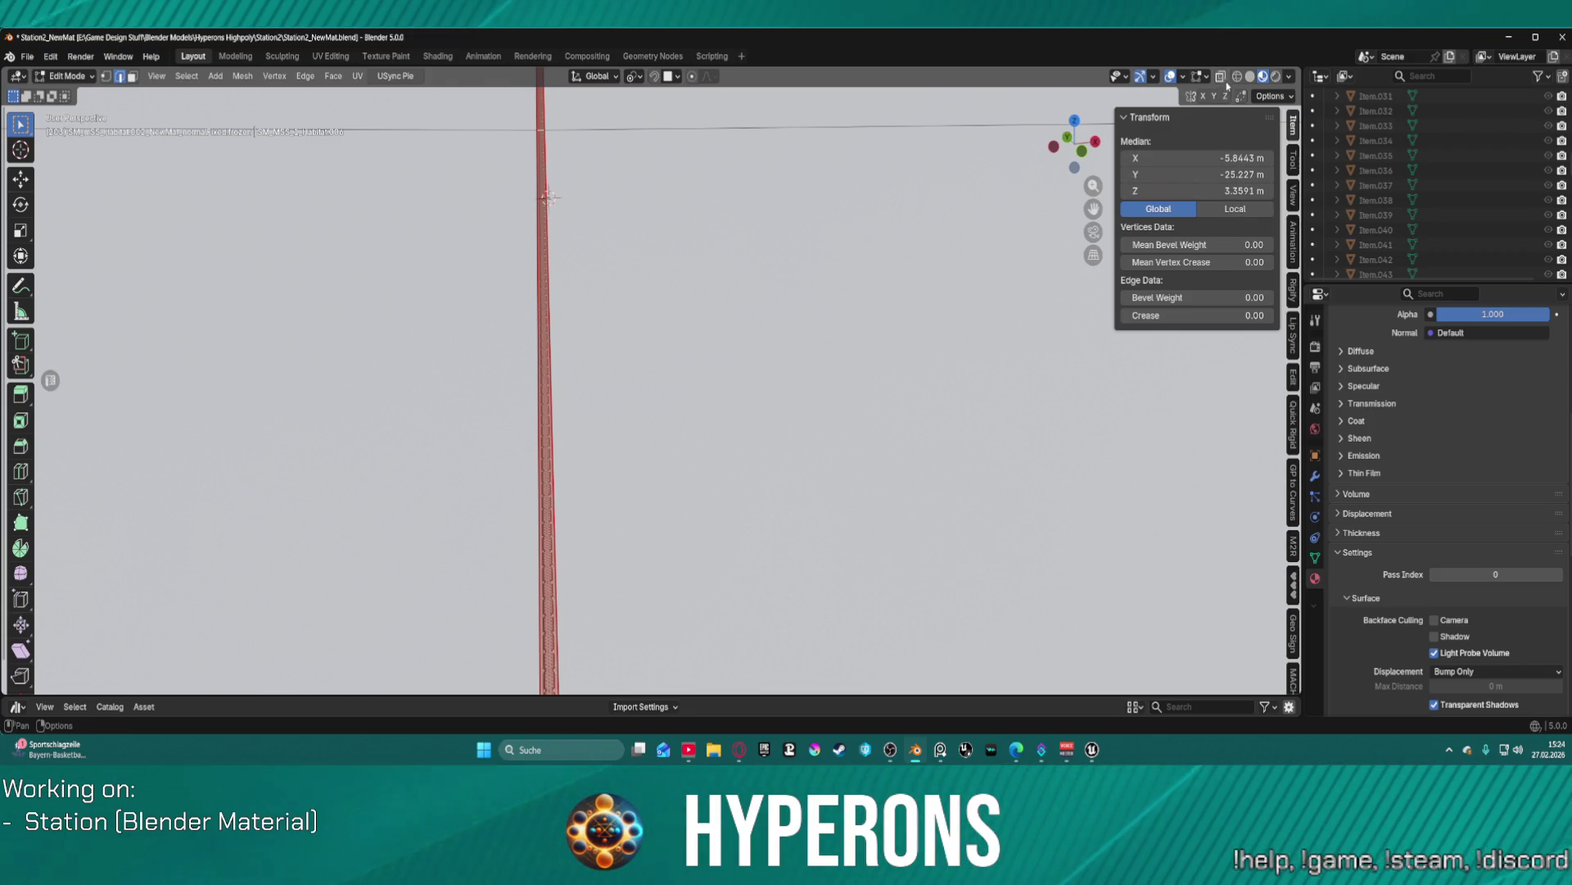
- Turn off the Statistics overlay, also checking the gizmo, options and shading popovers
click(1291, 79)
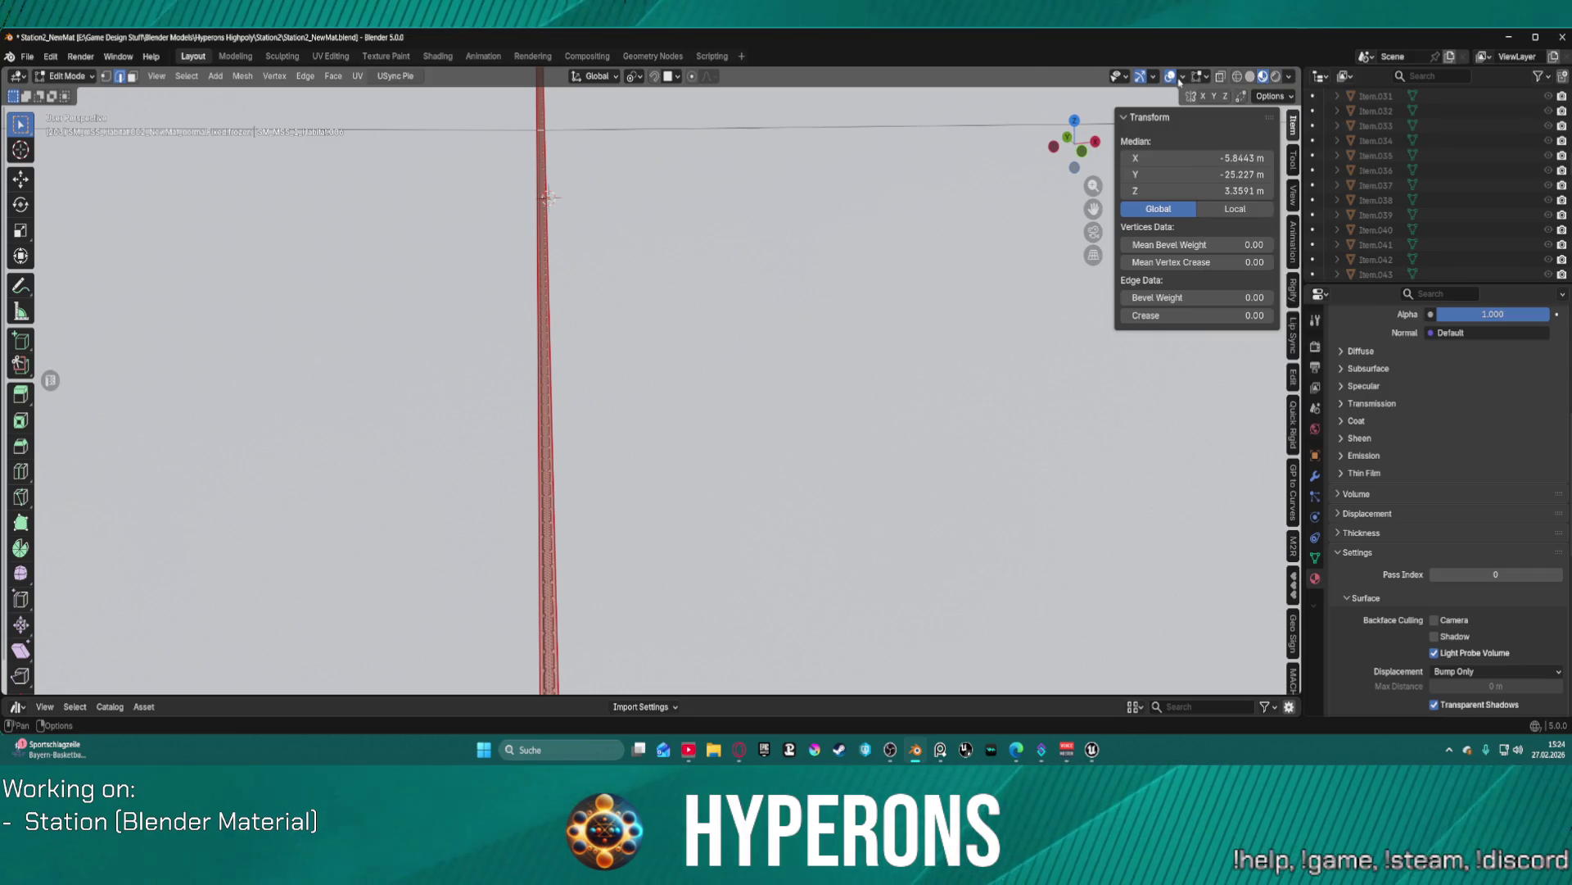
click(1181, 78)
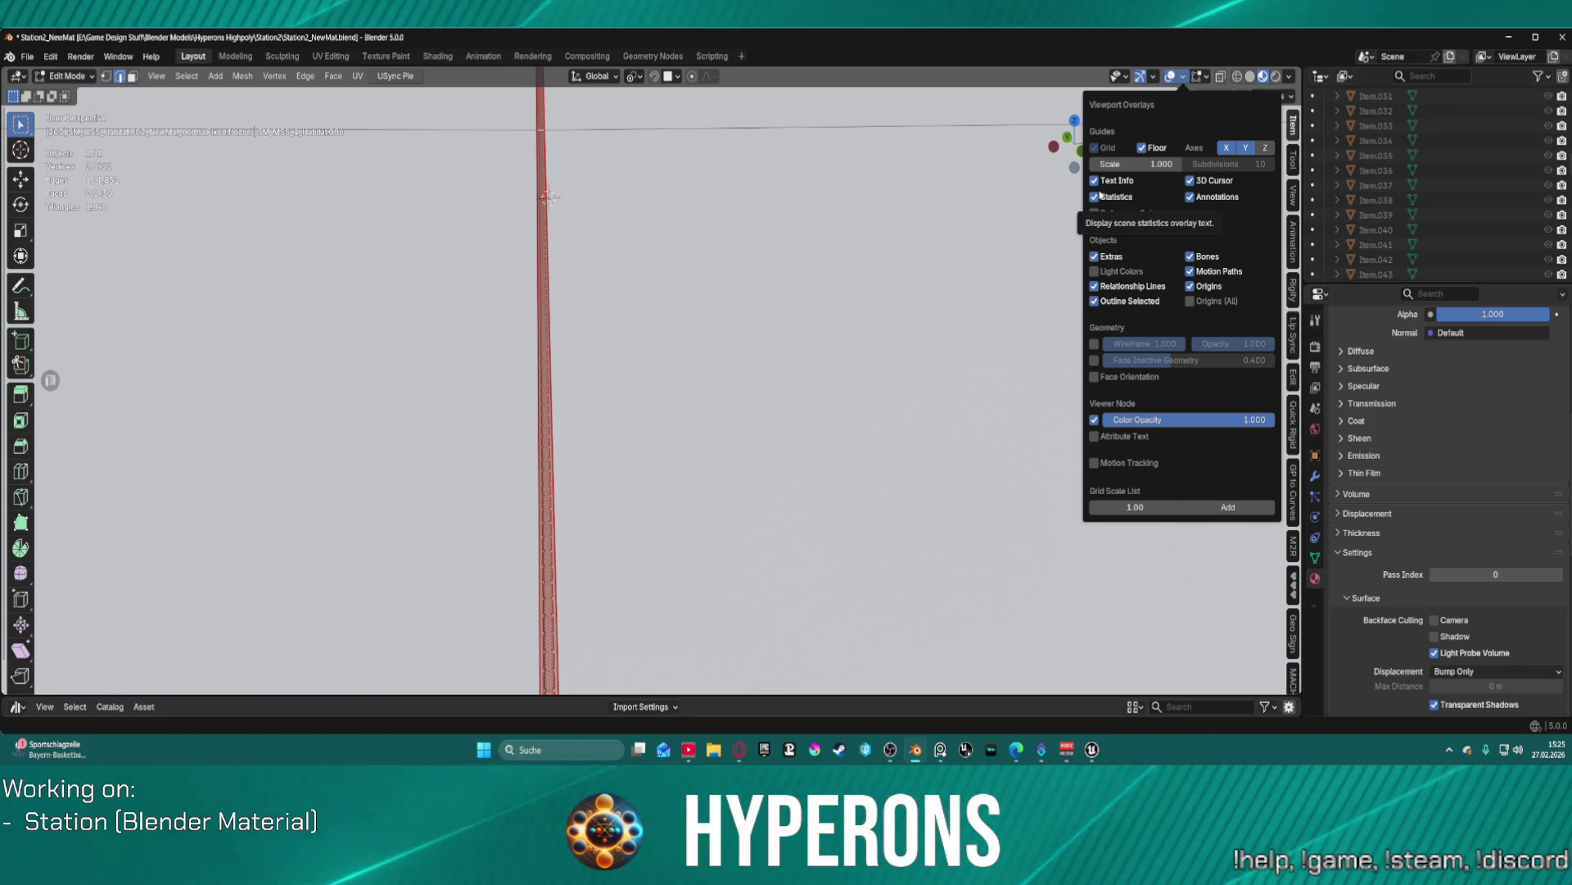
click(1101, 196)
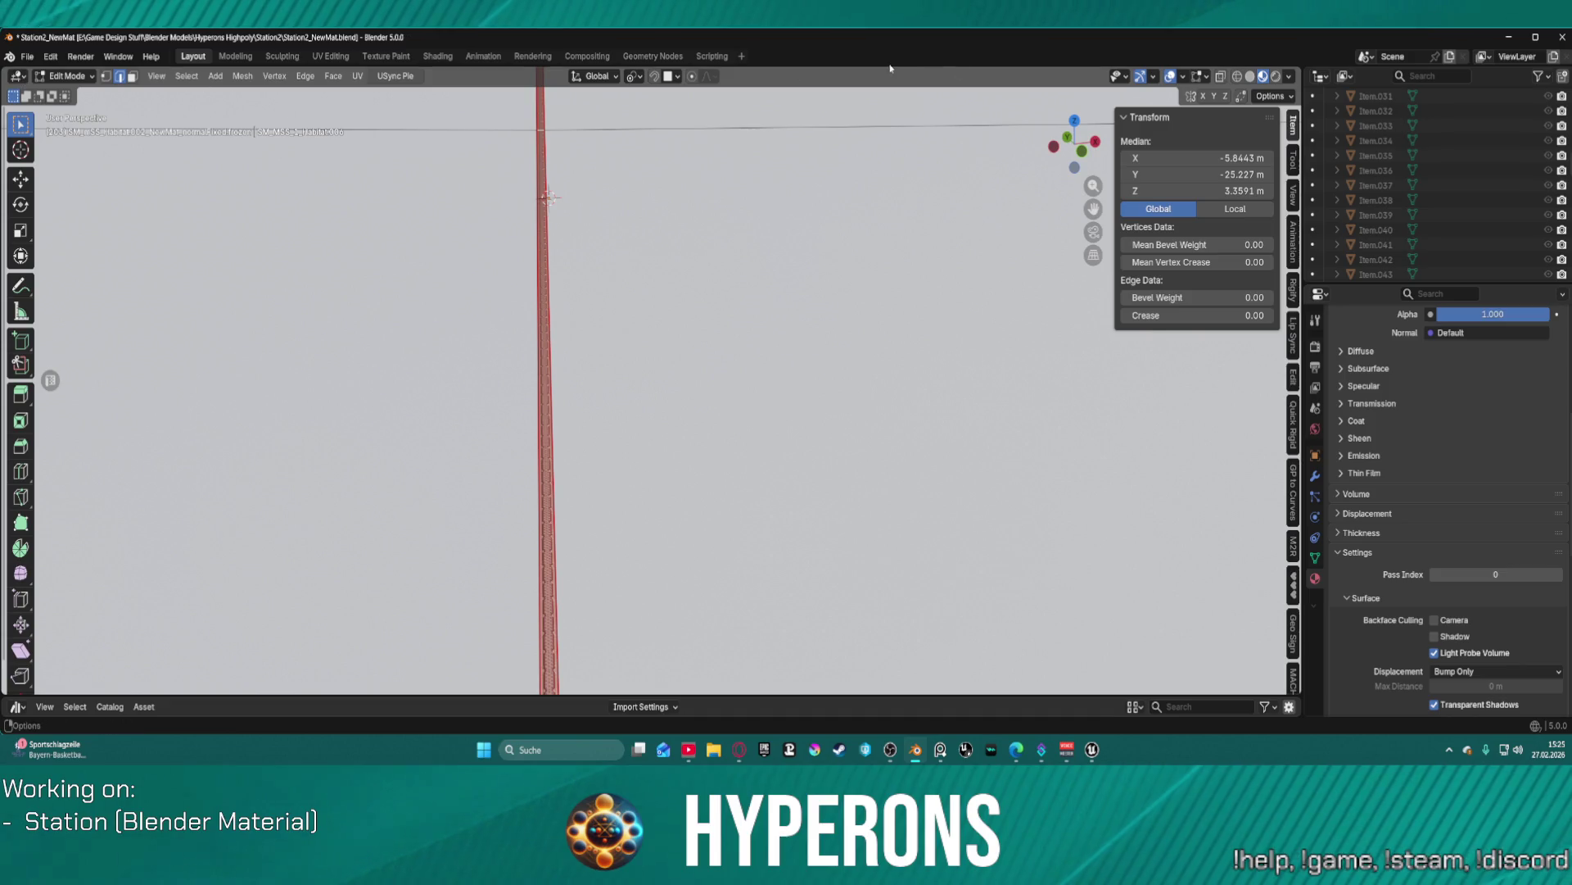
click(1153, 77)
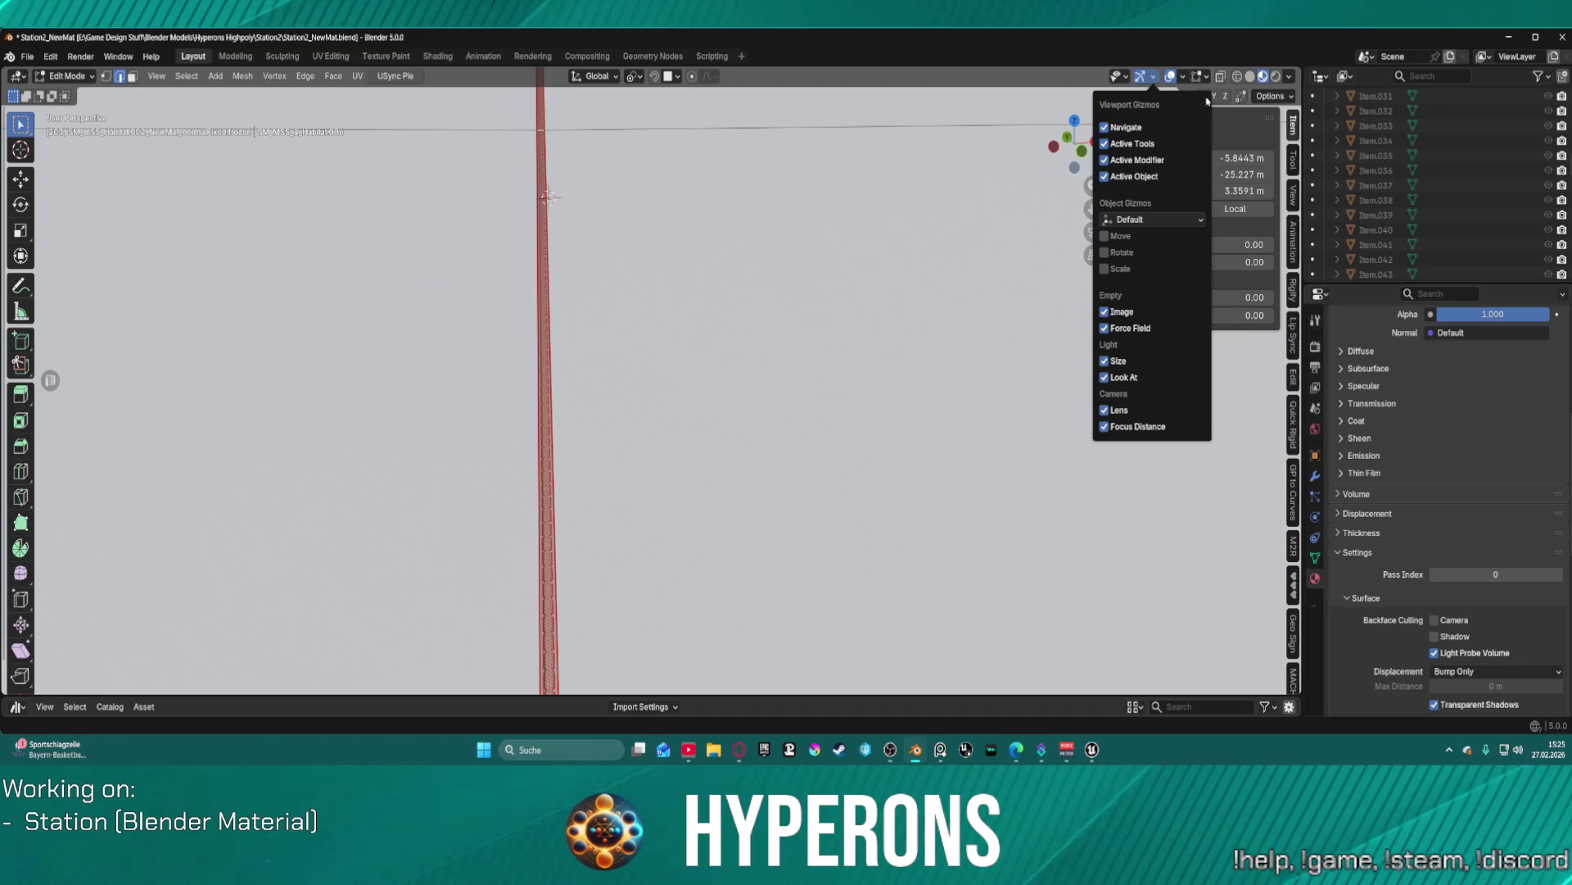
click(1270, 96)
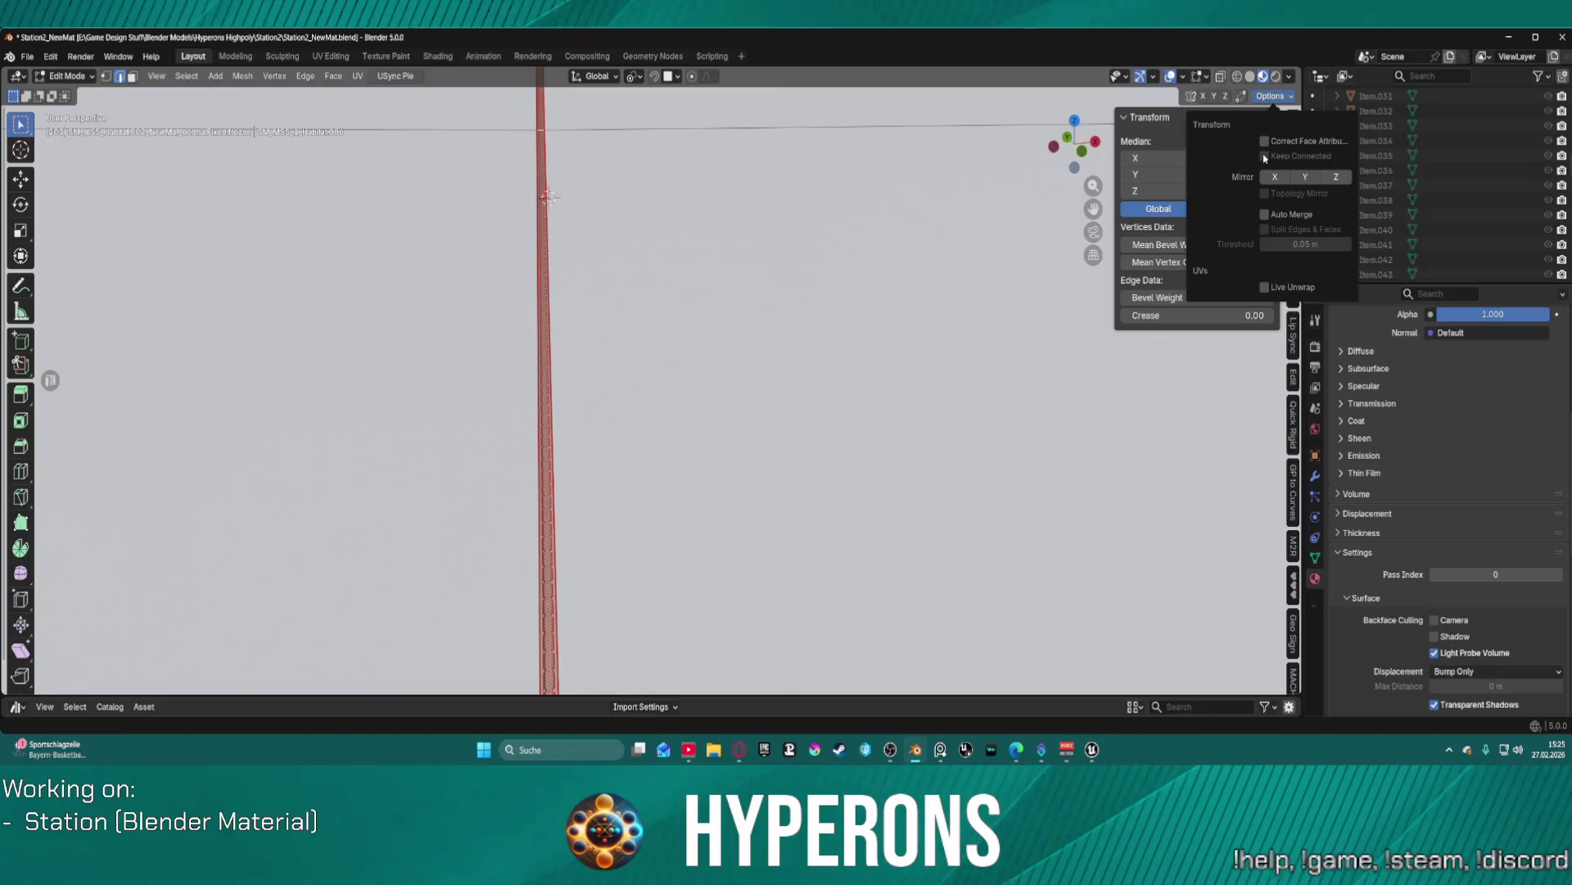
click(1289, 76)
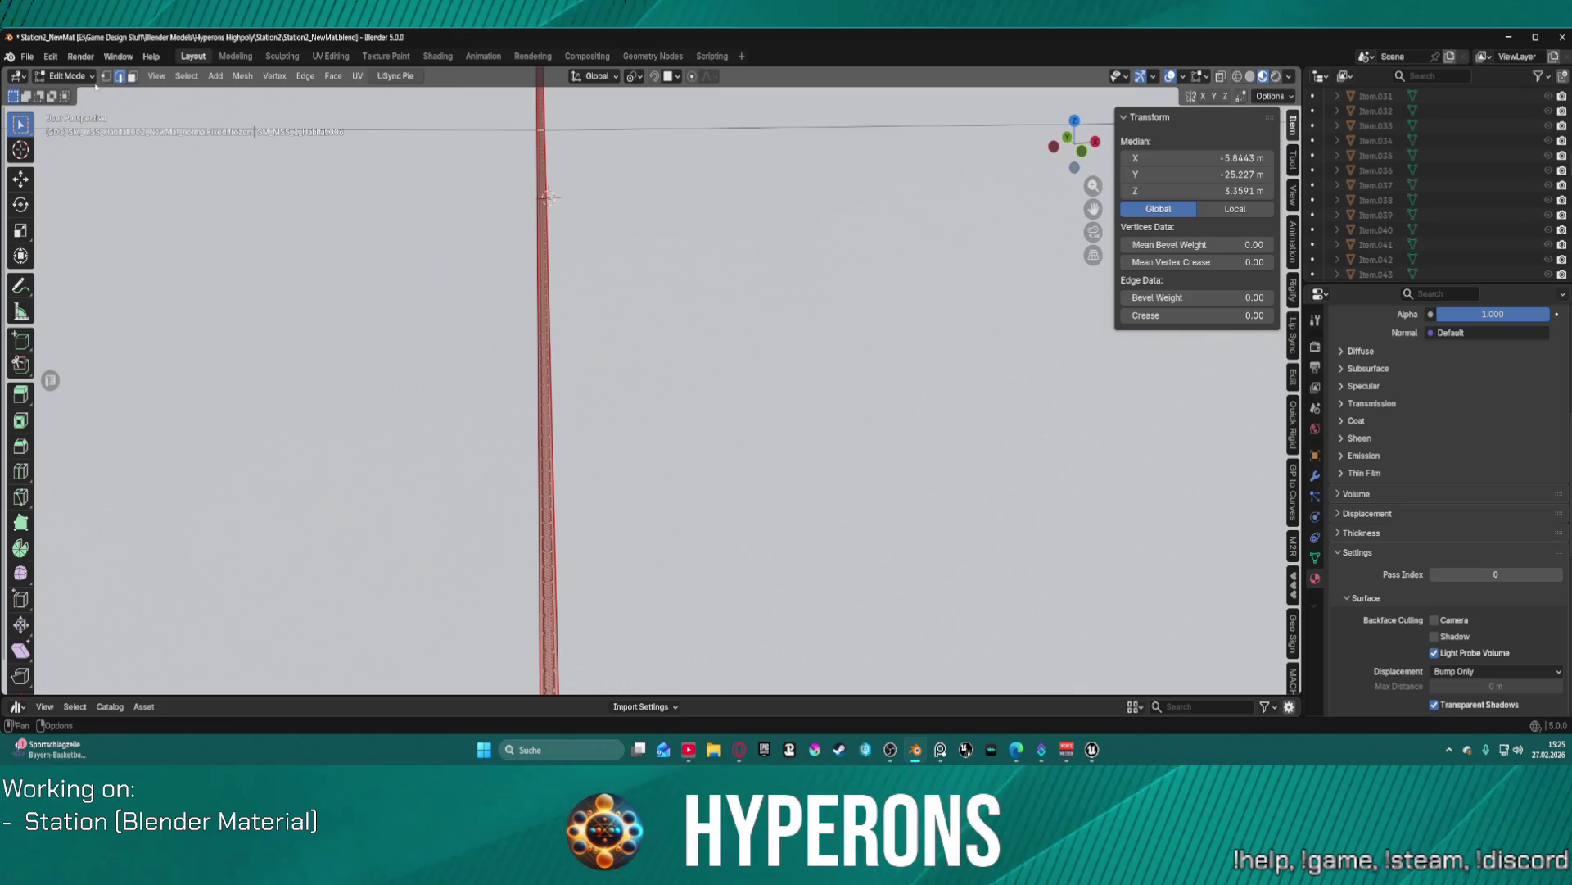
- Try a command search for 'measu', cancel it, and orbit around the red seam column
key(F3)
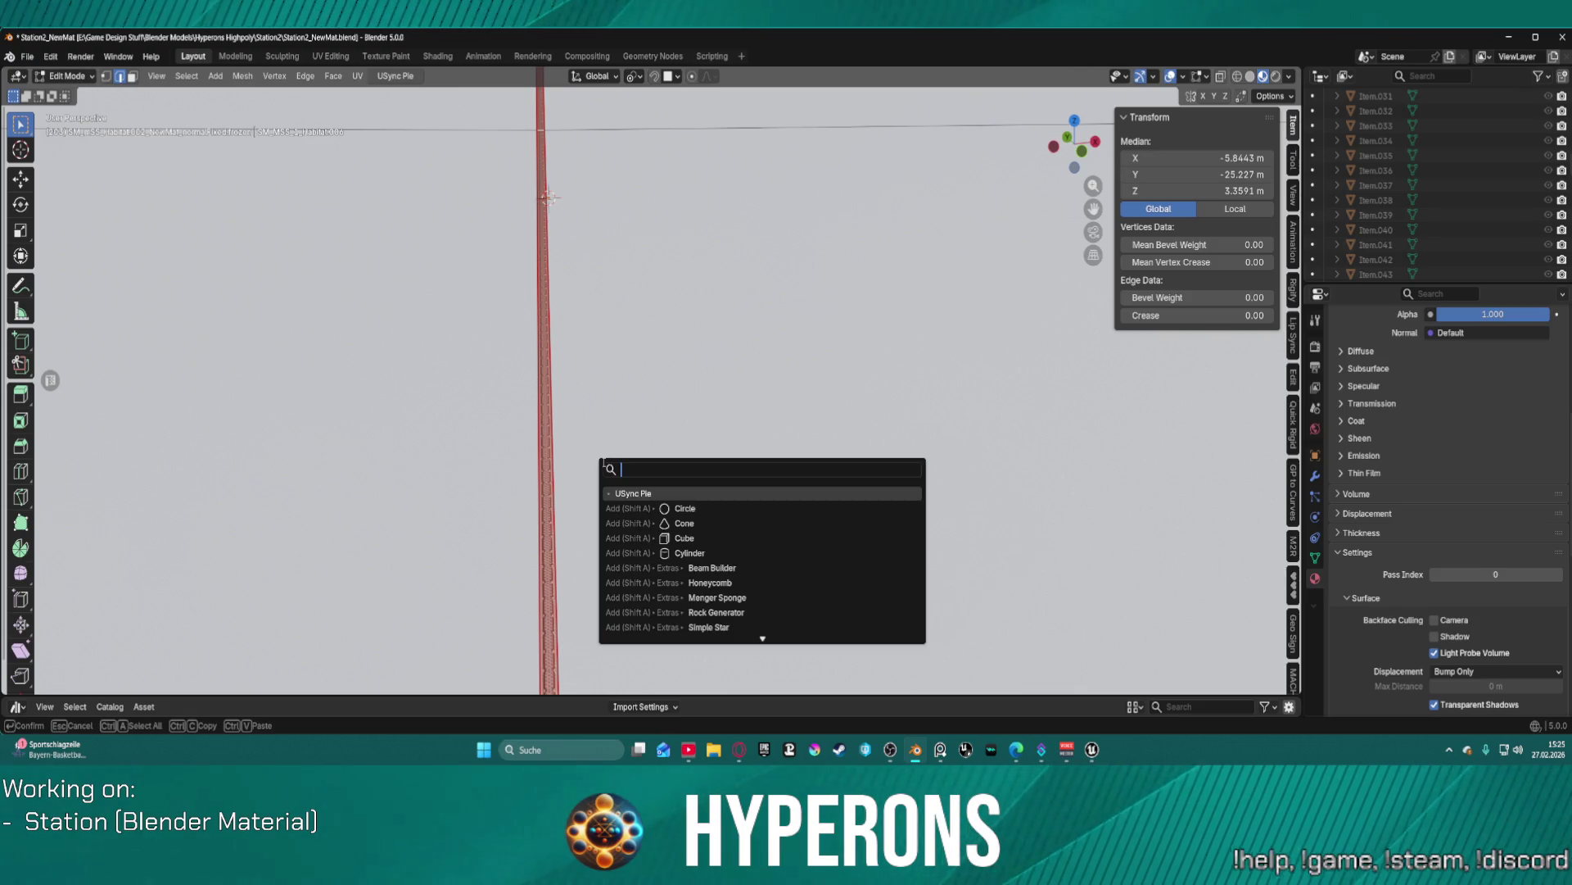
text(mea)
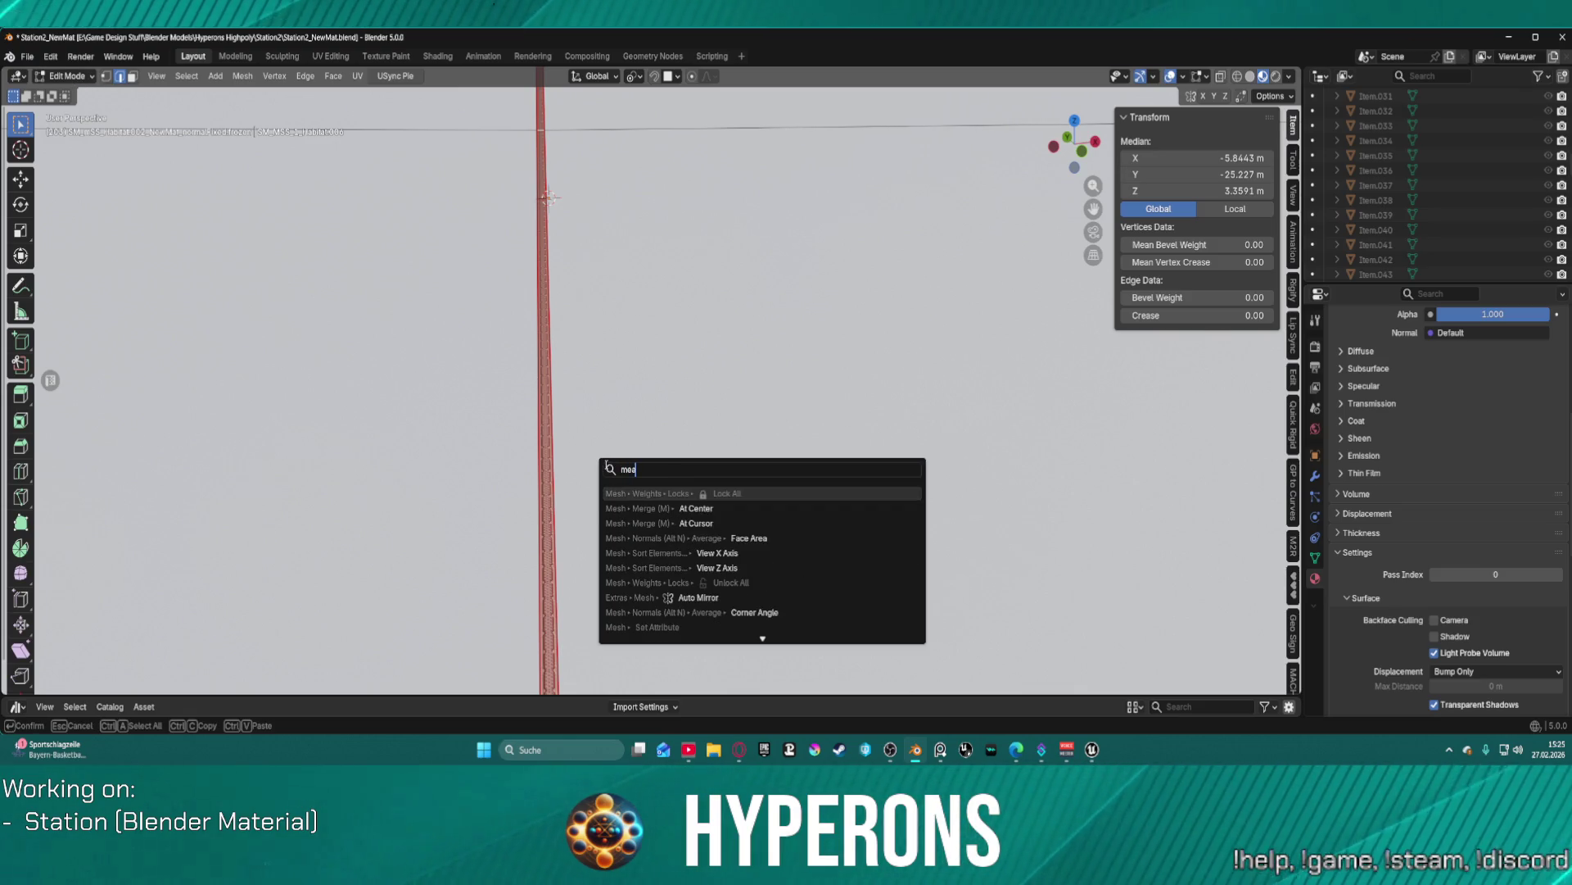
text(sur)
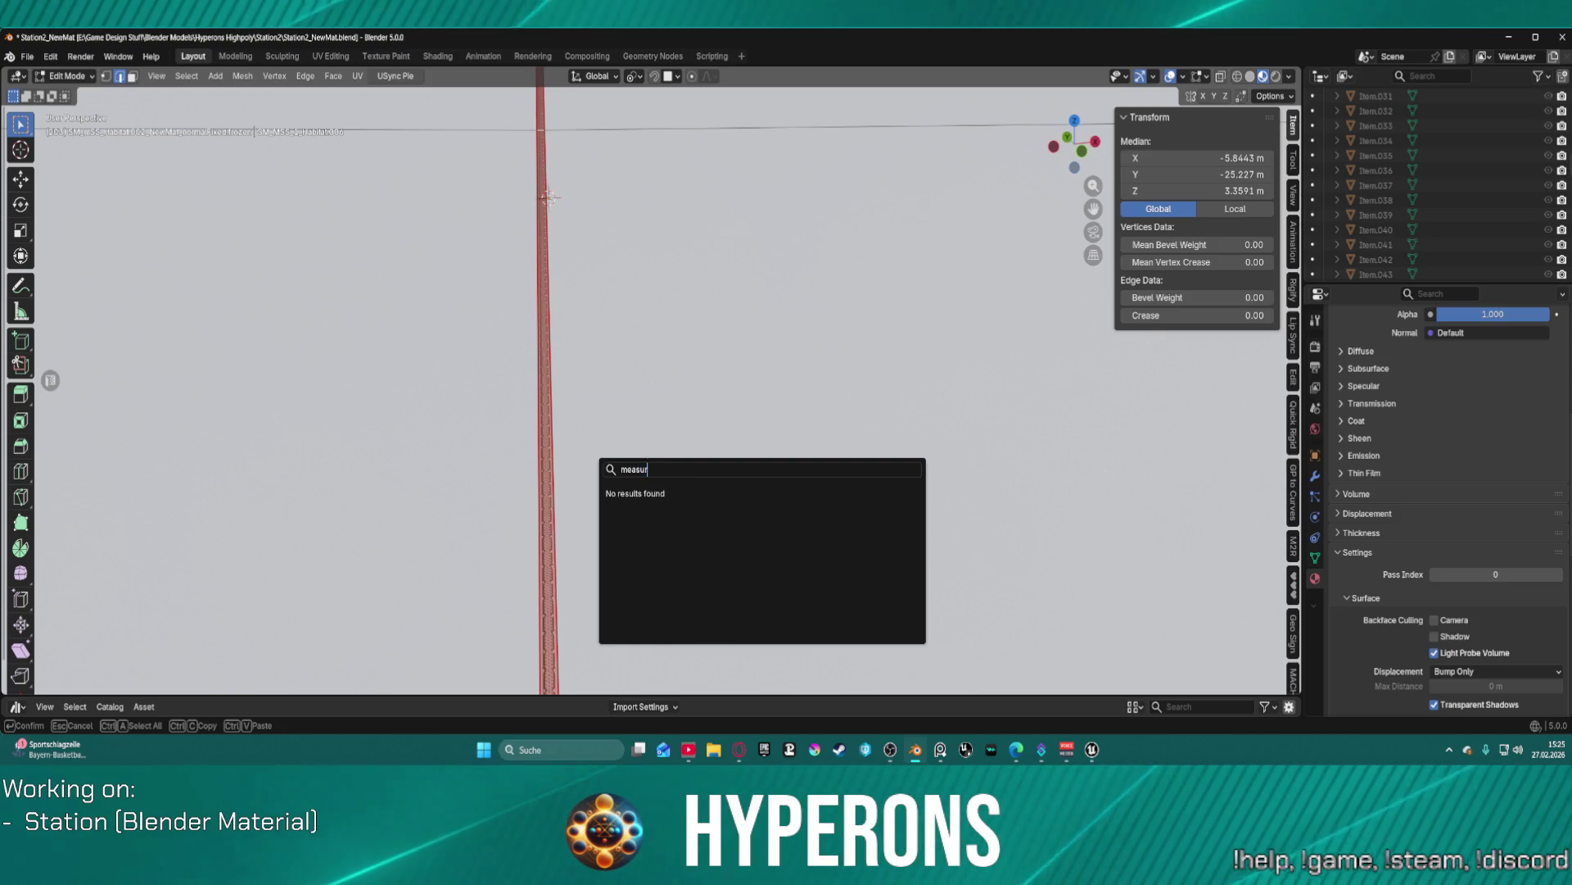
key(Escape)
scroll(764, 462, down, 6)
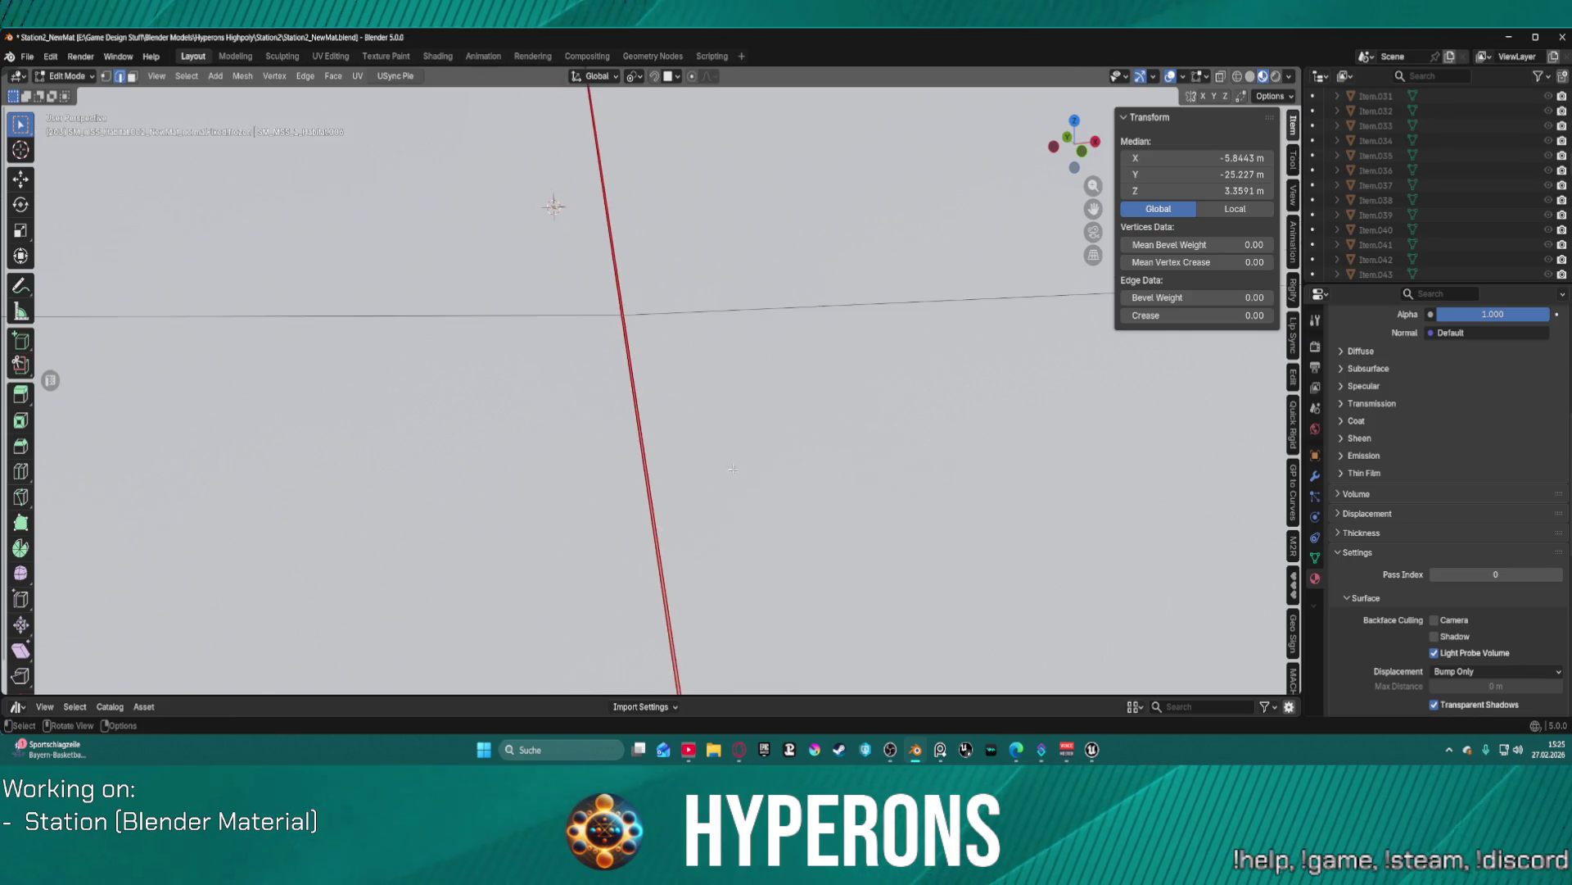
scroll(763, 466, up, 5)
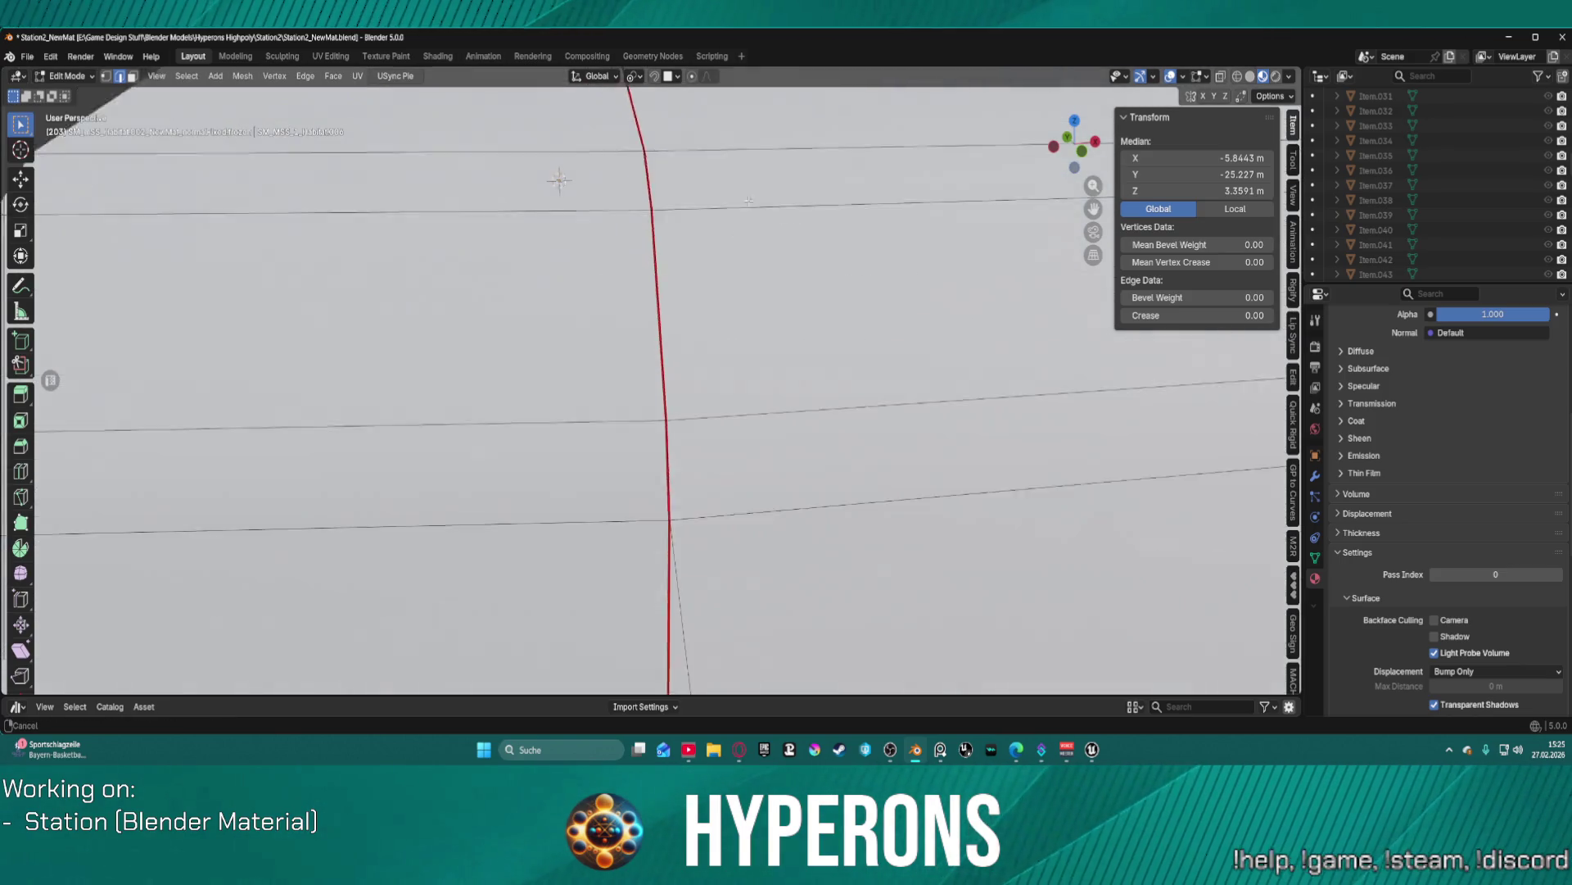
drag(751, 392, 676, 201)
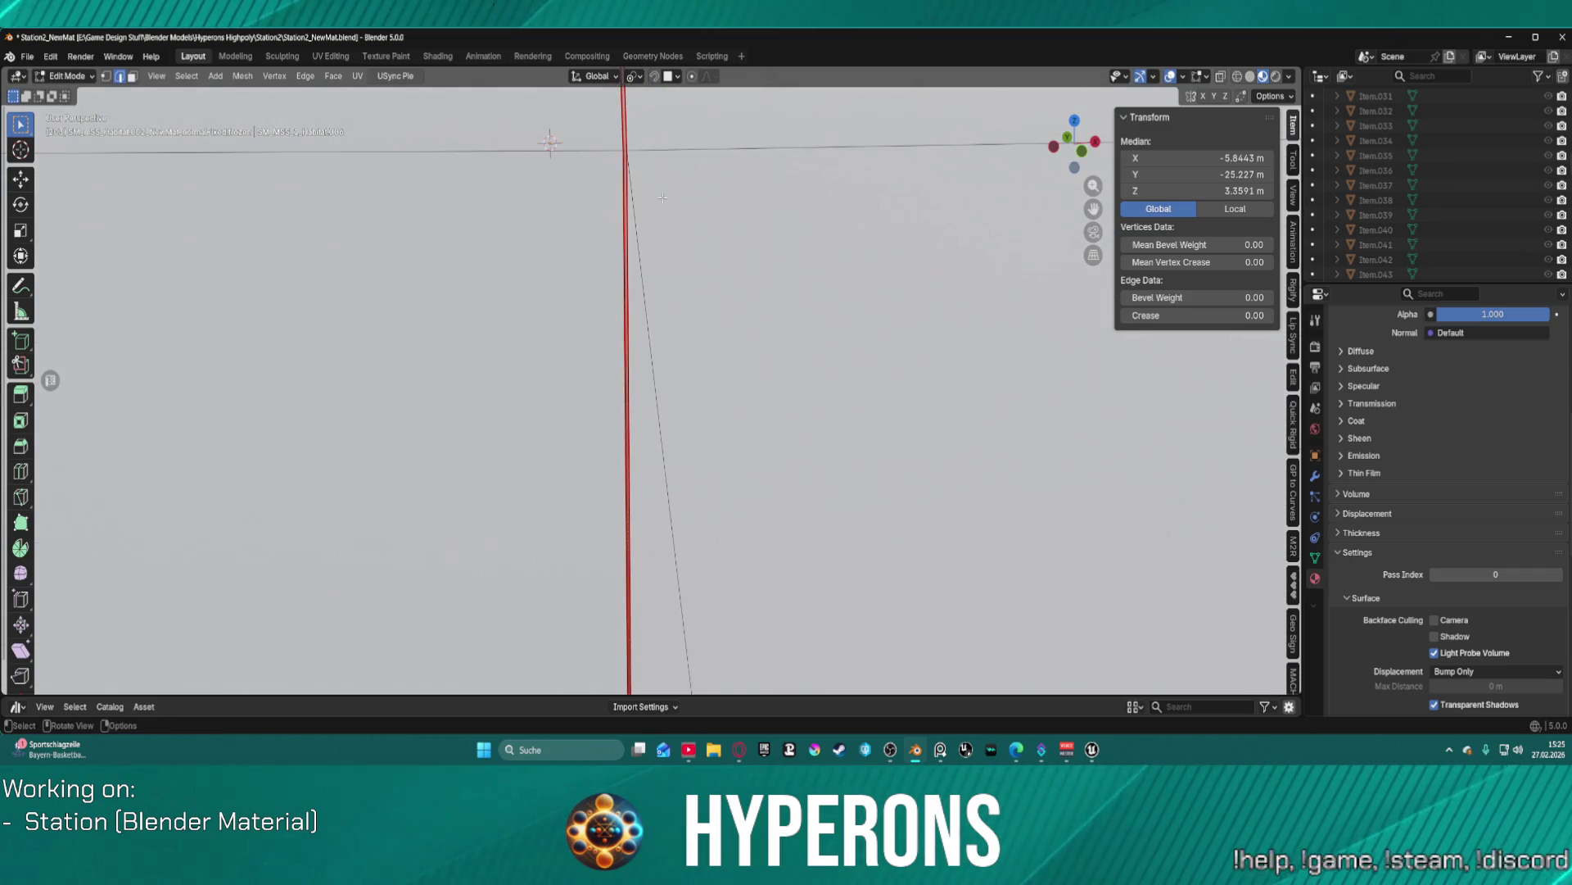
drag(635, 148, 697, 325)
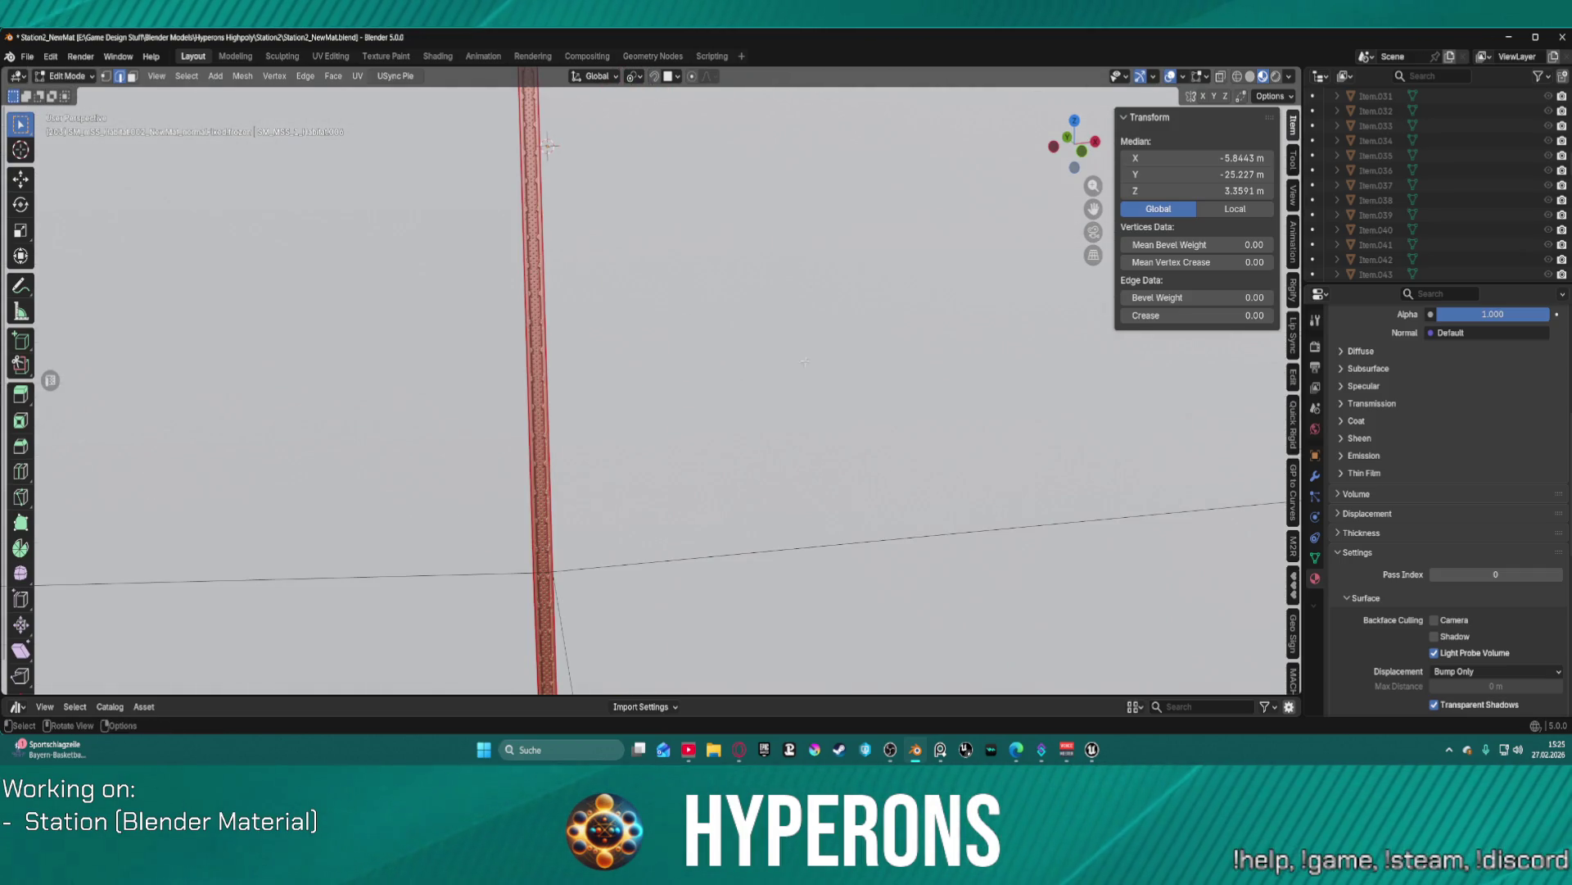
- Return to Object Mode and hide the normalFixed.frozen habitat
key(ctrl+Tab)
click(775, 348)
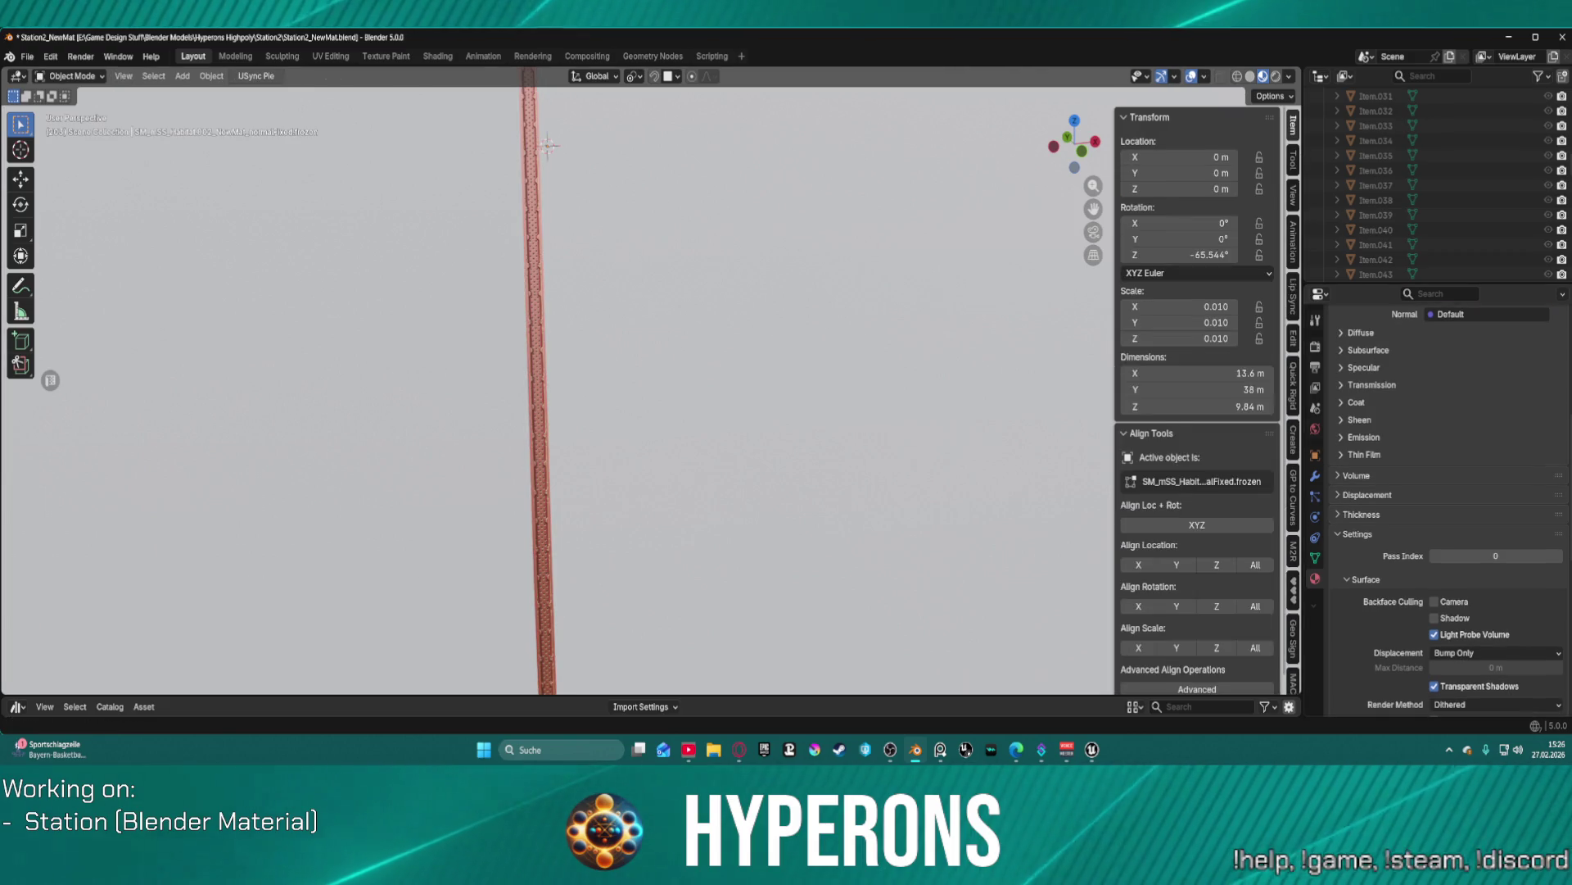
scroll(1482, 199, down, 2)
key(h)
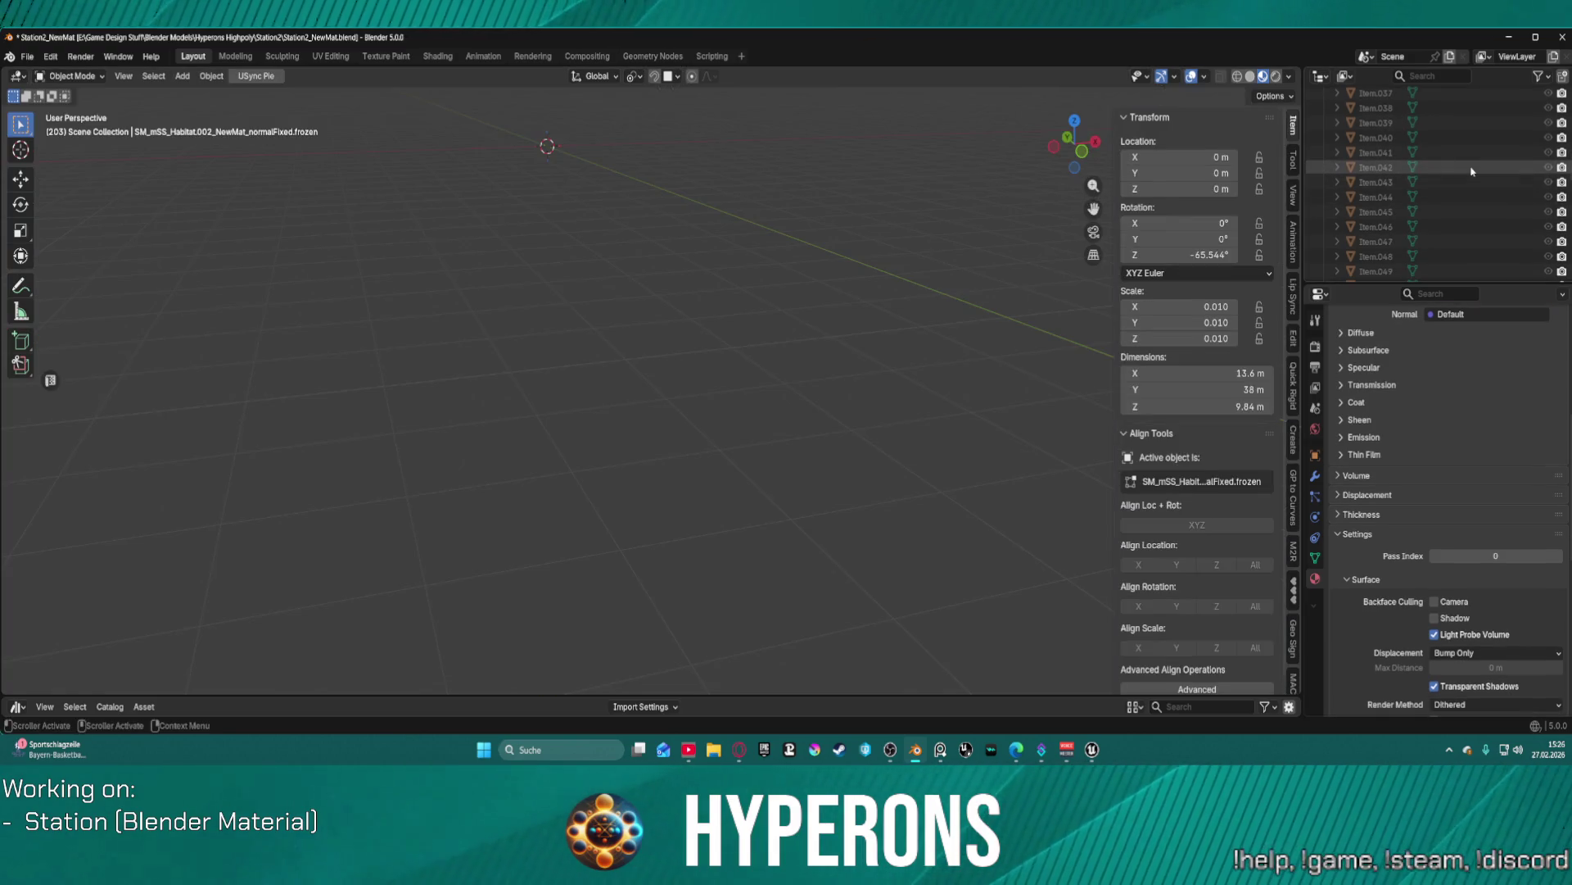
scroll(1498, 213, down, 10)
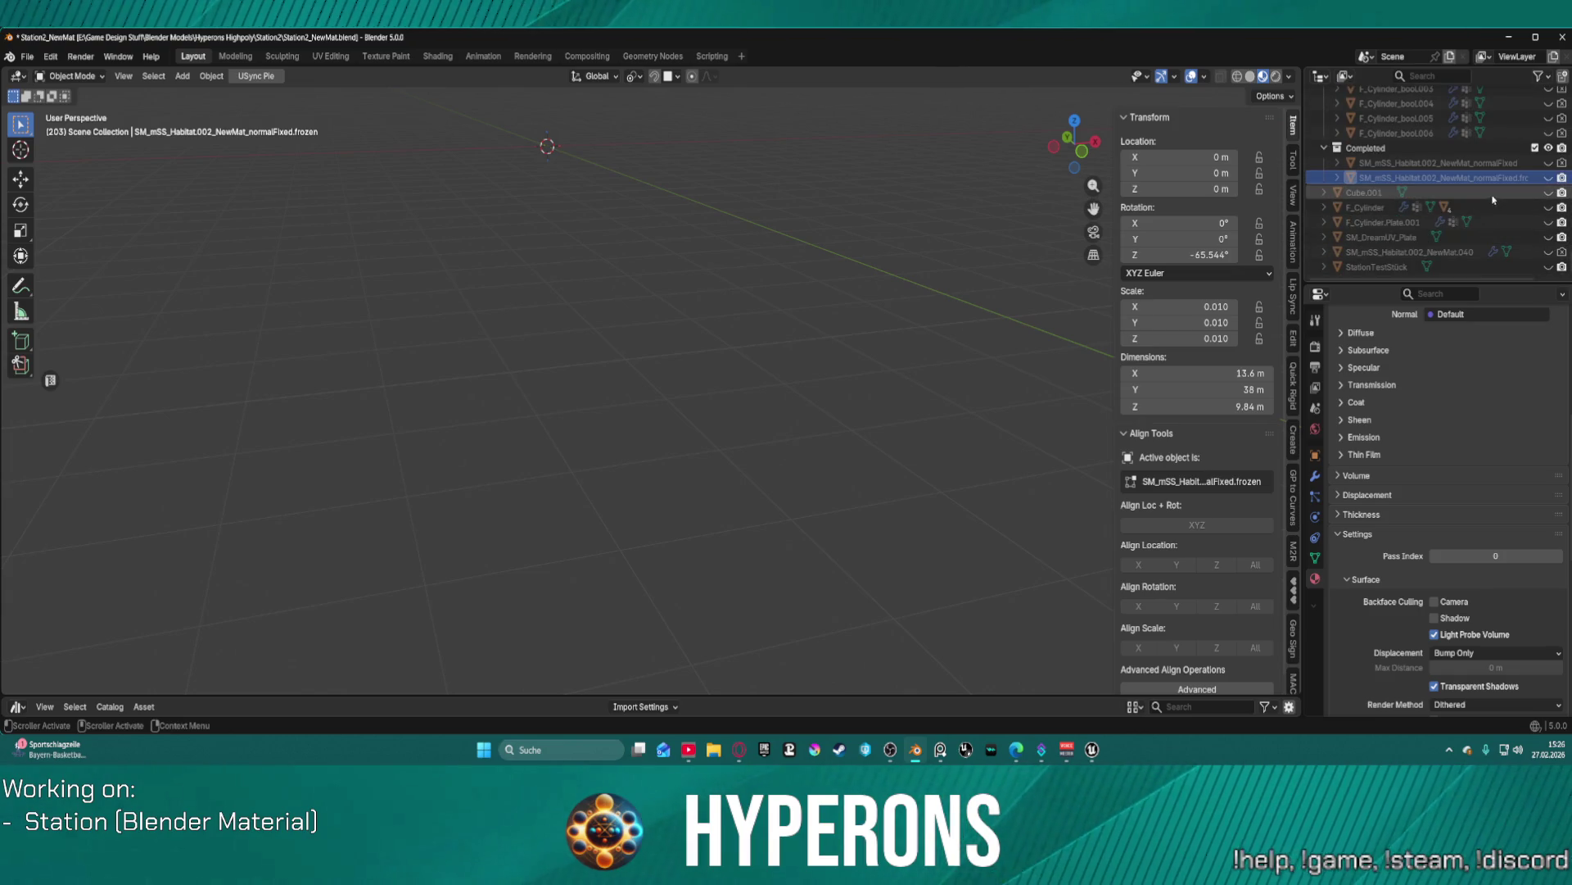
- Unhide SM_mSS_Habitat.002_NewMat.040 and enter Edit Mode on it
click(1548, 252)
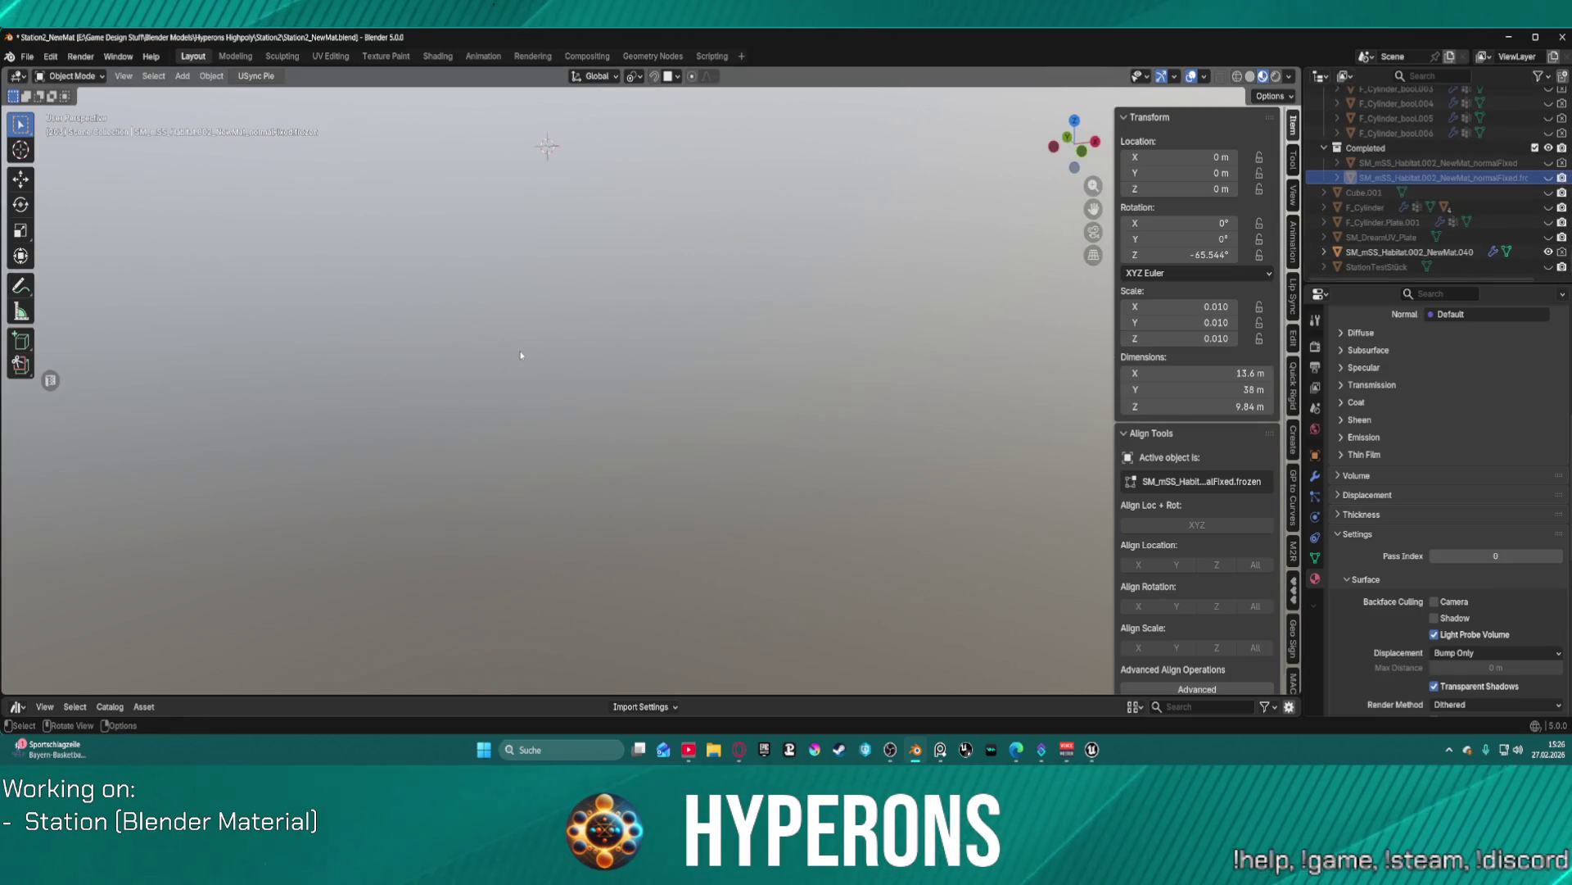
key(ctrl+Tab)
click(625, 351)
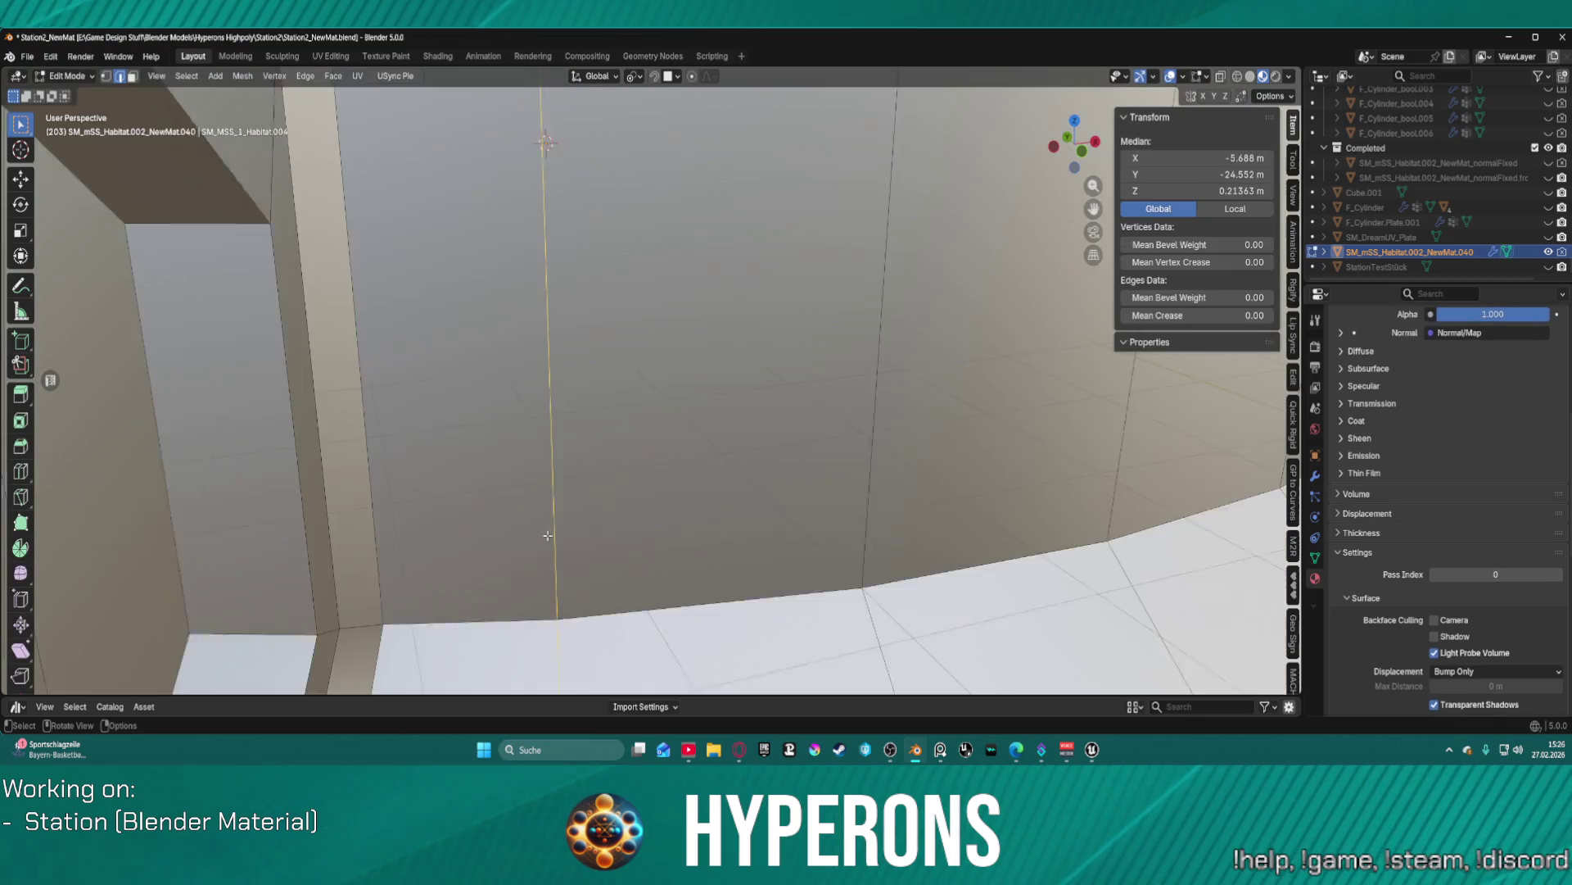
- Bevel the vertical wall edge with a 0.4 m width
scroll(579, 491, up, 5)
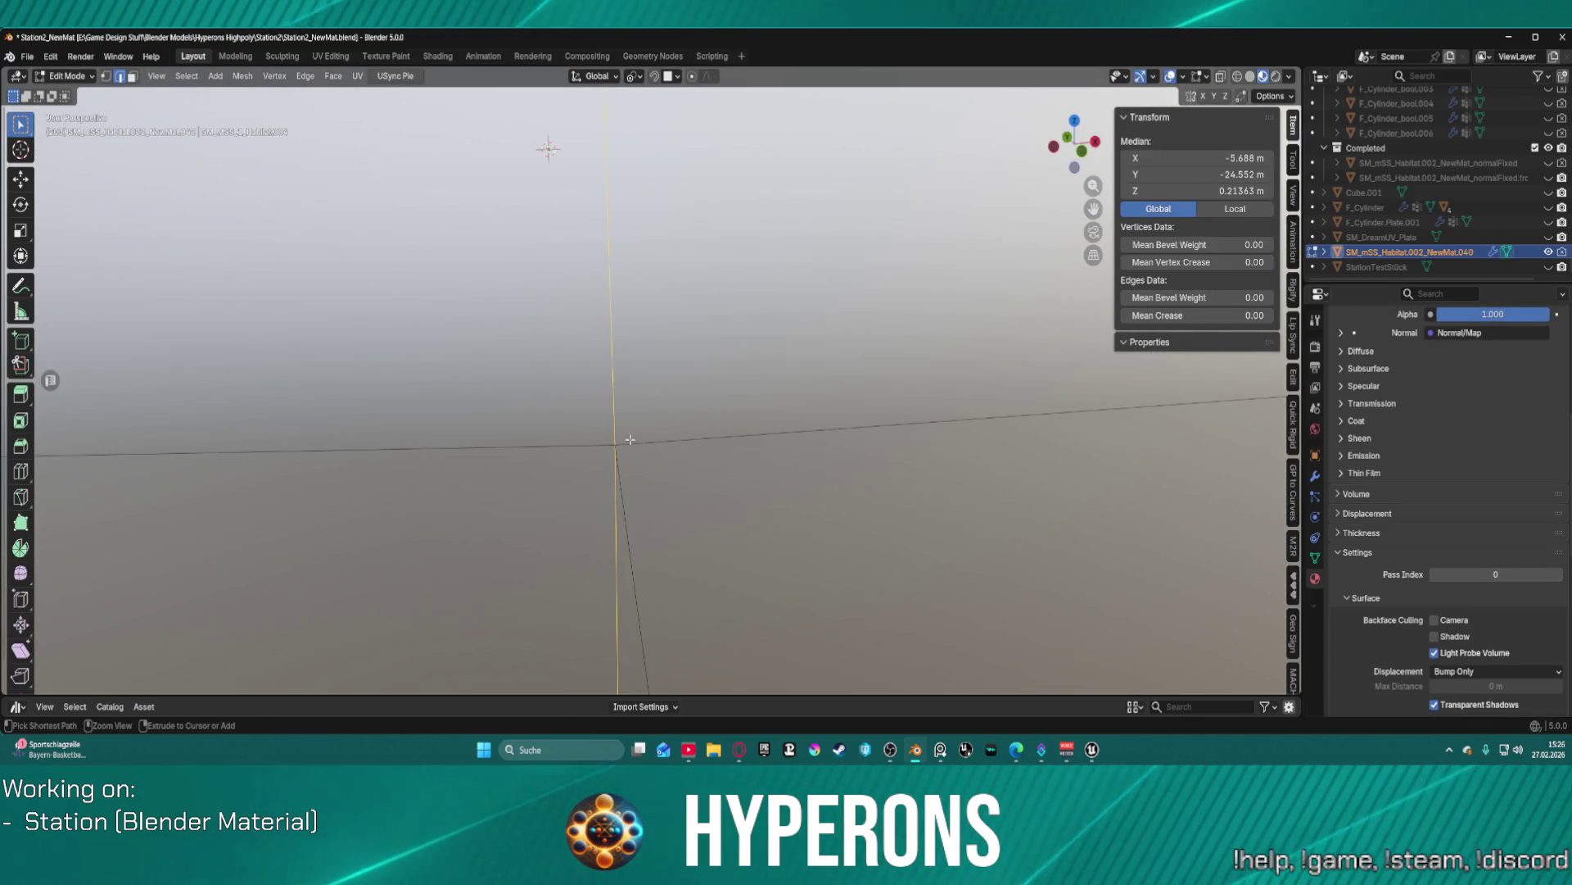
key(ctrl+b)
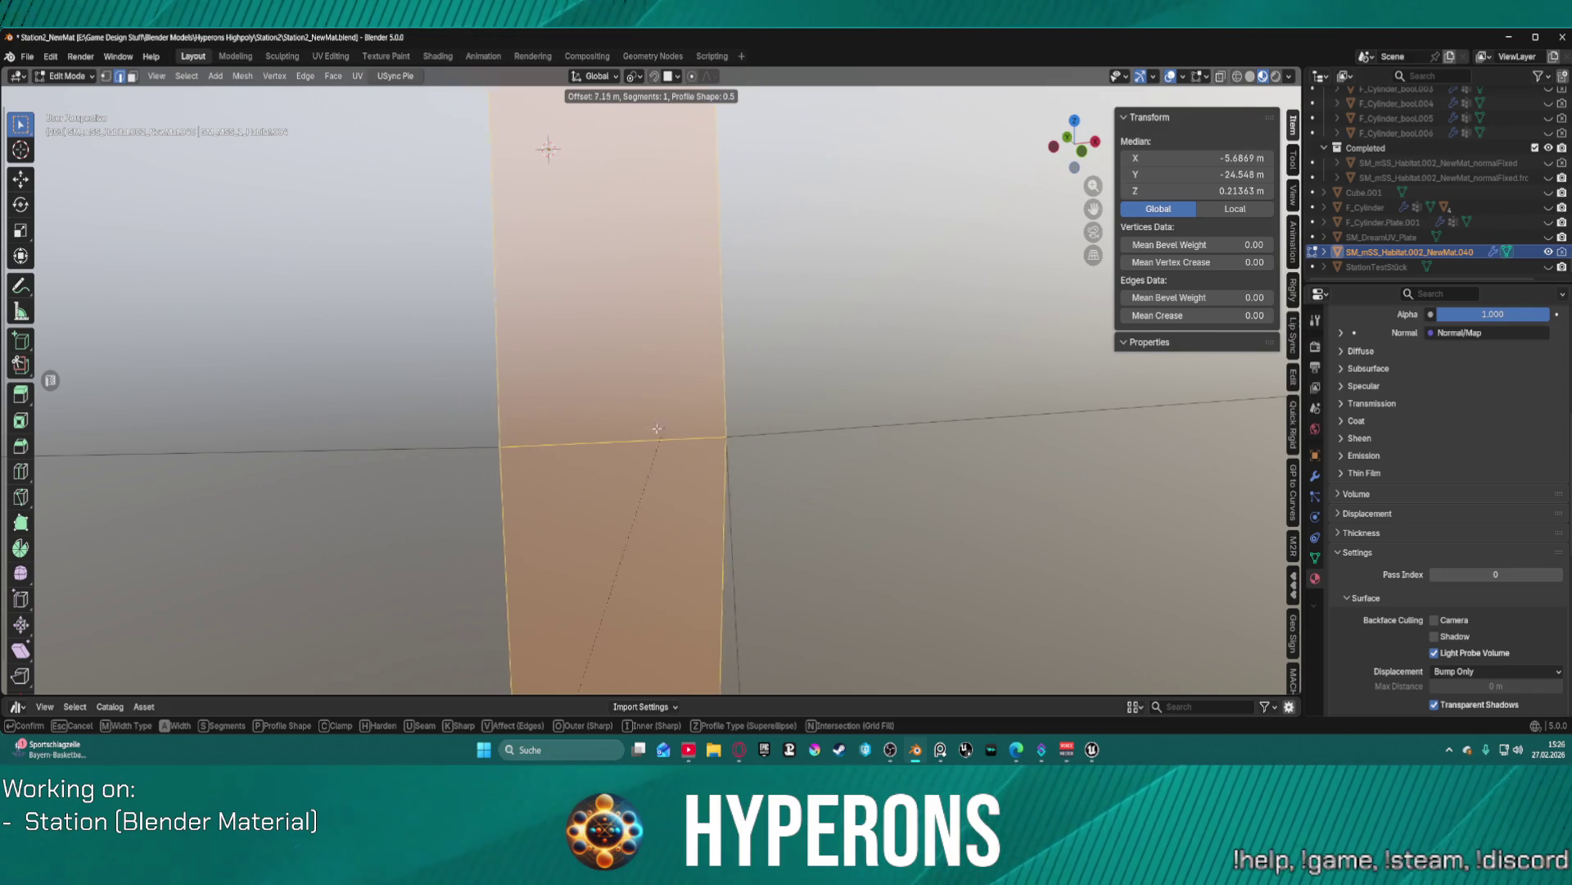
click(647, 434)
click(199, 449)
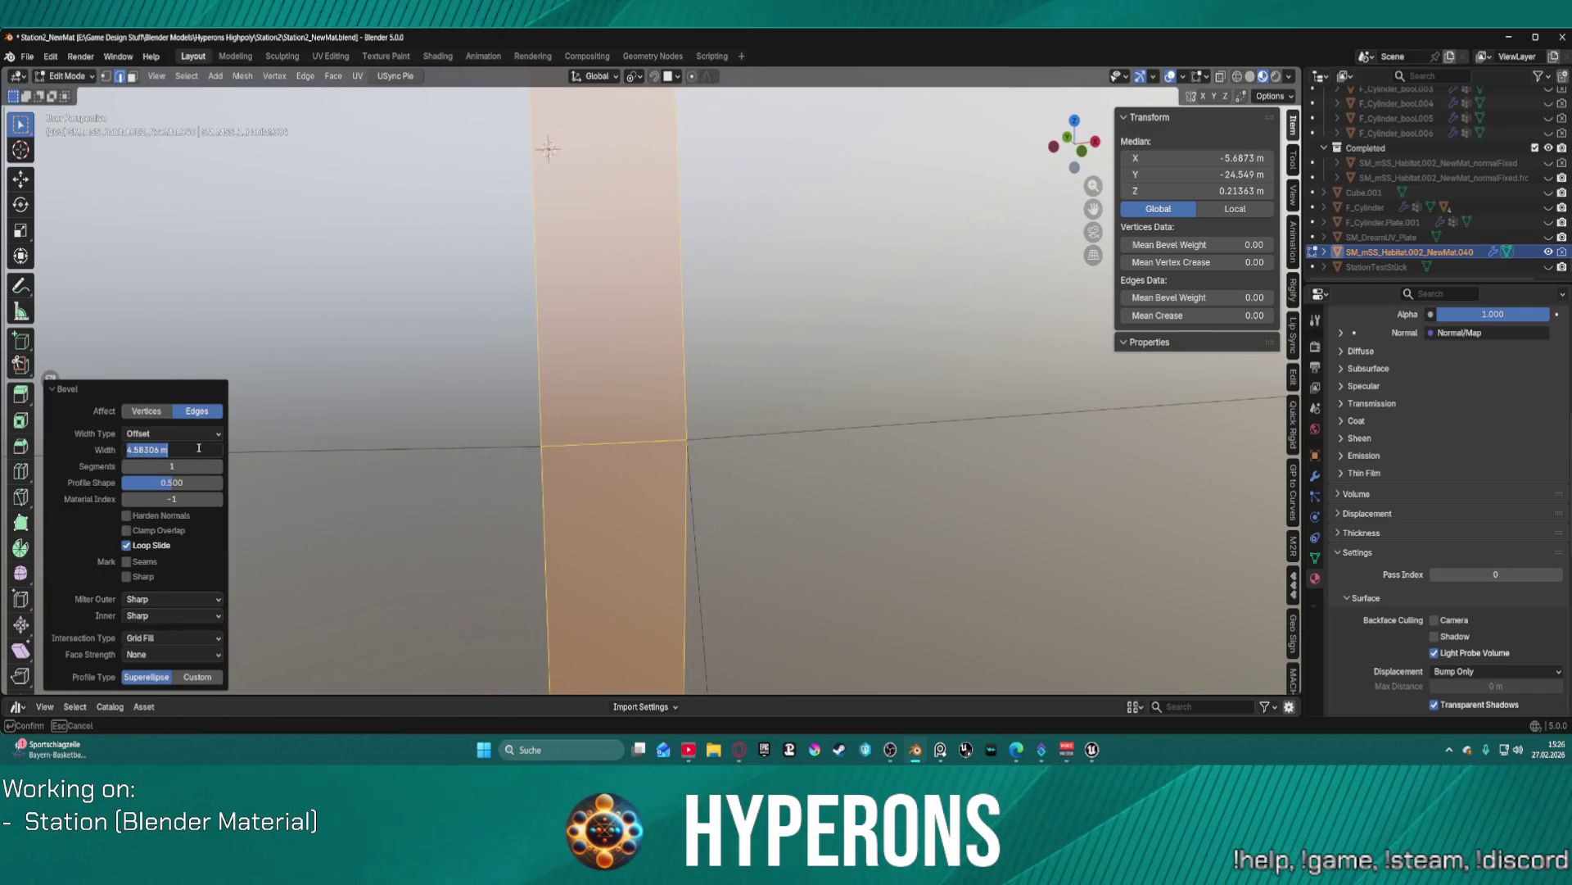
text(4)
text(0.4 m)
key(Return)
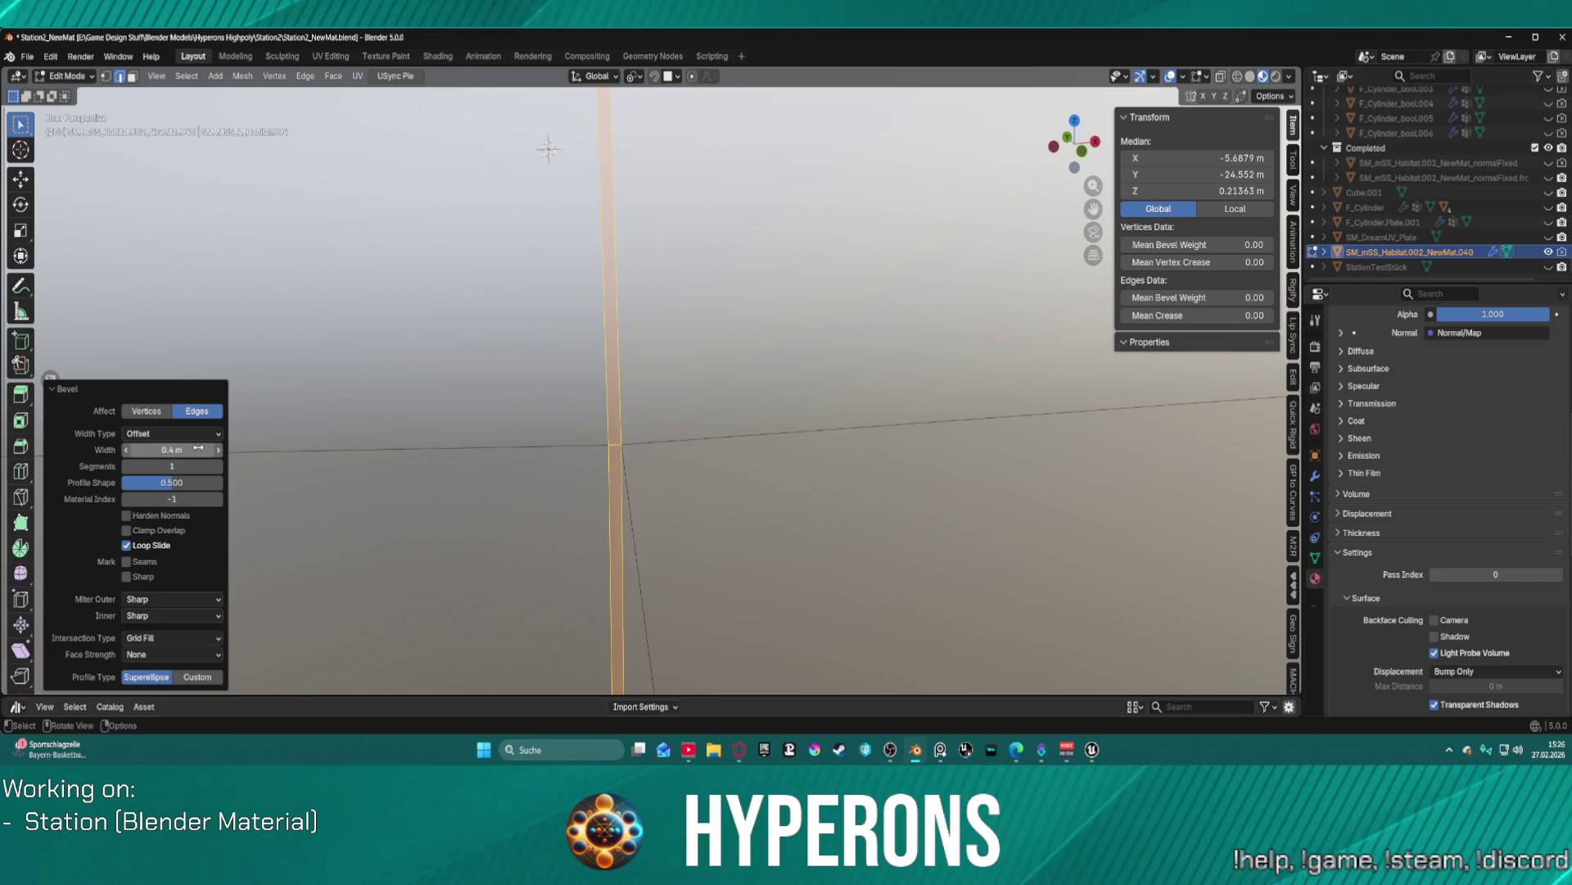
- Orbit around the new strip, pick a single edge, then select the whole mesh
mouse_move(622, 344)
mouse_down()
mouse_move(634, 325)
mouse_move(723, 321)
mouse_up()
click(634, 324)
scroll(724, 322, down, 6)
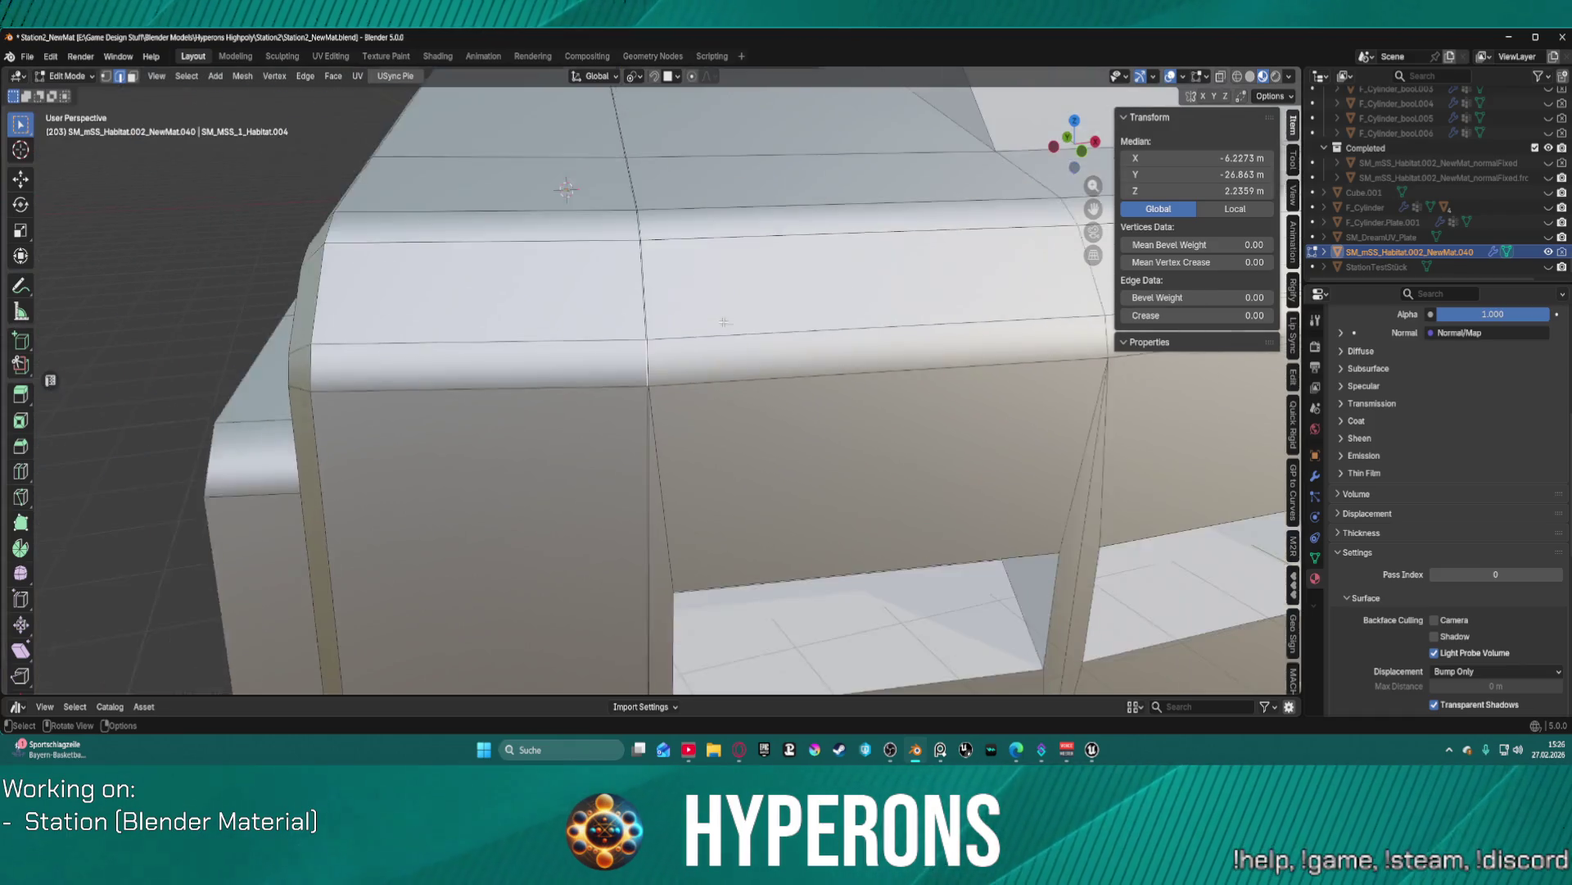
scroll(723, 322, up, 6)
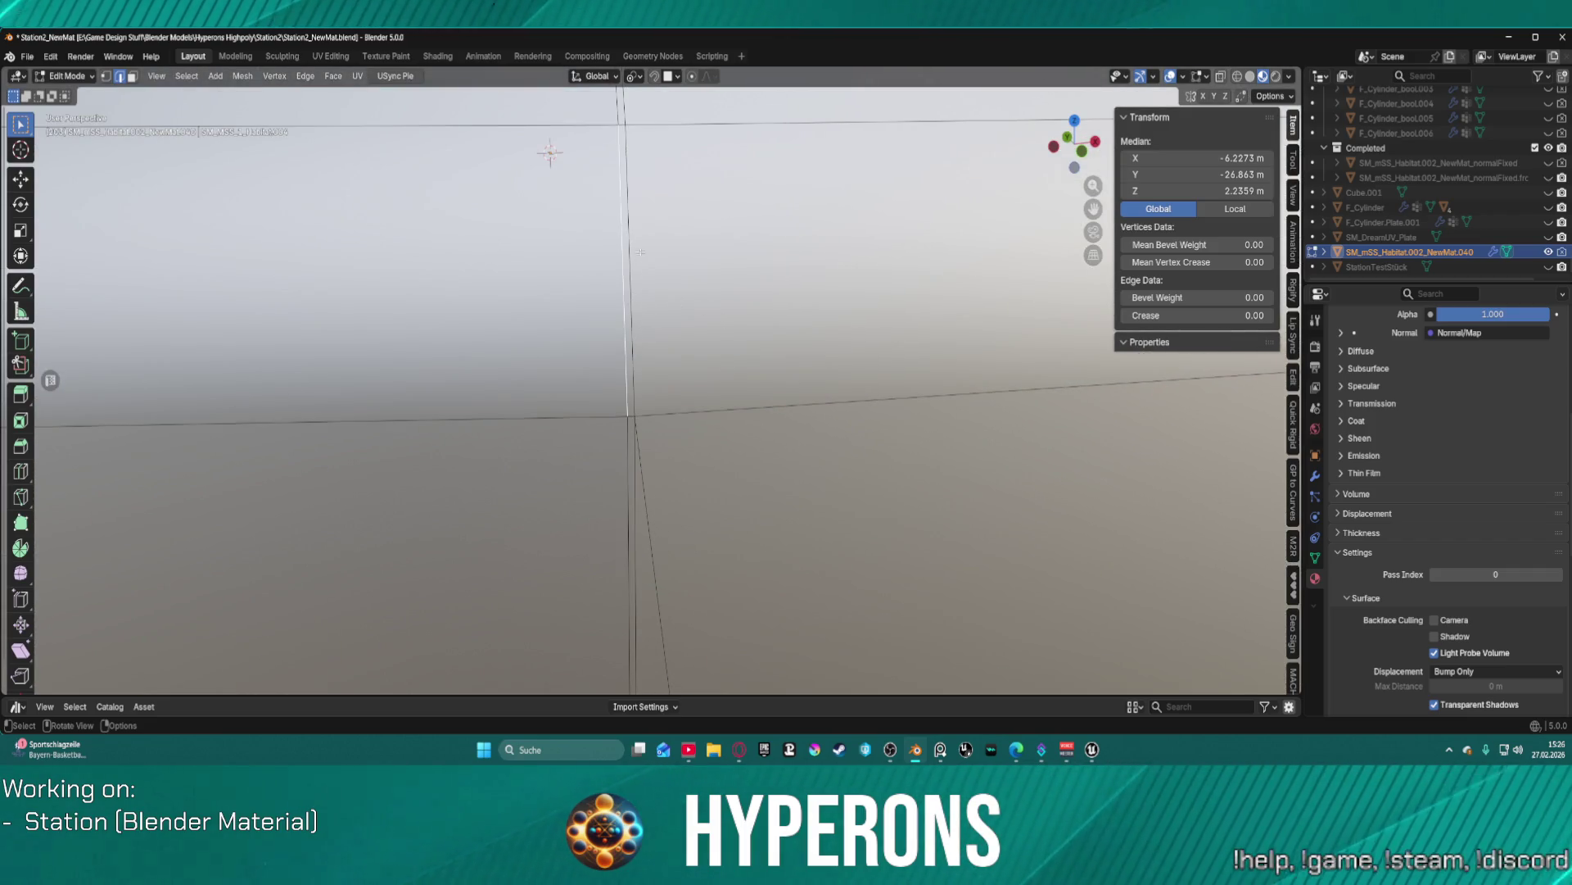
scroll(647, 168, down, 2)
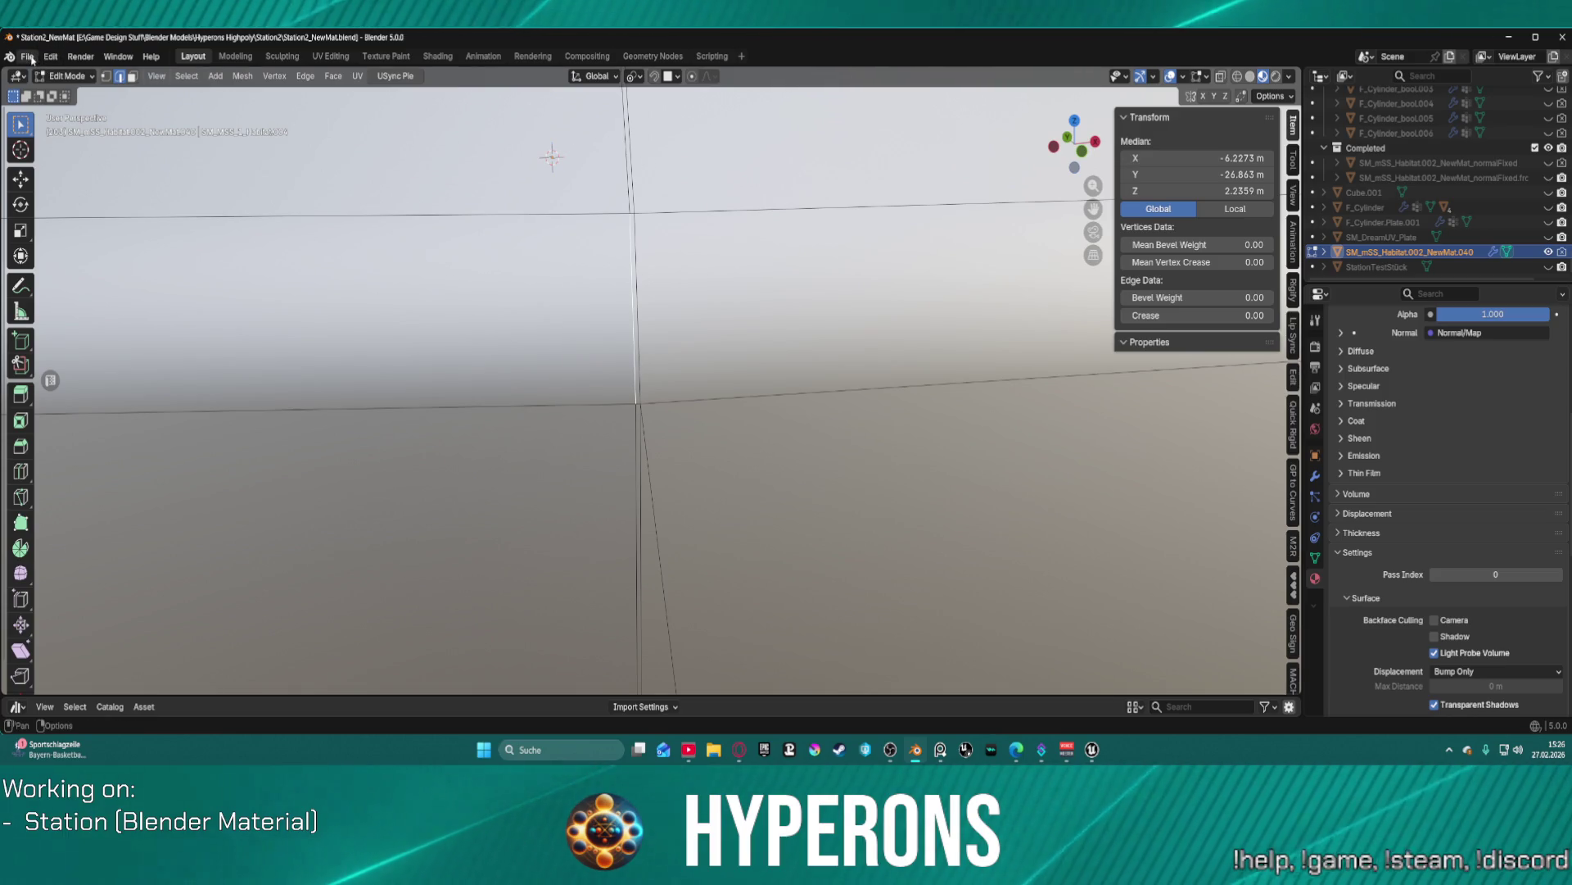
key(a)
scroll(736, 249, down, 6)
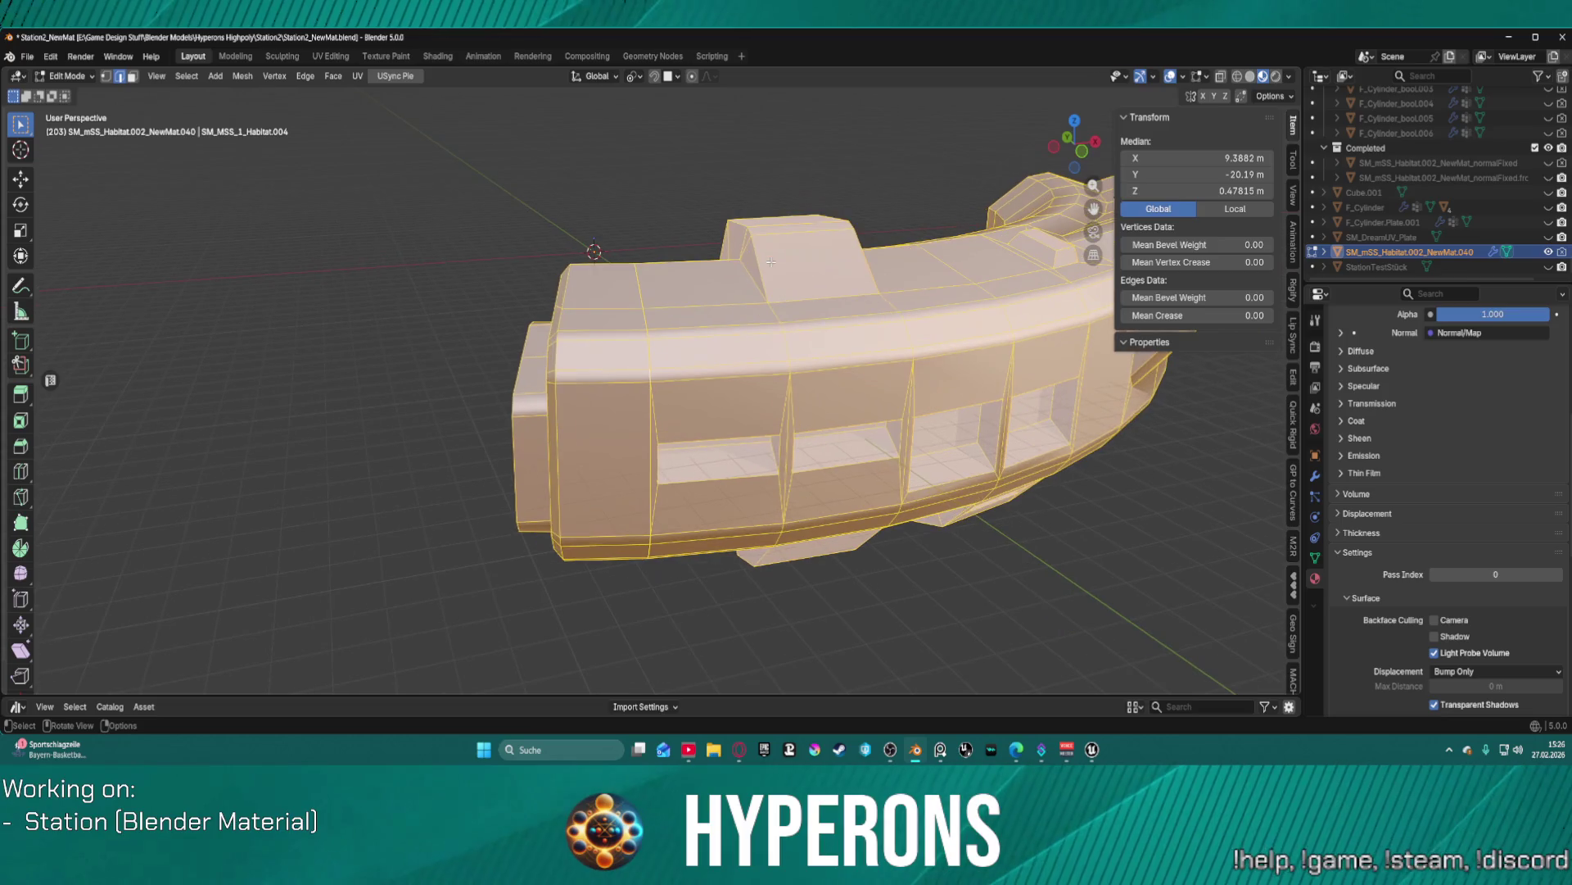
- Stay in Edit Mode, test-select a roof edge and the wall edge loop, then deselect
key(ctrl+Tab)
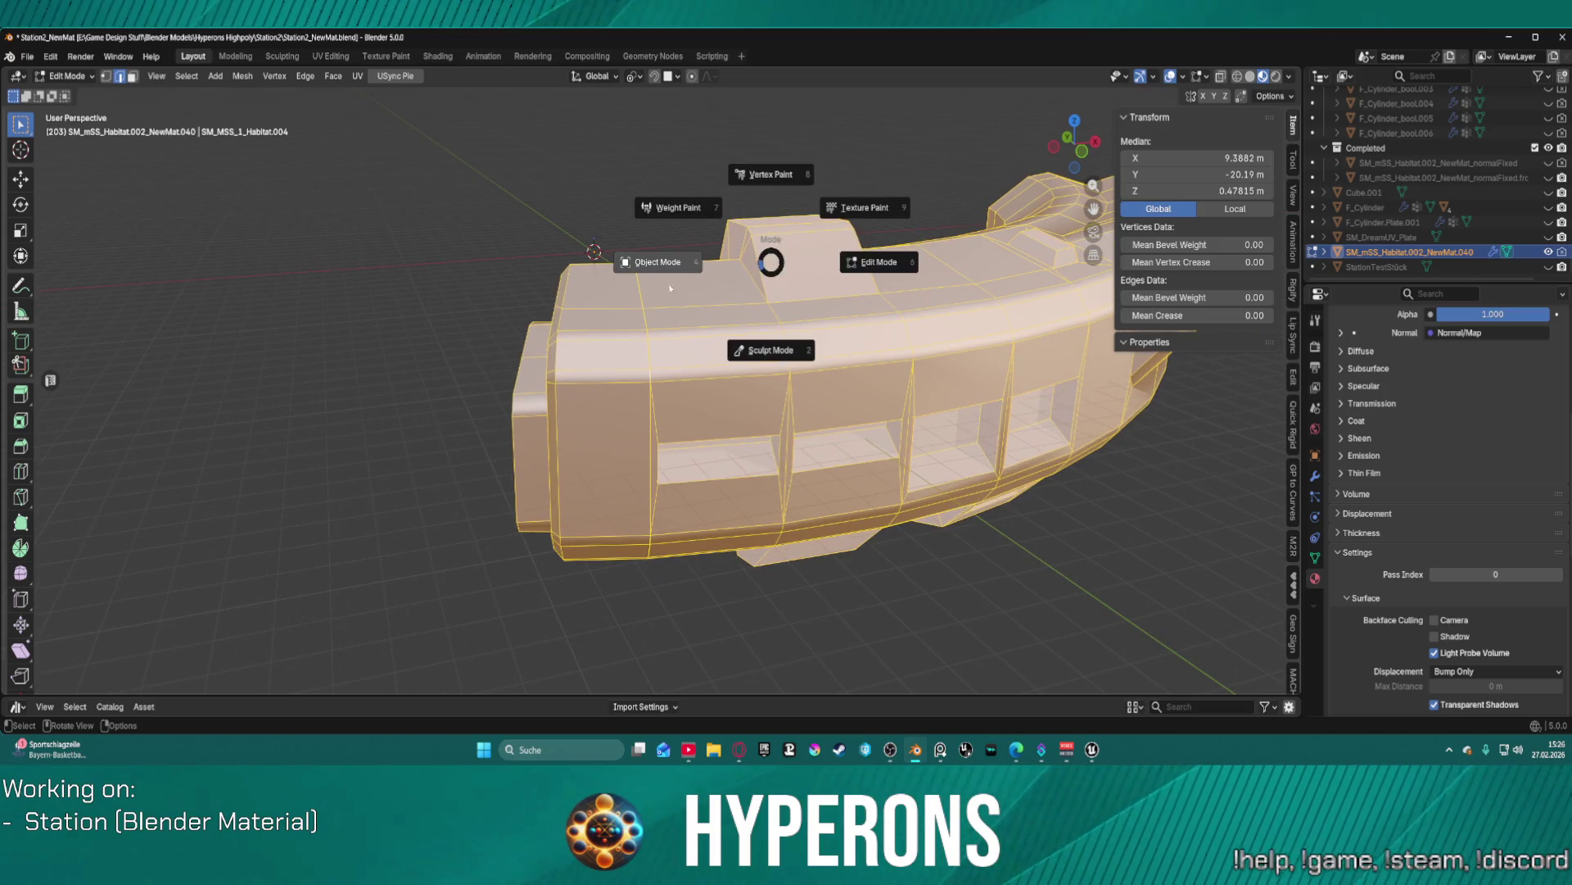
click(853, 262)
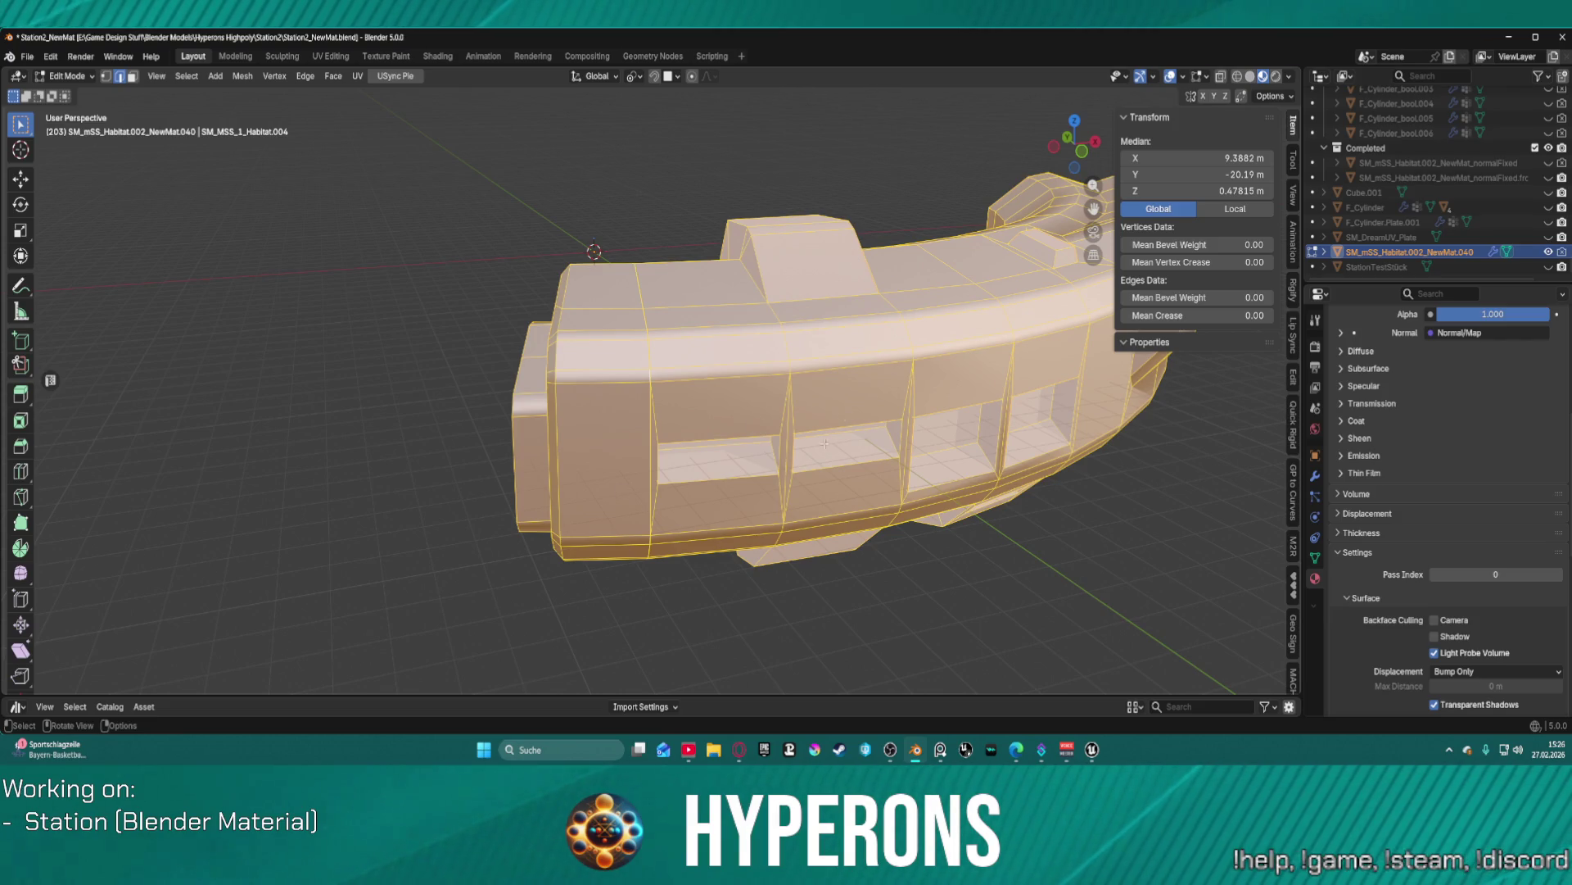
scroll(830, 435, up, 6)
click(684, 338)
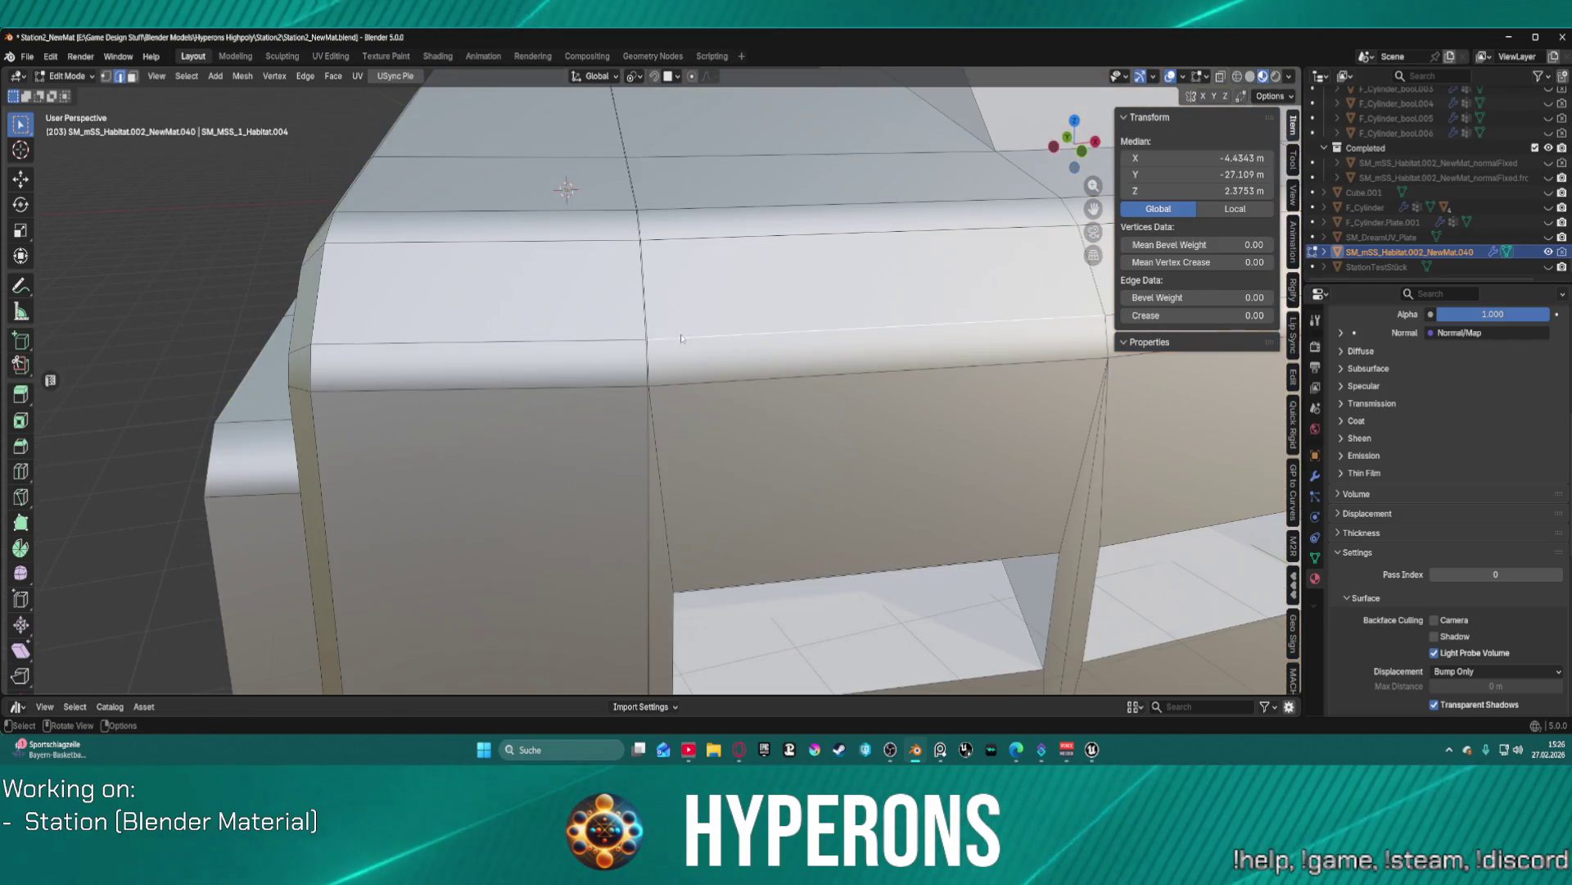
scroll(664, 324, up, 3)
alt+click(635, 403)
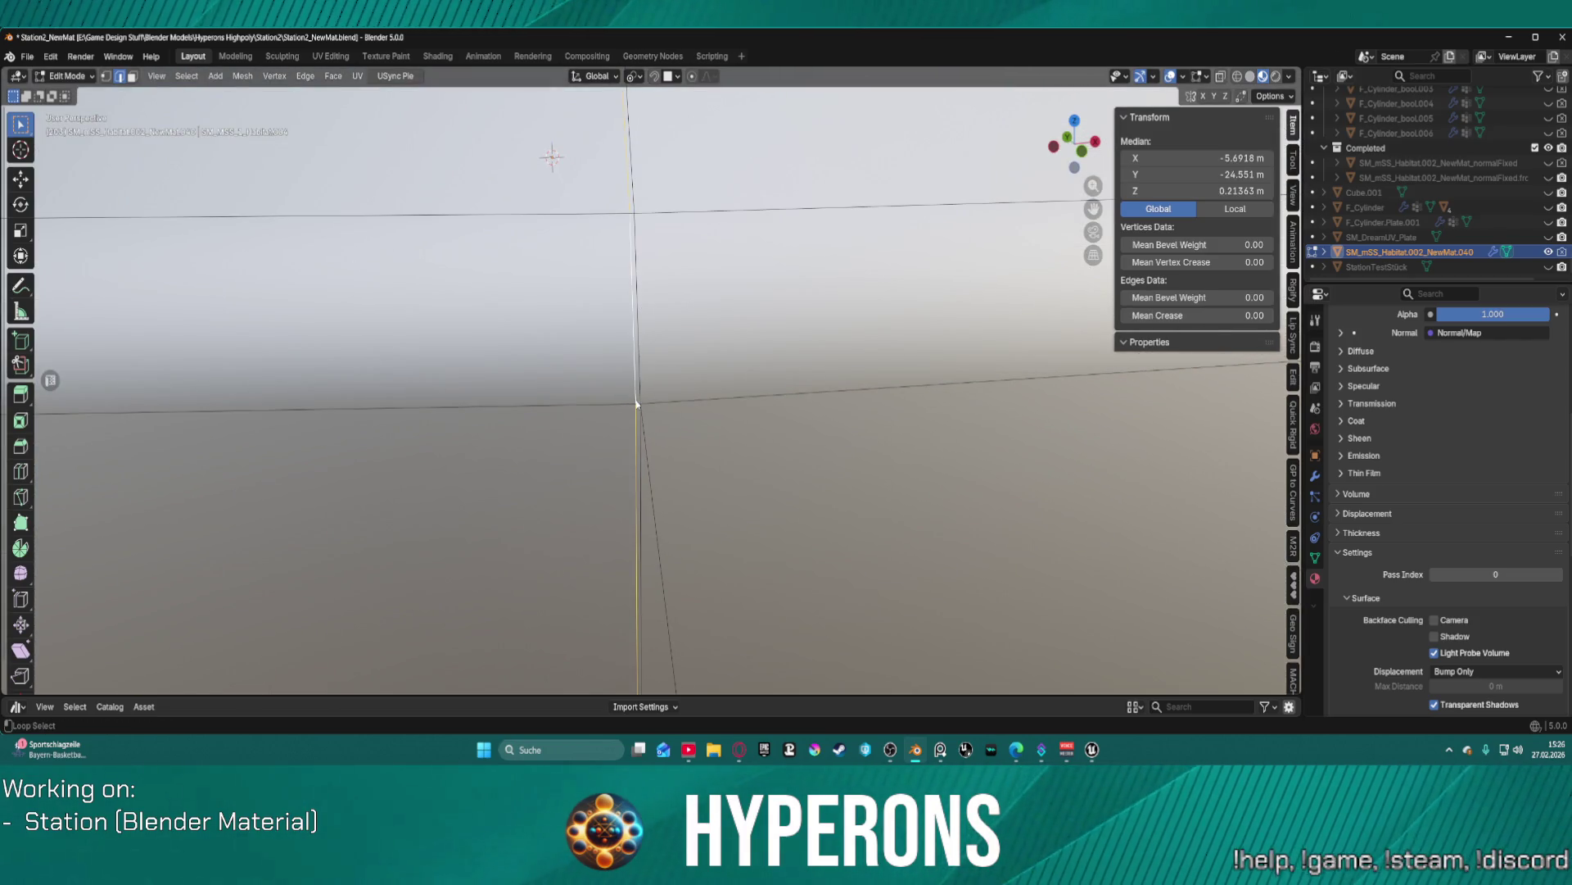
key(alt+a)
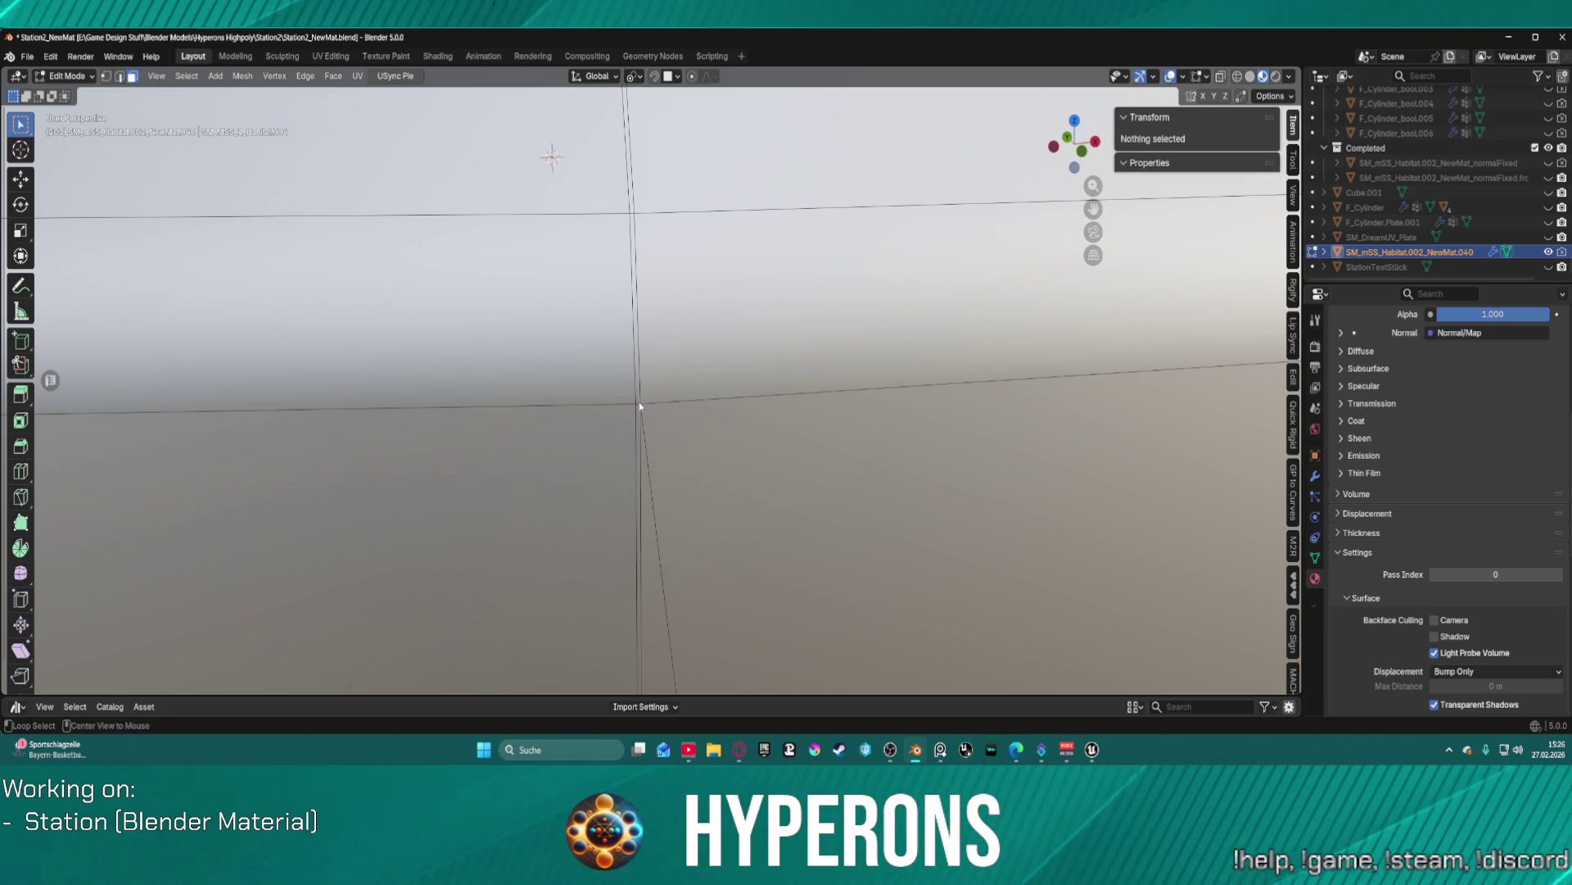
- Reselect the vertical edge loop on the ring and switch to the UV Editing workspace
alt+click(637, 401)
key(alt+a)
alt+click(627, 209)
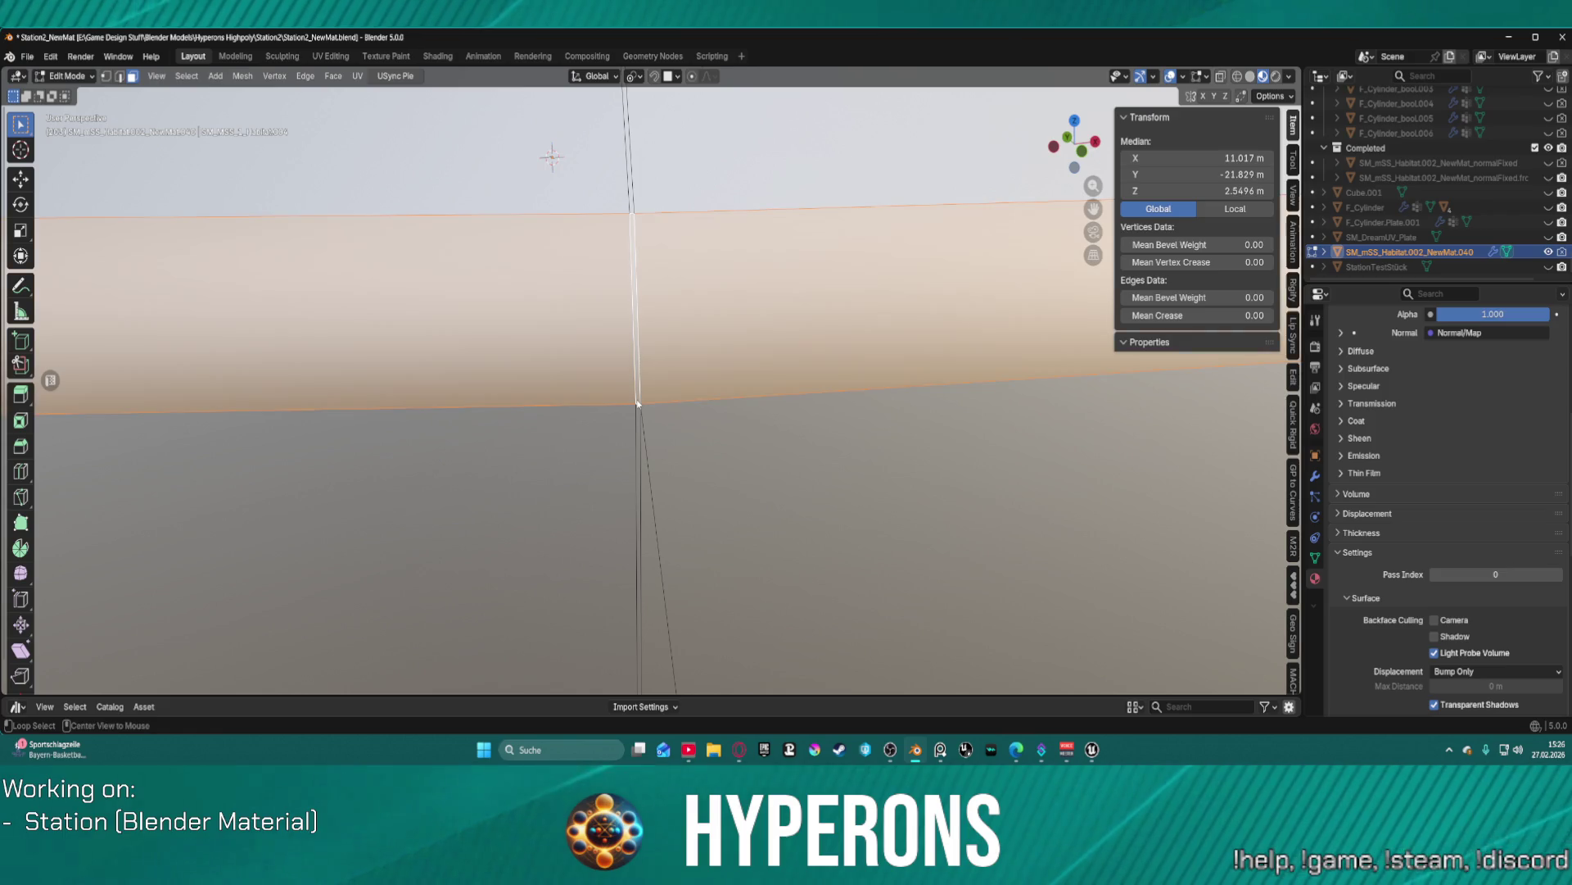
alt+click(634, 219)
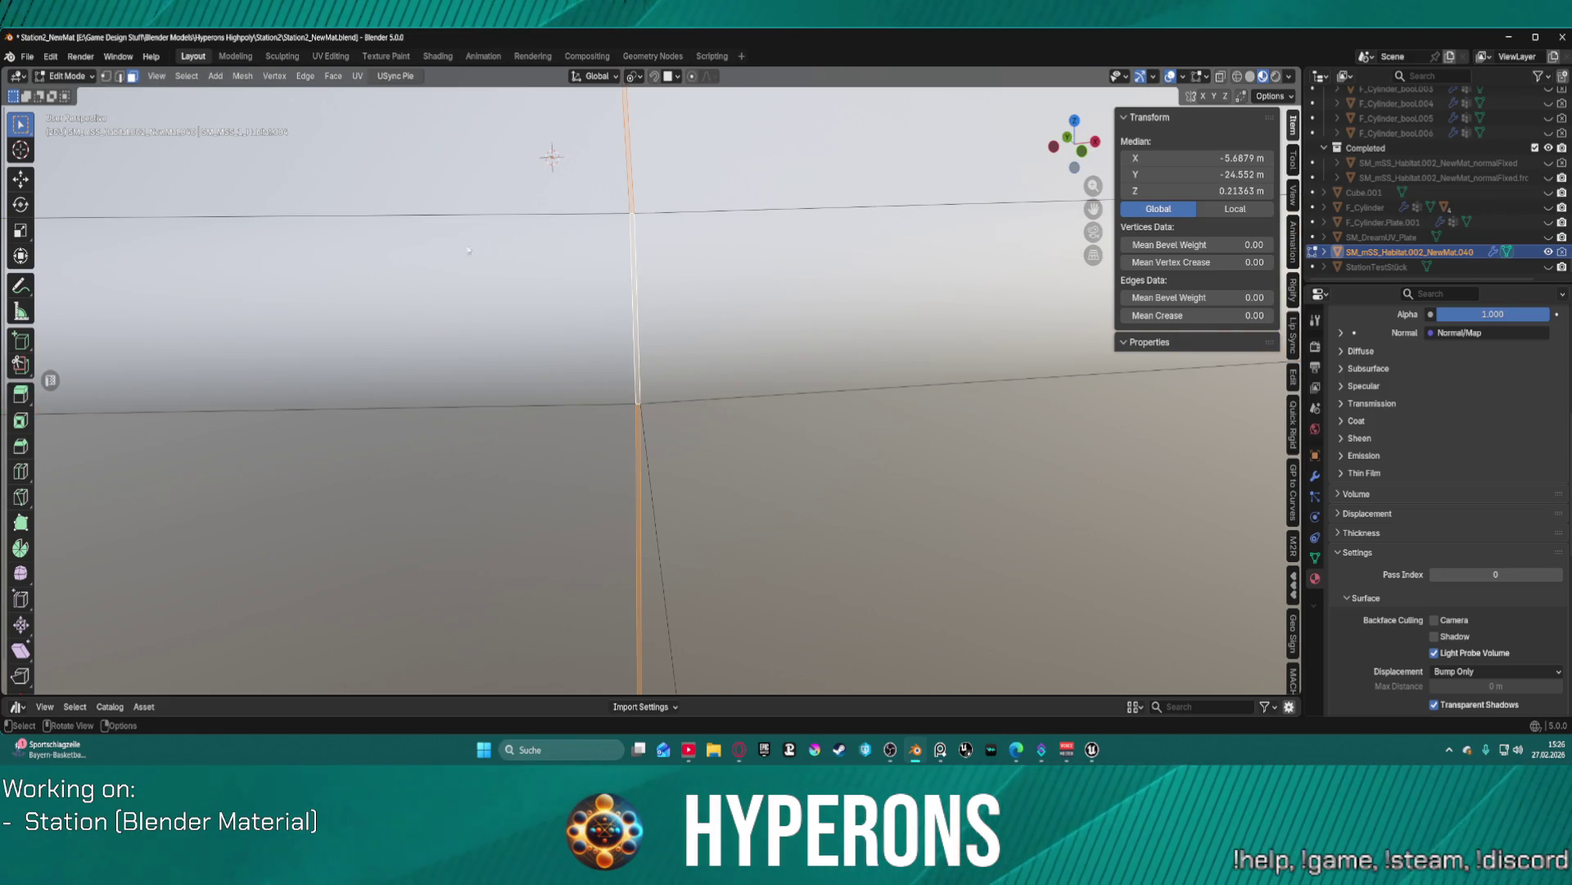
click(338, 59)
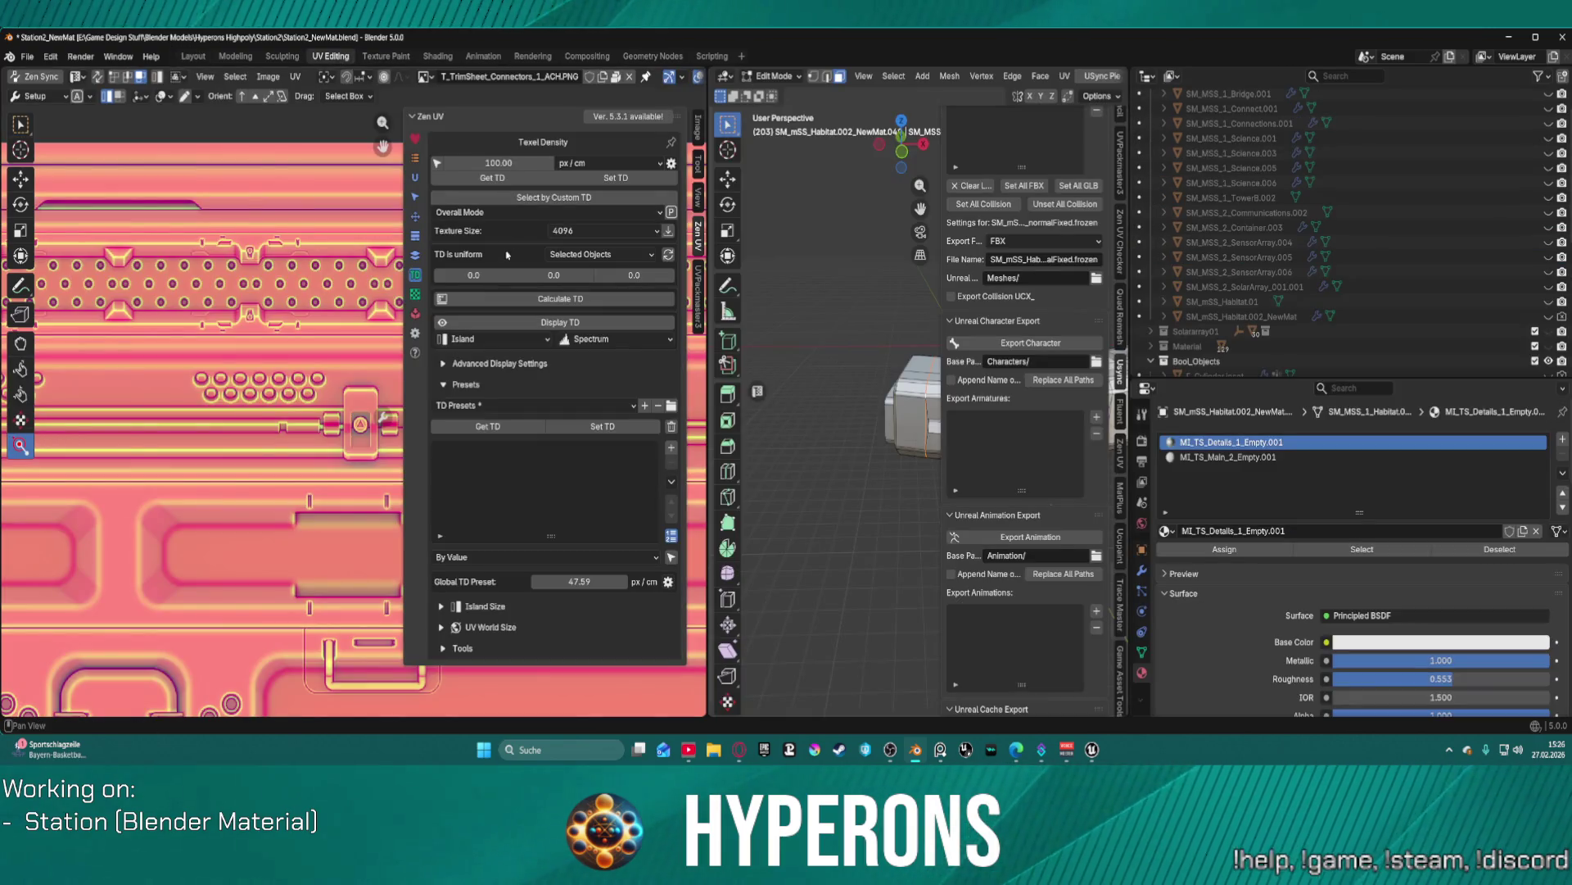
- Unwrap the selection with UV > Unwrap > Unwrap Conformal
scroll(238, 228, down, 6)
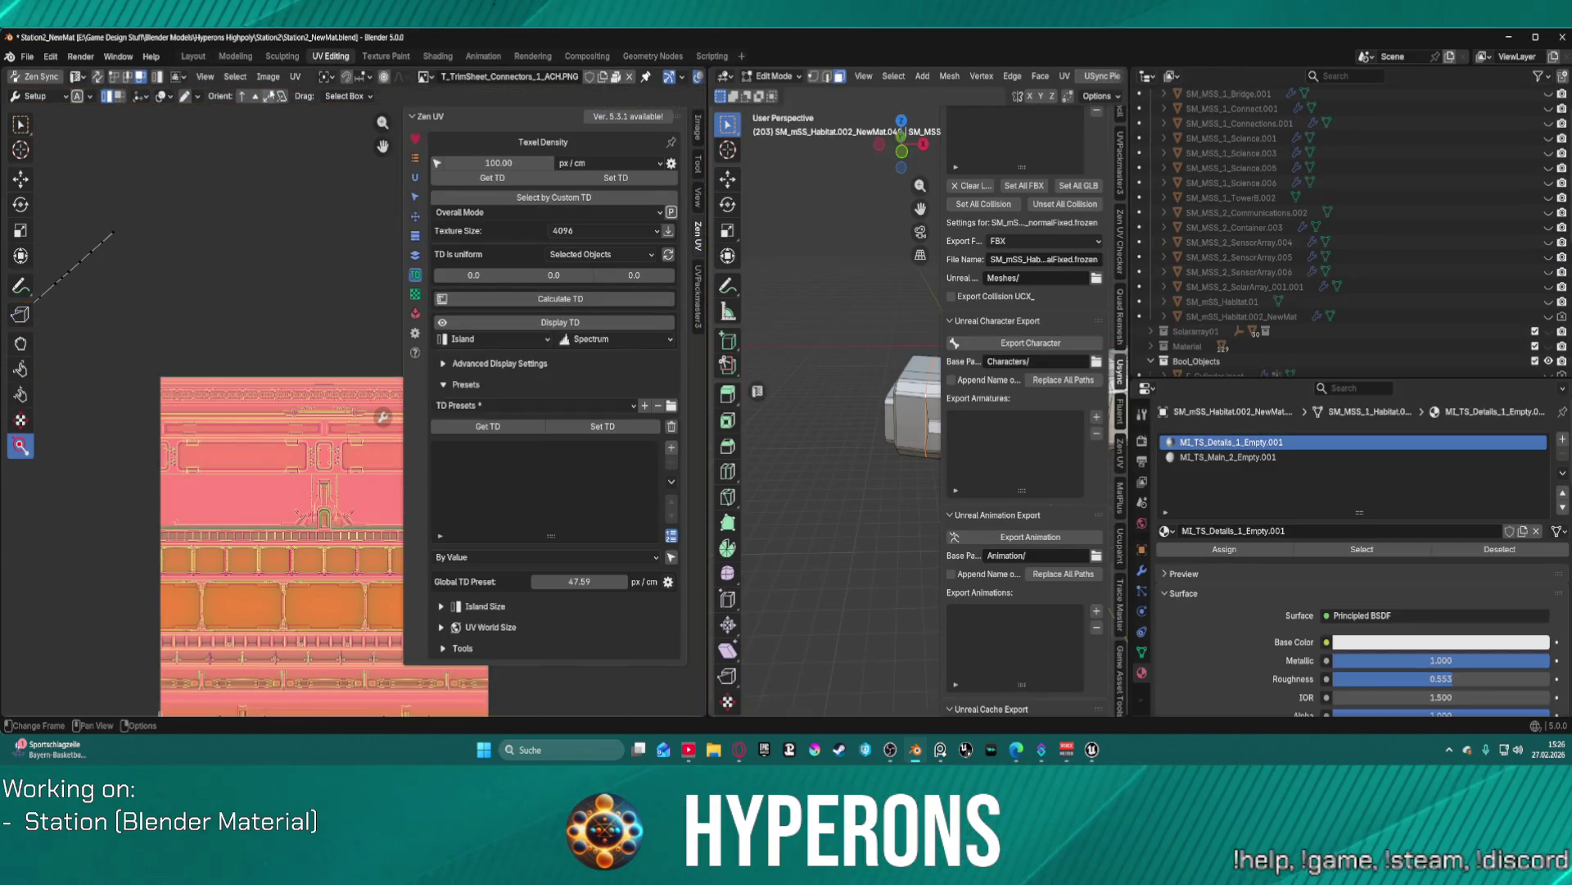
scroll(260, 140, down, 3)
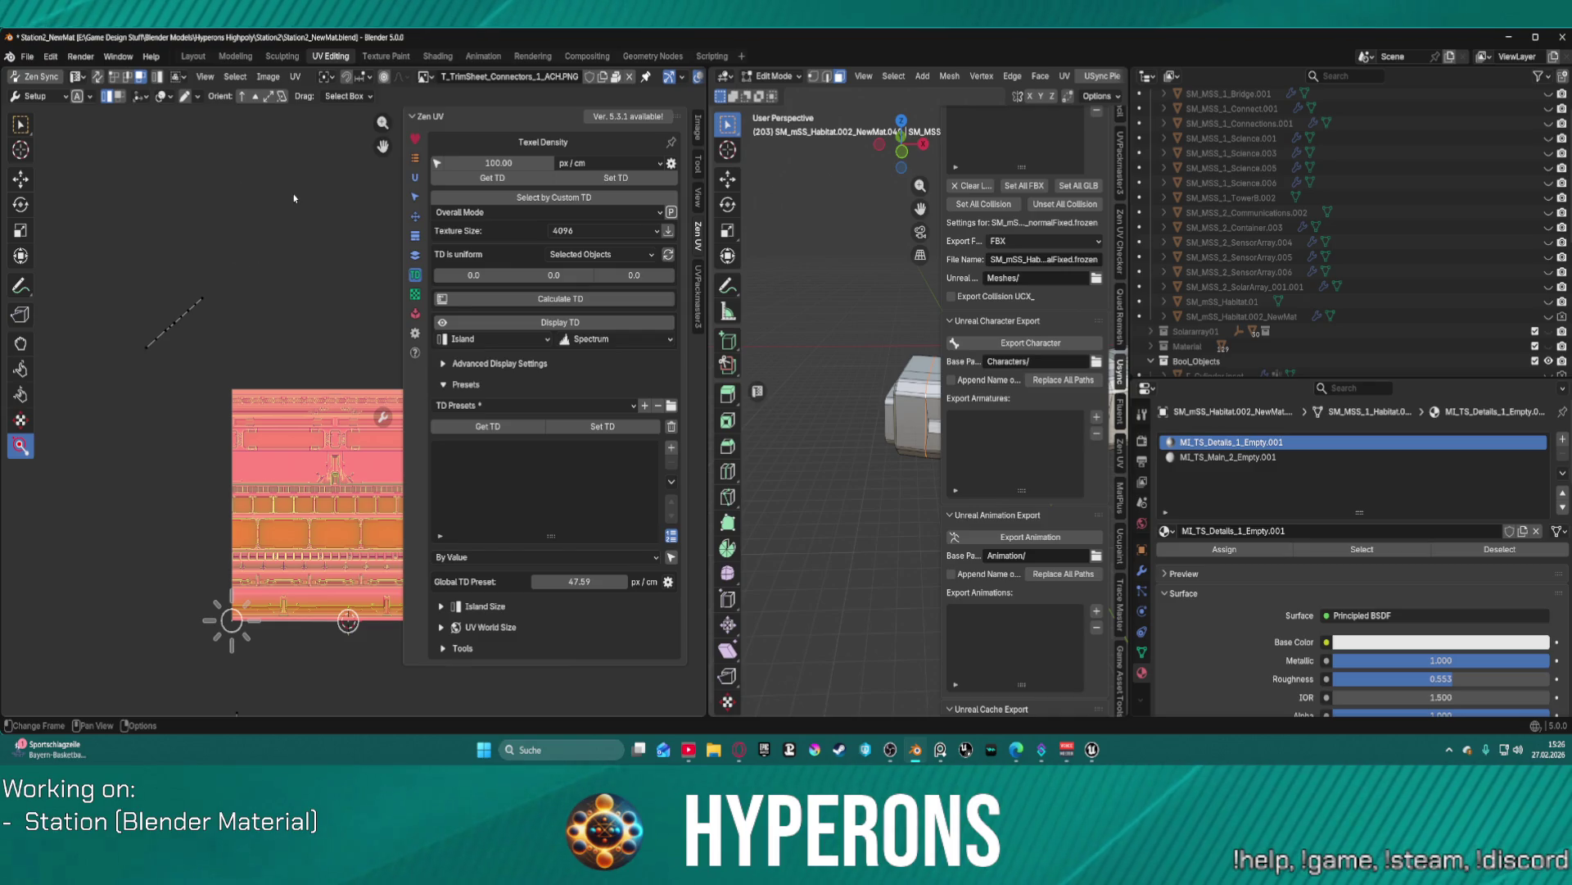
click(292, 78)
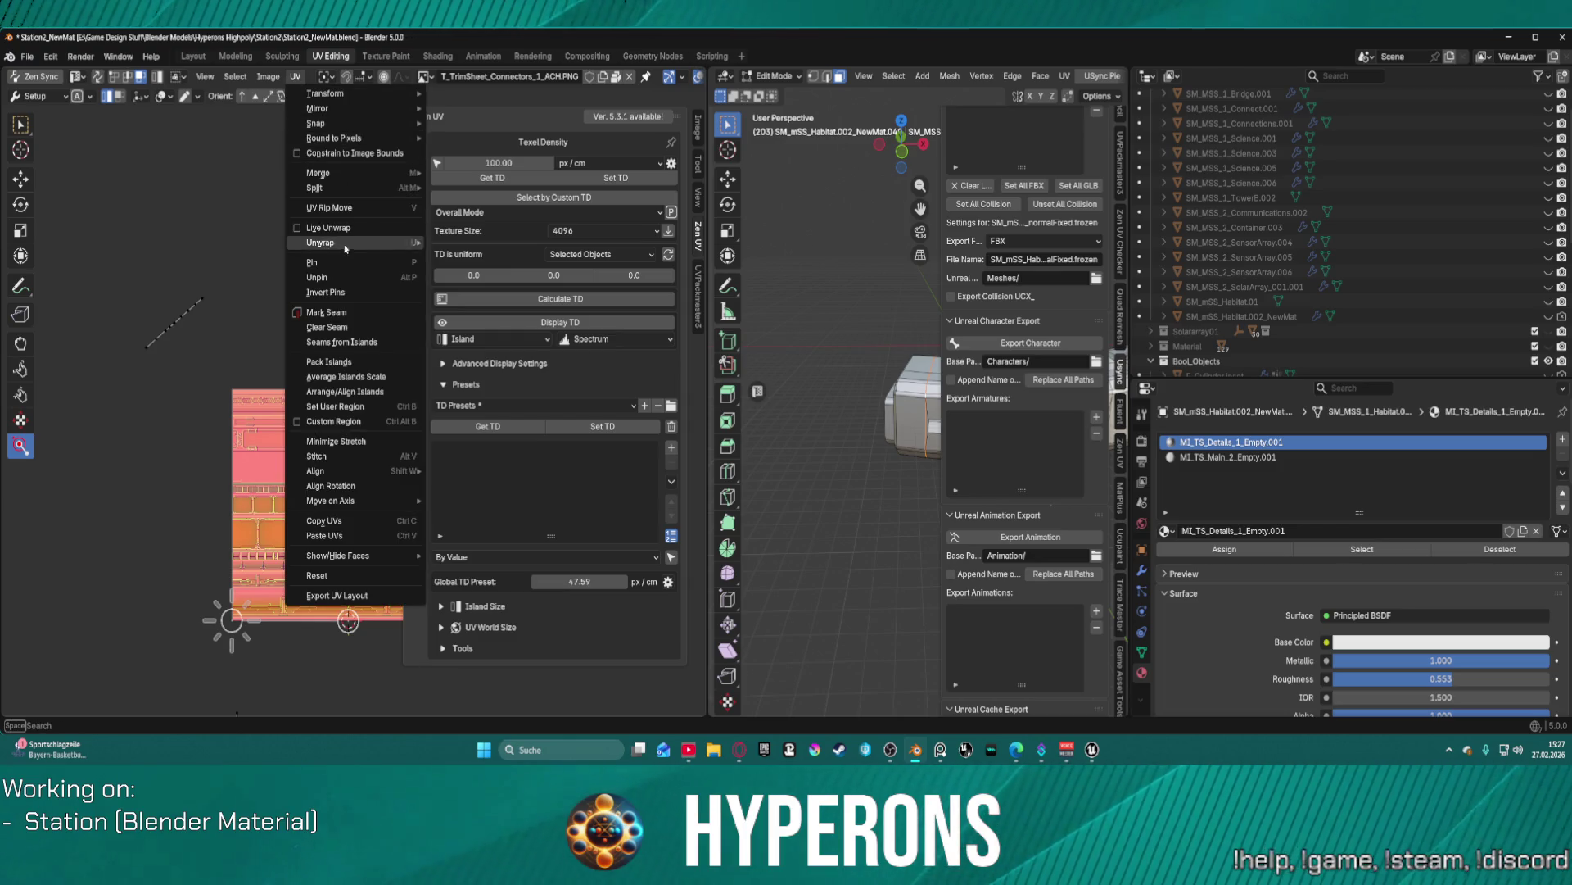
mouse_move(373, 243)
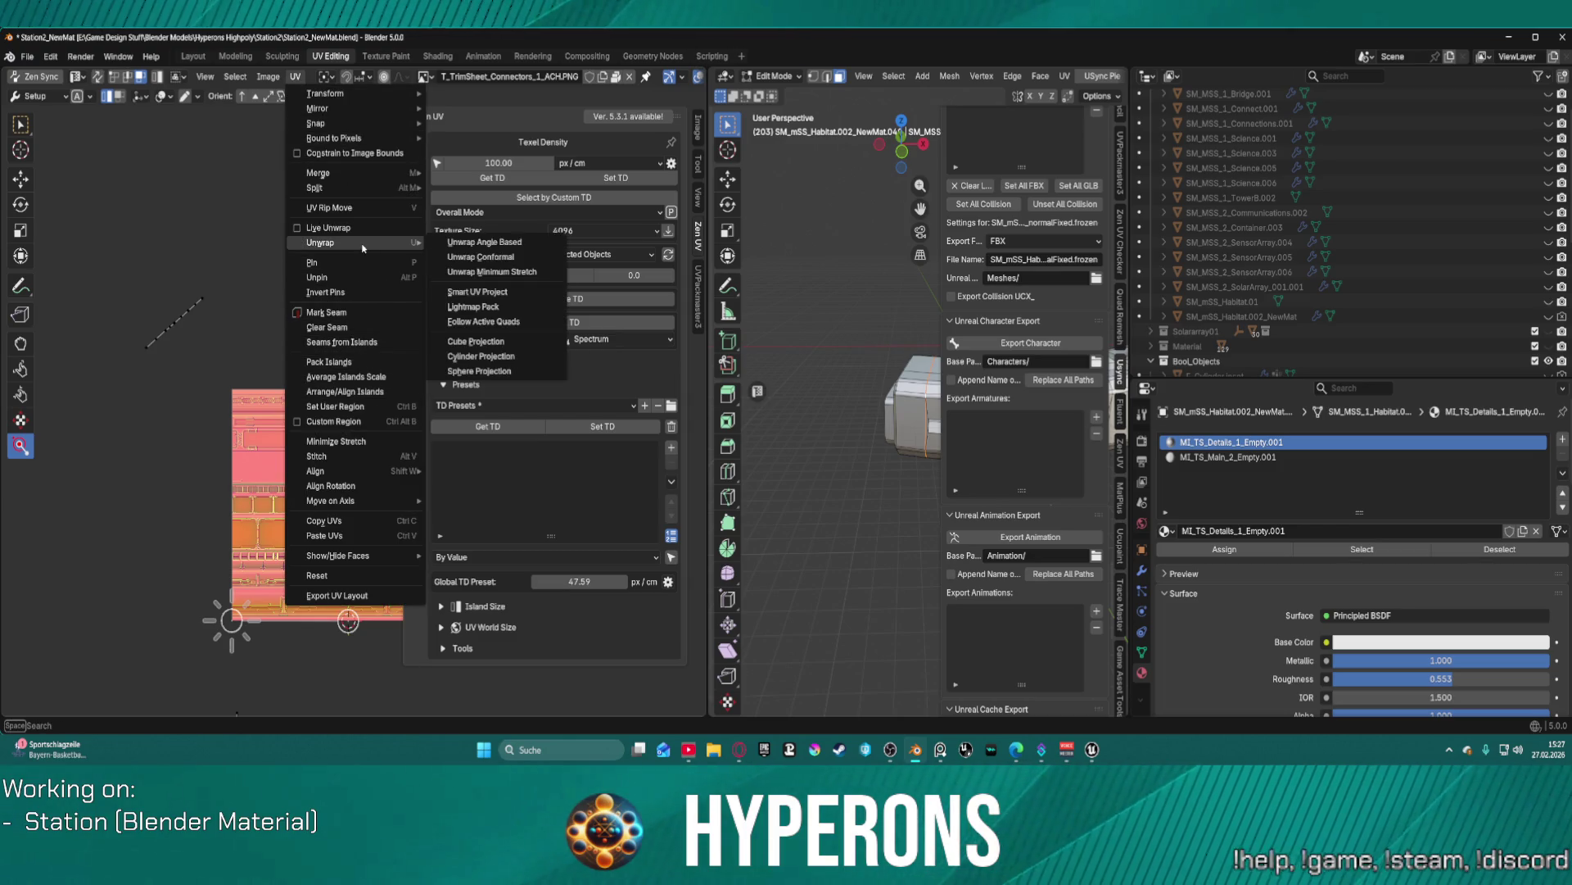
click(489, 259)
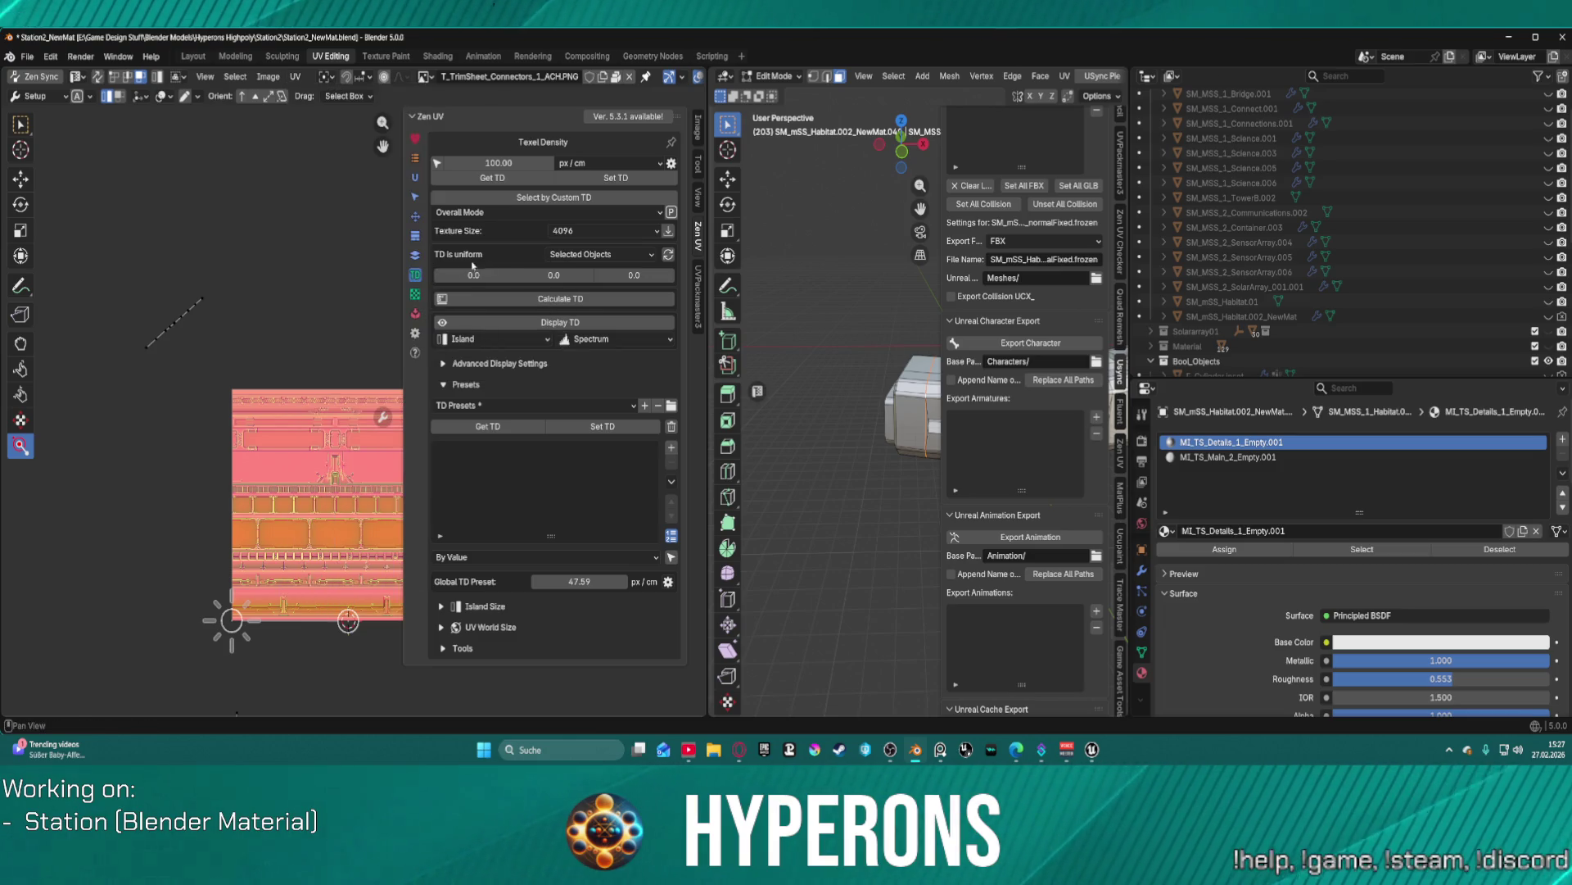
- Select the bevel strip edge in the UV editor and bring up the UV menu
scroll(367, 321, down, 2)
scroll(367, 321, up, 1)
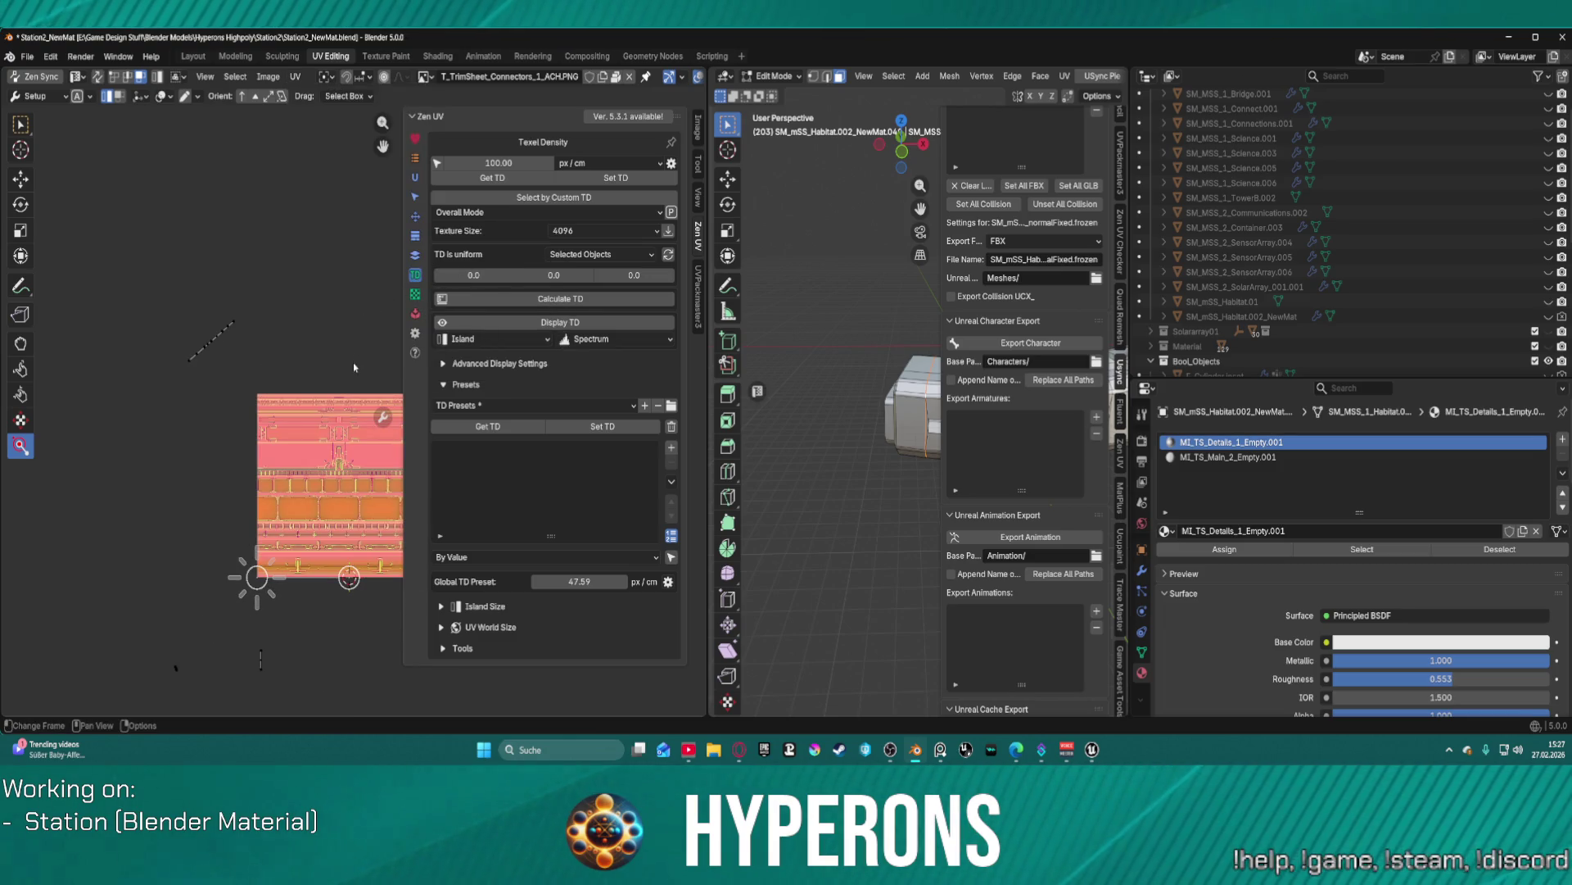
scroll(828, 420, down, 1)
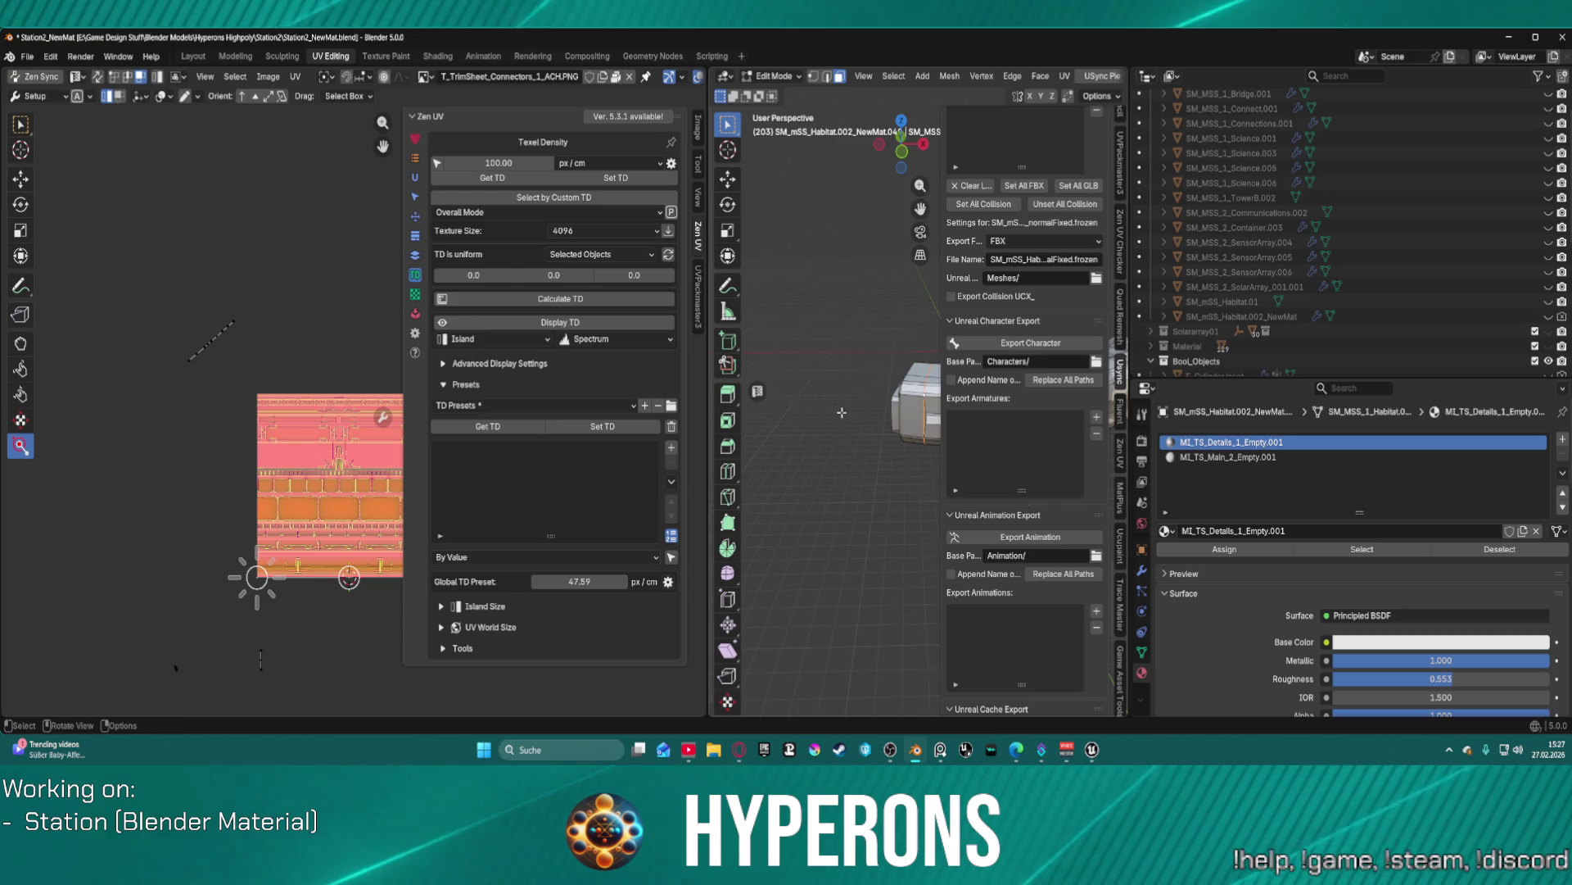
scroll(829, 420, up, 6)
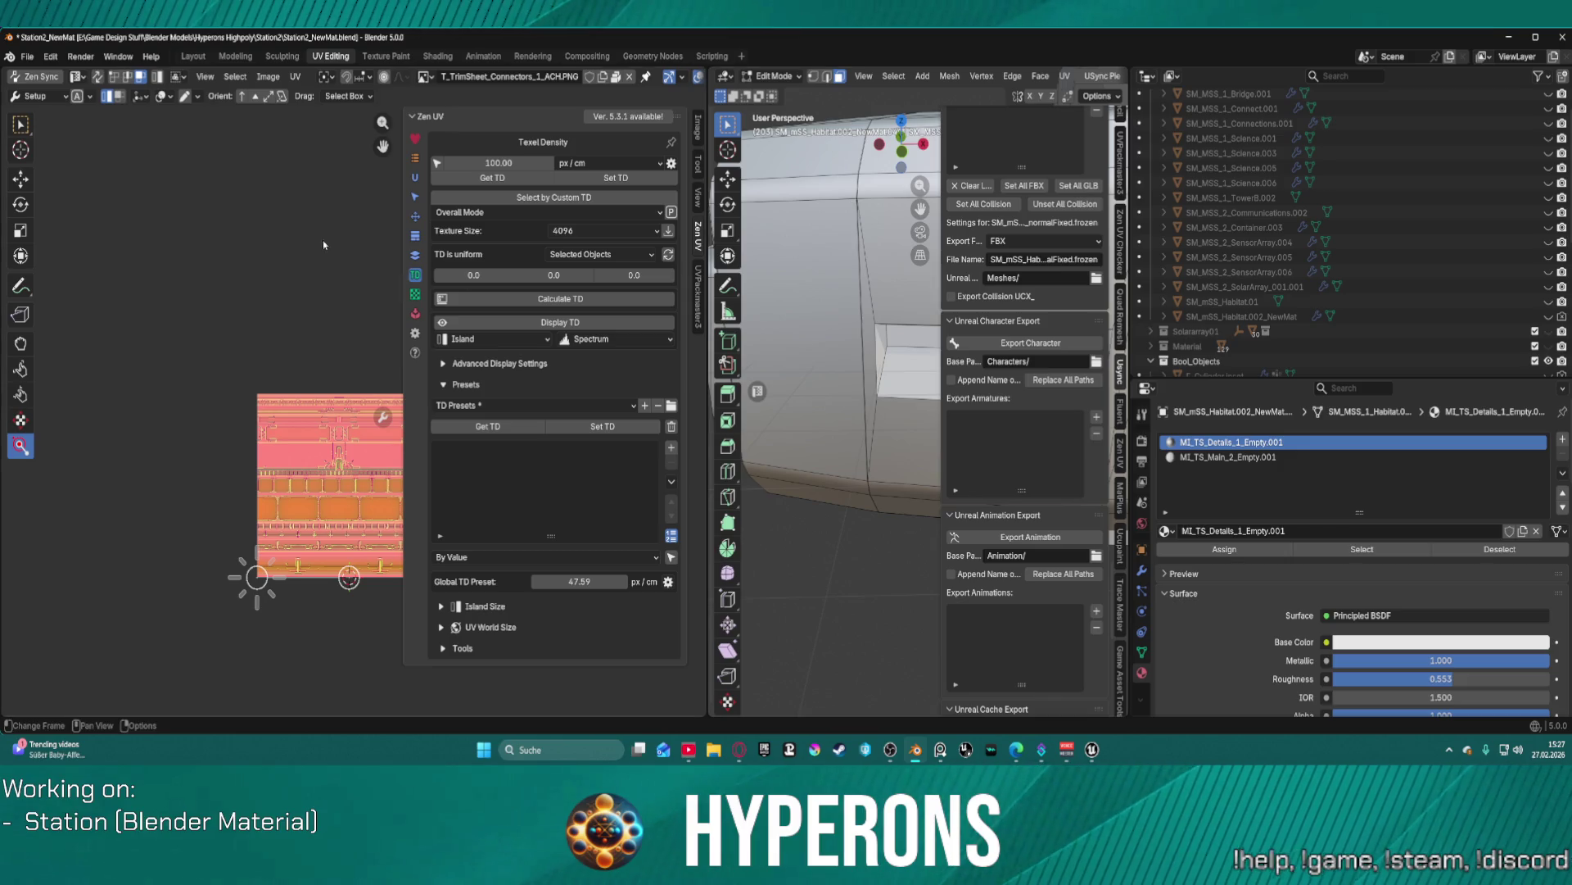
ctrl+click(215, 281)
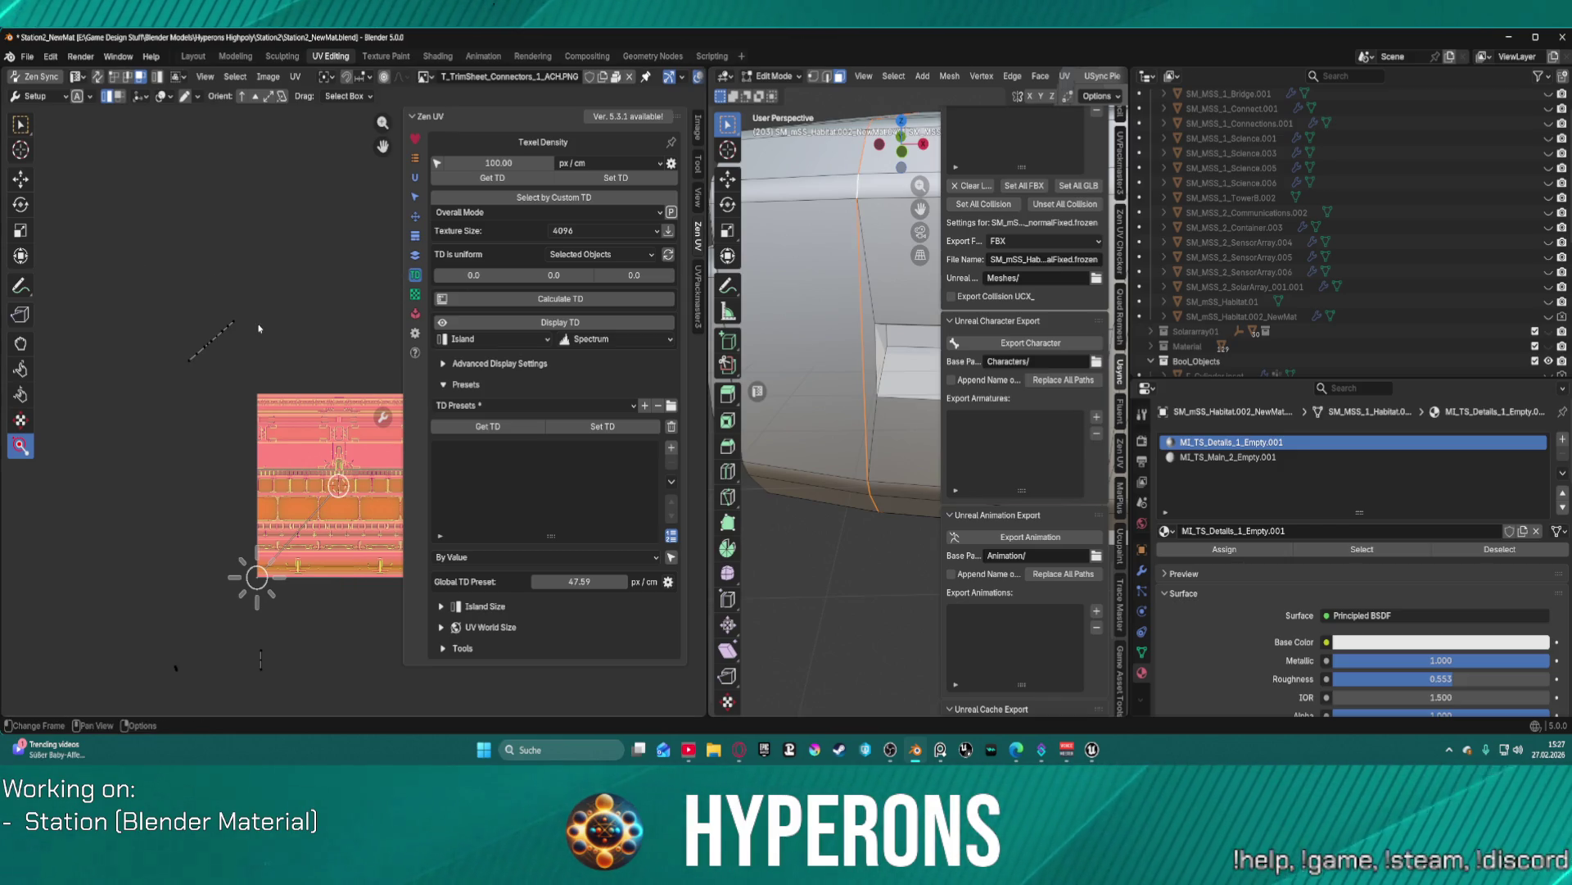
click(295, 76)
- Unwrap Conformal the strip, then run Zen UV Transform > Relax on its island
mouse_move(385, 243)
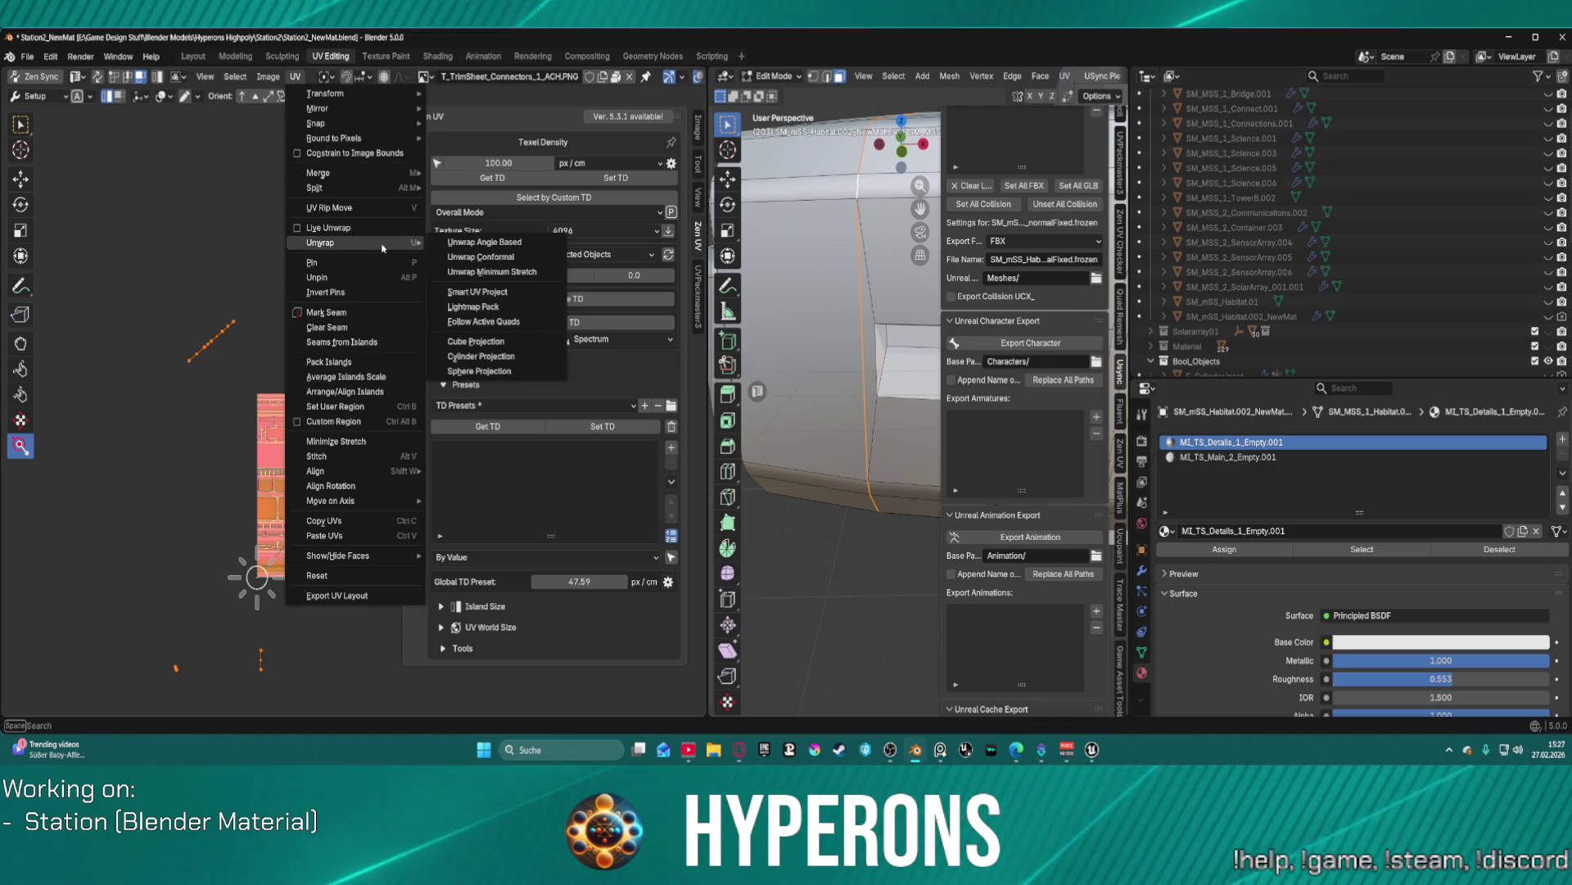
click(501, 259)
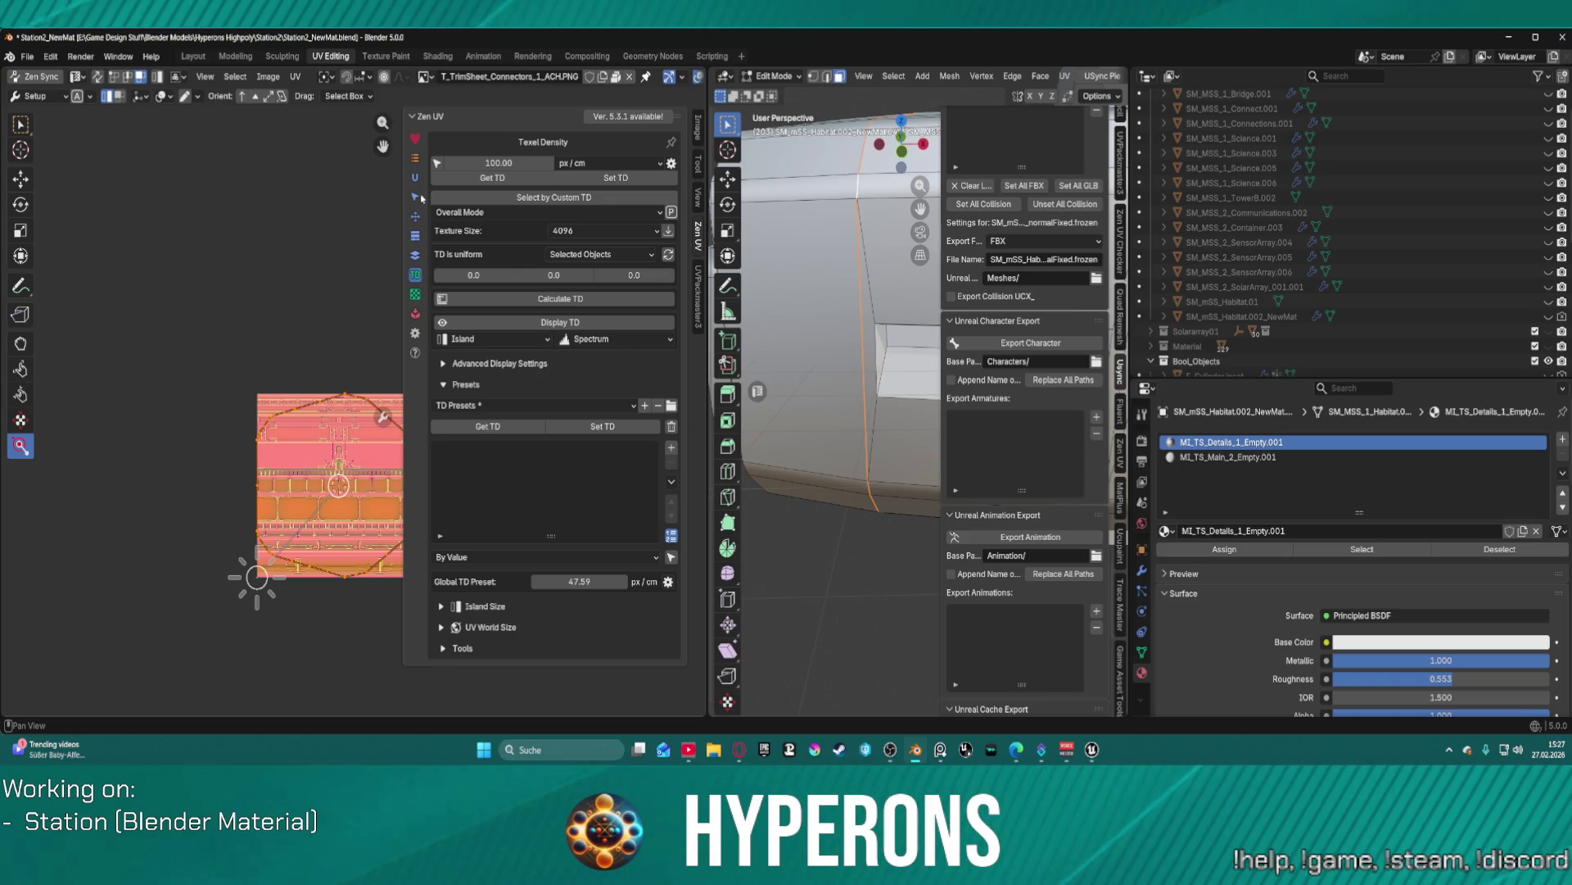
click(416, 217)
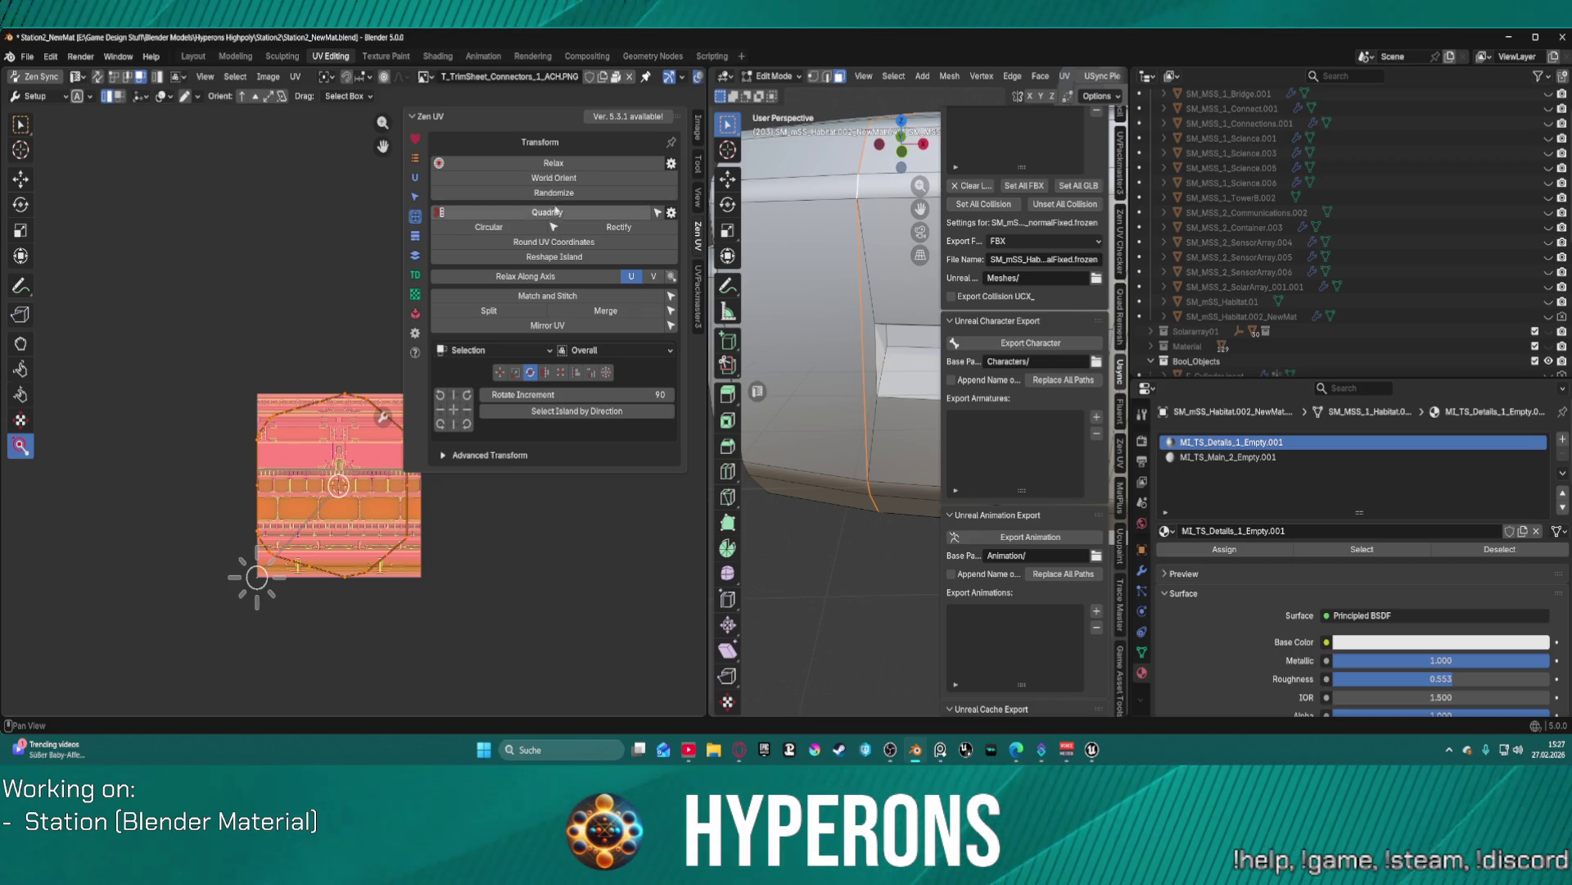
click(550, 166)
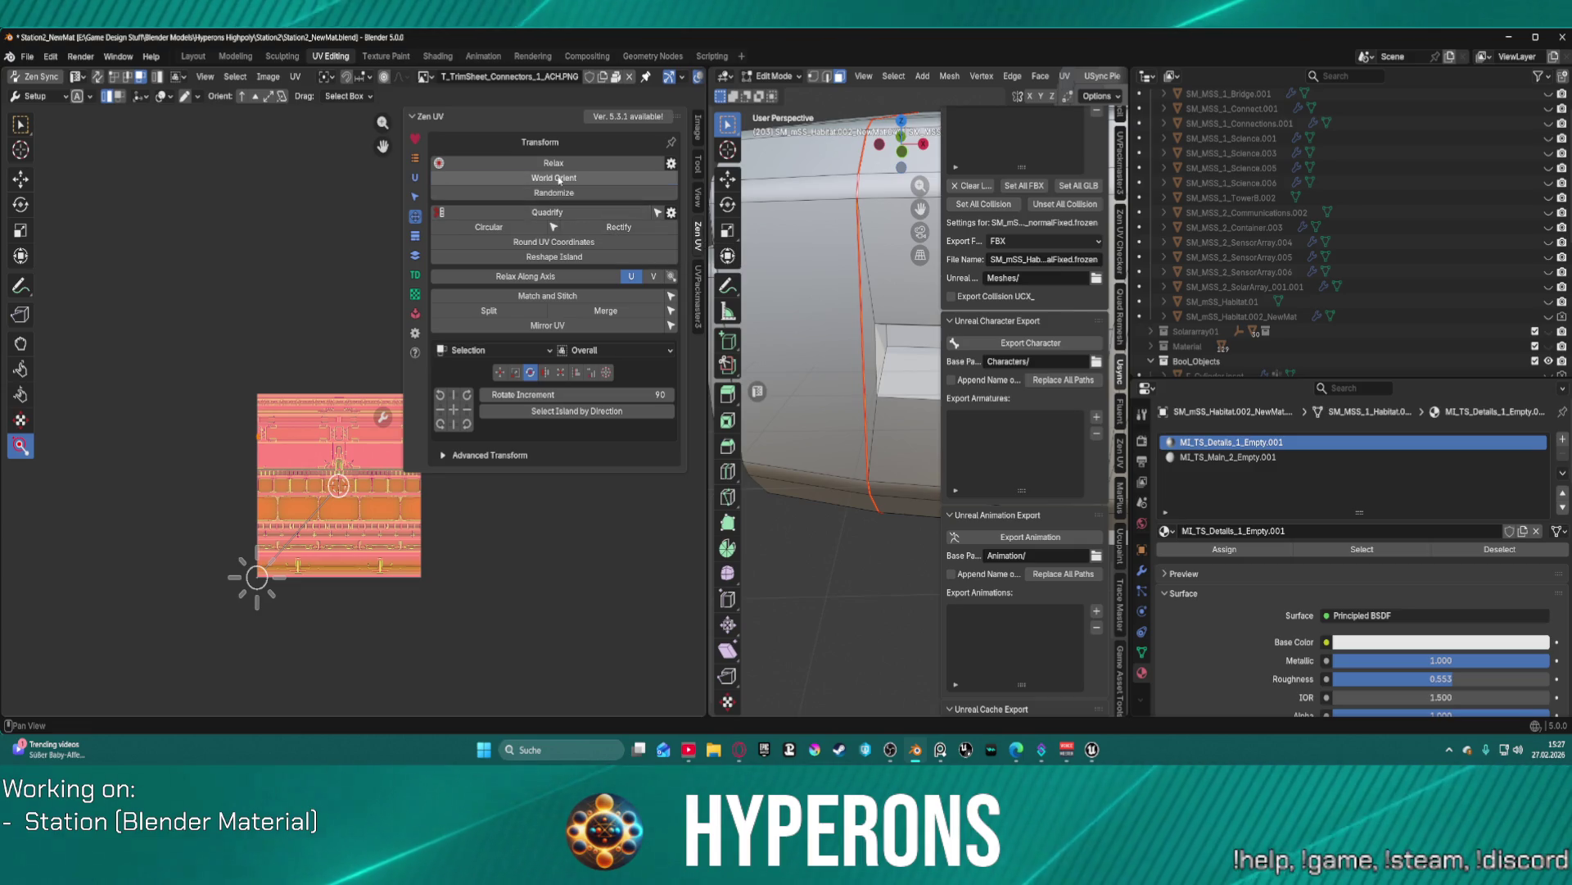
- Pan the UV view over the trim sheet and return to Zen UV's Texel Density tab
scroll(347, 428, up, 3)
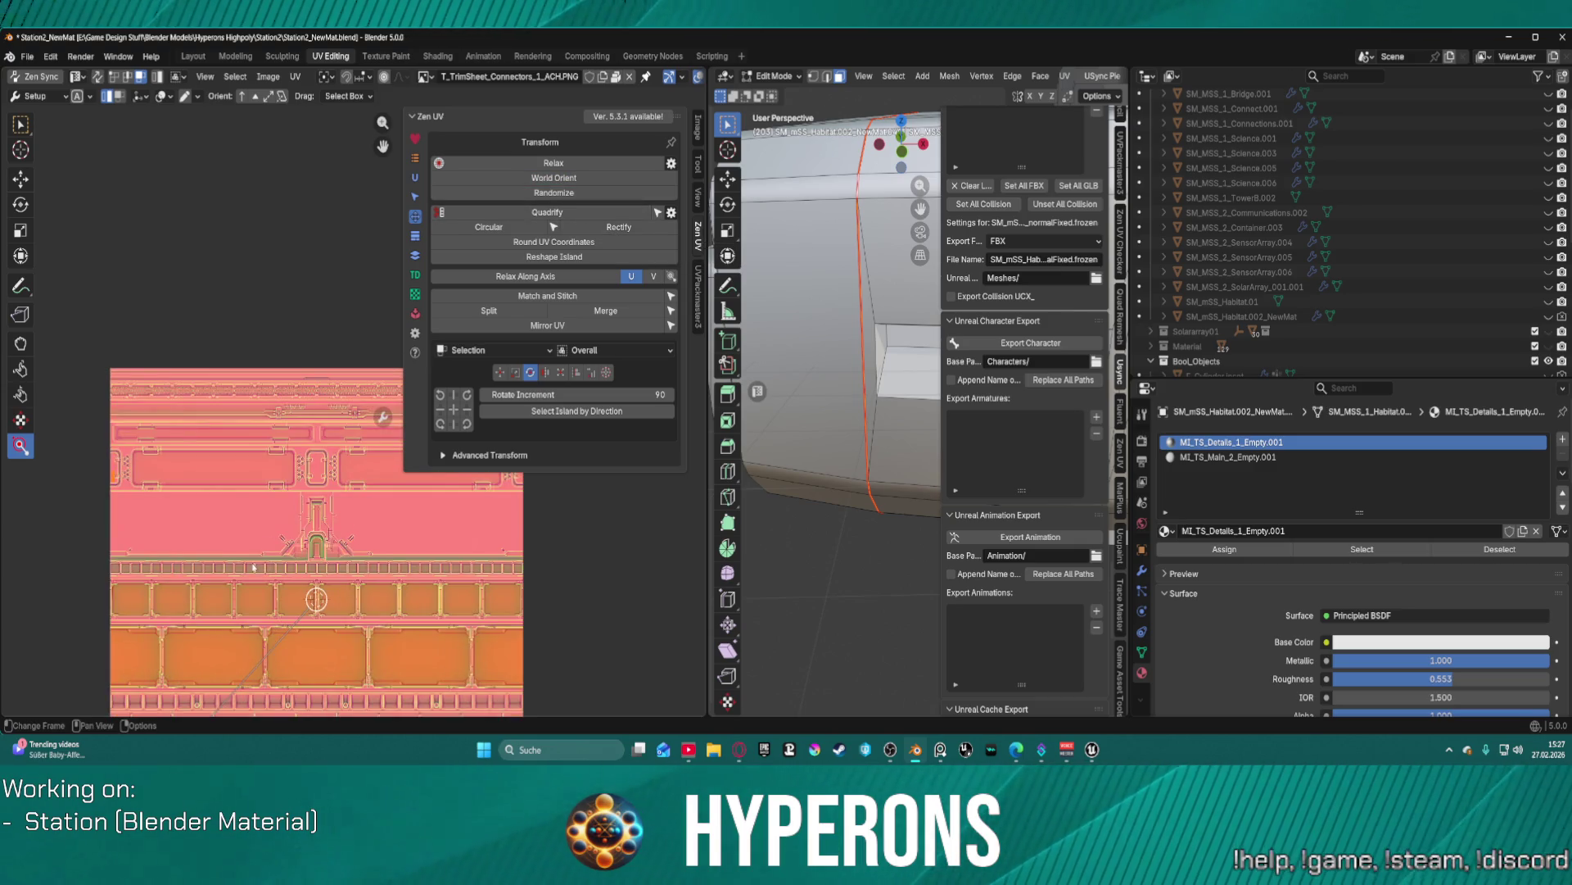
drag(240, 443, 263, 363)
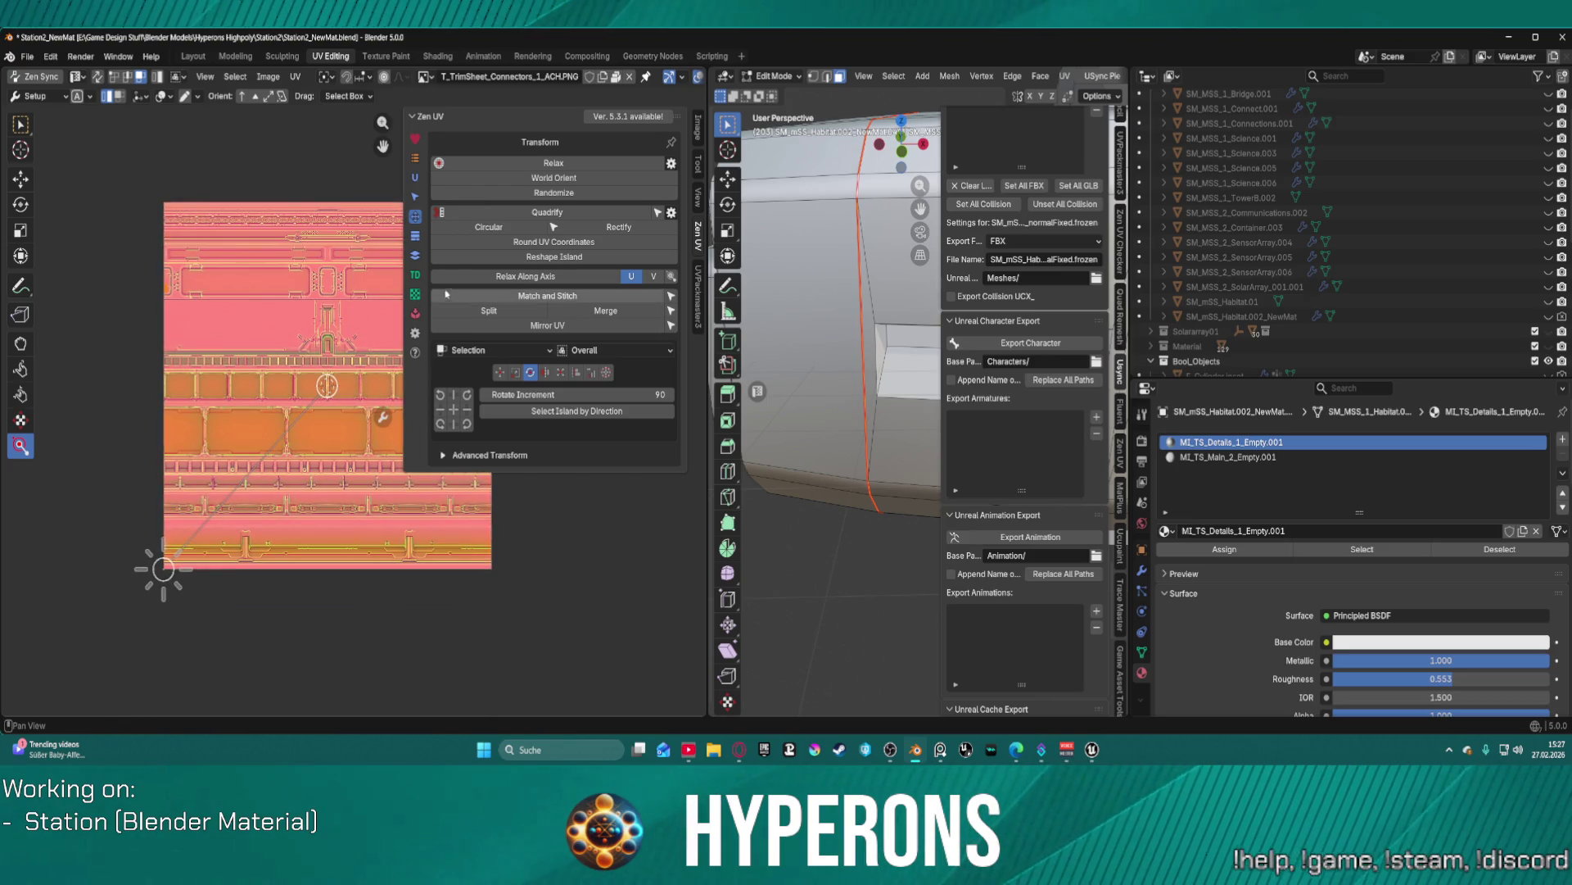
click(415, 276)
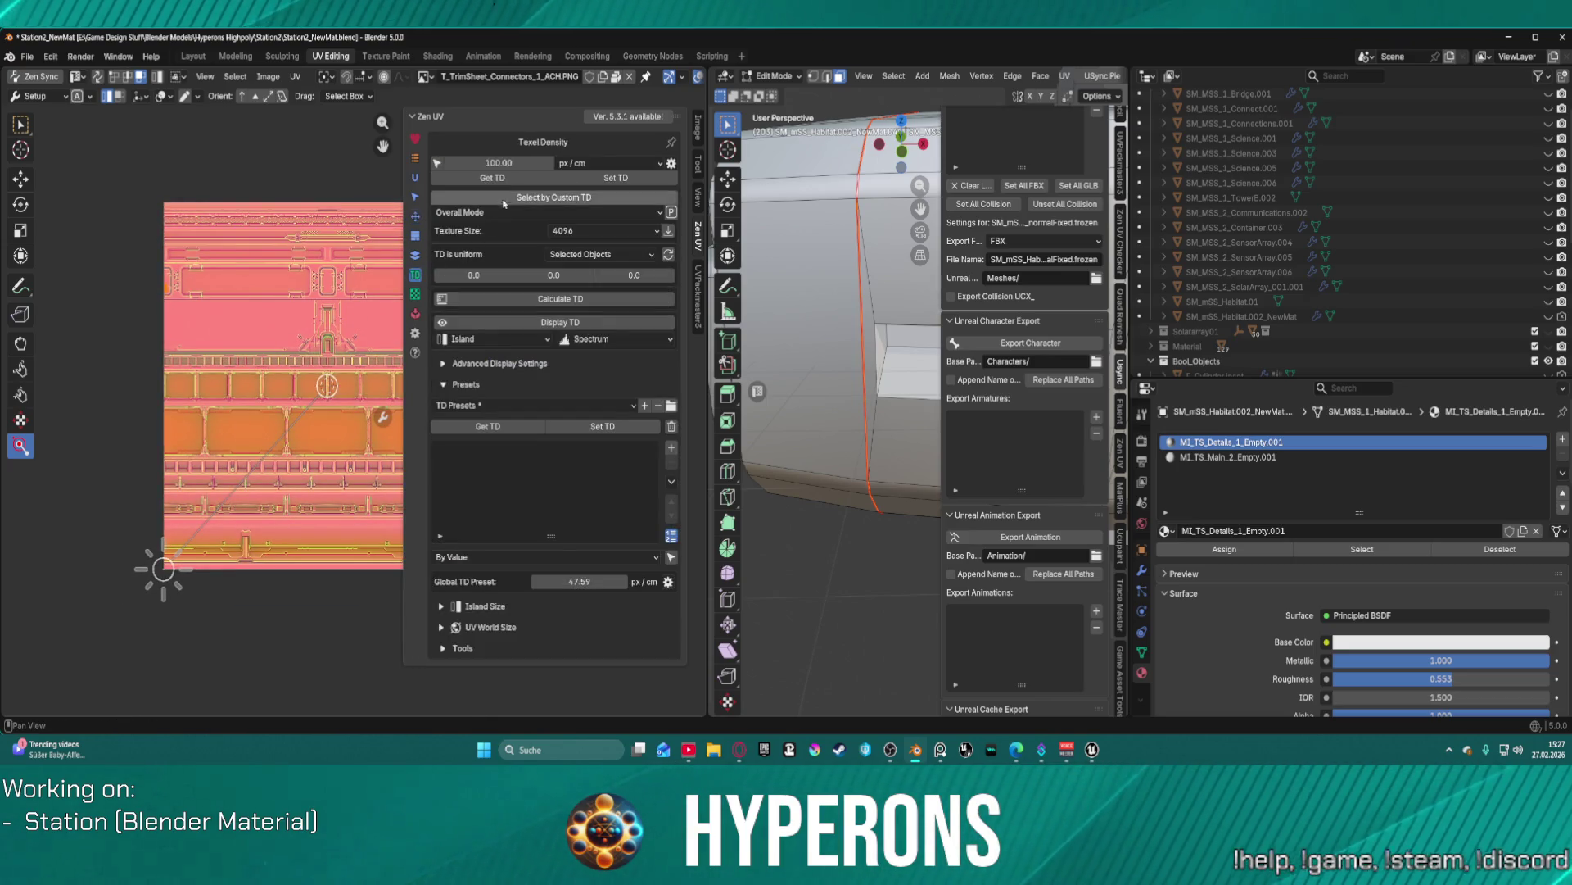
- Apply the set texel density to the bevel strip's UV island
click(607, 179)
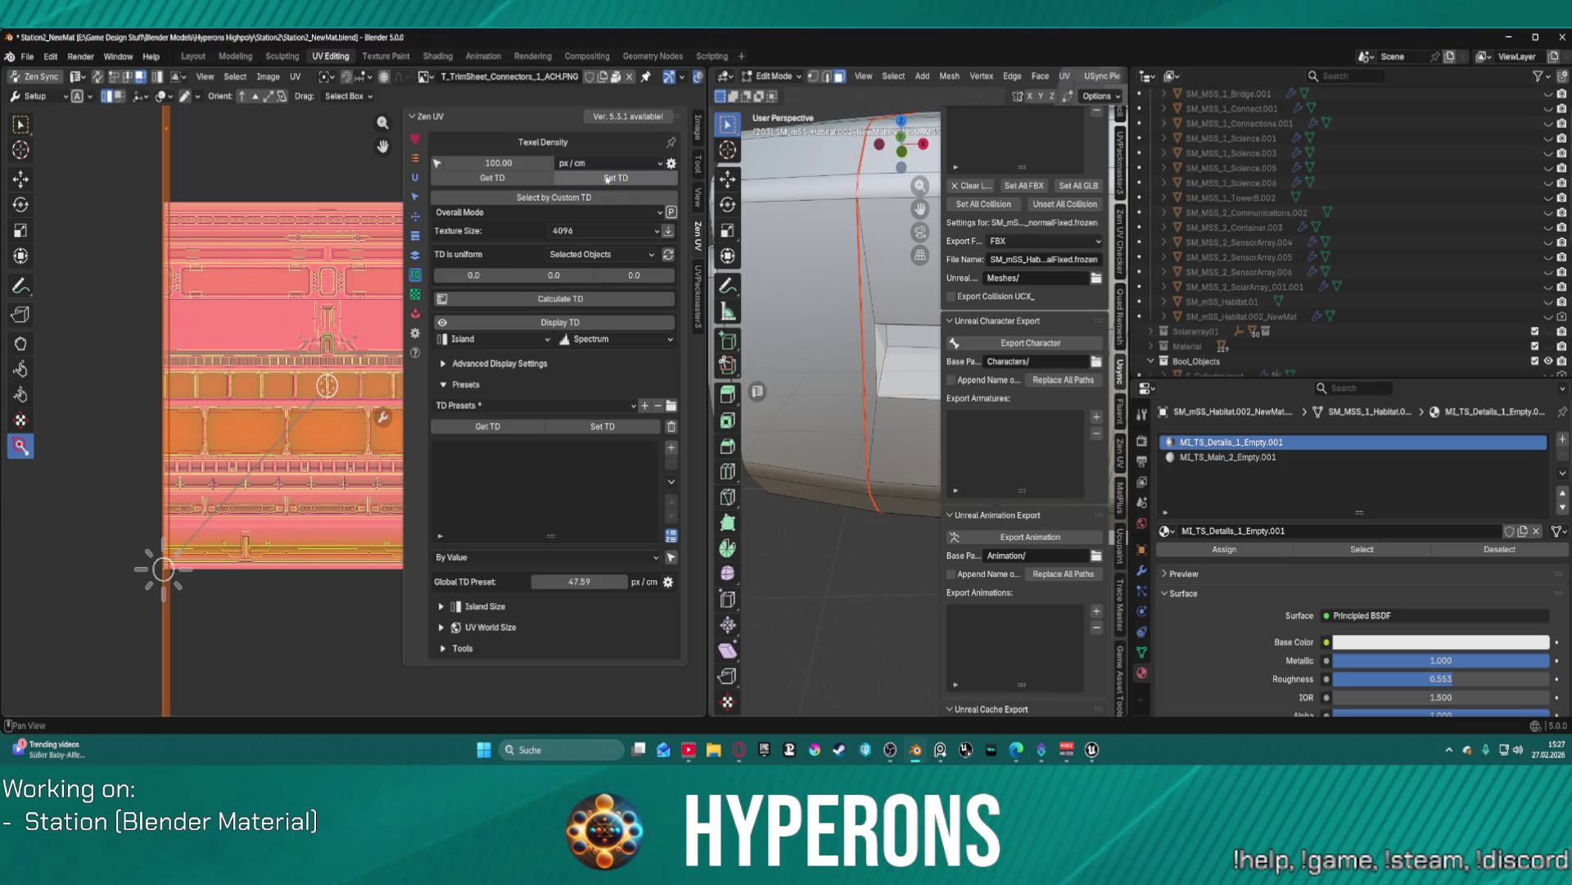
scroll(310, 293, down, 10)
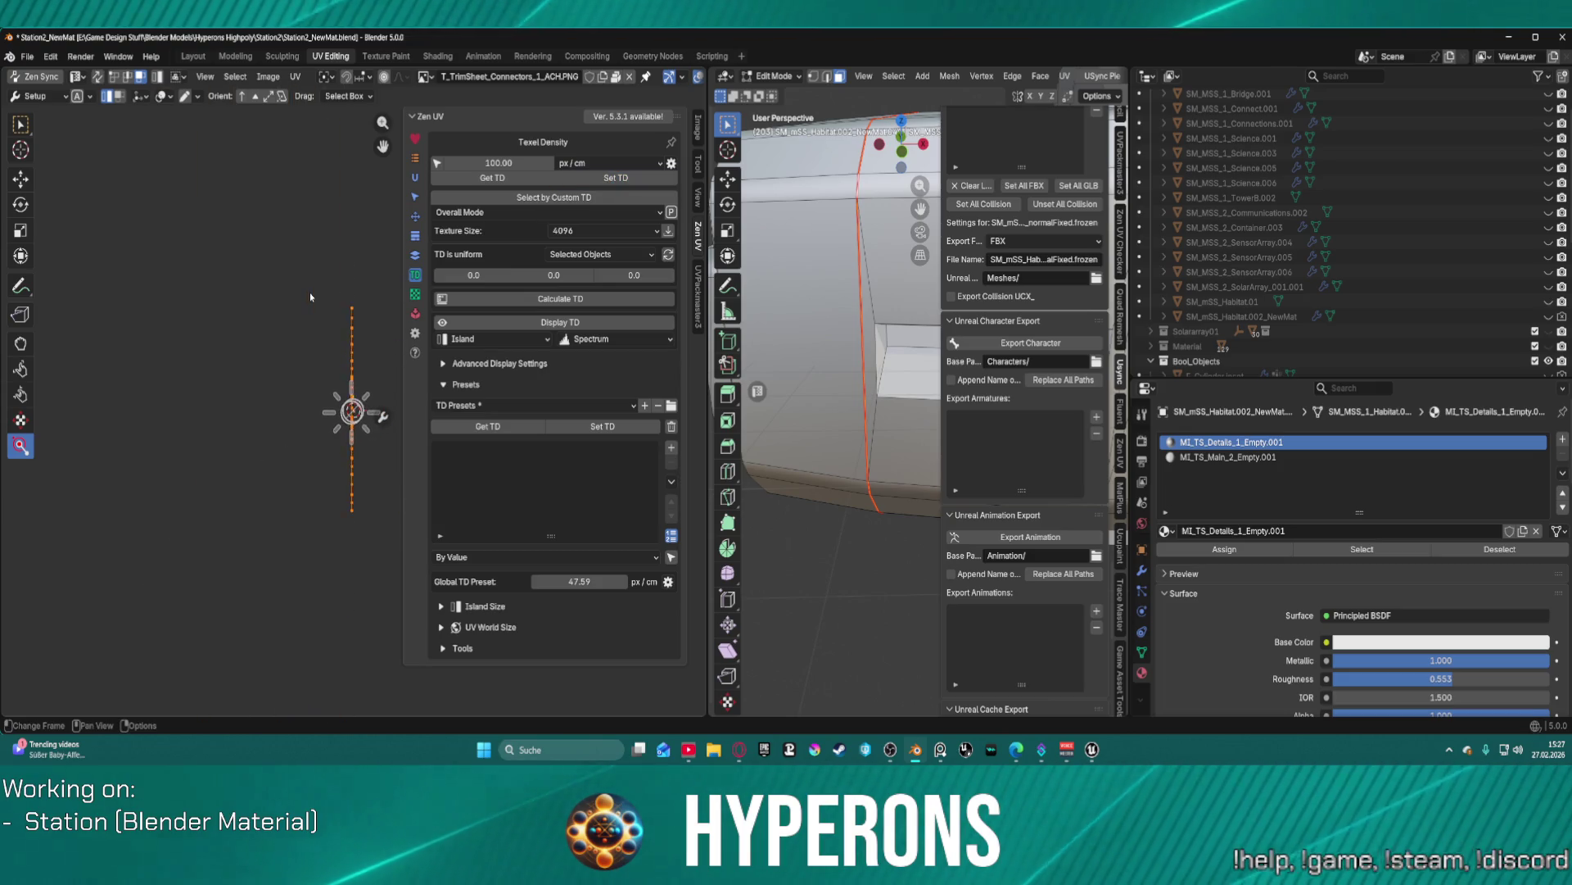
scroll(319, 281, up, 10)
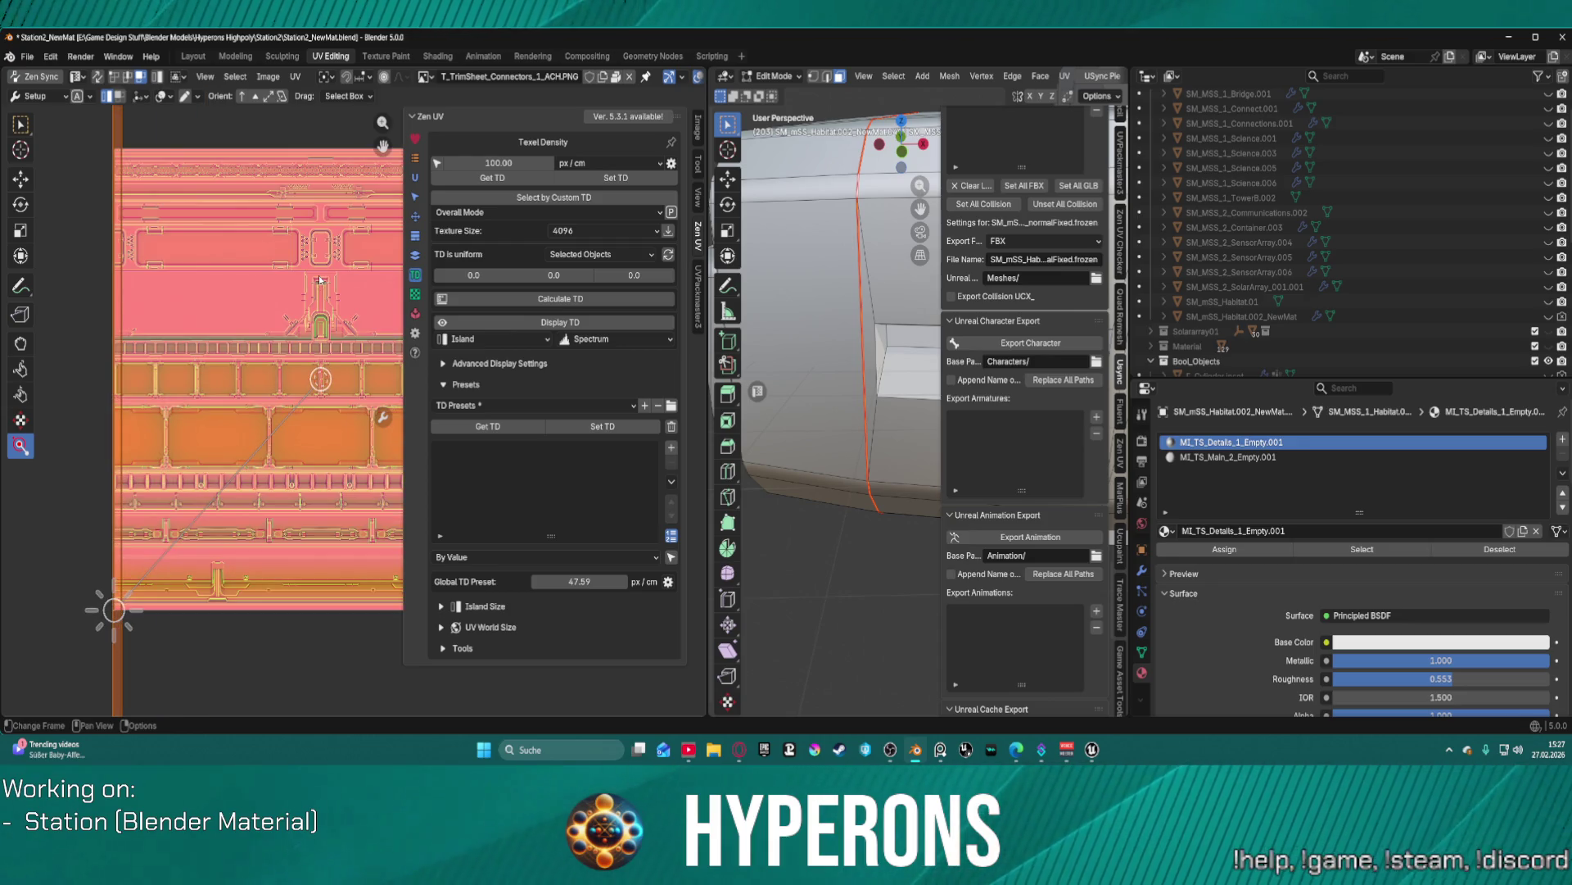
- Rotate the strip 90° to lie horizontally and move it up onto a trim row near the top
key(r)
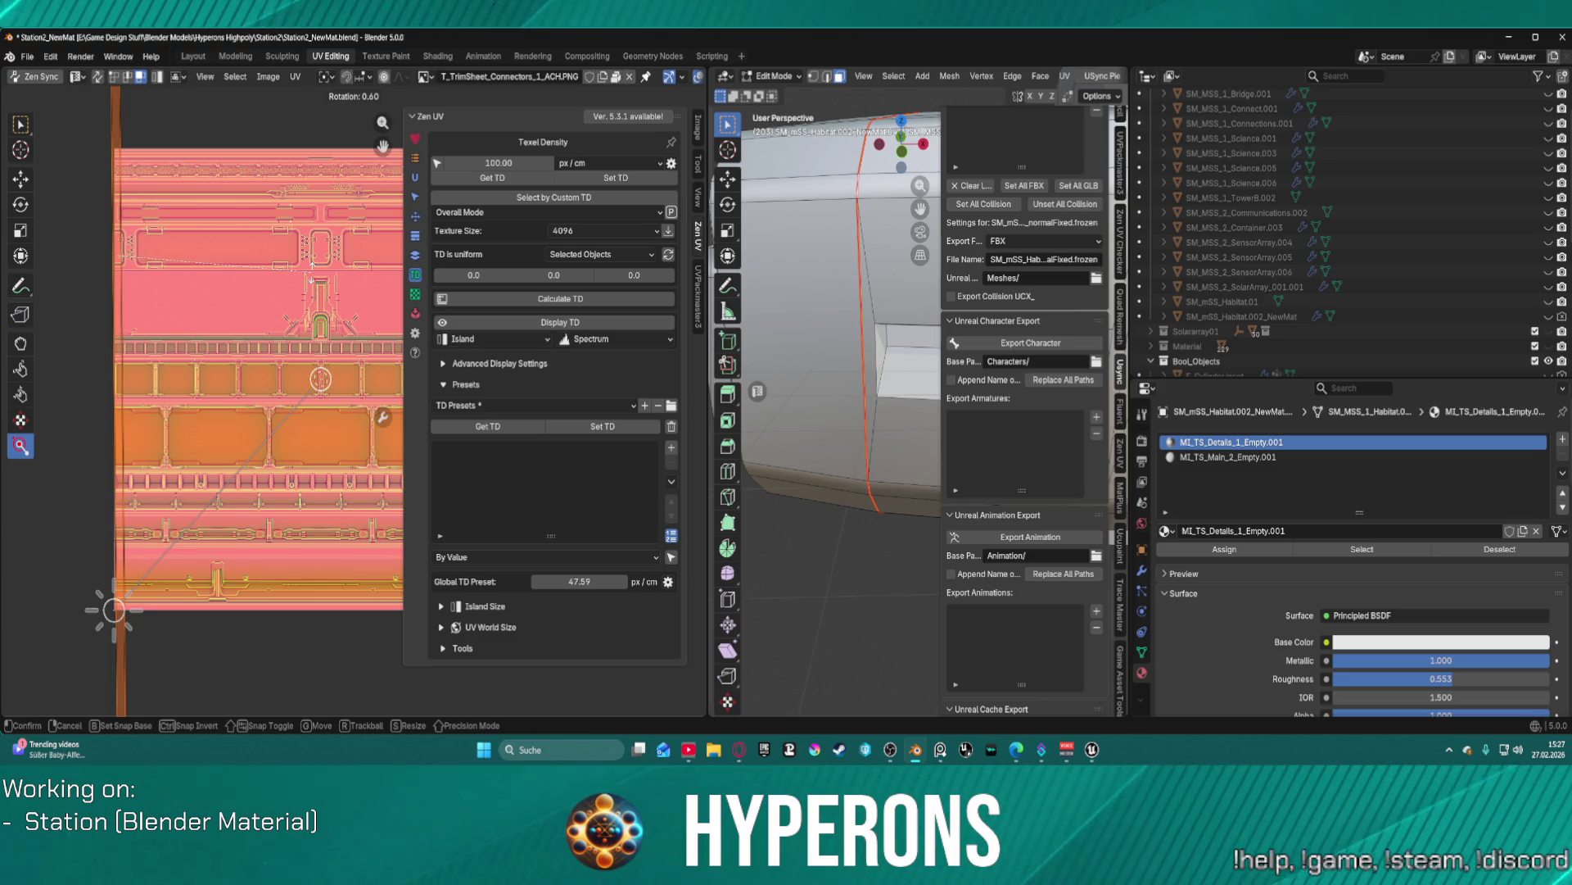
text(90)
key(Return)
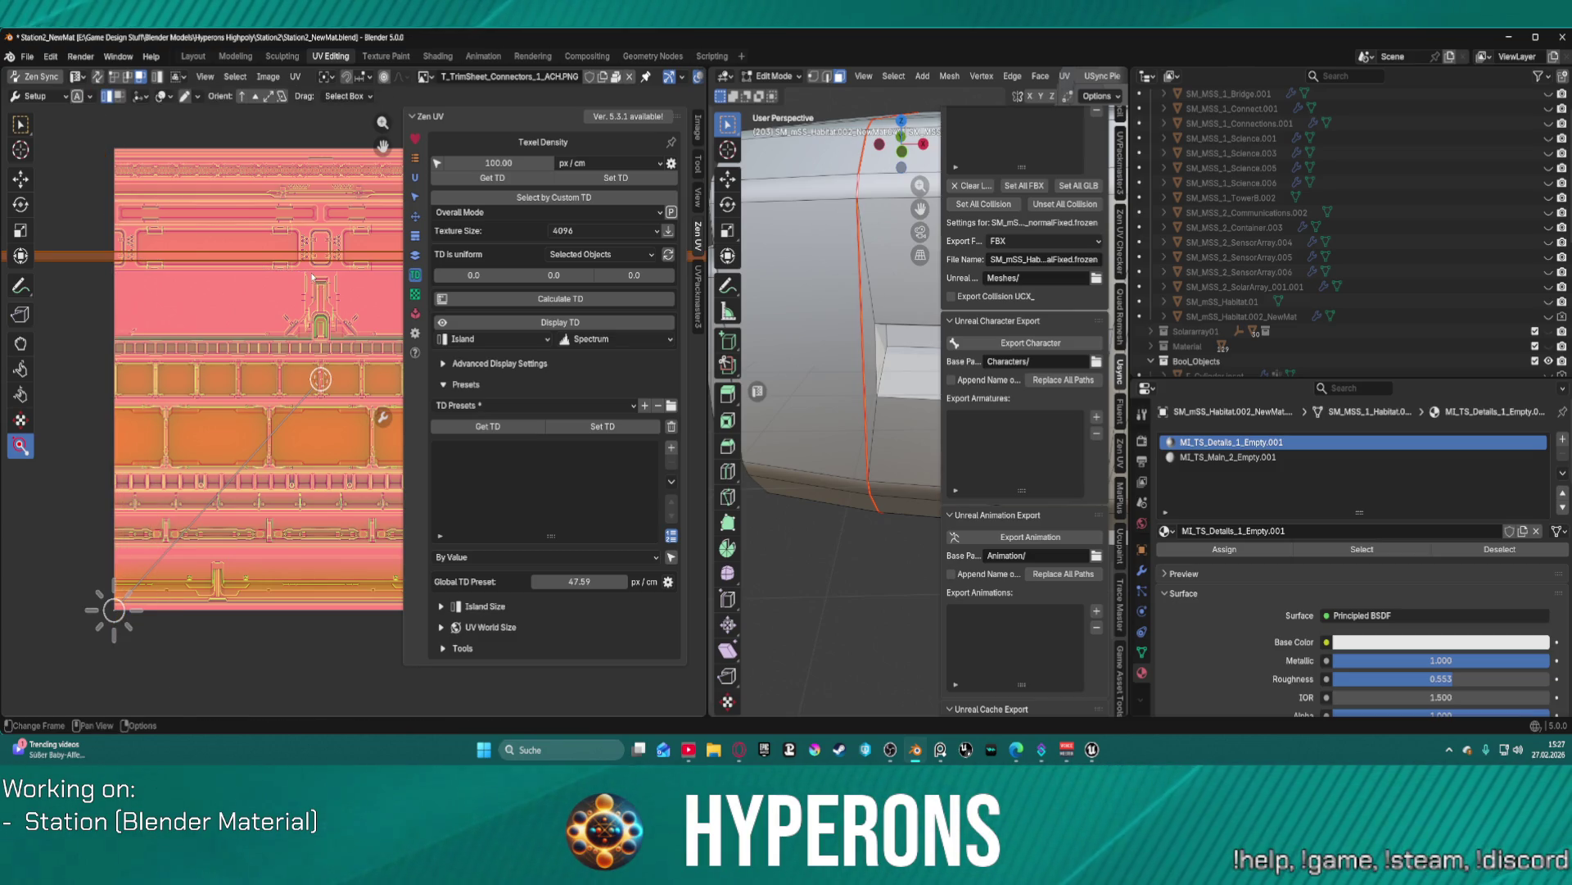
key(g)
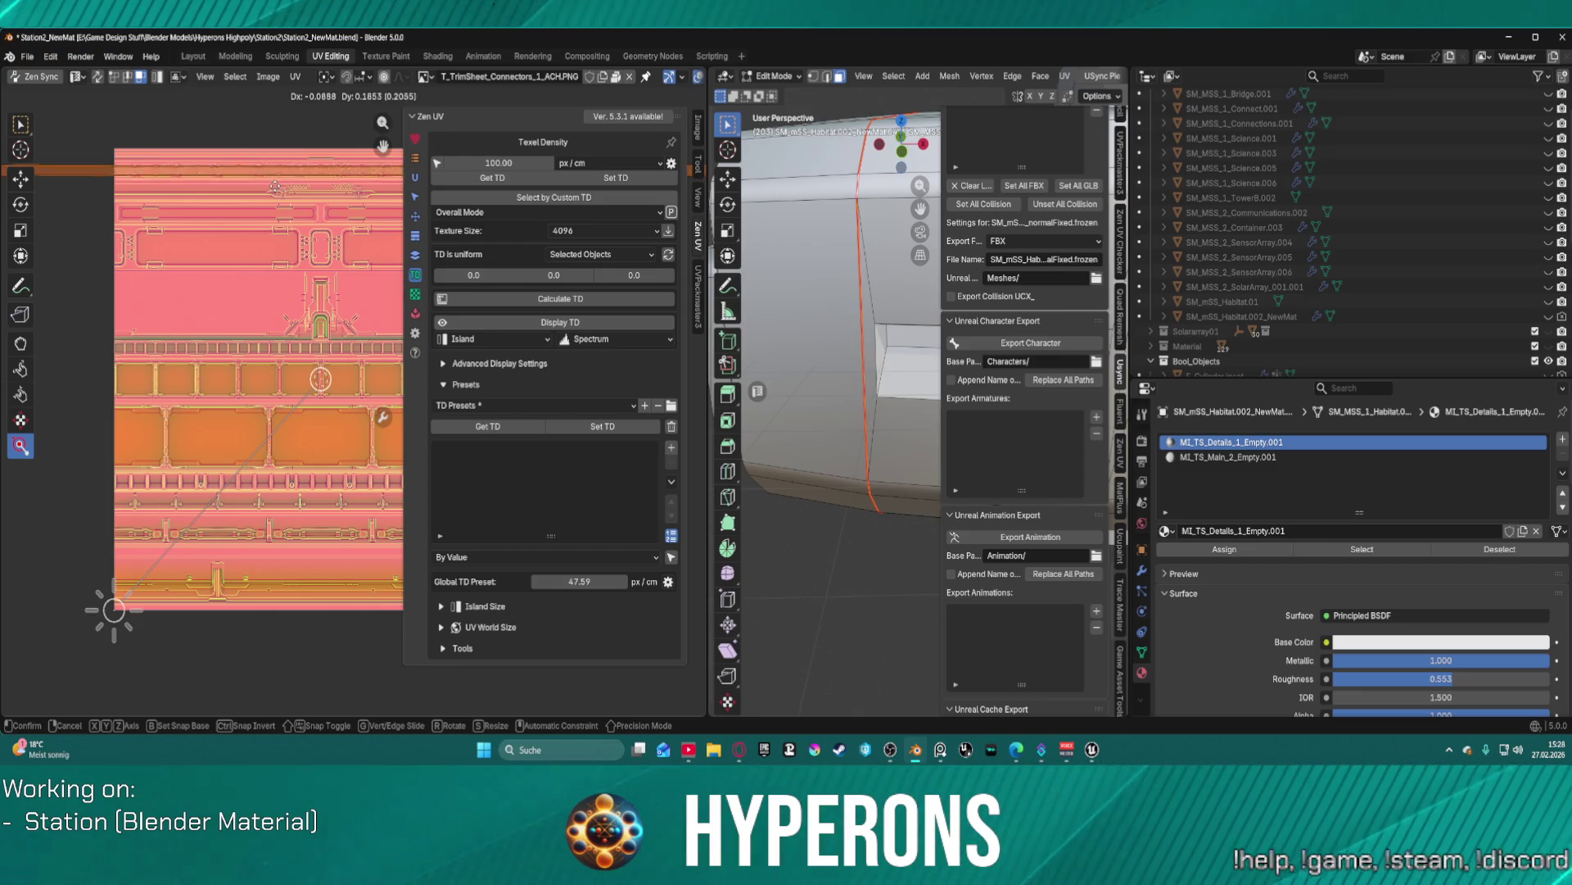
key(s)
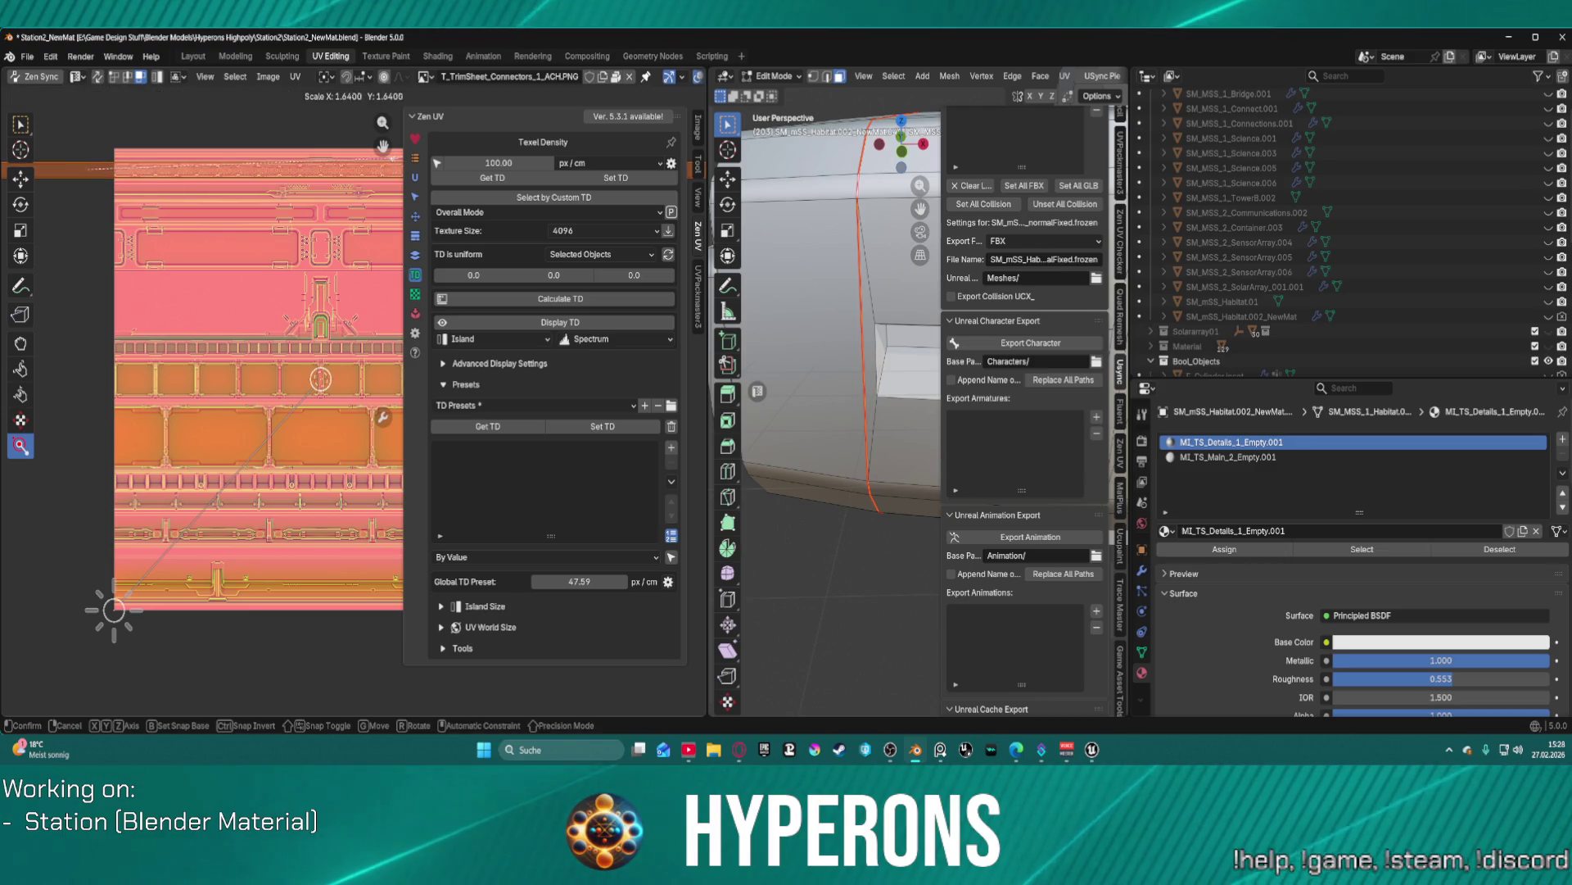
- Confirm the strip's new size and zoom in on the UV editor
click(114, 610)
scroll(206, 131, up, 2)
scroll(206, 131, up, 1)
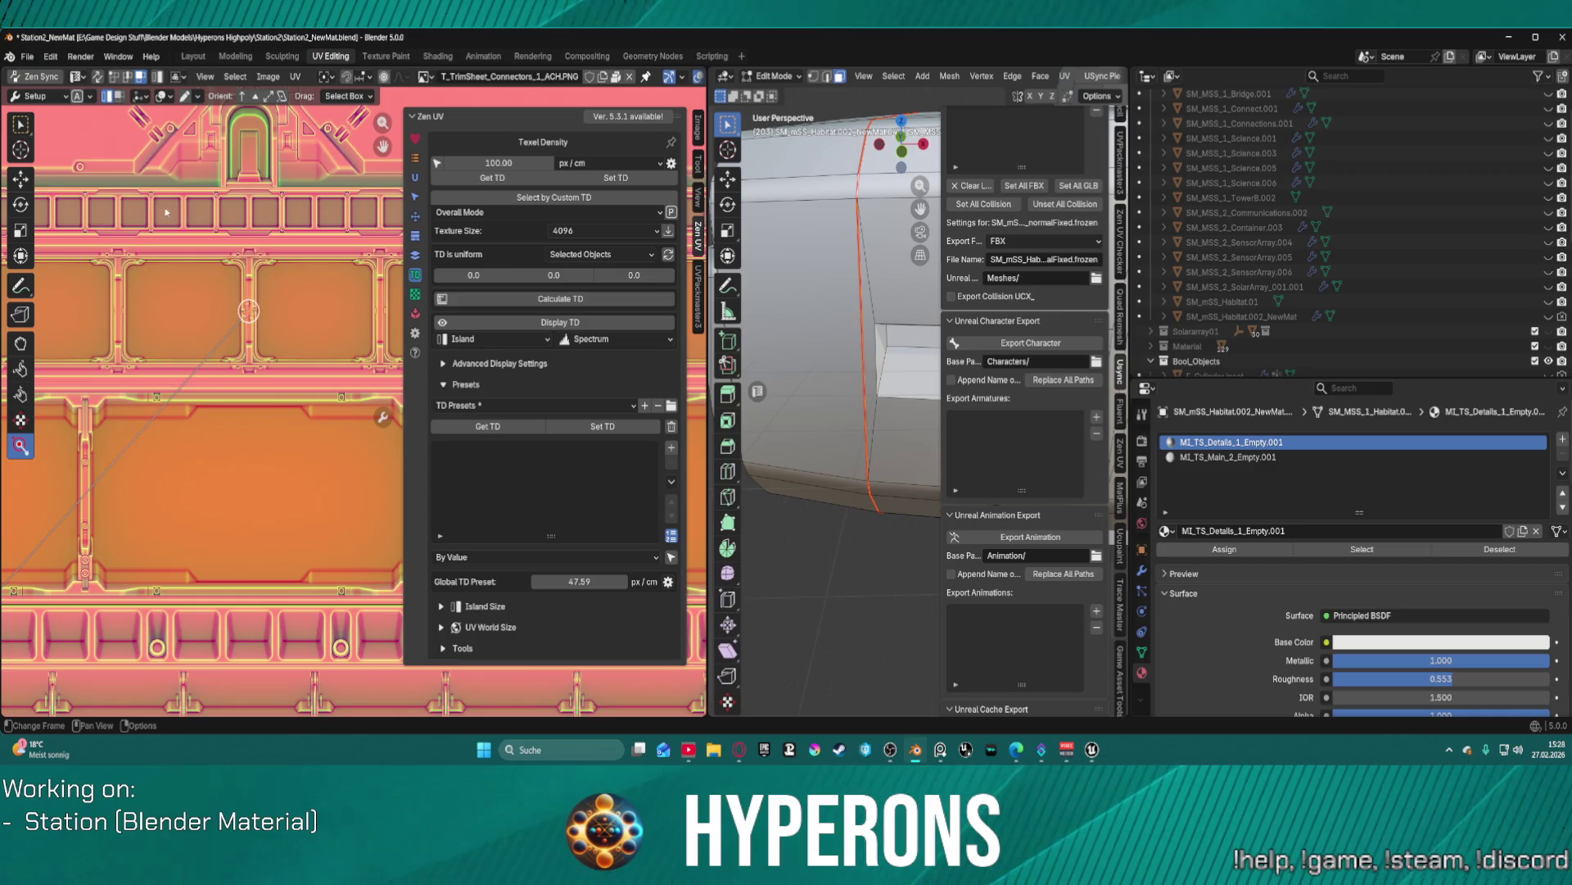
scroll(329, 599, up, 2)
scroll(328, 598, up, 2)
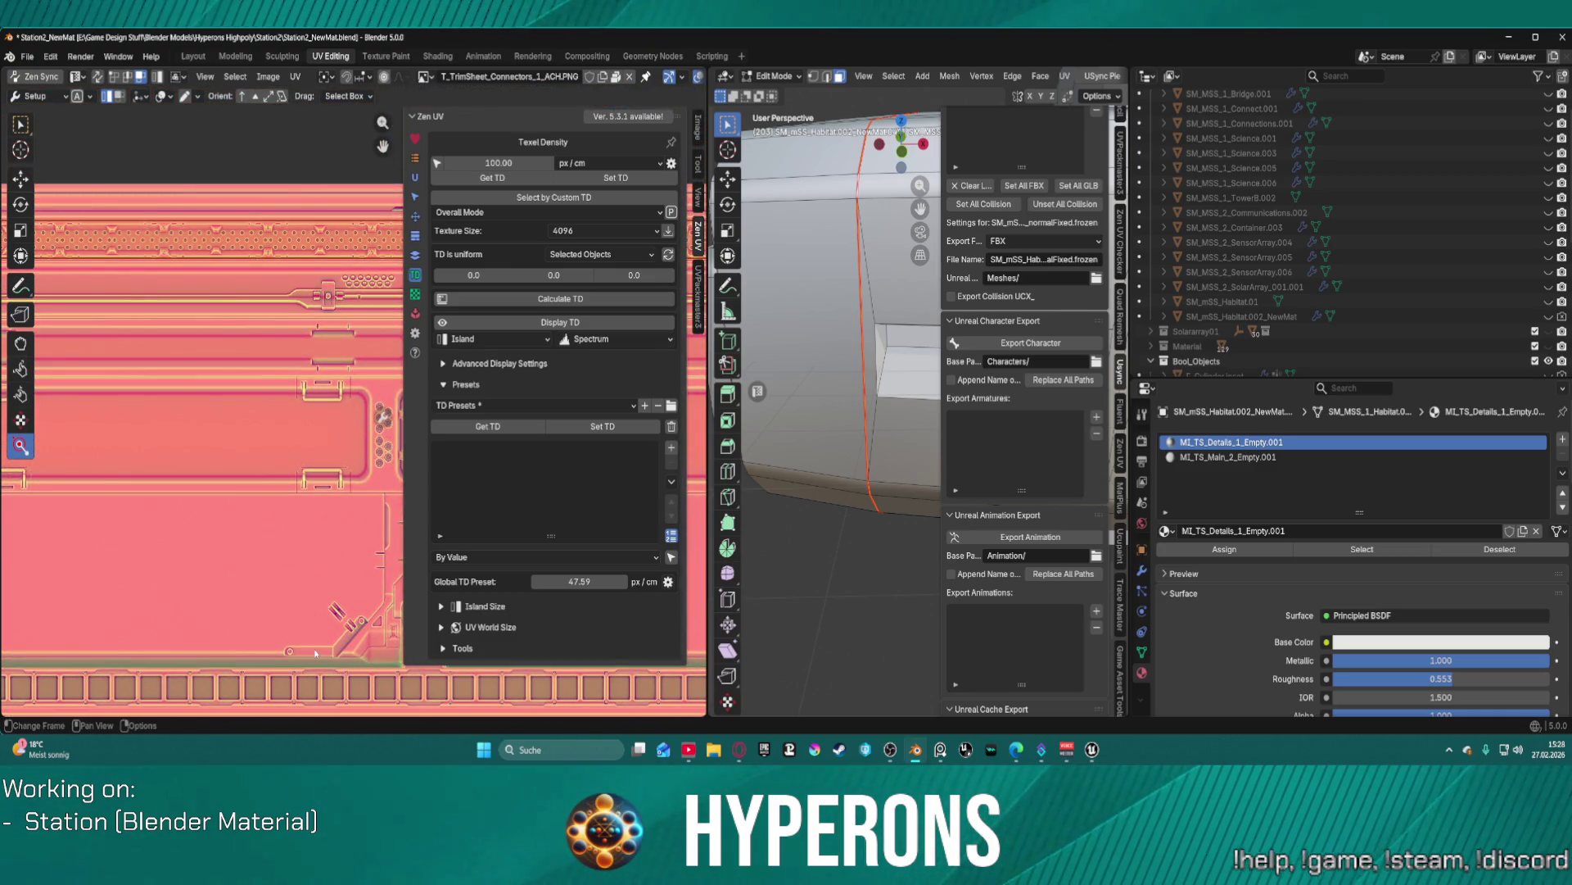
- Frame the strip and scale it by about 1.64 across the perforated trim row
key(KP_Decimal)
scroll(341, 366, up, 5)
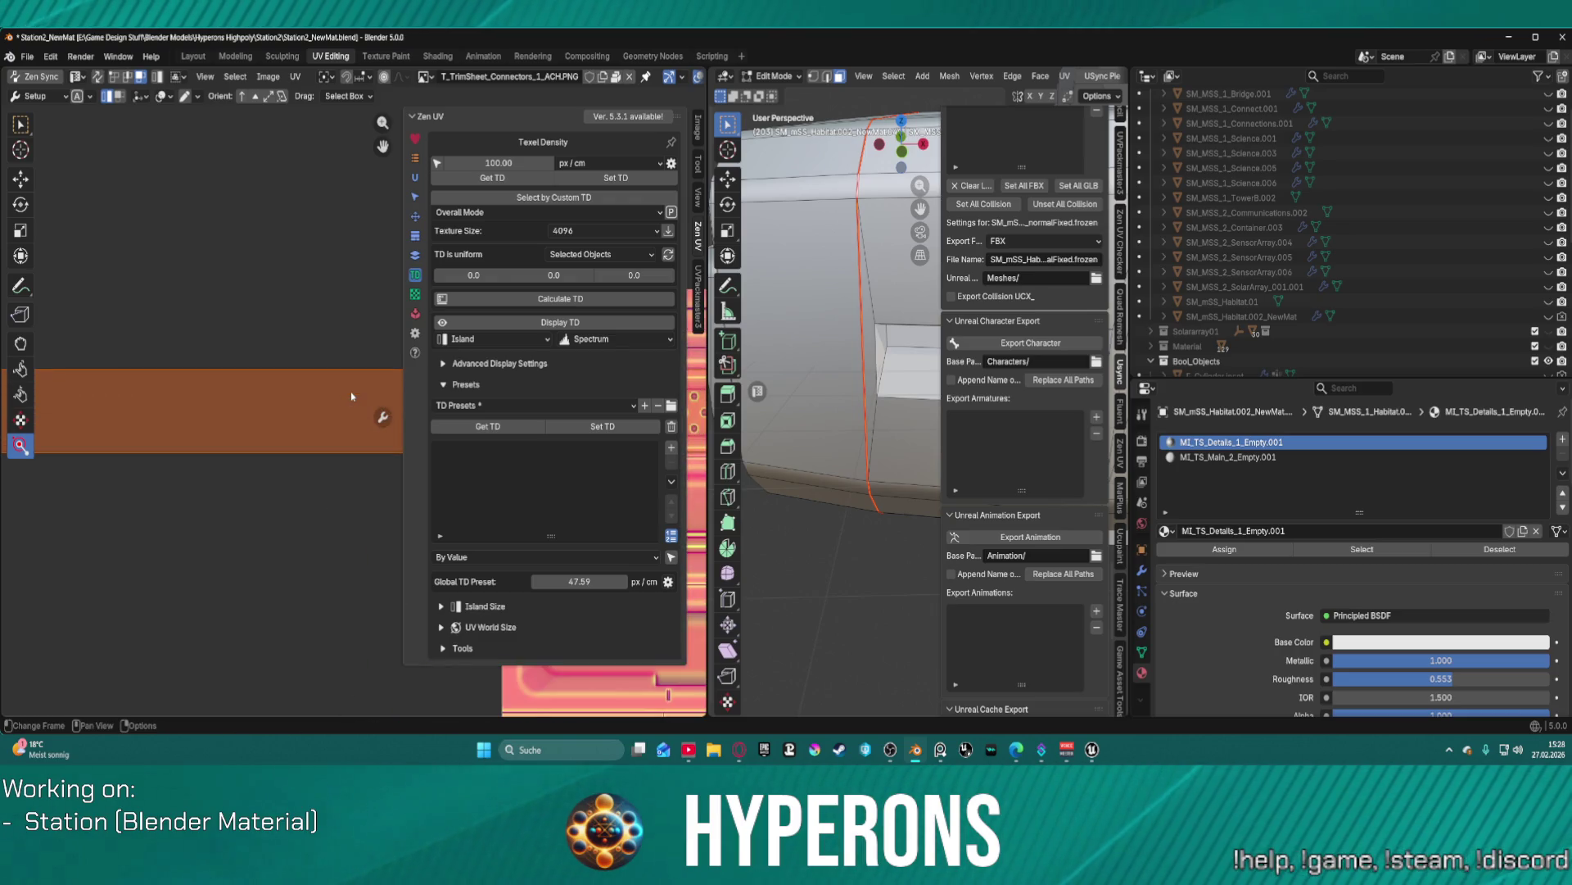
scroll(342, 356, down, 5)
scroll(341, 361, up, 5)
drag(384, 325, 282, 319)
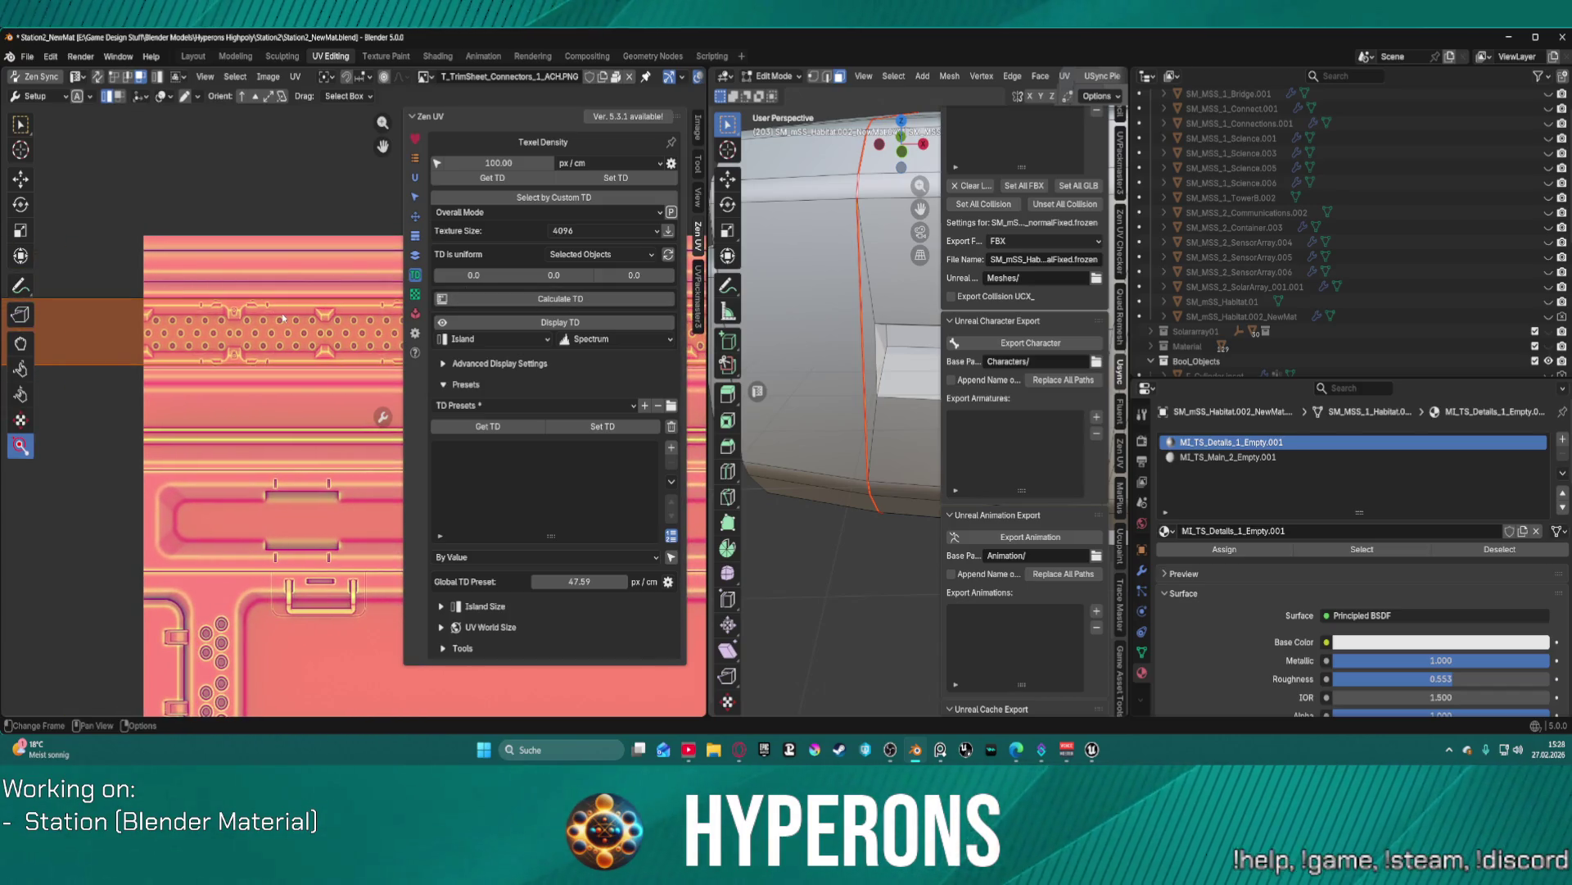
key(s)
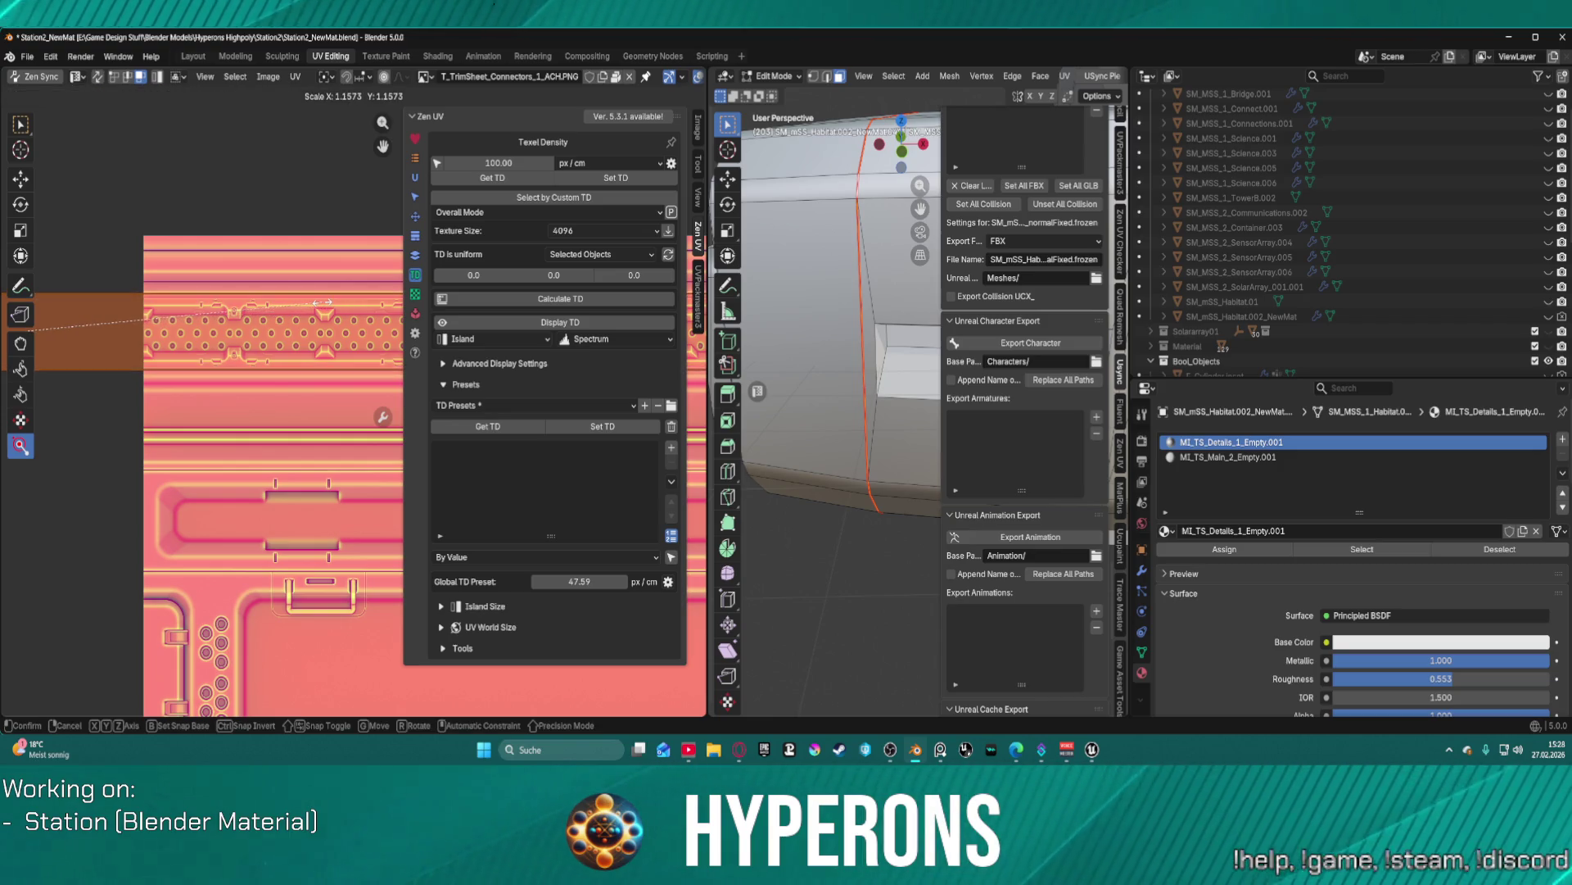
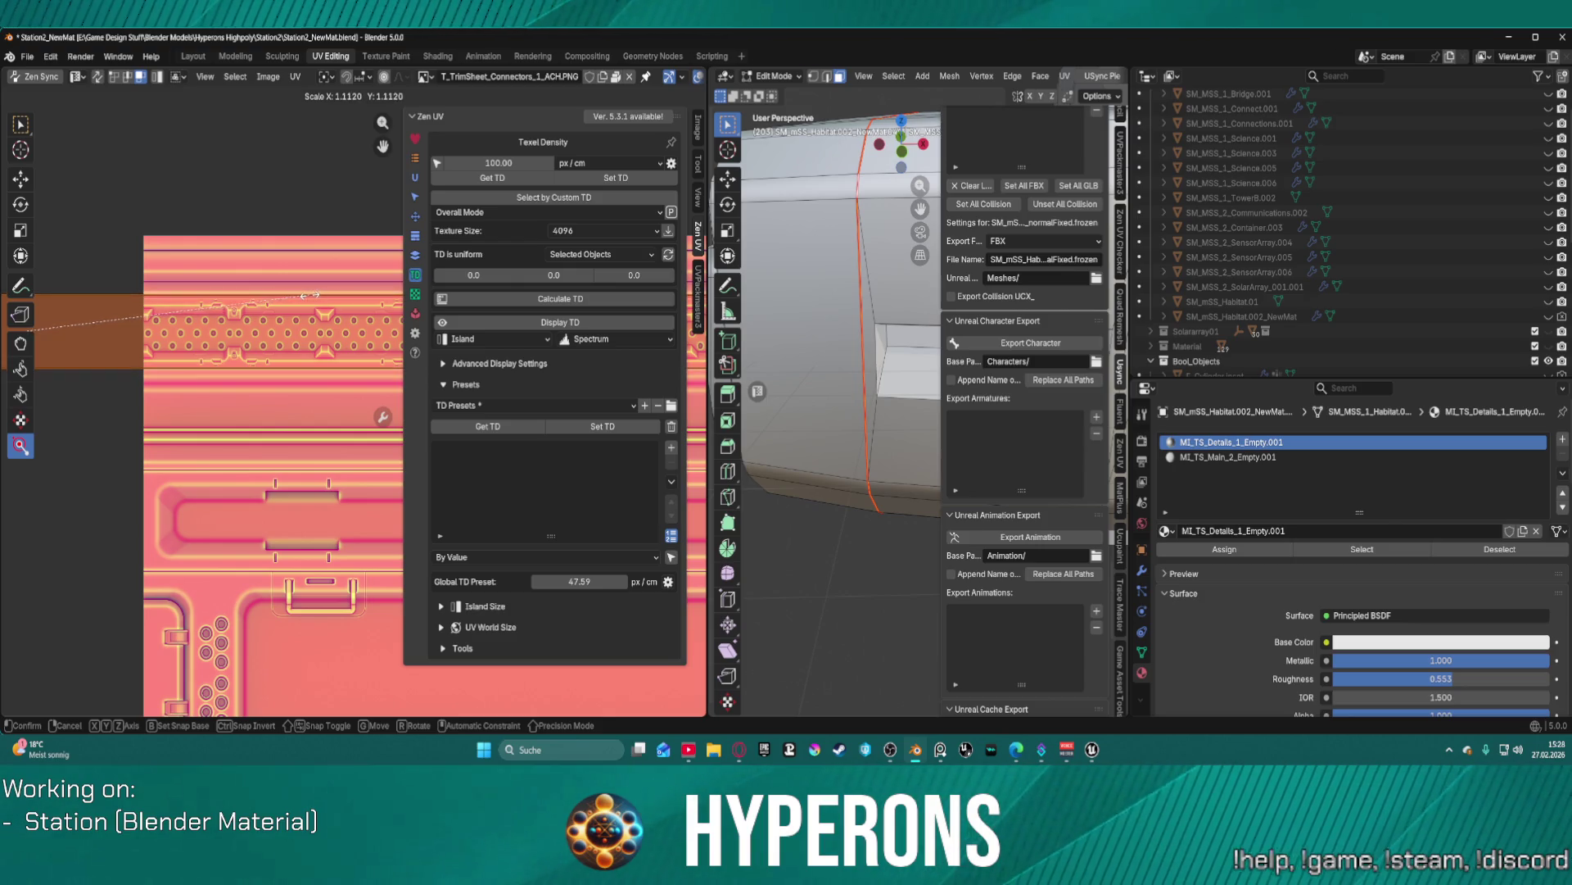
- Confirm the UV strip's scale, move it onto the dotted connector trim row, and deselect everything
click(297, 296)
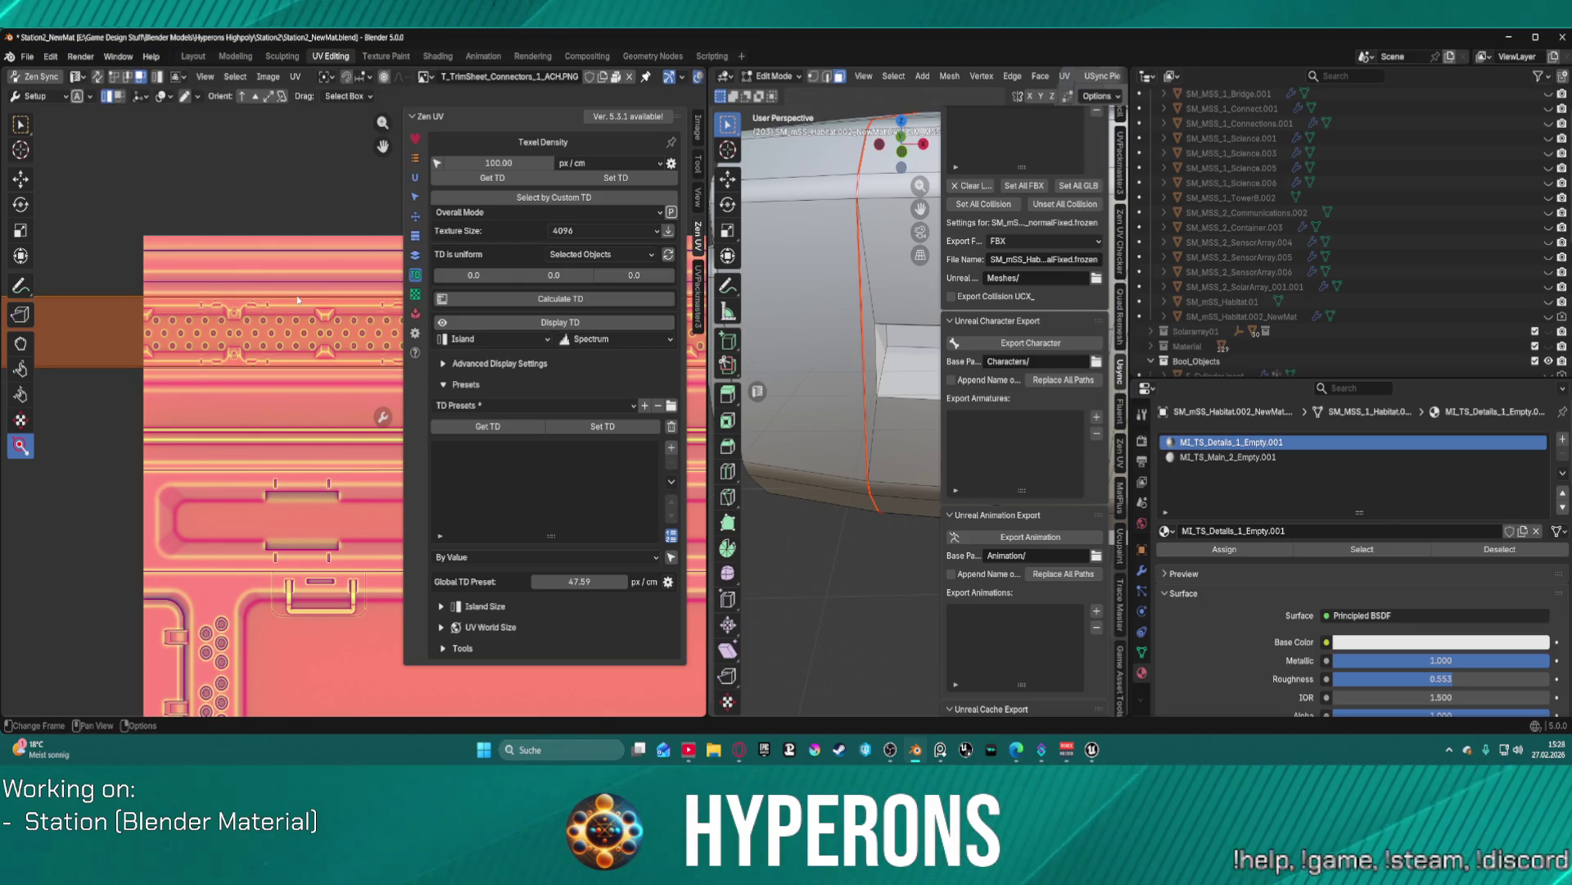
key(g)
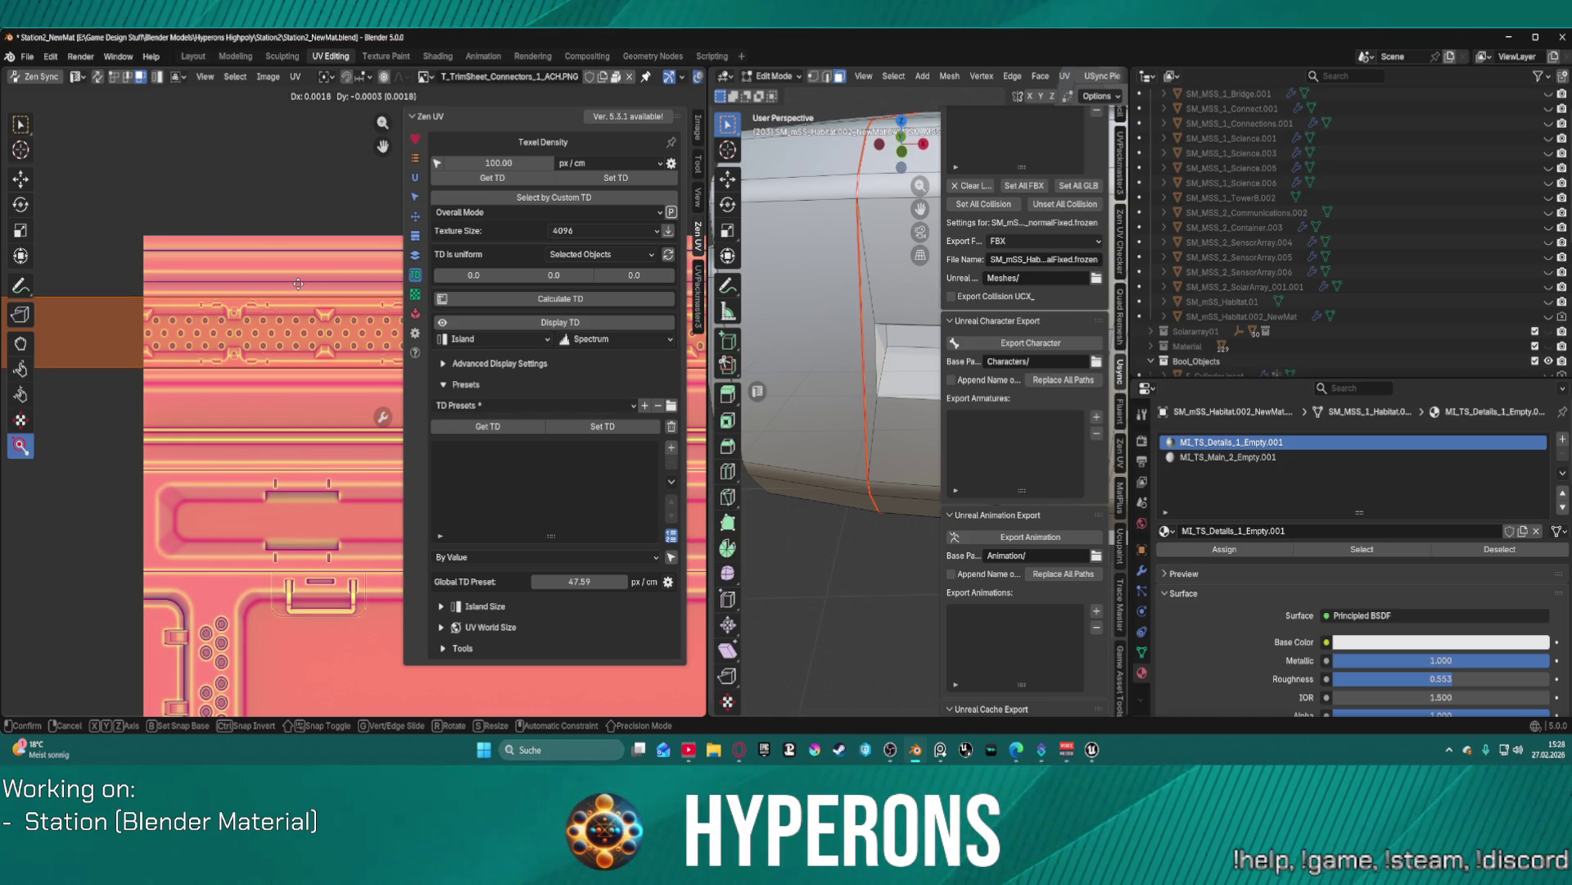
click(298, 282)
click(851, 593)
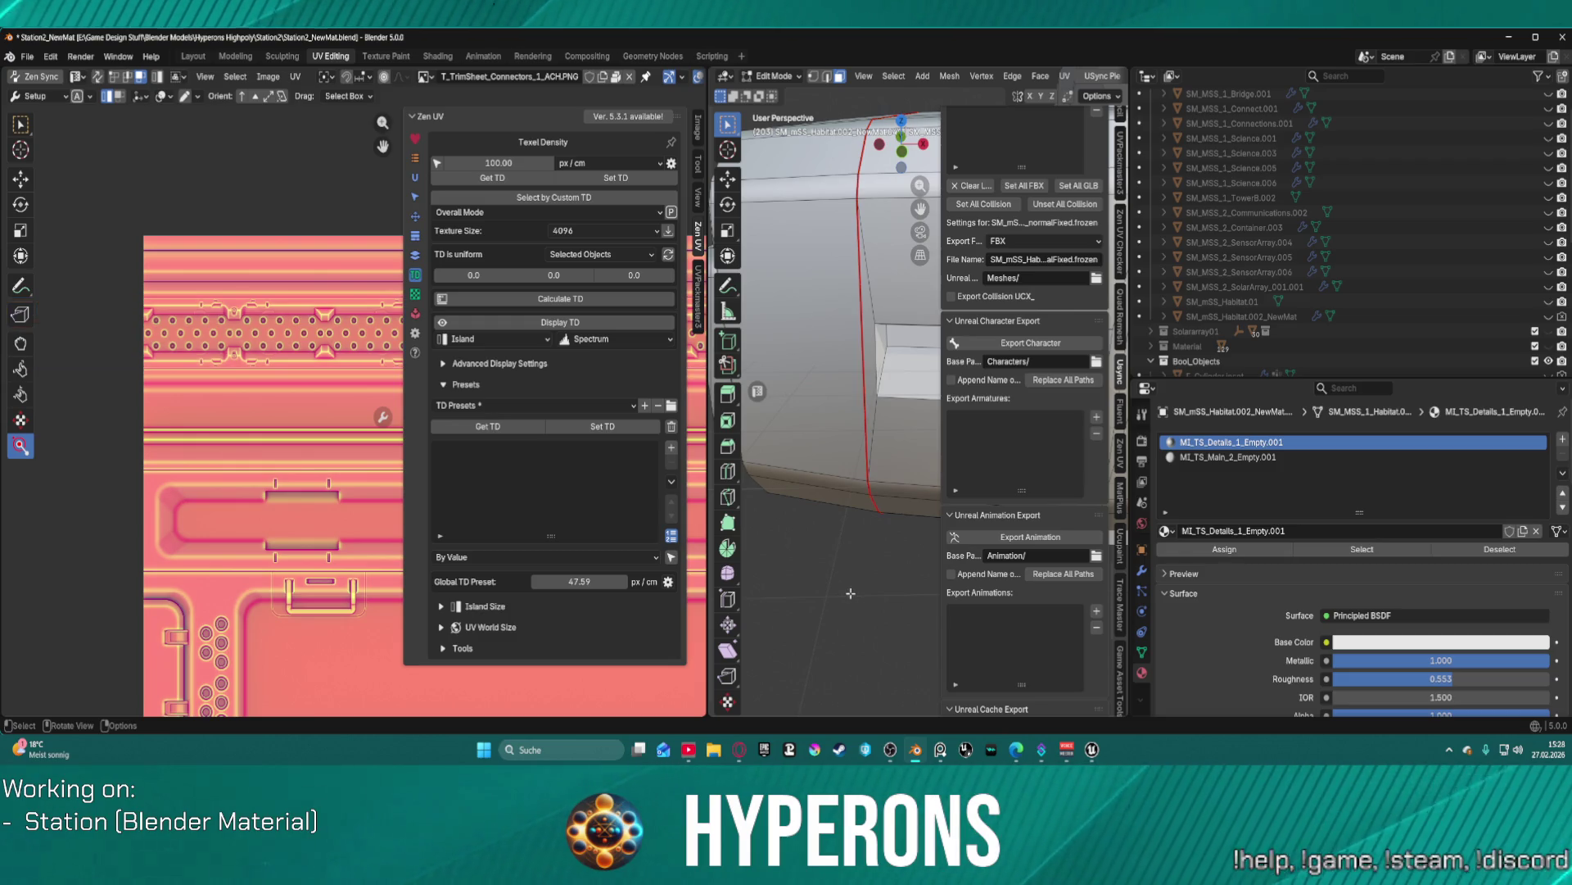
scroll(847, 507, up, 4)
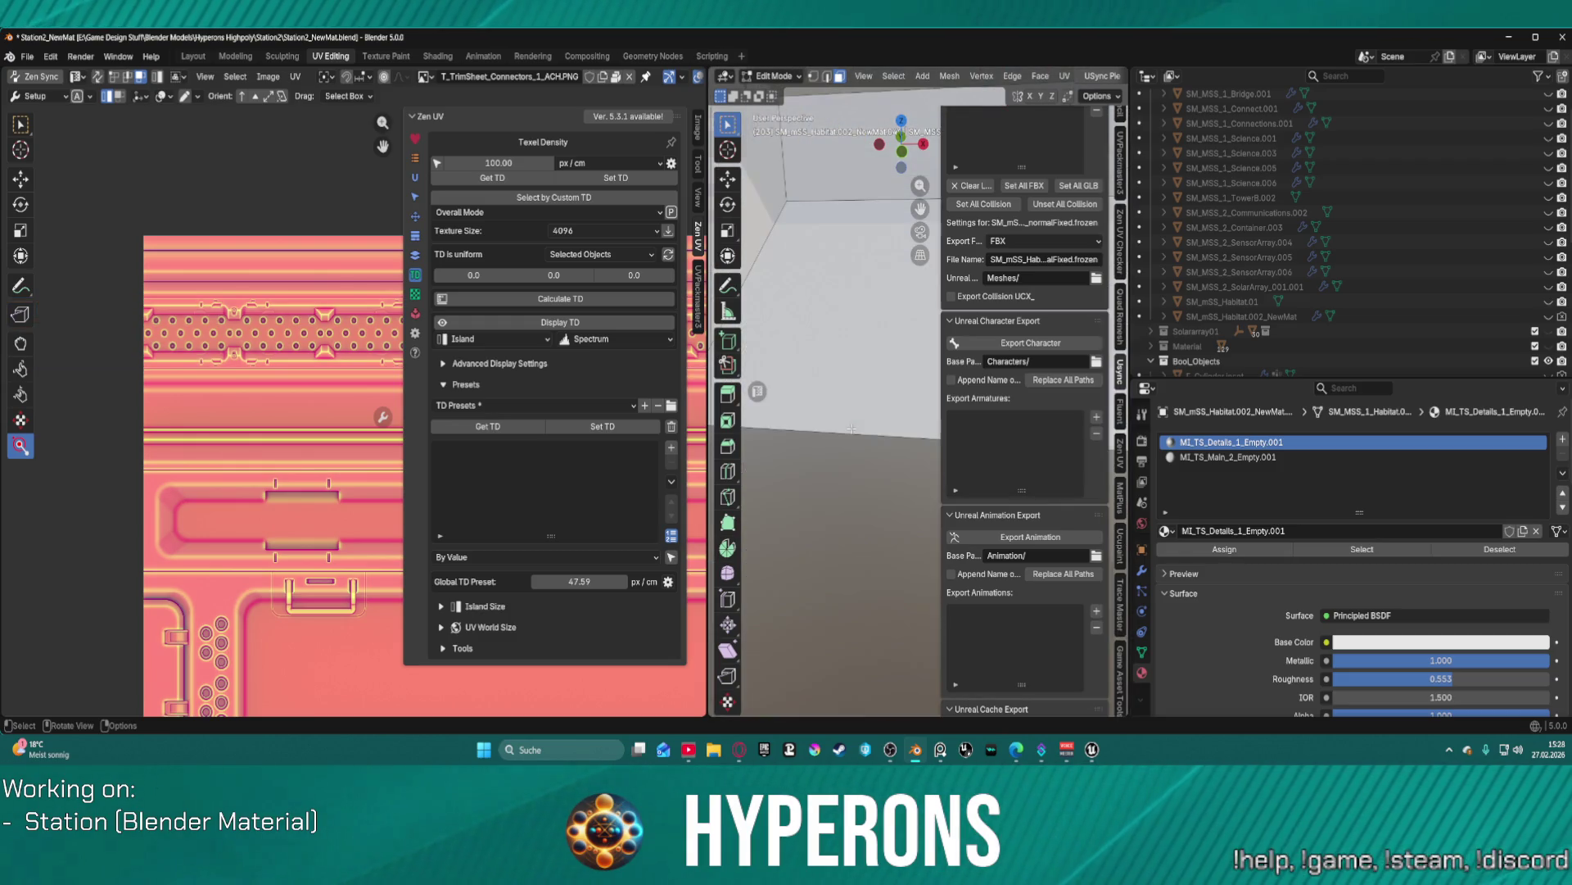
scroll(853, 428, up, 4)
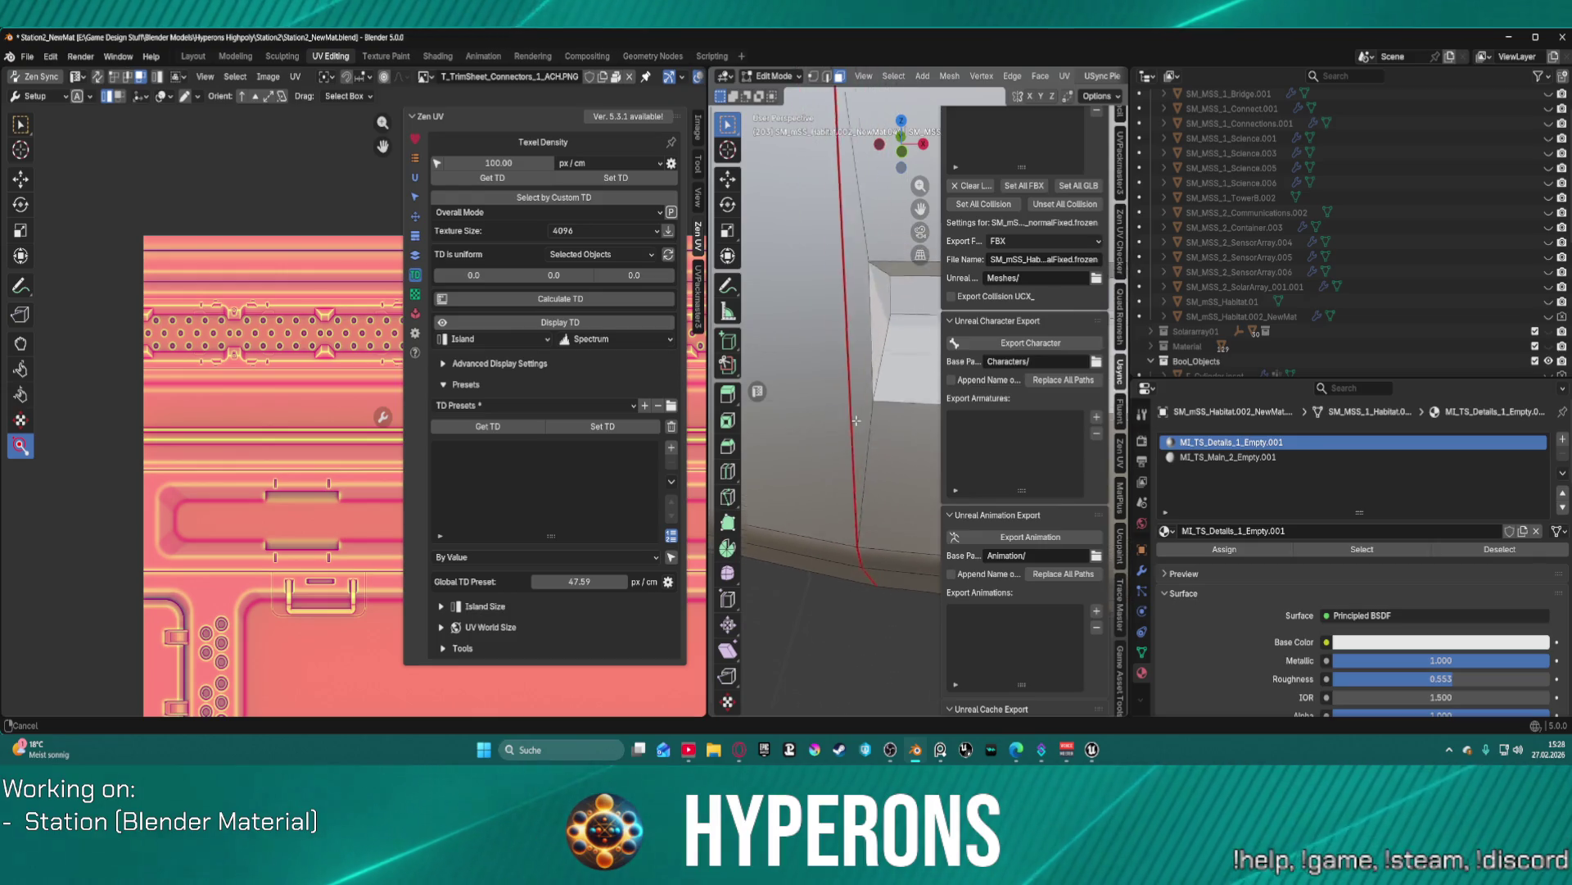
scroll(856, 422, down, 3)
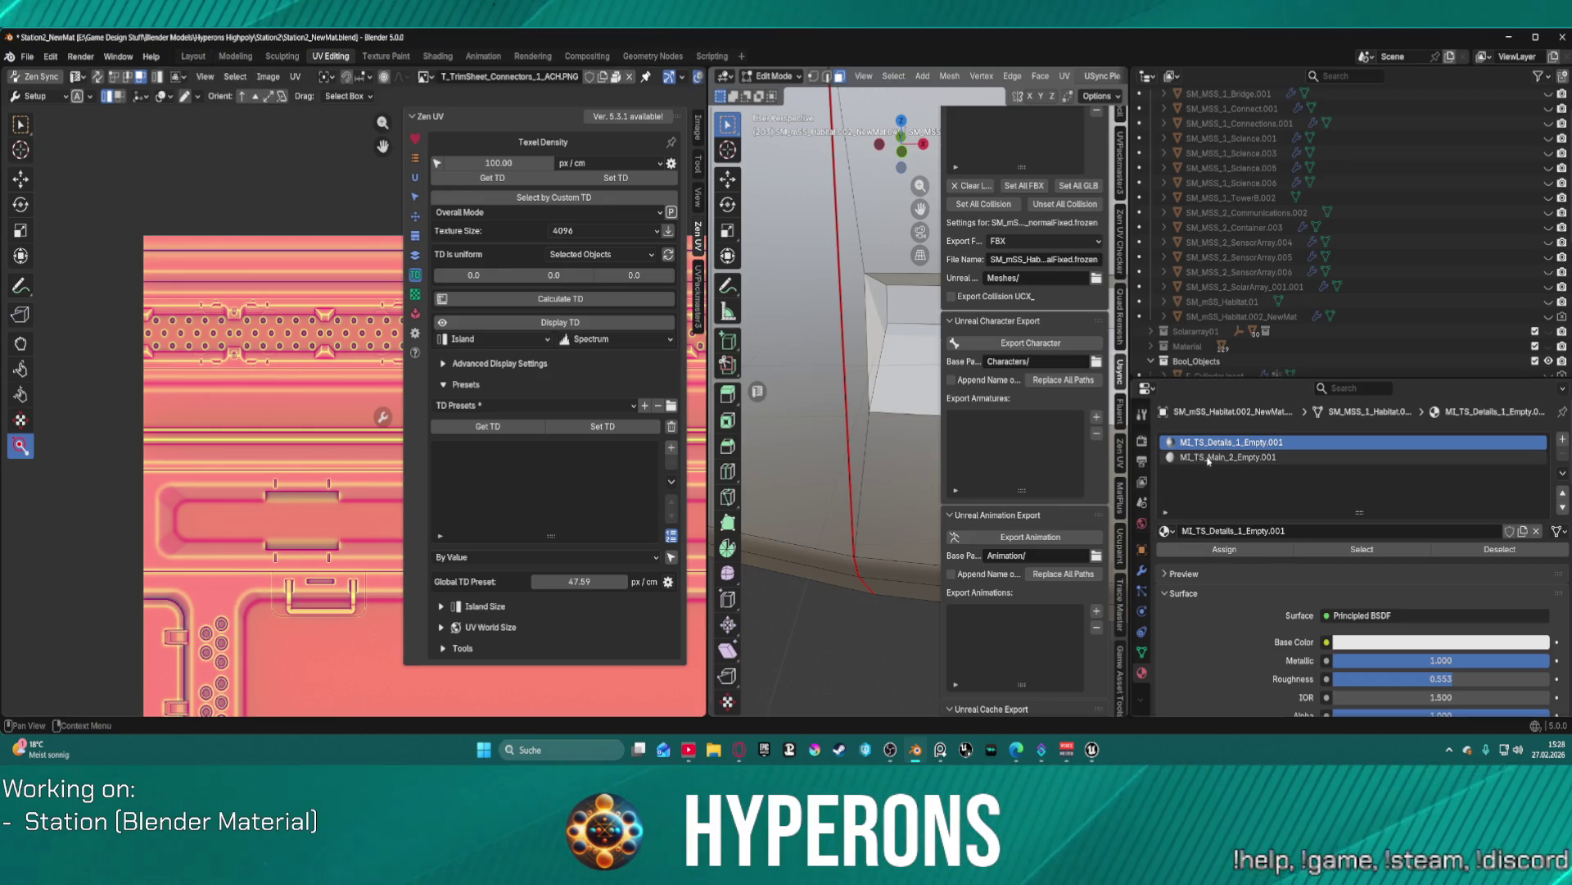
- Add a third material slot set to MI_TS_Details_1_Connectors, assign it, then show the Layout workspace
click(1174, 532)
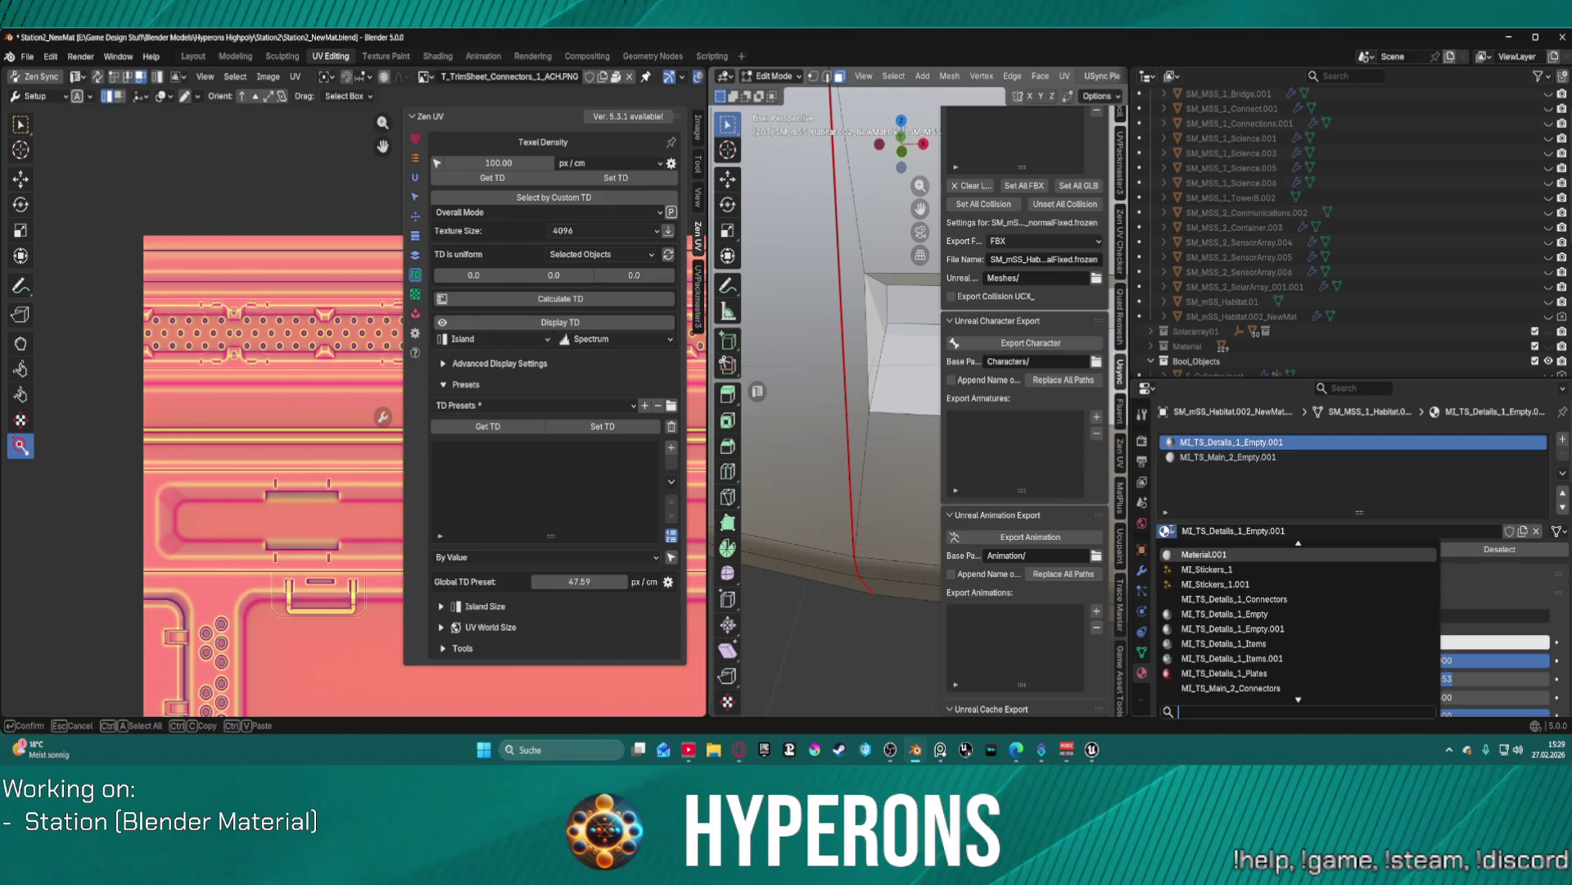
click(1173, 532)
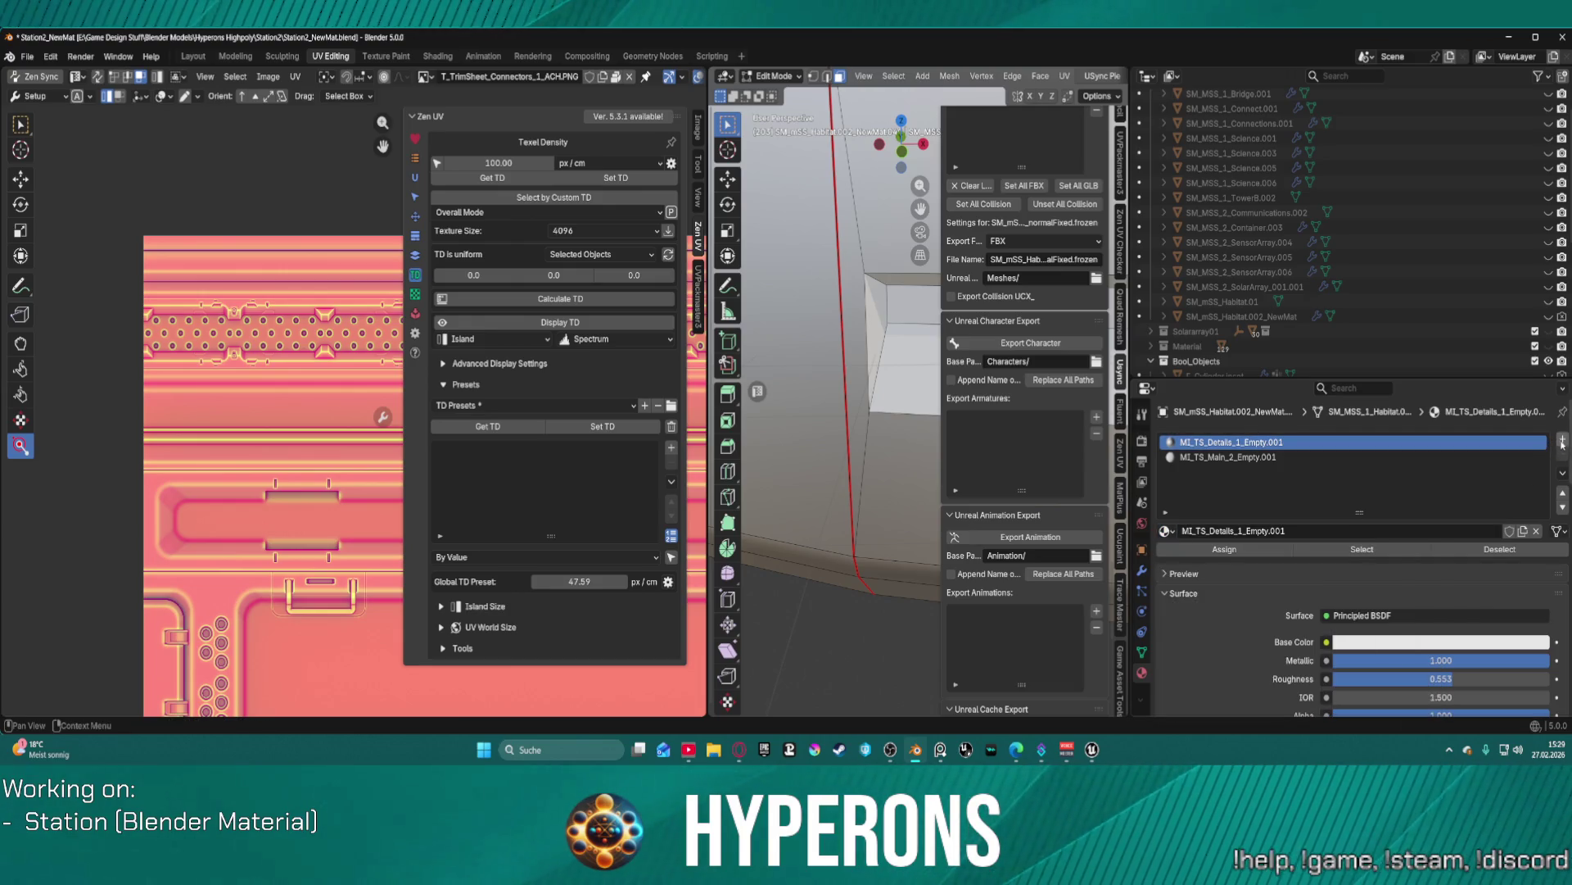
click(1562, 441)
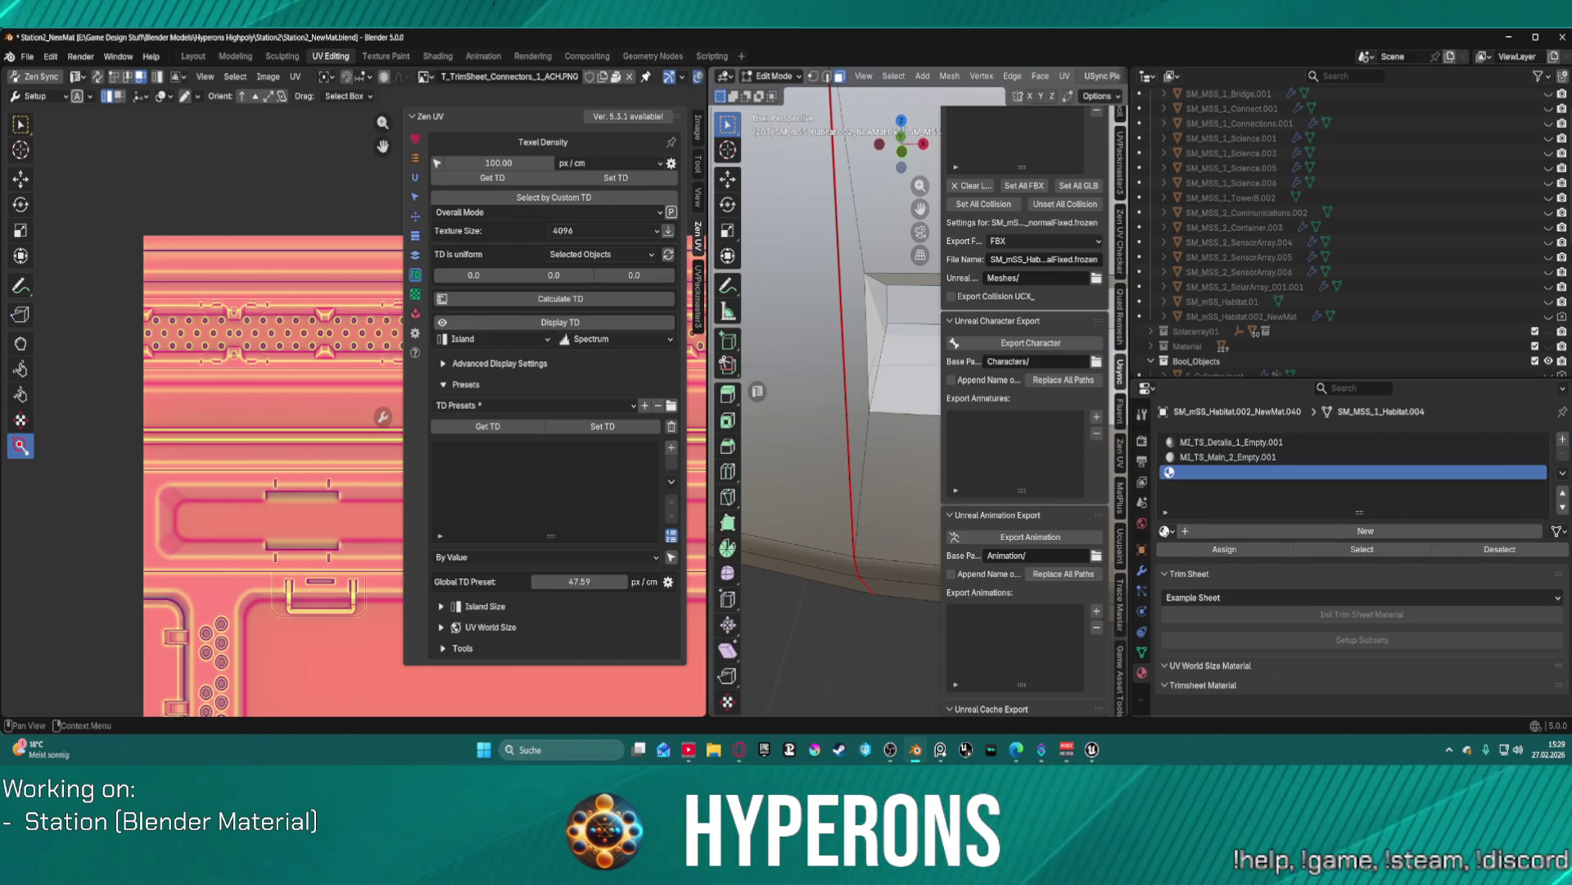
click(1166, 531)
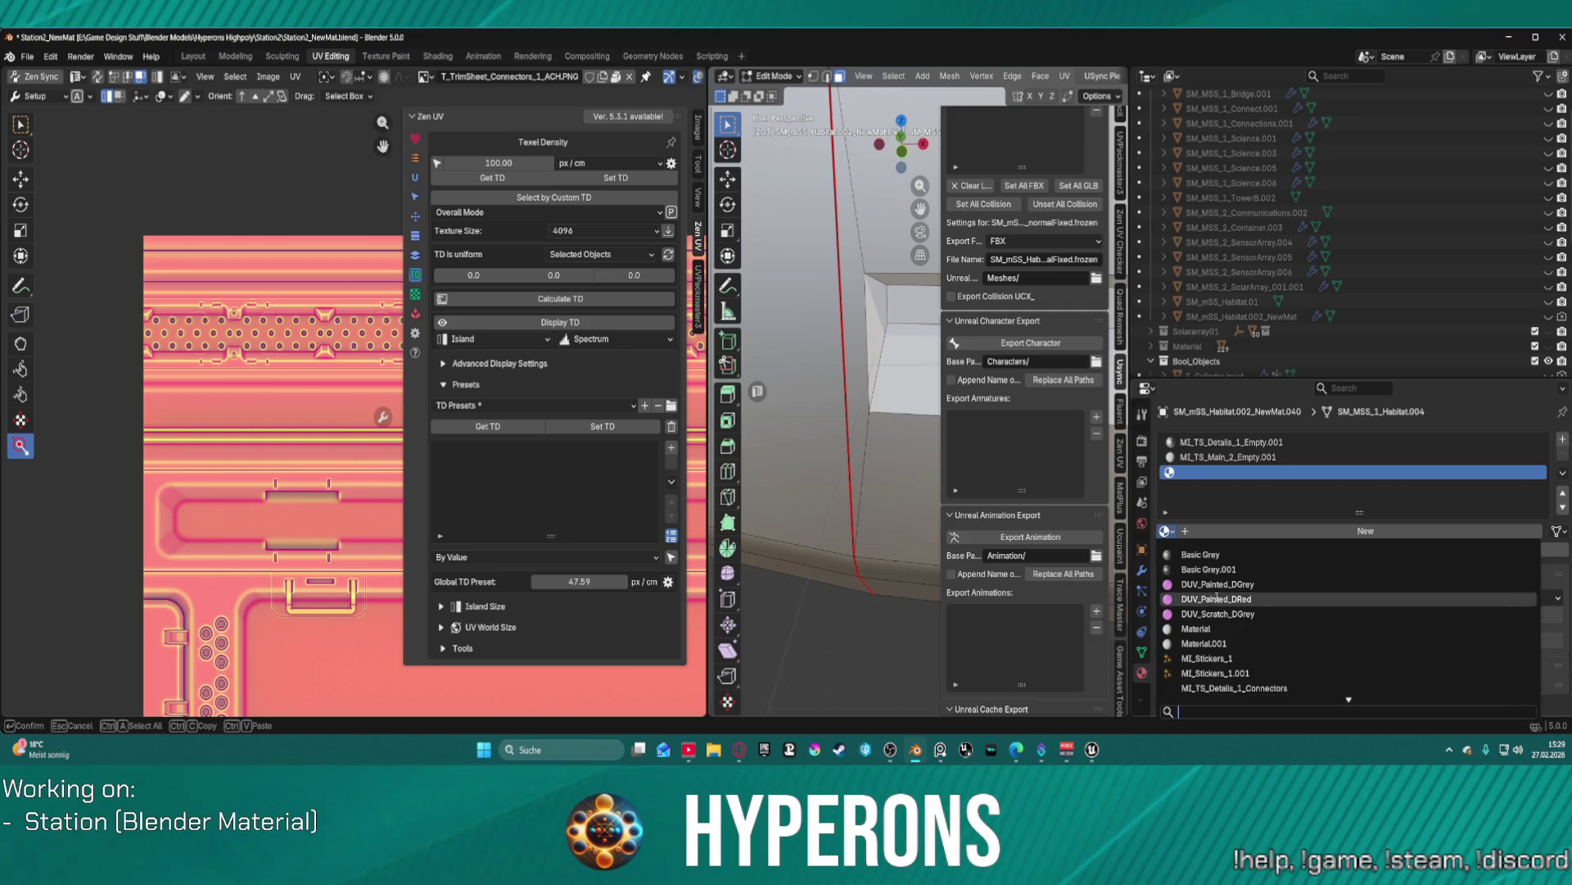
click(1237, 555)
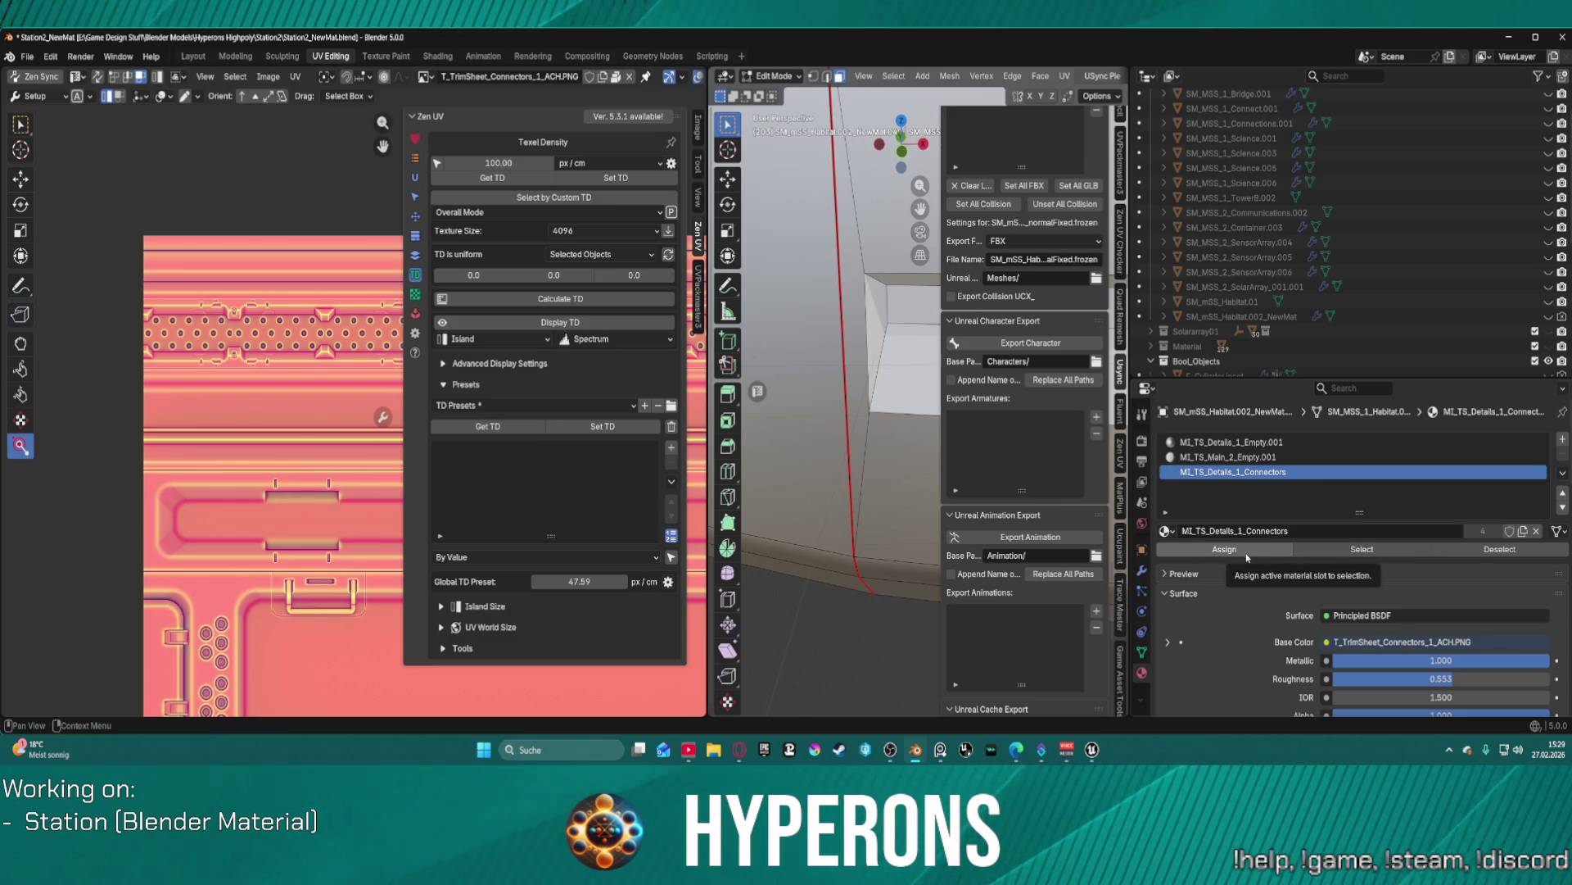
click(1245, 551)
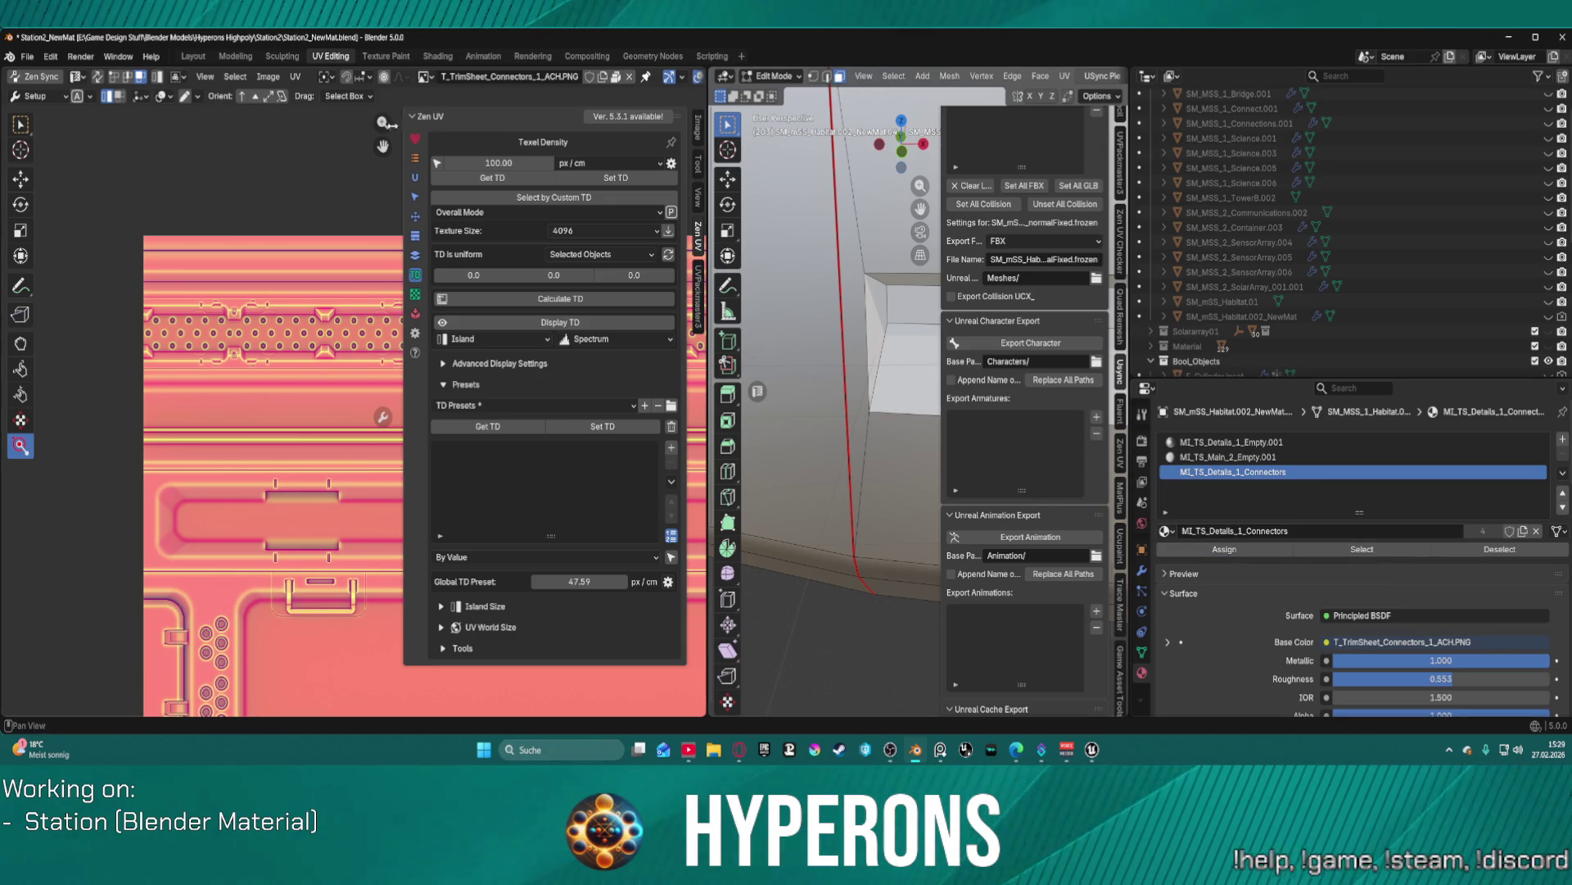
click(193, 57)
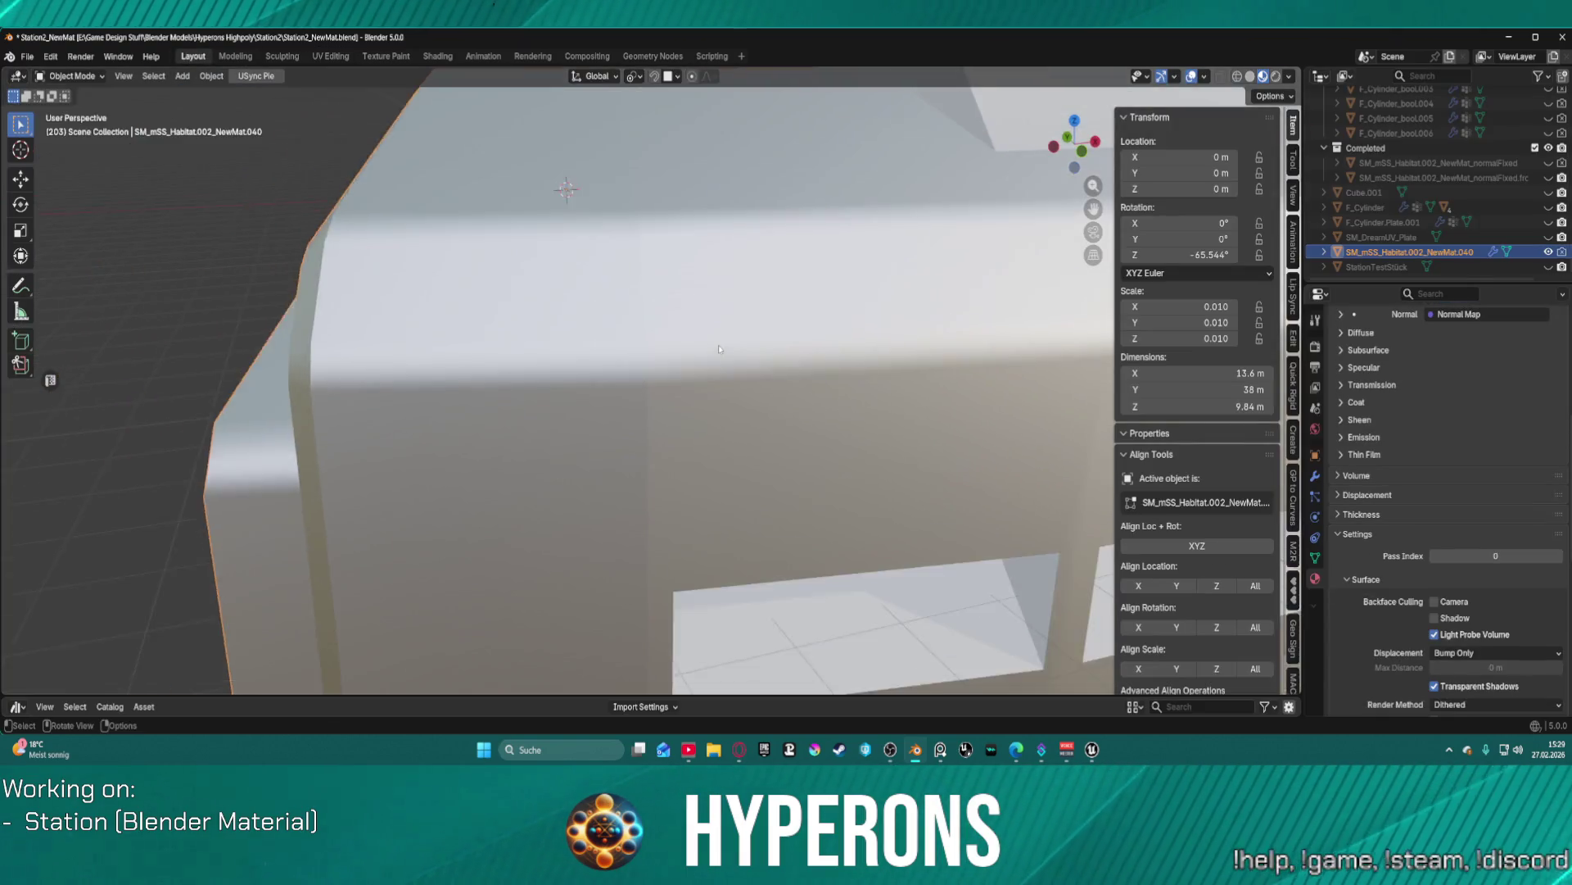
- Keep Object Mode, switch to the UV Editing workspace, and zoom in on the wall beside the red seam
scroll(626, 393, down, 10)
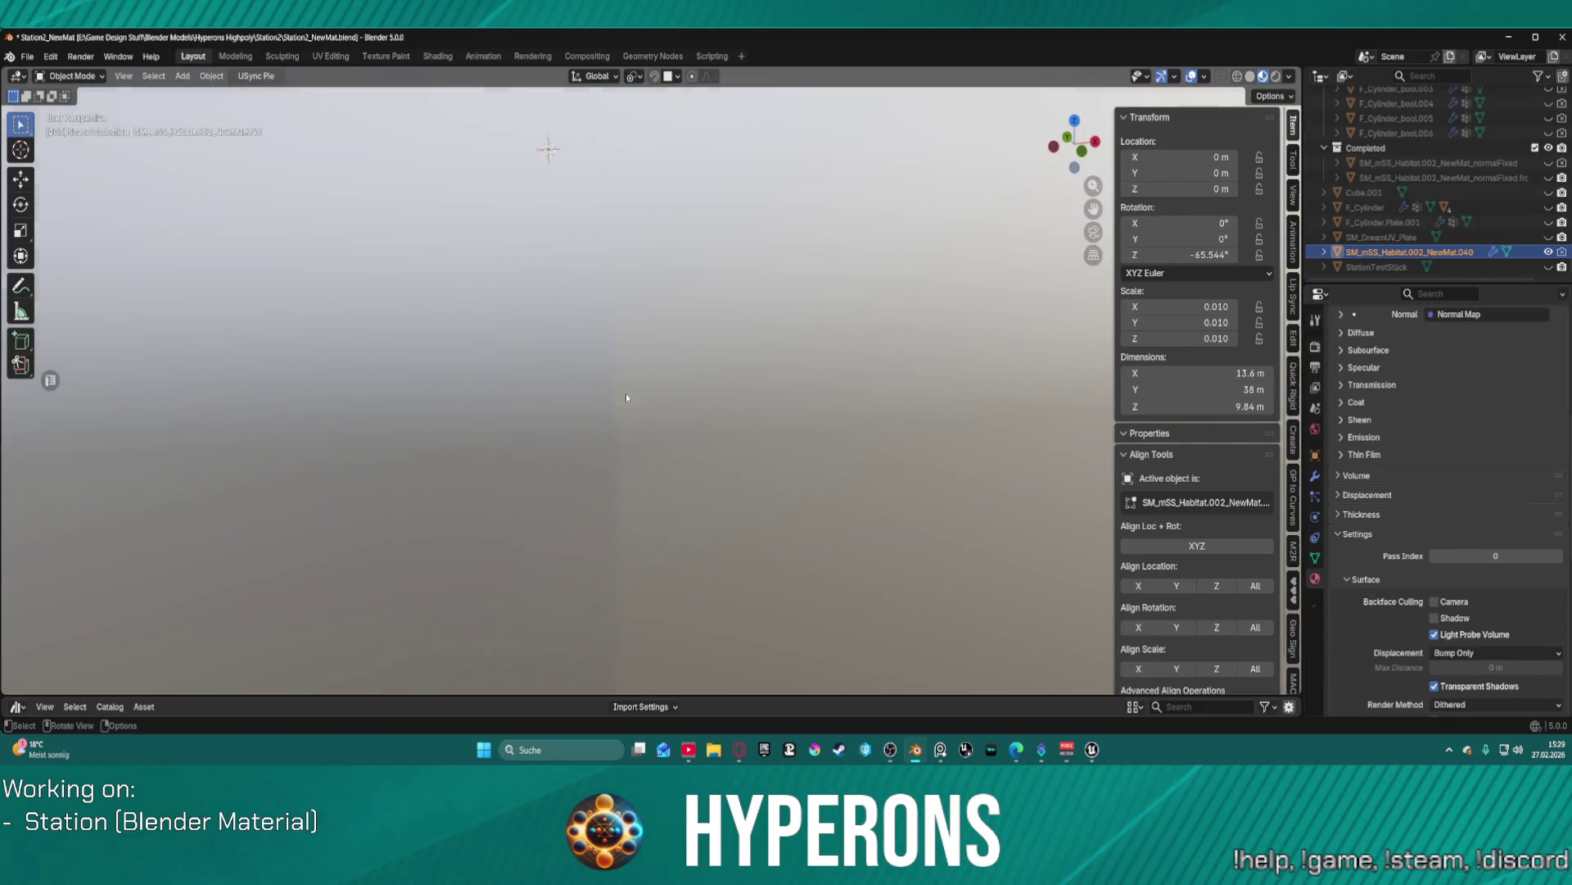
scroll(637, 385, up, 10)
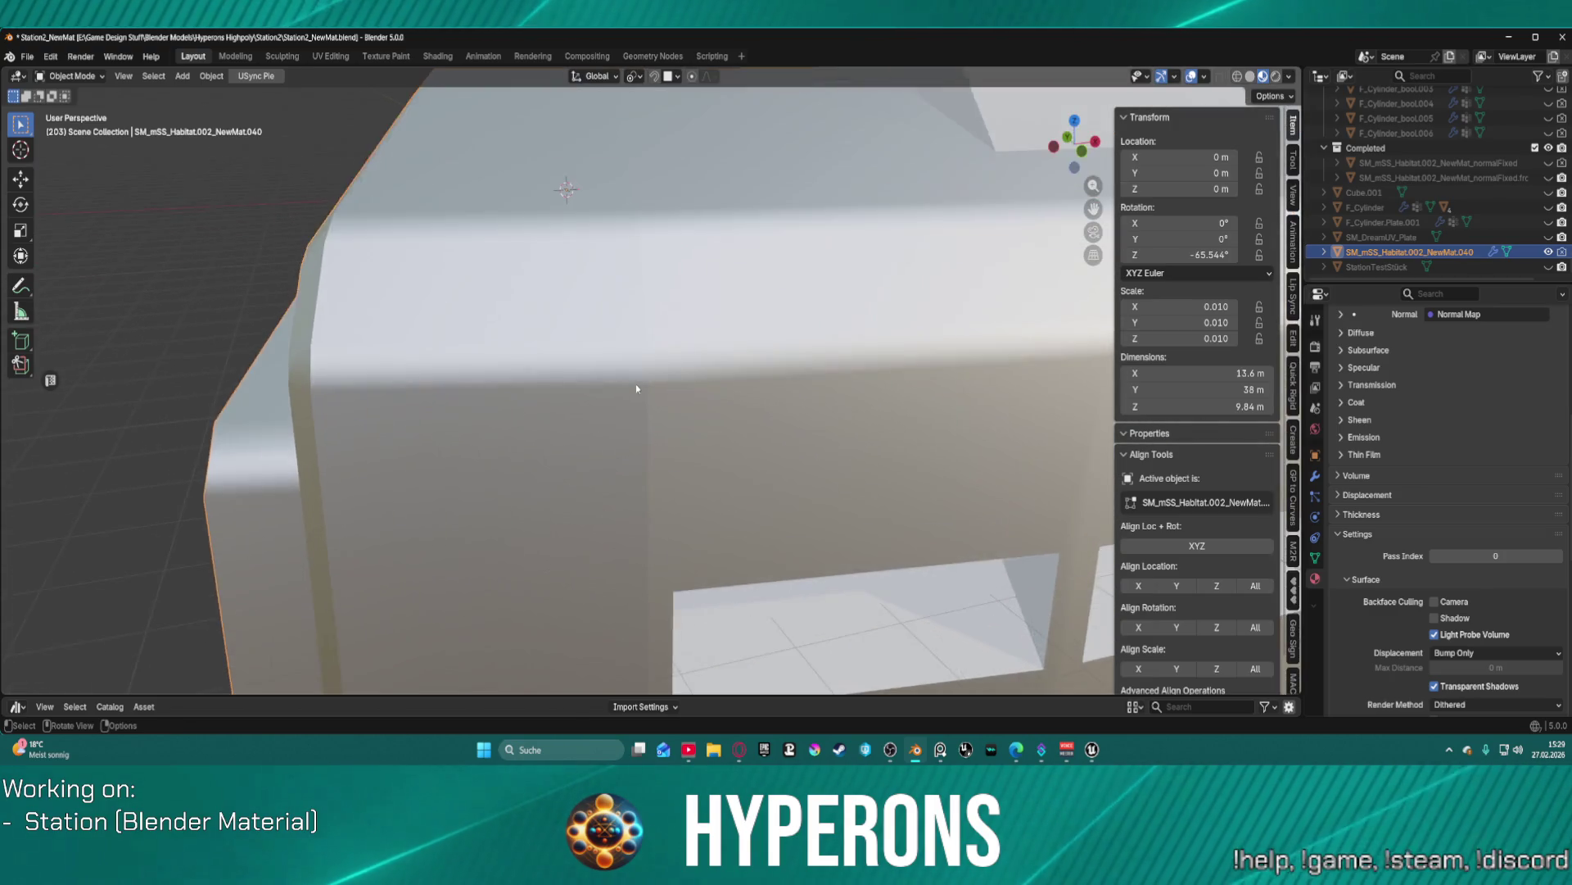
key(ctrl+Tab)
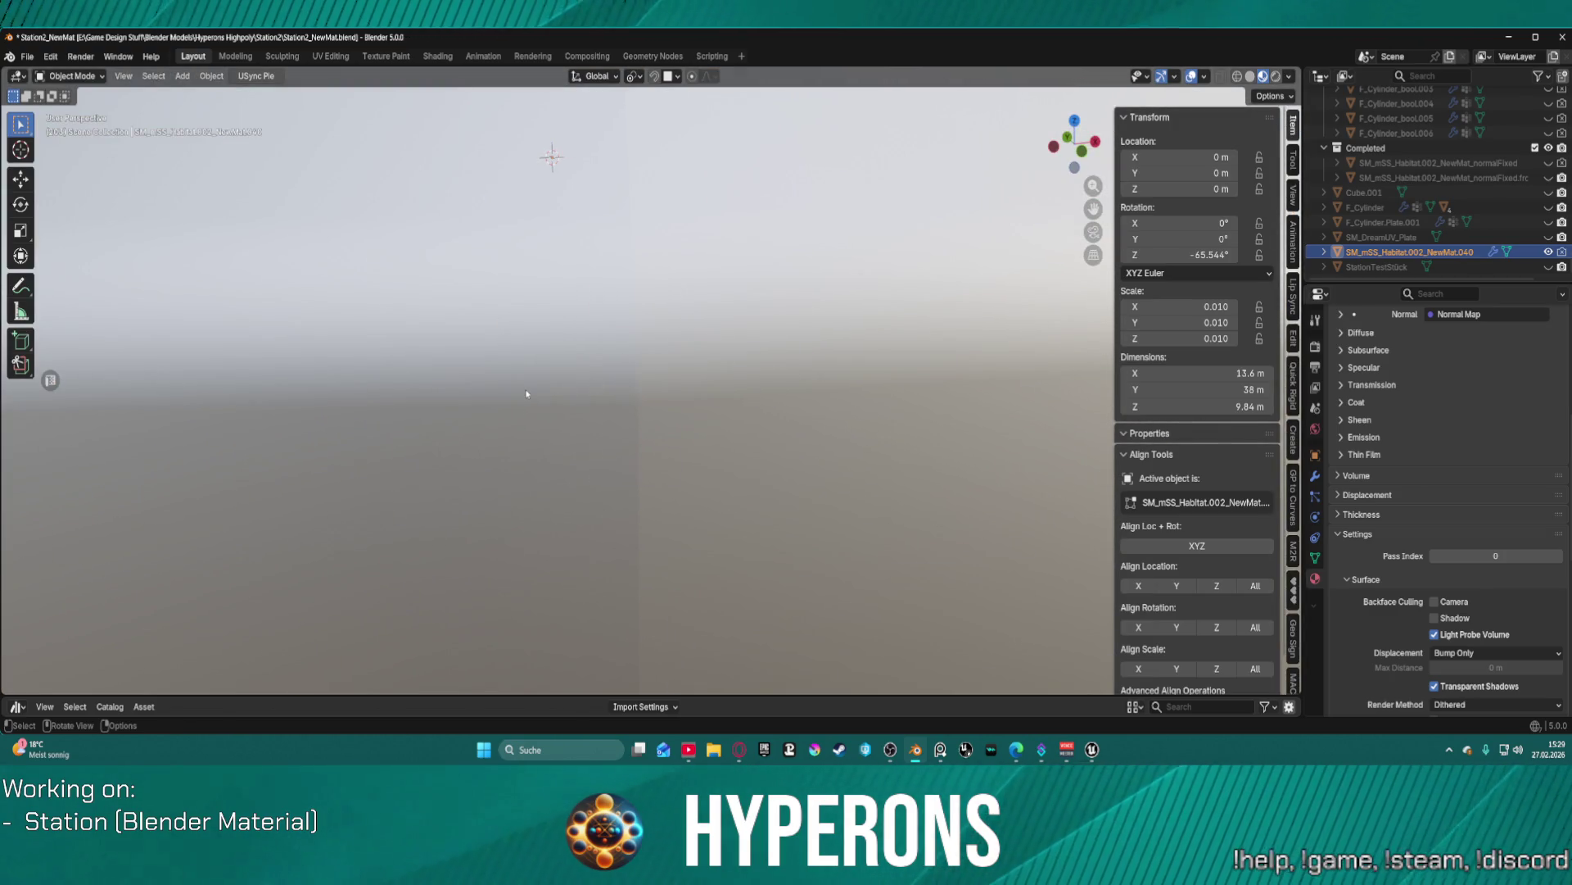
key(ctrl+Tab)
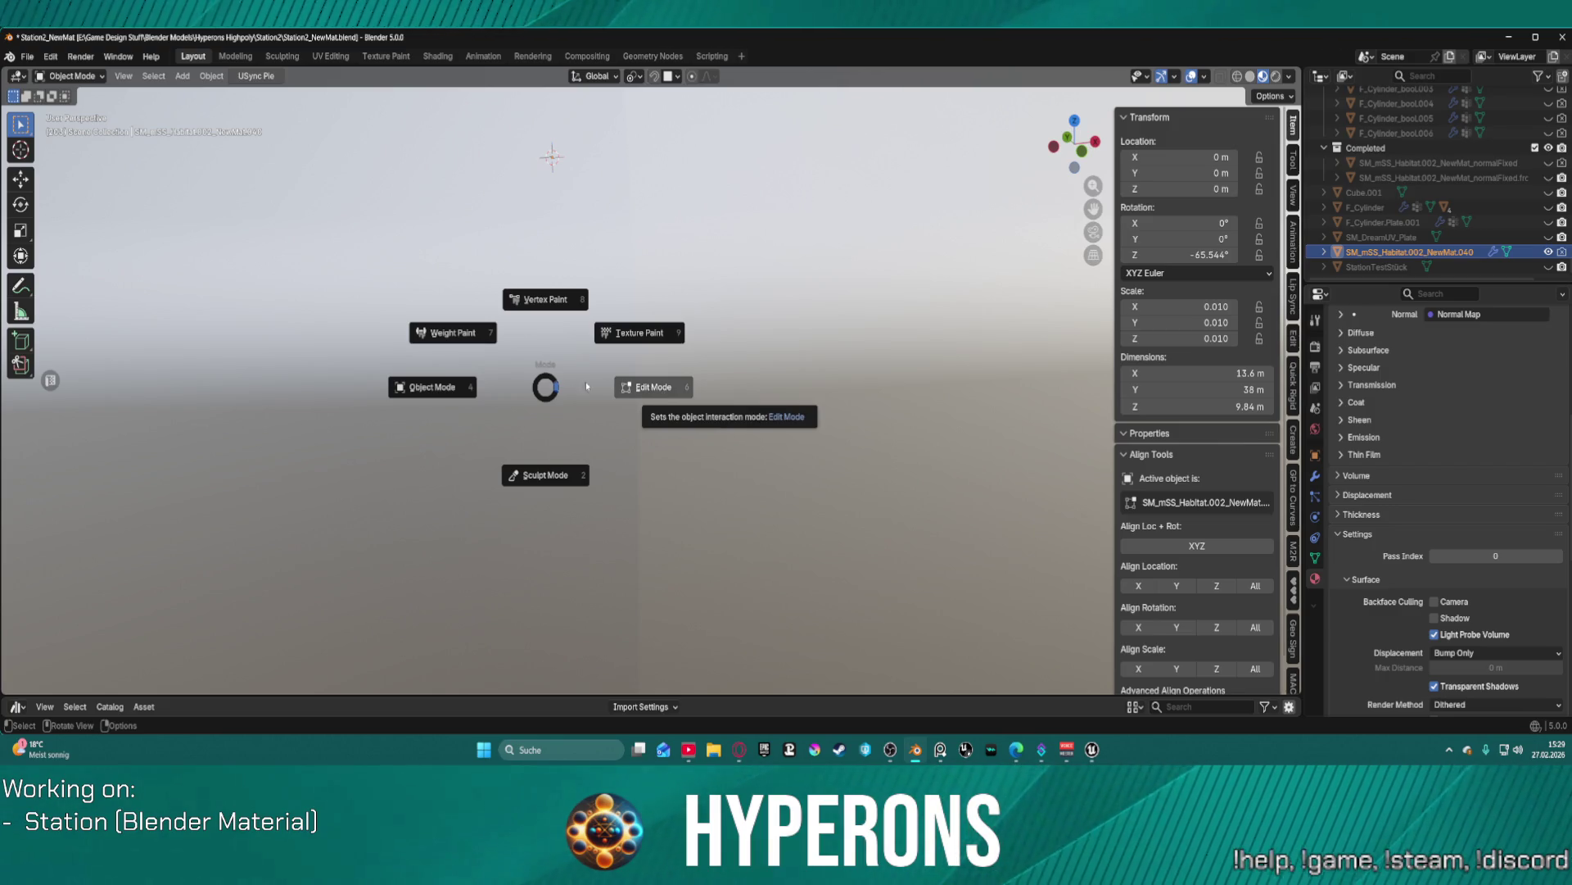
click(516, 385)
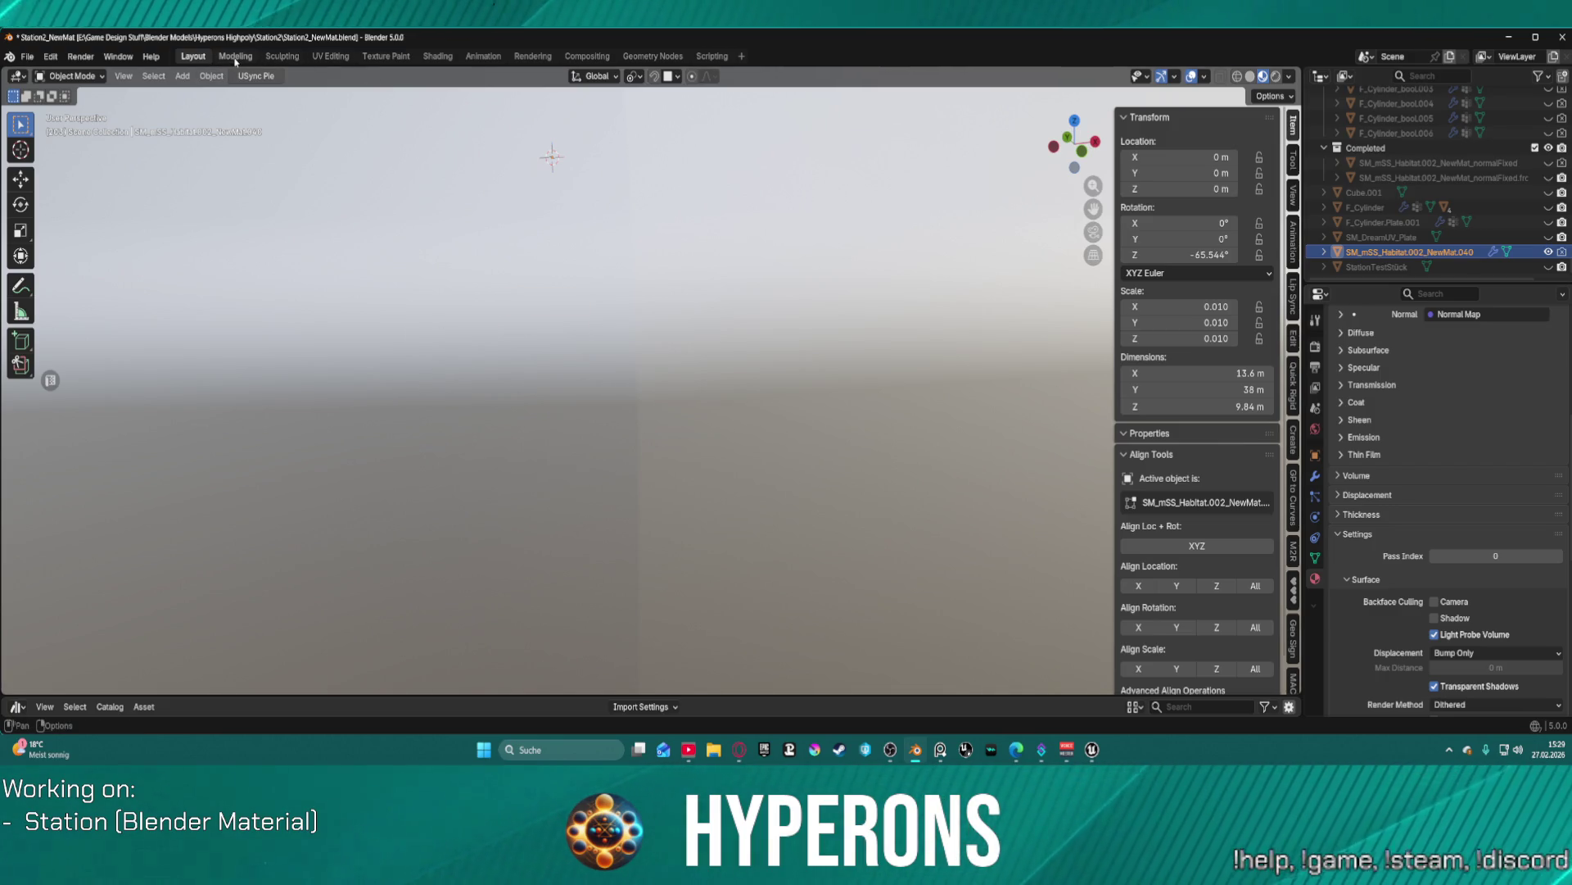
click(343, 56)
scroll(816, 195, up, 3)
scroll(854, 563, up, 4)
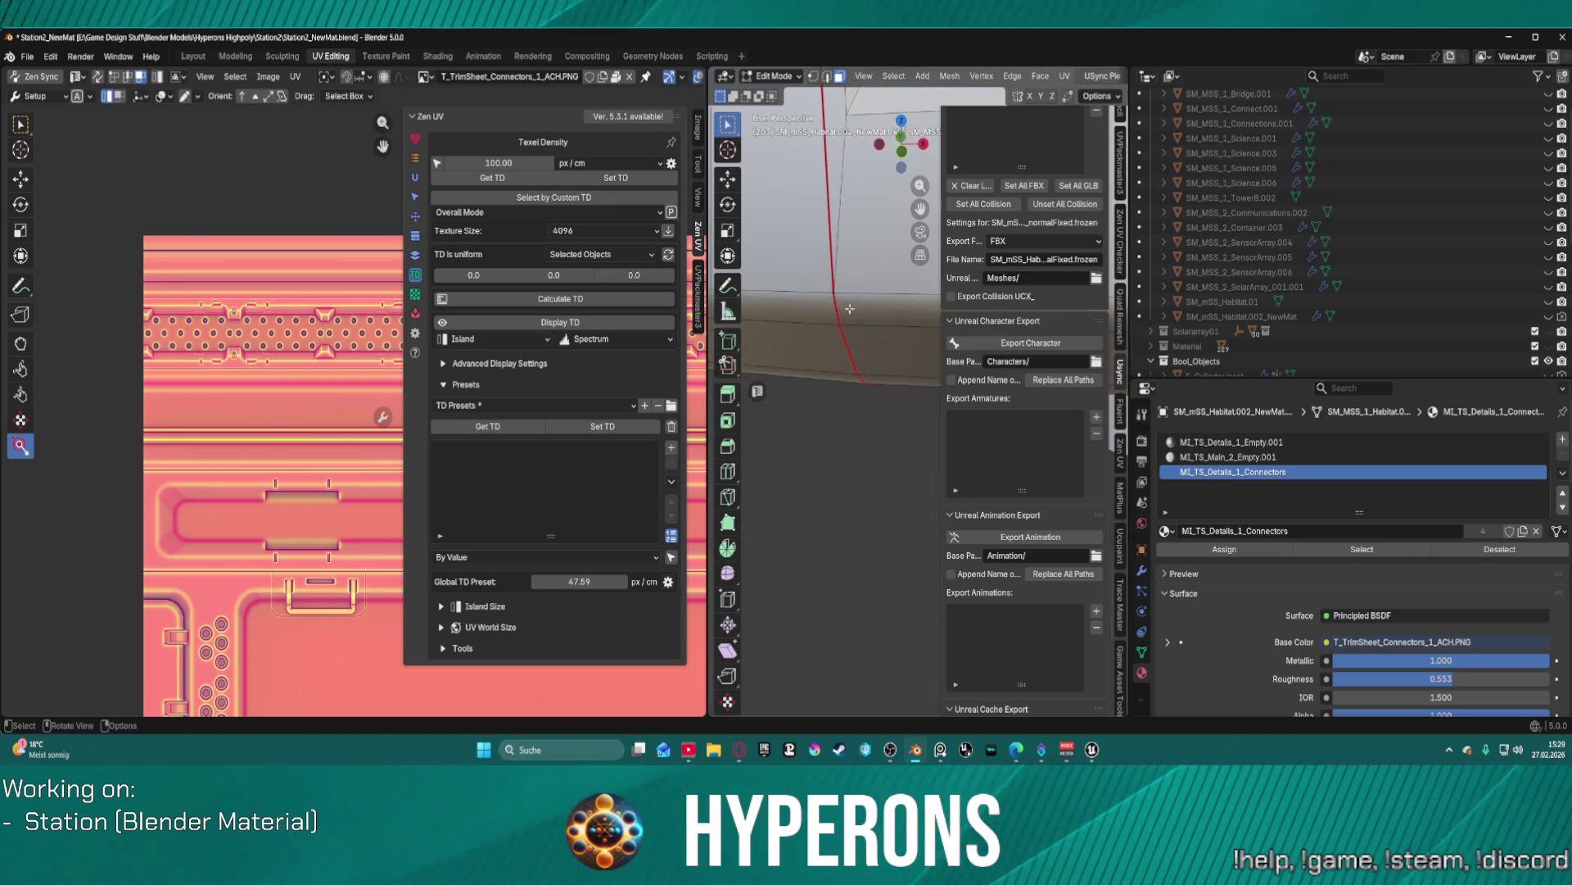
- Select the wall face loop and floor strip face by the seam to check their material, then go back to Layout
scroll(851, 317, up, 3)
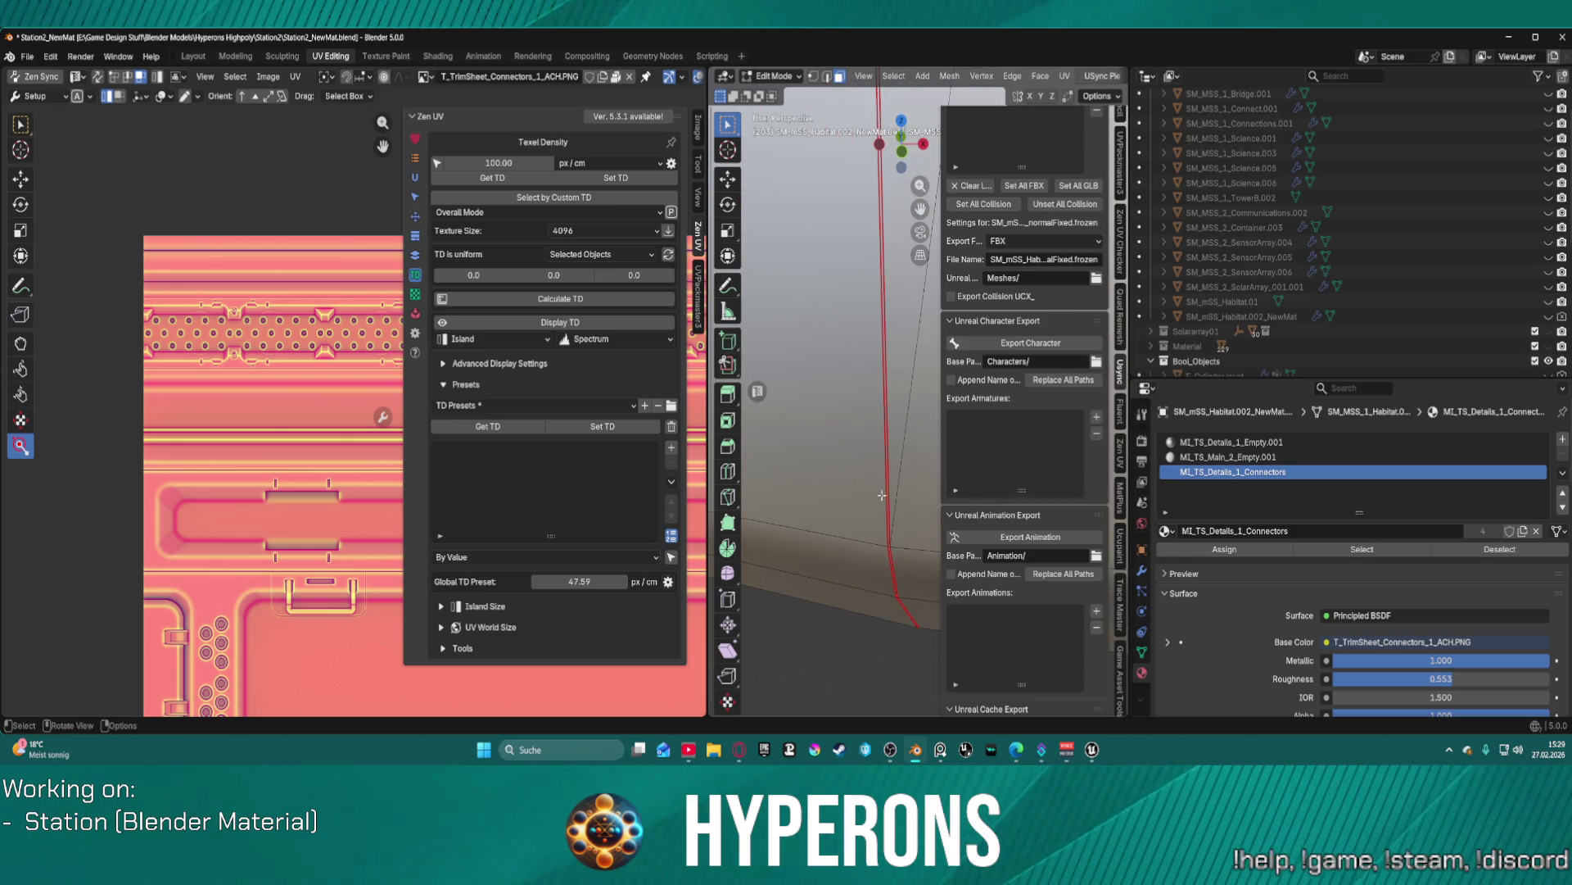
alt+click(888, 541)
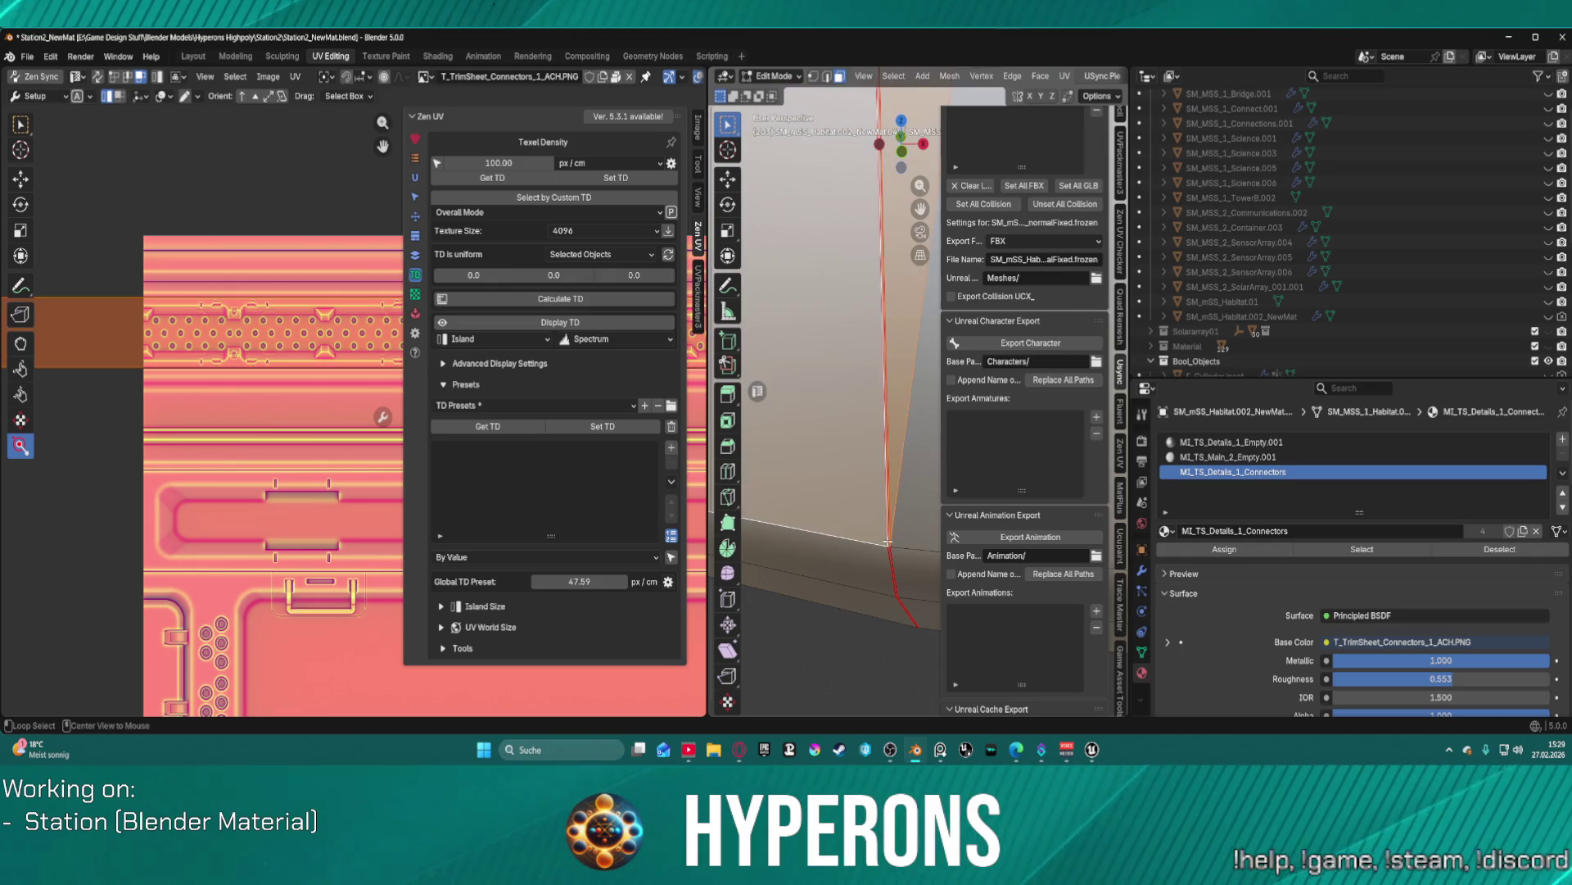
click(882, 561)
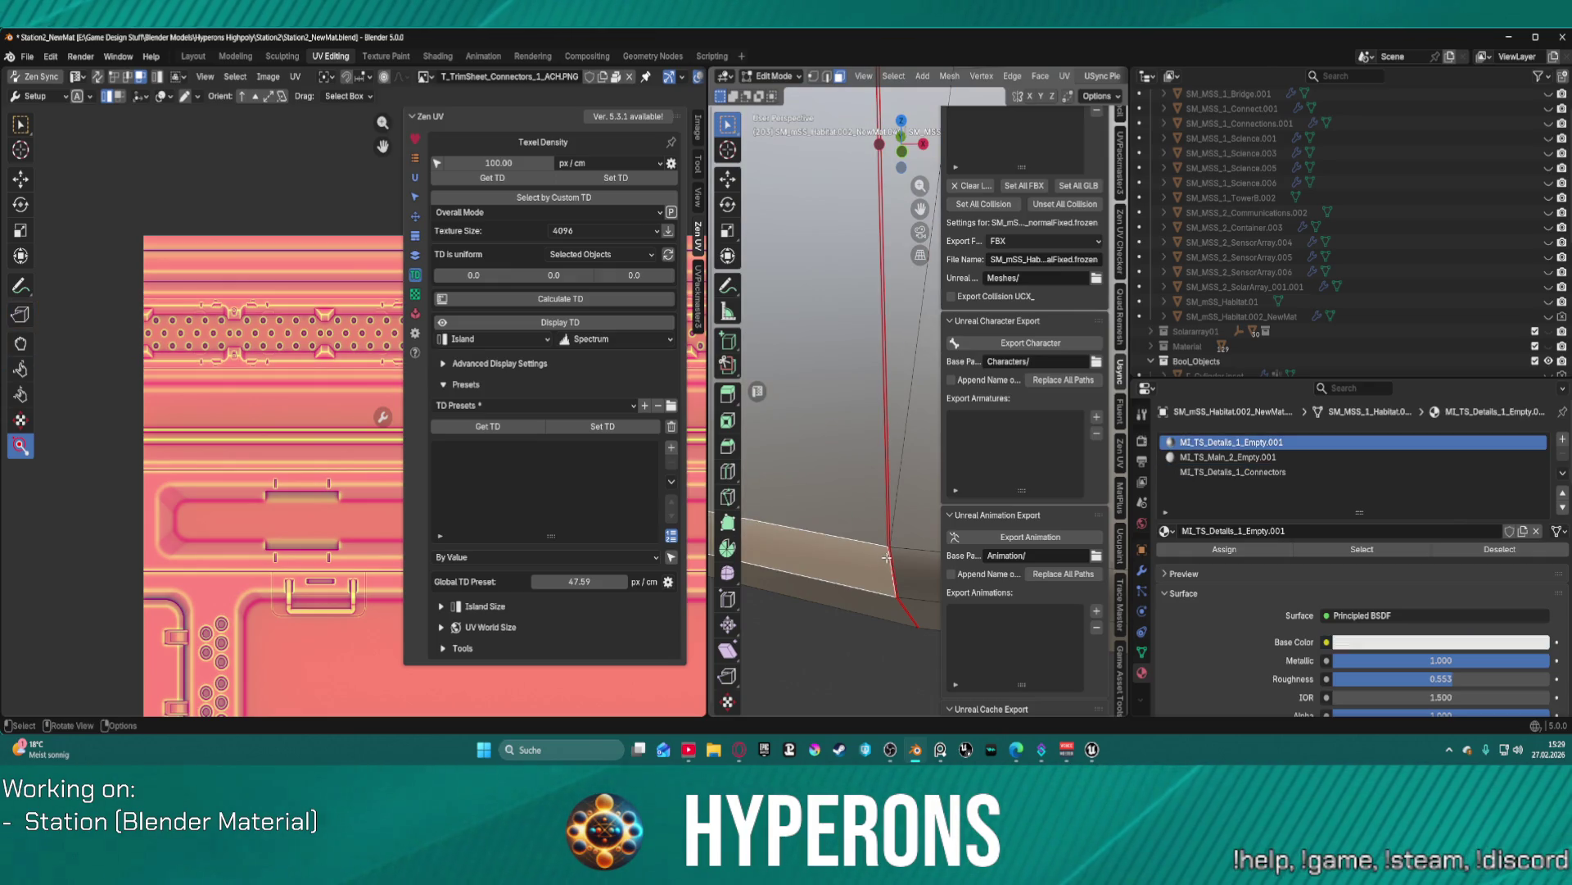
scroll(887, 549, down, 5)
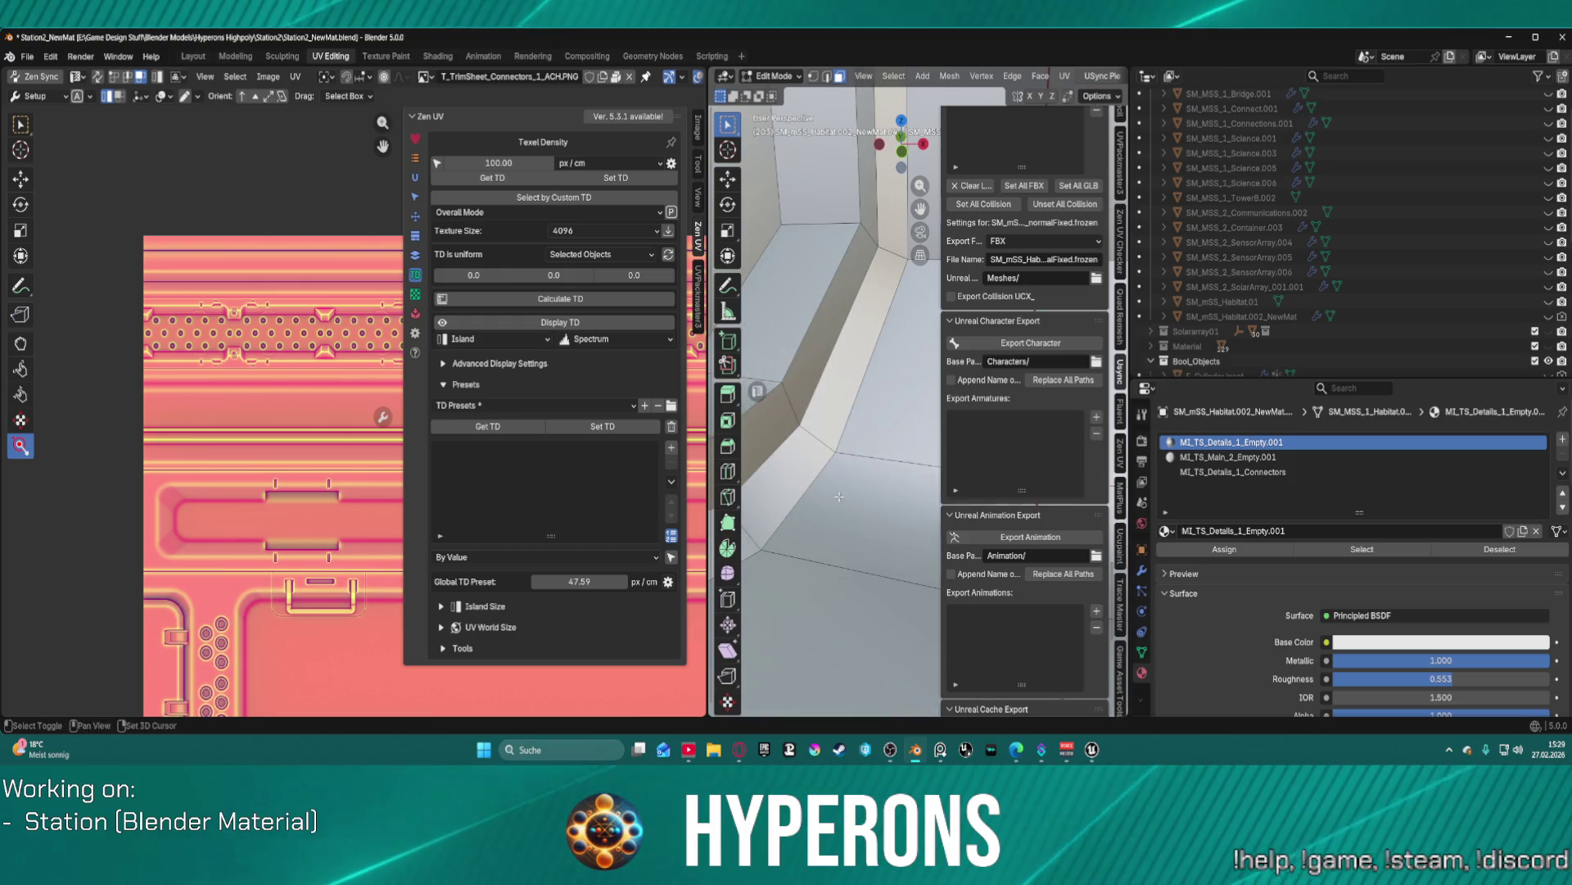
click(195, 56)
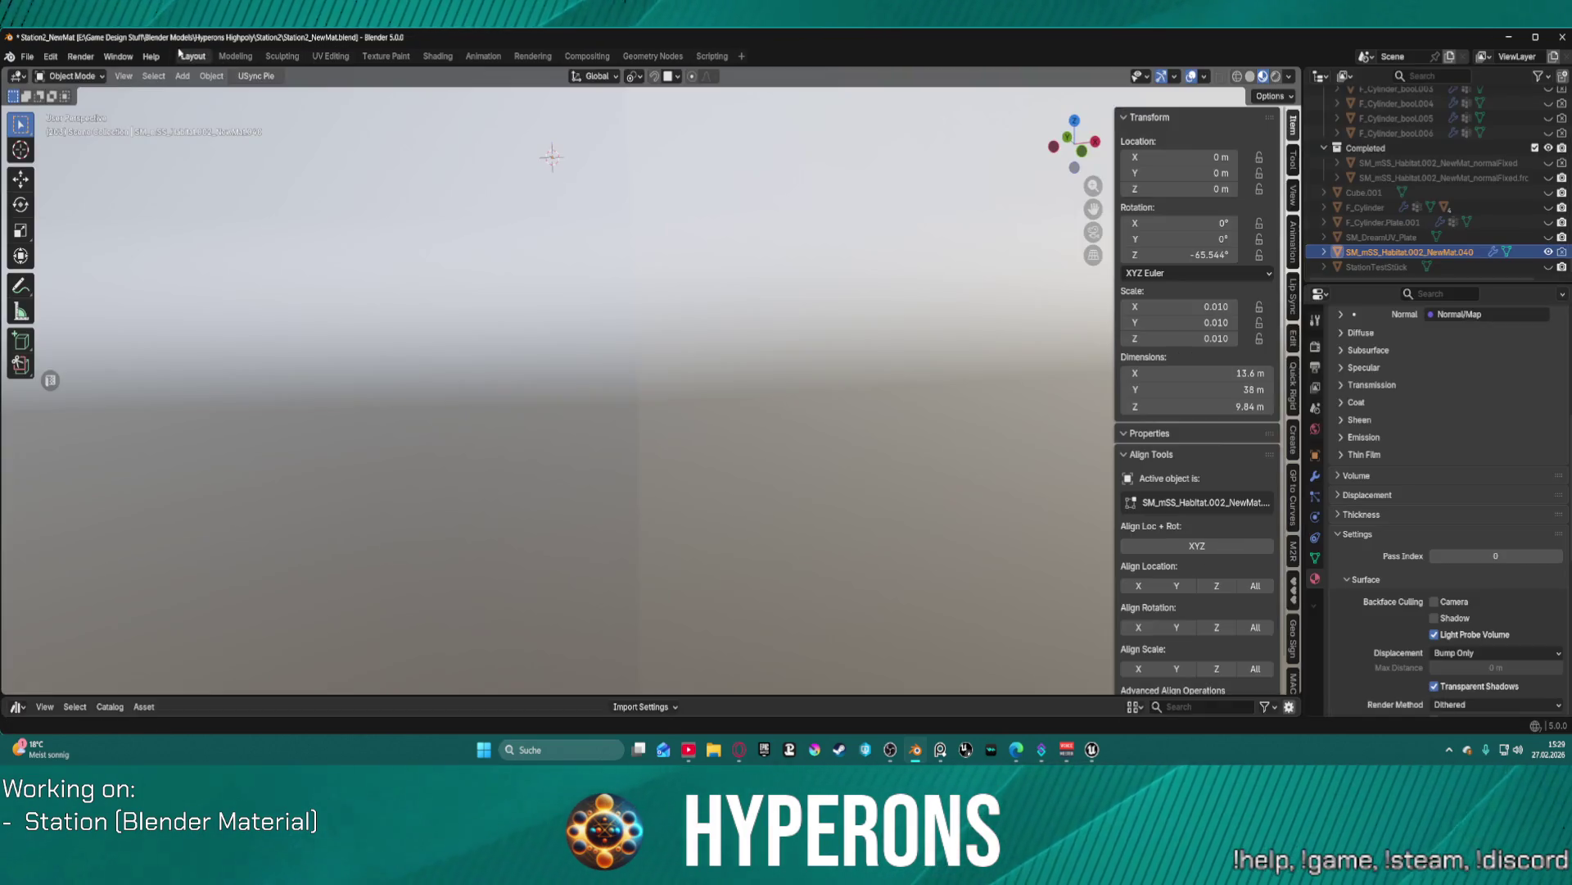
- In Edit Mode, select the narrow vertical strip's face loop and assign MI_TS_Details_1_Connectors to it
key(ctrl+Tab)
click(726, 460)
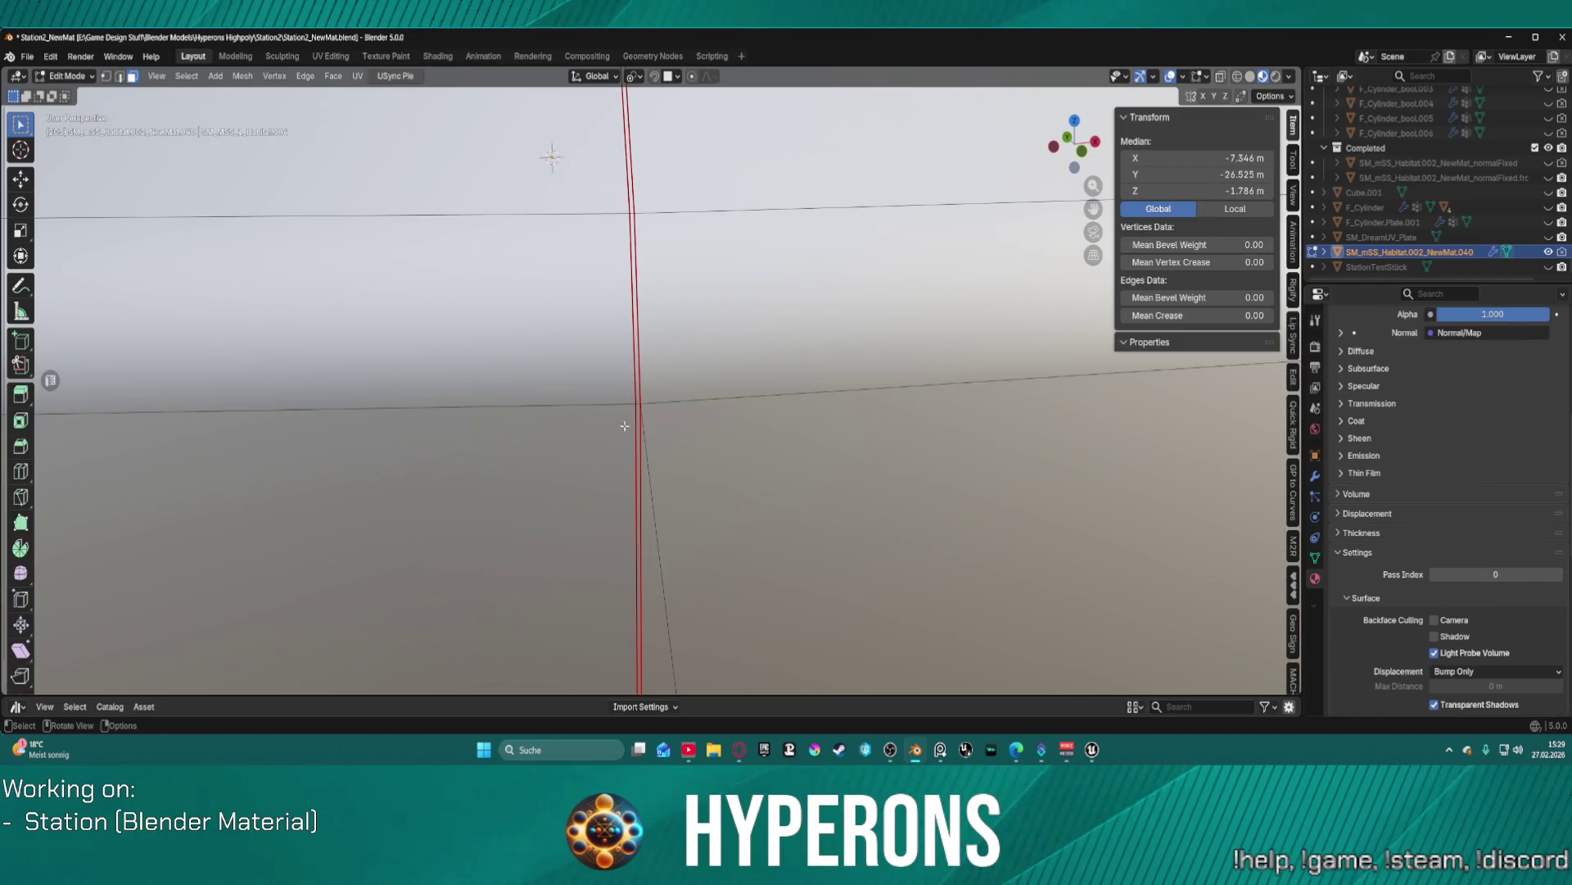
alt+click(633, 407)
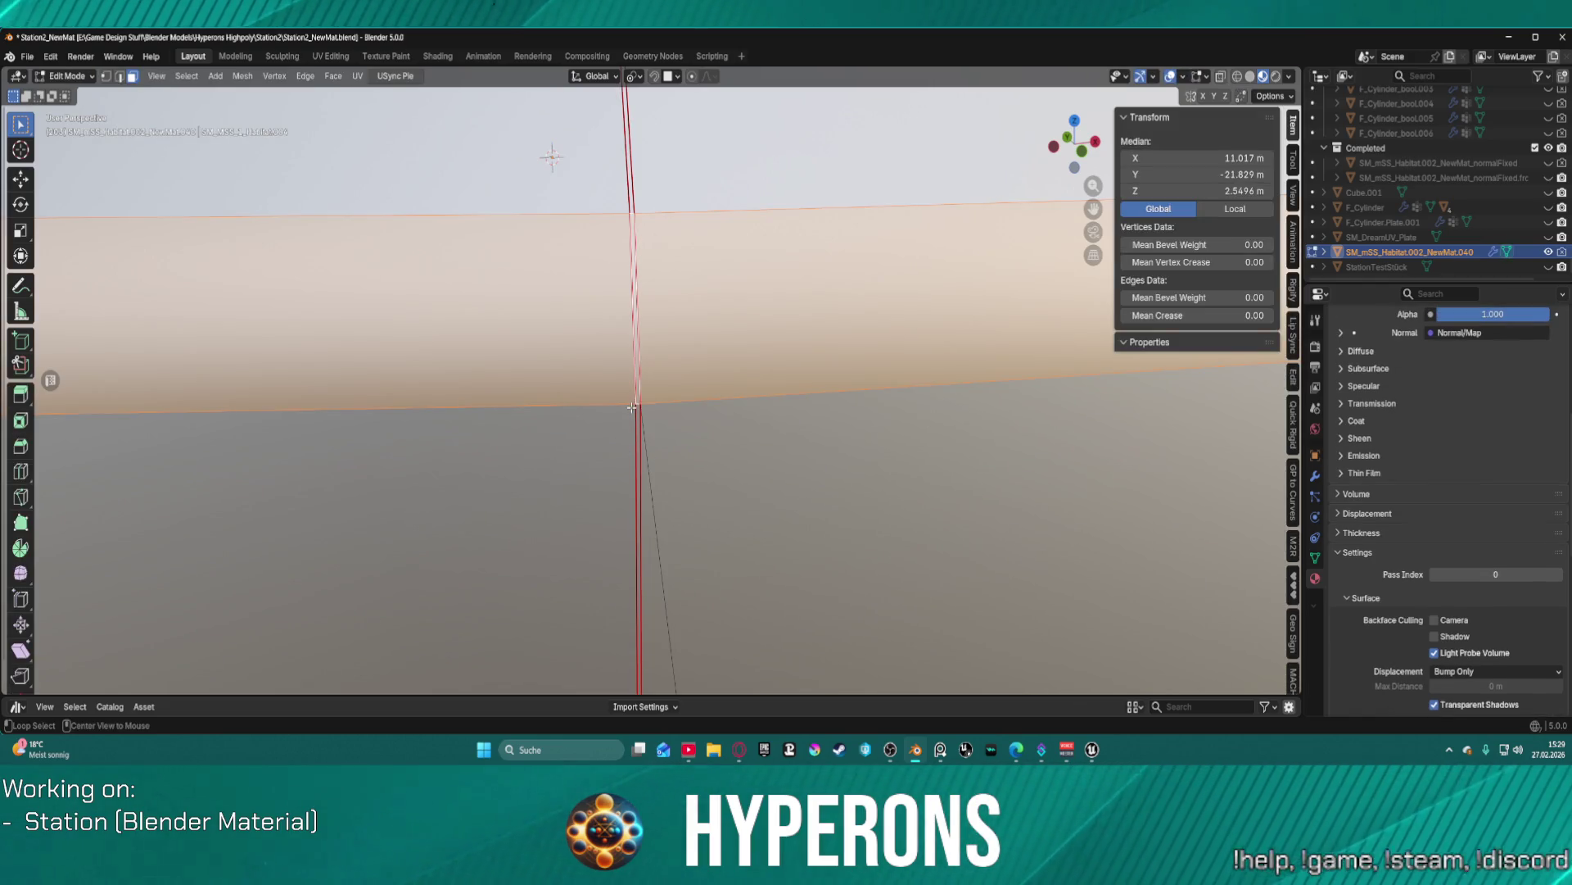
scroll(630, 404, up, 4)
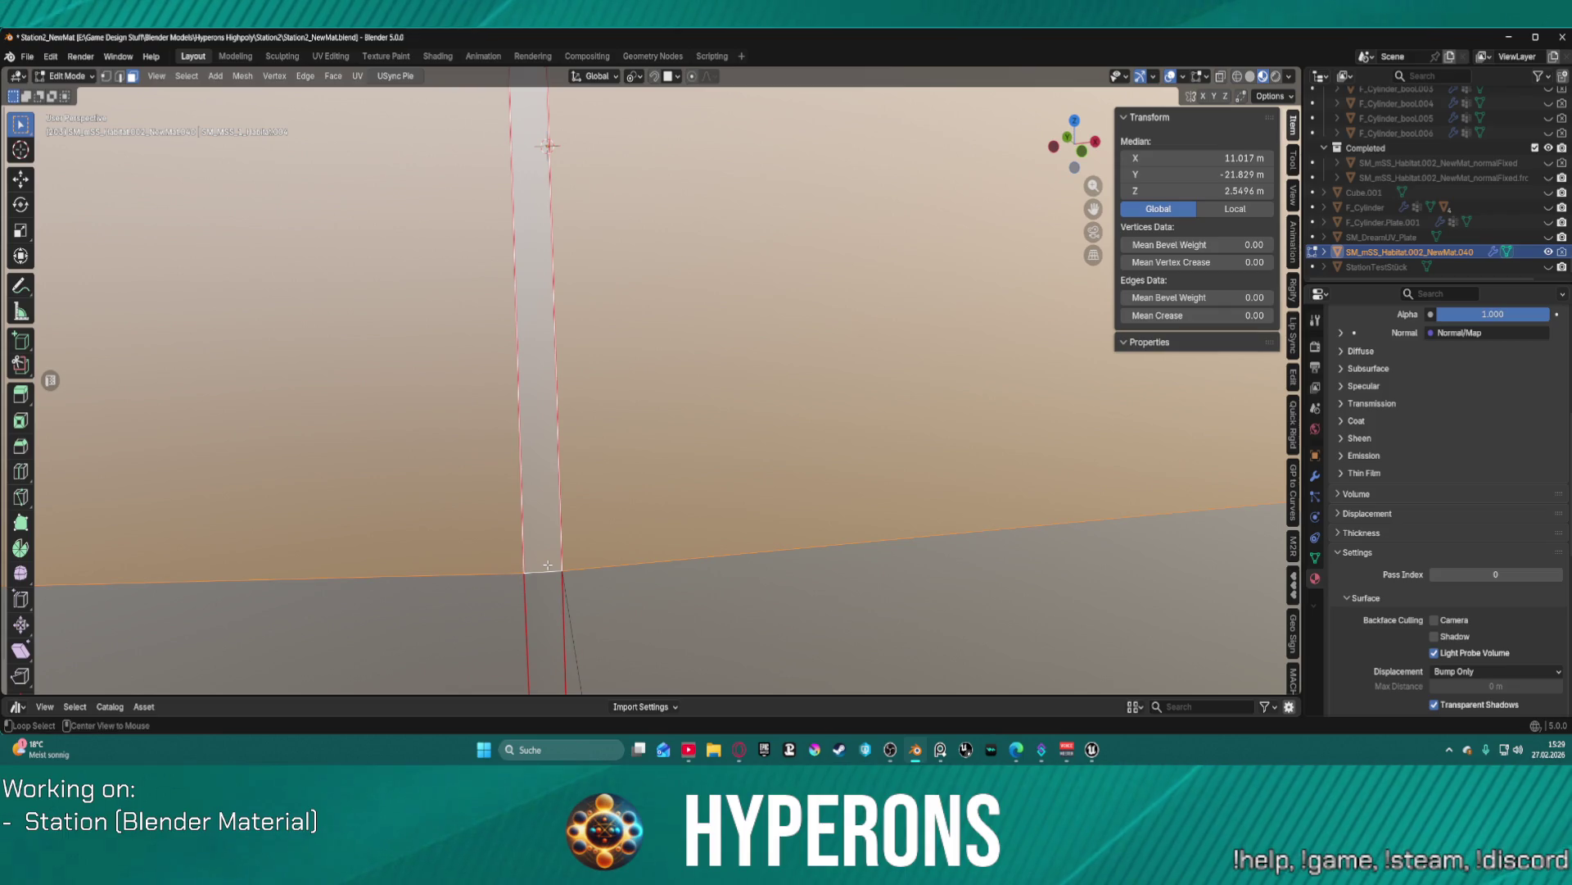
alt+click(548, 565)
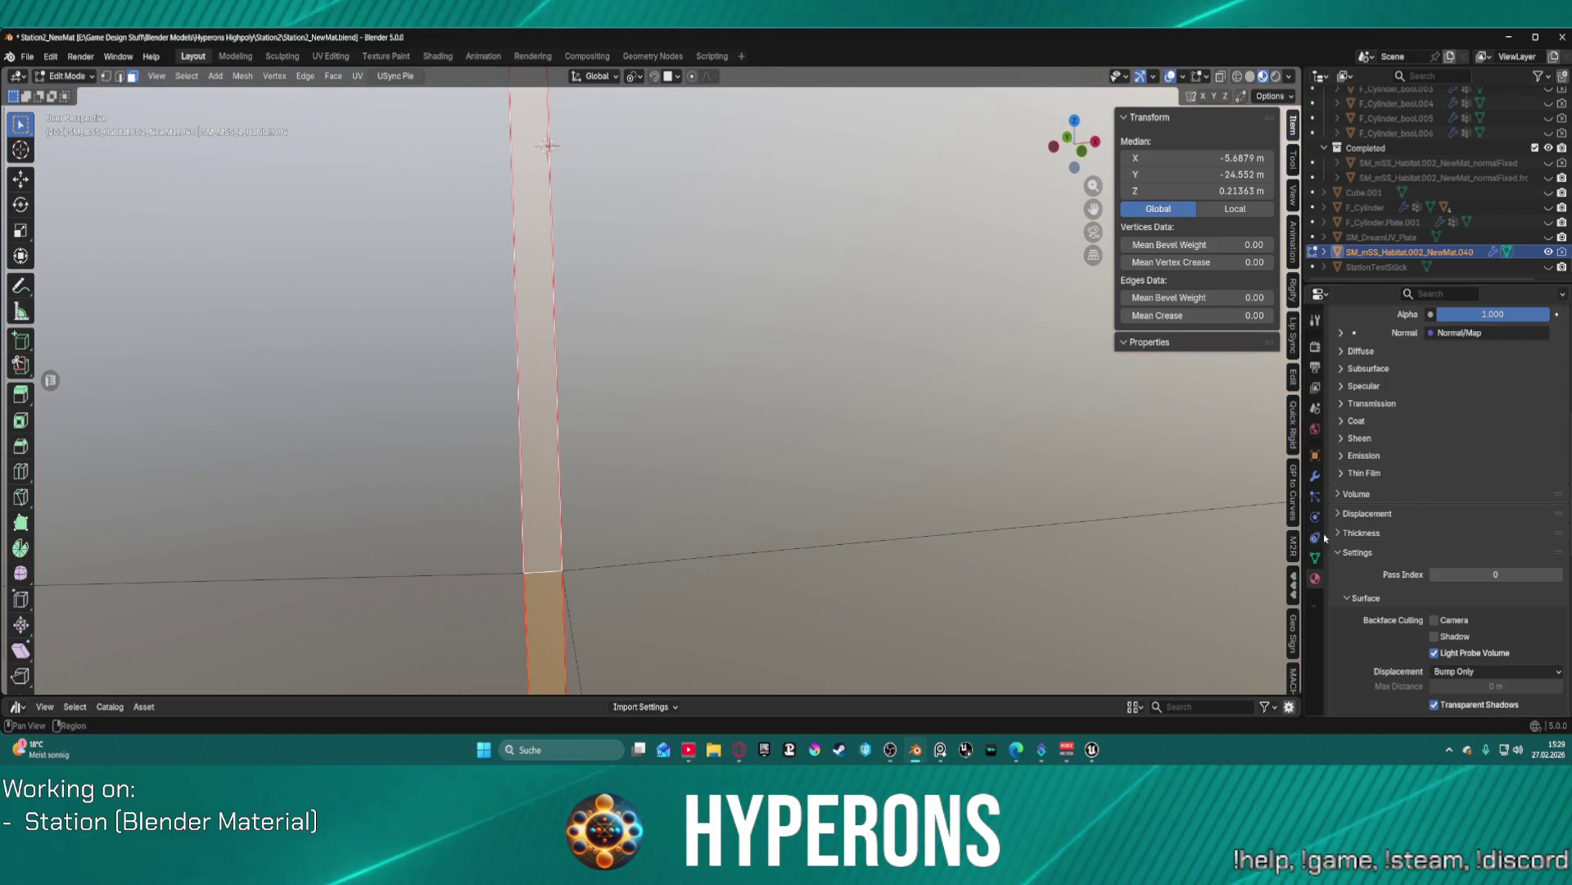
click(1316, 476)
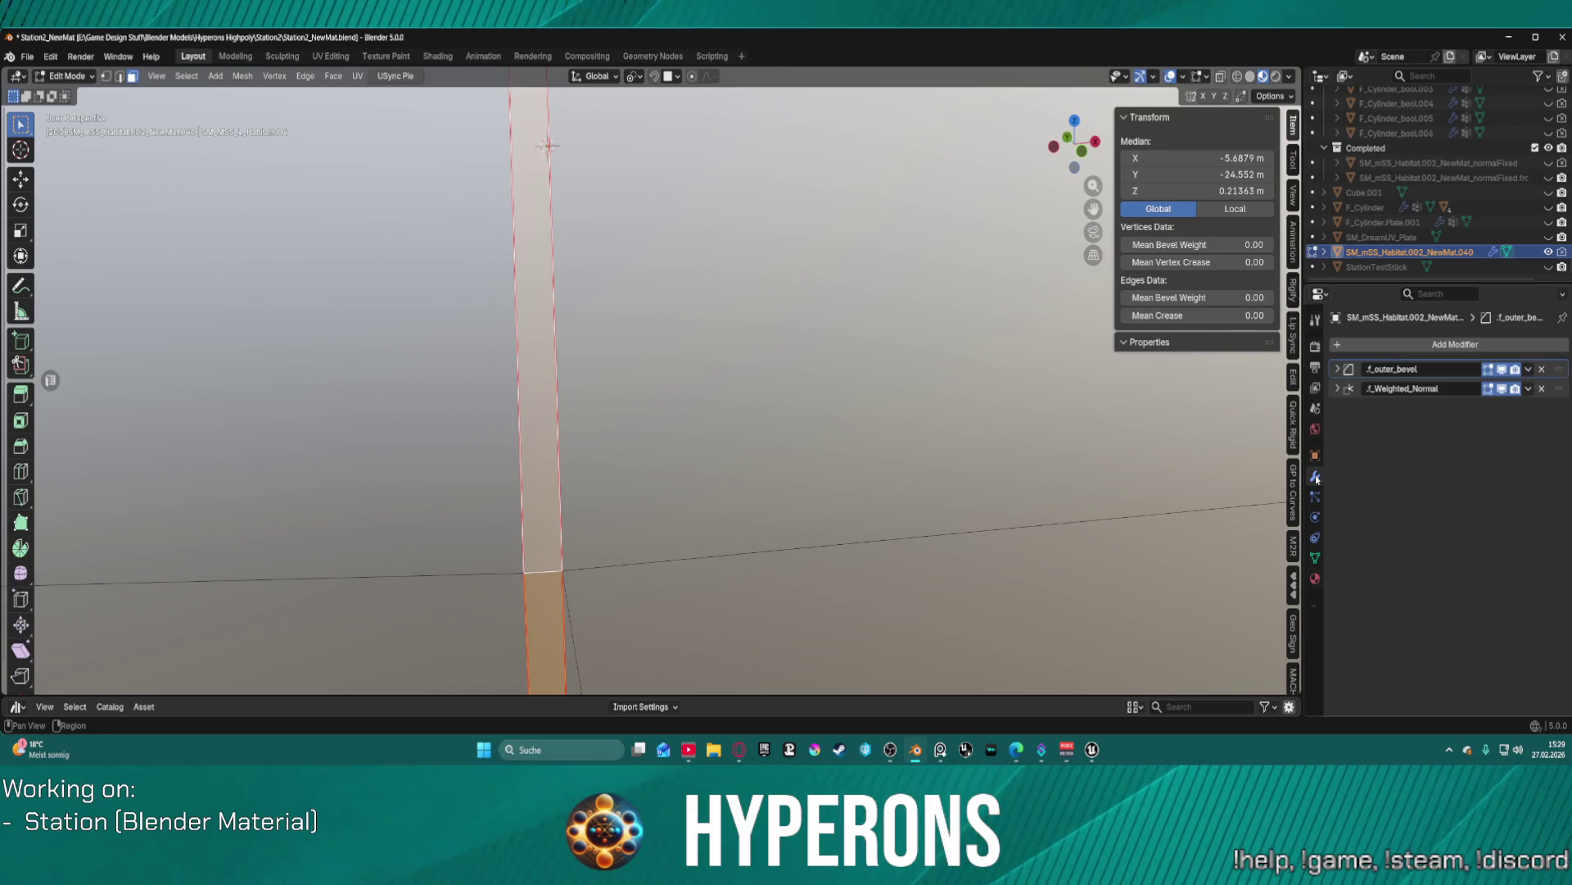
click(1310, 578)
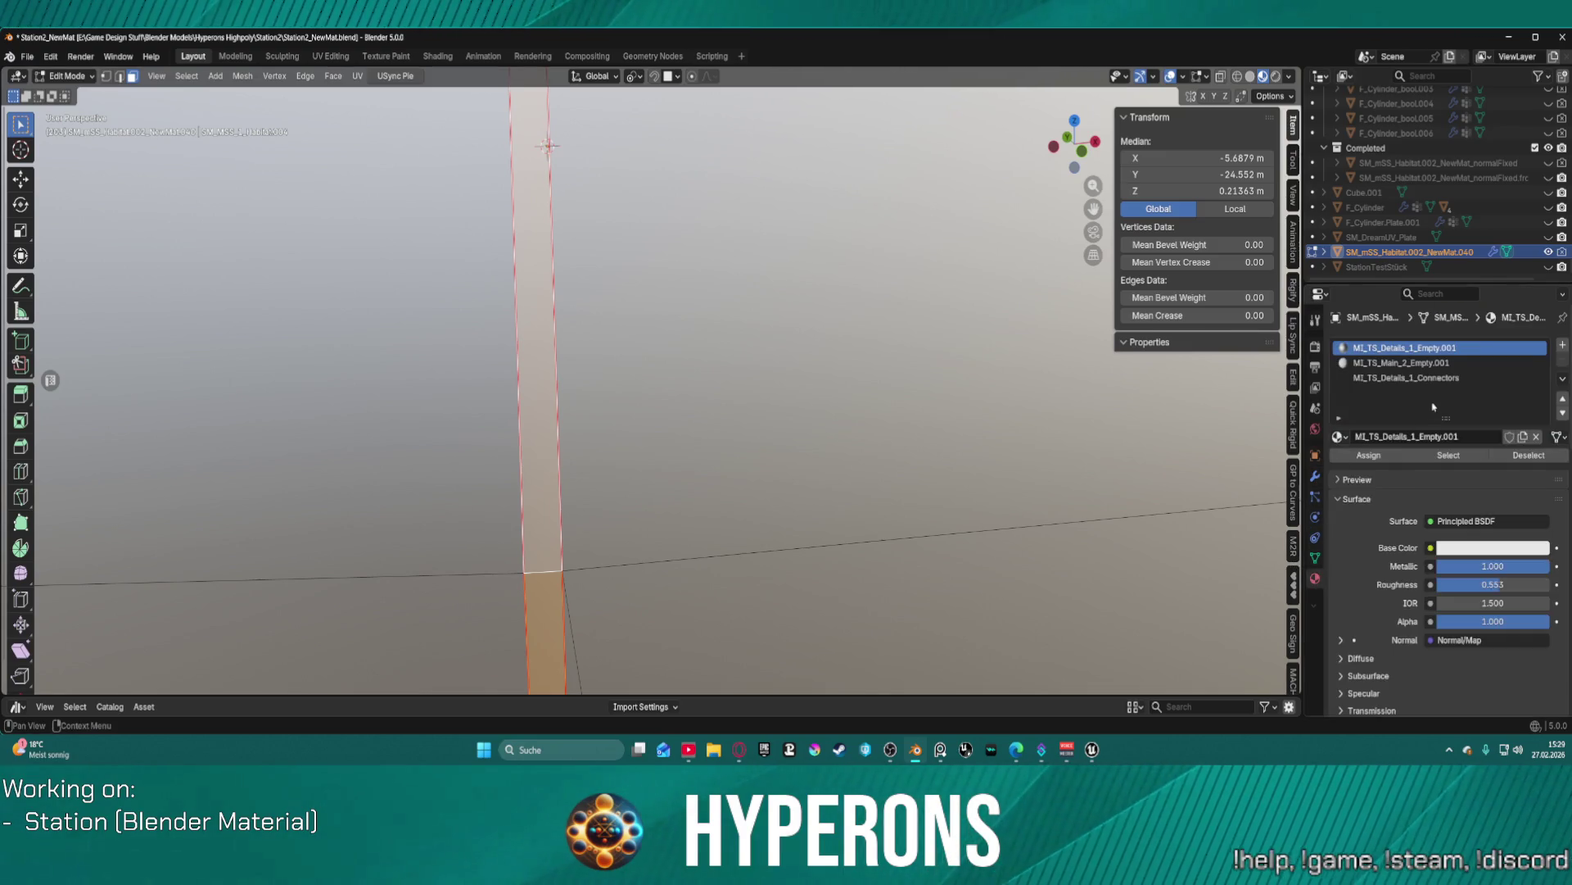
key(Down)
key(Down)
click(1395, 457)
key(Up)
key(Up)
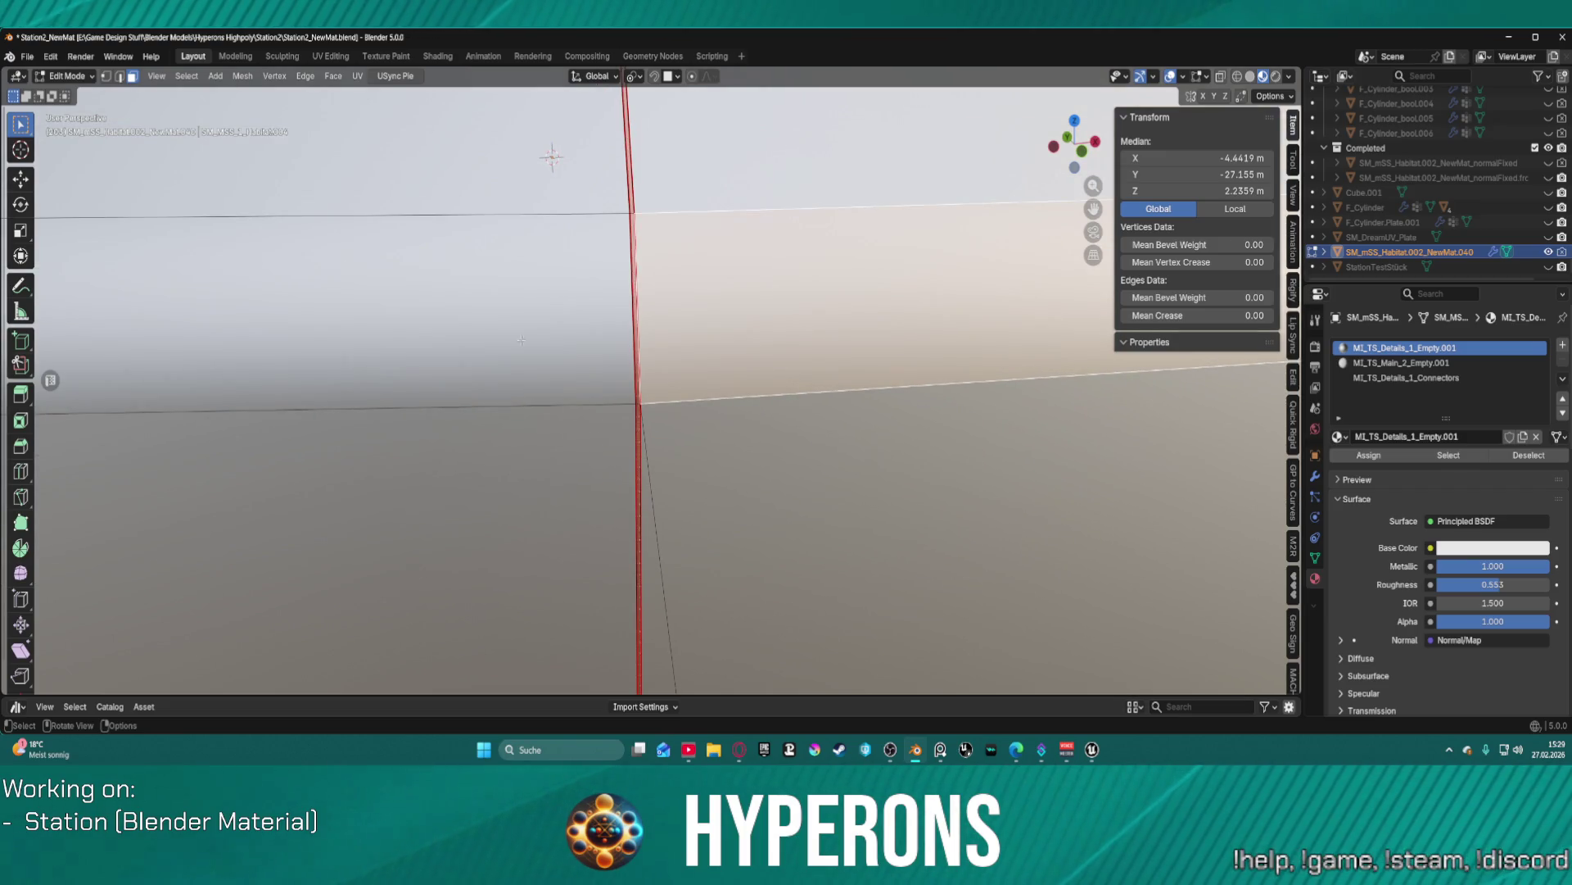
- Return to the Layout workspace with the habitat mesh in Object Mode
click(324, 62)
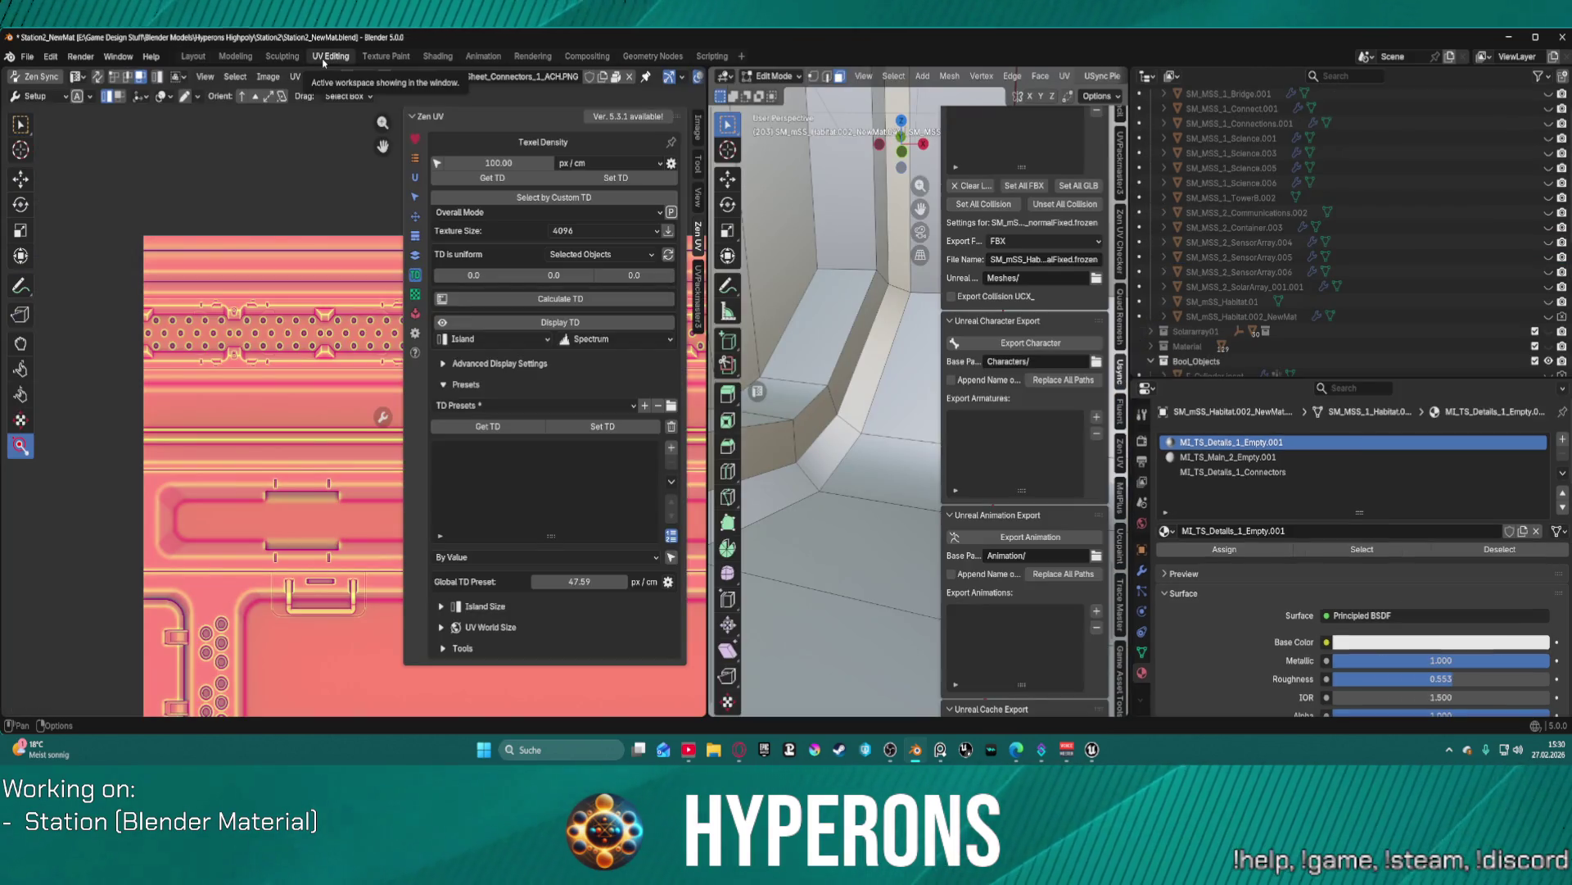
click(290, 61)
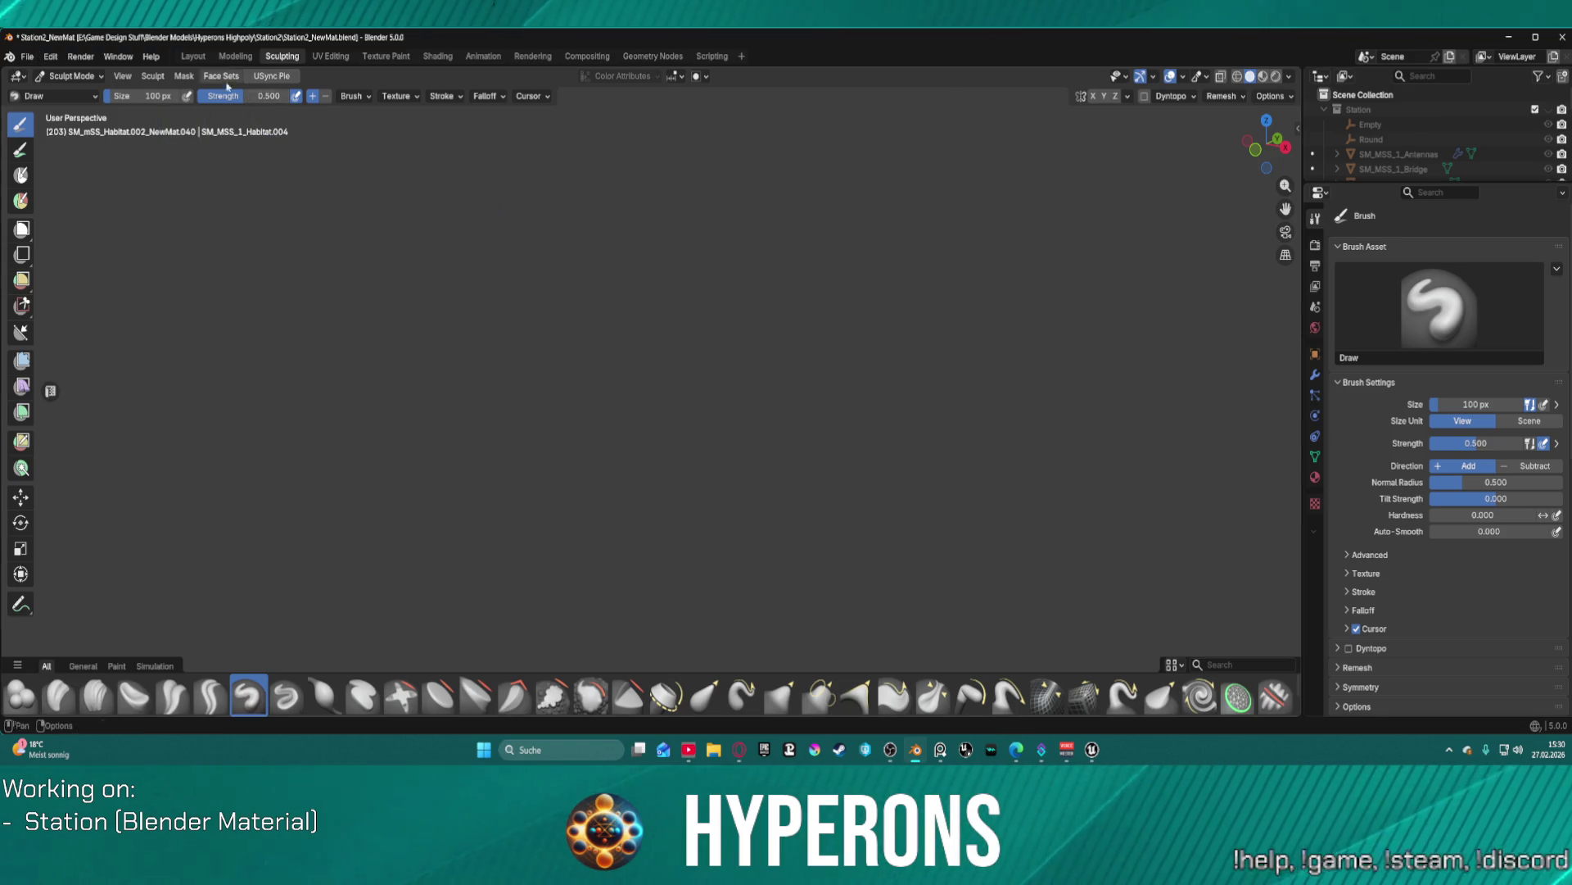
click(193, 56)
key(ctrl+Tab)
click(434, 258)
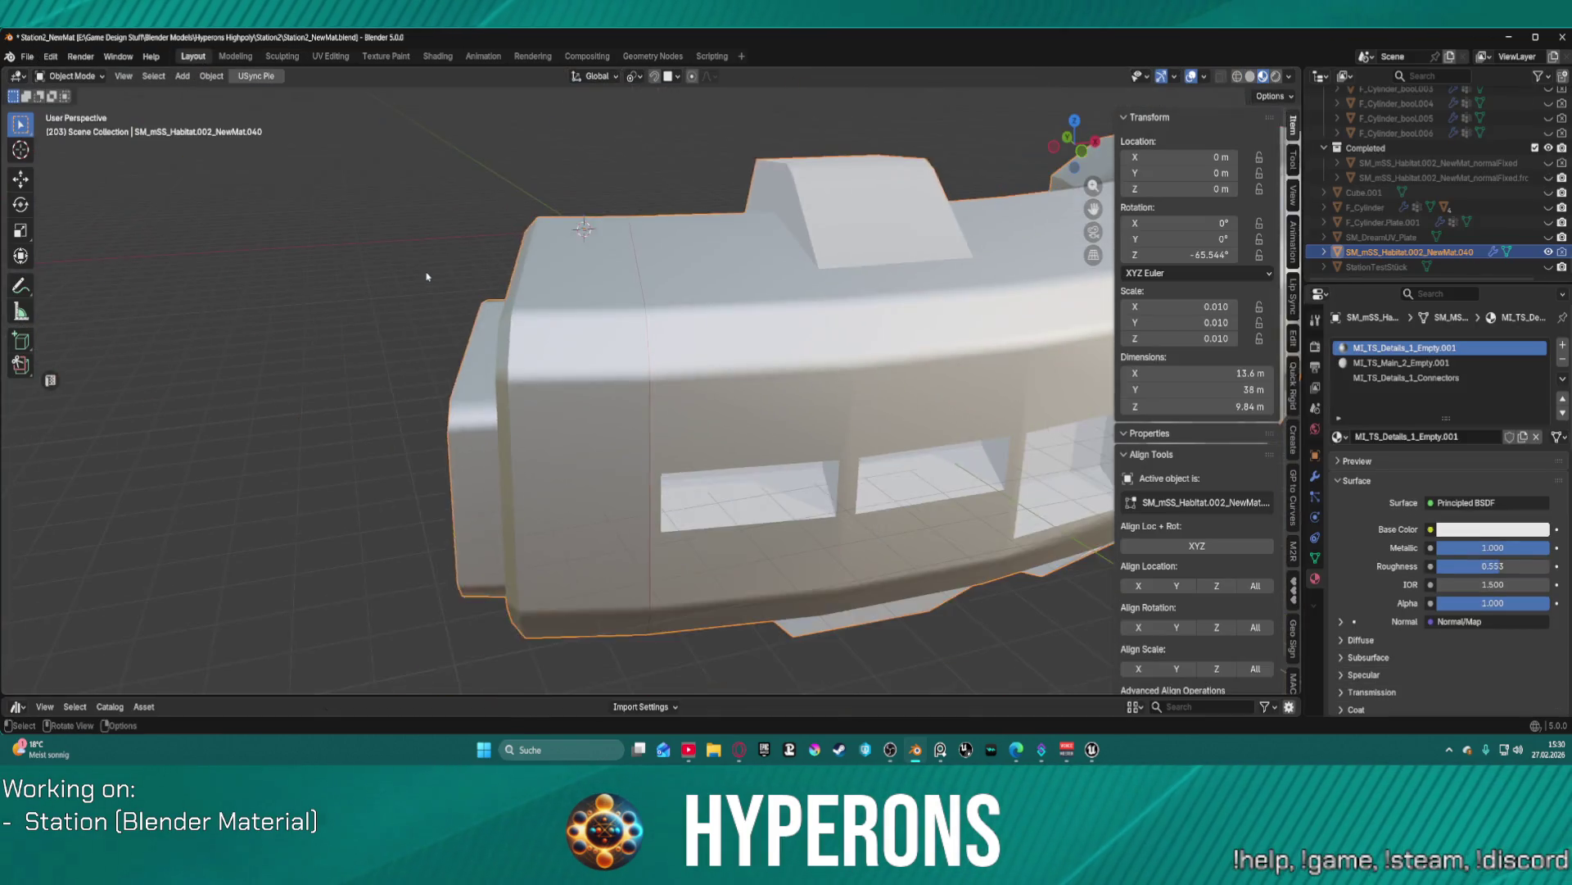
- Export the habitat mesh as an FBX file and bring the Unreal Engine windows forward
click(31, 56)
mouse_move(107, 284)
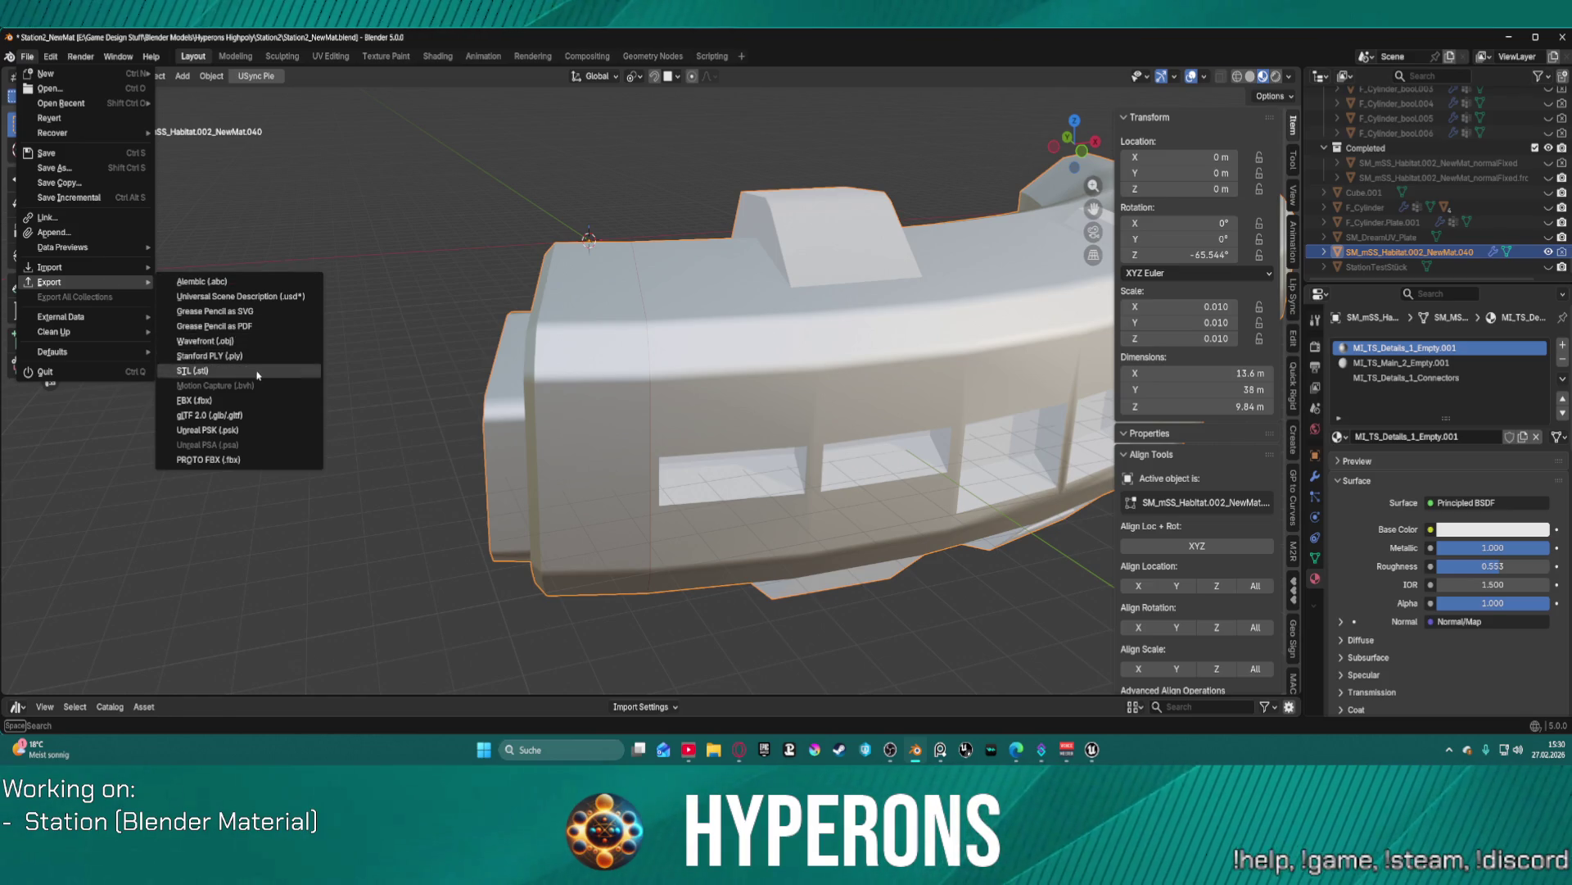
click(256, 402)
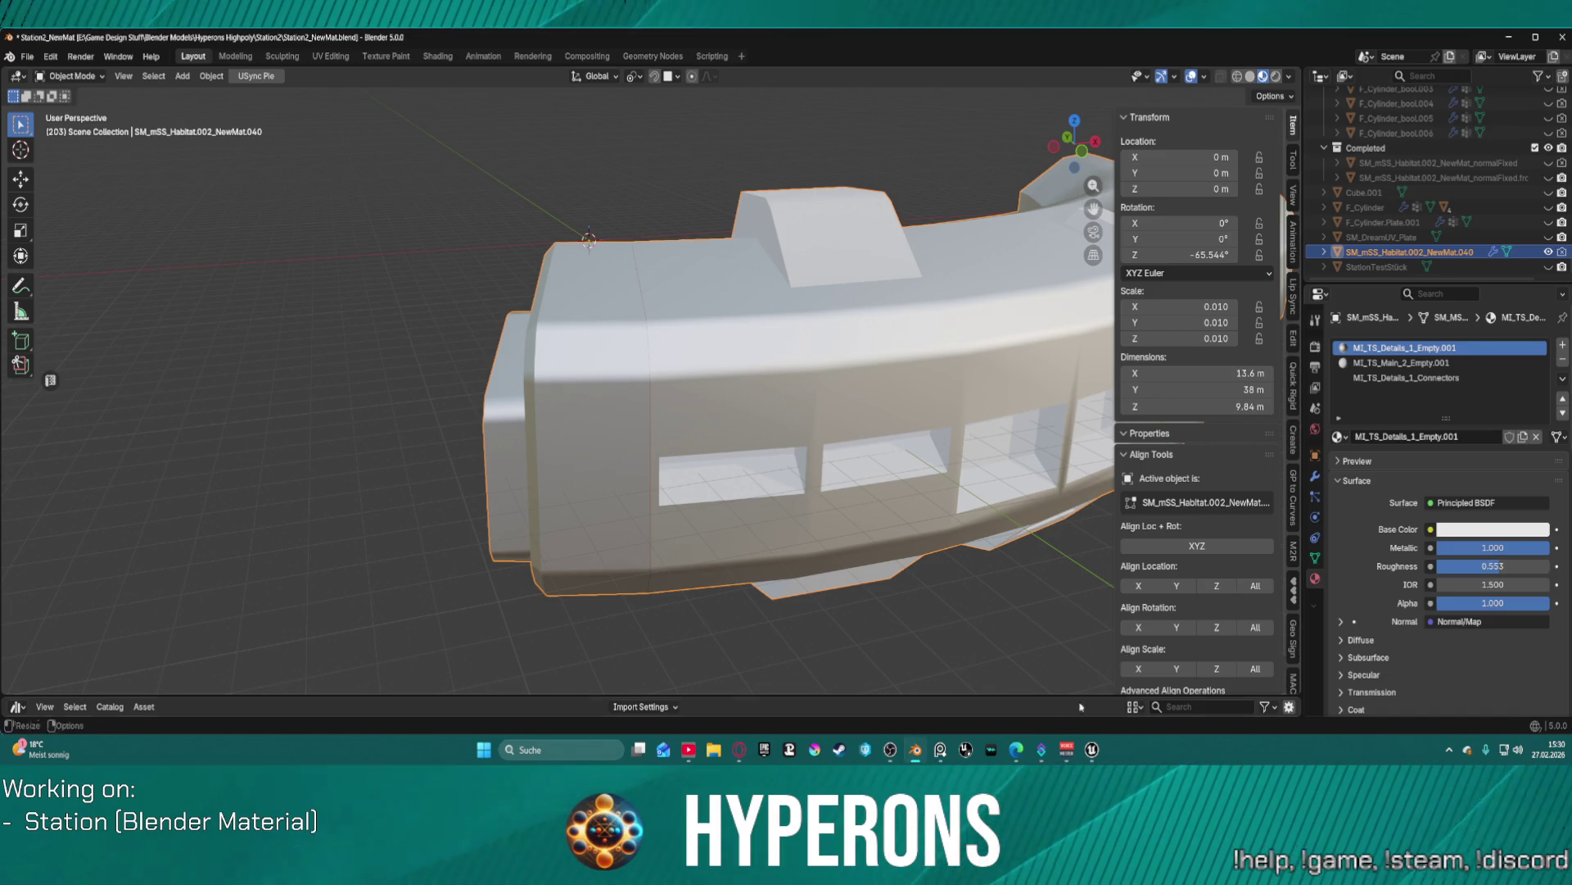
click(915, 751)
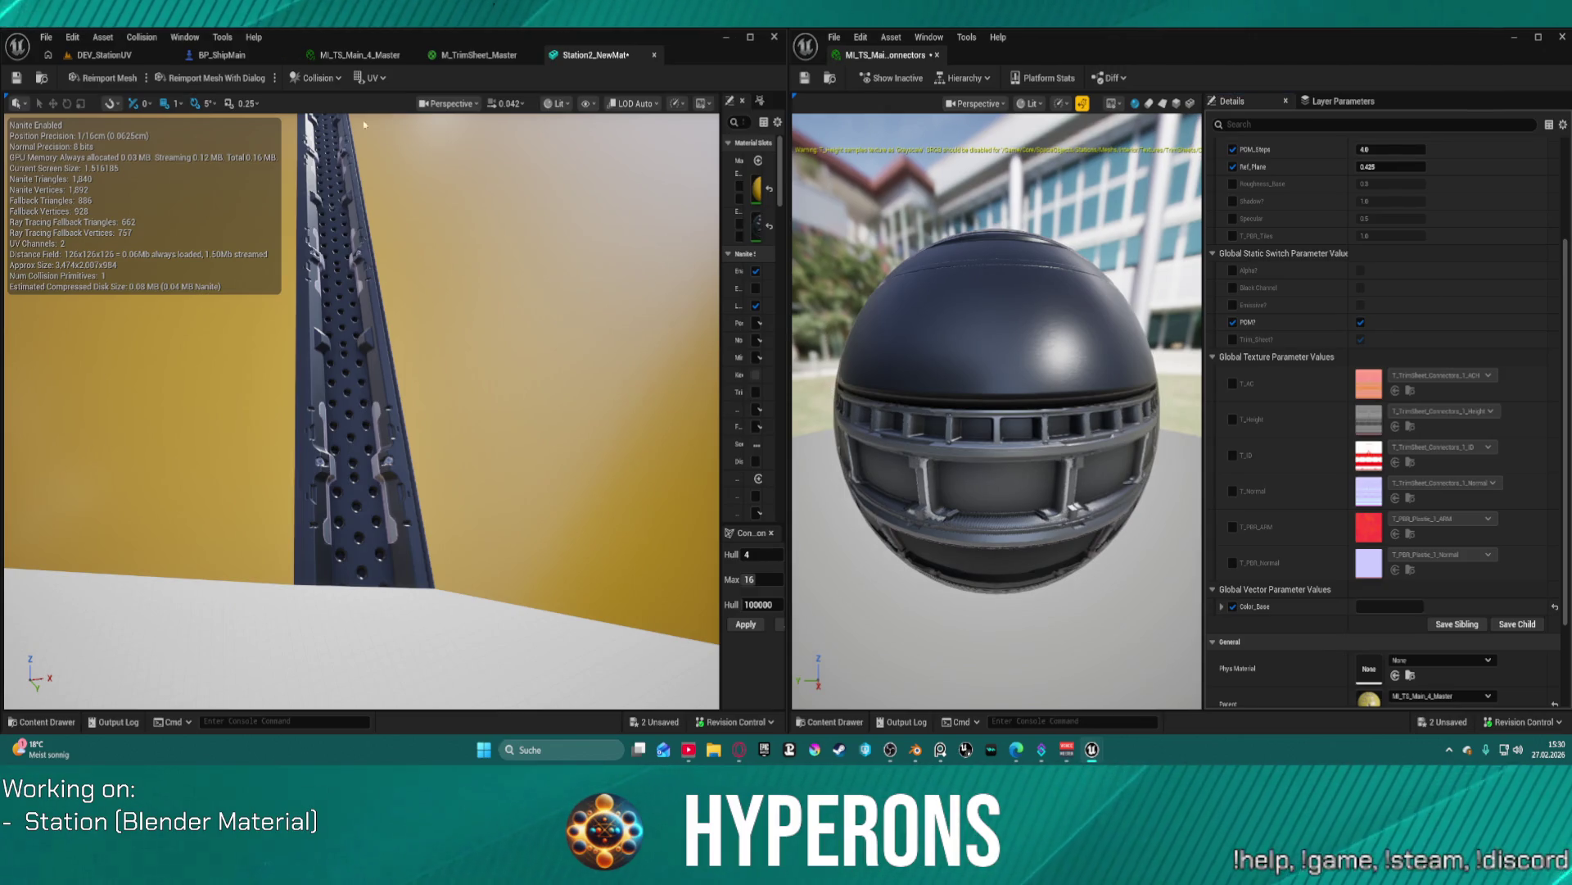
- Reimport the Station2_NewMat mesh from the updated FBX and widen the Details panel
click(104, 79)
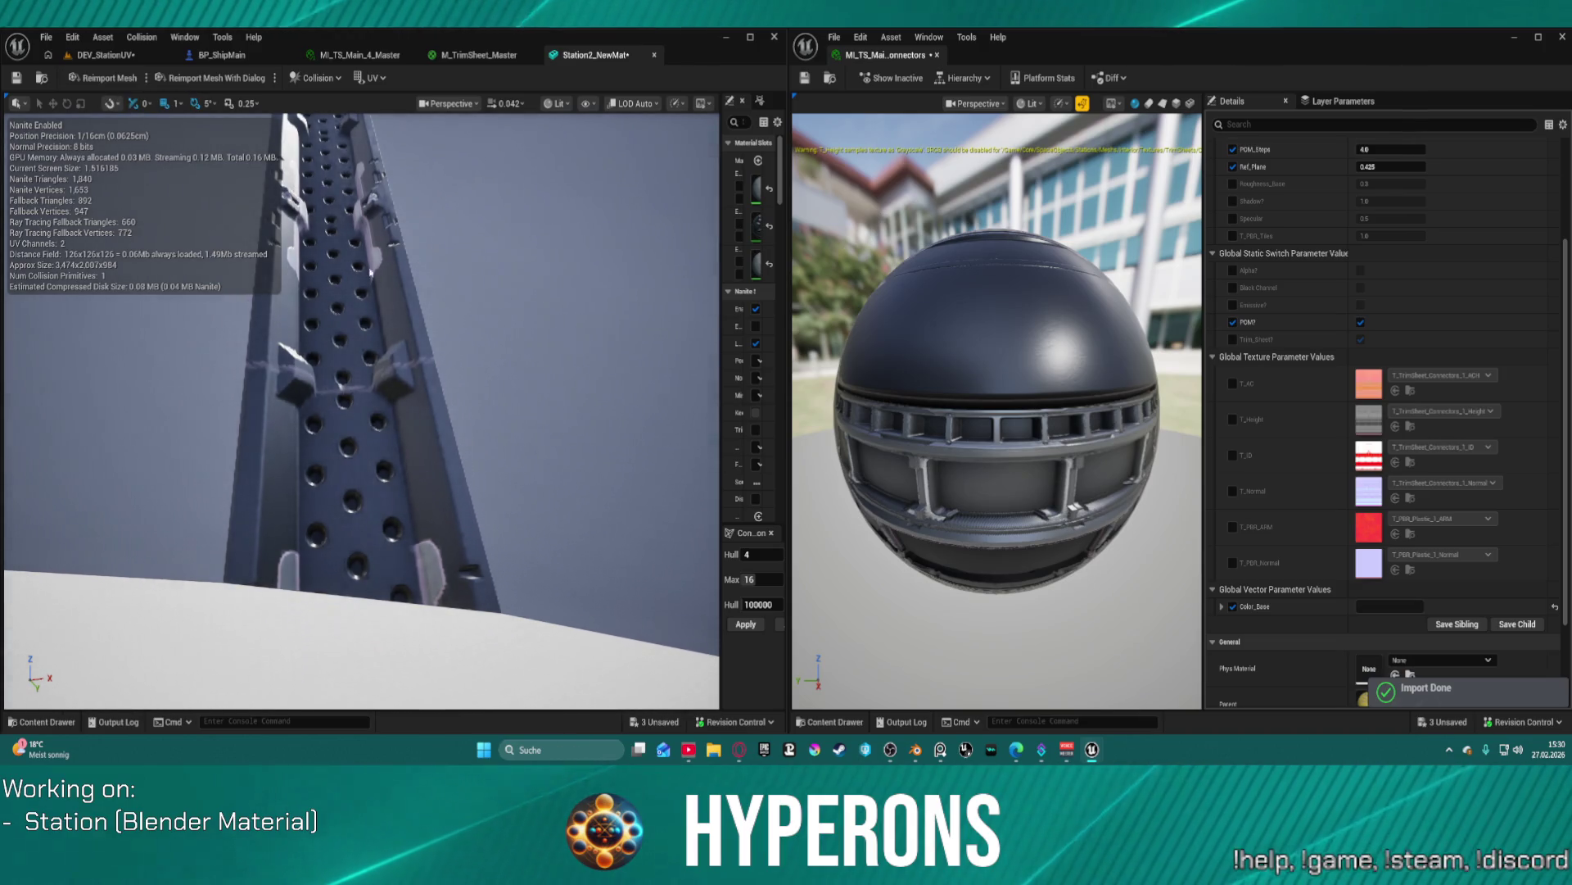
scroll(447, 406, up, 6)
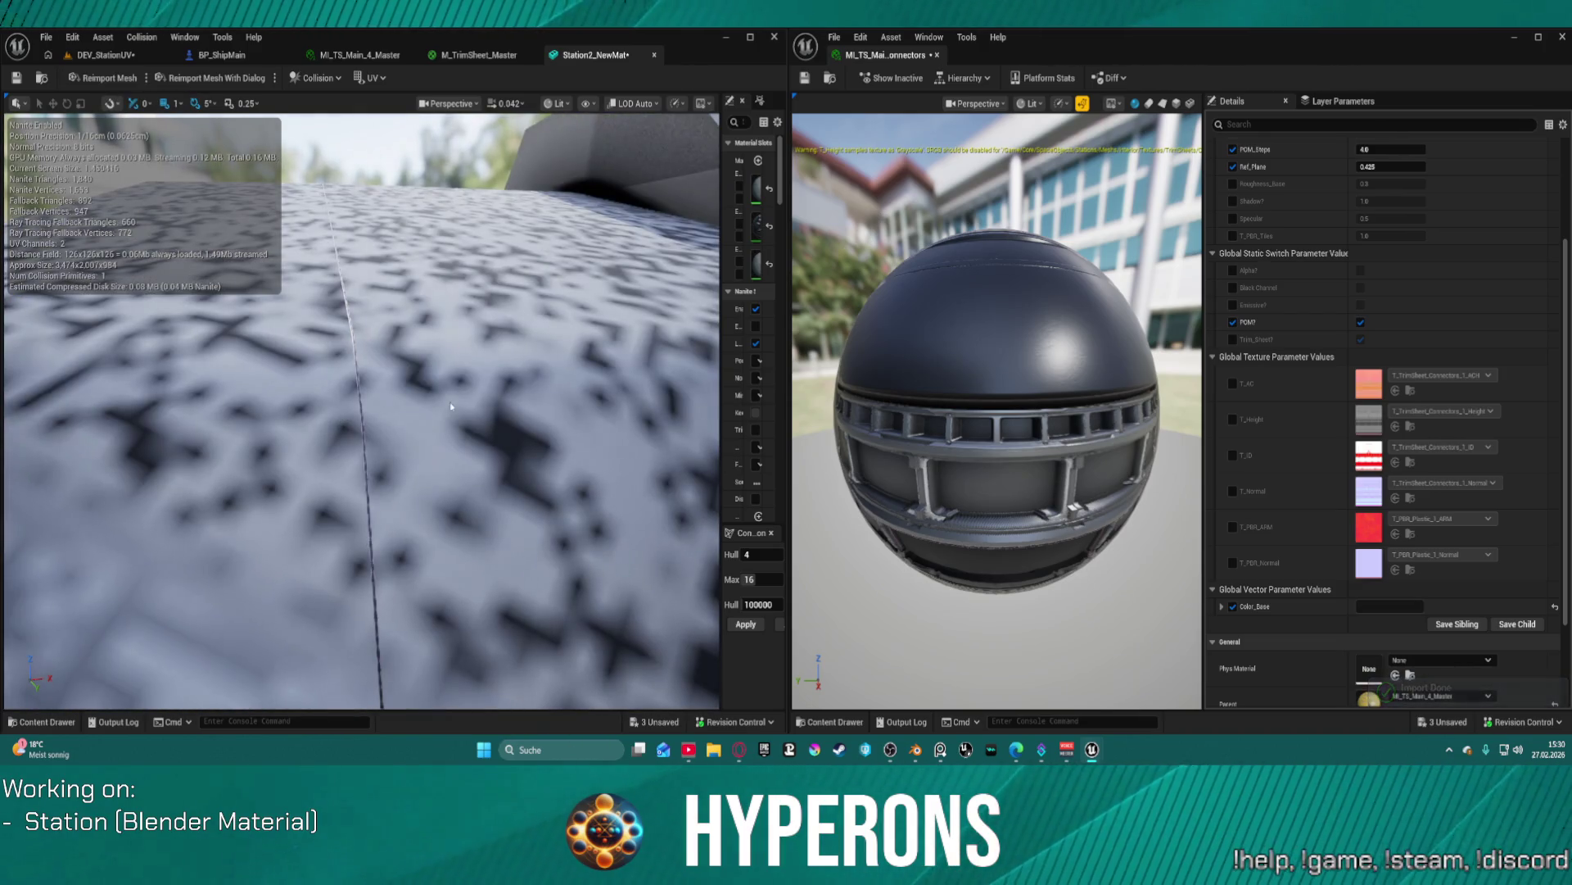
drag(719, 207, 514, 205)
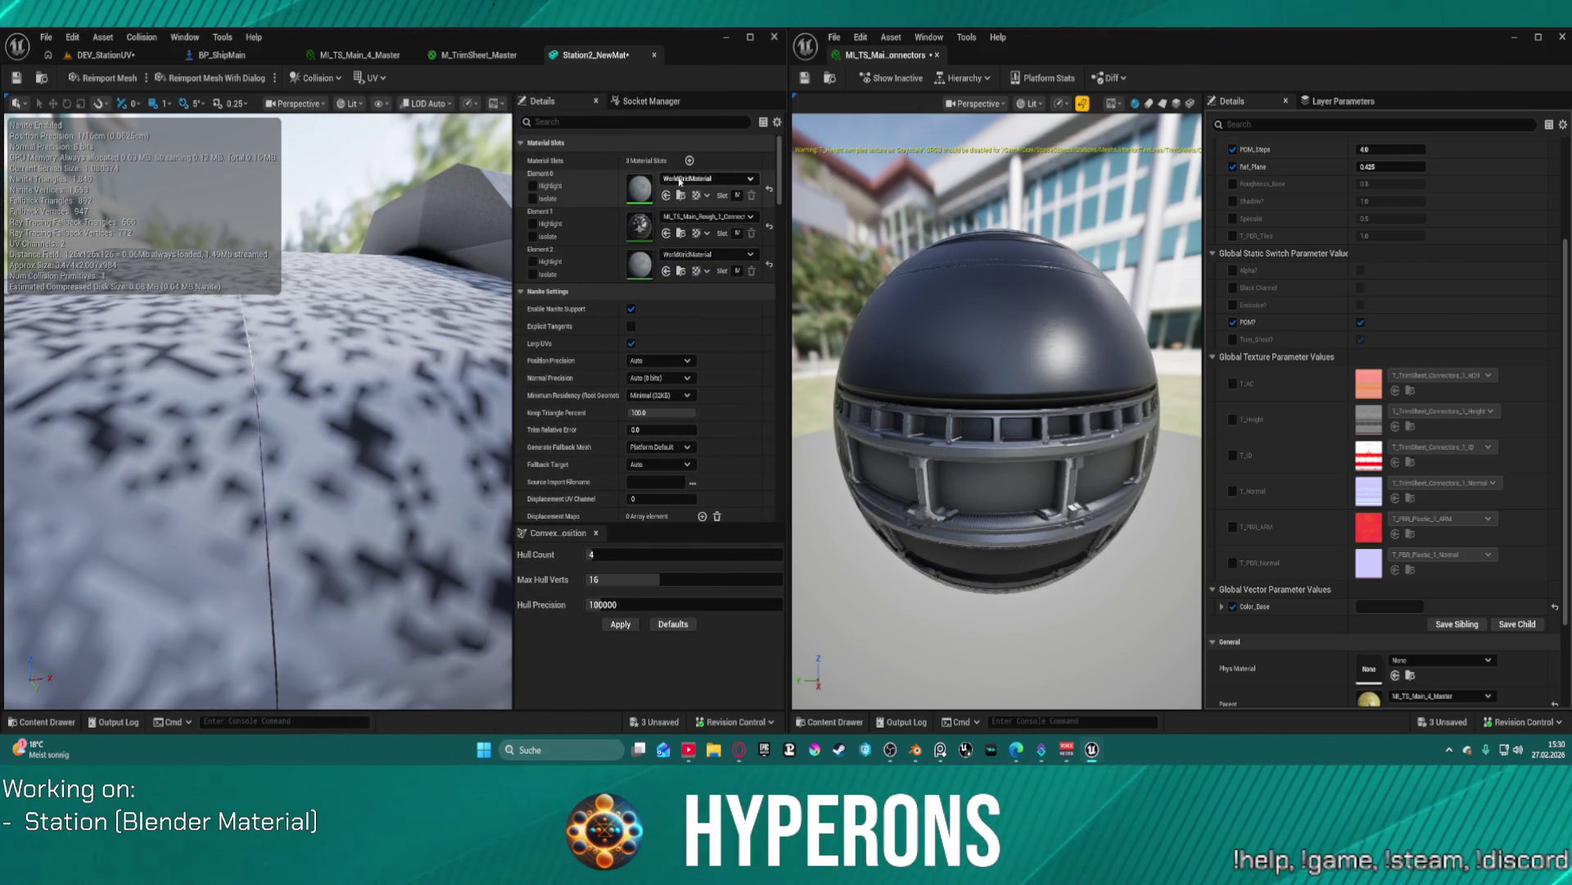
- Assign MI_TS_Details_2_Empty to material Element 0, then switch to the DEV_StationUV level
click(679, 182)
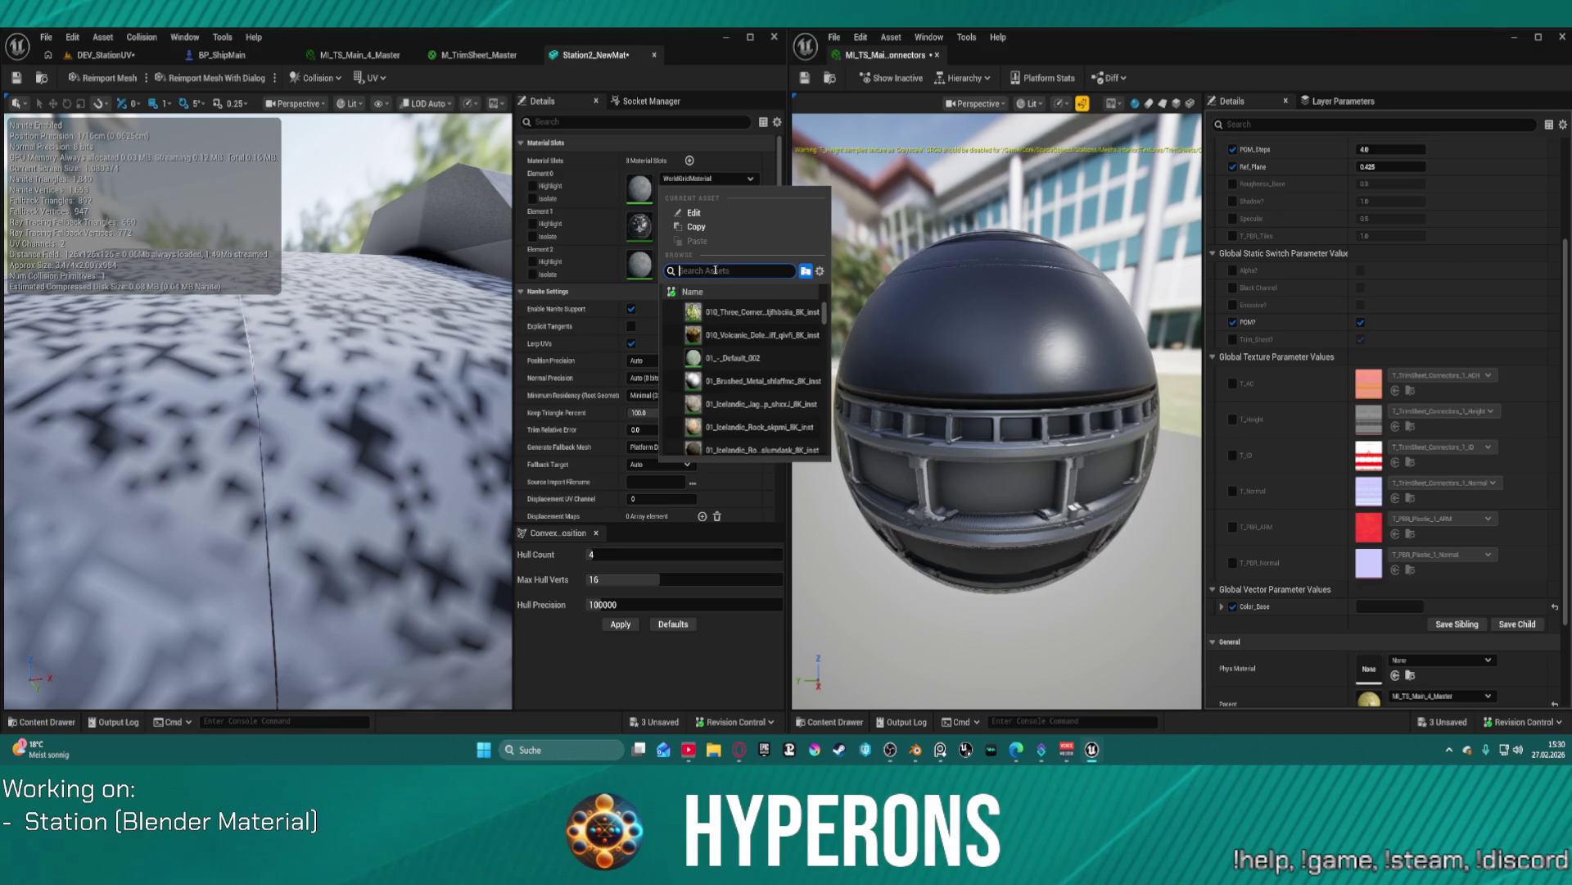
text(empty)
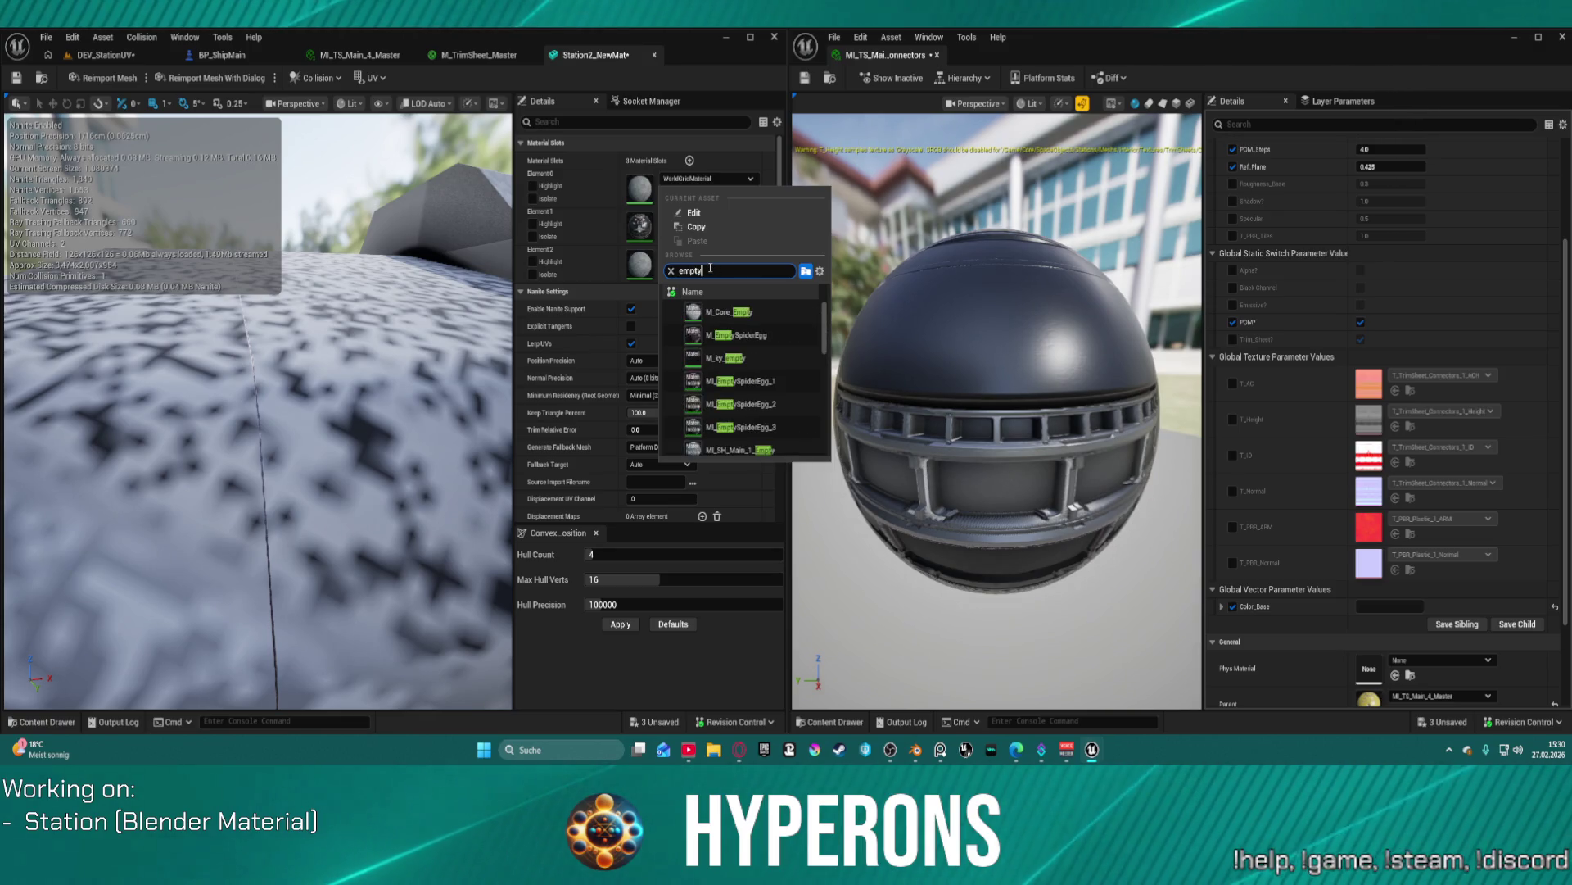
scroll(737, 389, down, 3)
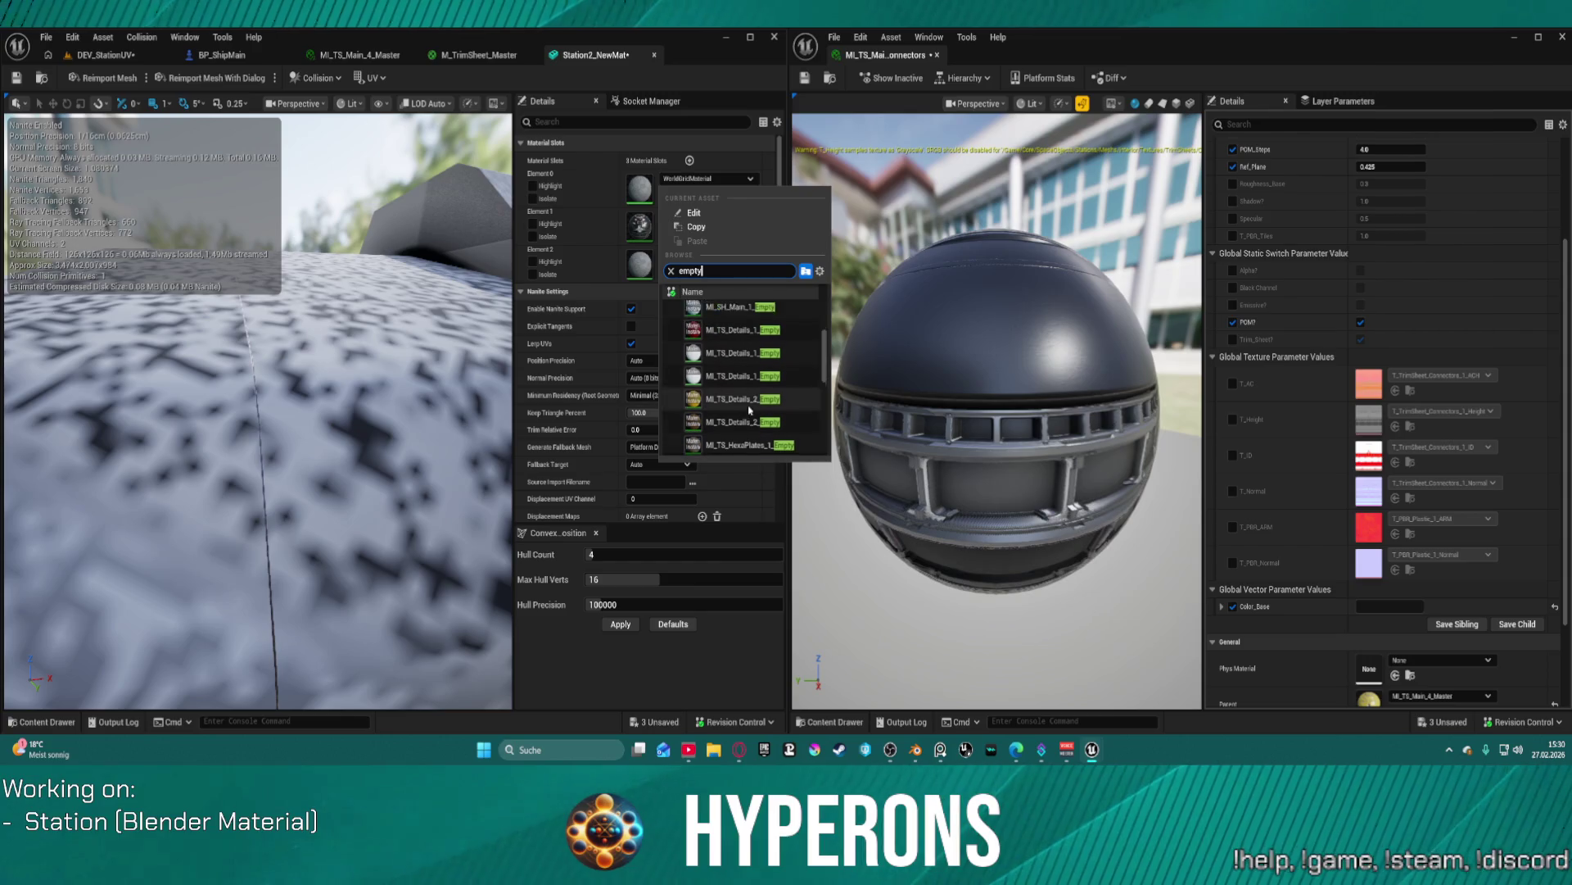
click(733, 378)
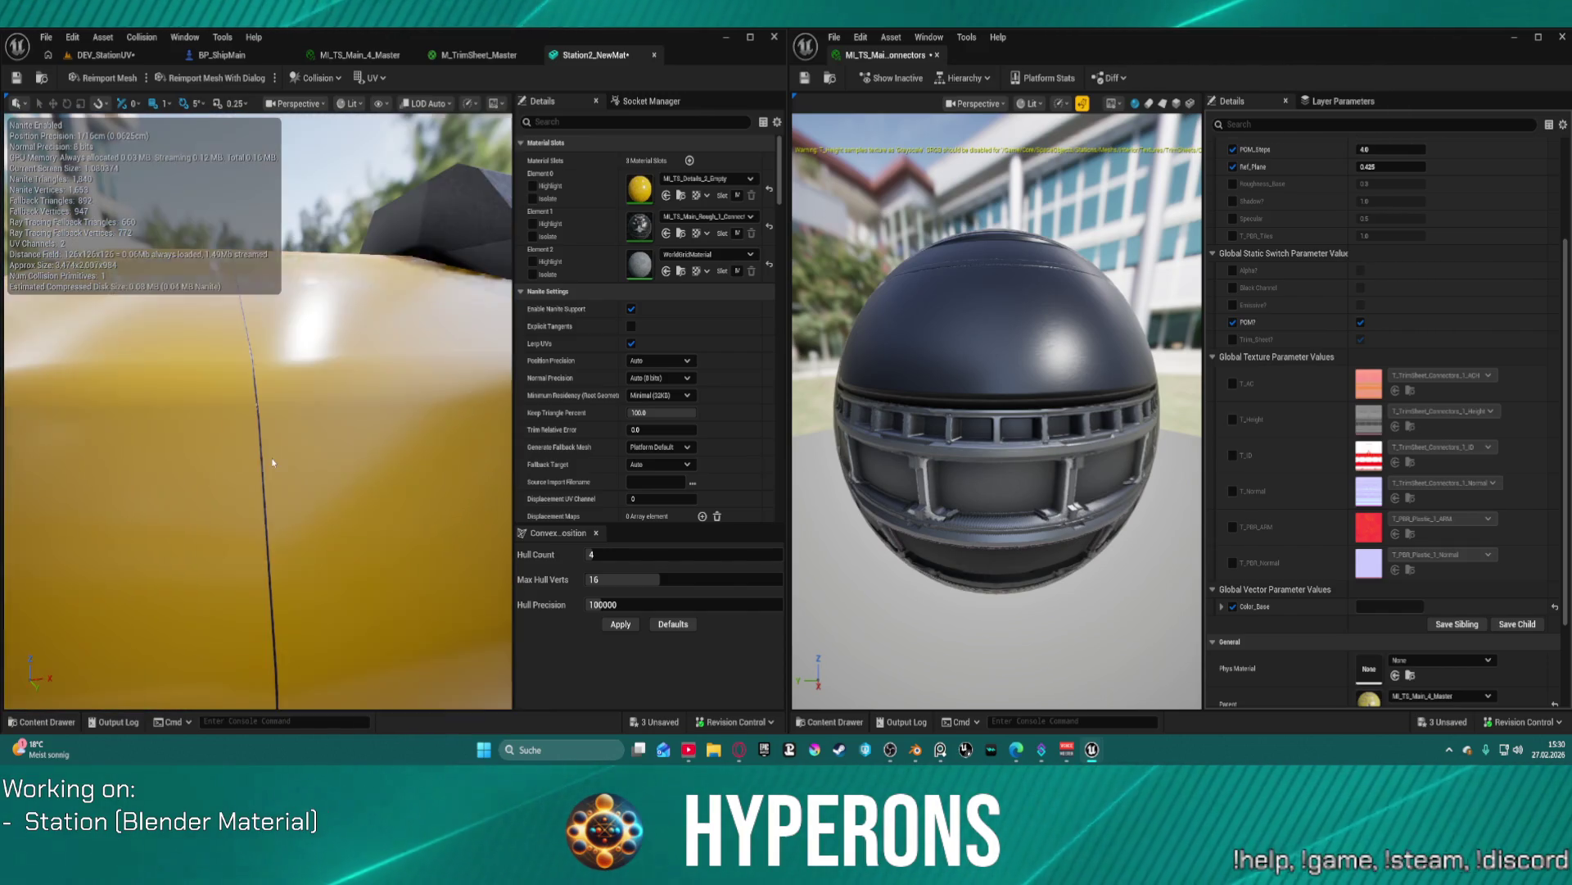
click(102, 56)
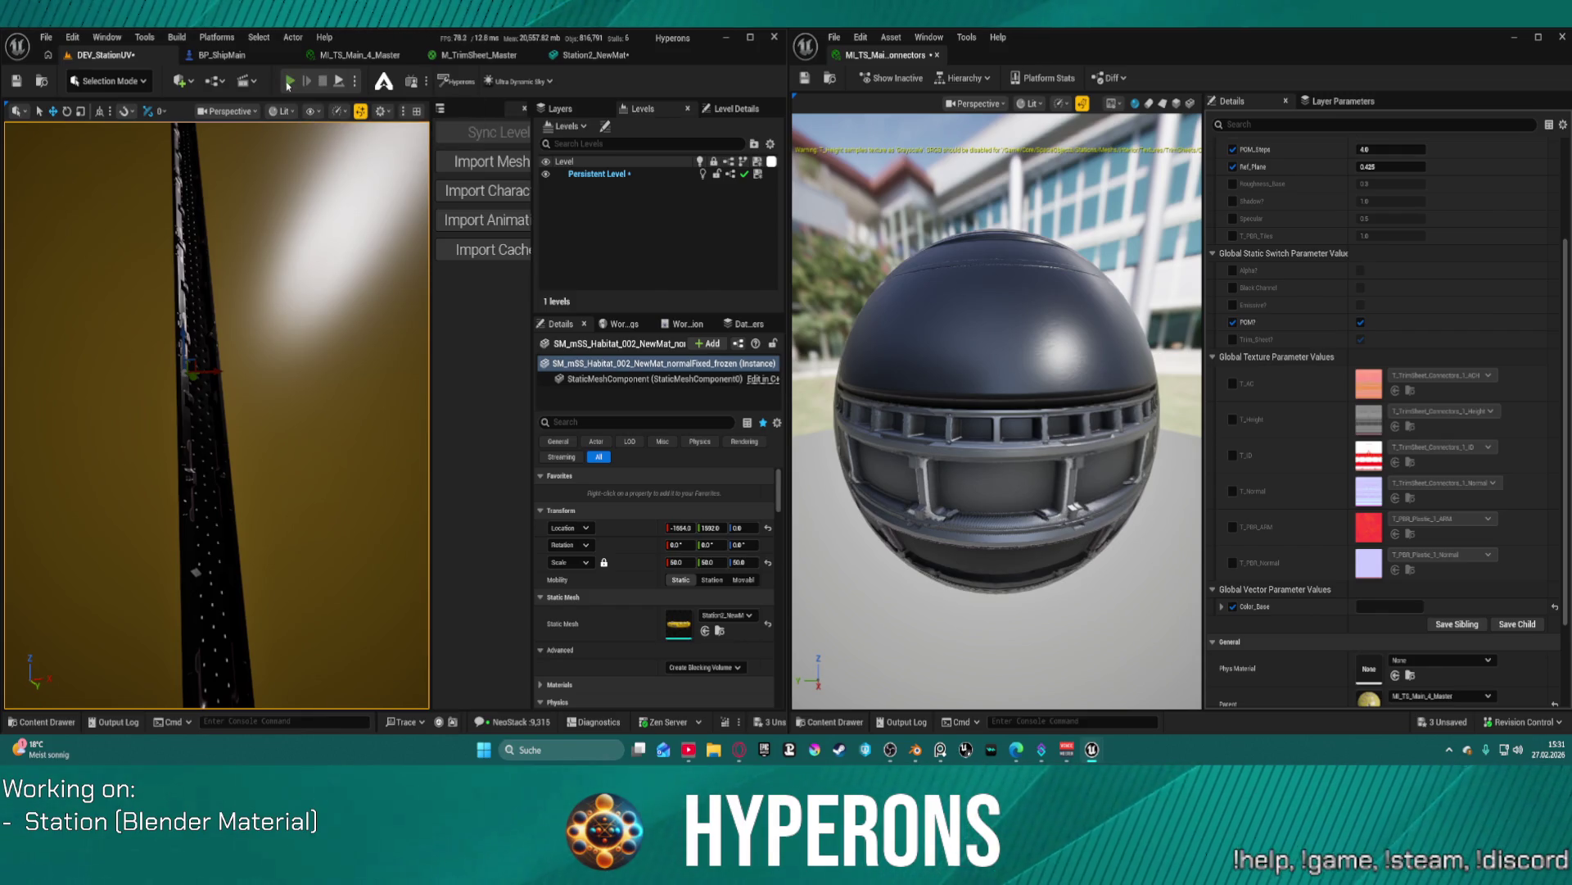
drag(287, 169, 285, 131)
drag(261, 502, 261, 501)
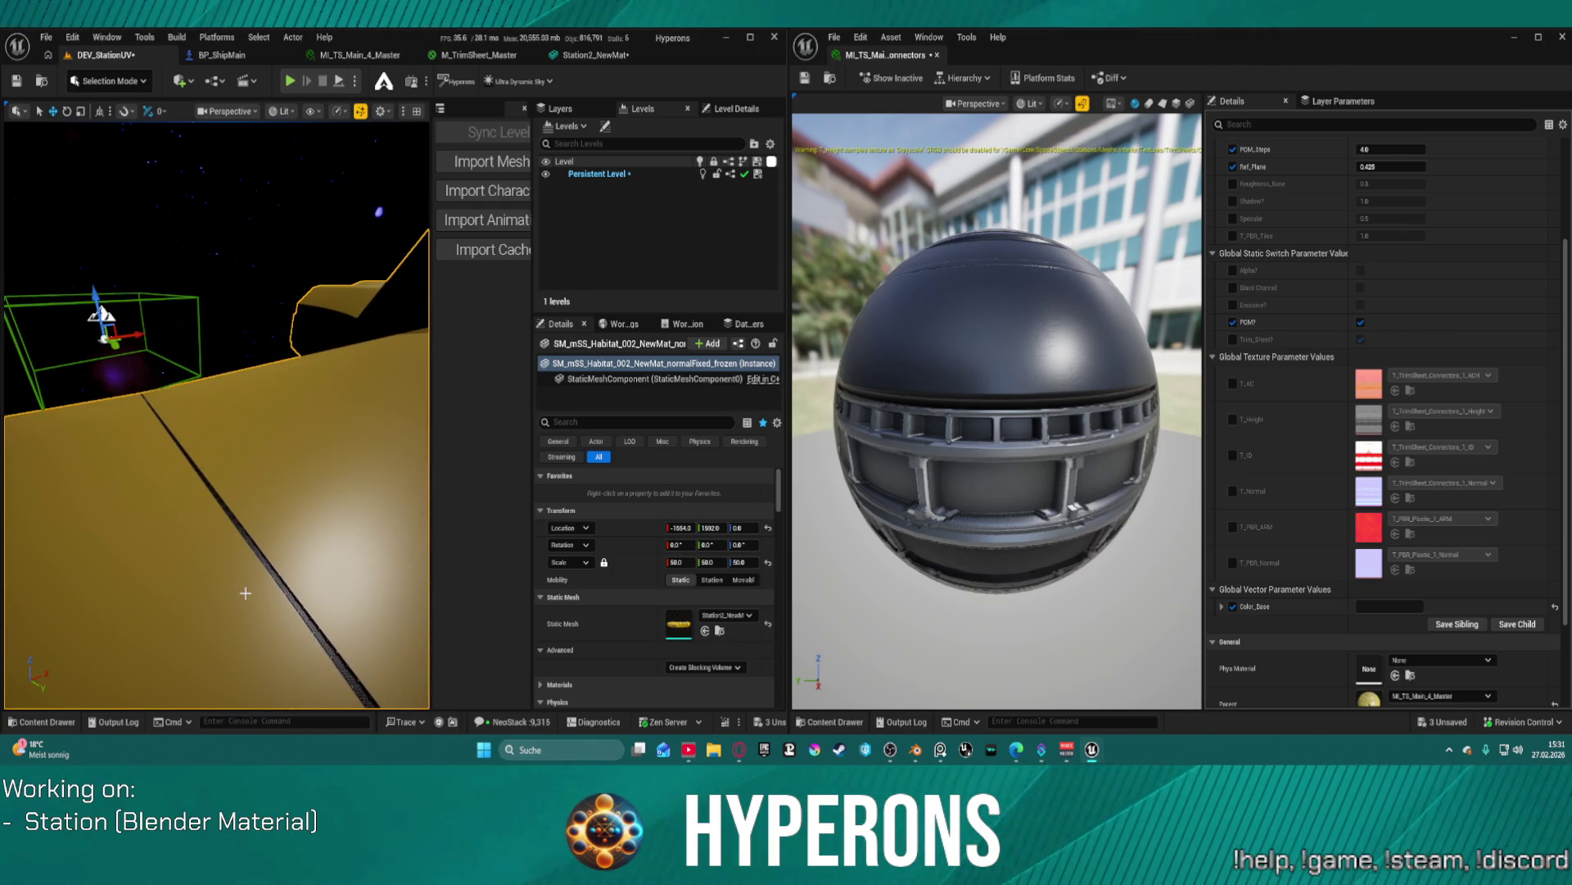
right_click(245, 593)
click(302, 584)
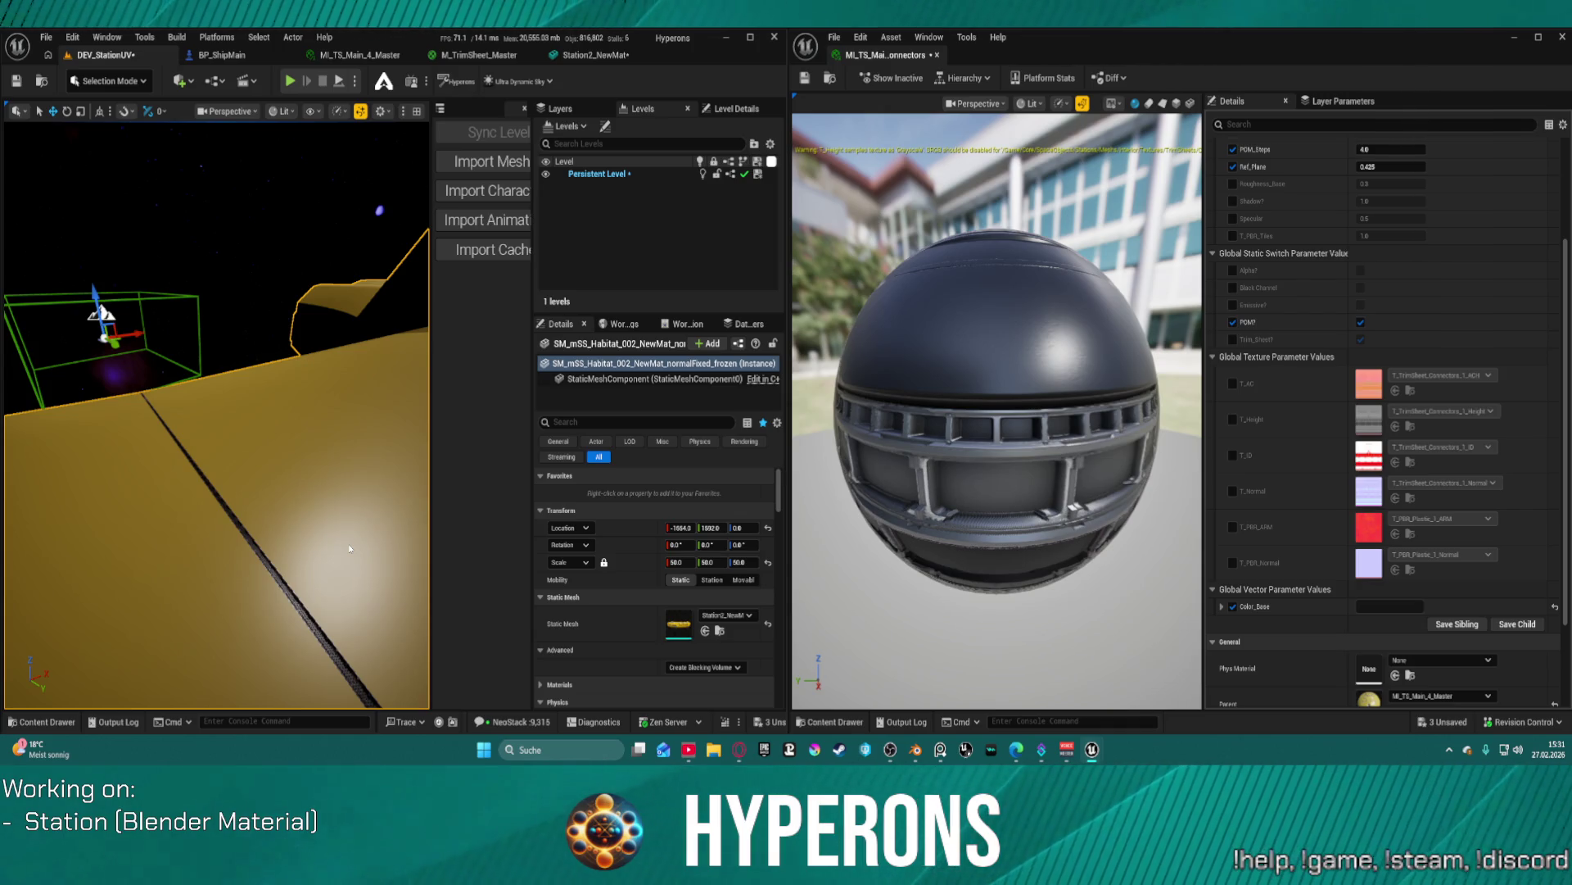
key(alt+p)
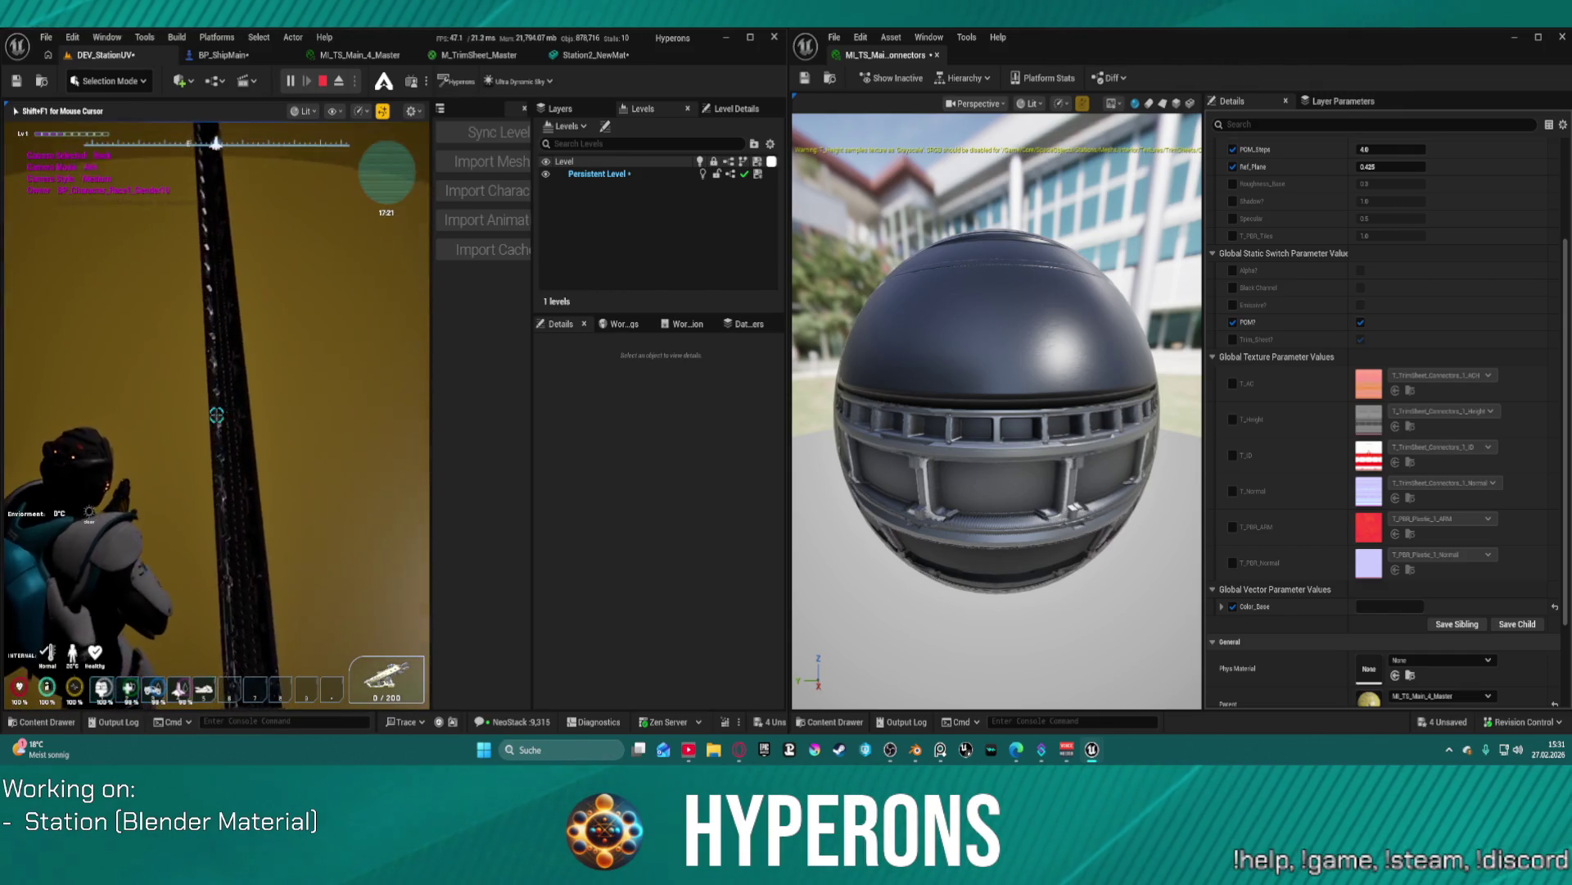
key(Tab)
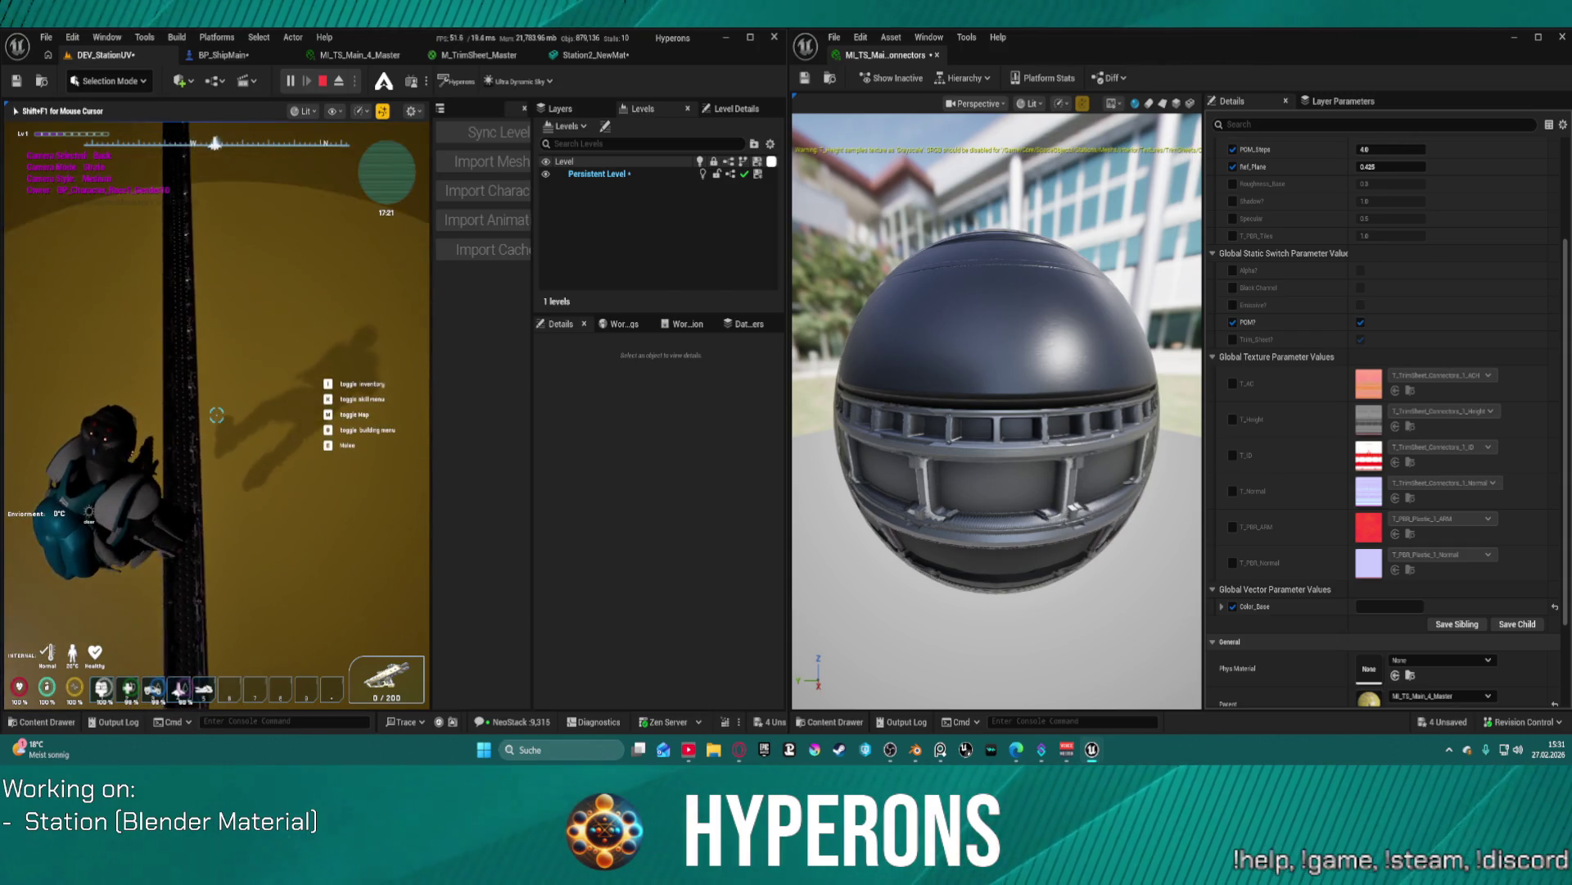
key(Escape)
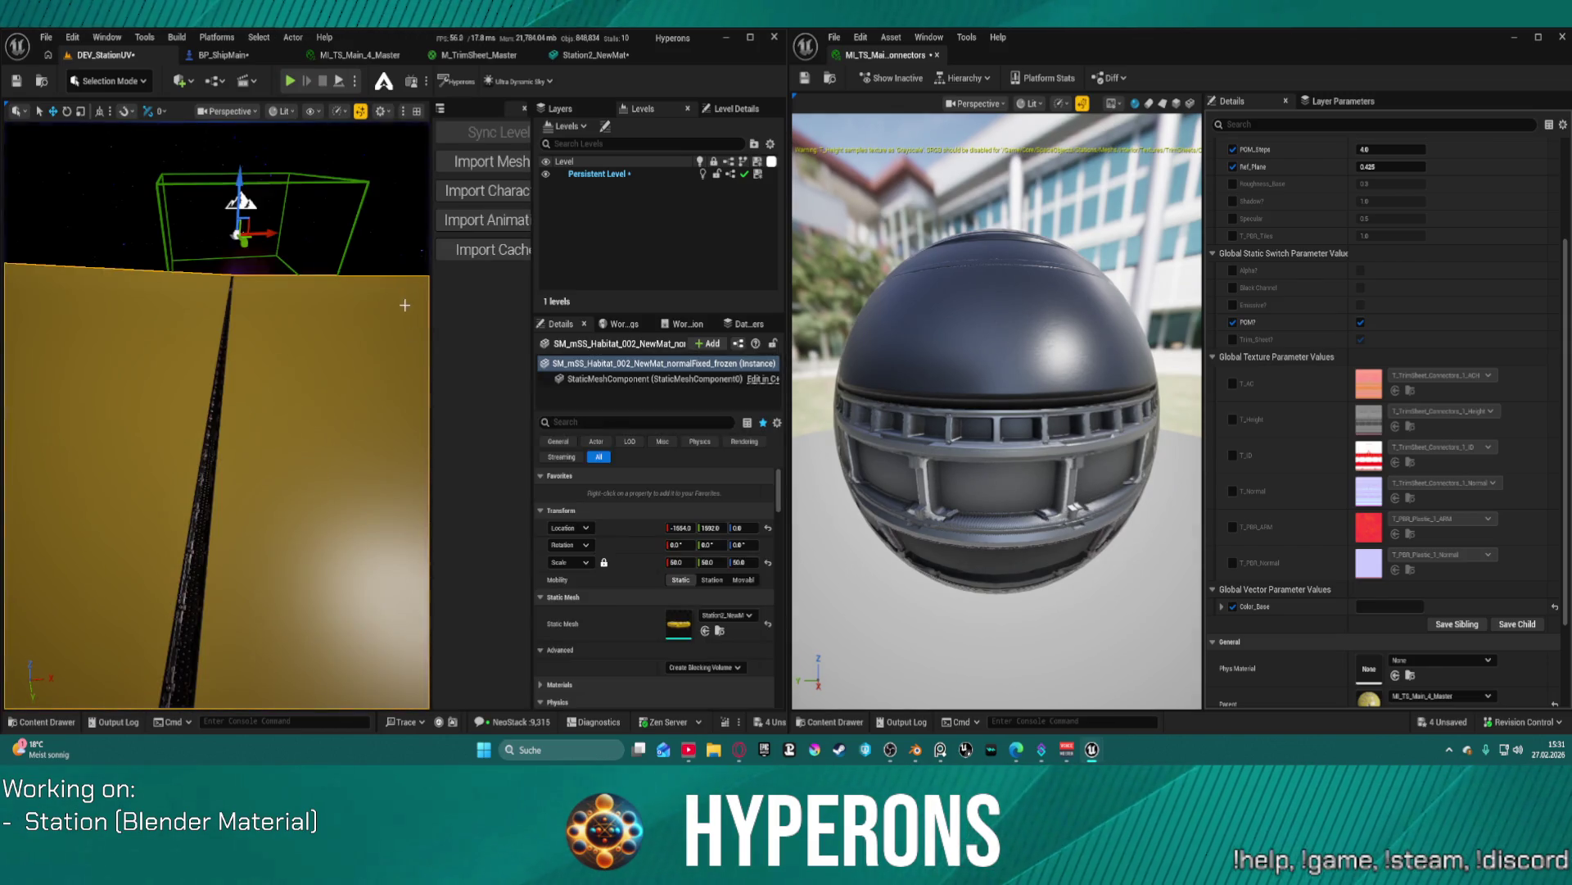
- Select the BP_Star sun, set its Light Intensity to 4.0, and move the view toward the station
drag(341, 233, 269, 224)
click(270, 301)
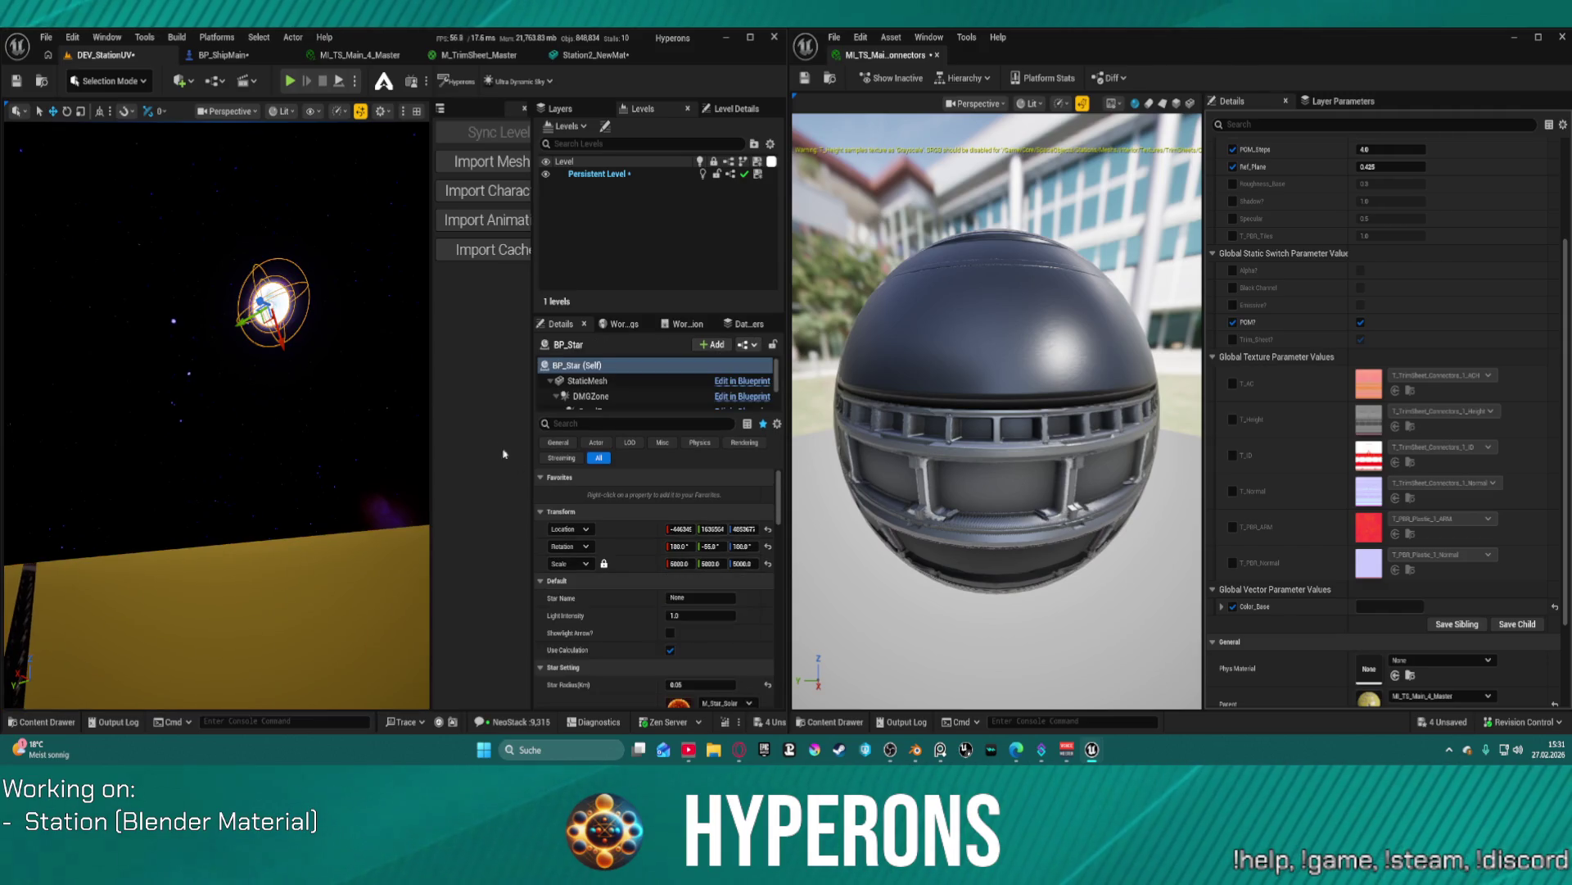
mouse_move(720, 612)
mouse_down()
mouse_move(762, 613)
mouse_move(717, 610)
mouse_up()
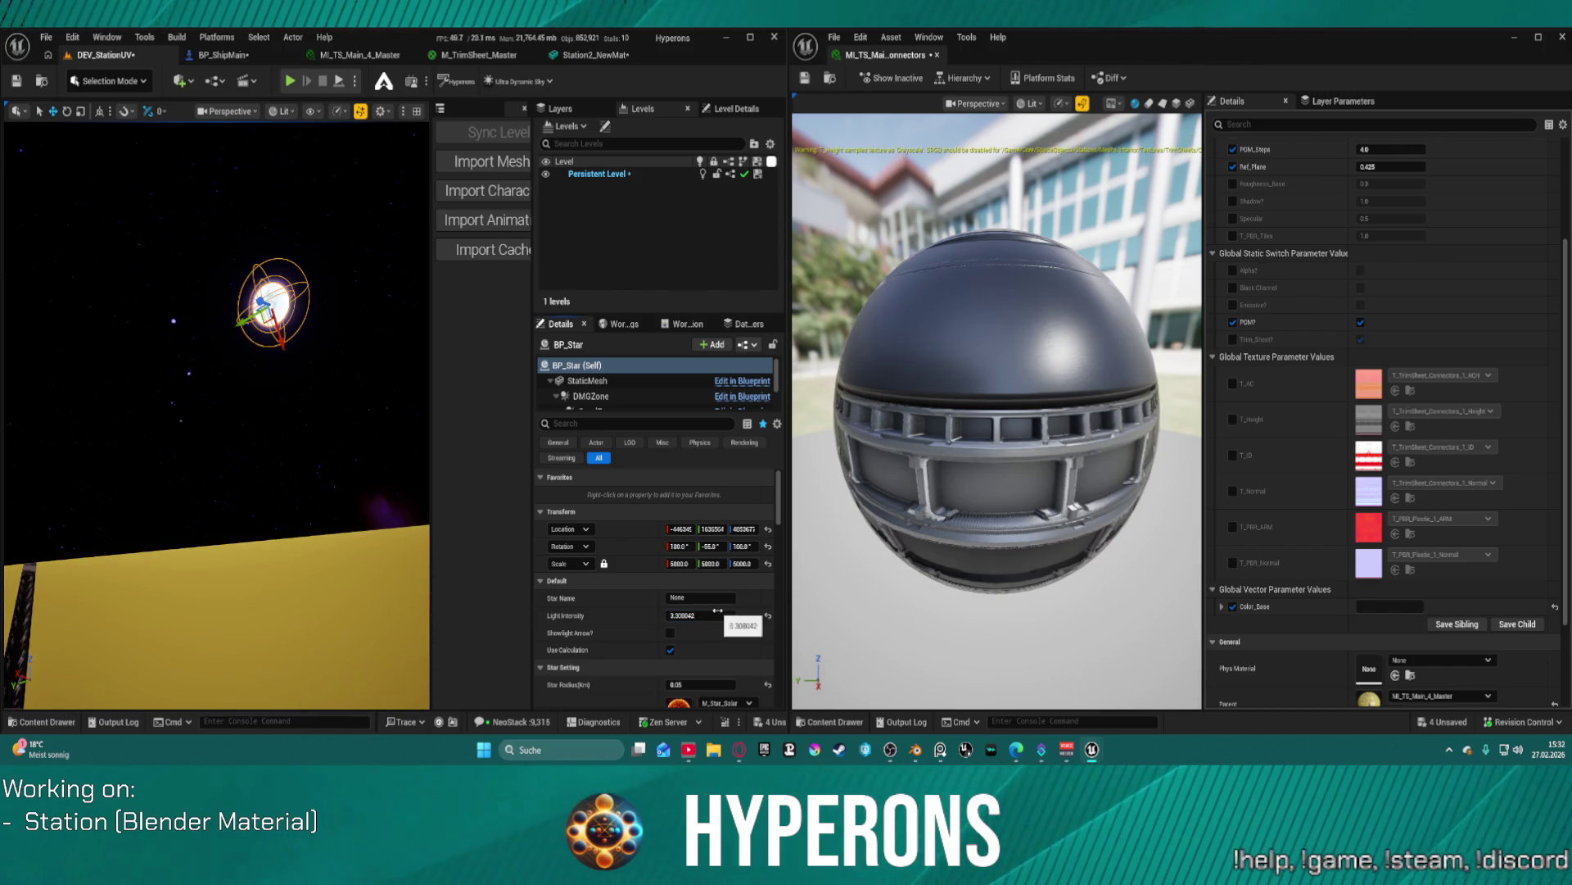
text(4)
key(Return)
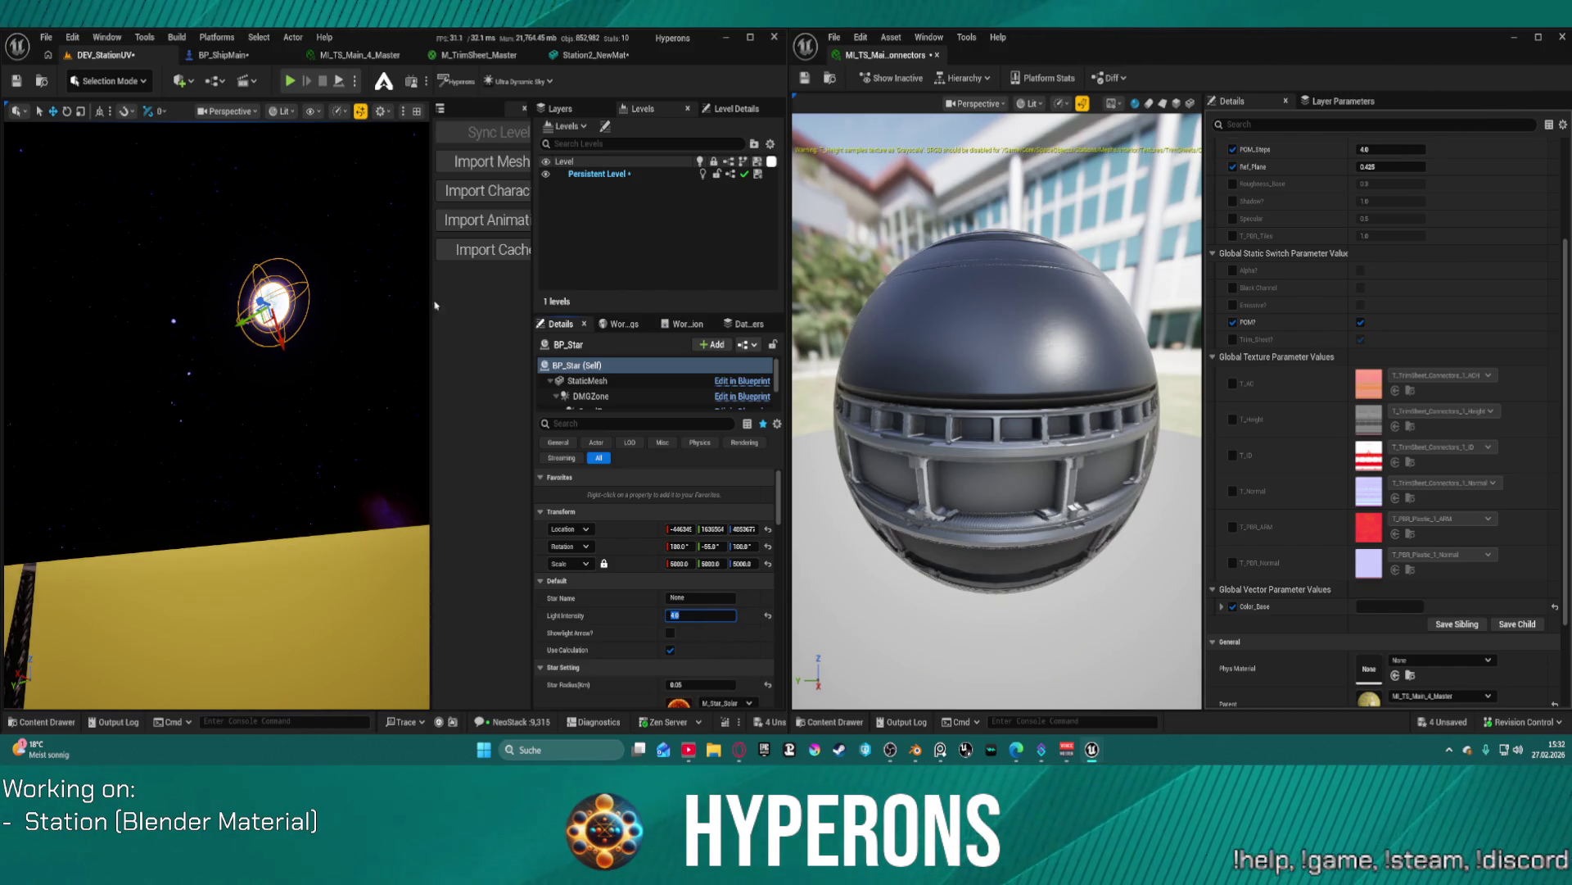
drag(282, 158, 241, 217)
drag(222, 524, 222, 495)
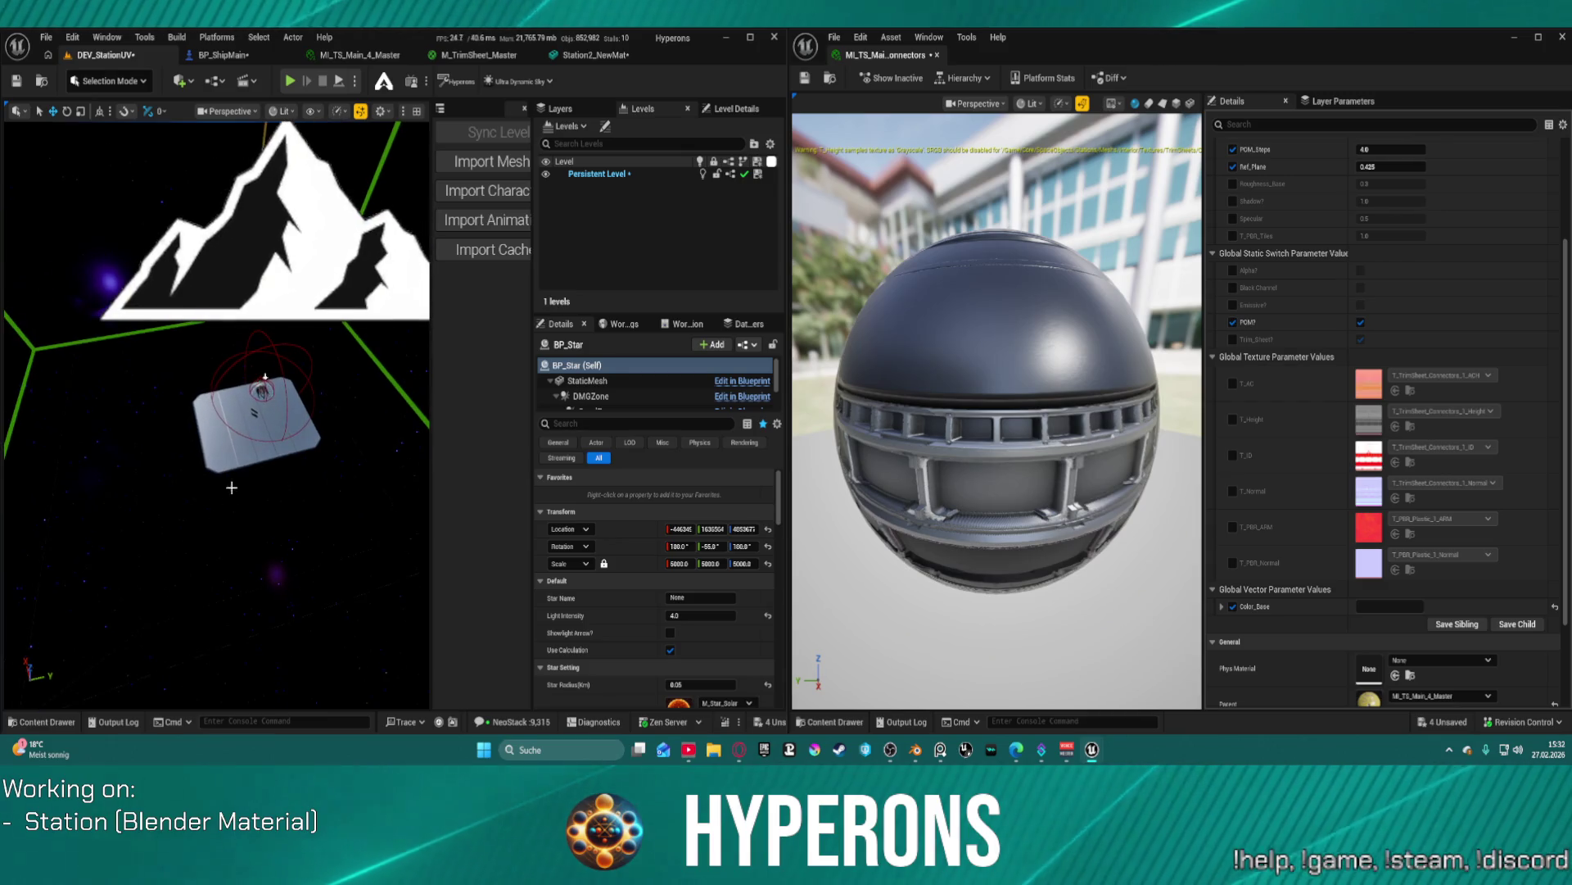
- Use Play From Here on the Station05 platform to launch a play session
right_click(255, 399)
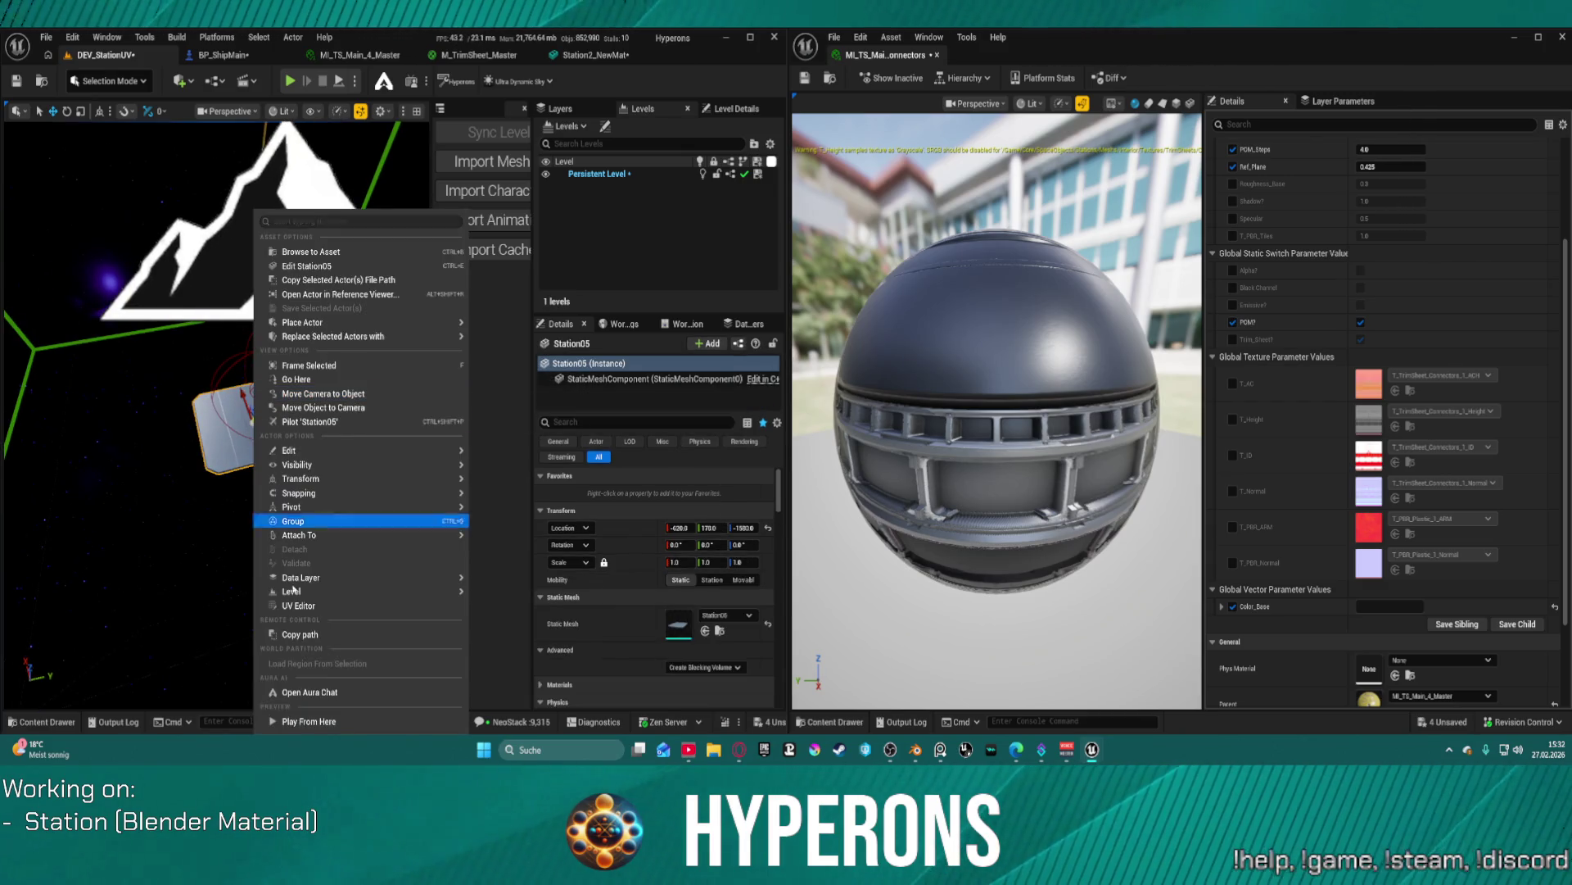
click(244, 399)
scroll(244, 400, down, 5)
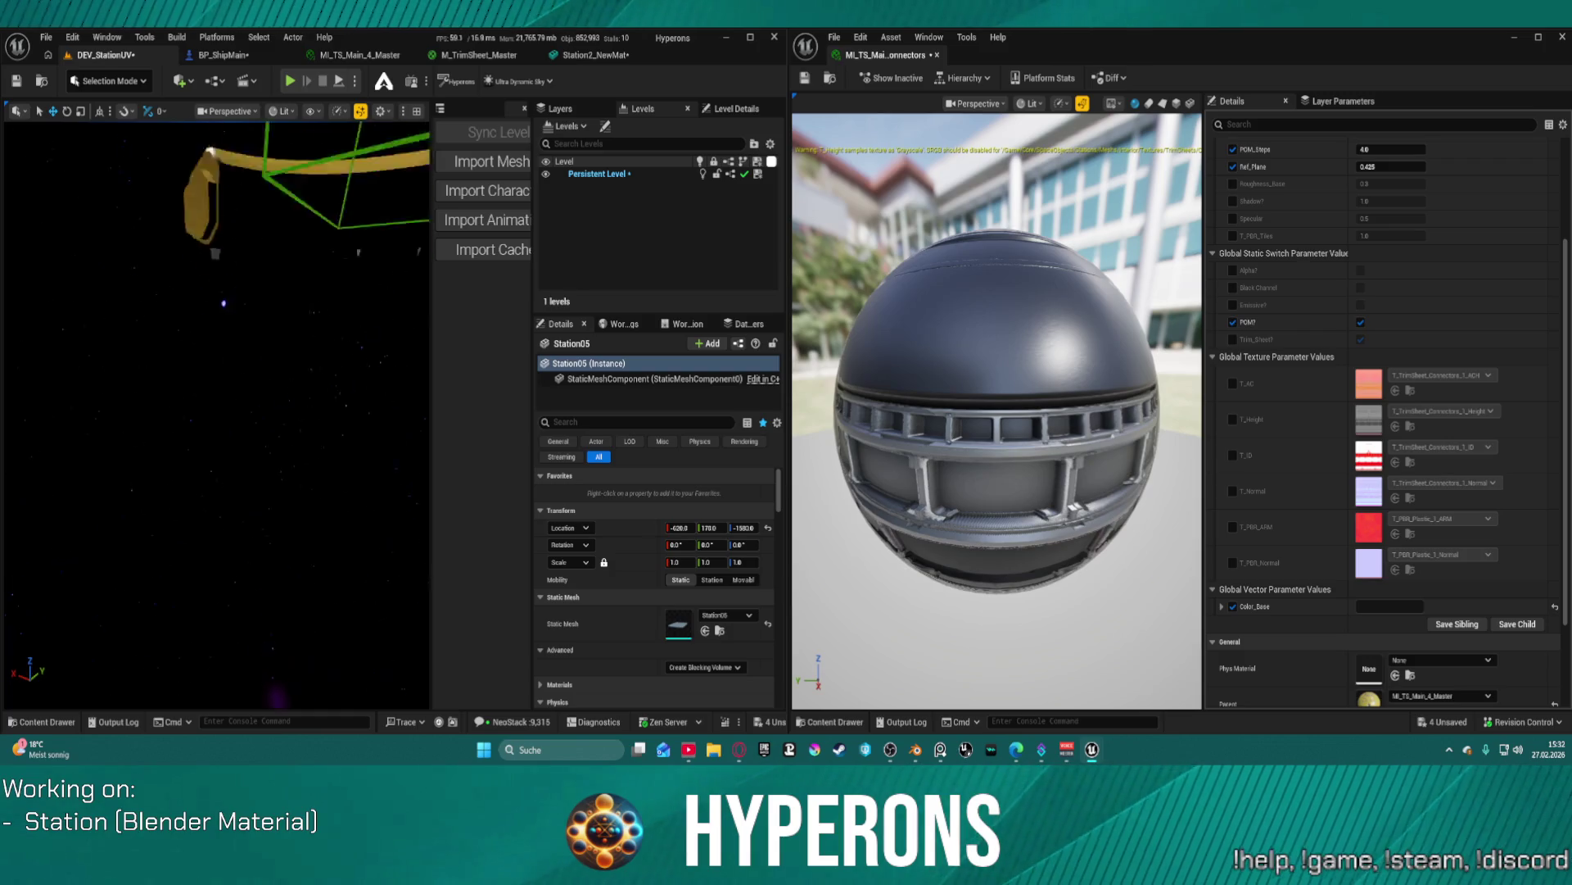
scroll(217, 414, up, 10)
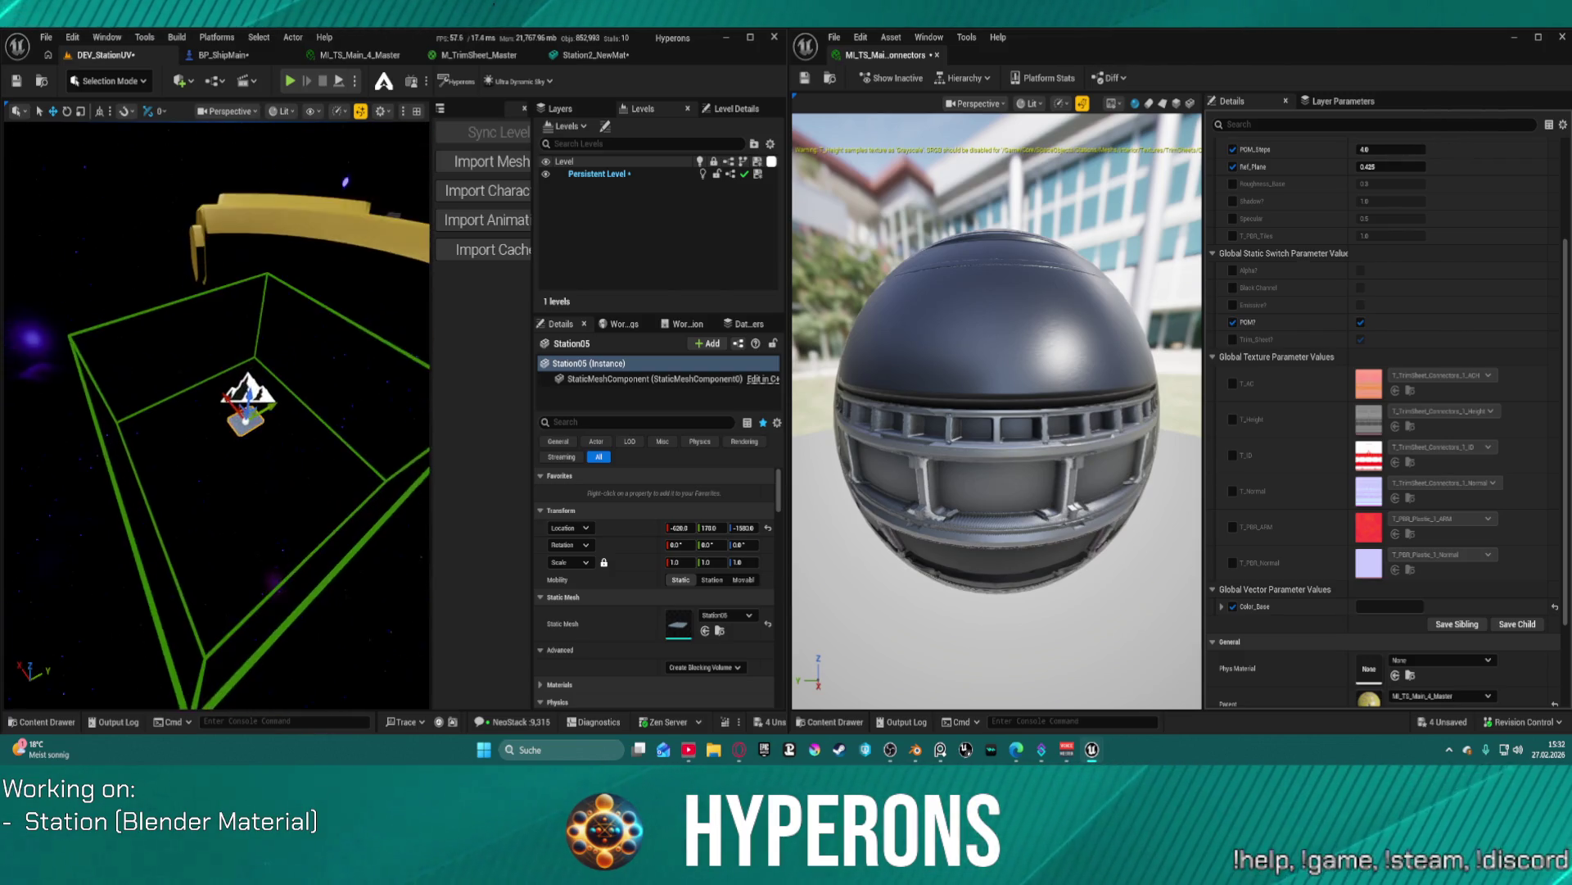
scroll(217, 414, up, 8)
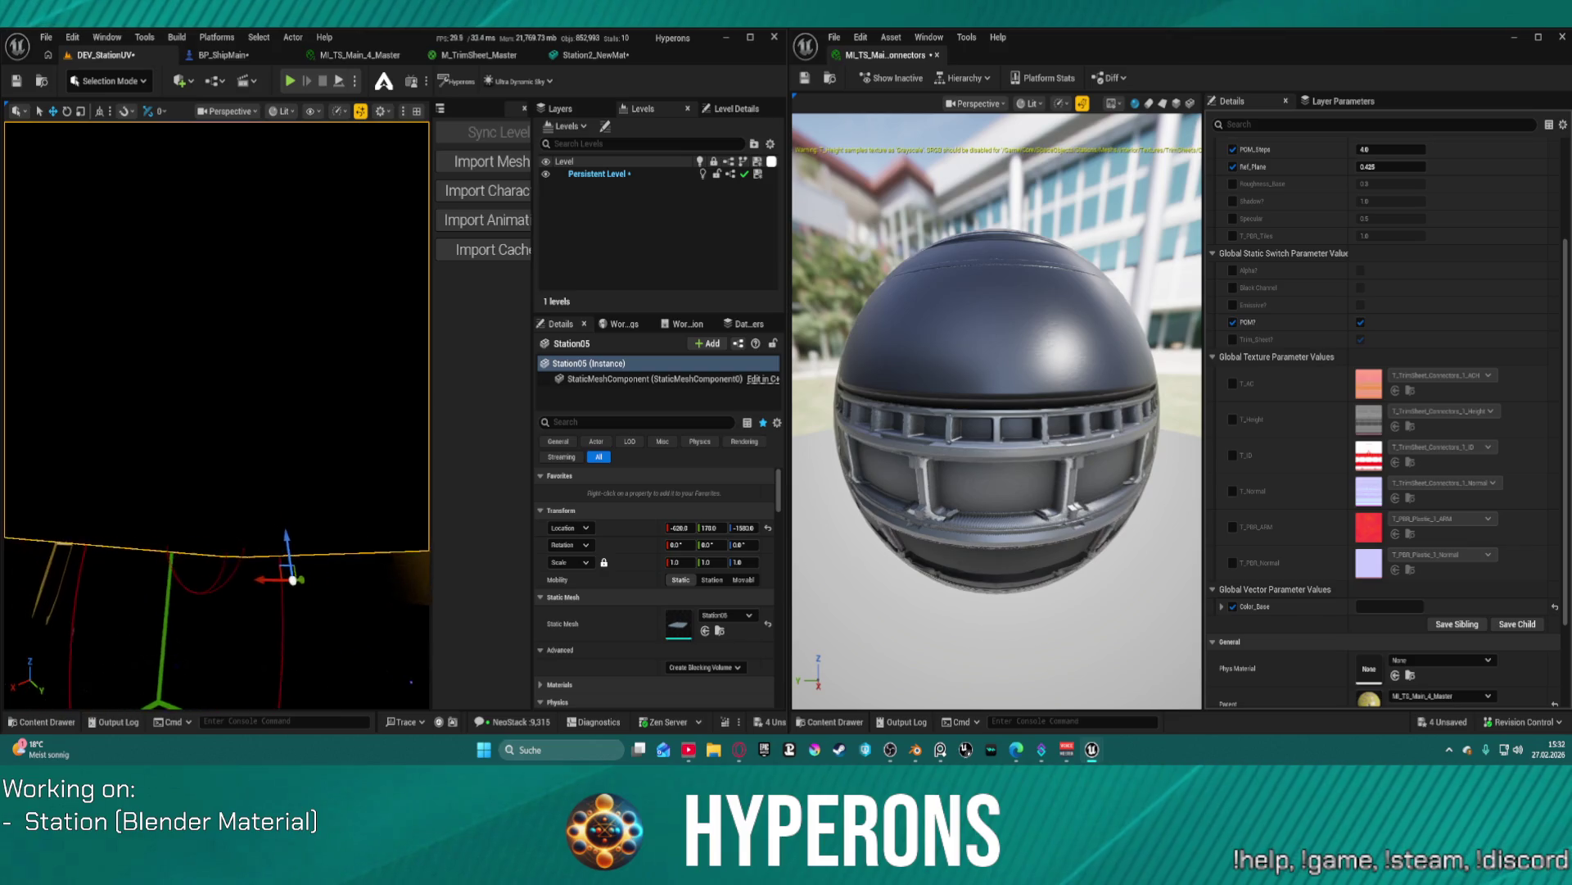
scroll(217, 413, down, 6)
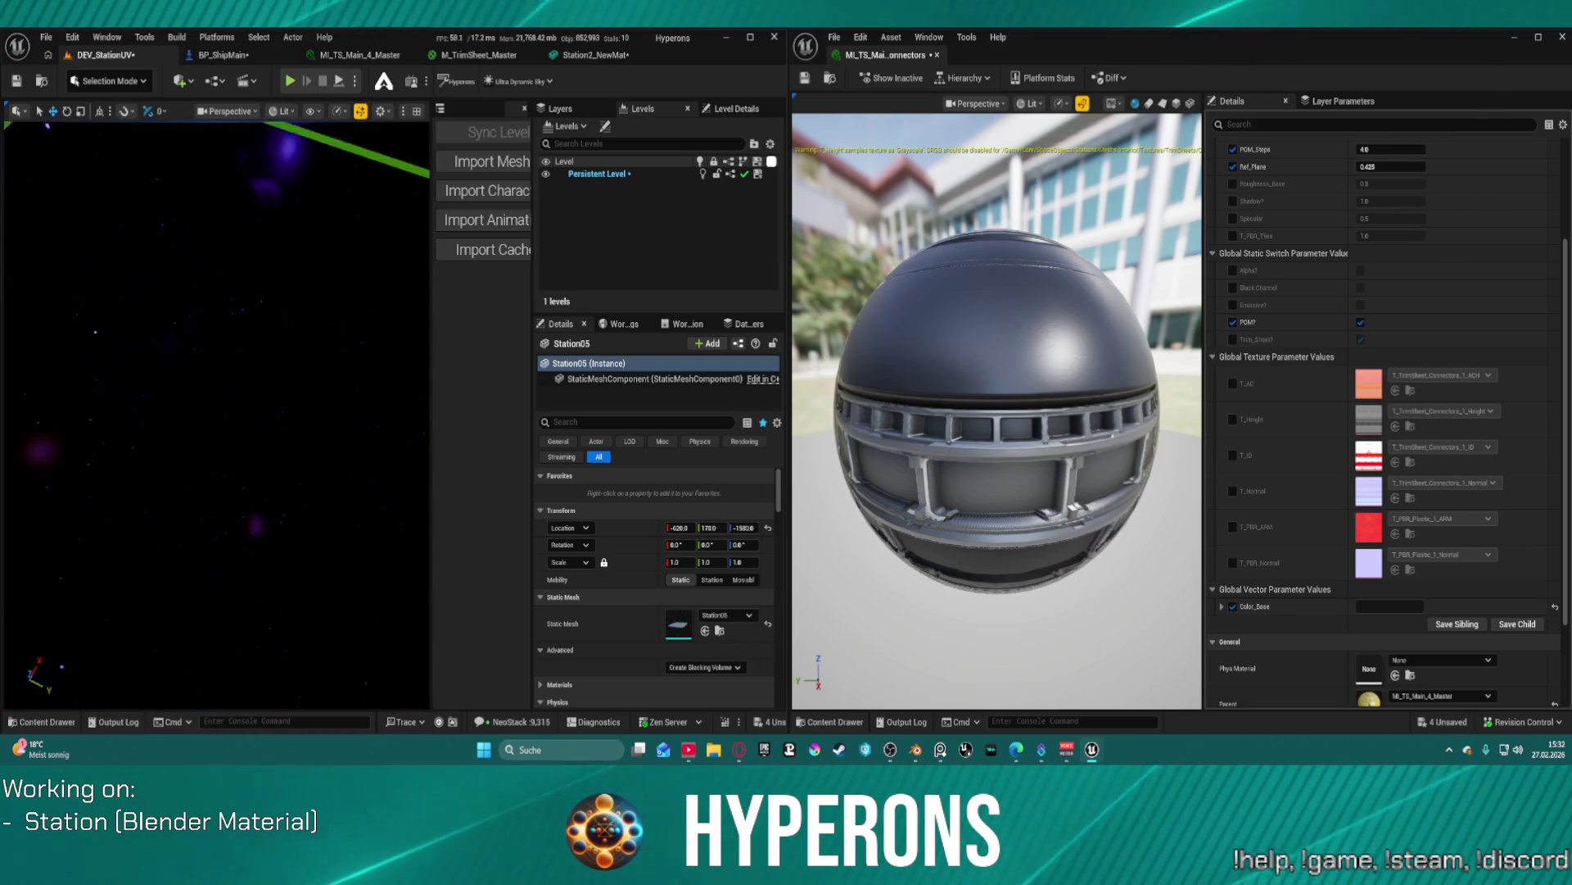
scroll(272, 628, up, 10)
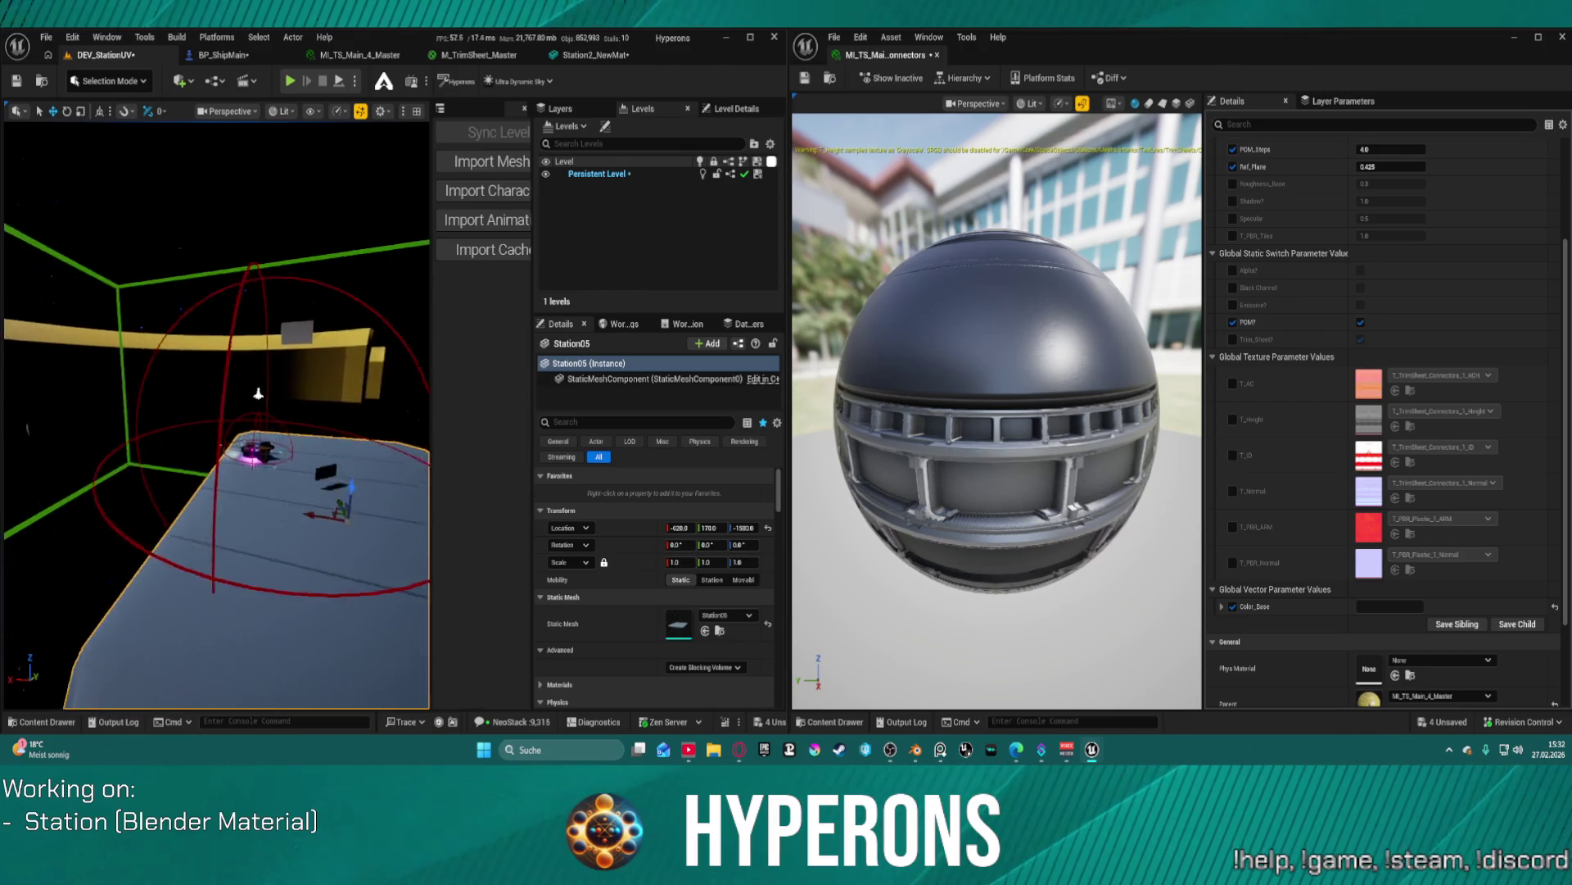
right_click(250, 622)
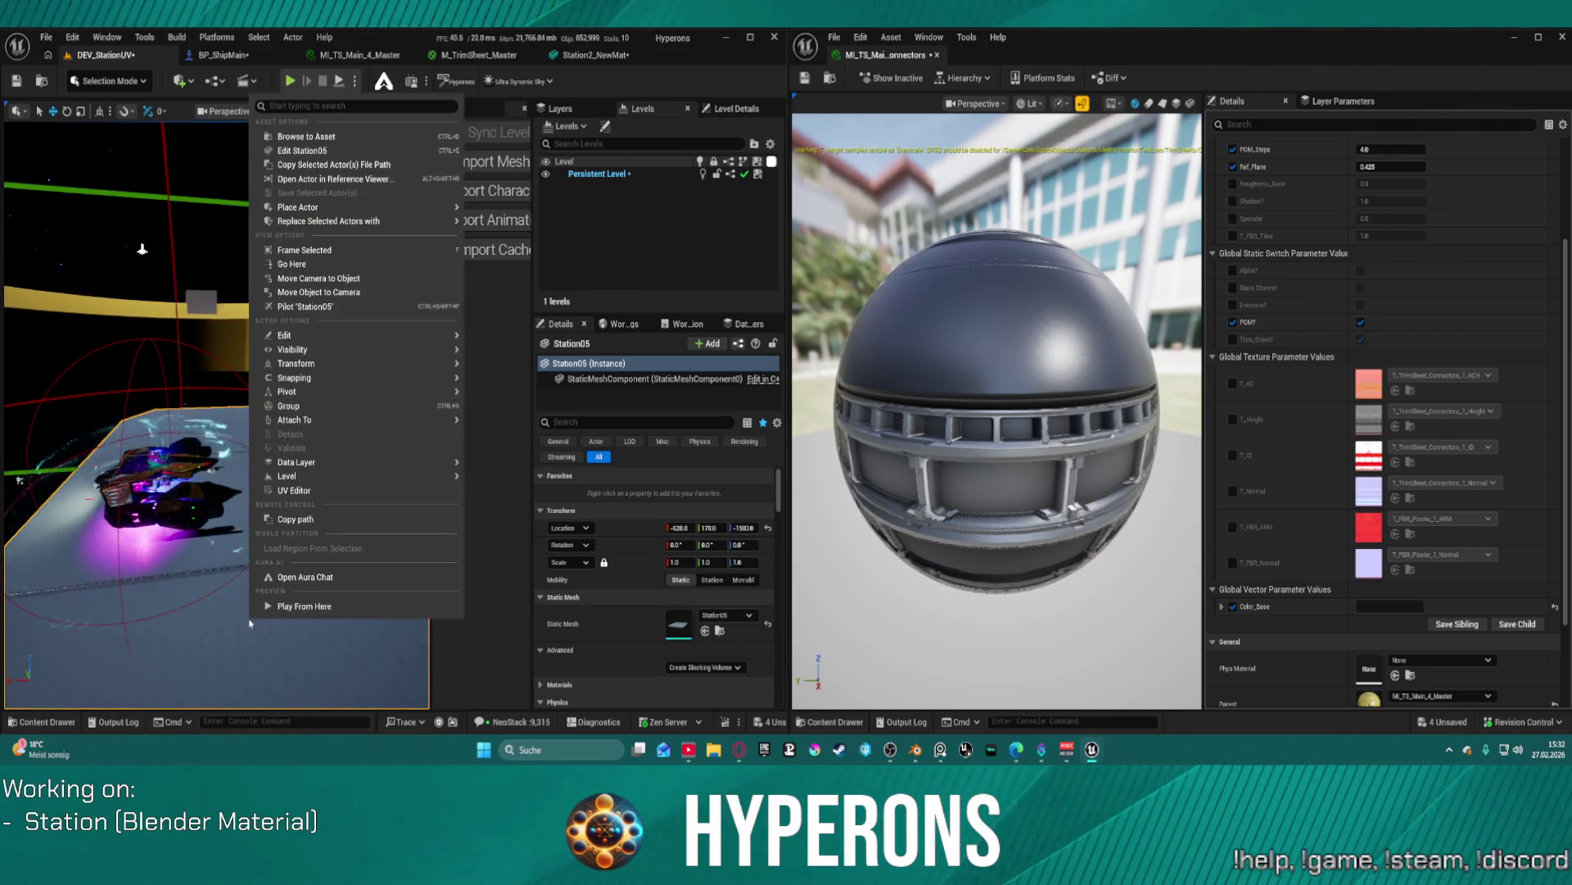
click(313, 607)
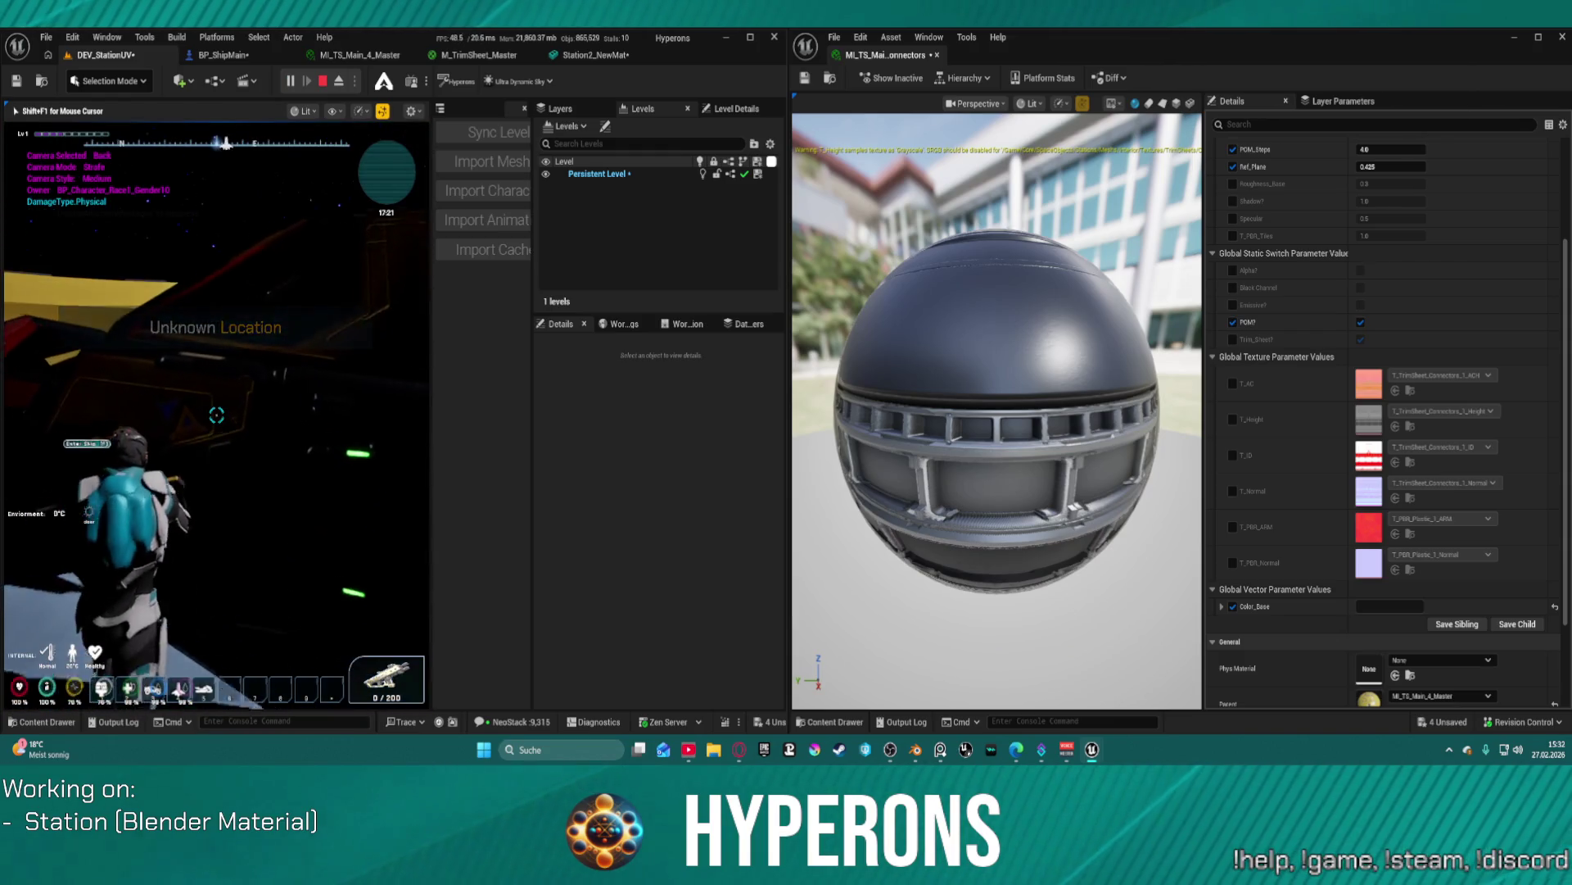
- Board the ship in the game, close the material instance editor, and maximize the level editor
key(f)
key(super)
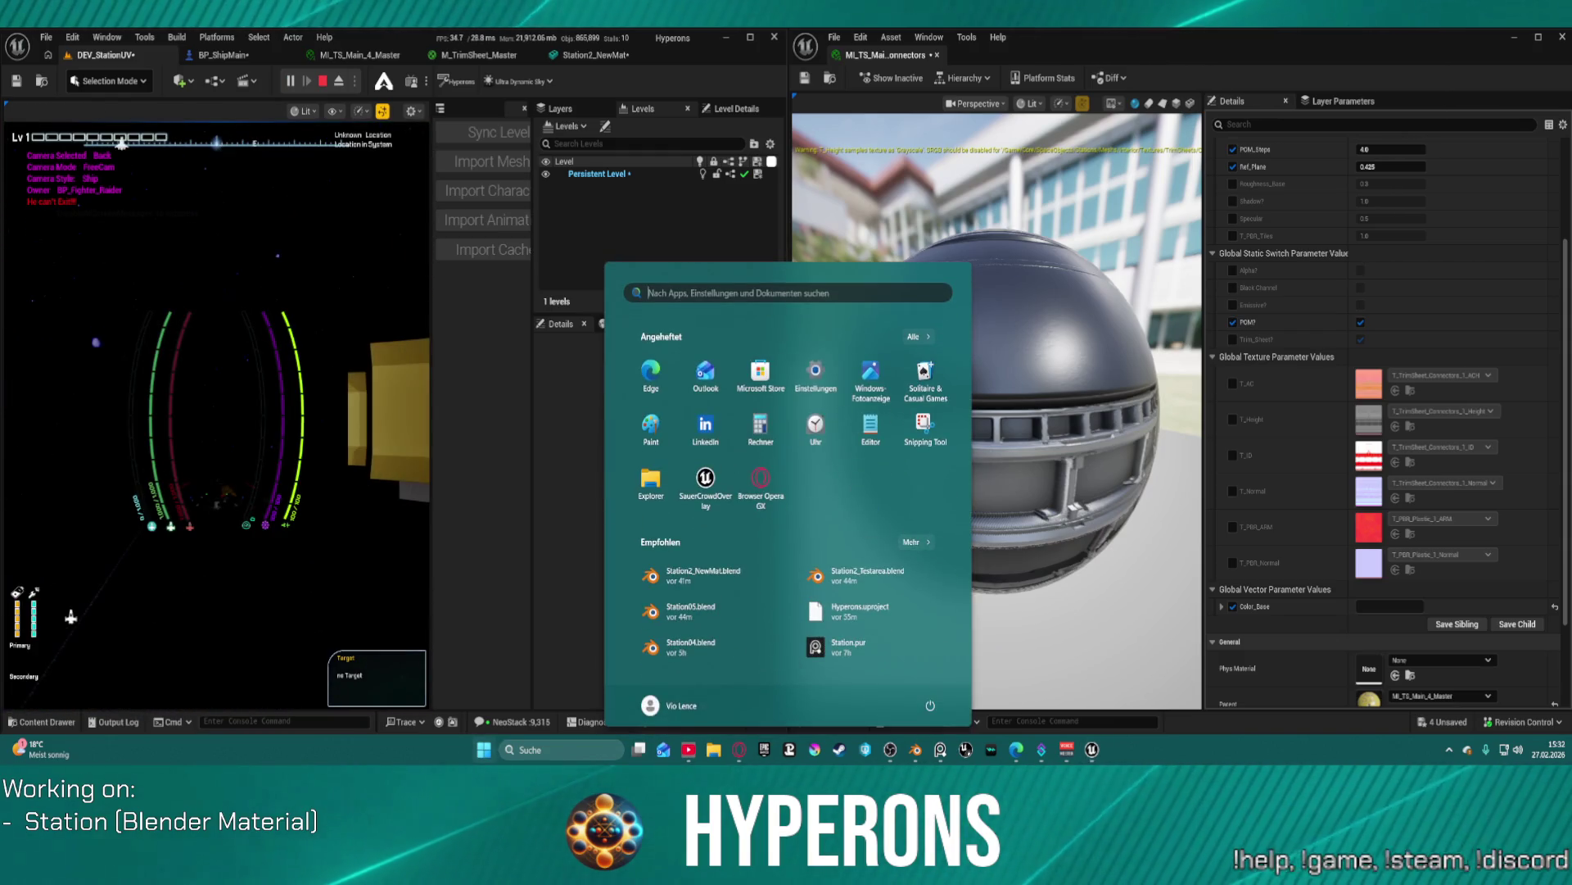
click(939, 56)
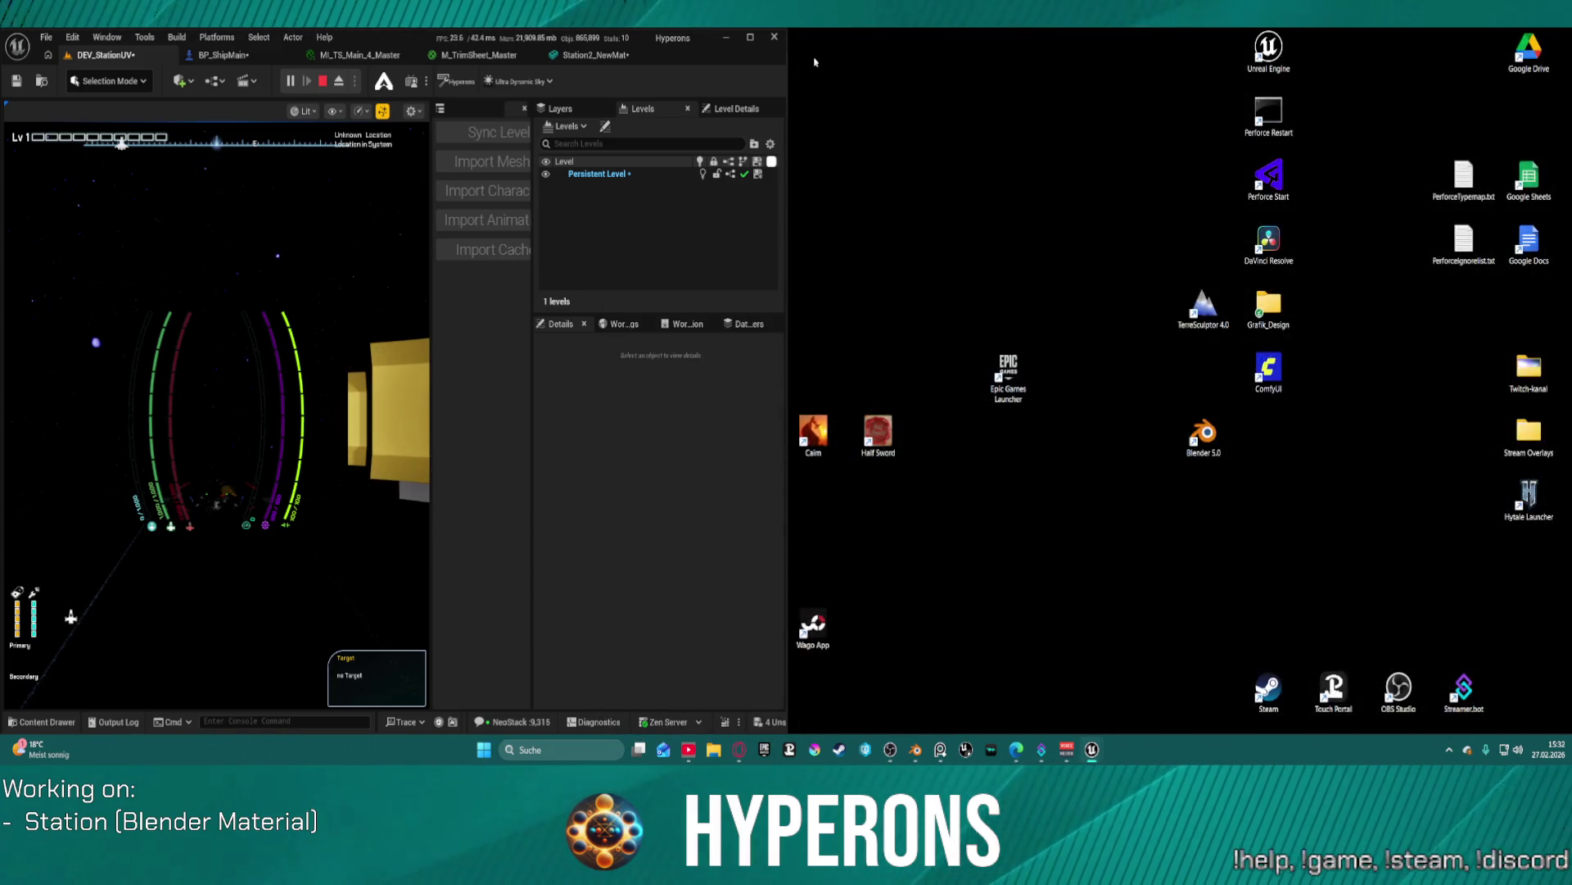
click(747, 38)
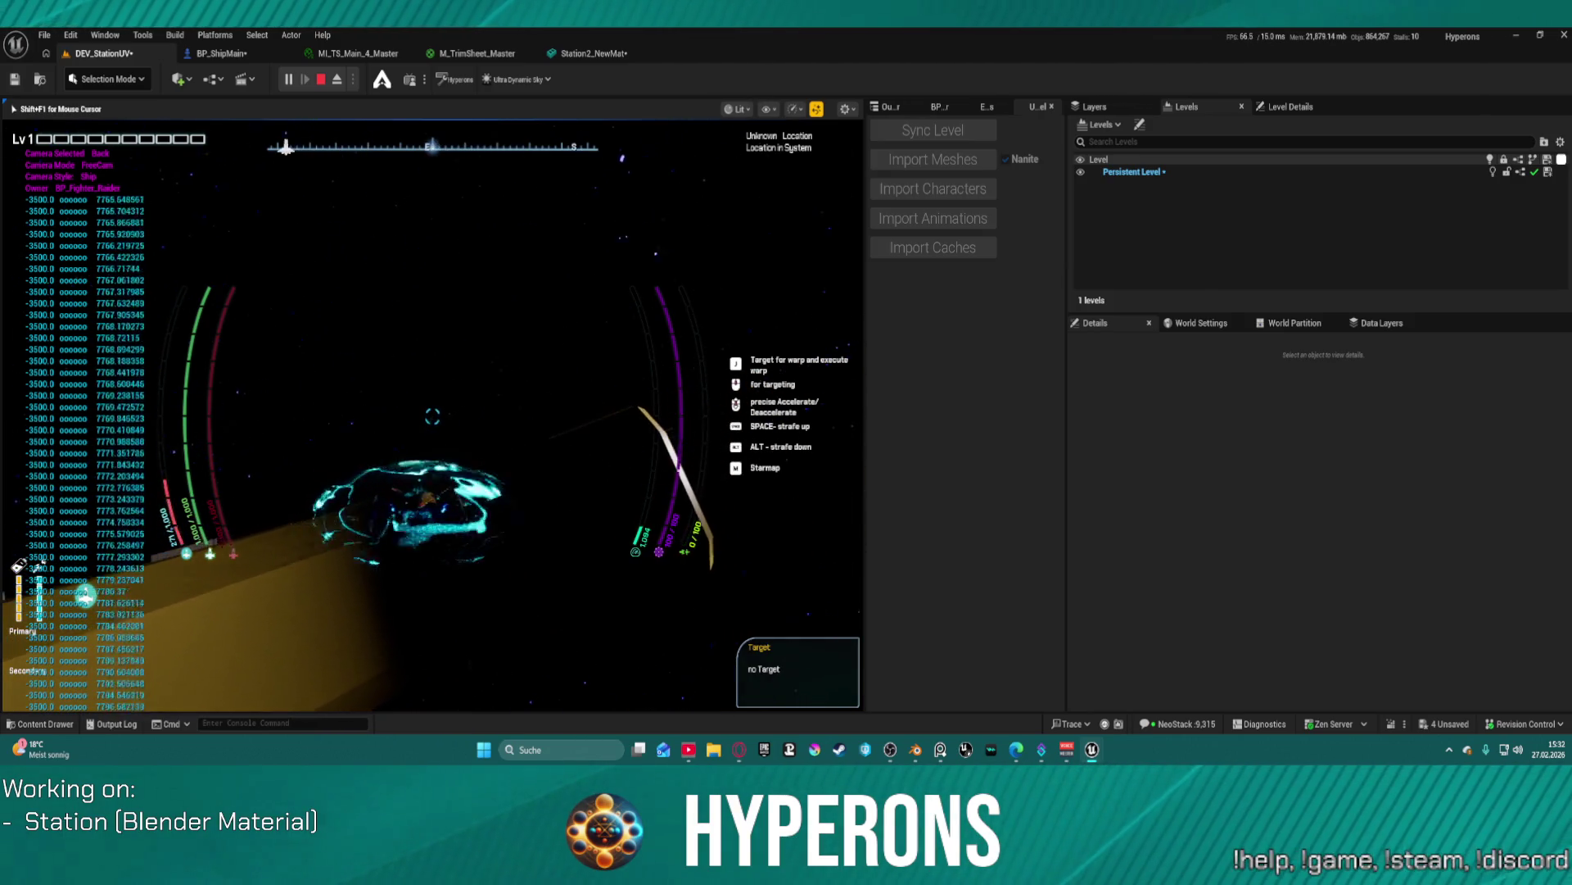
- Stop the play session and filter the habitat's Details panel down to its lighting settings
key(Escape)
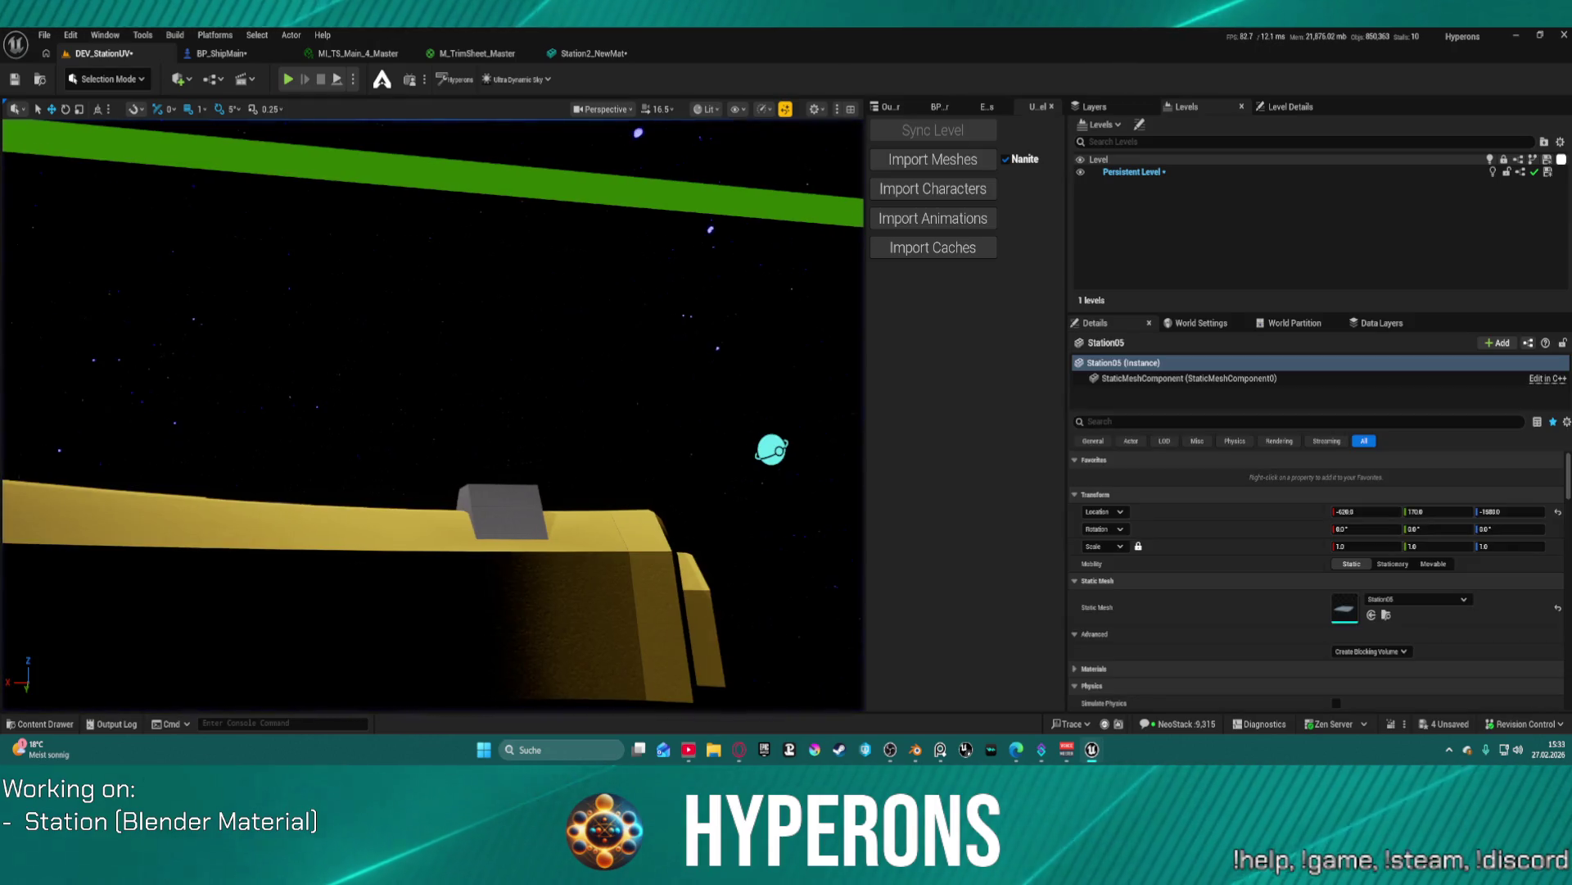
scroll(1073, 584, down, 10)
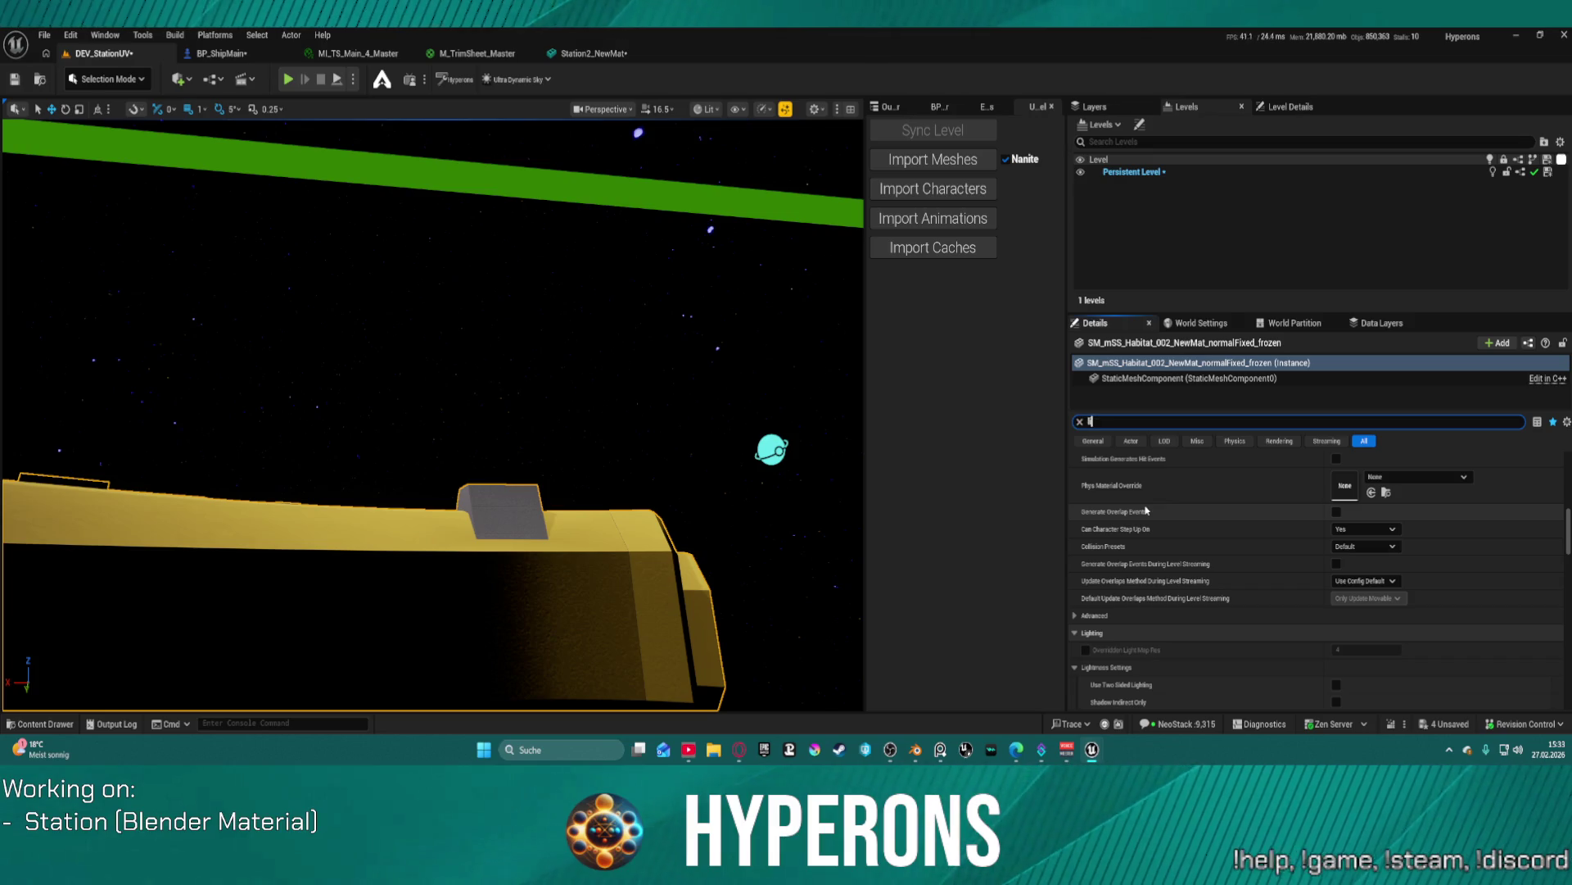
text(igh)
drag(801, 310, 721, 377)
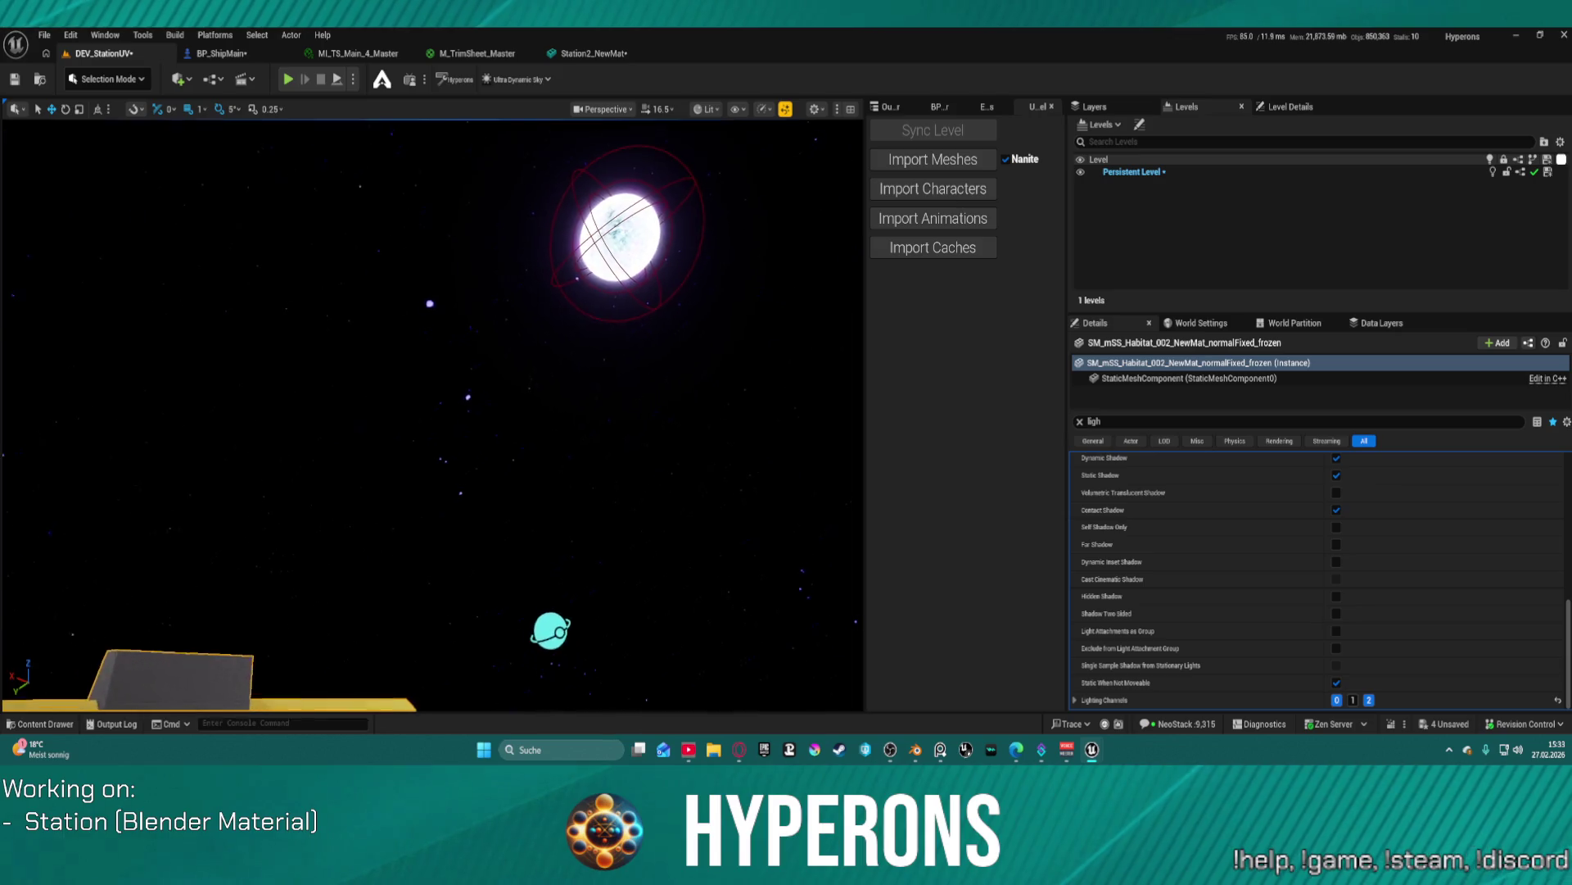
- Select the star, clear the property filter, turn off Use Calculation and set Star Radius to 0.0756
click(614, 242)
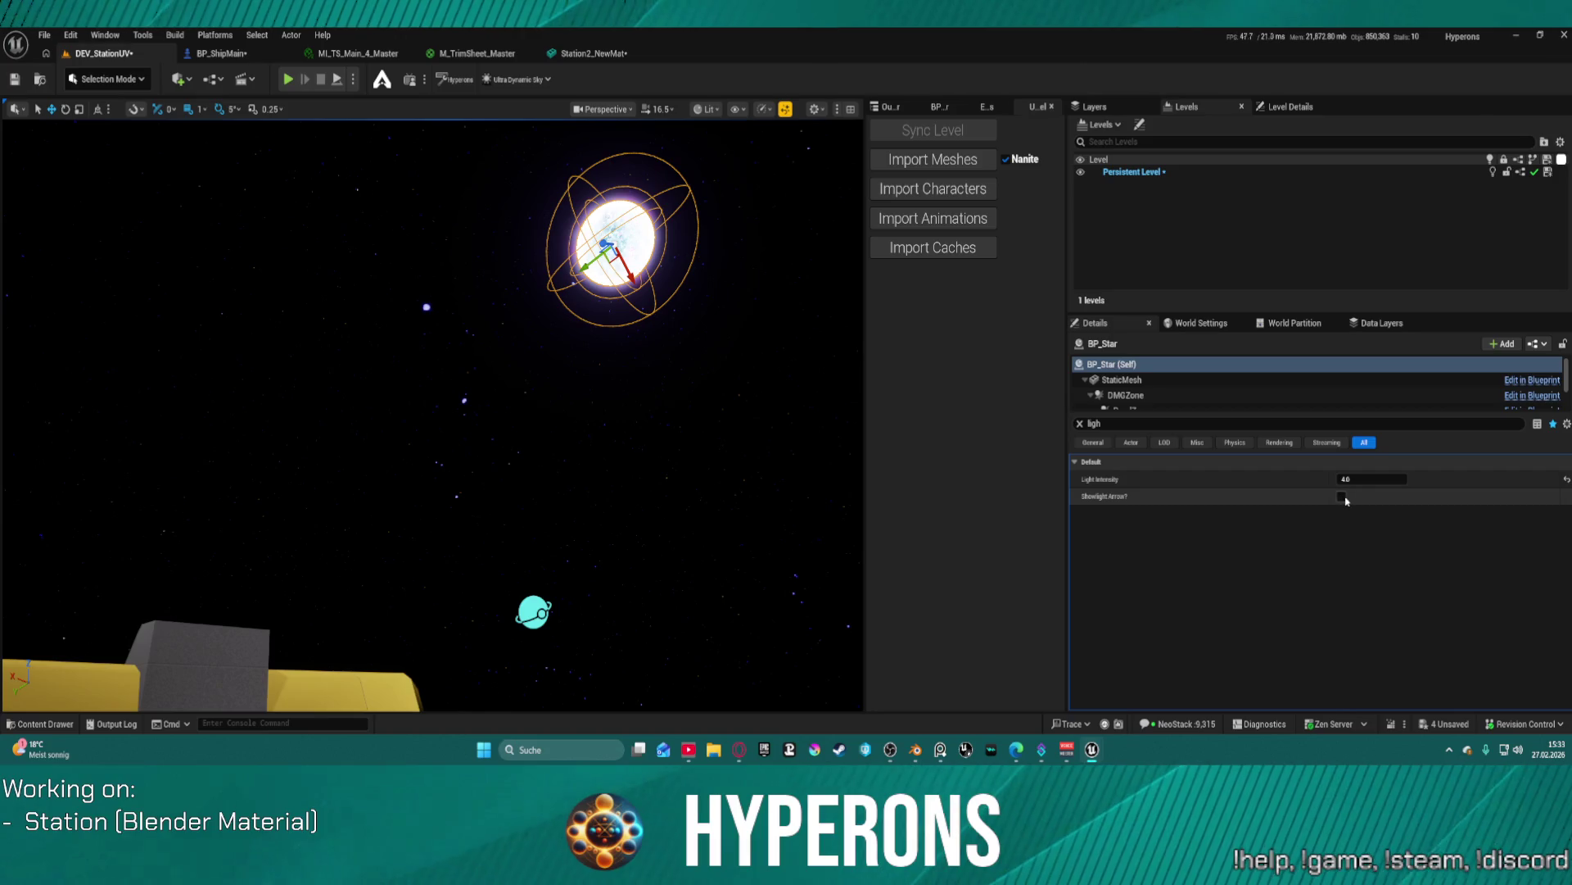
click(1079, 423)
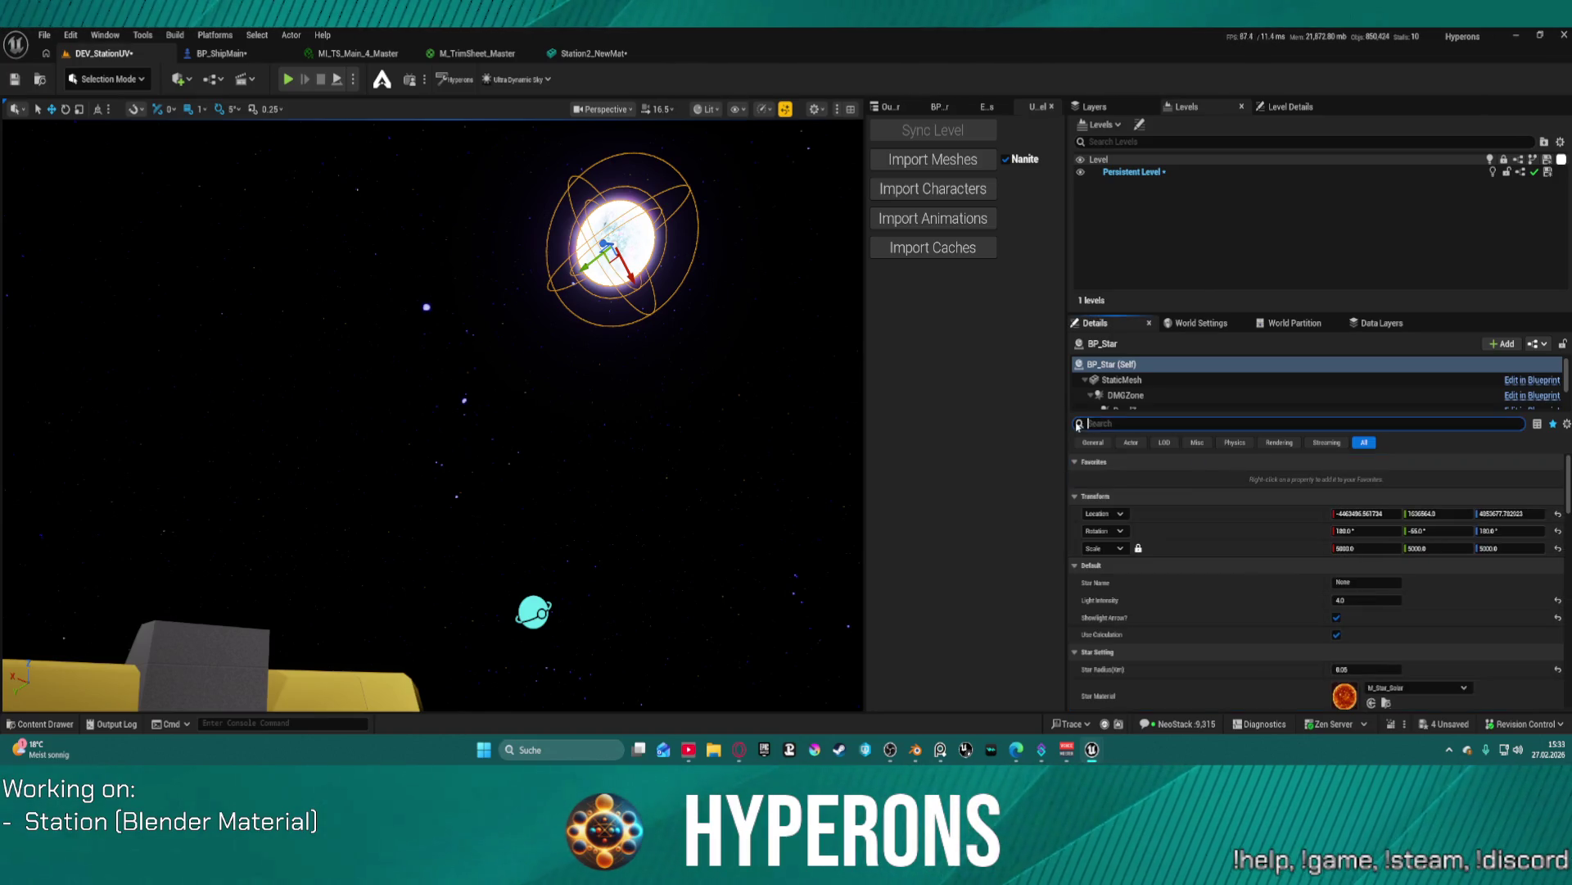
click(1337, 635)
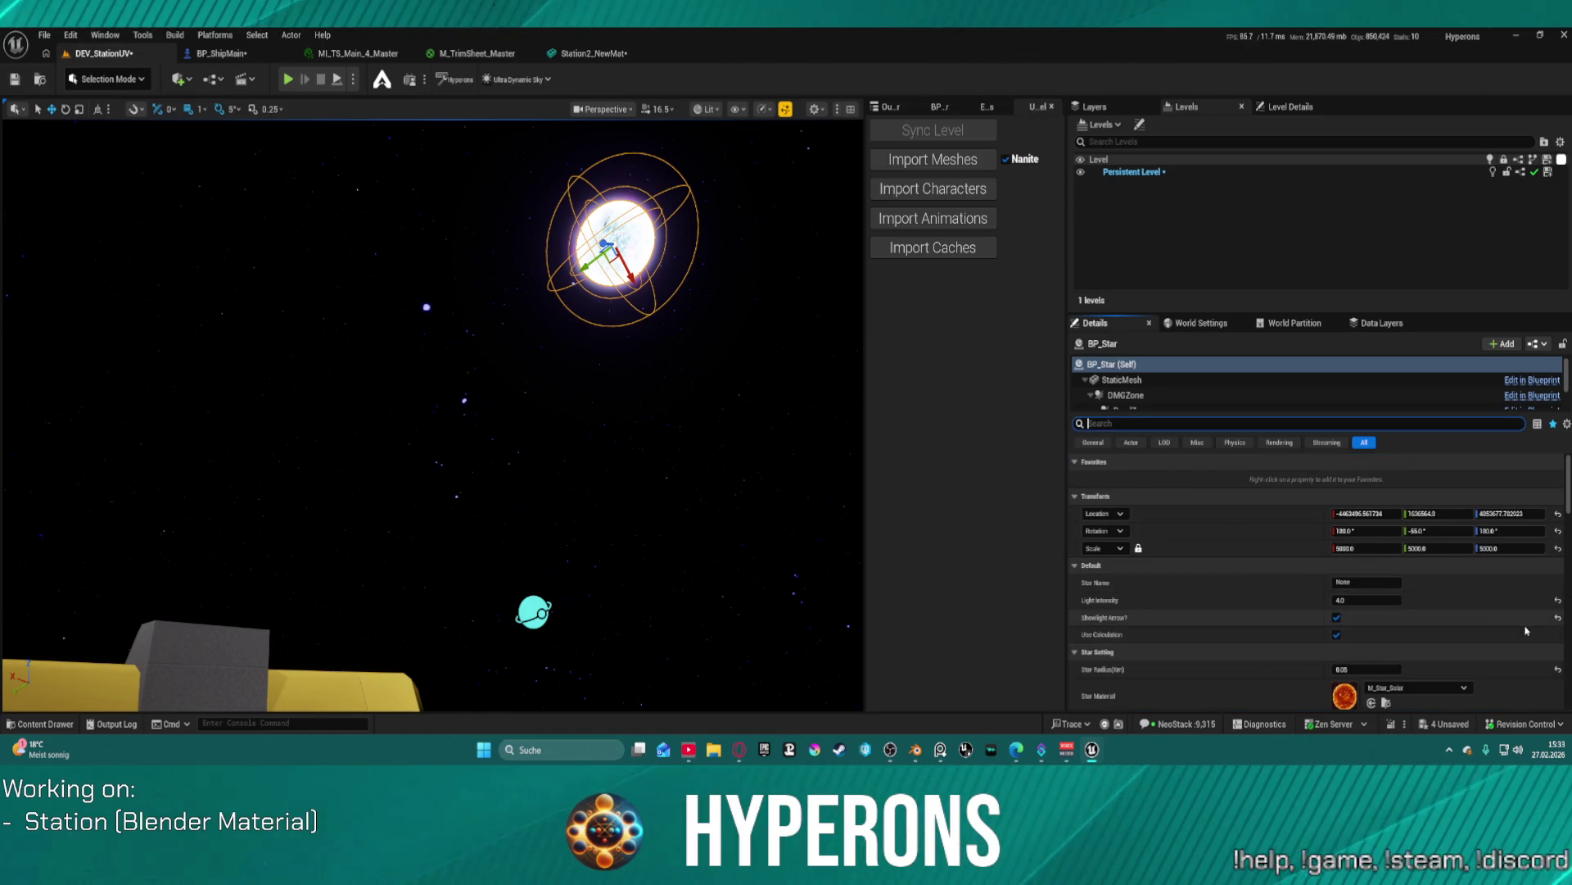
scroll(1344, 597, down, 4)
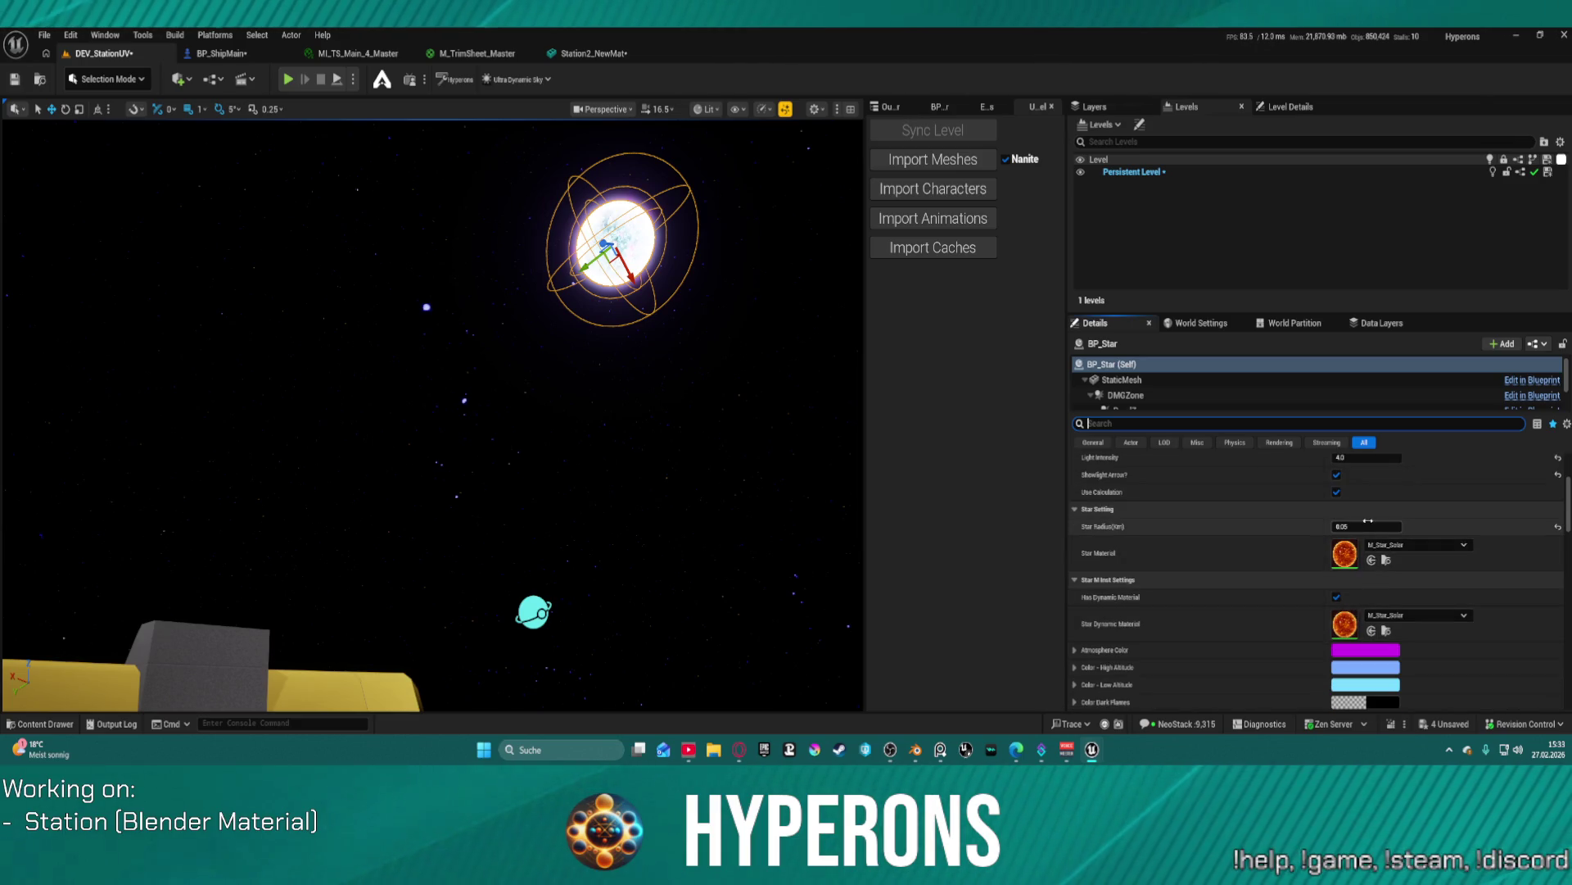
drag(1366, 526, 1384, 526)
- Set the star's light intensity to 5.0 and start a play test with Alt+P
scroll(1369, 520, up, 2)
mouse_move(1377, 537)
mouse_down()
mouse_move(1433, 537)
mouse_move(1393, 537)
mouse_up()
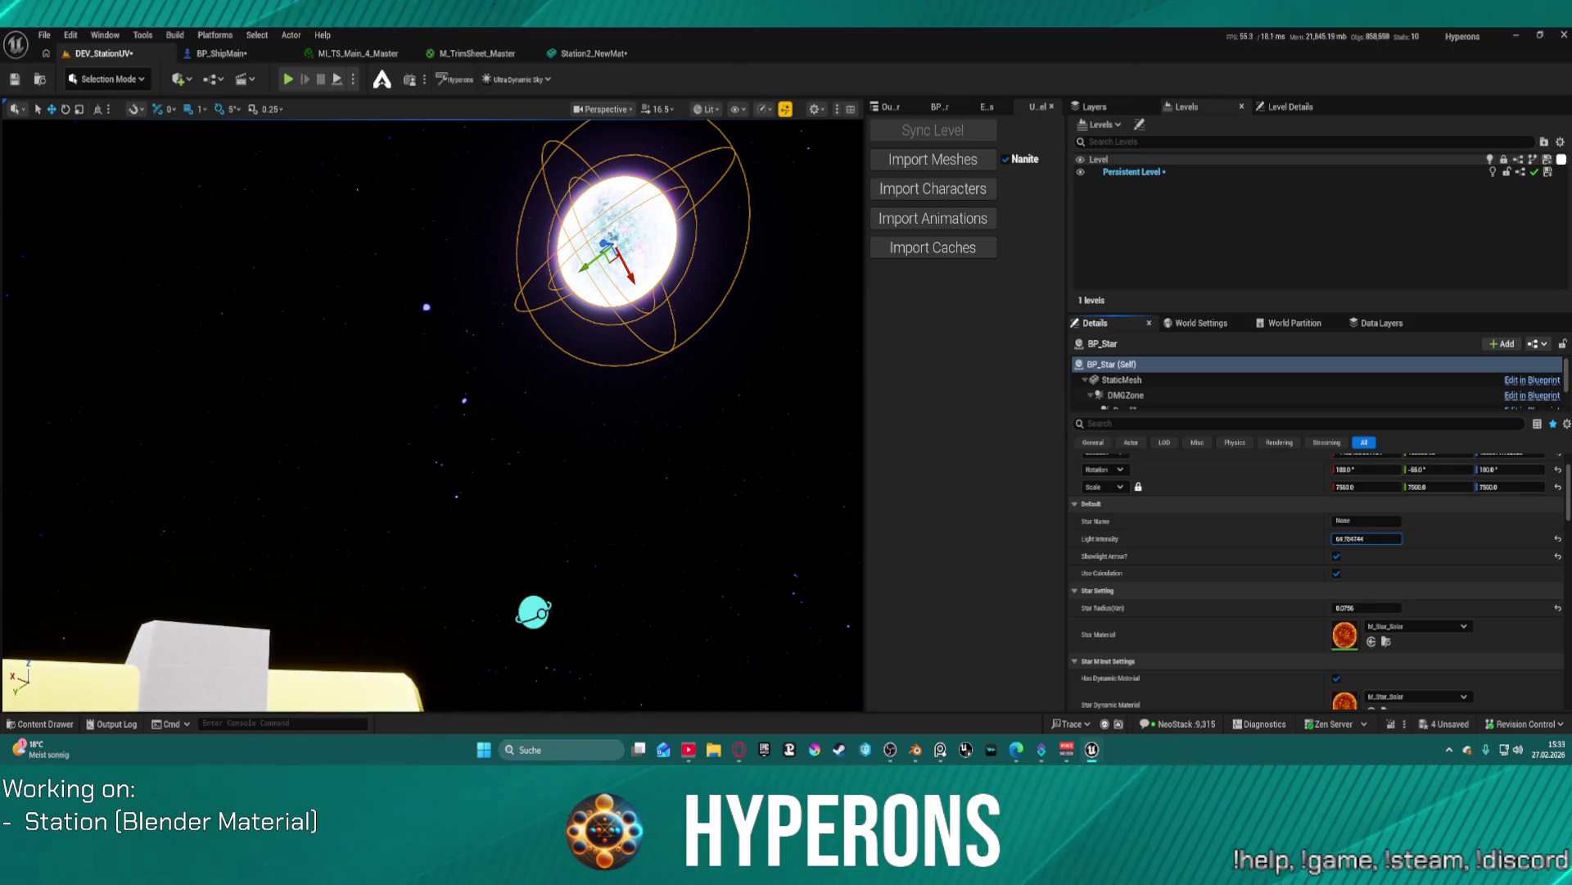
click(1379, 539)
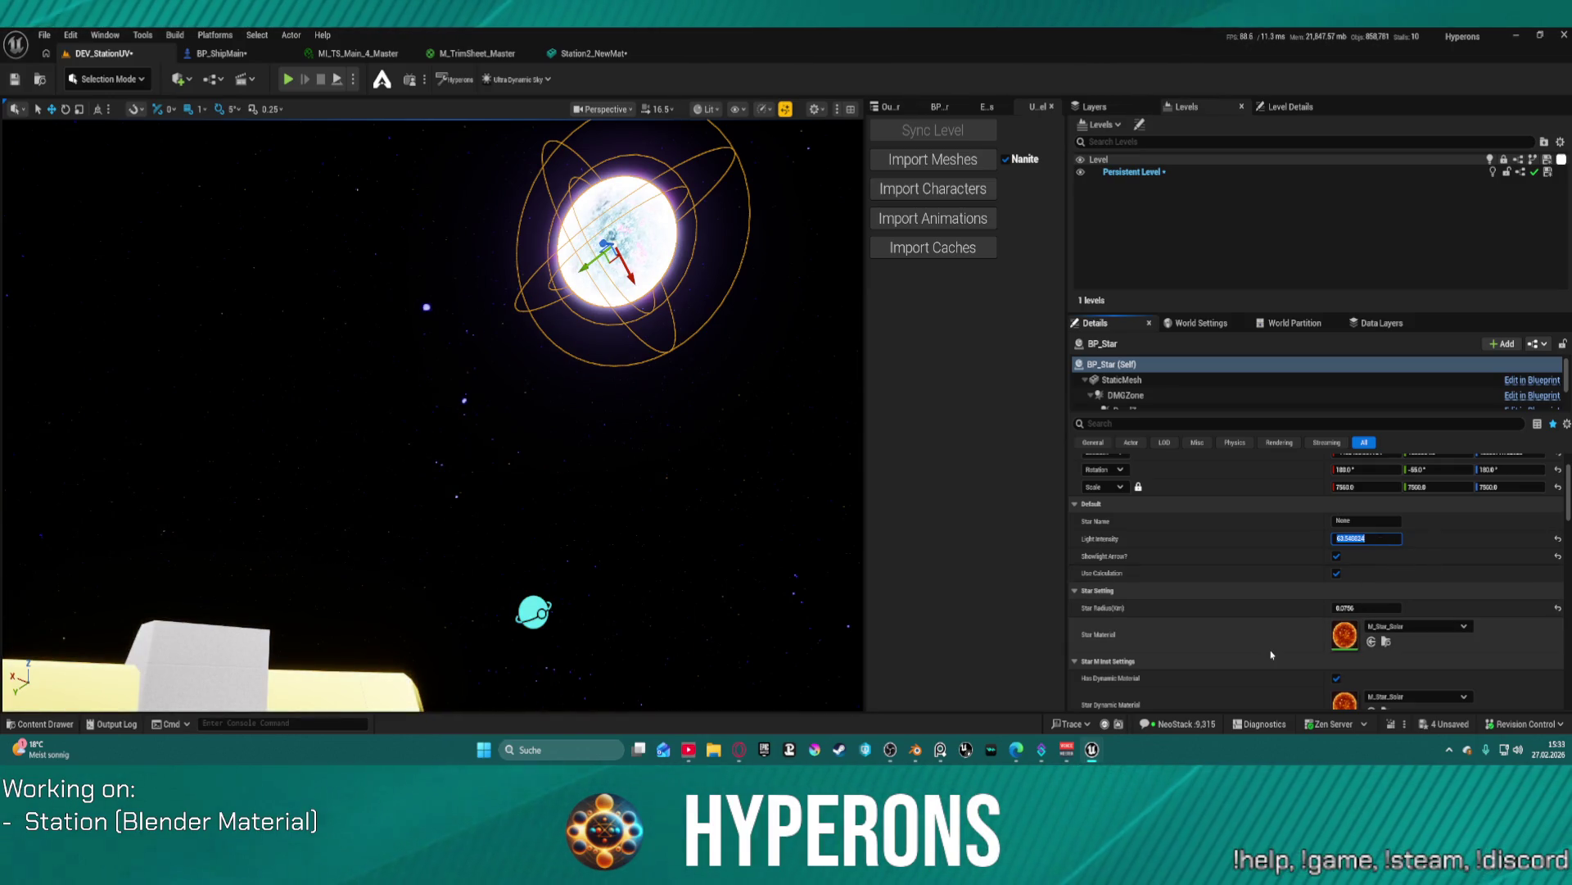
text(8)
key(Return)
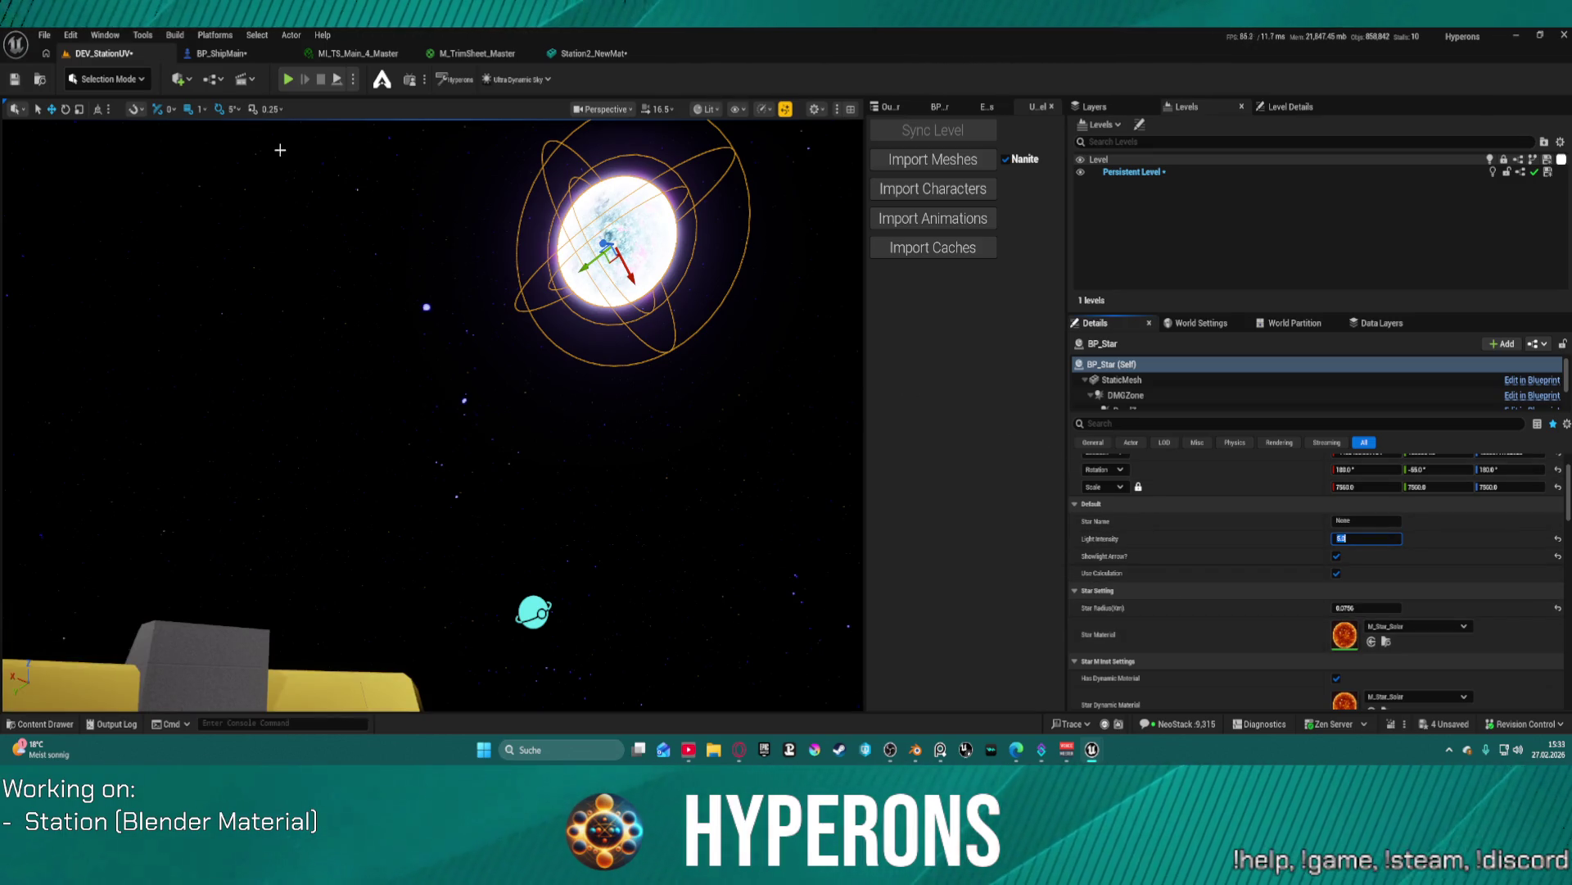
key(alt+p)
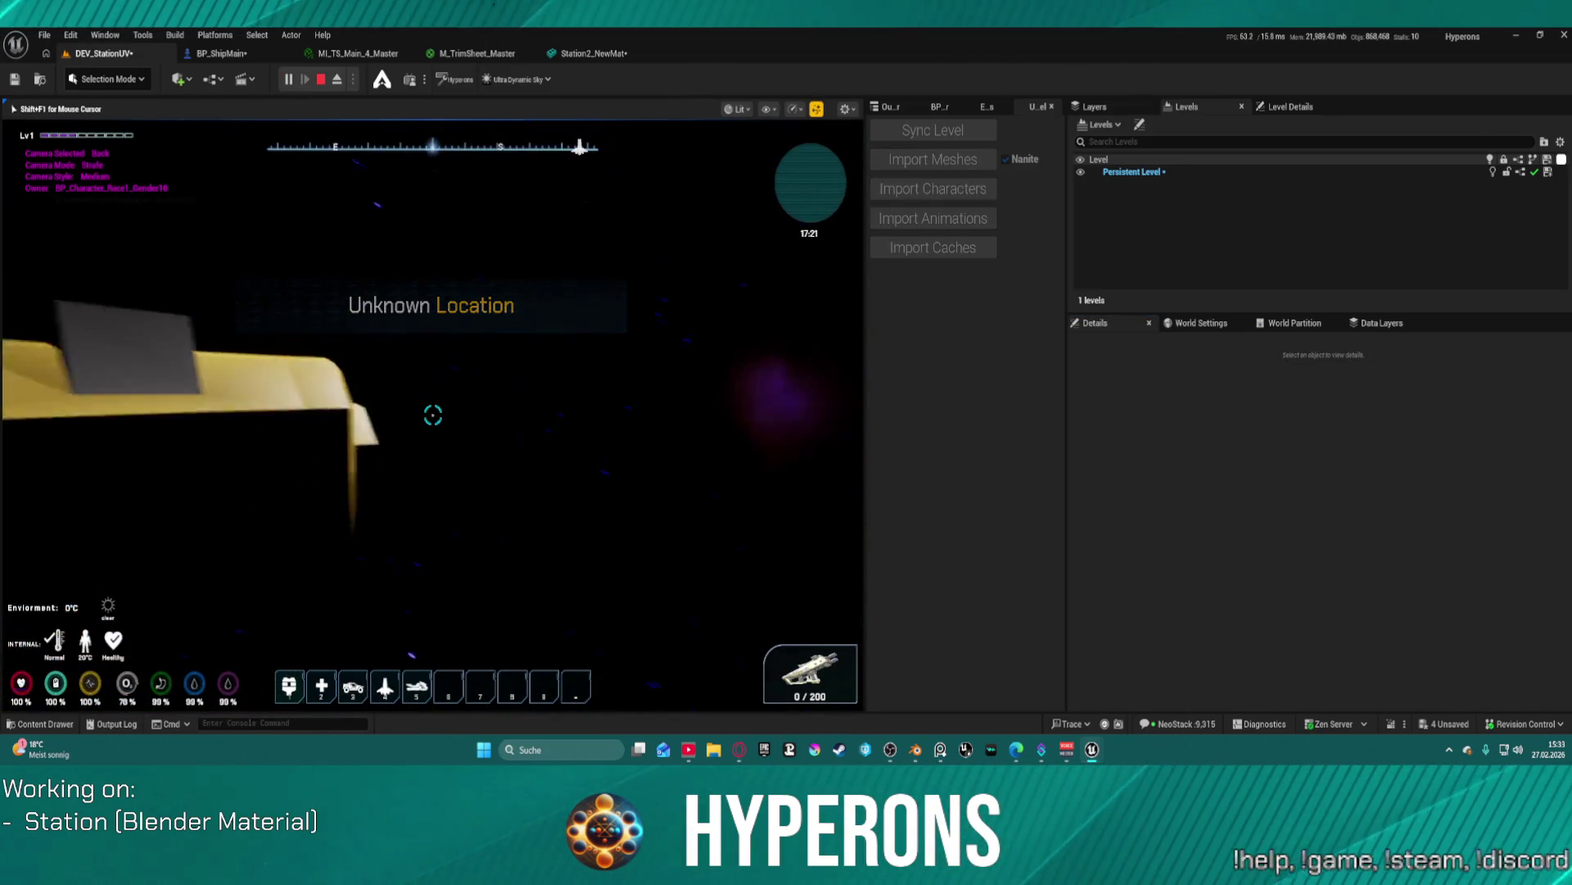
- Stop the play test, select BP_Fighter_Raider and filter its Details to the debug settings
key(Escape)
scroll(533, 457, up, 10)
scroll(532, 457, up, 3)
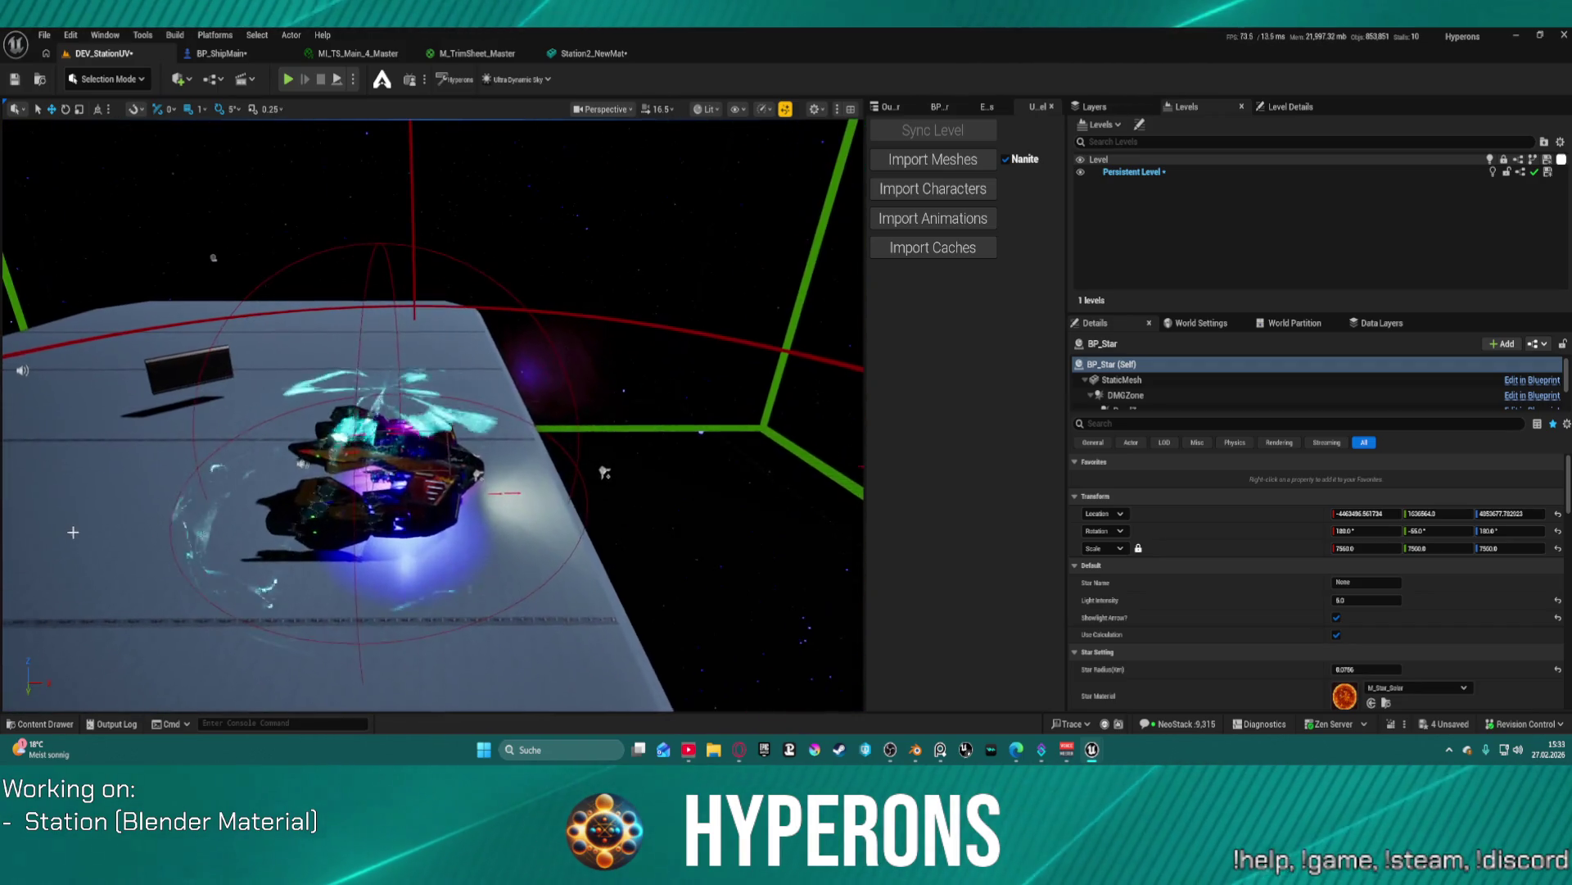
click(393, 463)
scroll(1280, 484, down, 6)
scroll(1280, 484, down, 5)
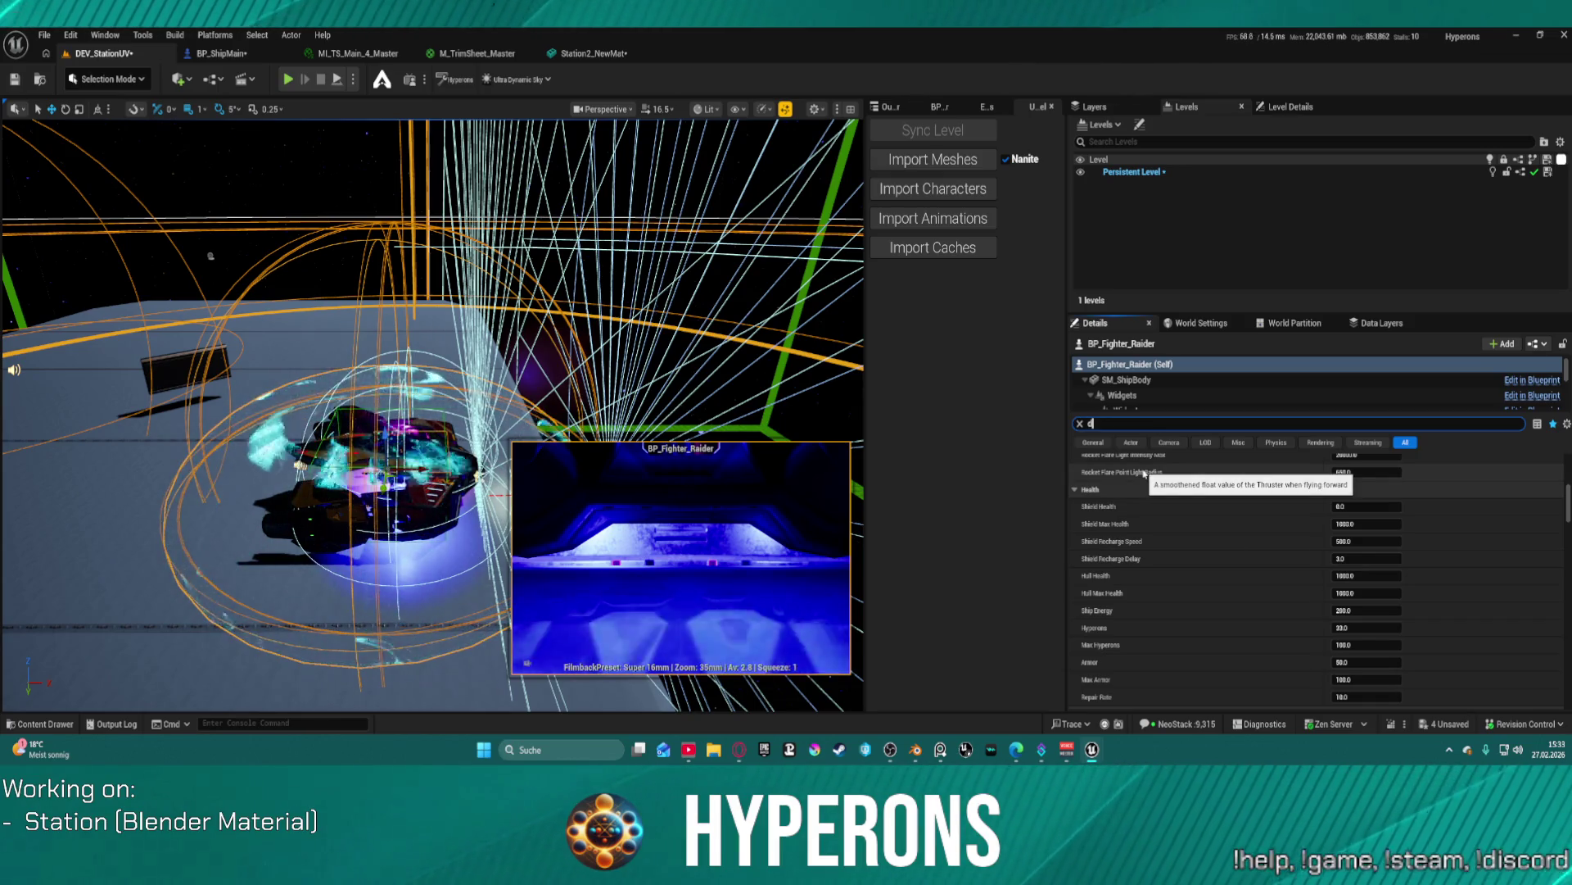
text(debug)
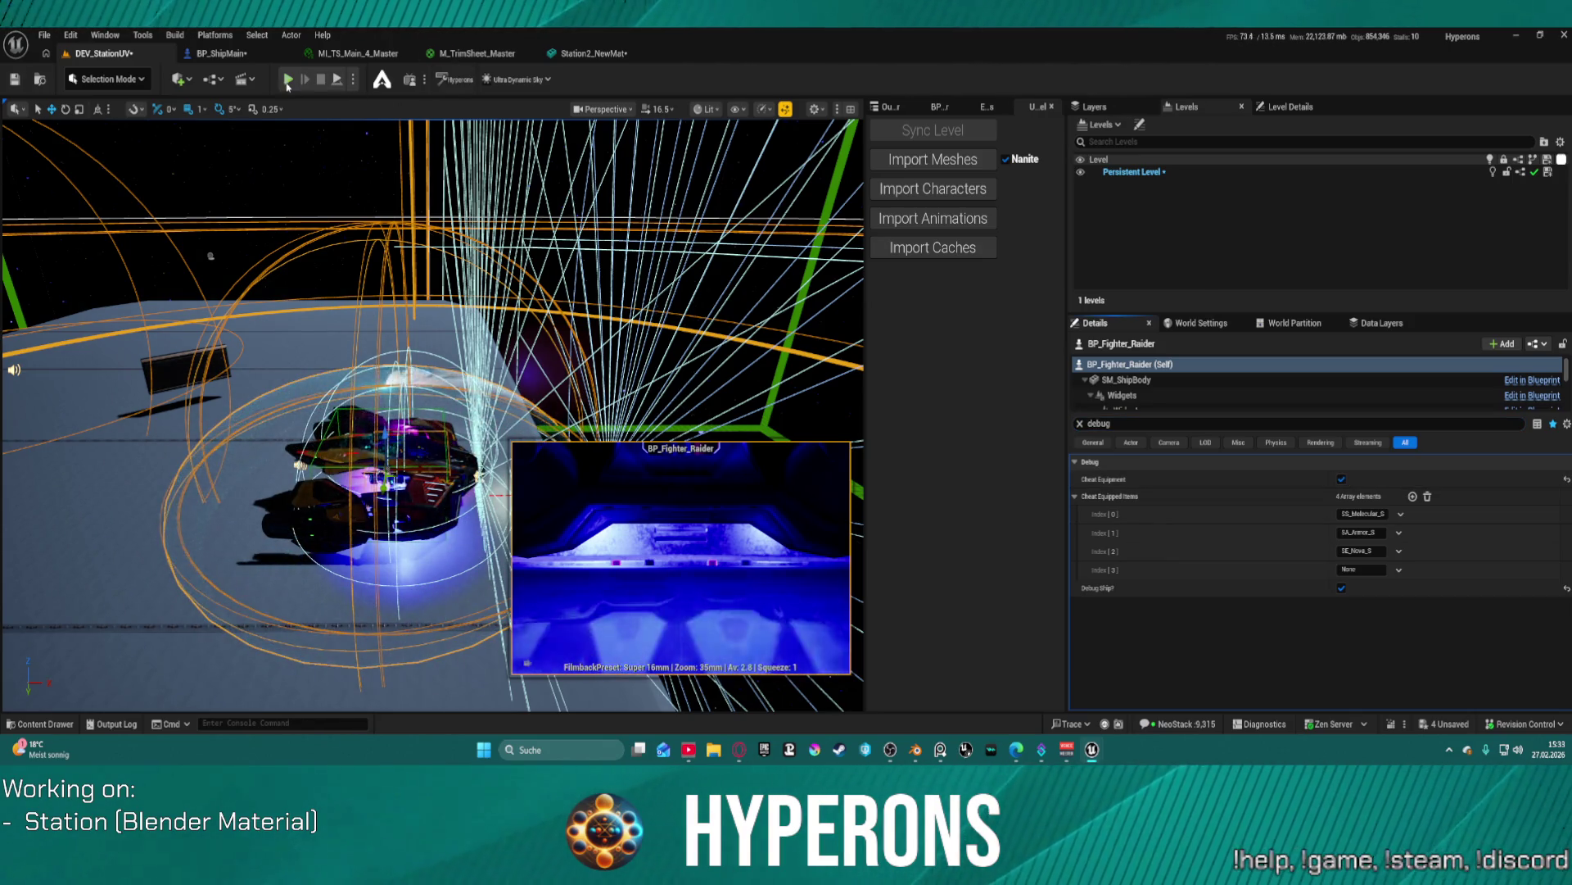
- Run a brief play test, stop it, and open the viewport context menu beside the station
click(287, 79)
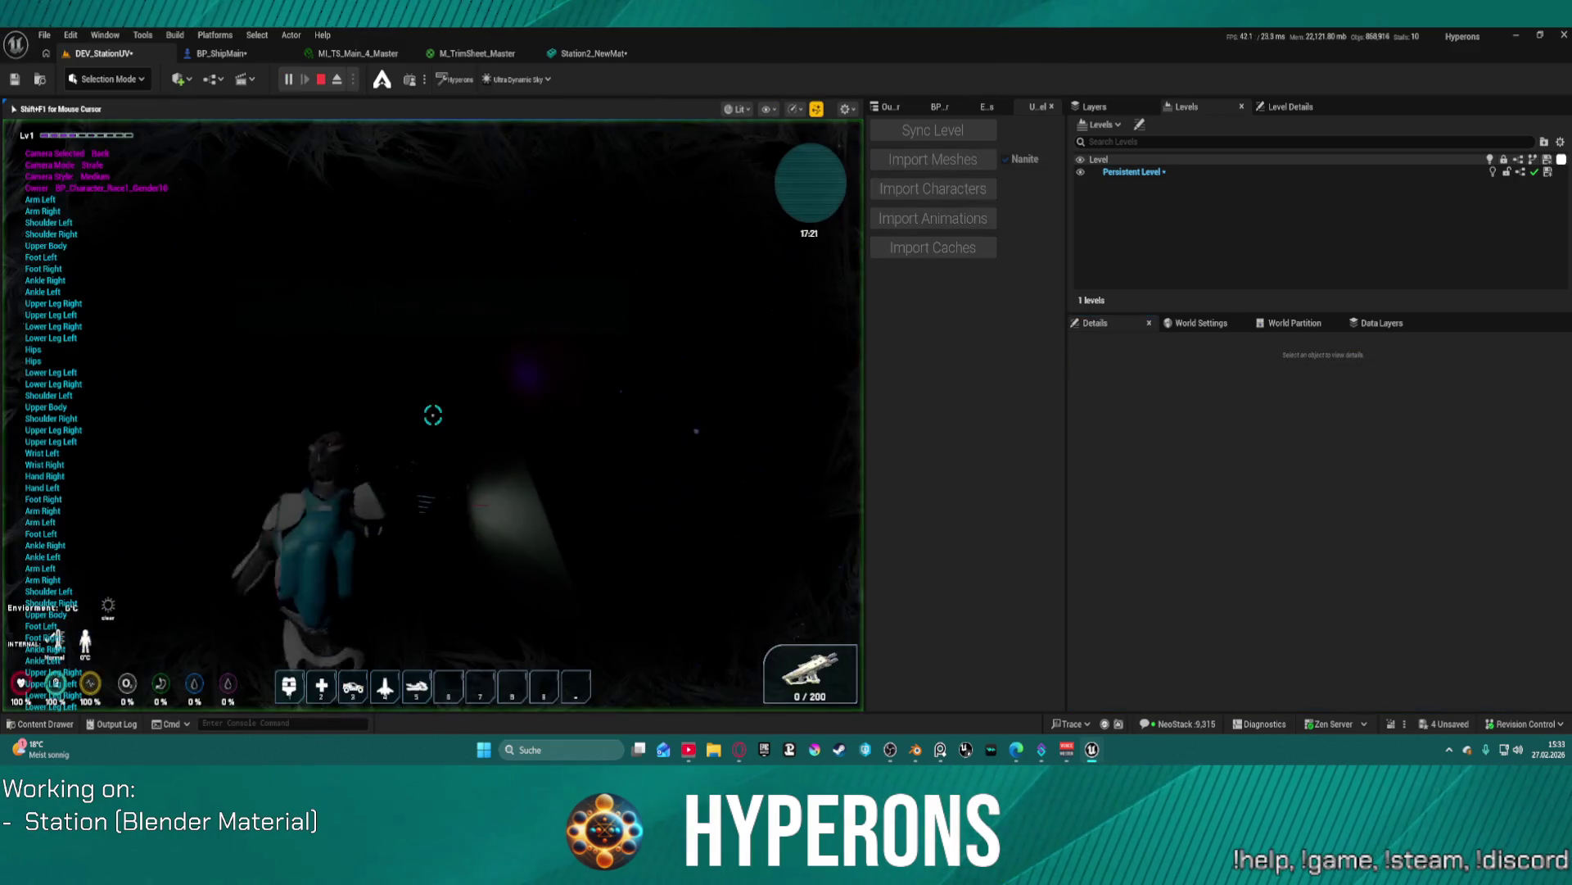
key(Escape)
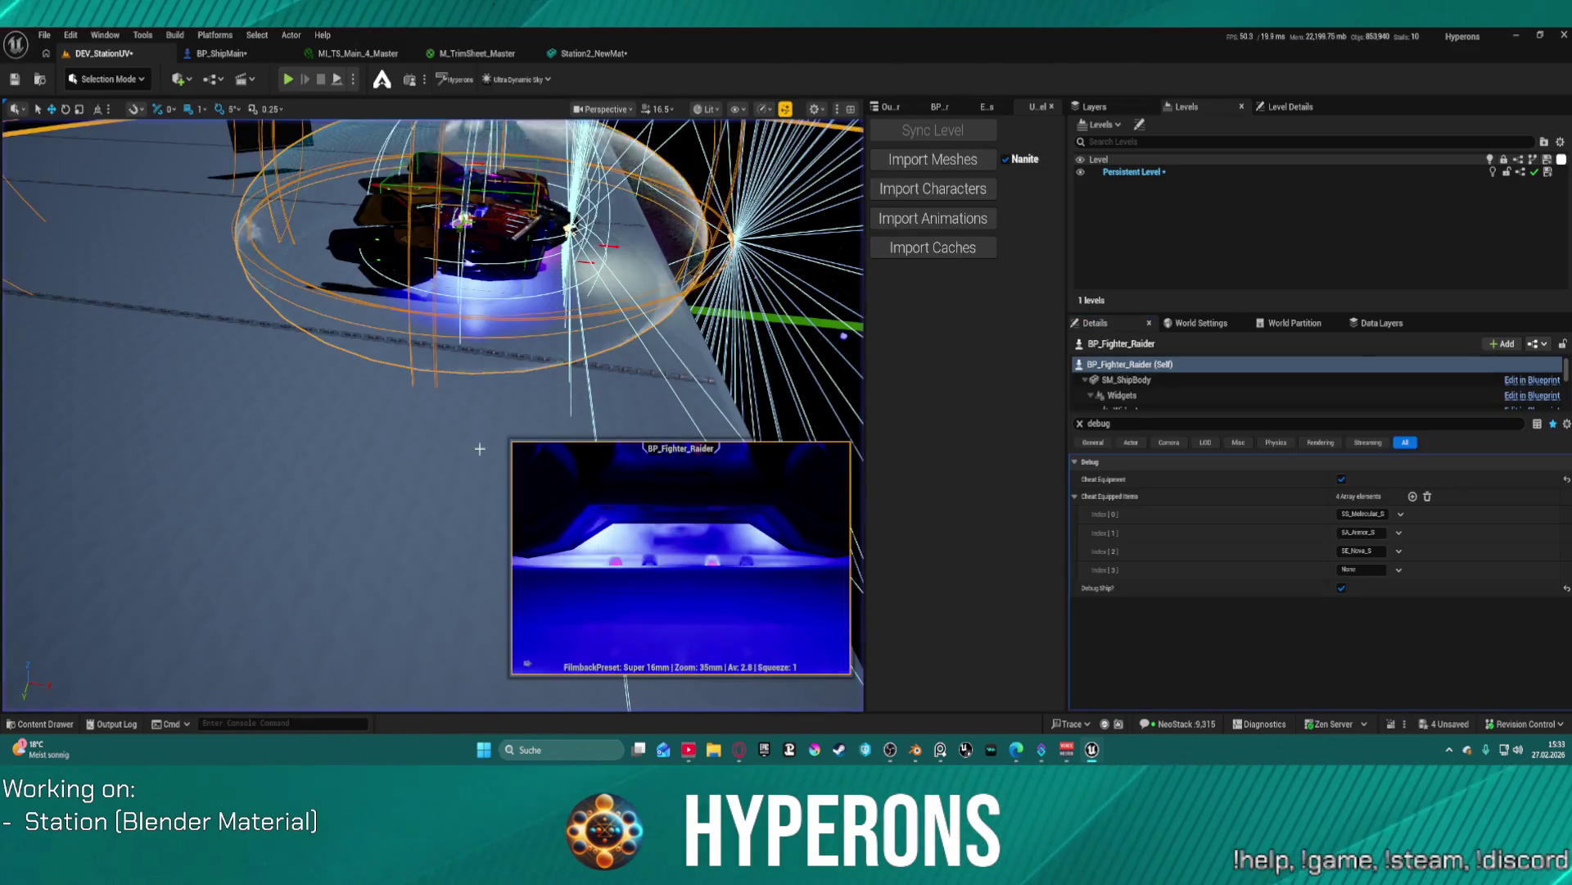
right_click(330, 353)
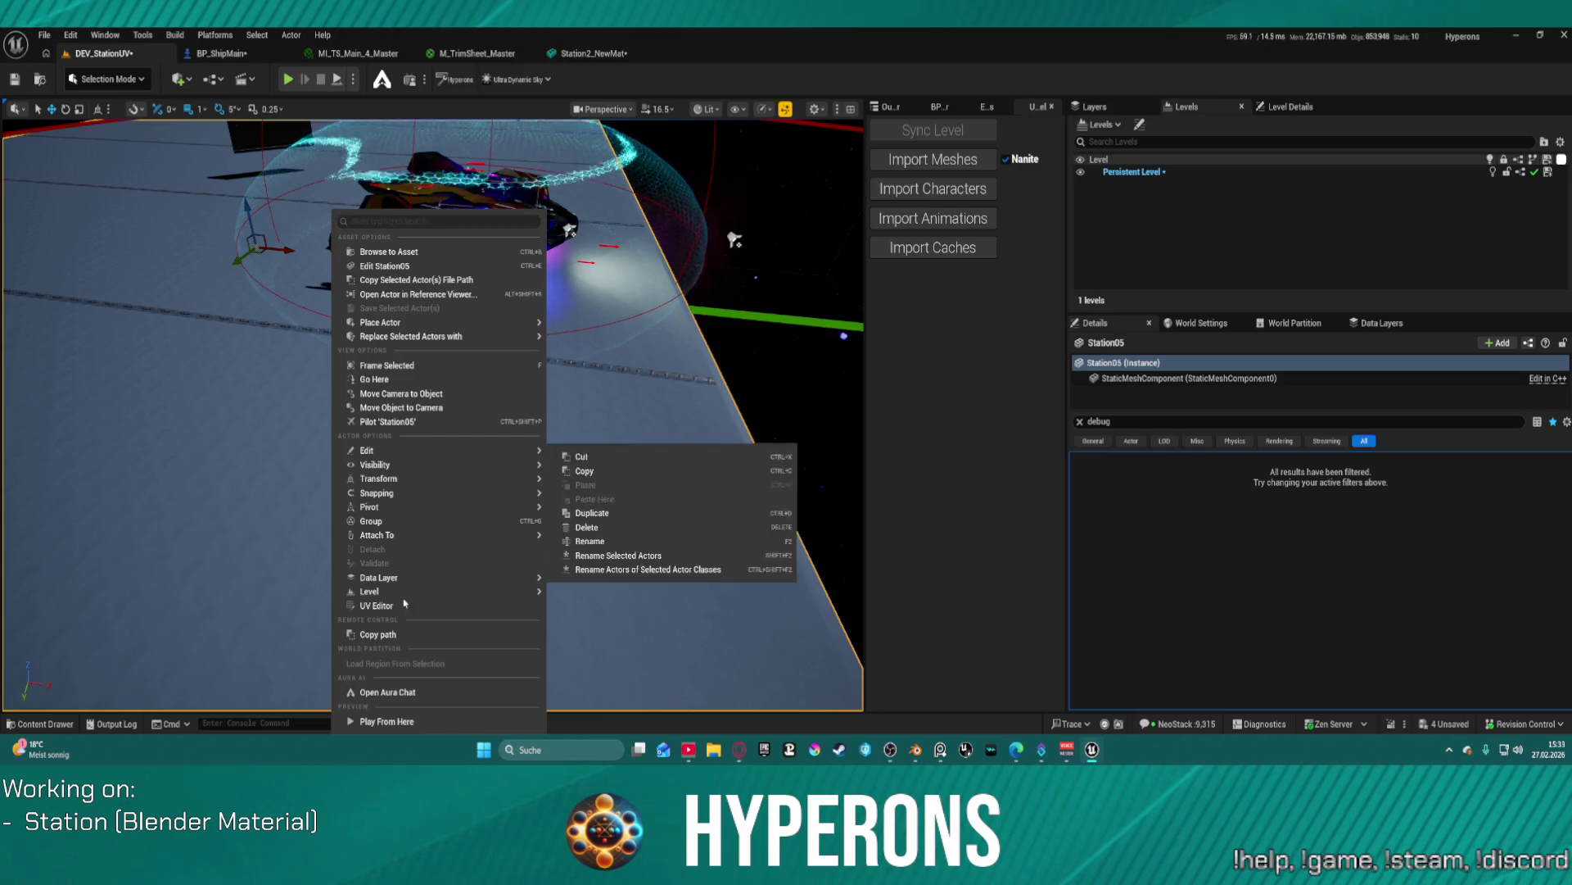
- Play from this spot beside the station and board the fighter ship
click(420, 724)
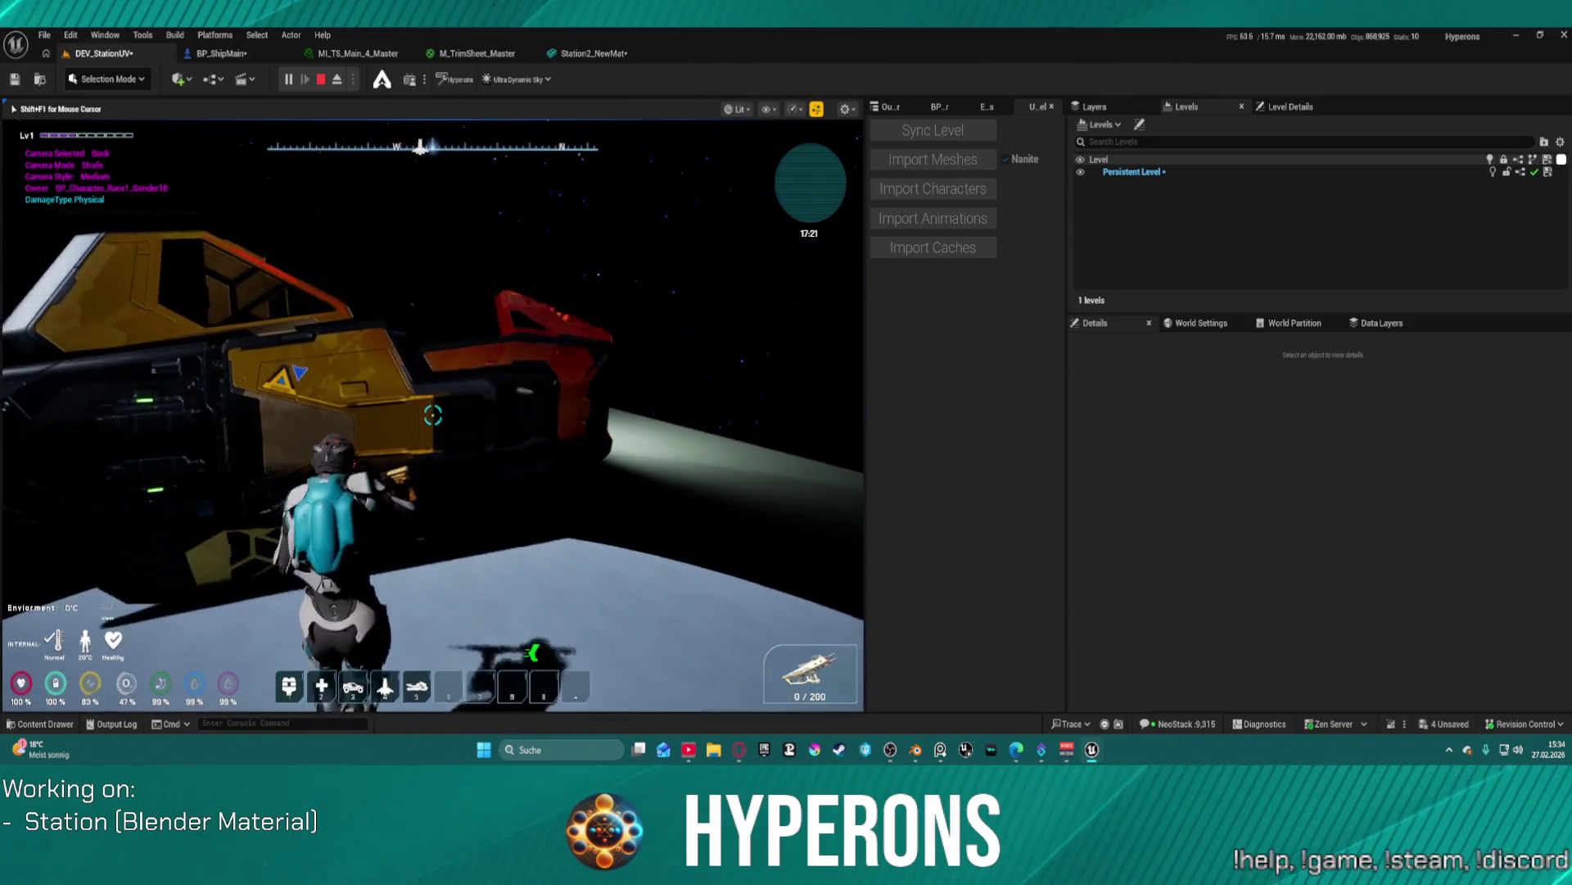
key(f)
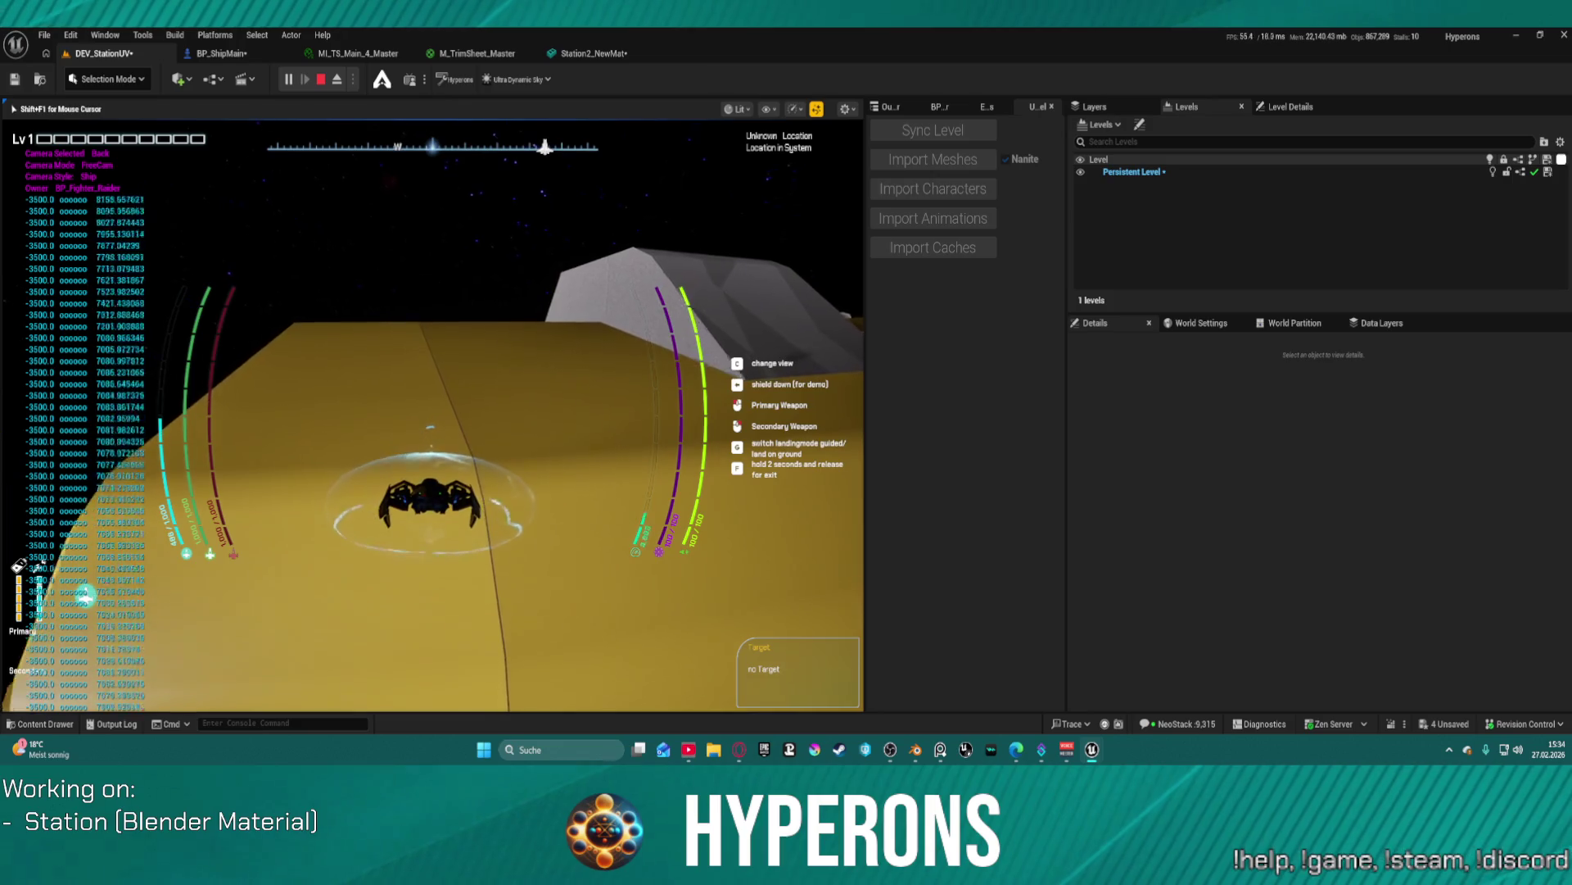
- Fly along the station, exit to run across the yellow hull, then reboard and lift off
key(w)
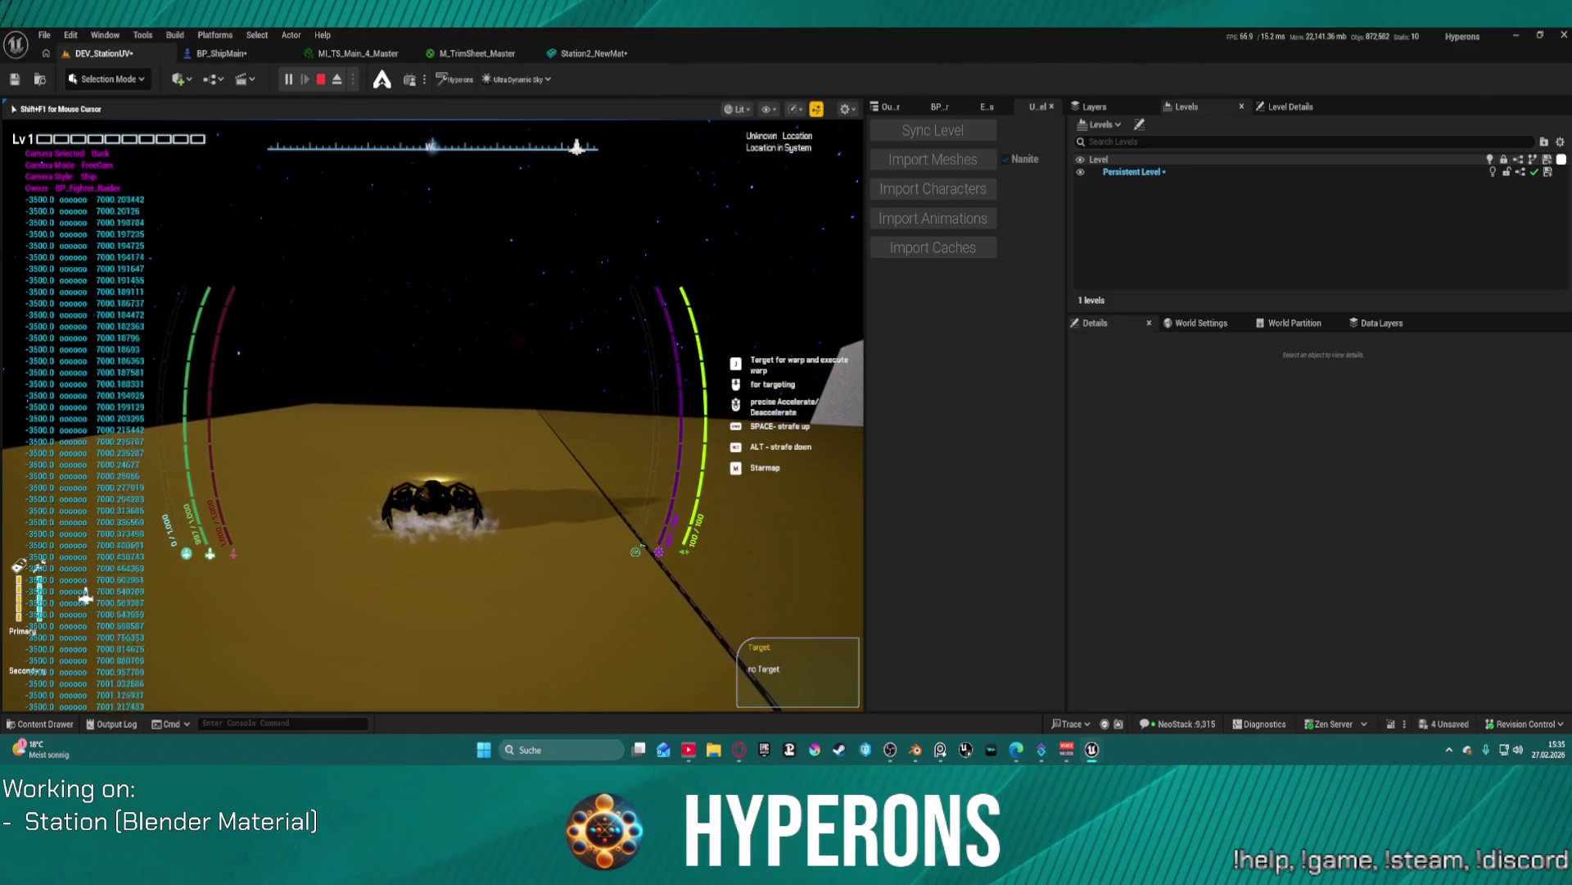
key(f)
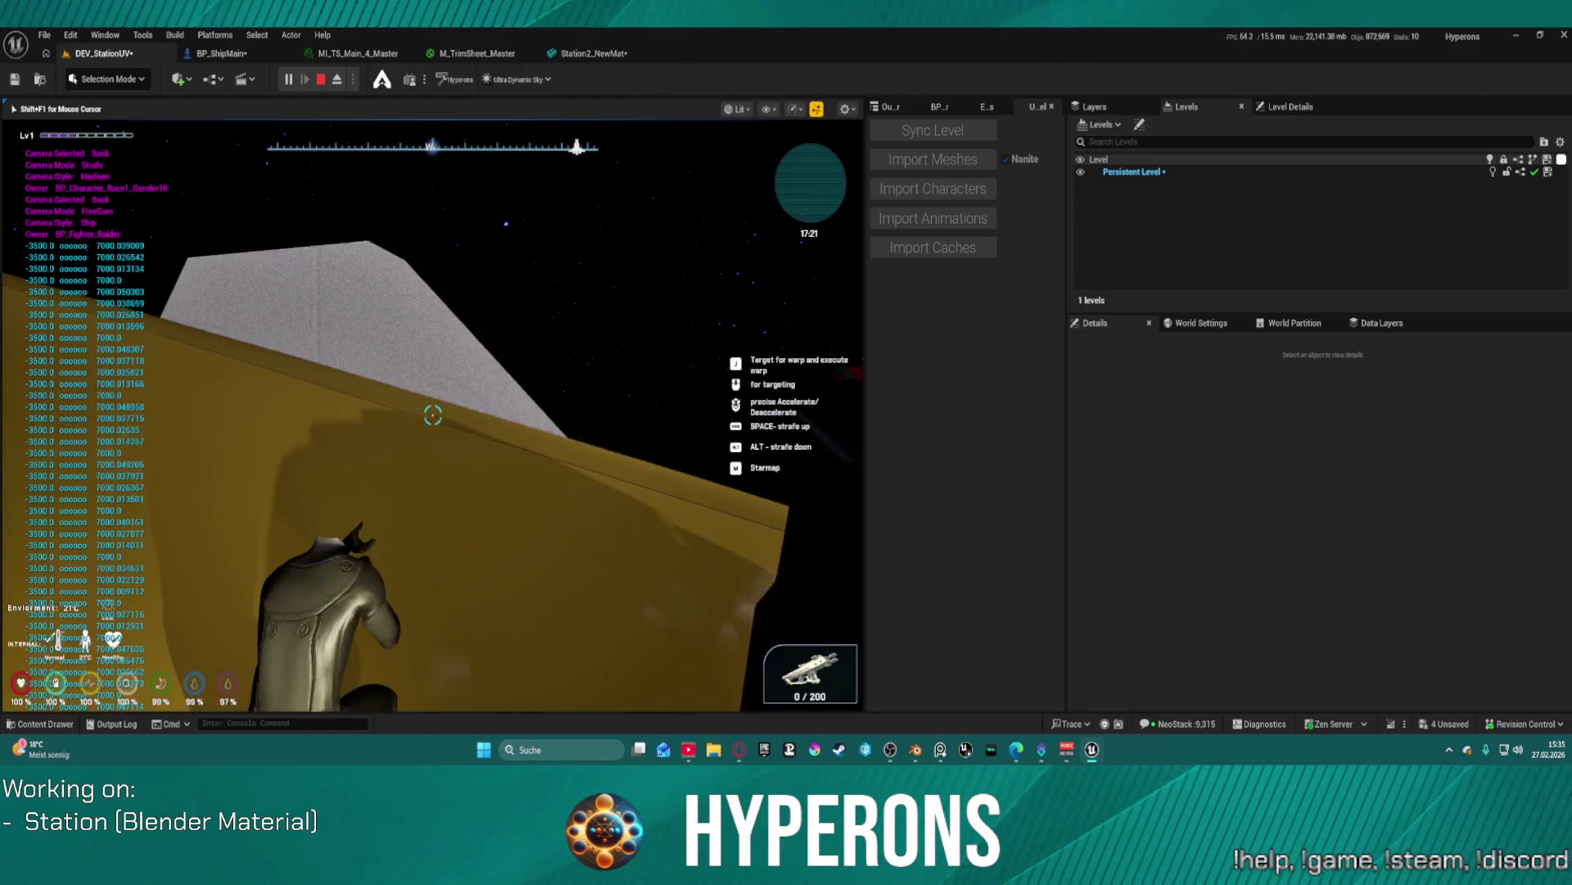
key(w)
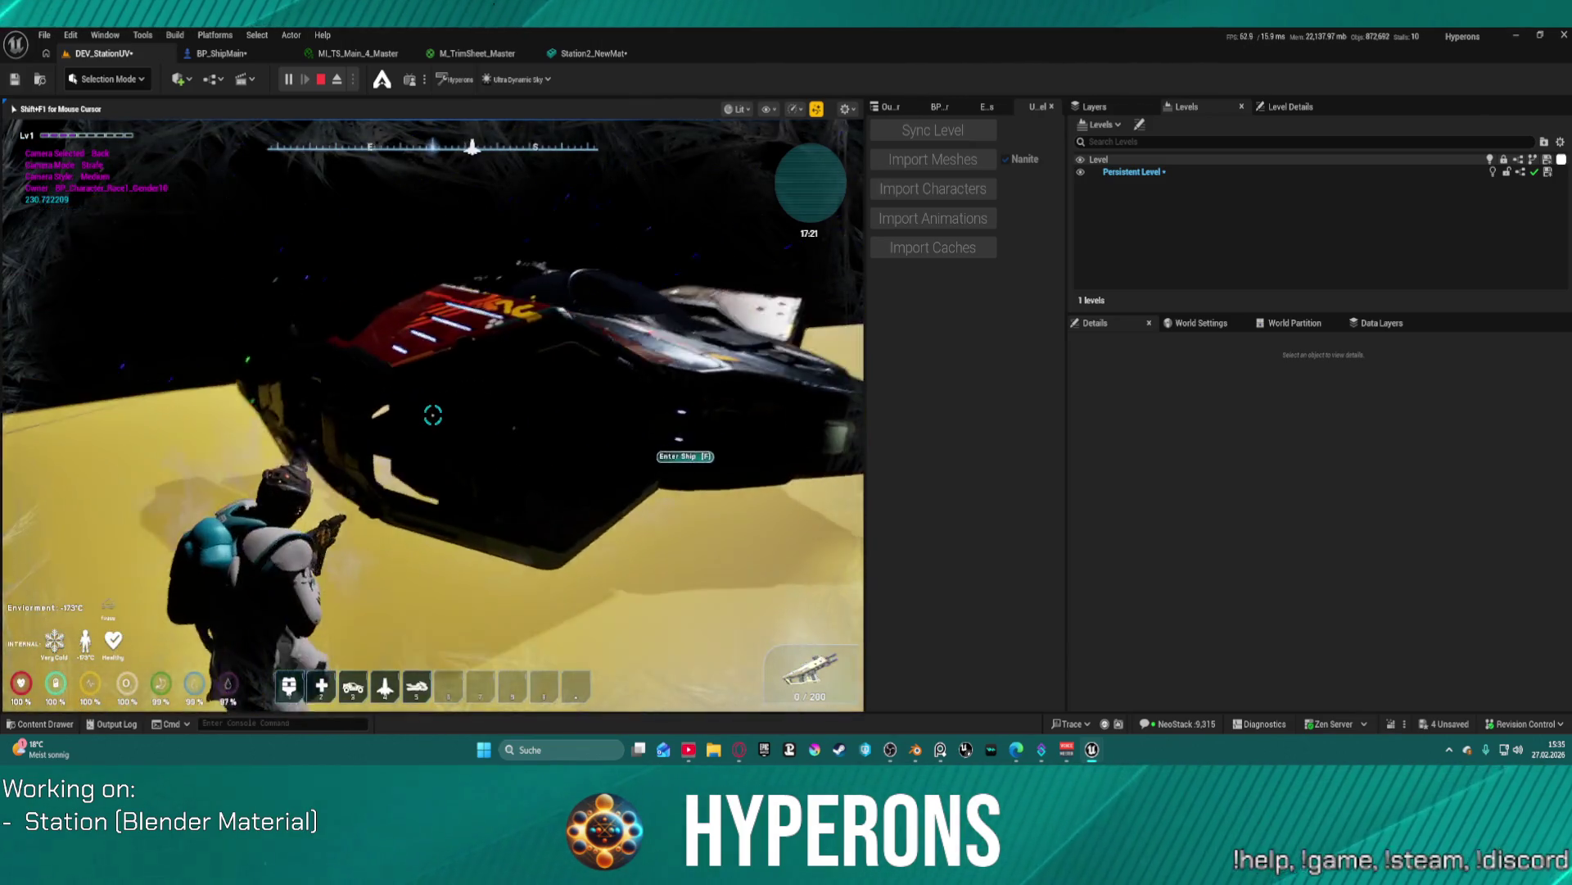
key(w)
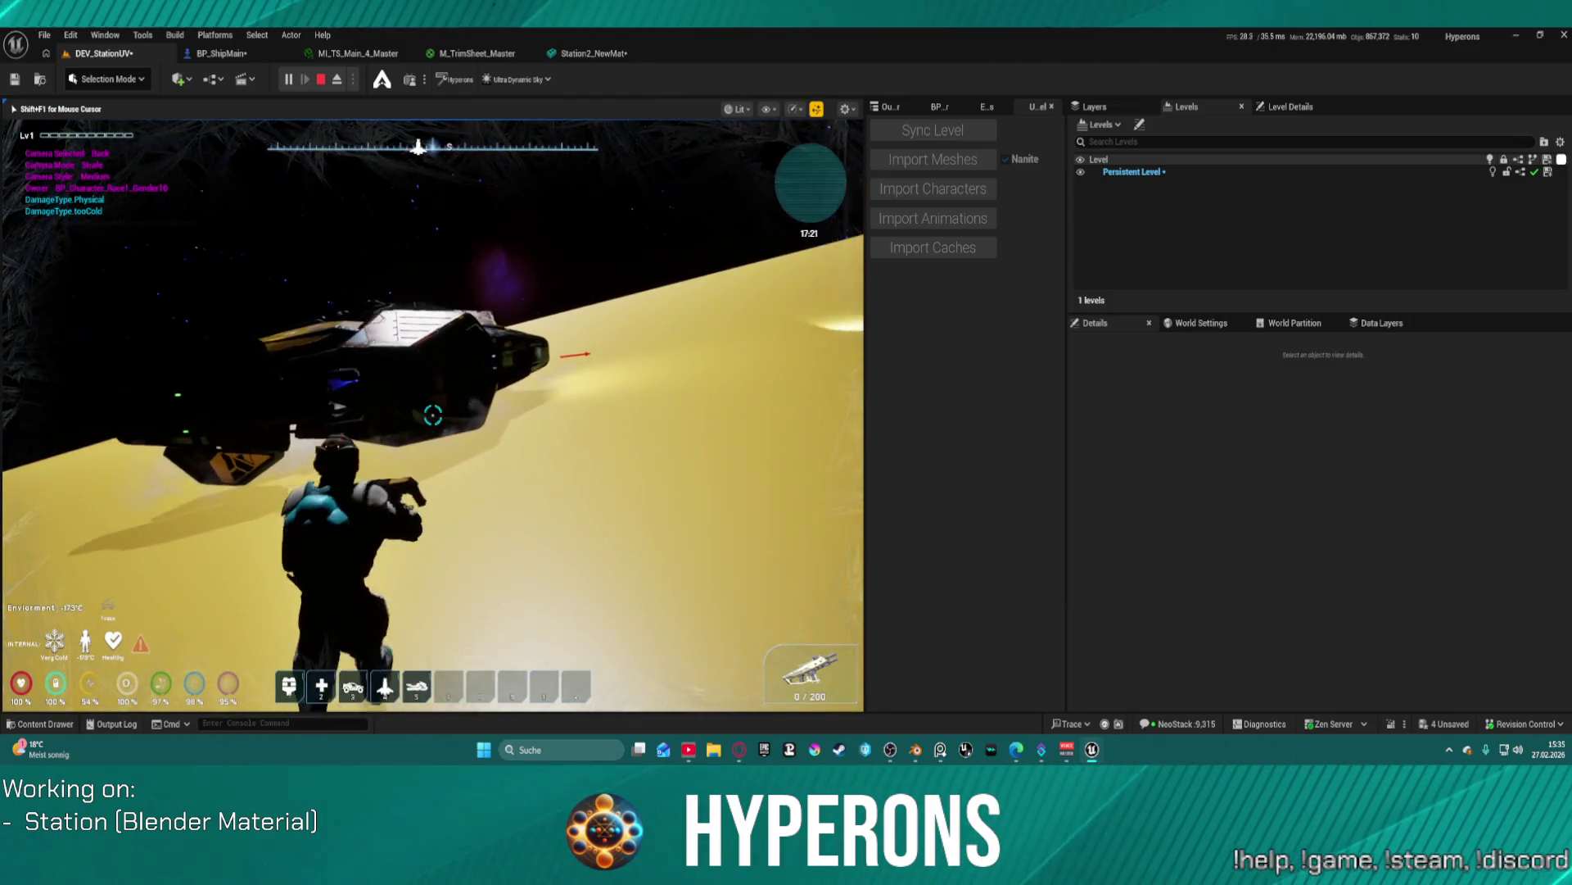
key(e)
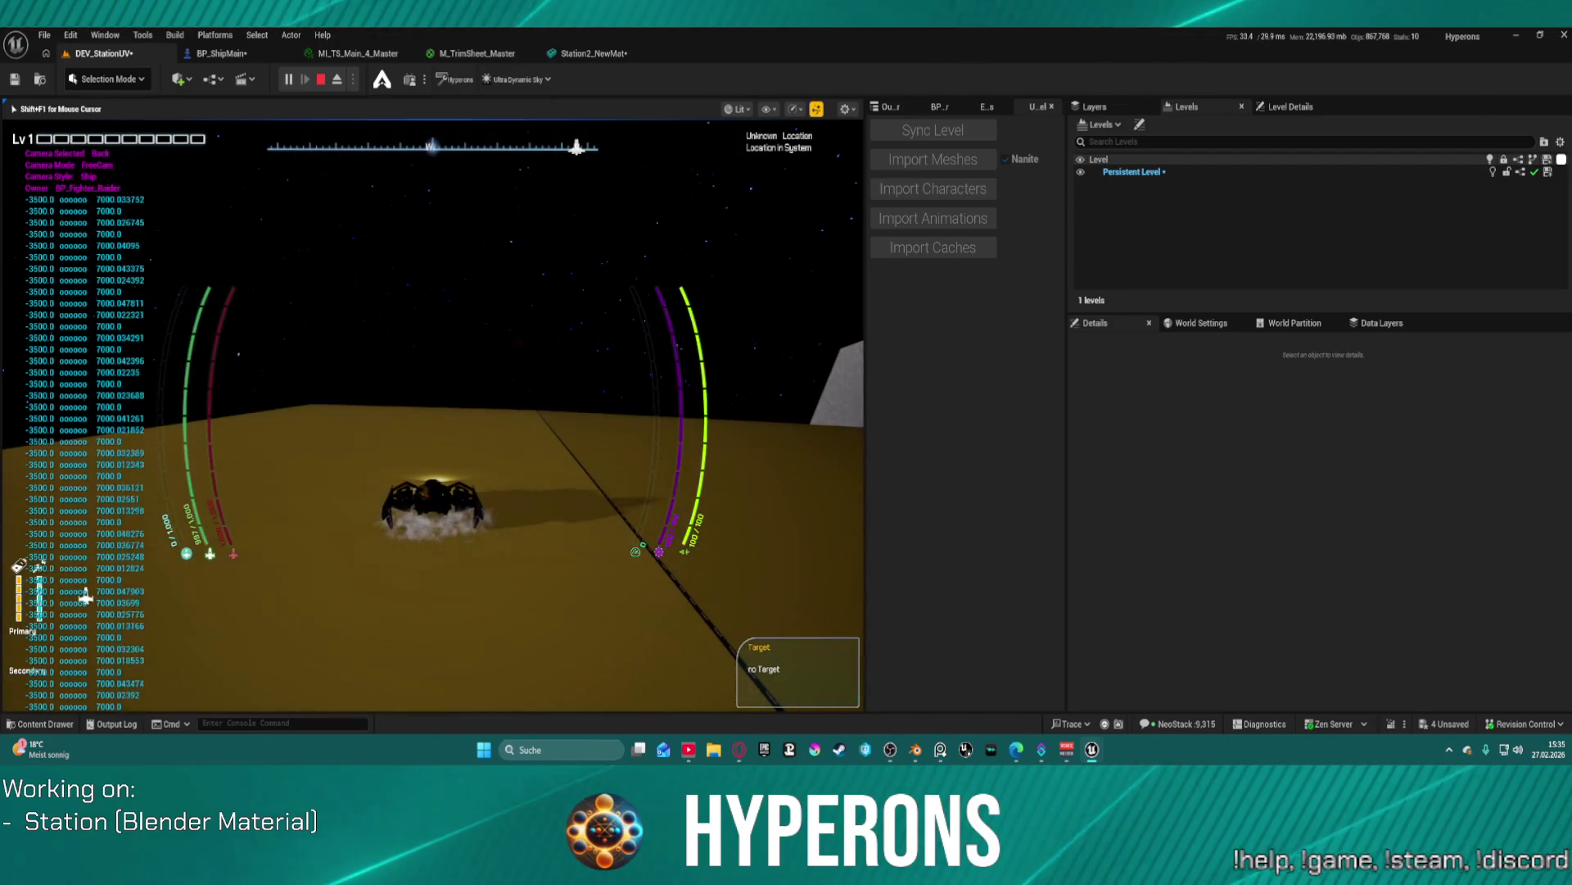
key(space)
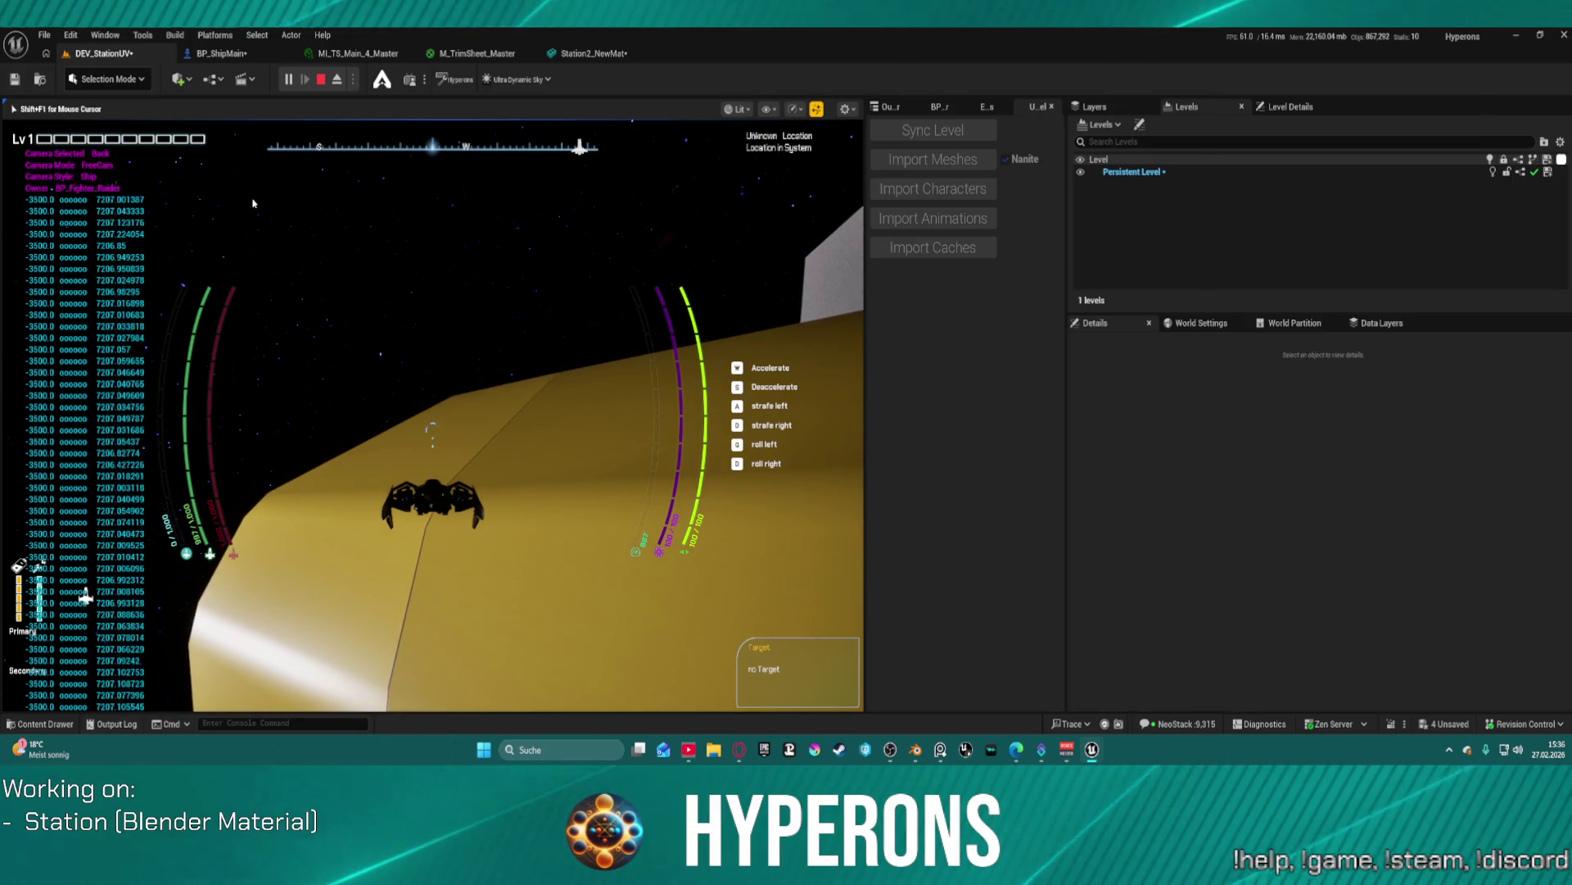
- End the play test and switch over to the habitat model in Blender
key(Escape)
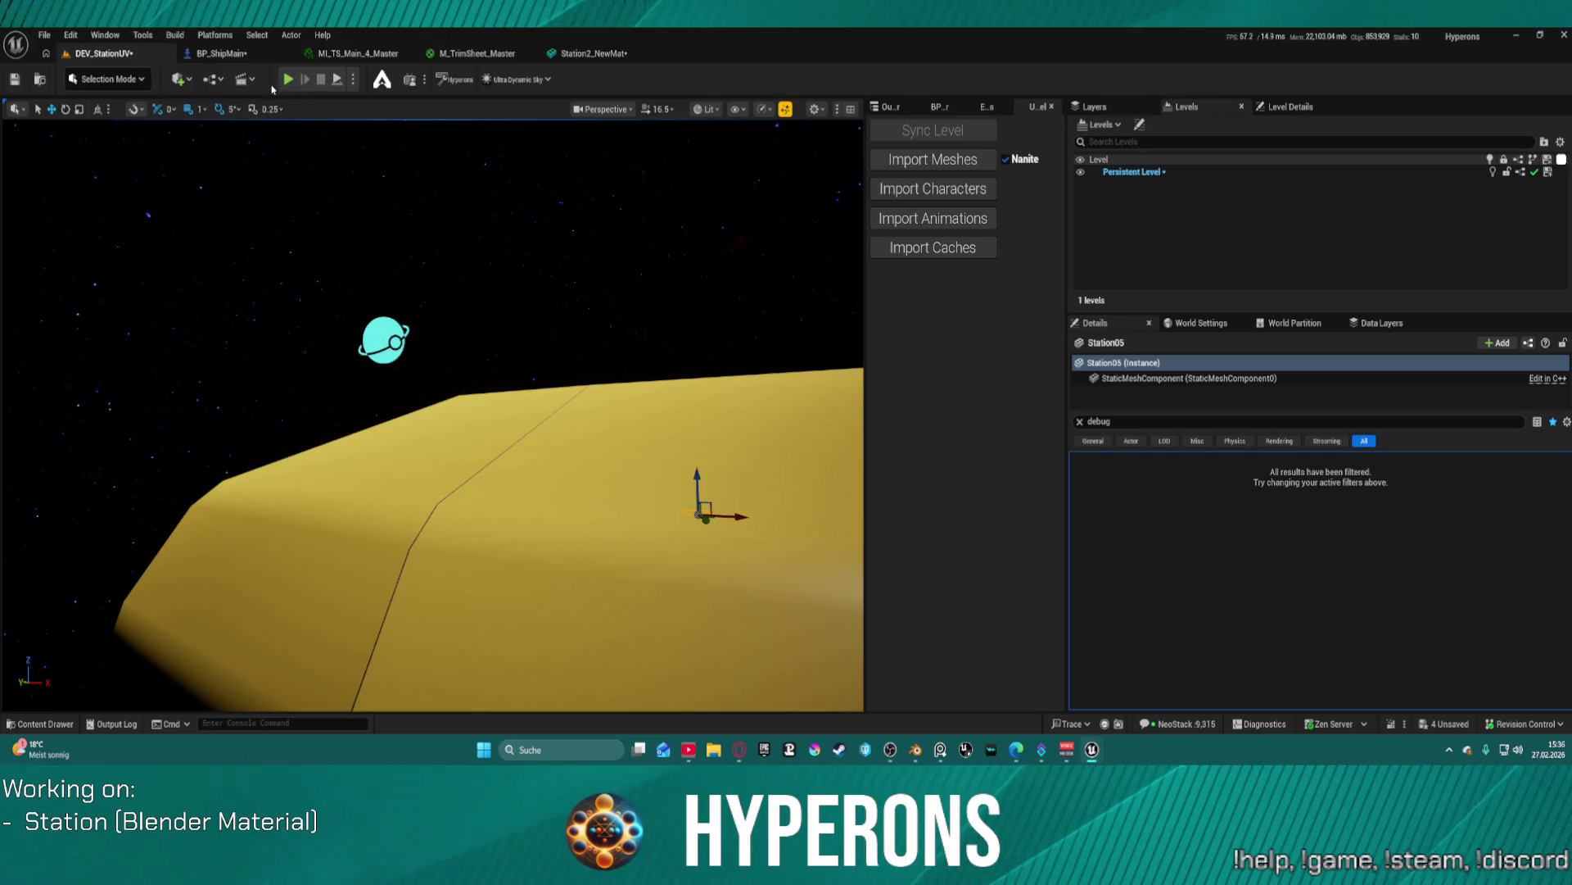
click(913, 754)
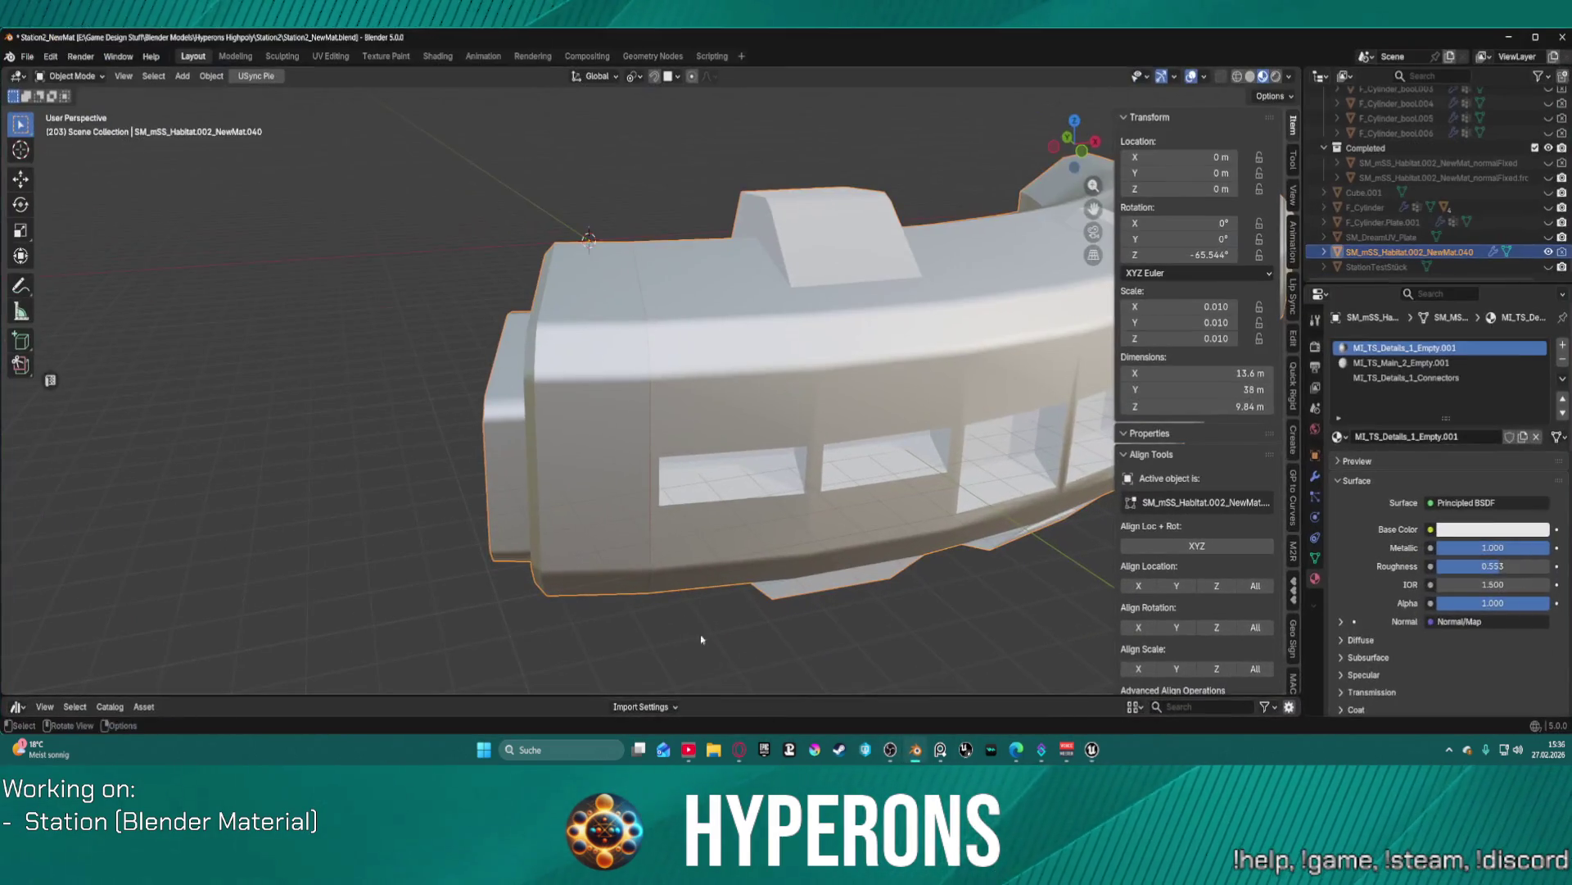
- Enter Edit Mode on the habitat mesh and scale the lower red pipe section up to about 1.14
scroll(616, 272, up, 5)
scroll(623, 295, down, 3)
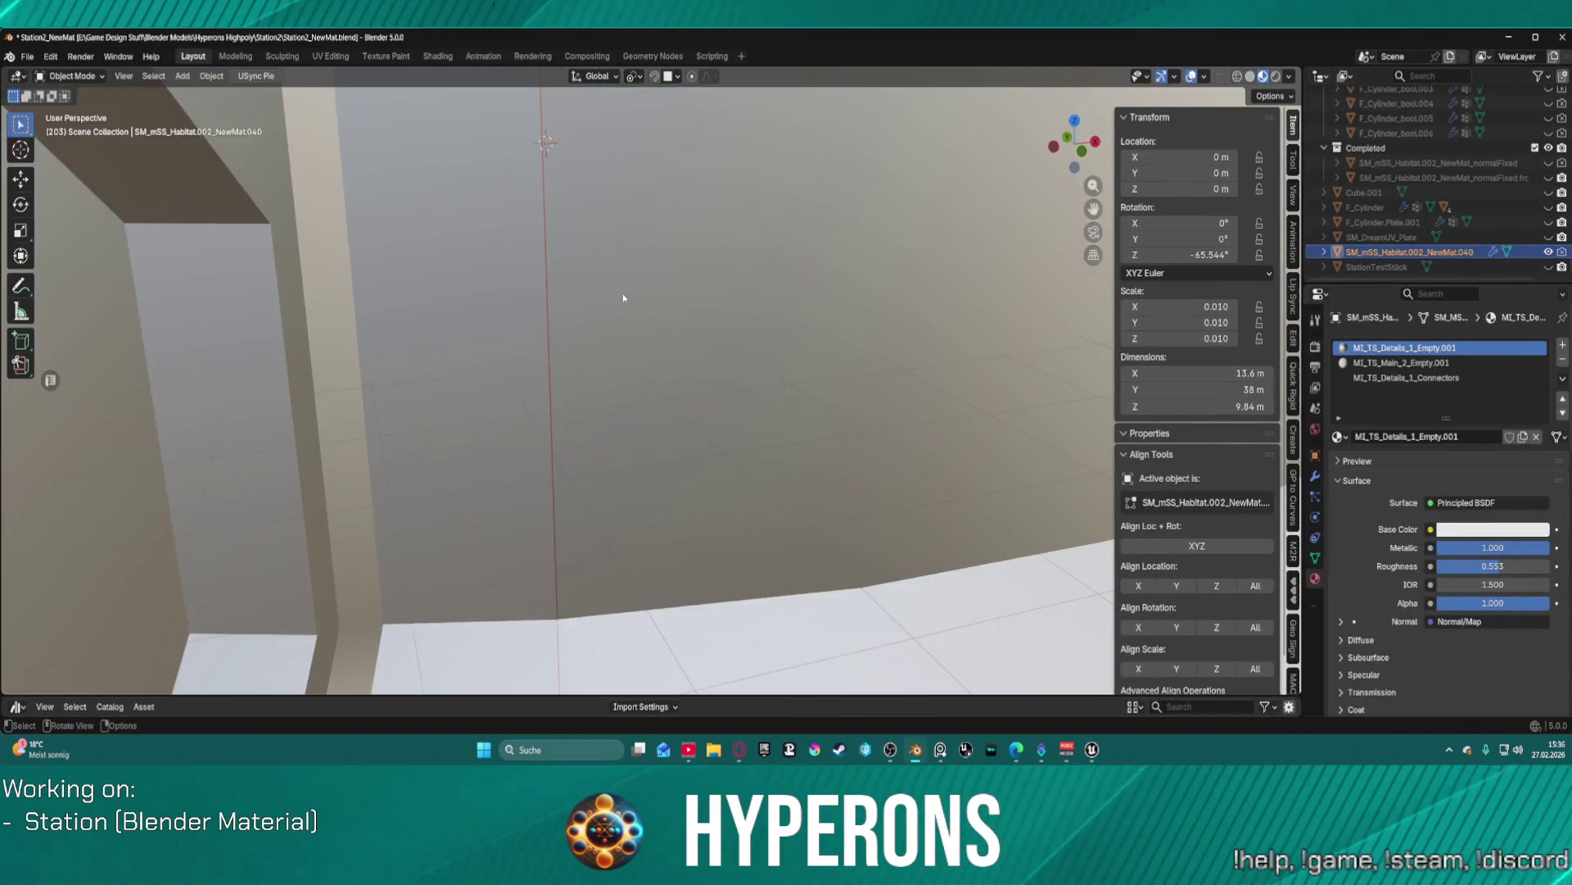
scroll(623, 295, up, 4)
scroll(537, 294, up, 3)
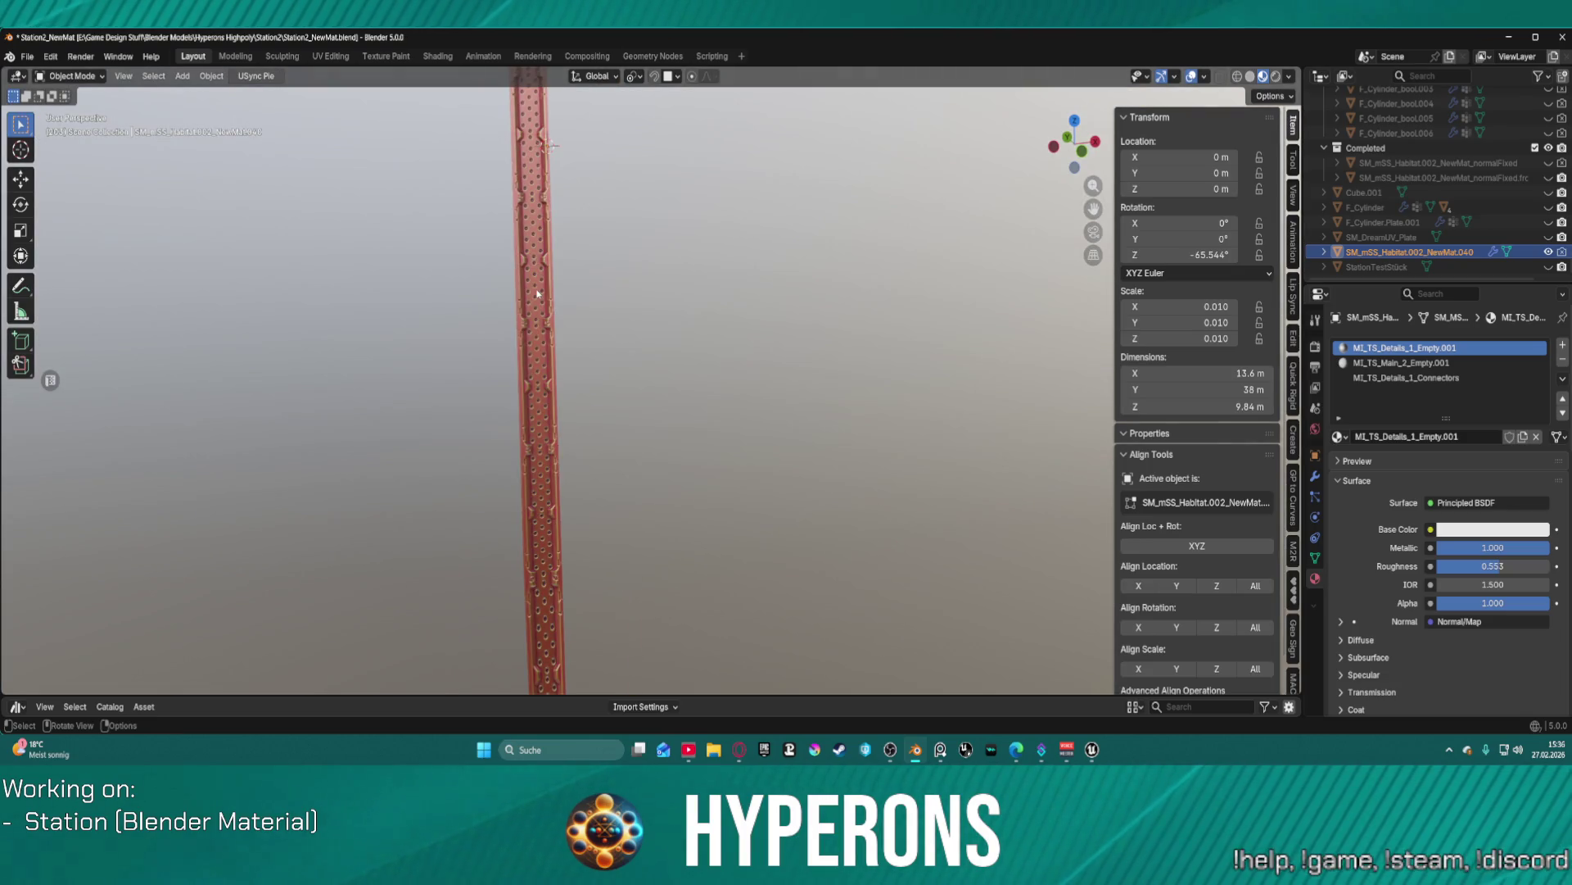
scroll(613, 337, down, 5)
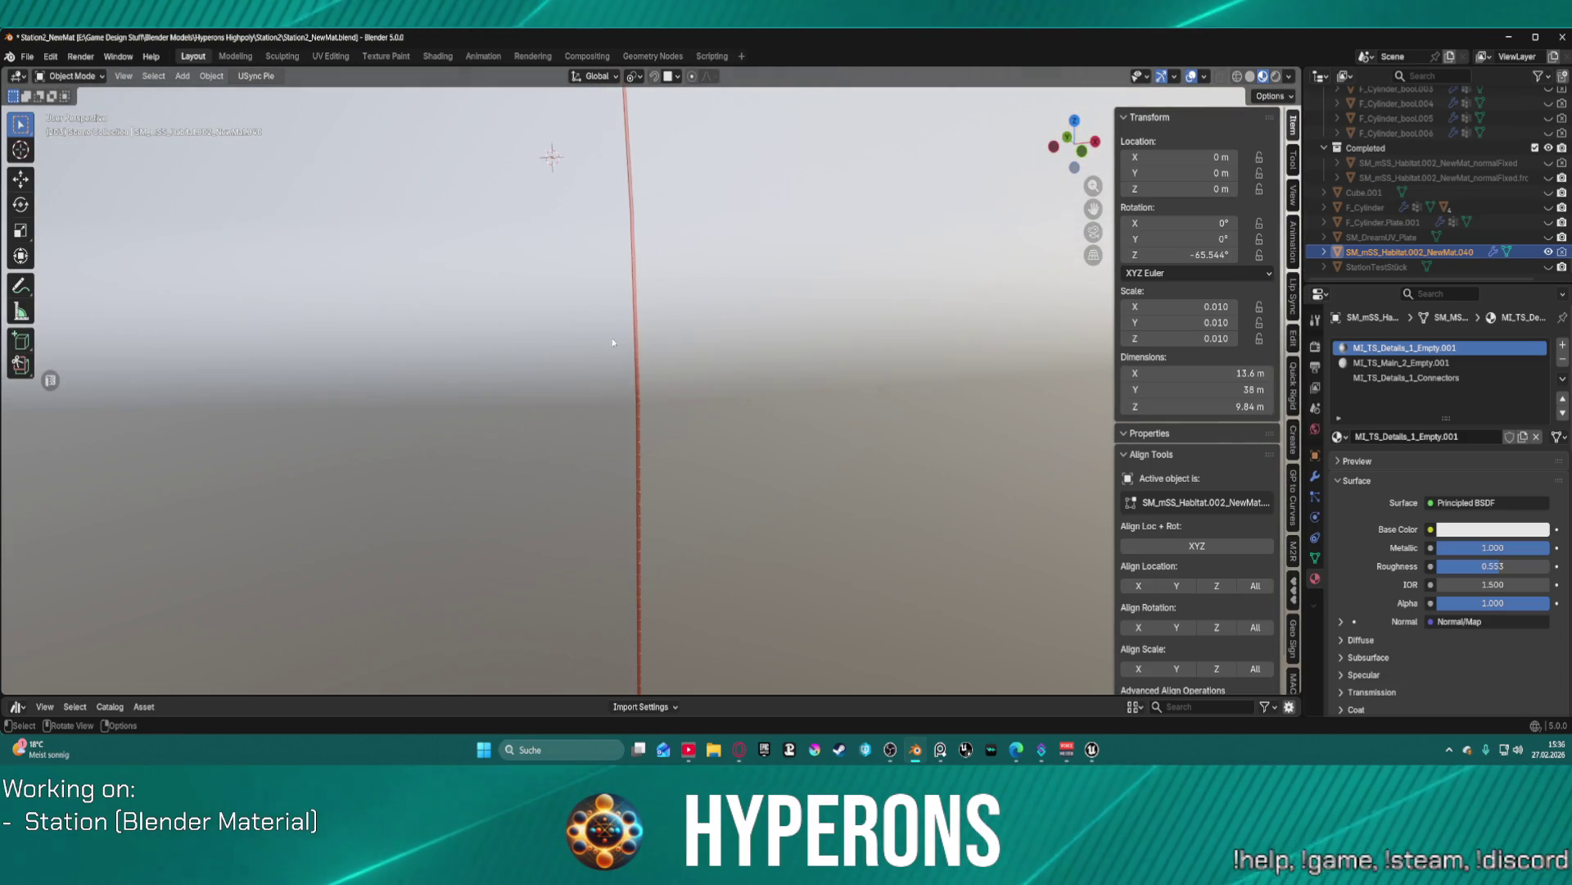
key(ctrl+Tab)
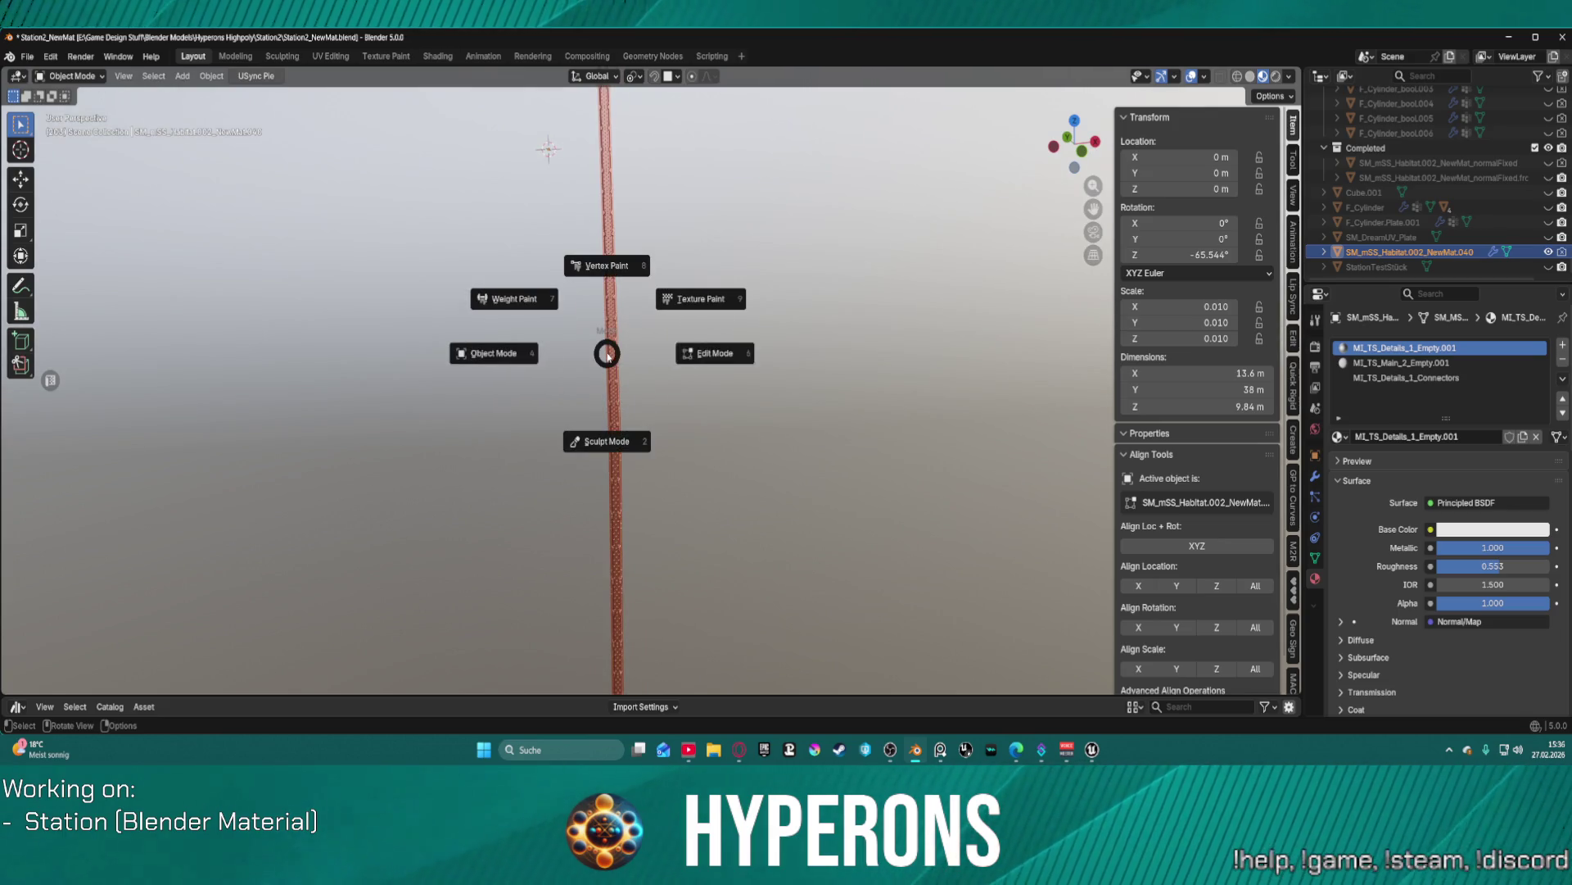
click(709, 352)
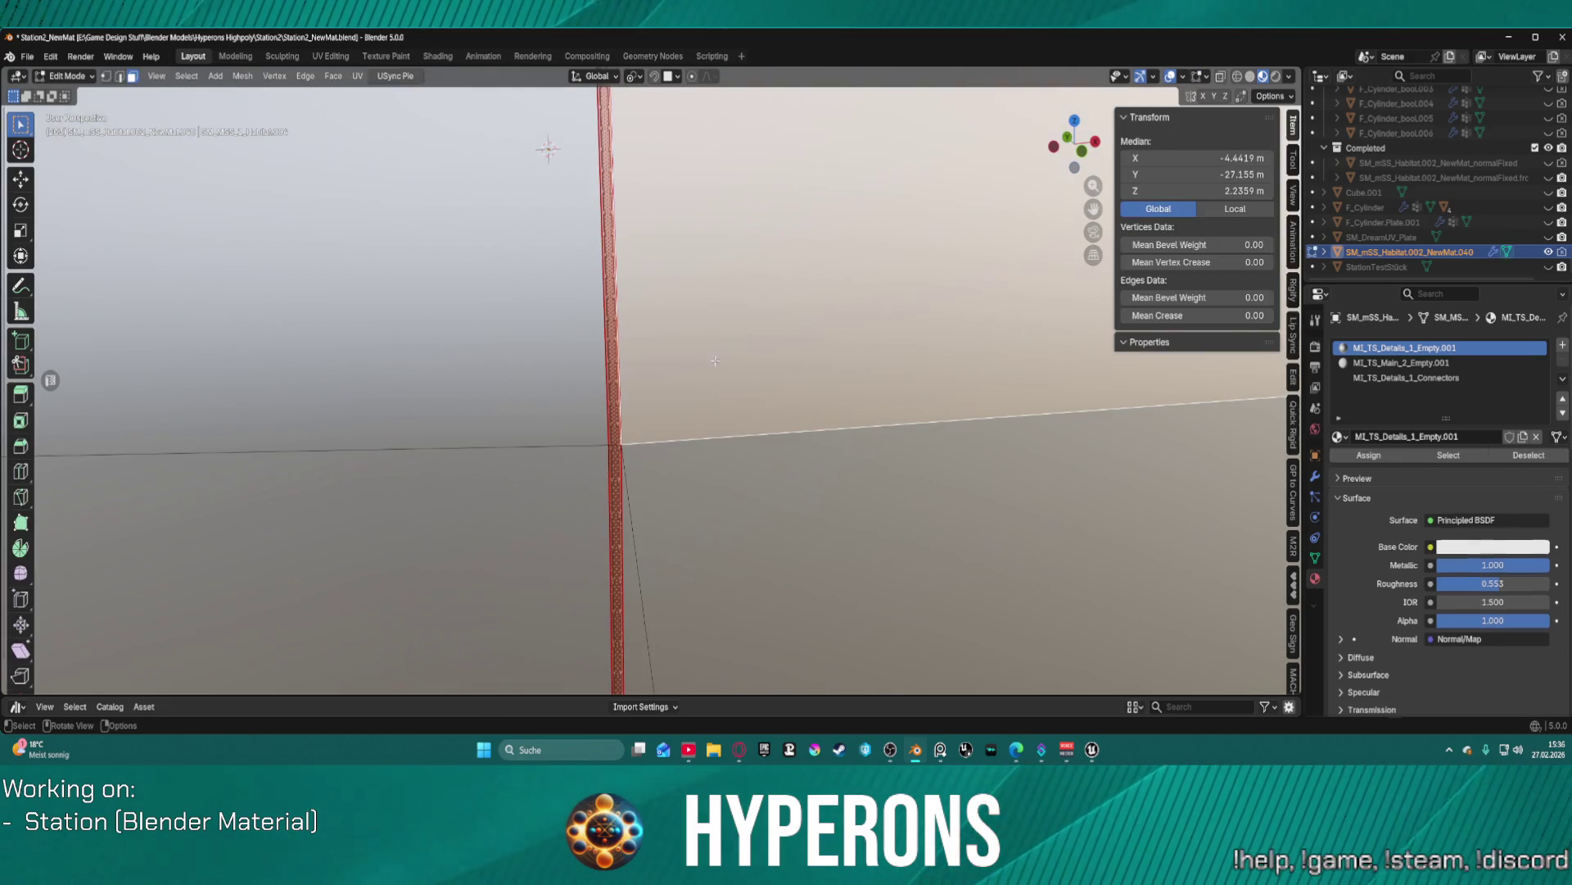
click(619, 463)
key(s)
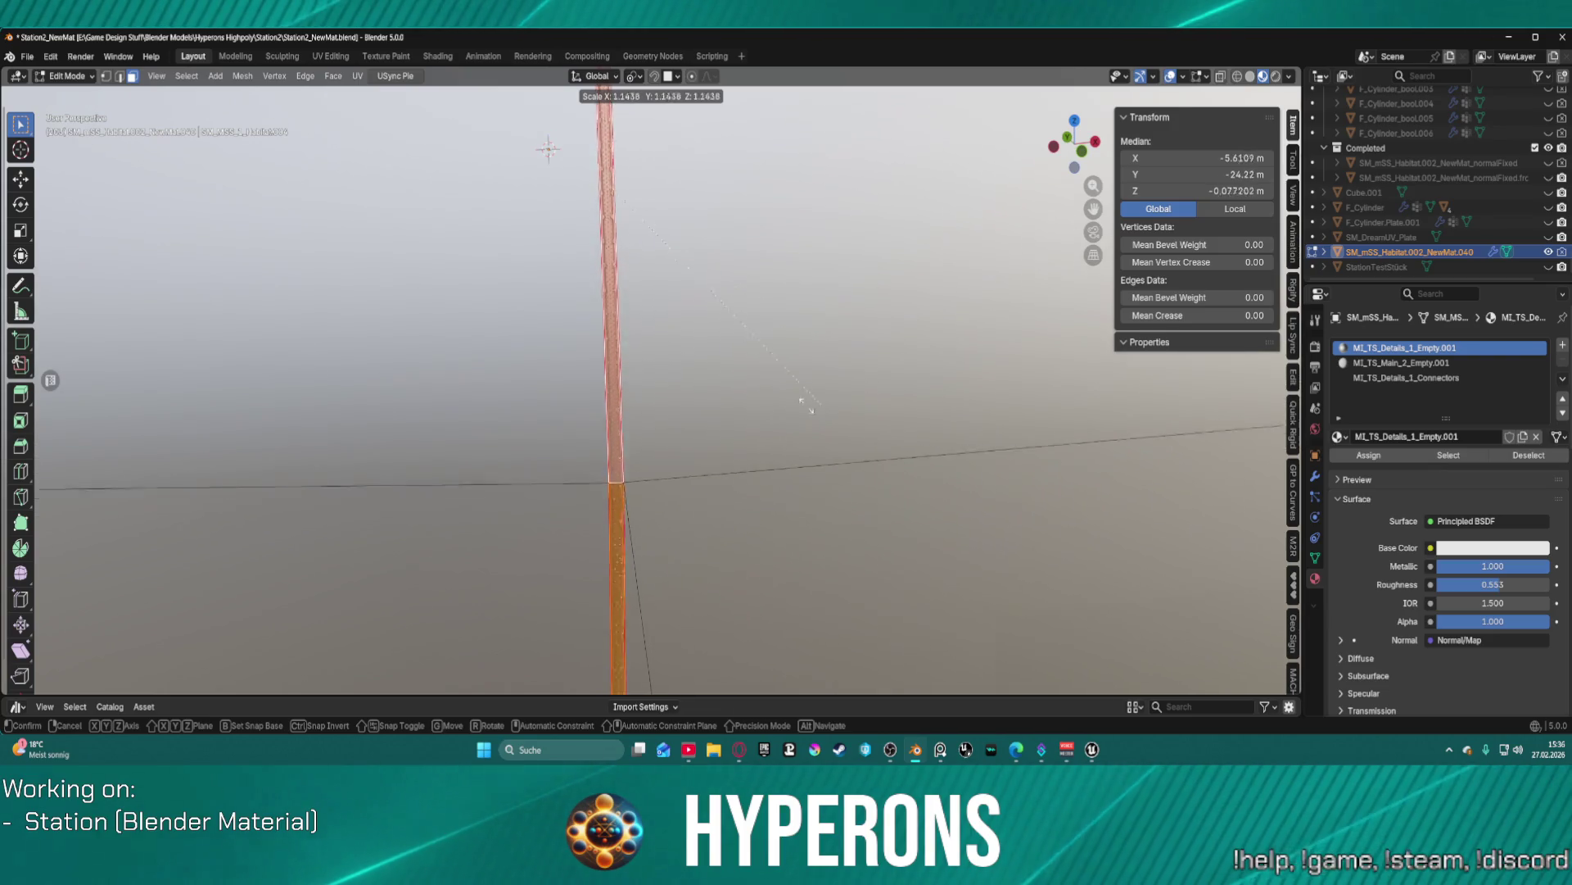
click(753, 403)
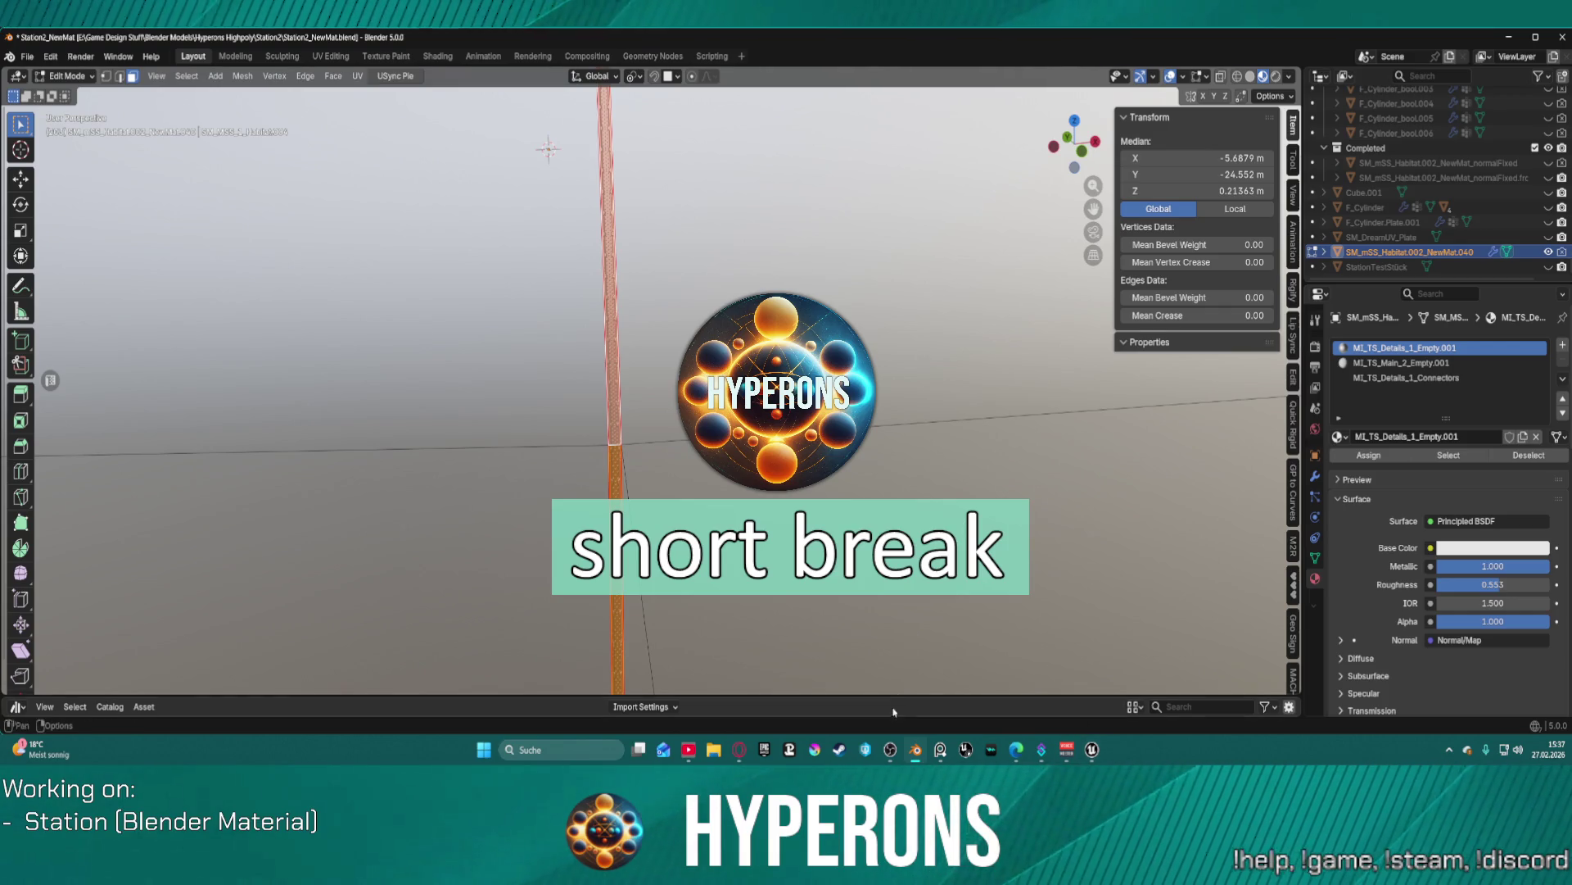
- Return to the Unreal editor and orbit the view over the station's yellow hull
click(891, 750)
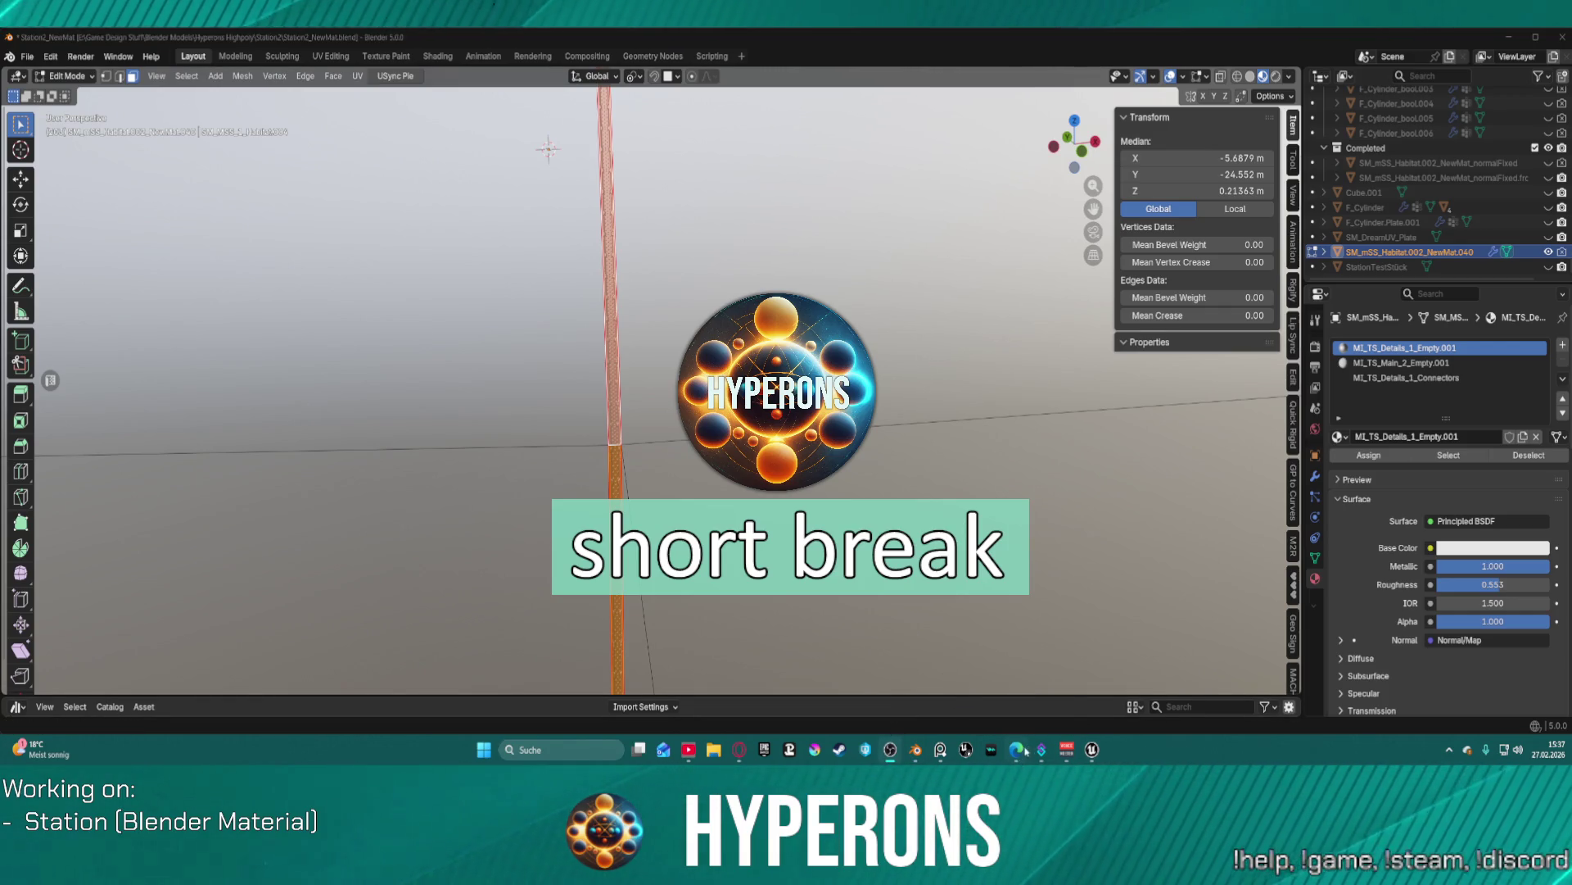
mouse_move(1092, 749)
click(1185, 707)
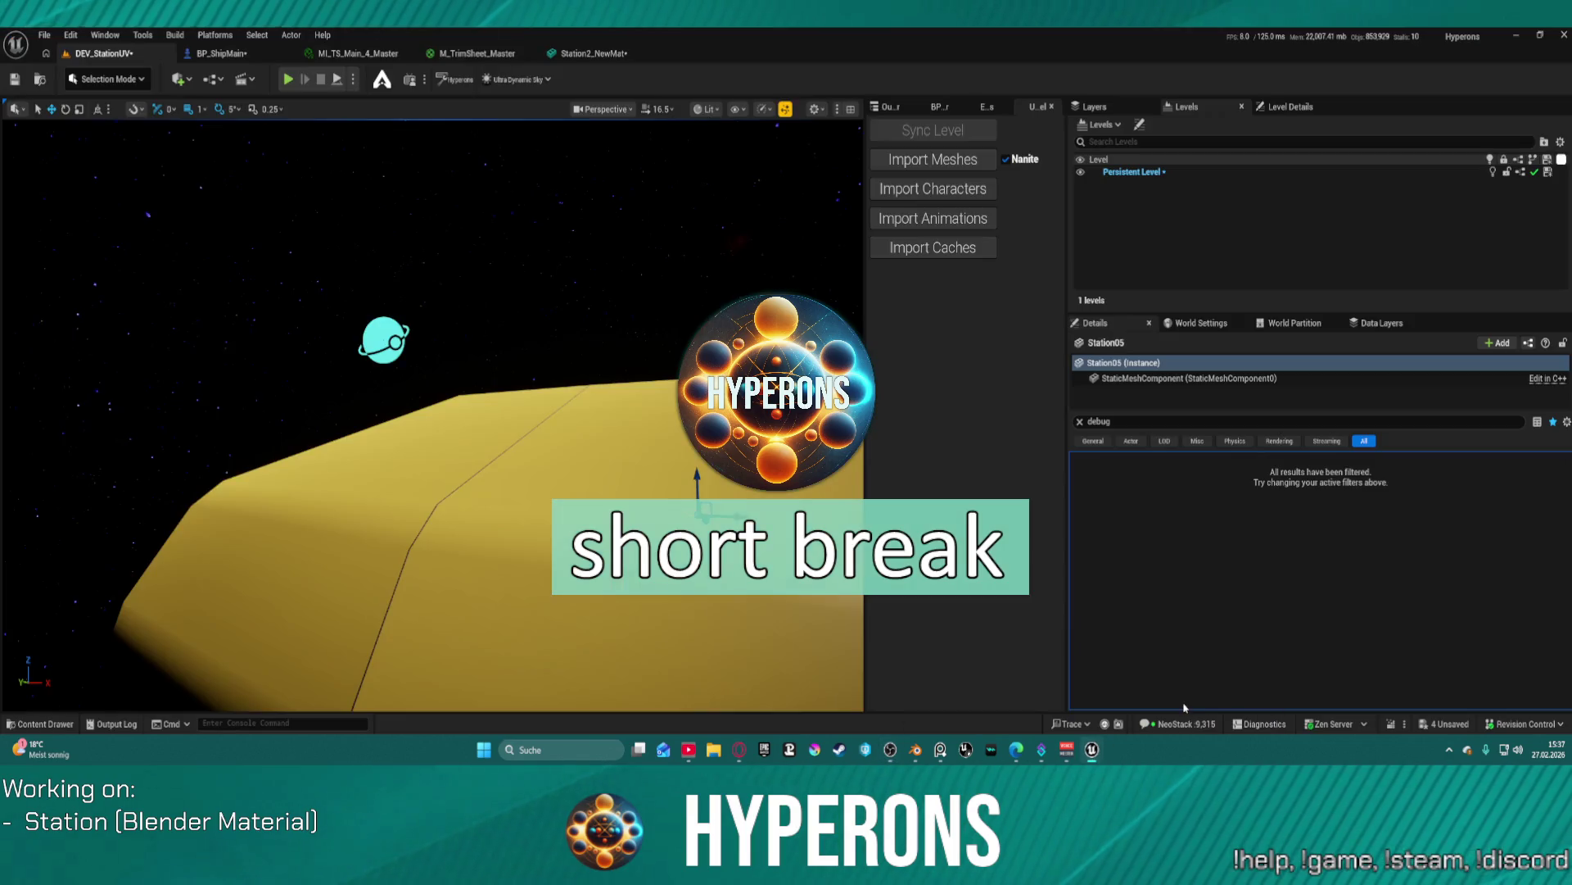
mouse_move(340, 491)
mouse_down()
mouse_move(376, 557)
mouse_move(412, 463)
mouse_move(392, 396)
mouse_up()
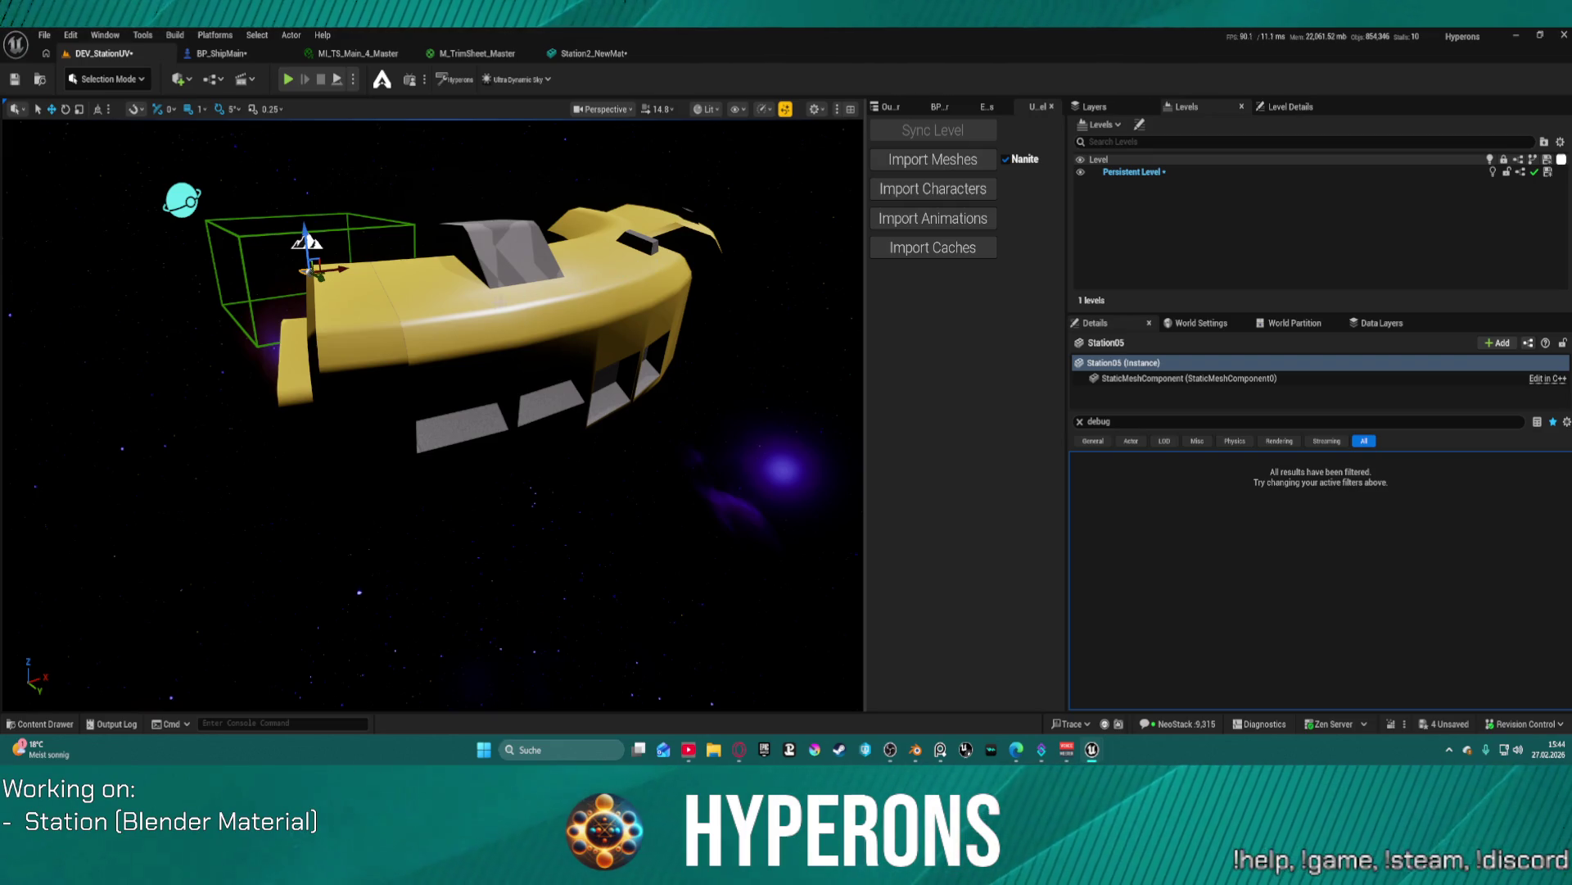
- Fly the view in and out around the yellow station hull to survey it
key(w)
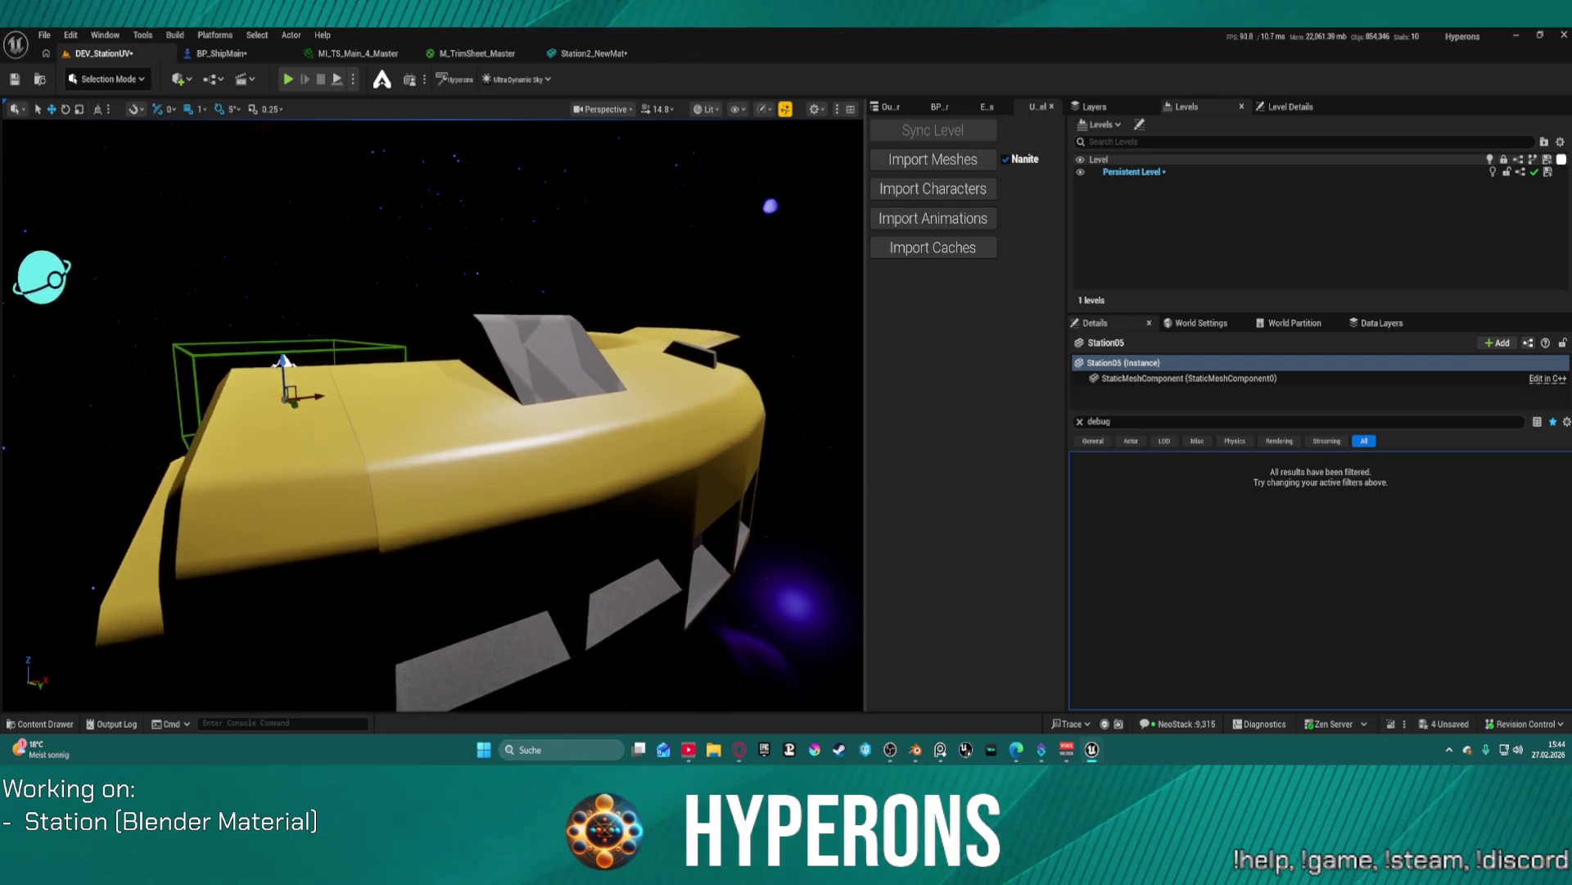
key(w)
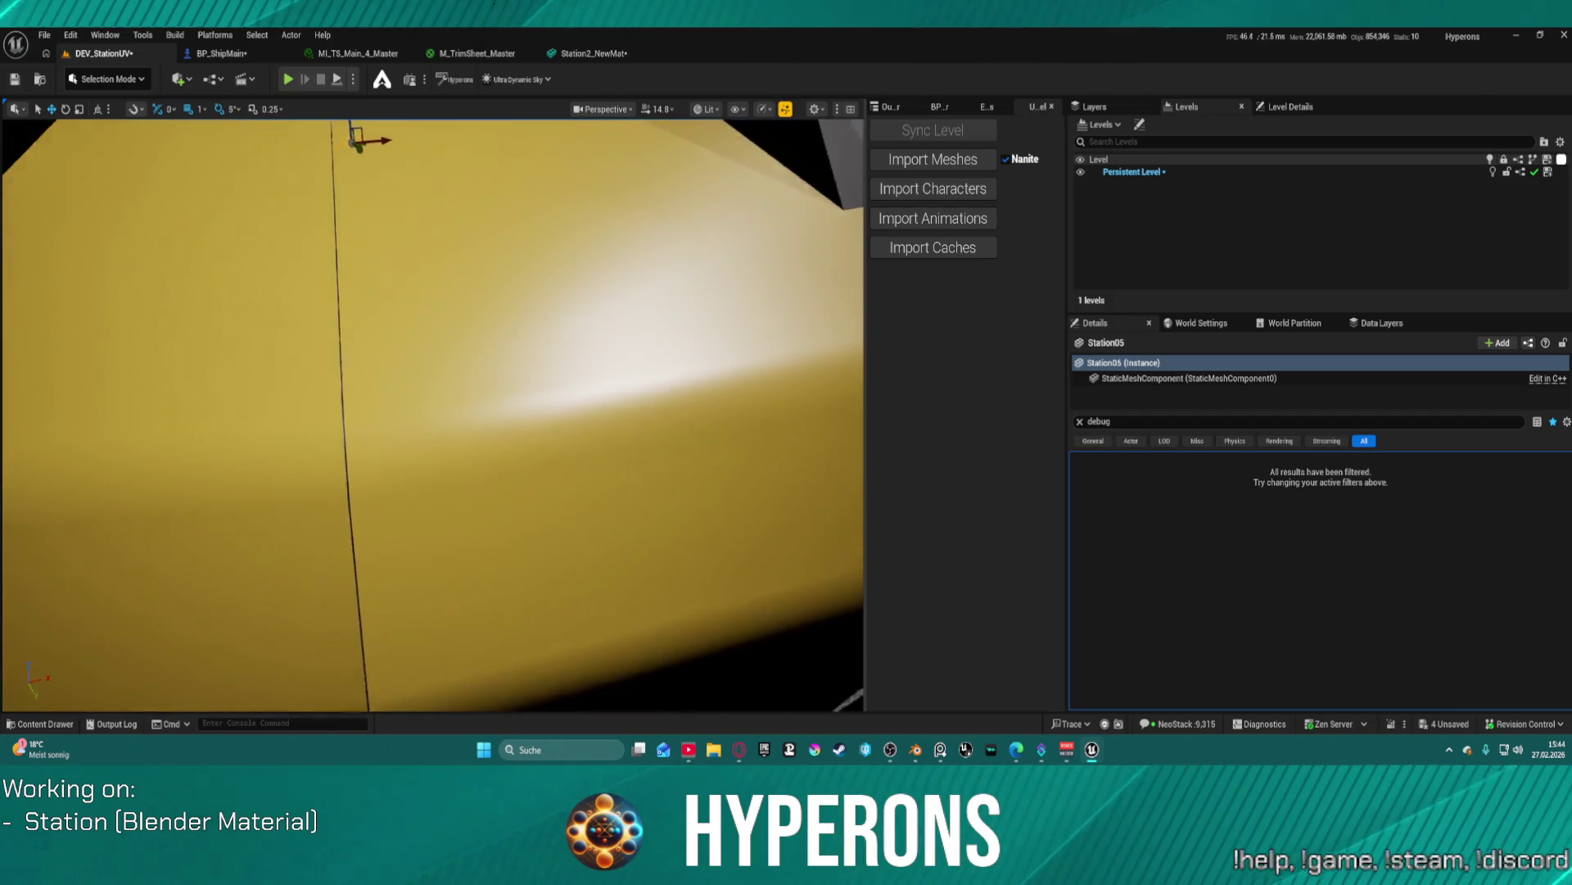
key(s)
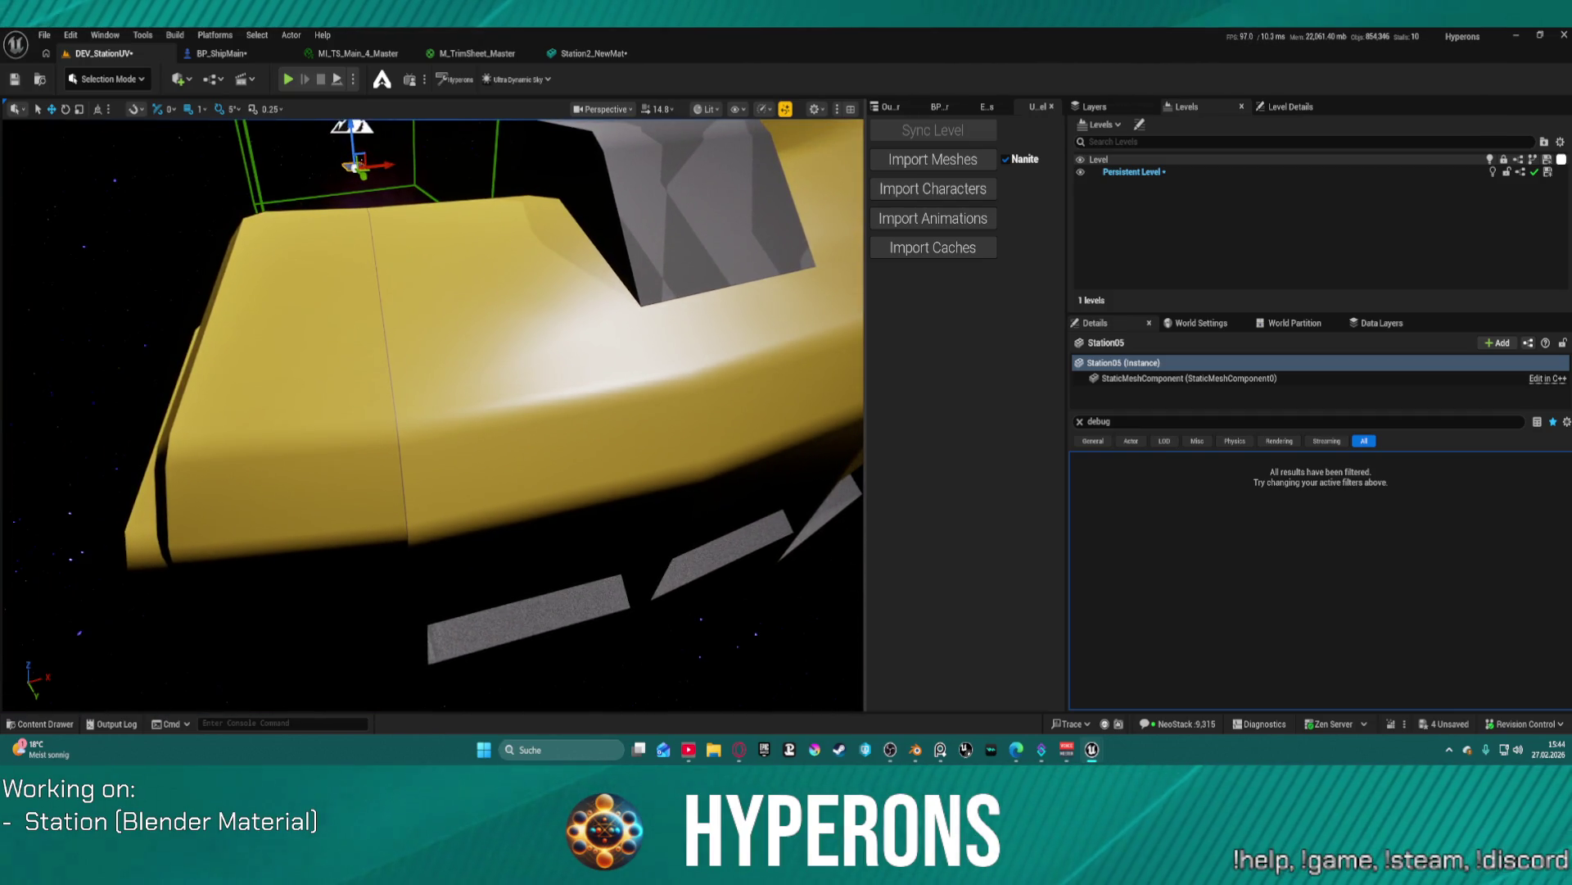
key(a)
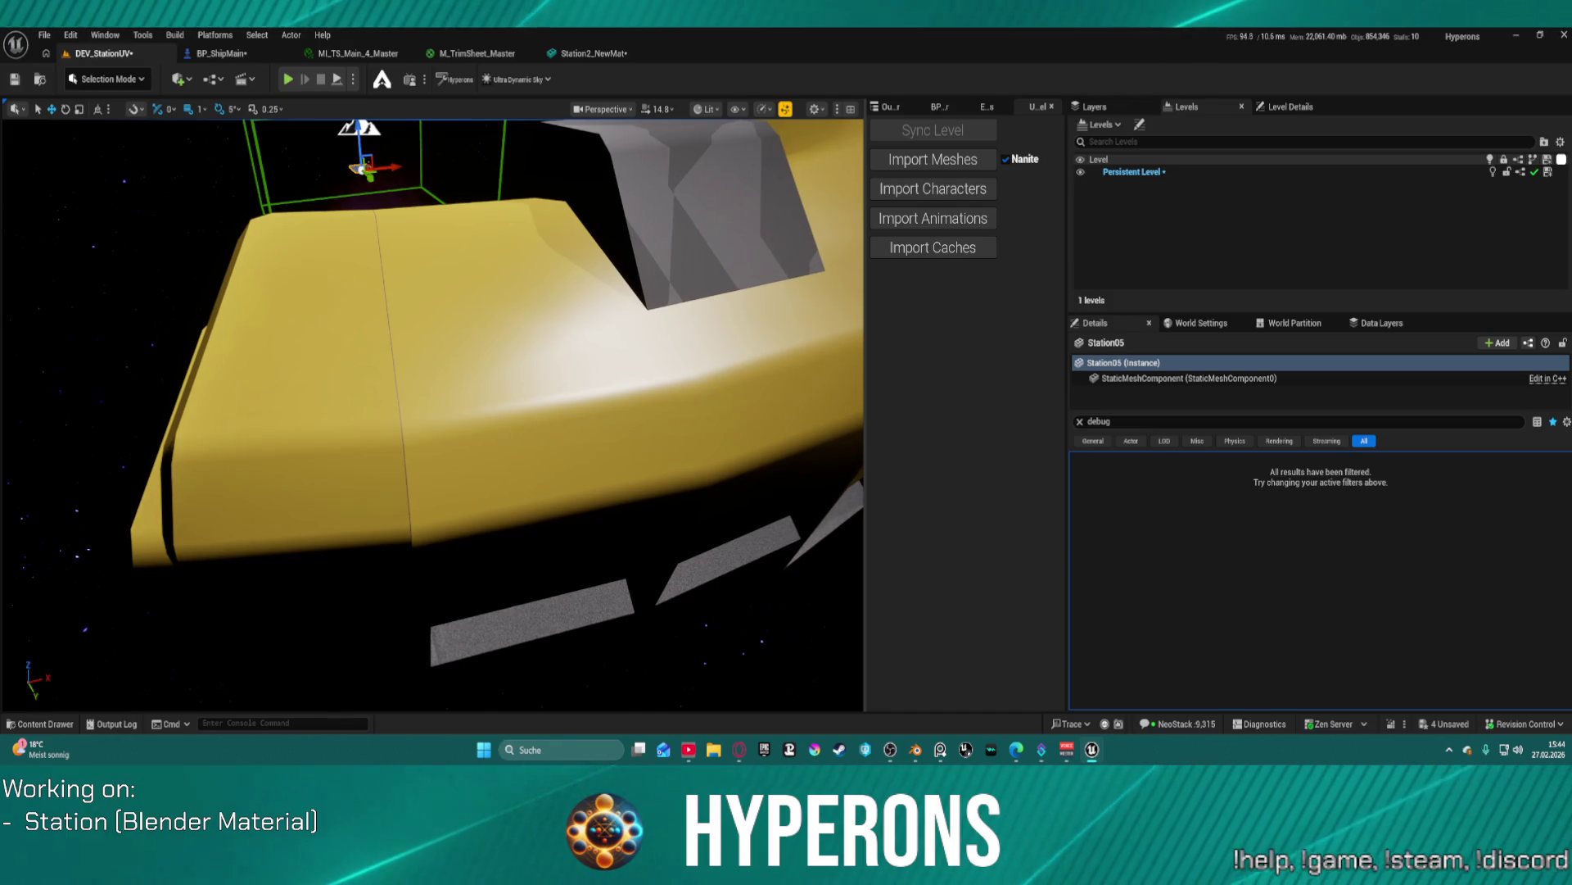
key(w)
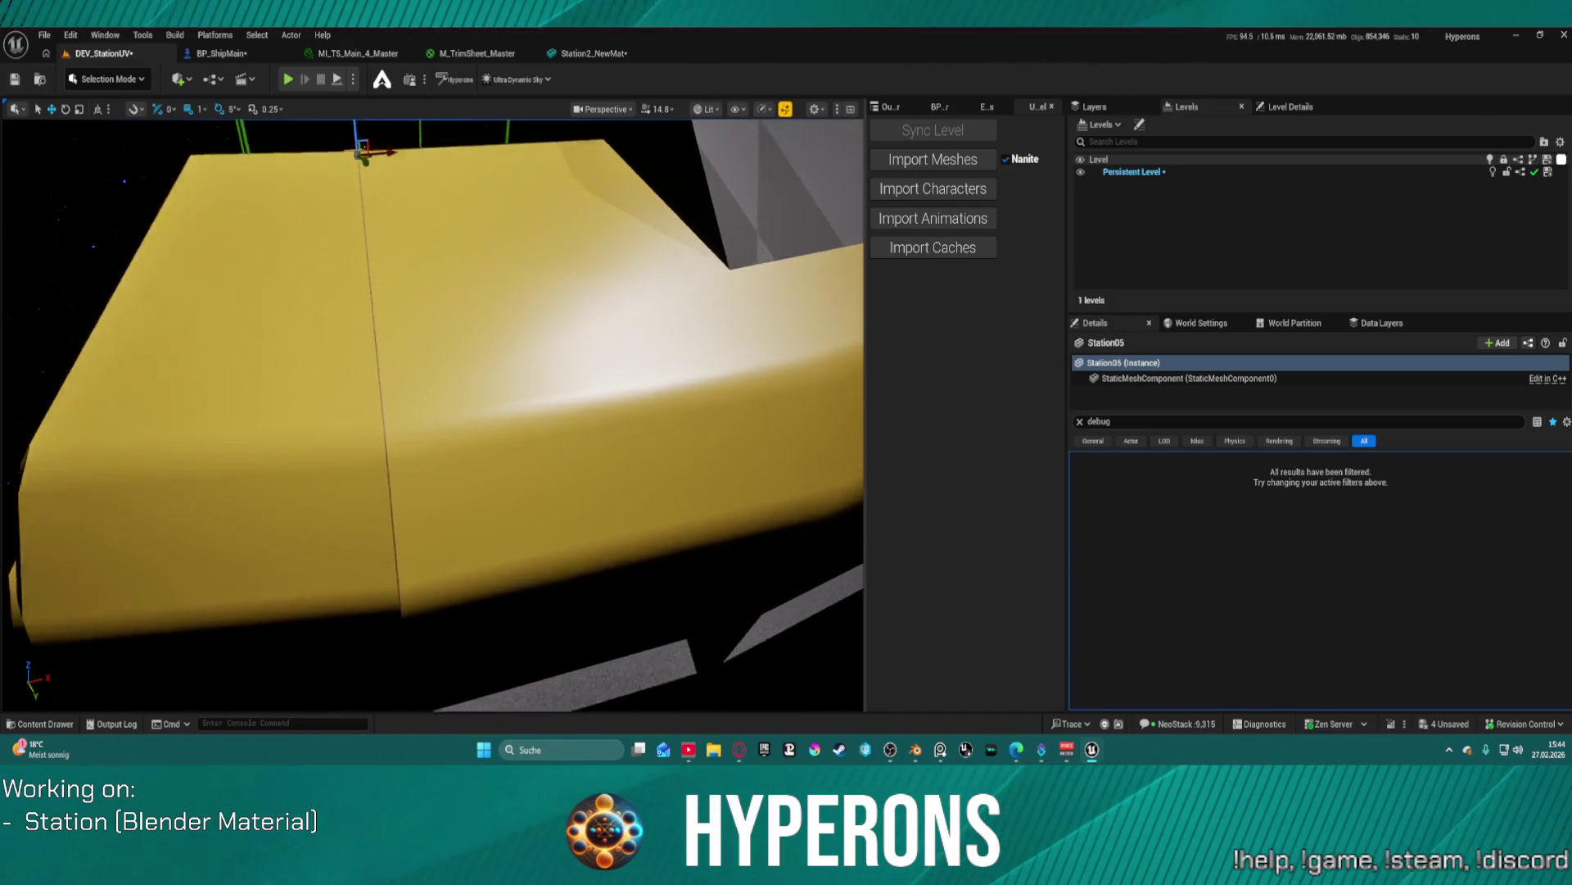
key(s)
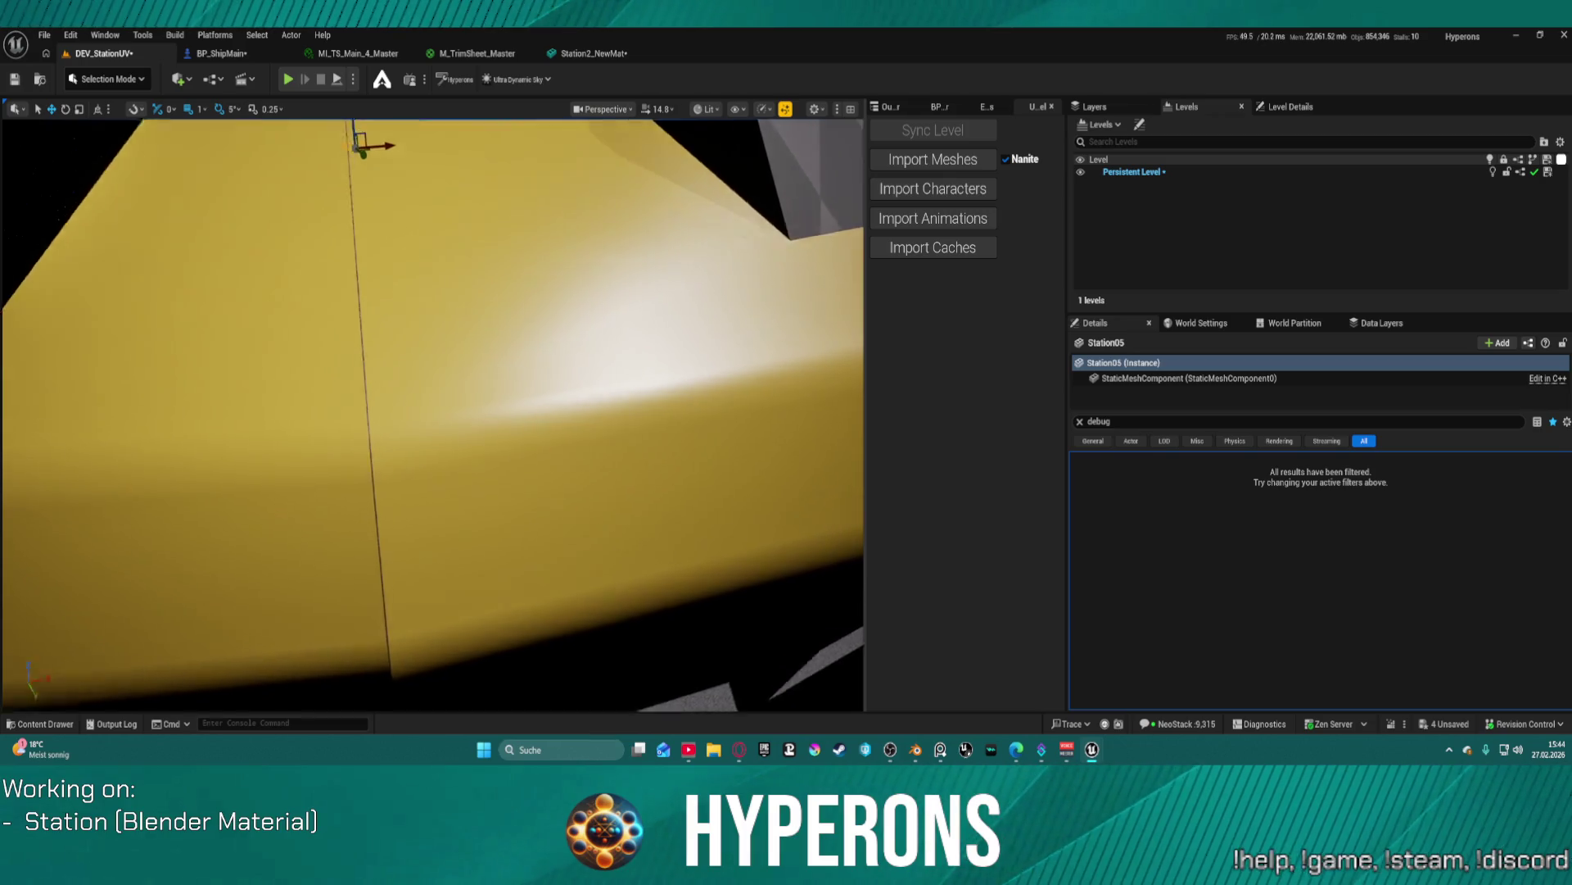
key(s)
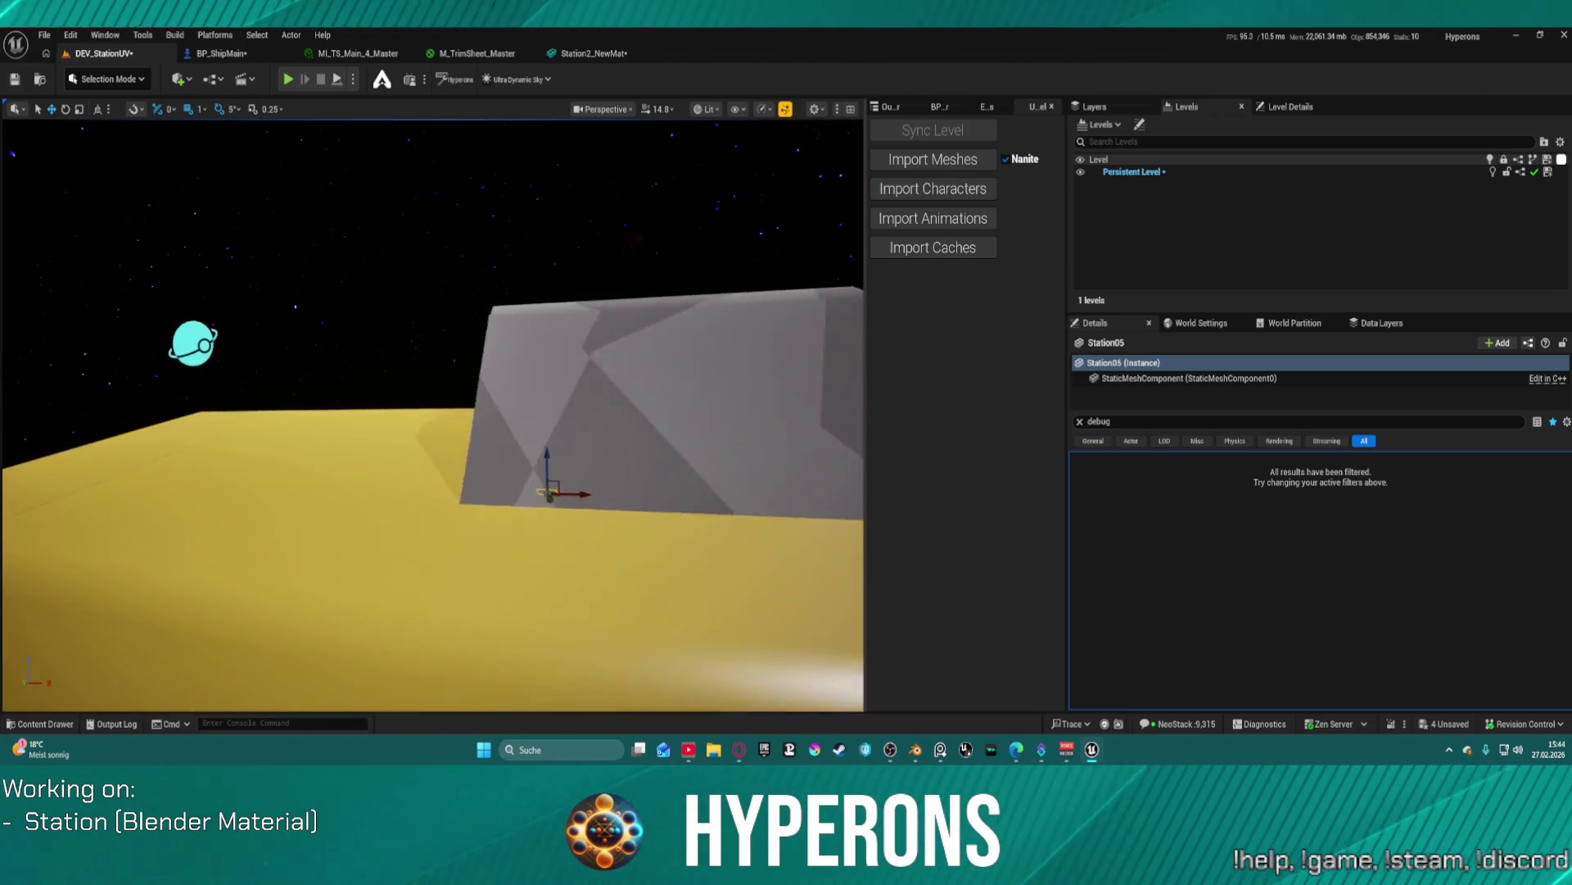
key(w)
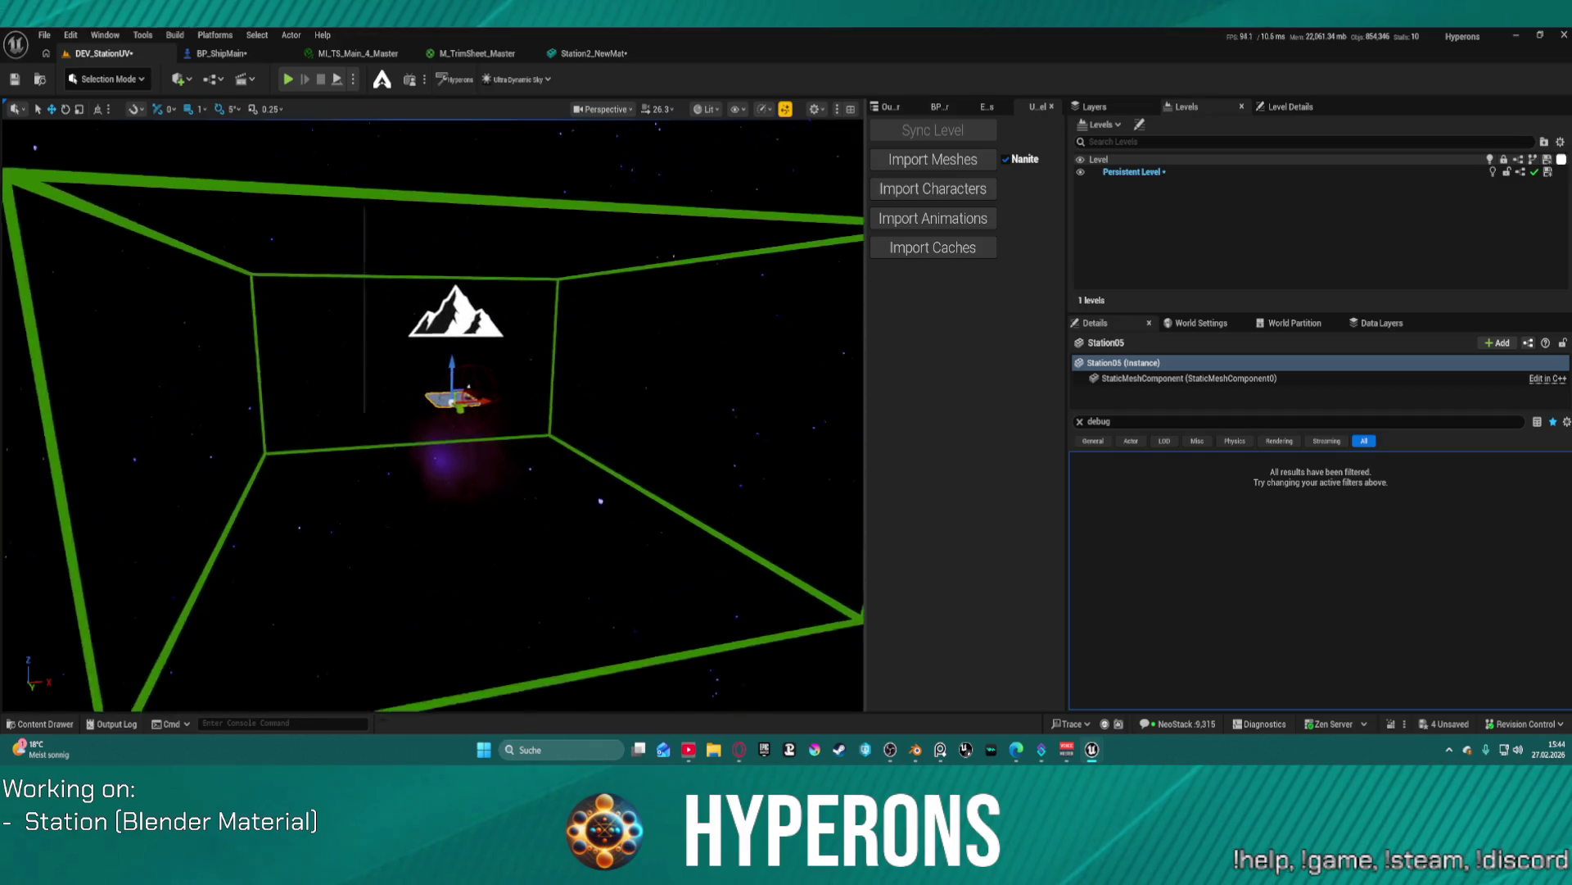
key(w)
- Fly in to the hull edge and select the SM_Wall_2m_Section_5-8m wall piece
scroll(433, 416, down, 4)
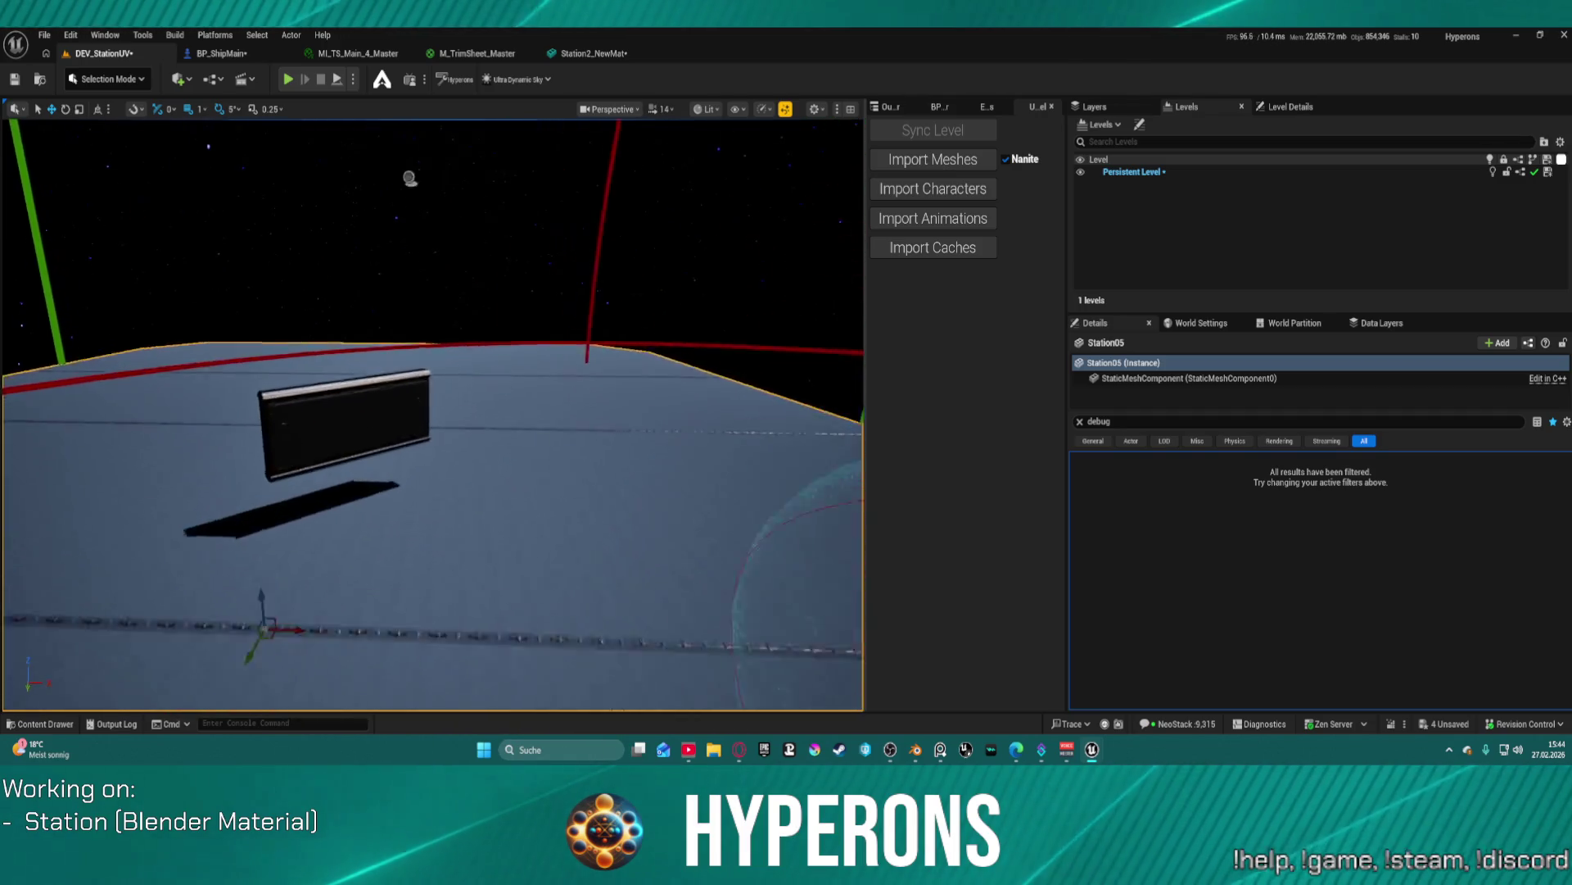
scroll(432, 415, down, 3)
key(s)
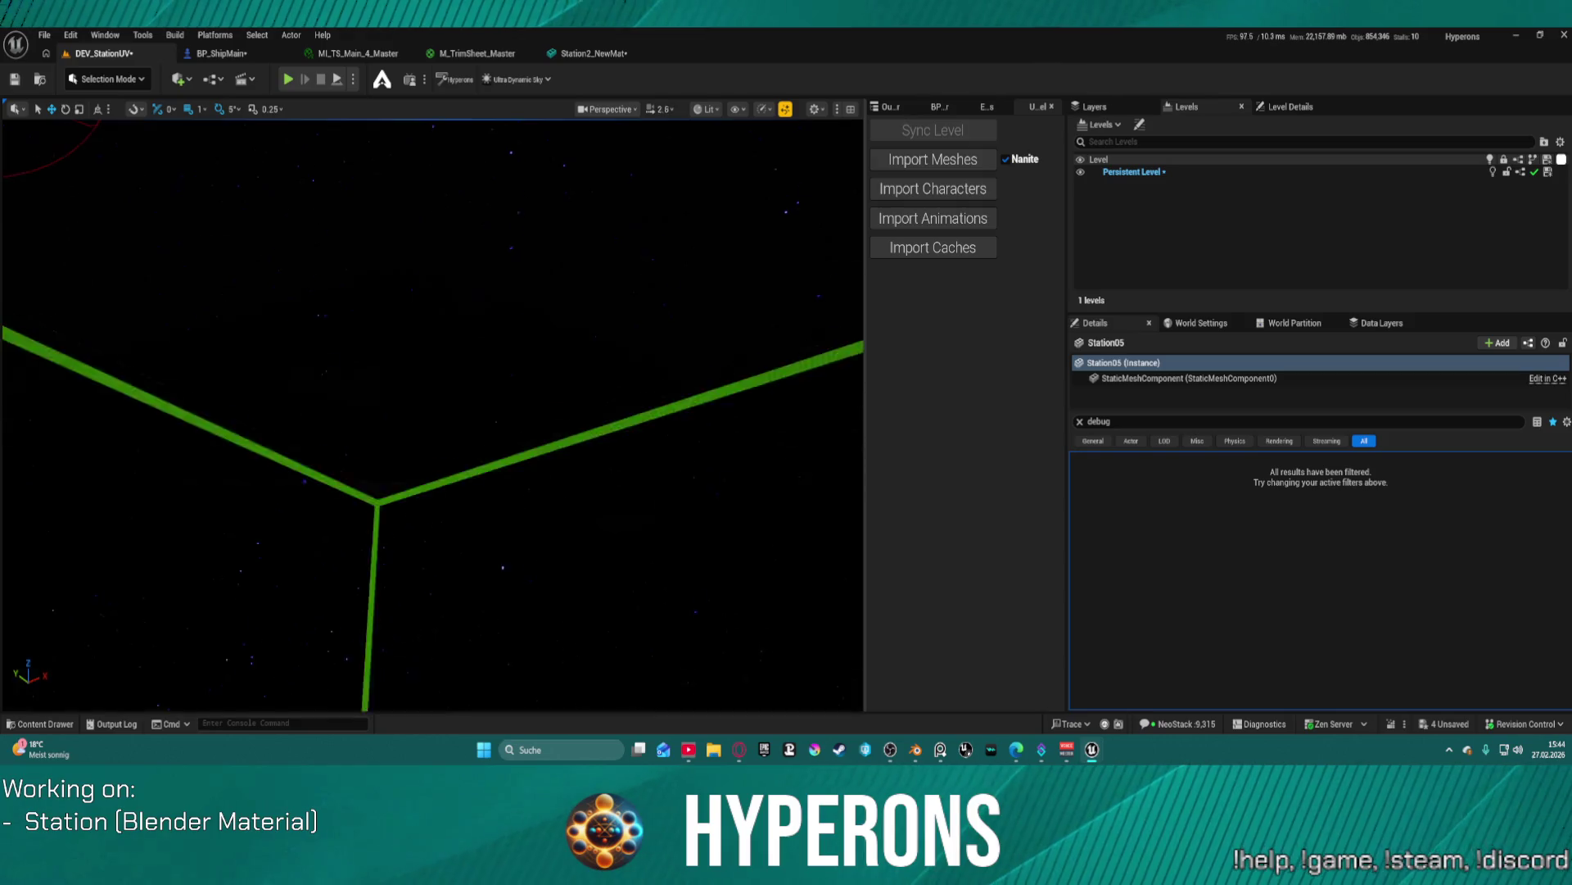
key(s)
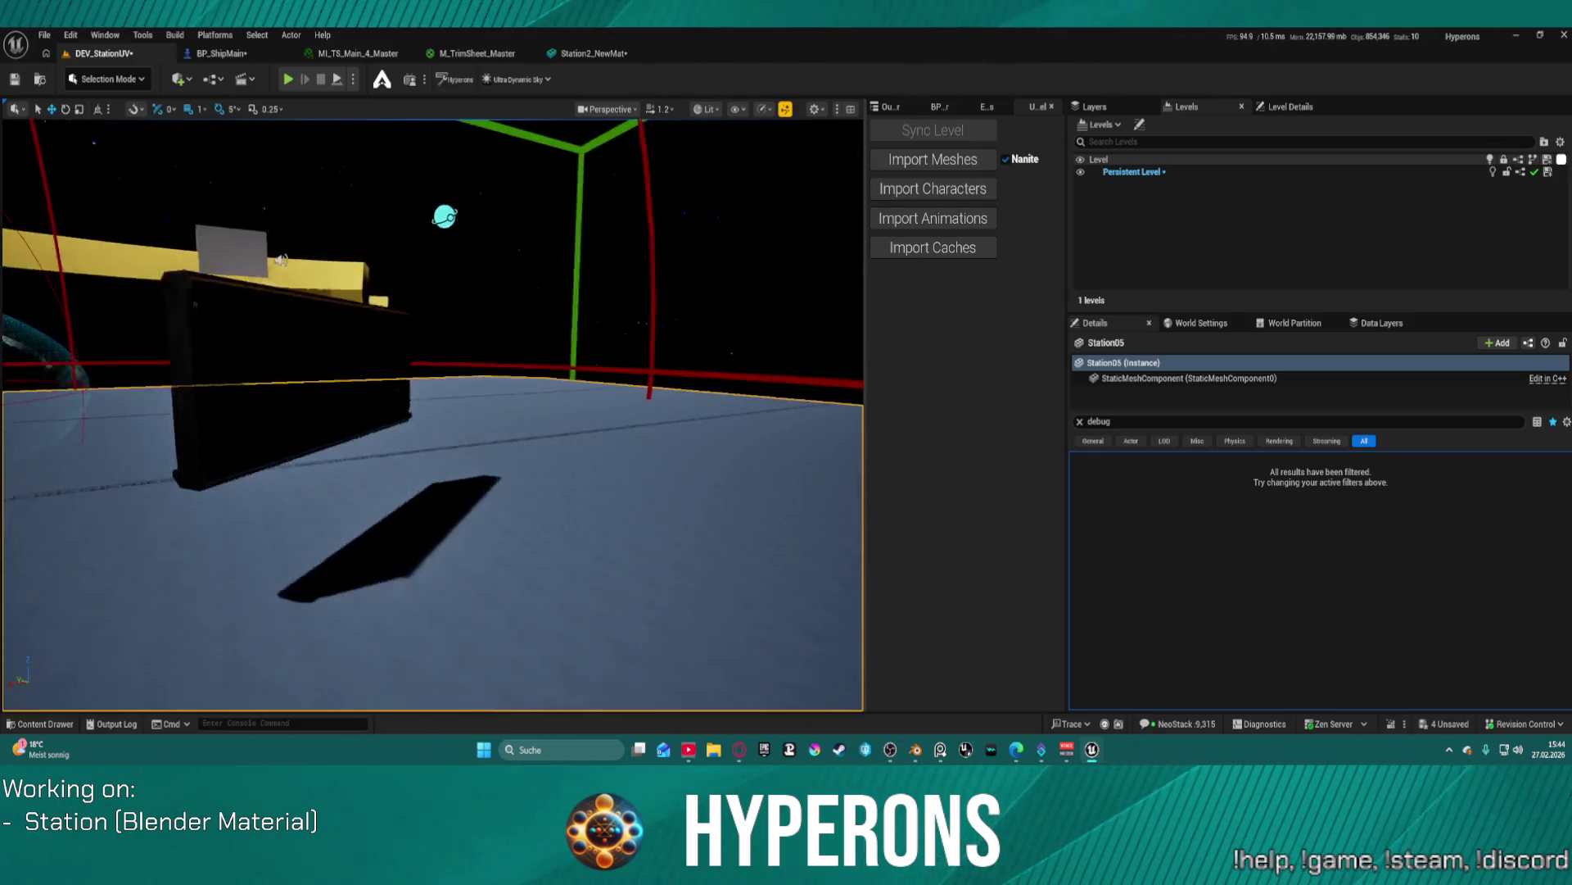
scroll(432, 415, down, 1)
key(w)
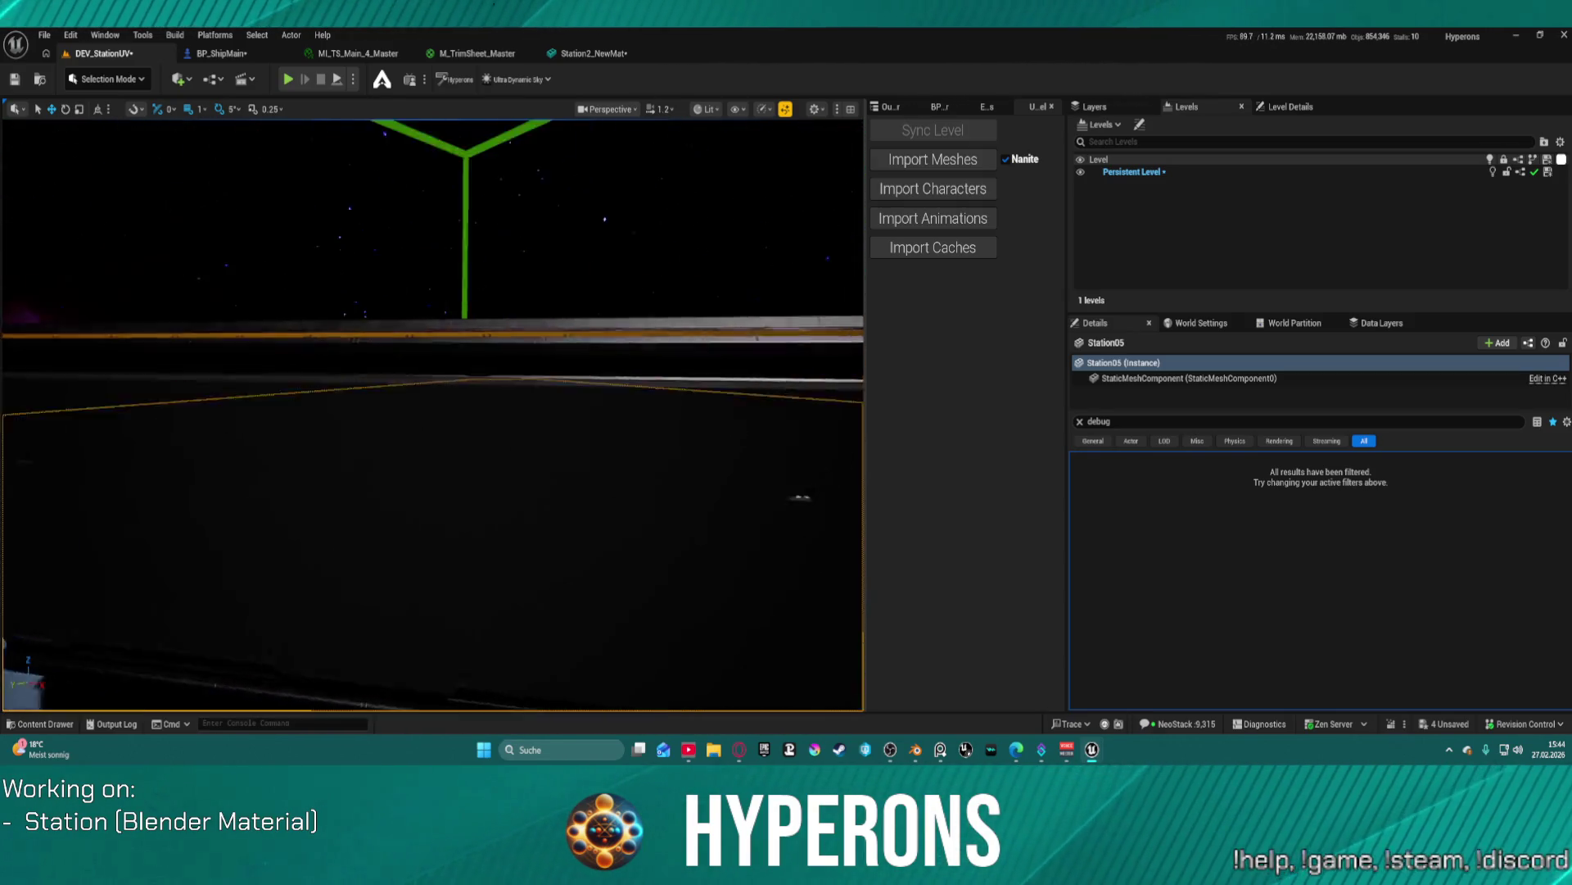
click(784, 417)
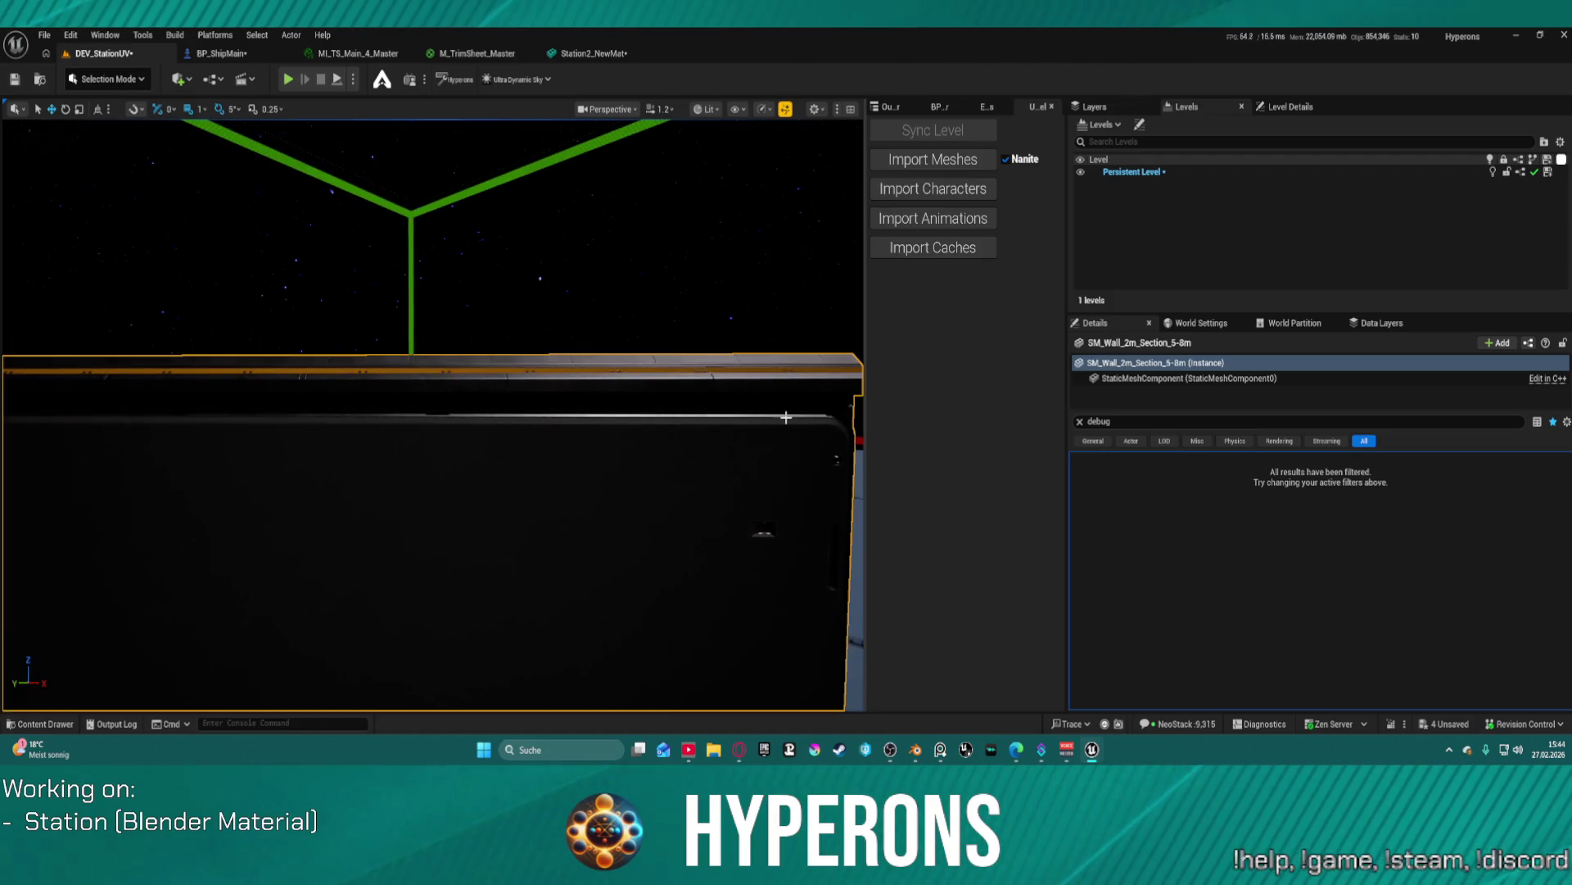
click(706, 109)
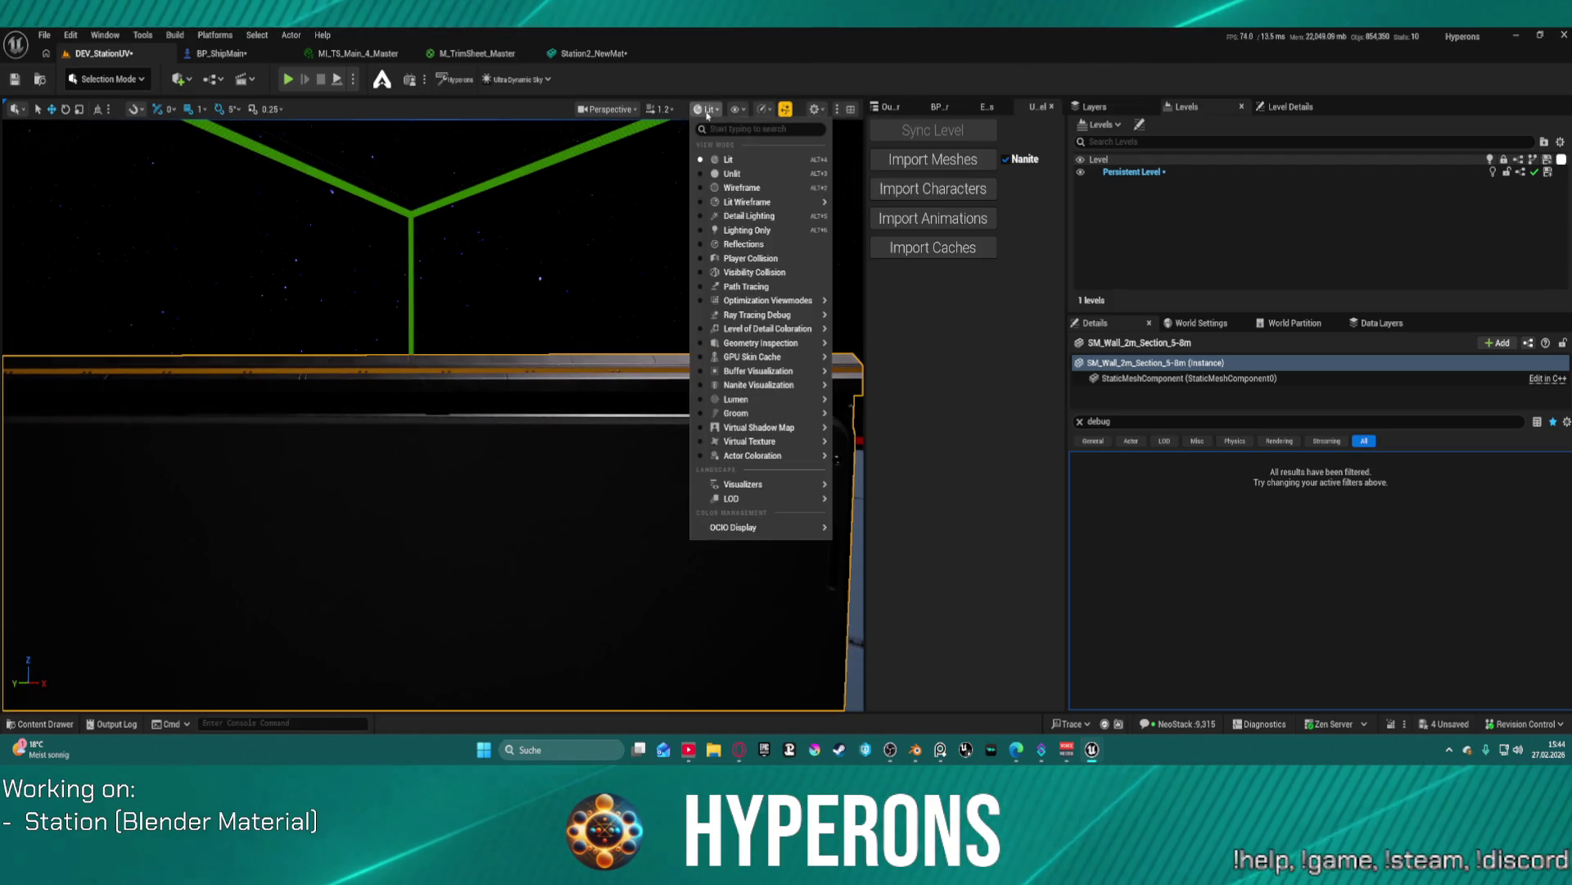
key(Escape)
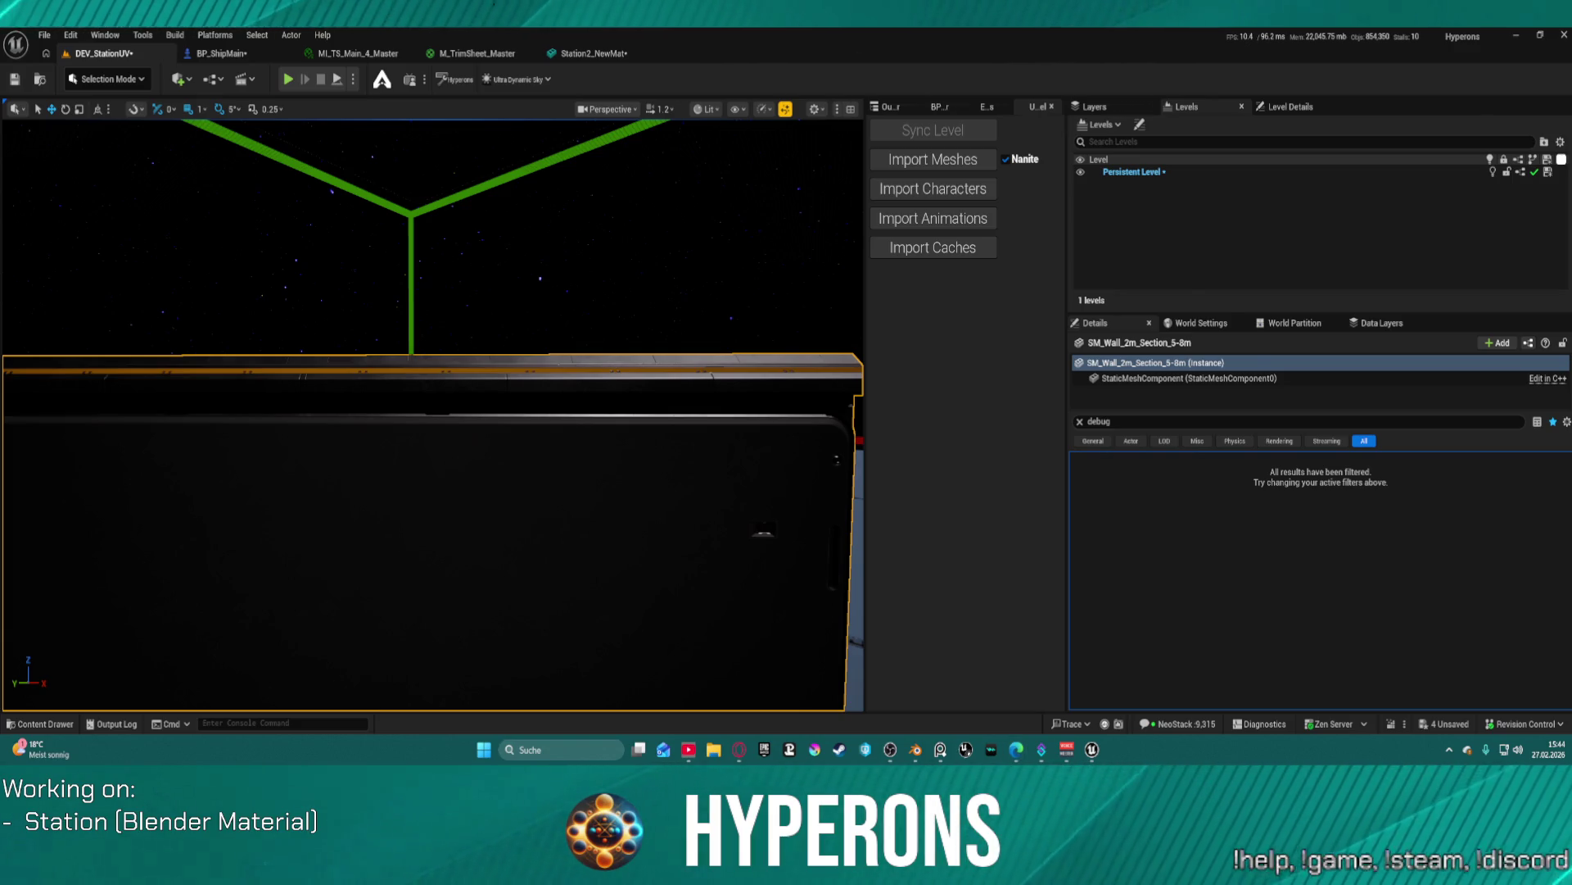
key(super+d)
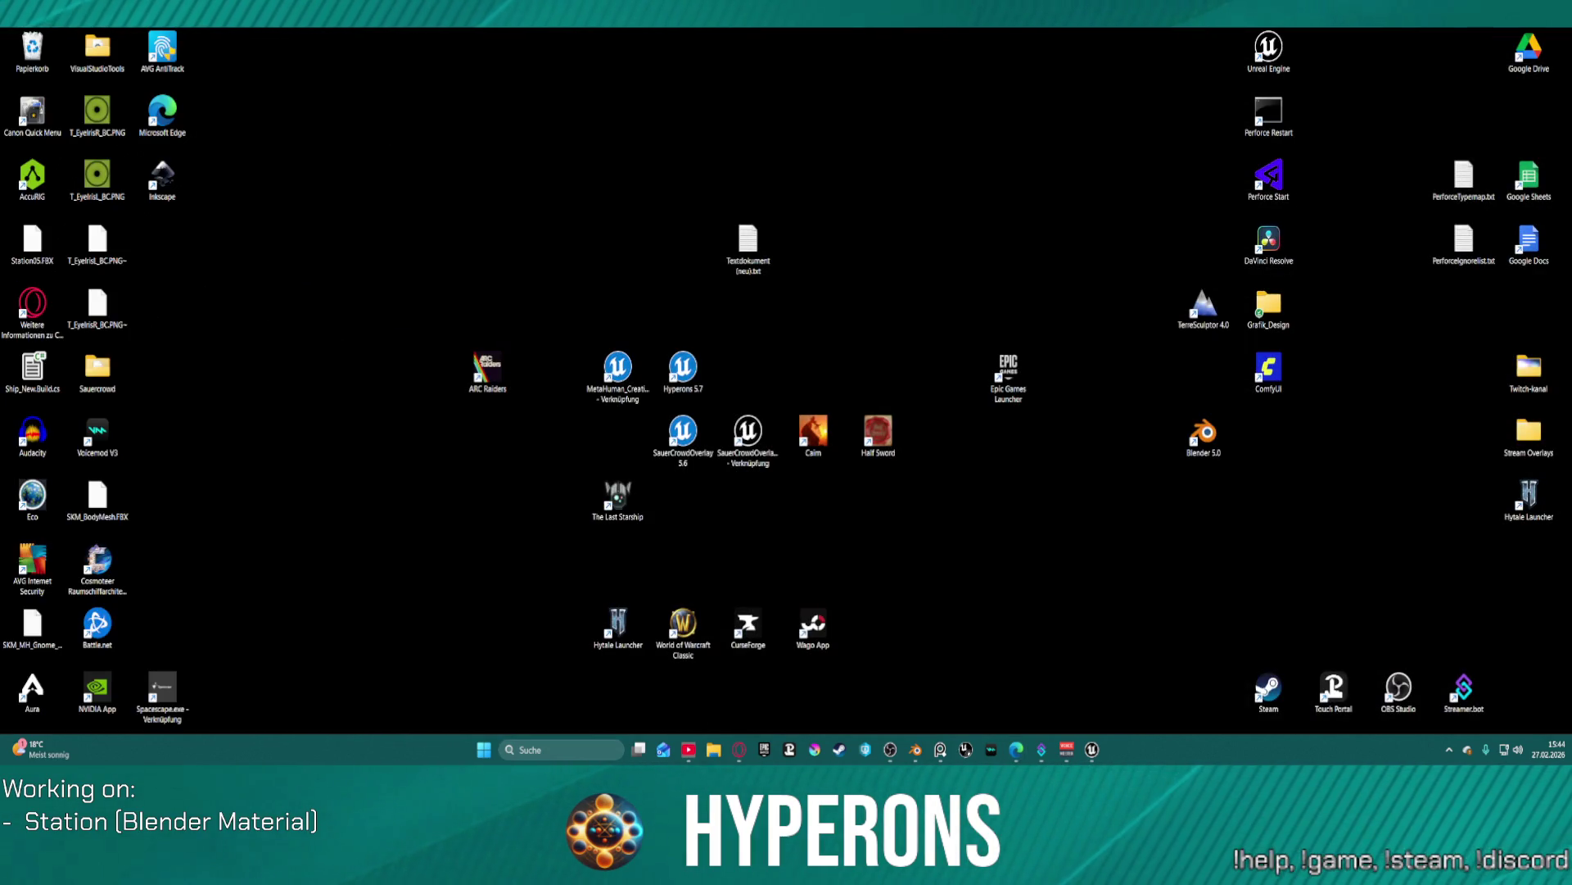
key(super+d)
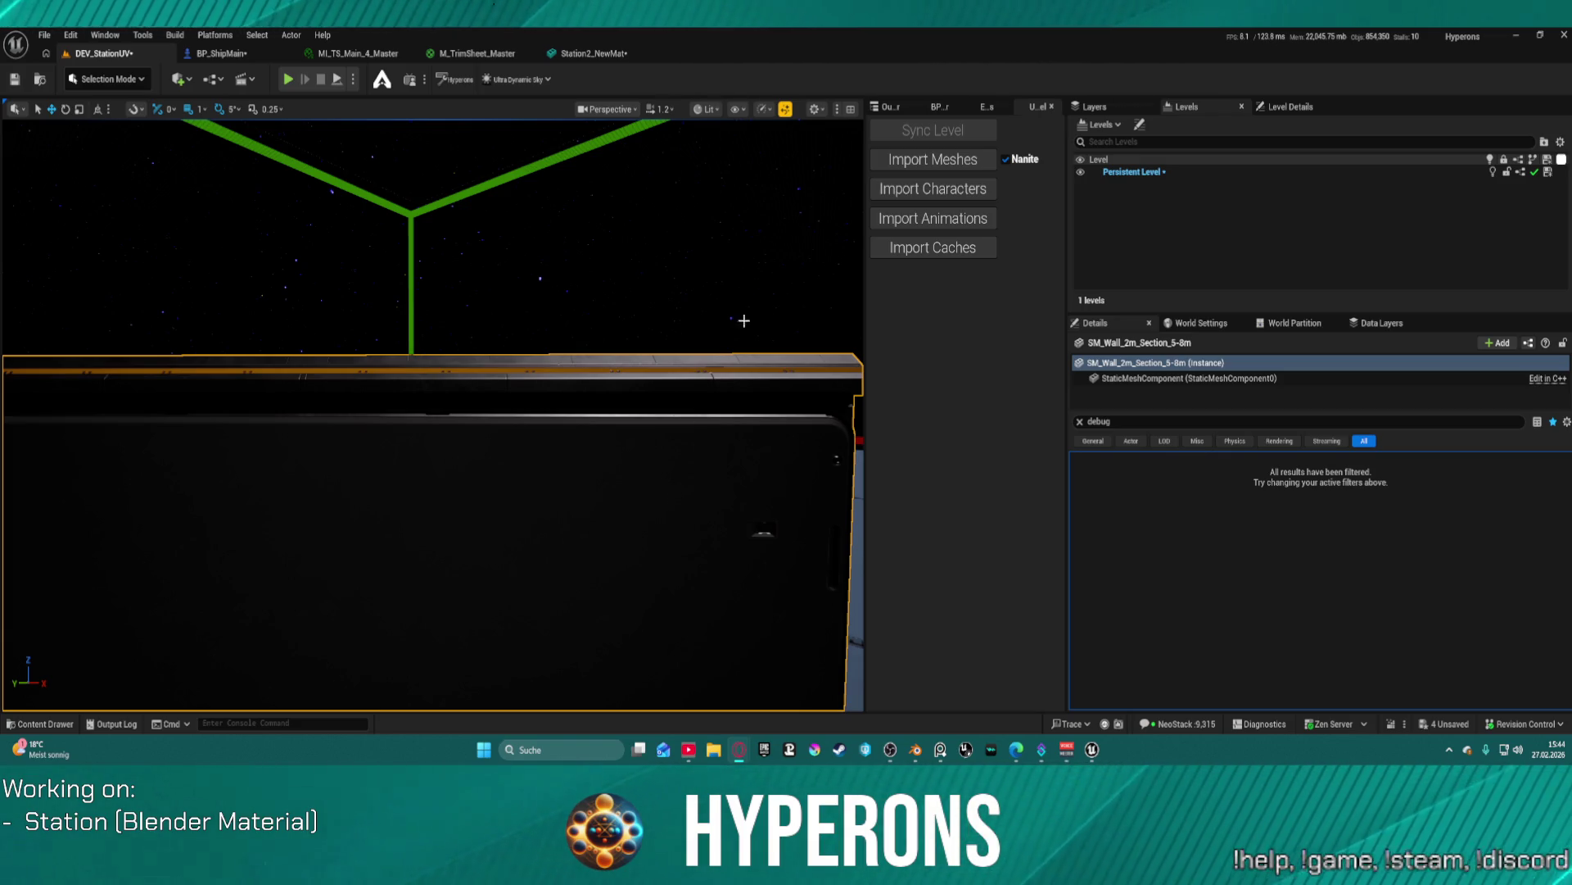
drag(818, 264, 627, 323)
scroll(741, 295, down, 2)
scroll(659, 315, down, 1)
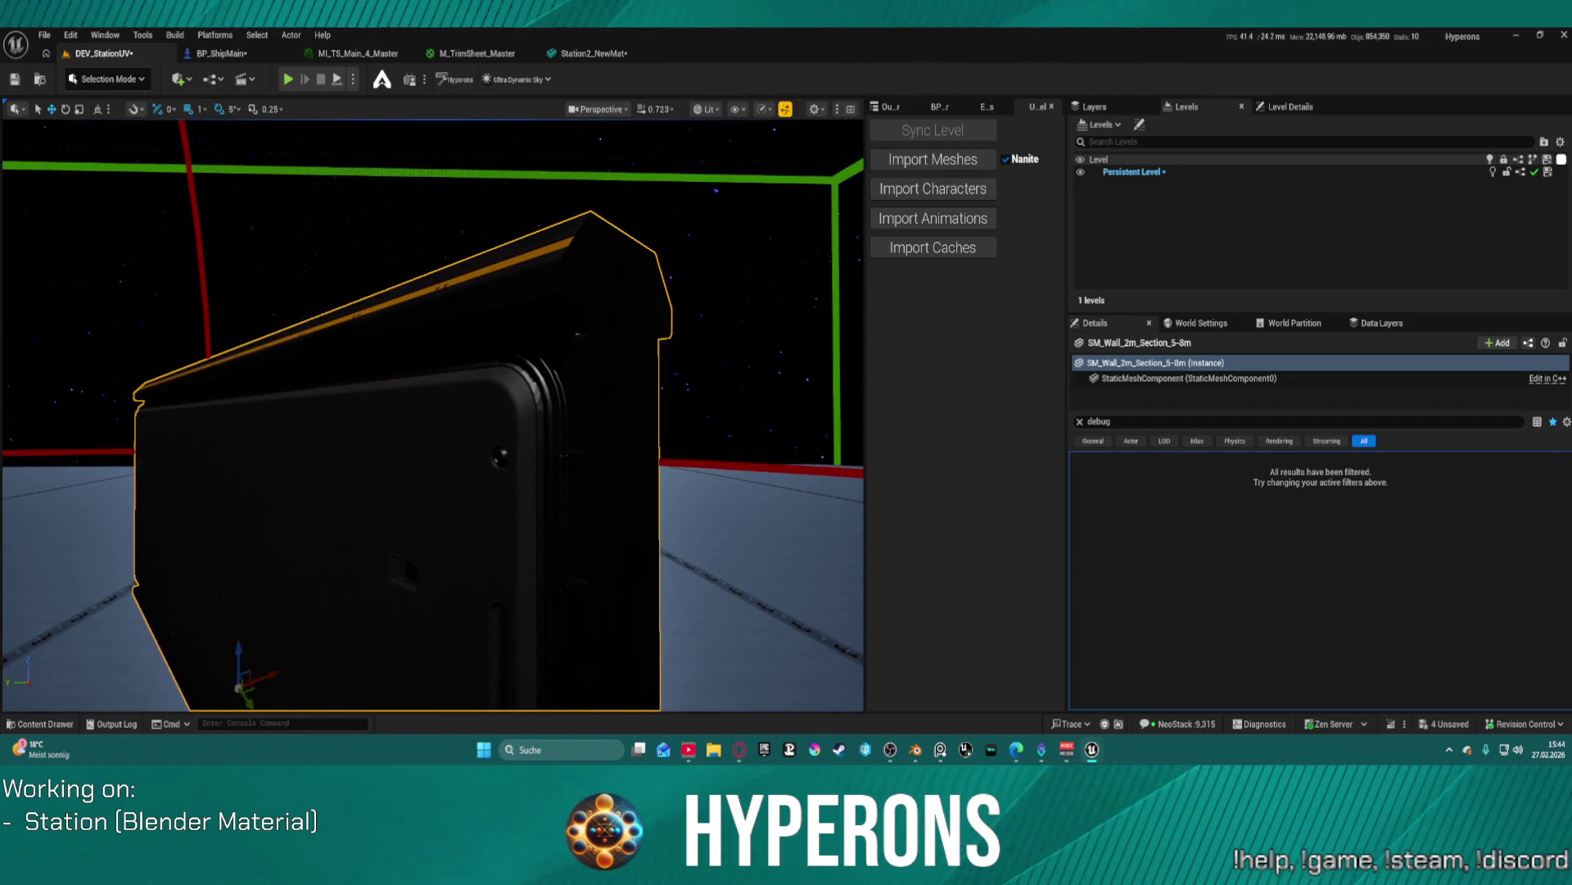
- Switch the viewport to Wireframe and fly toward the wall piece
click(706, 109)
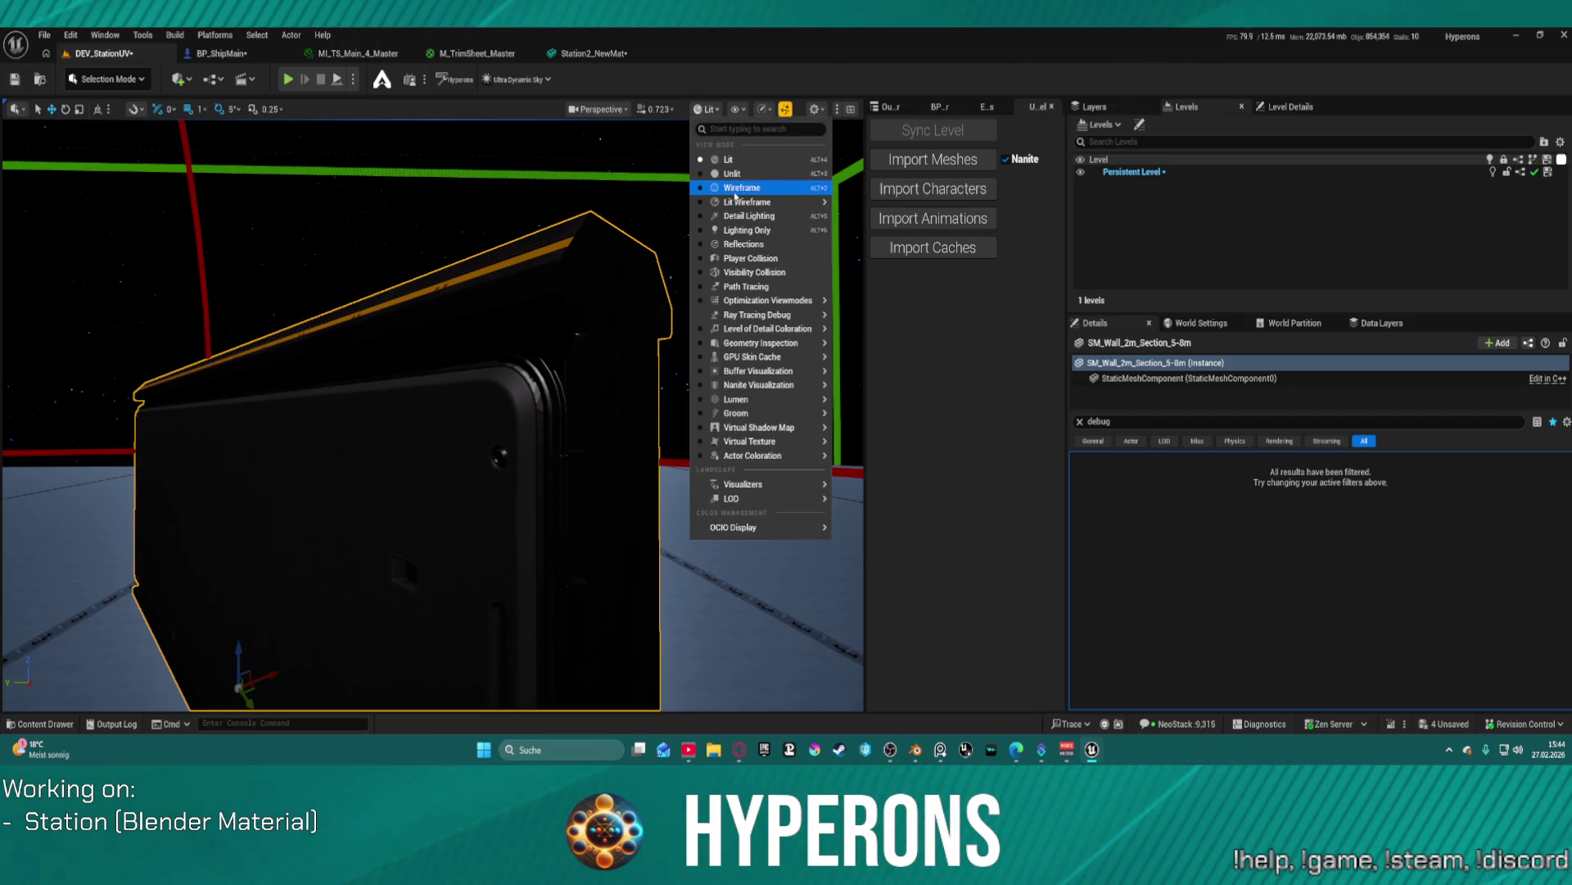
click(736, 187)
key(w)
scroll(629, 307, down, 2)
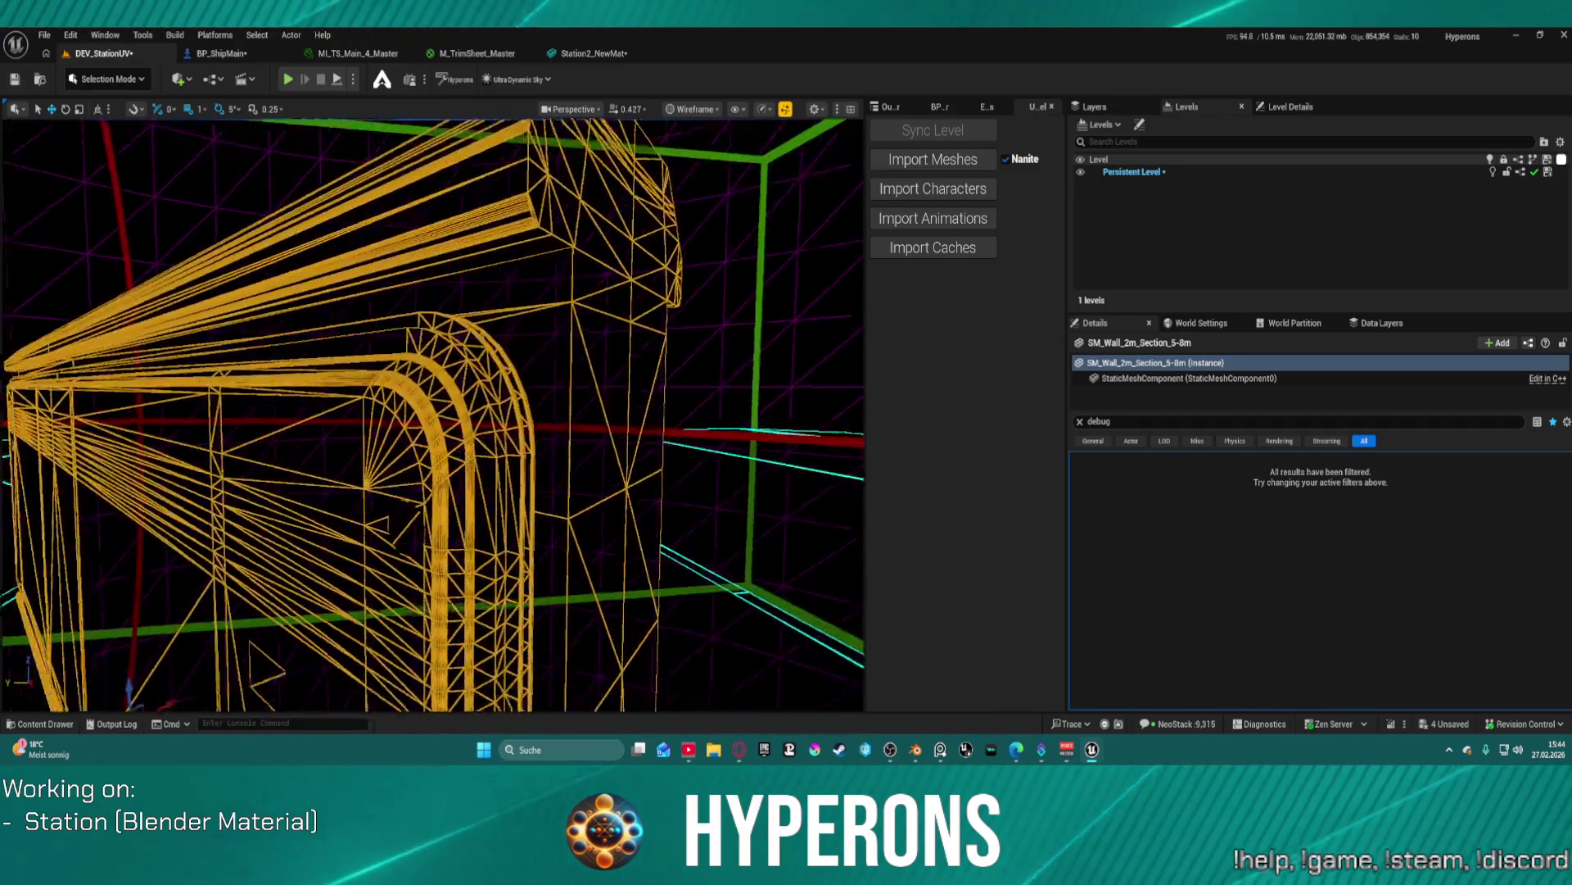
key(s)
- Close in on the wall's curved right corner, then pull back to see more edges
scroll(432, 415, down, 1)
key(w)
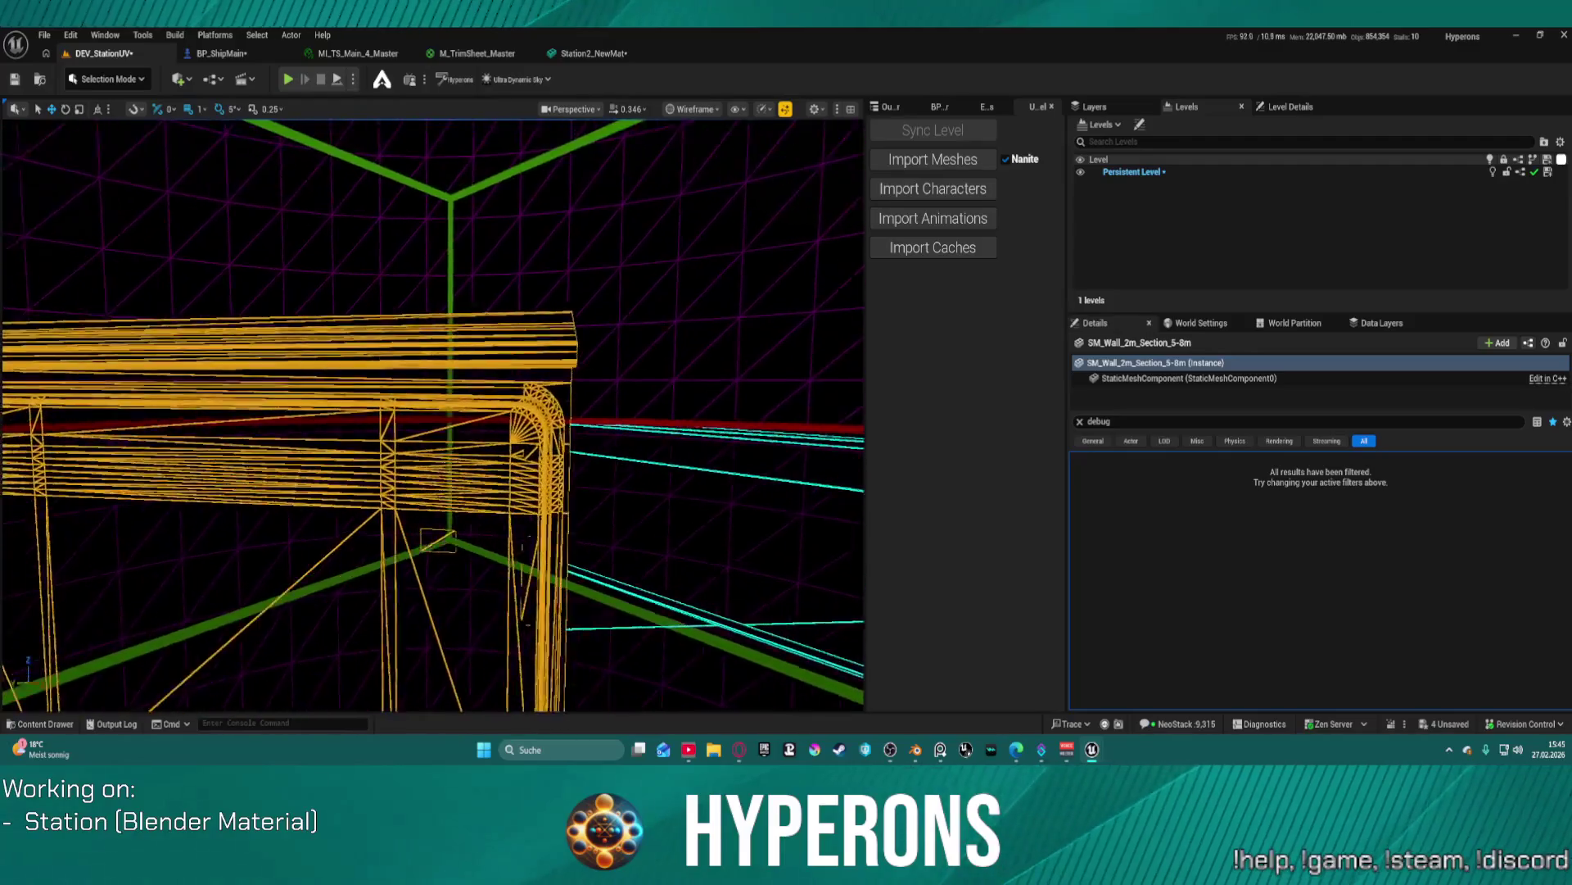
key(w)
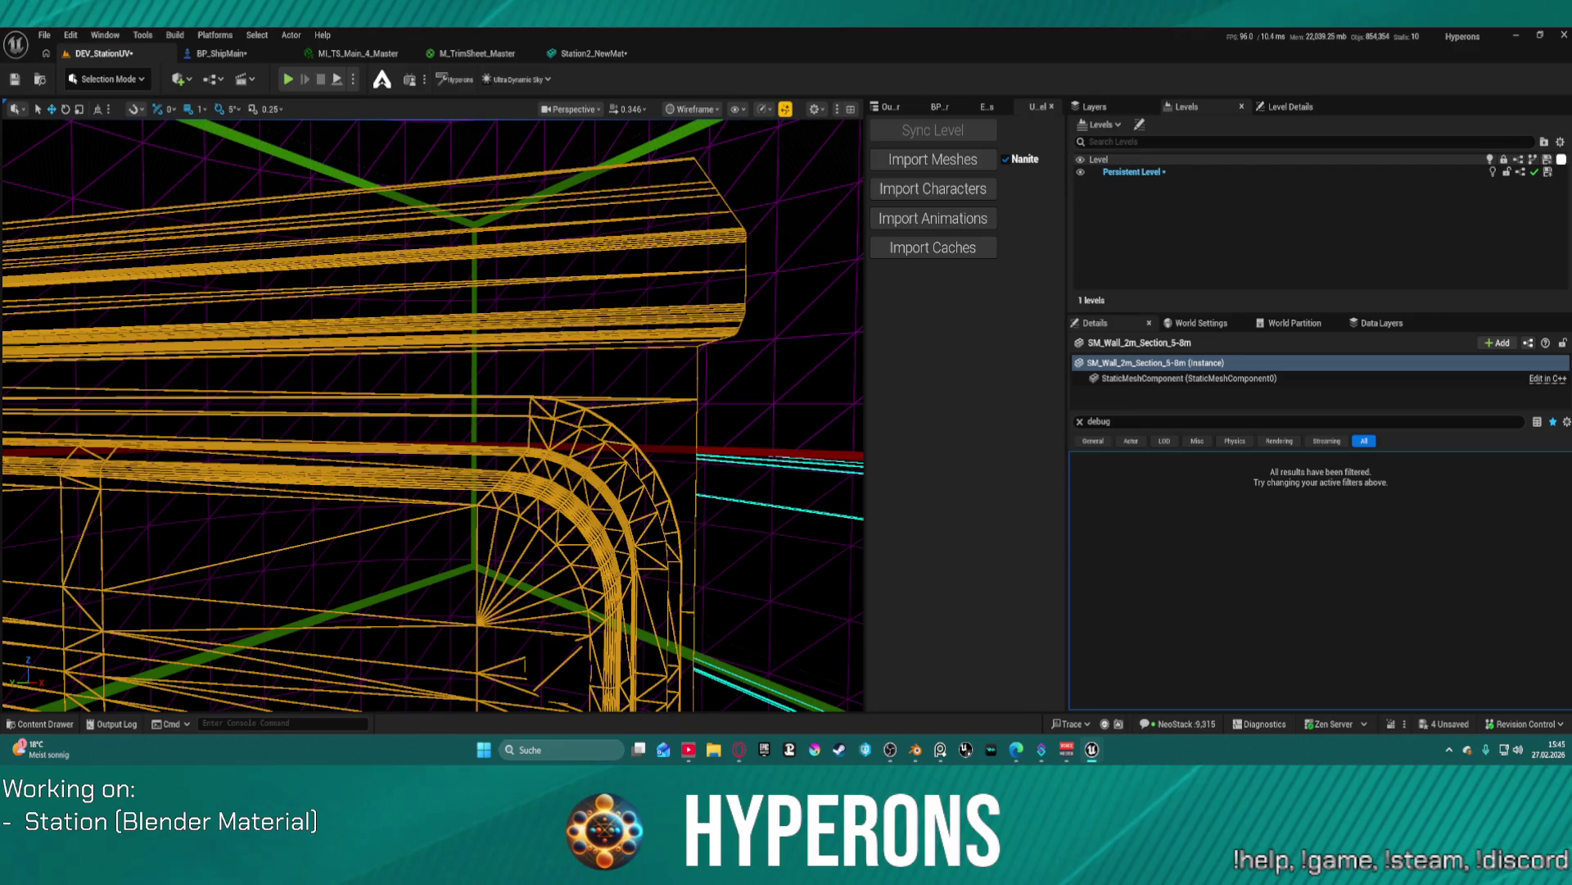
key(a)
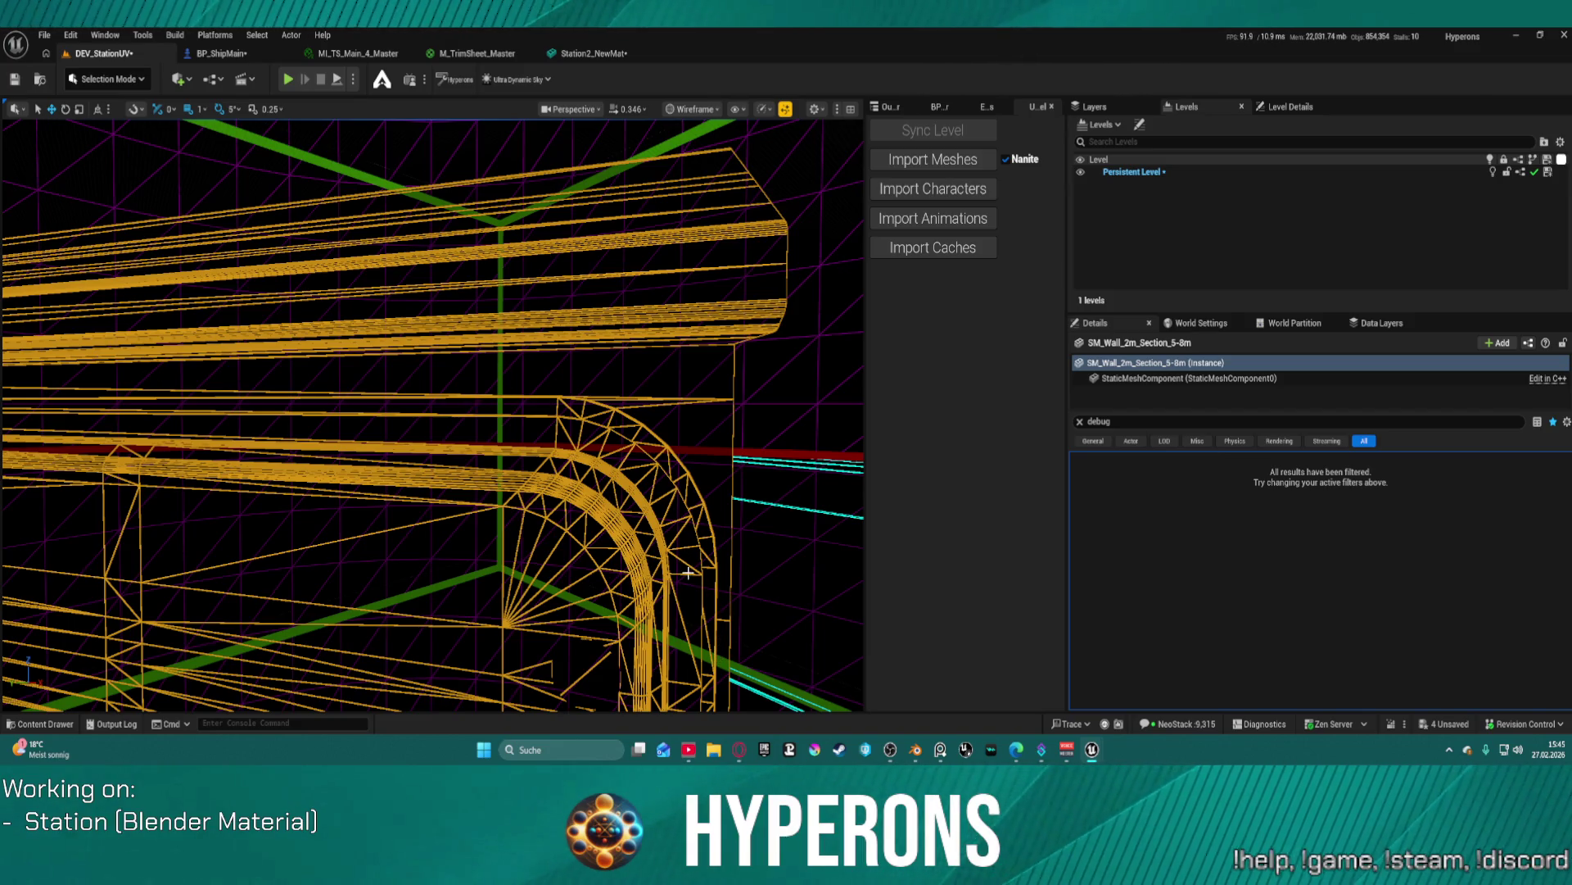
mouse_move(429, 440)
mouse_down()
mouse_move(390, 573)
mouse_move(341, 651)
mouse_up()
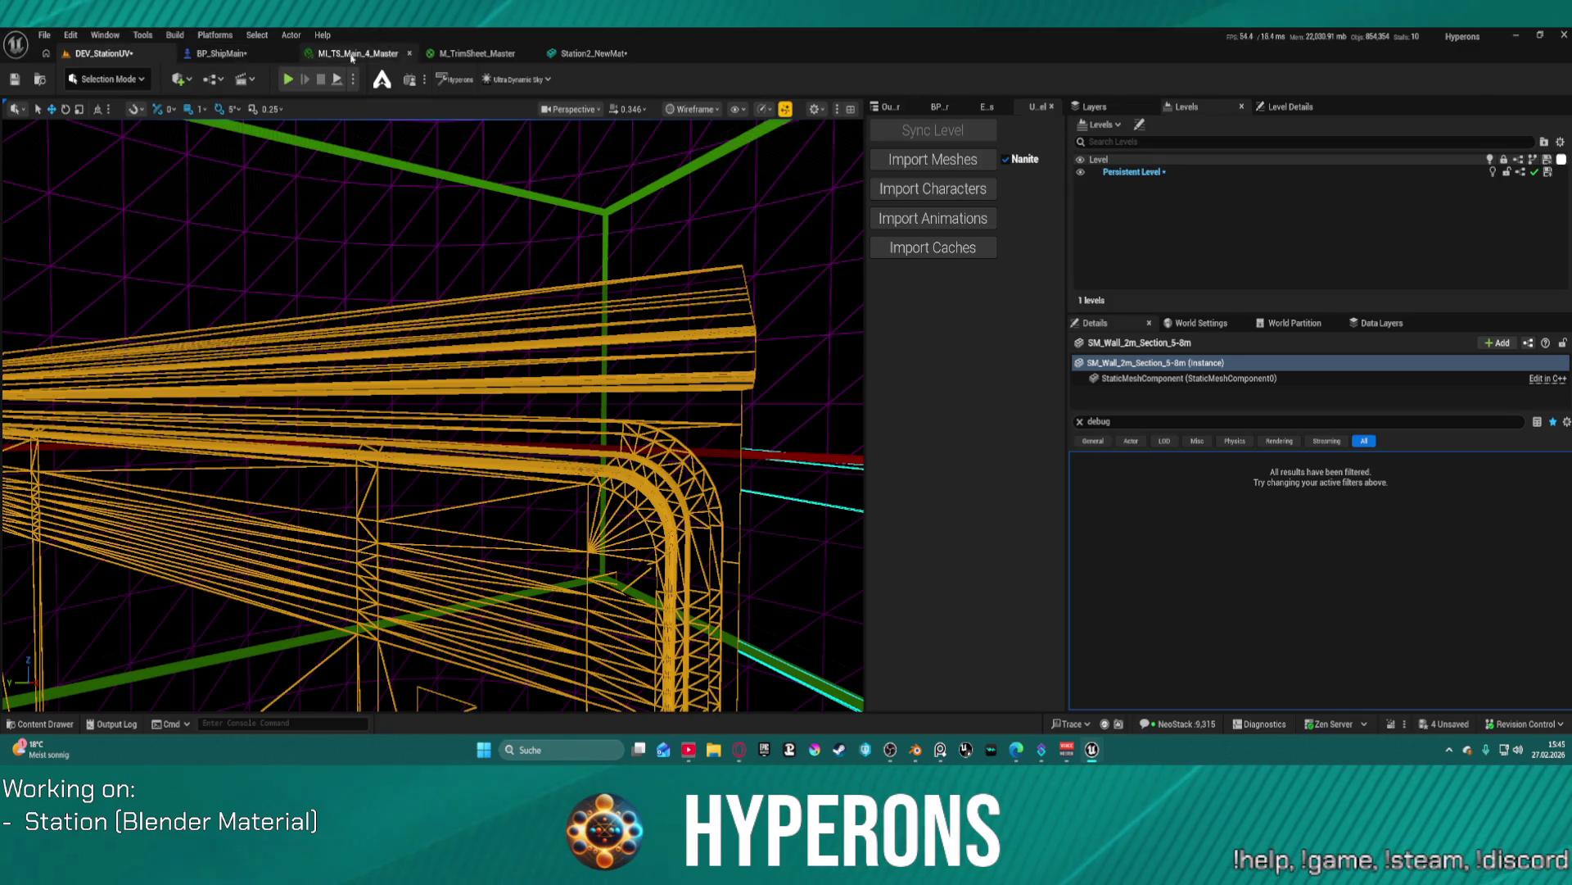
click(694, 109)
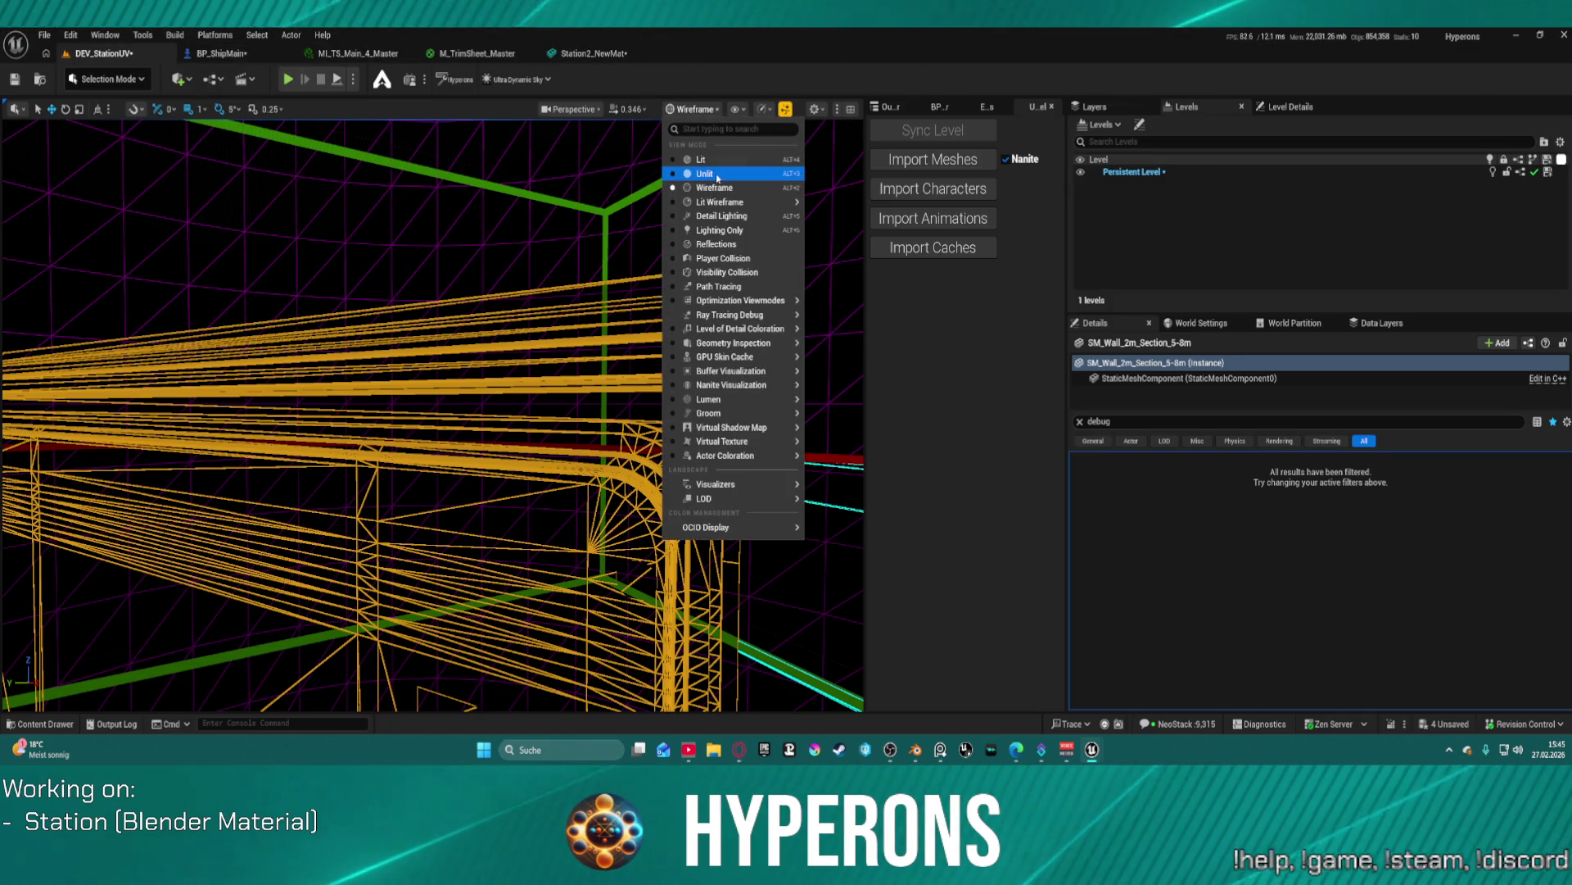
click(720, 201)
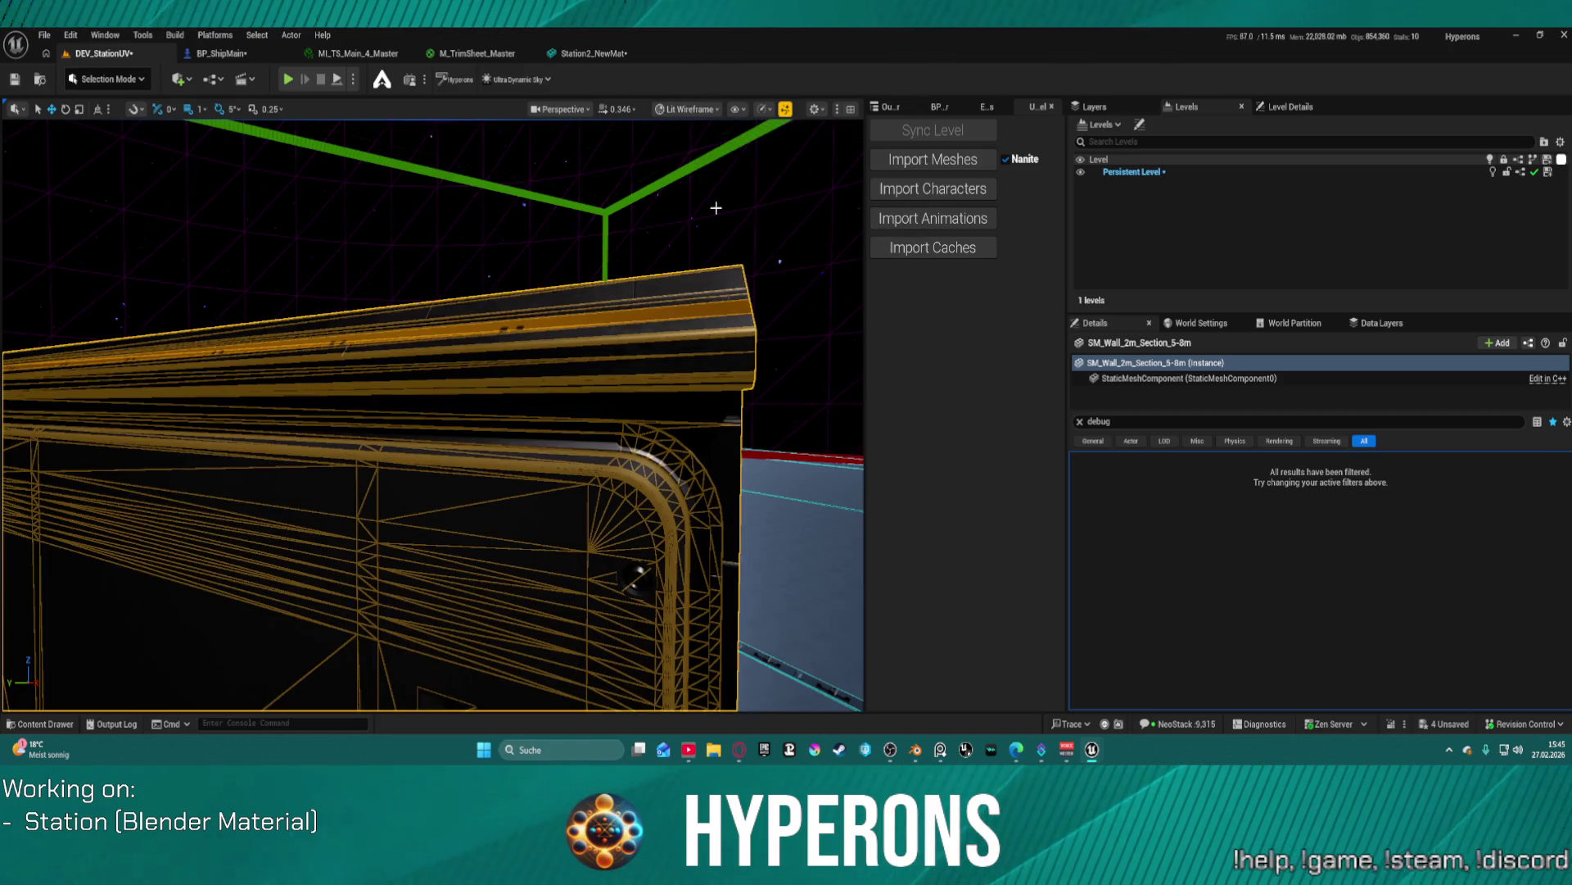
scroll(653, 602, up, 2)
mouse_move(433, 415)
mouse_down()
mouse_move(351, 415)
mouse_move(375, 415)
mouse_up()
scroll(433, 416, up, 5)
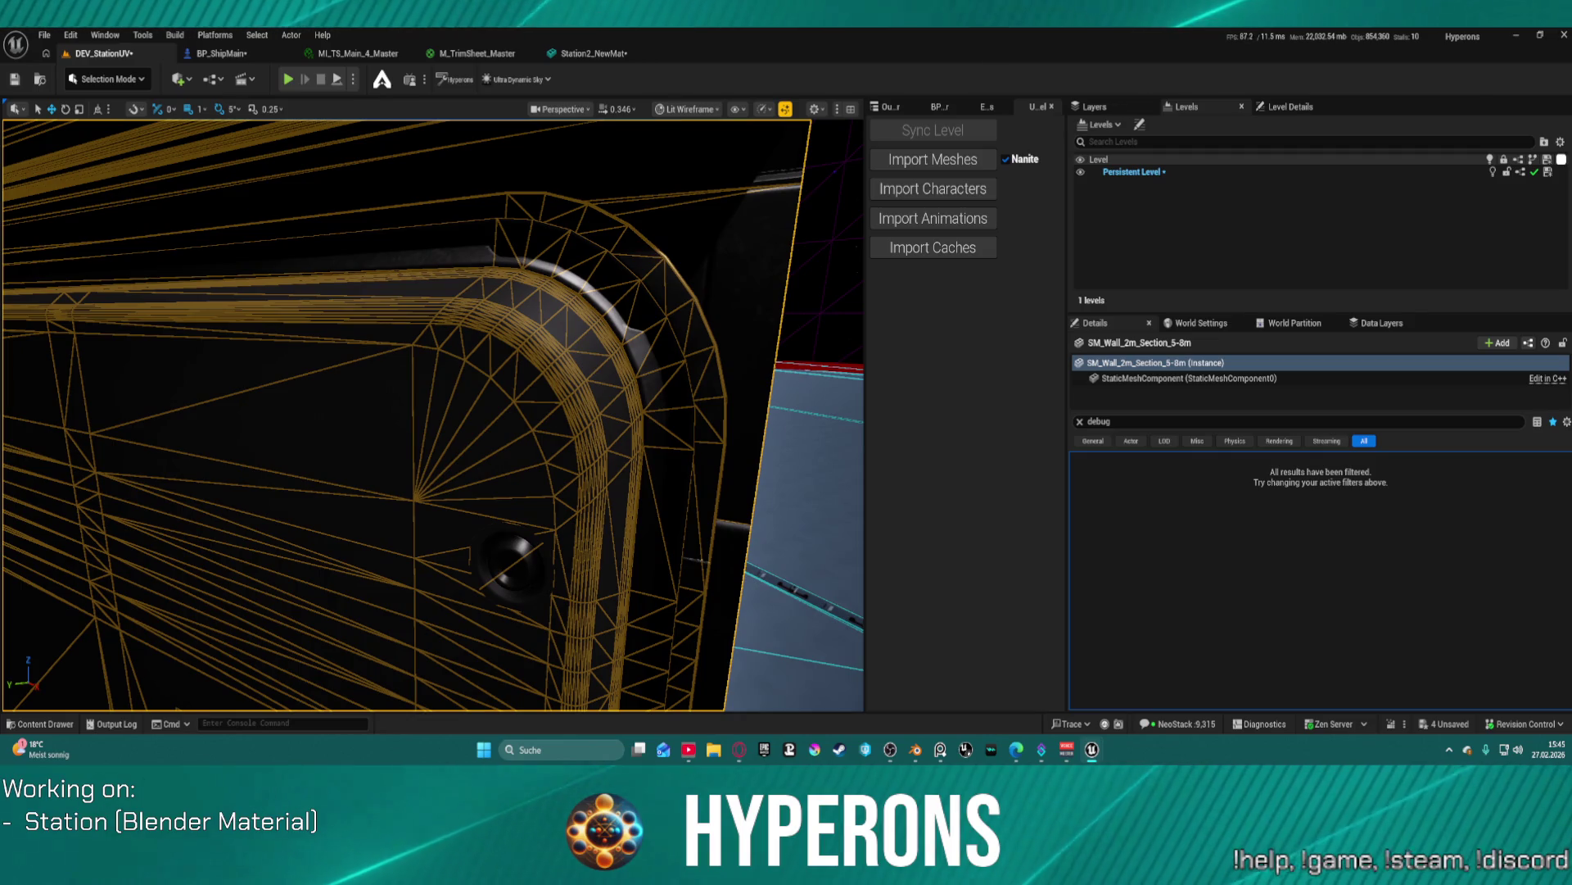
scroll(433, 416, up, 1)
scroll(434, 415, down, 10)
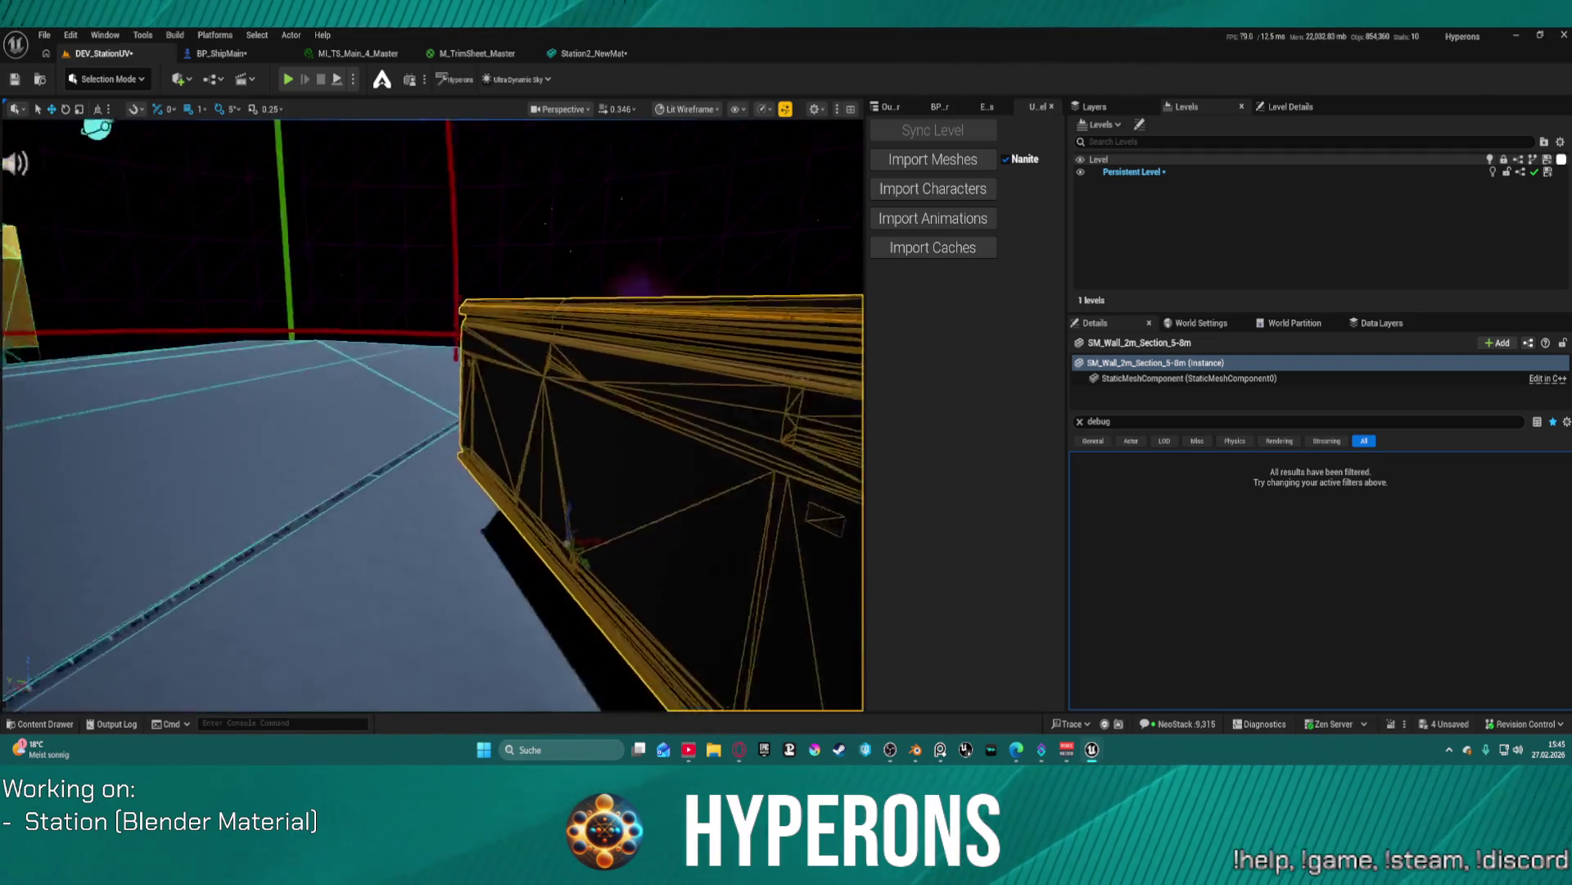
scroll(433, 415, up, 5)
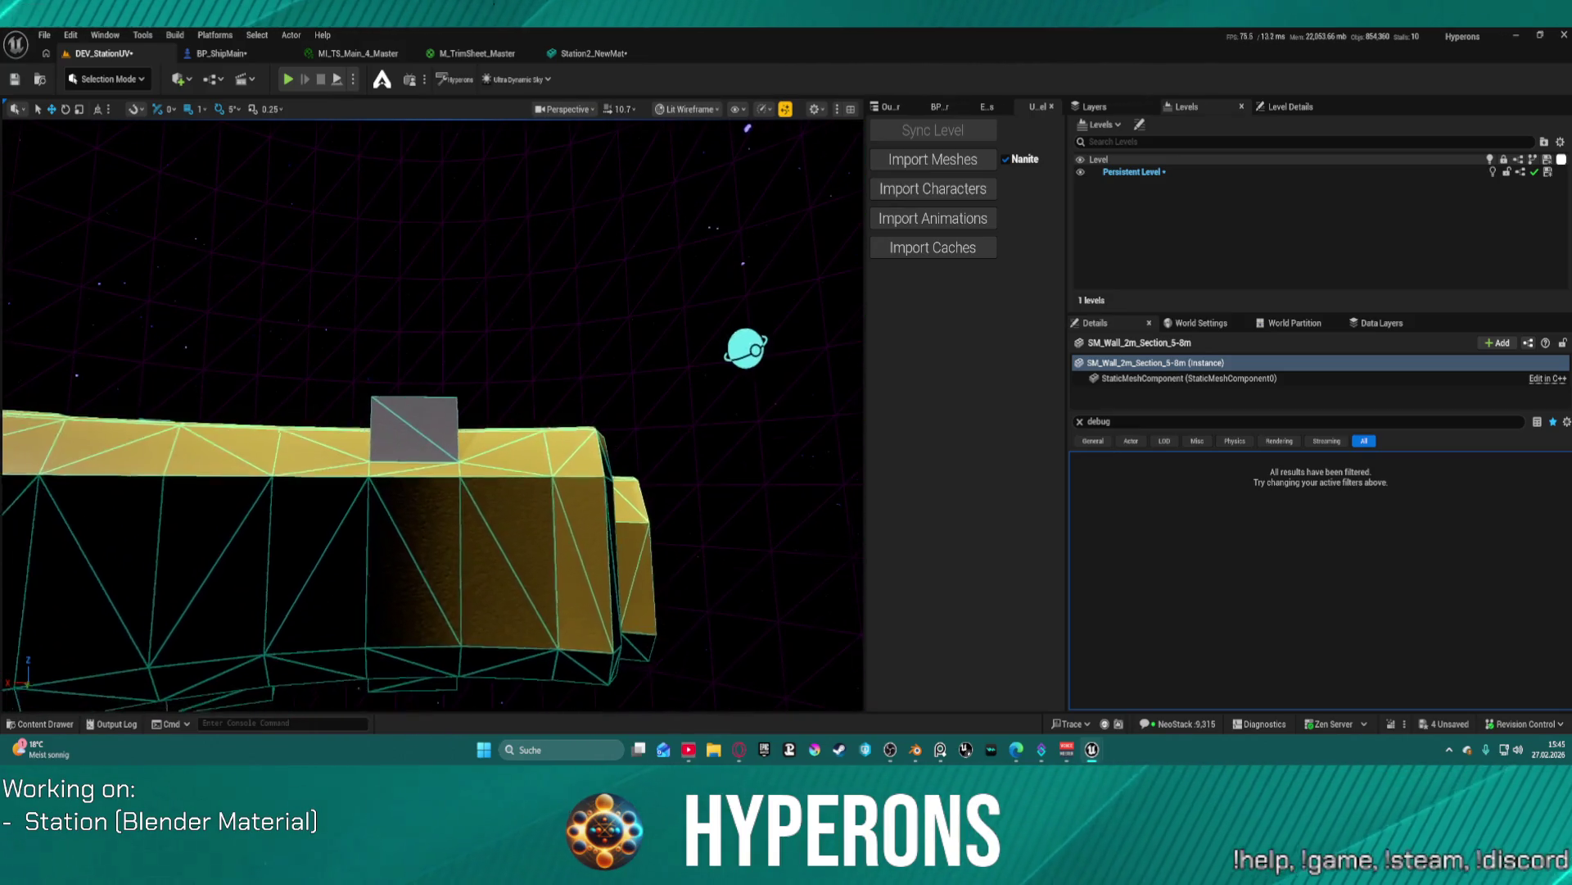
scroll(434, 415, up, 5)
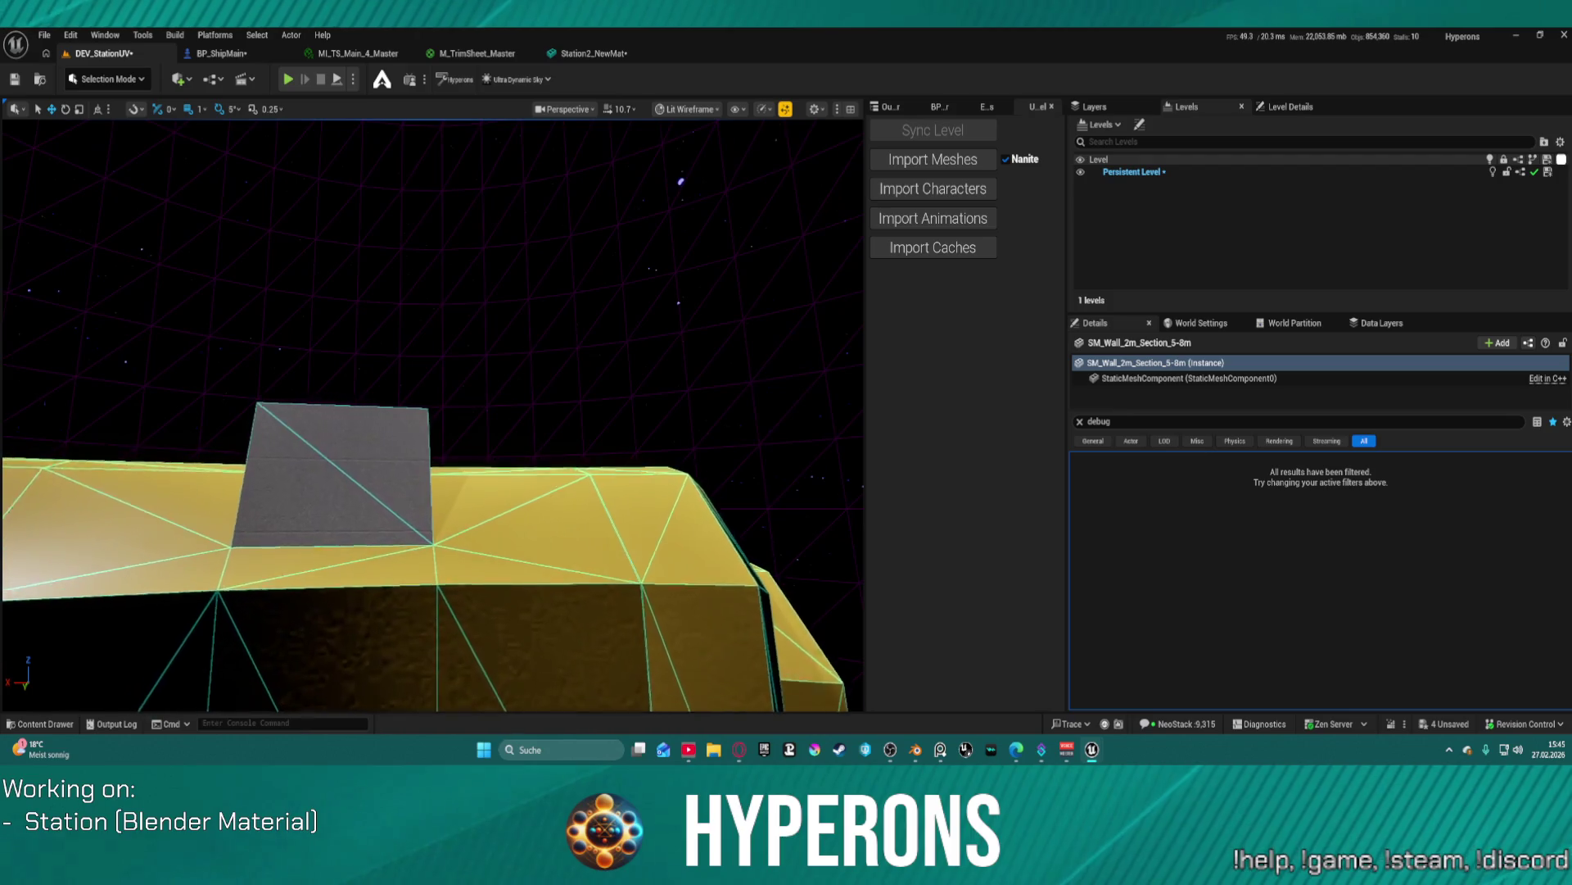
scroll(433, 416, up, 5)
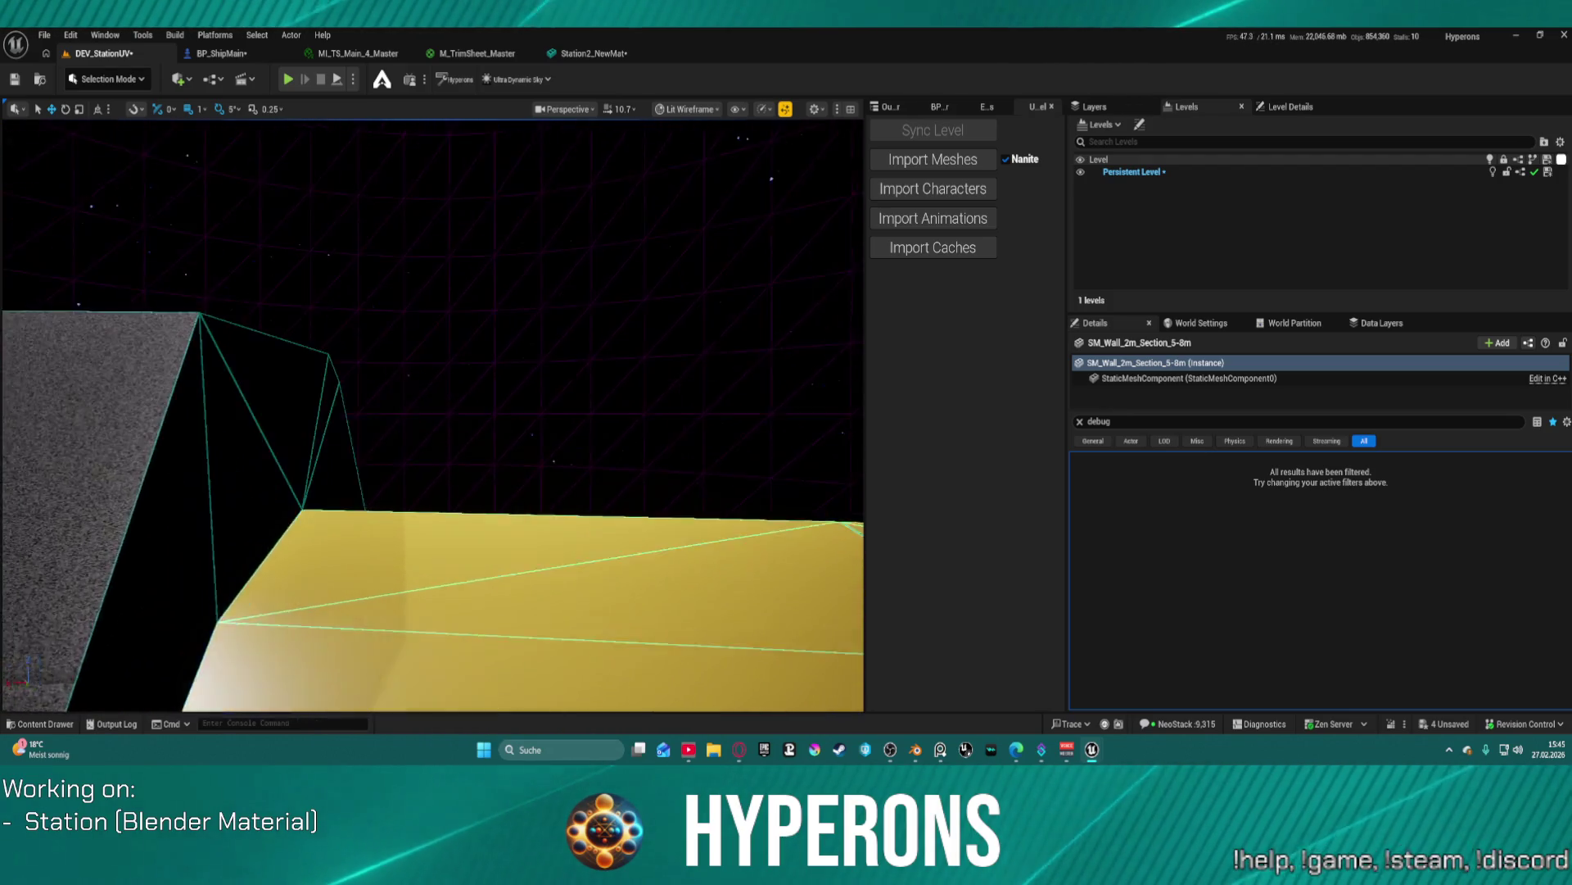
scroll(433, 415, up, 5)
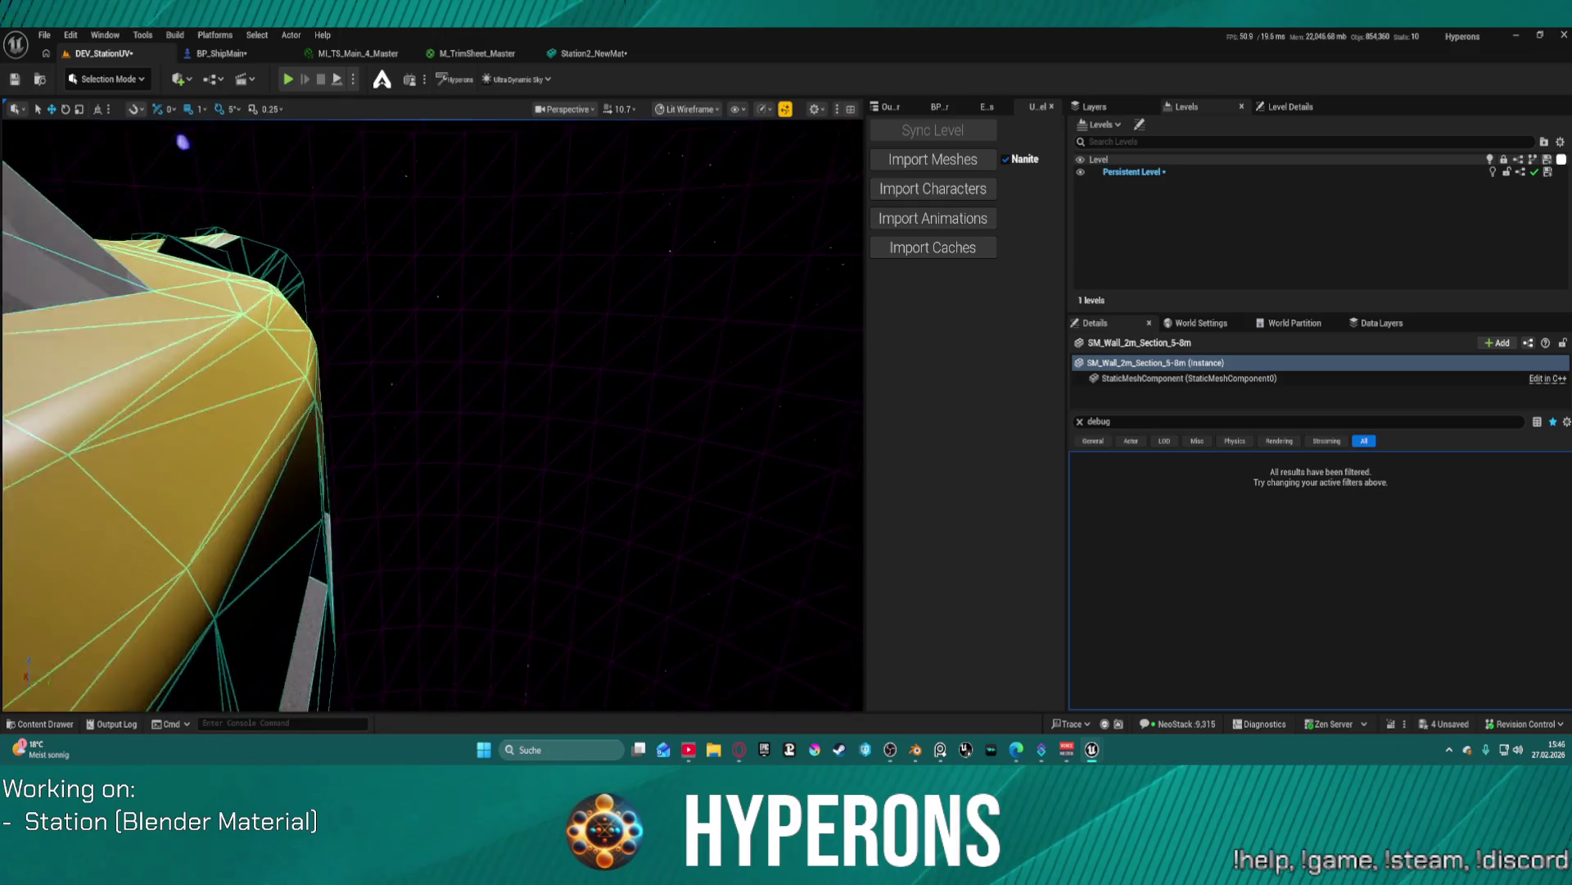
scroll(433, 415, down, 5)
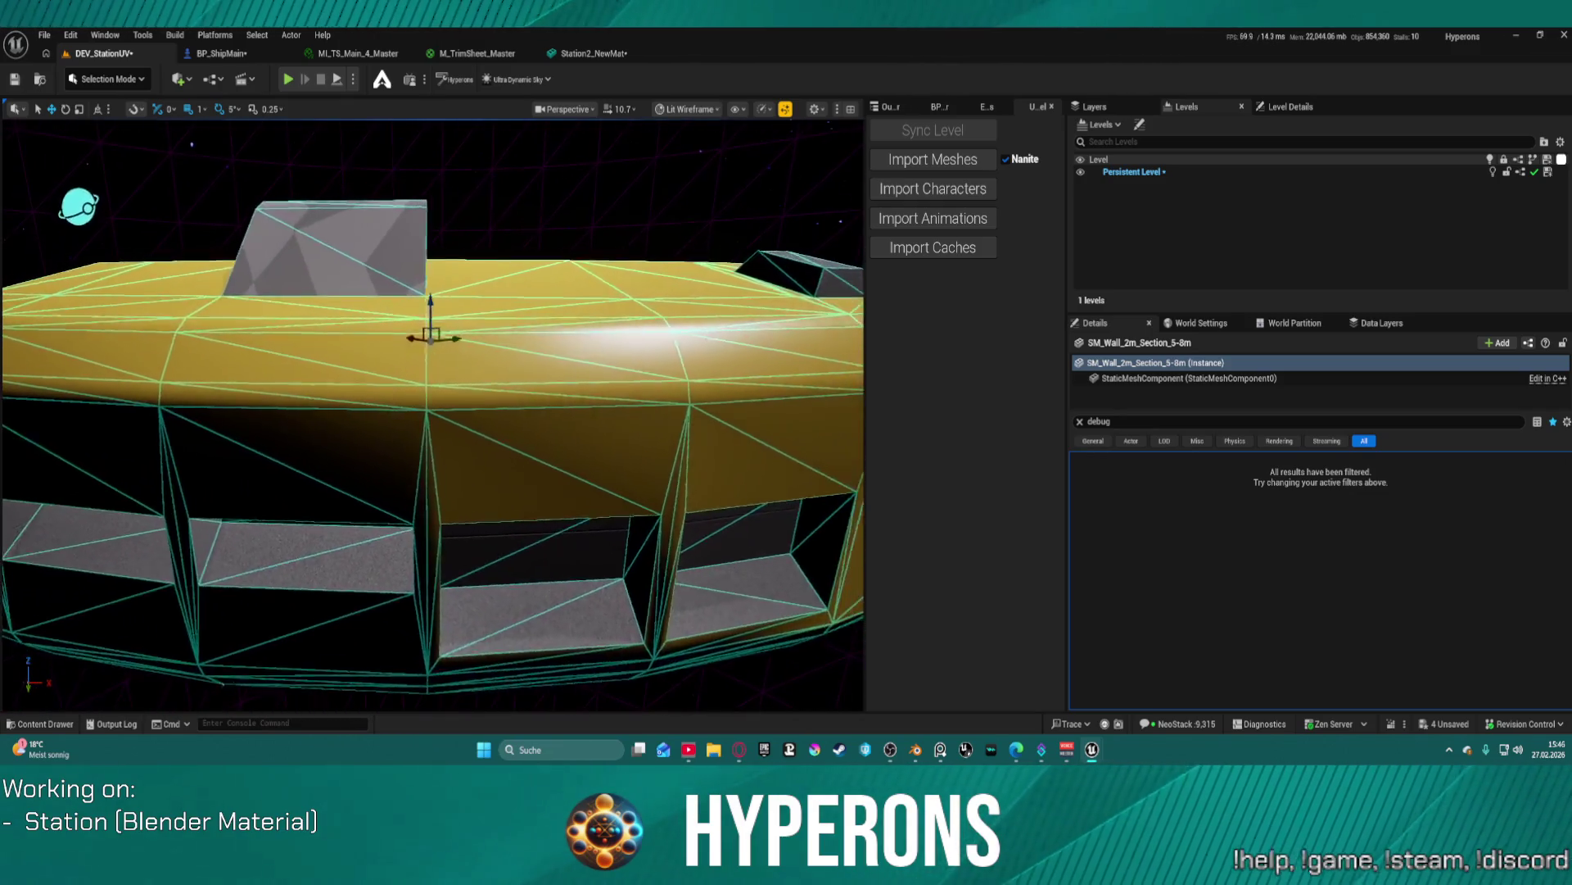
scroll(434, 415, down, 3)
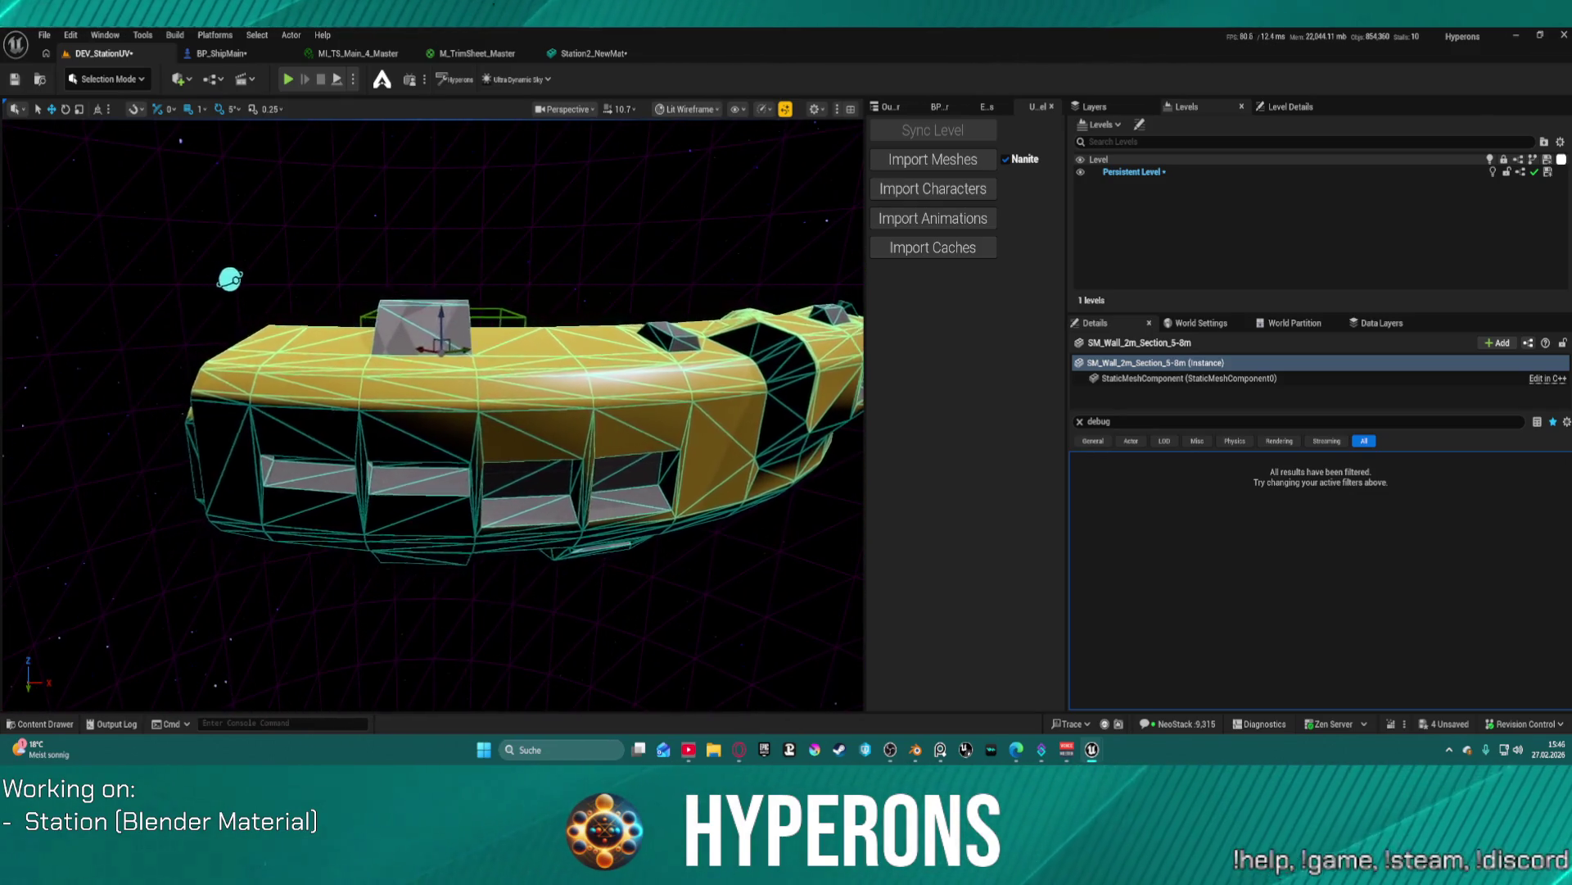
scroll(433, 416, up, 5)
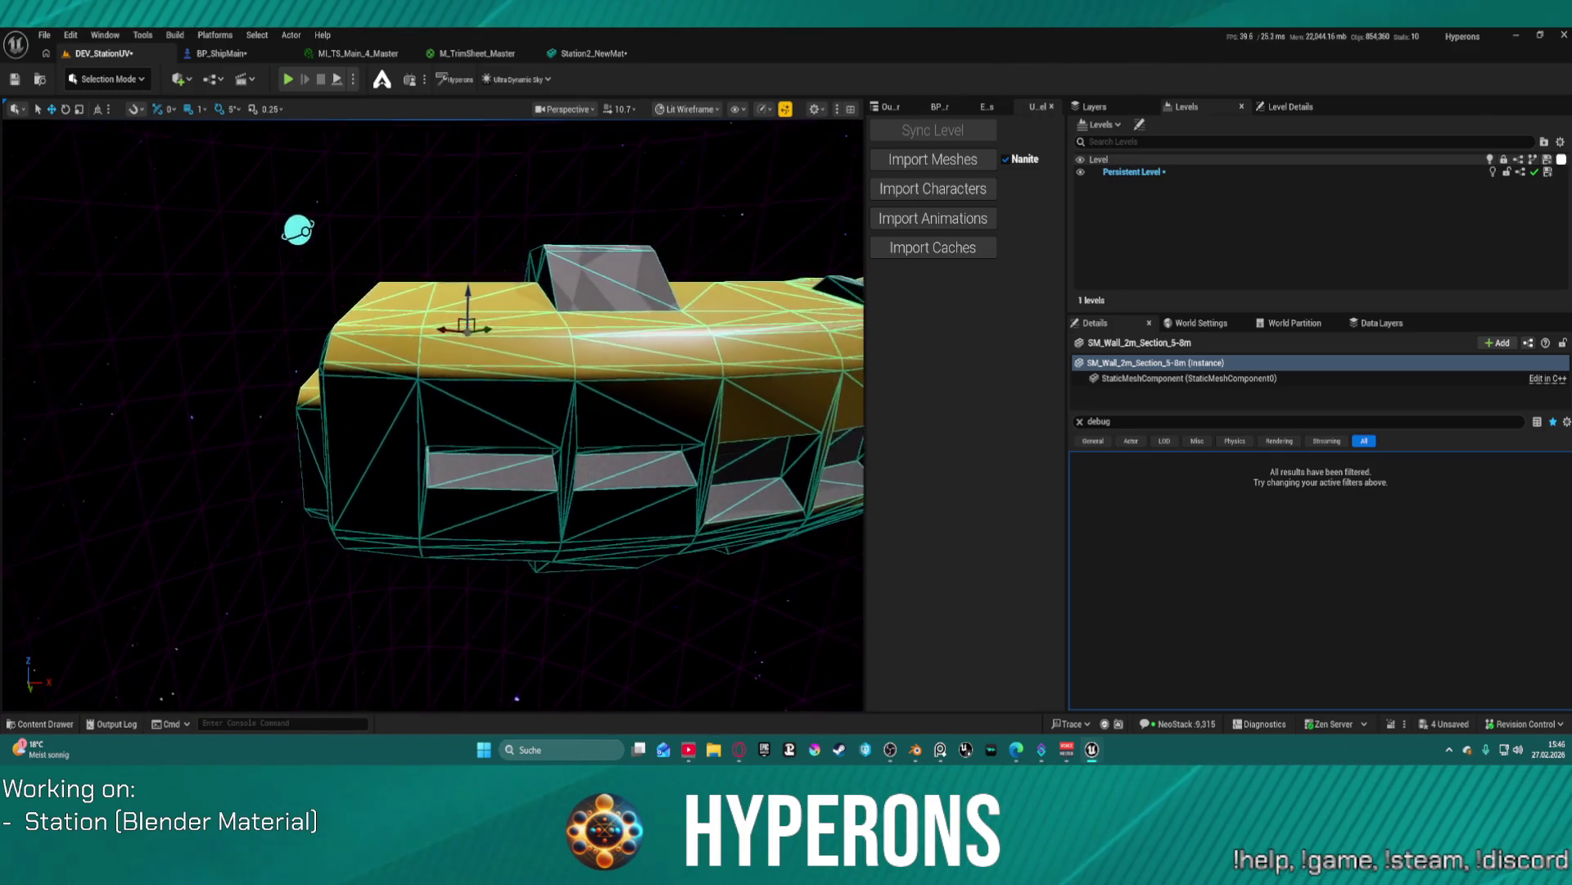
scroll(433, 415, up, 5)
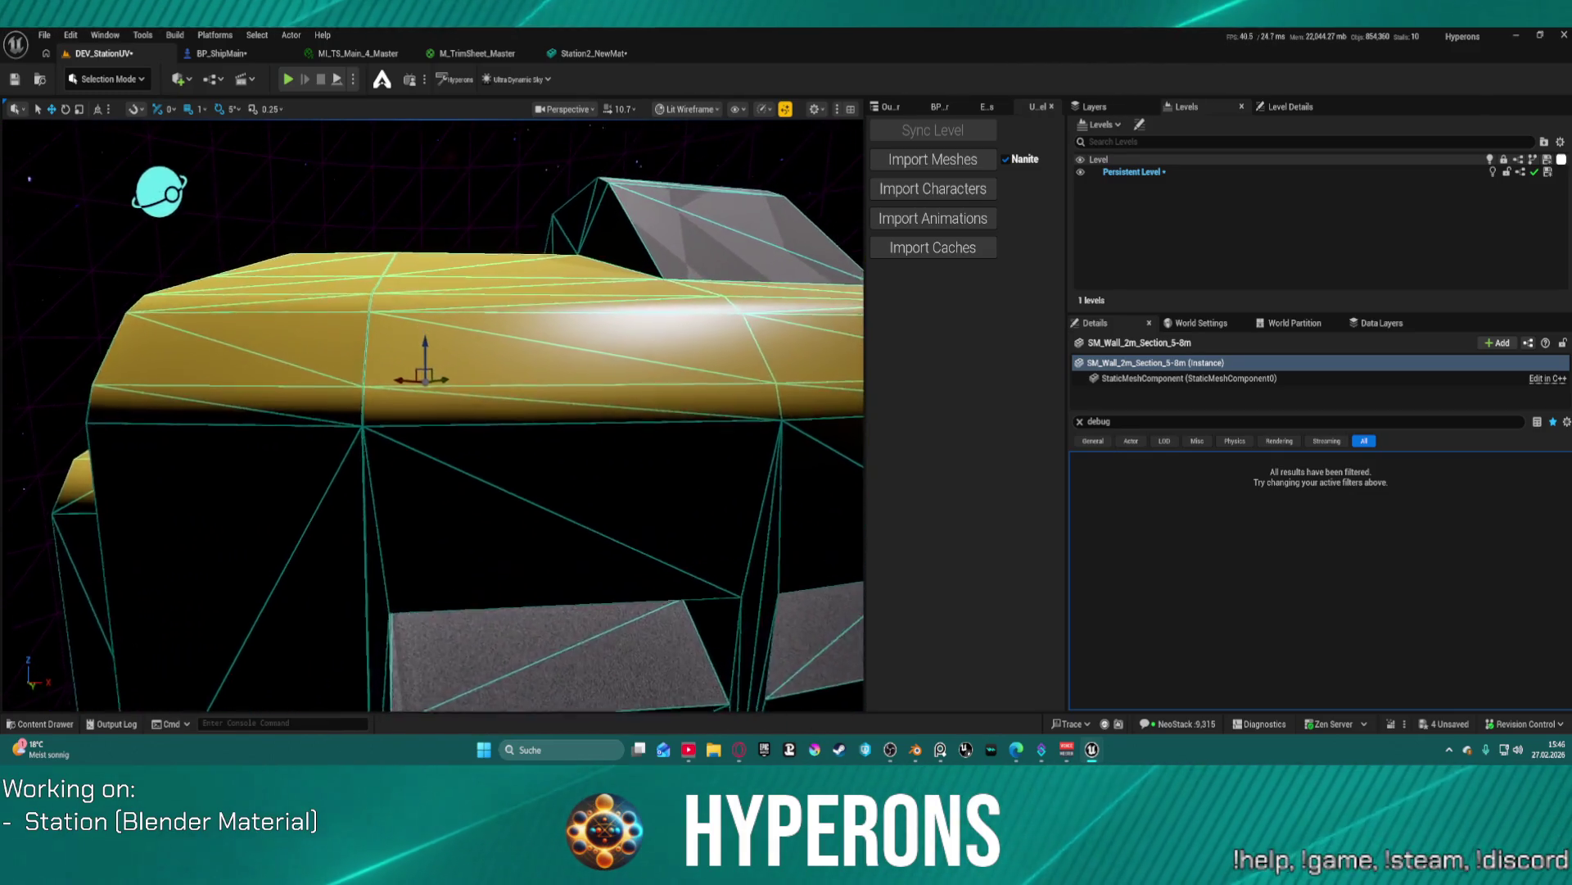
scroll(433, 416, down, 3)
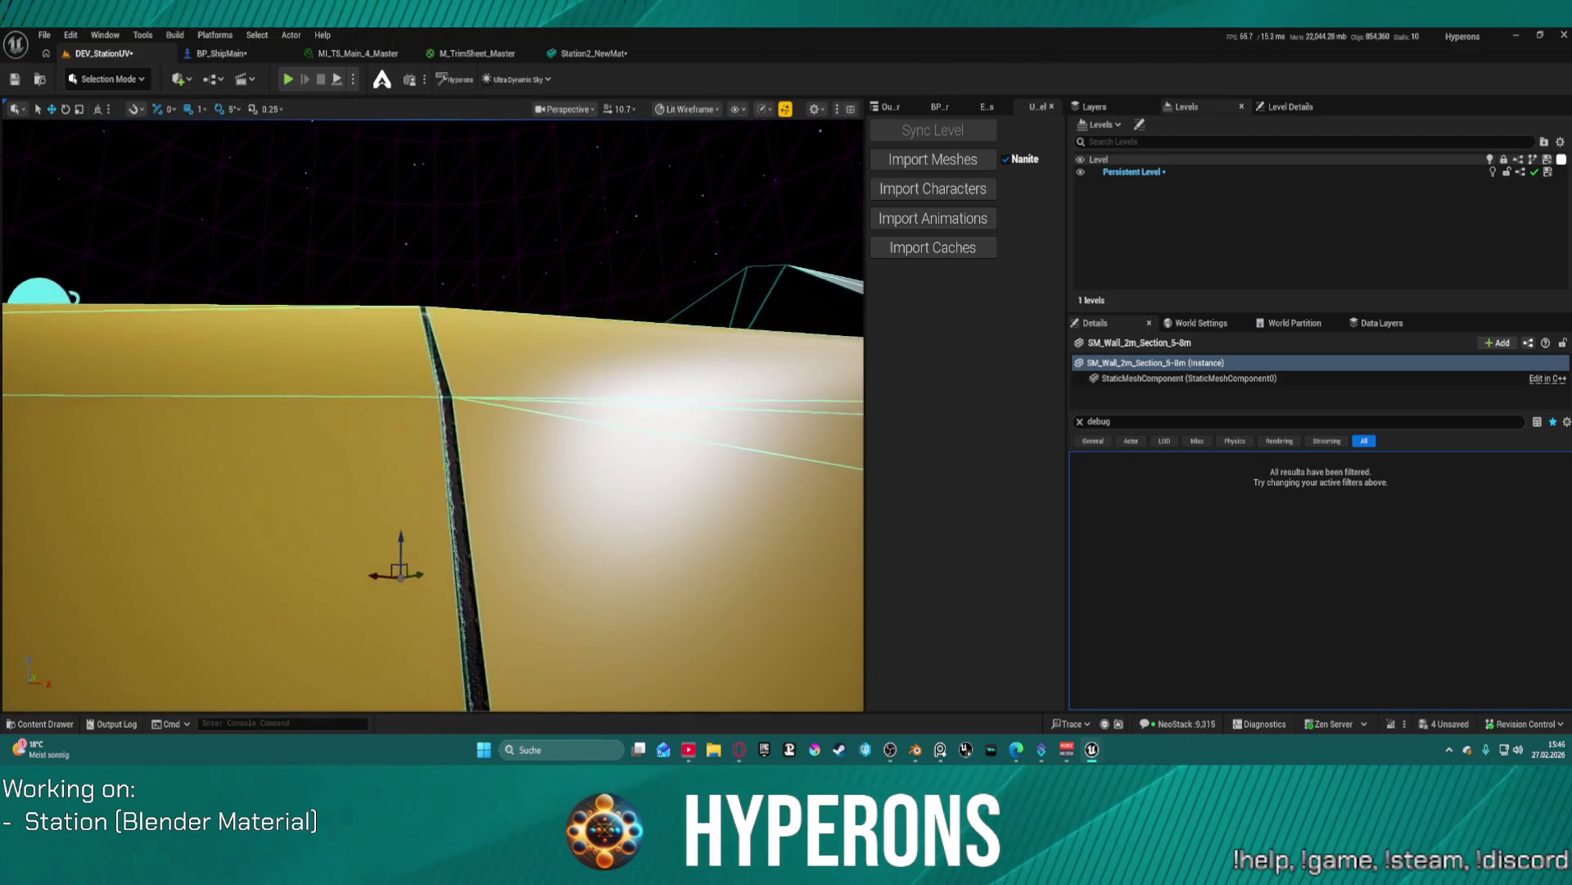
scroll(433, 416, down, 2)
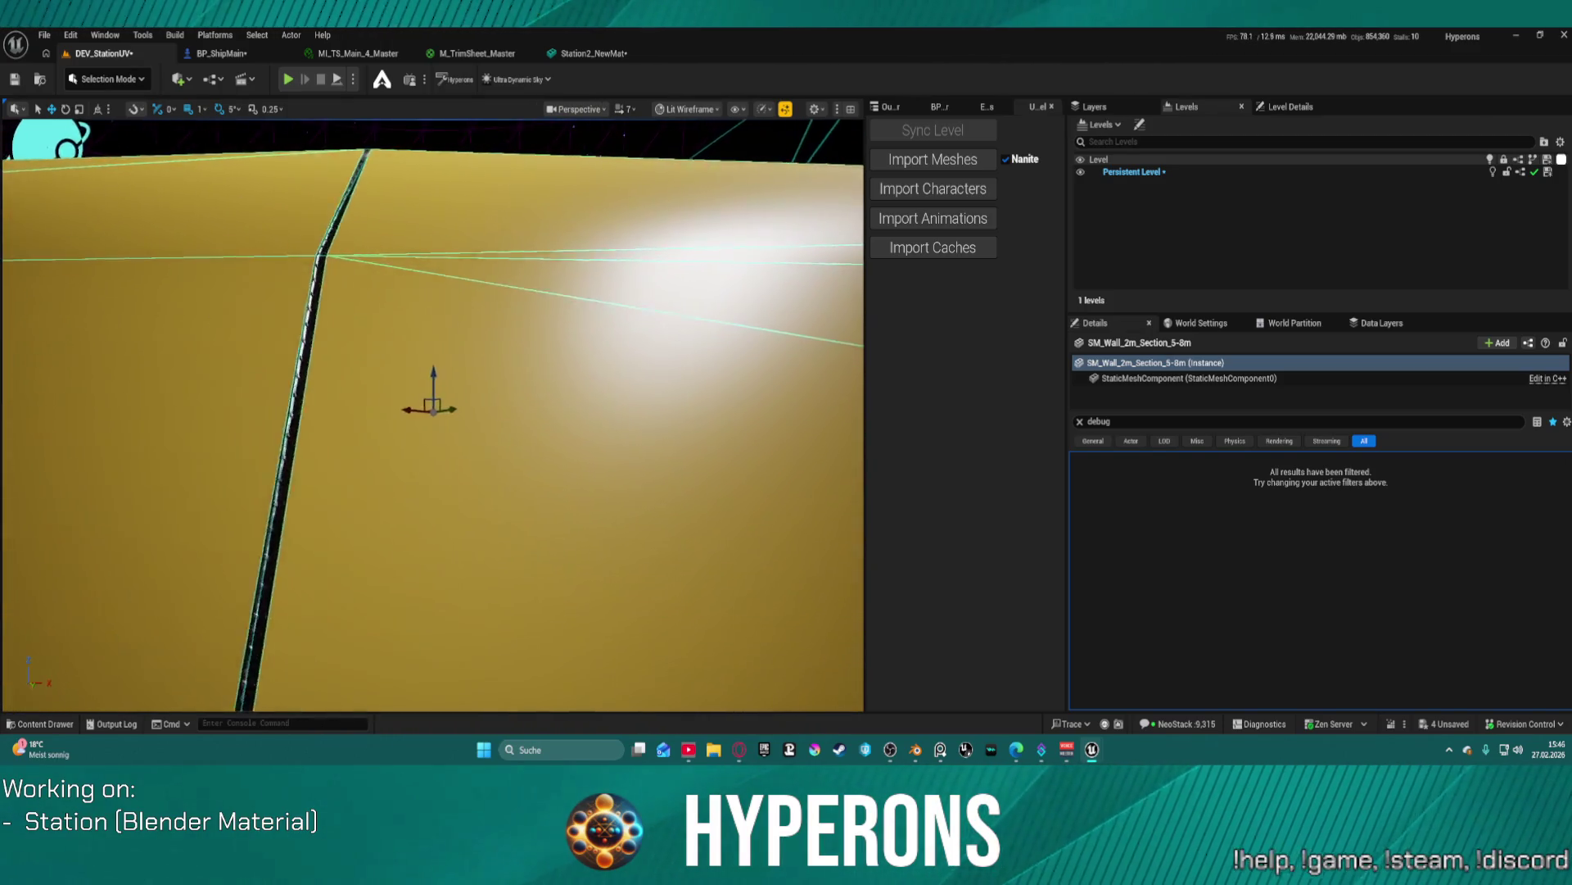
scroll(434, 415, down, 6)
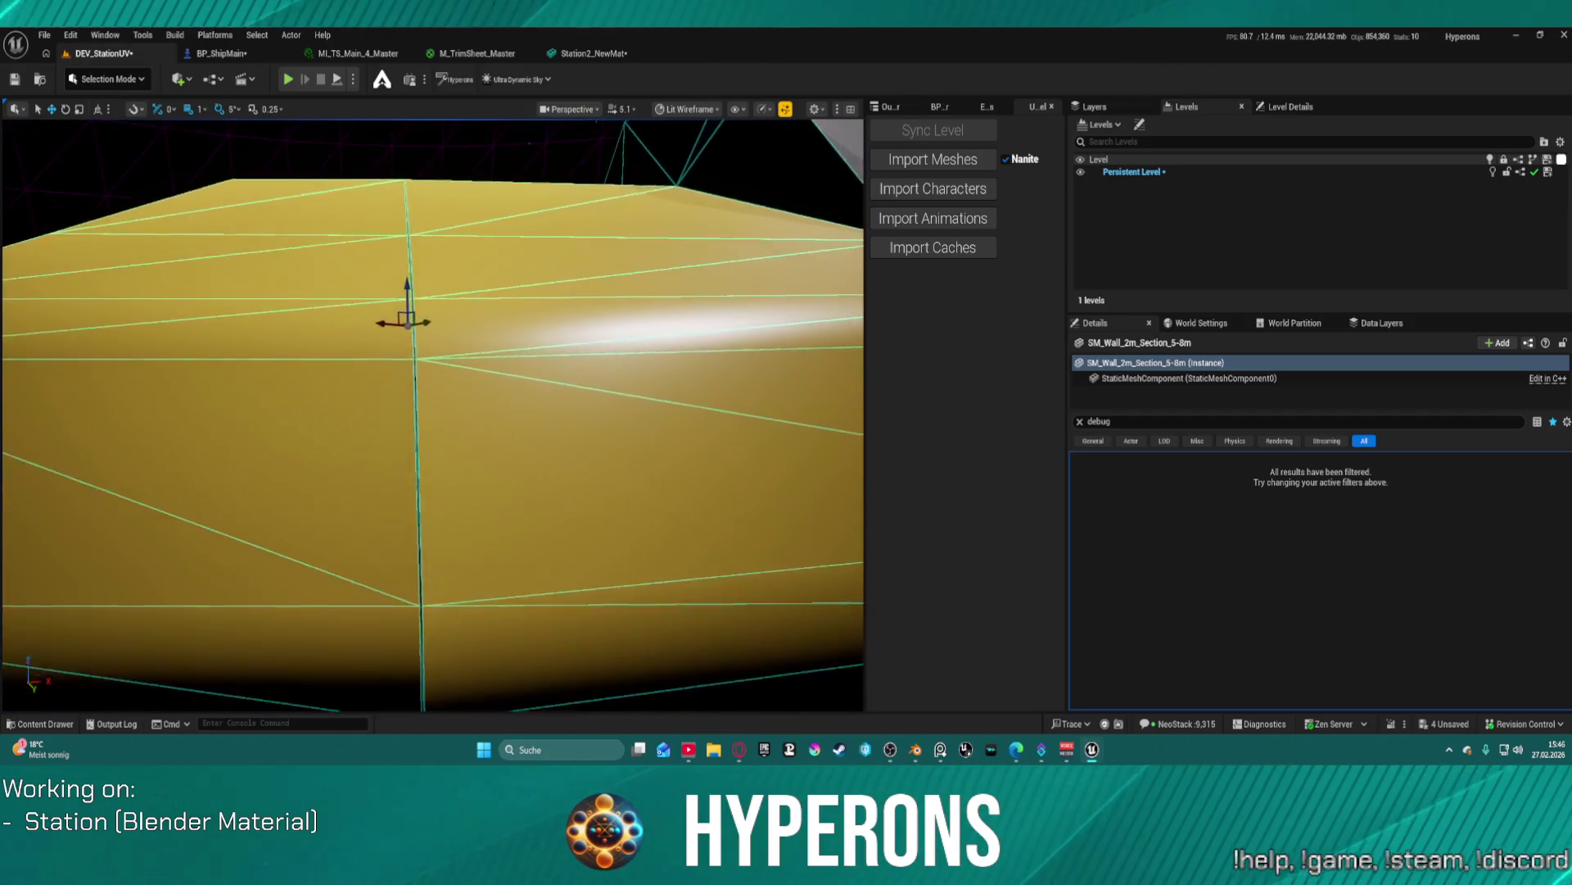
scroll(434, 415, up, 4)
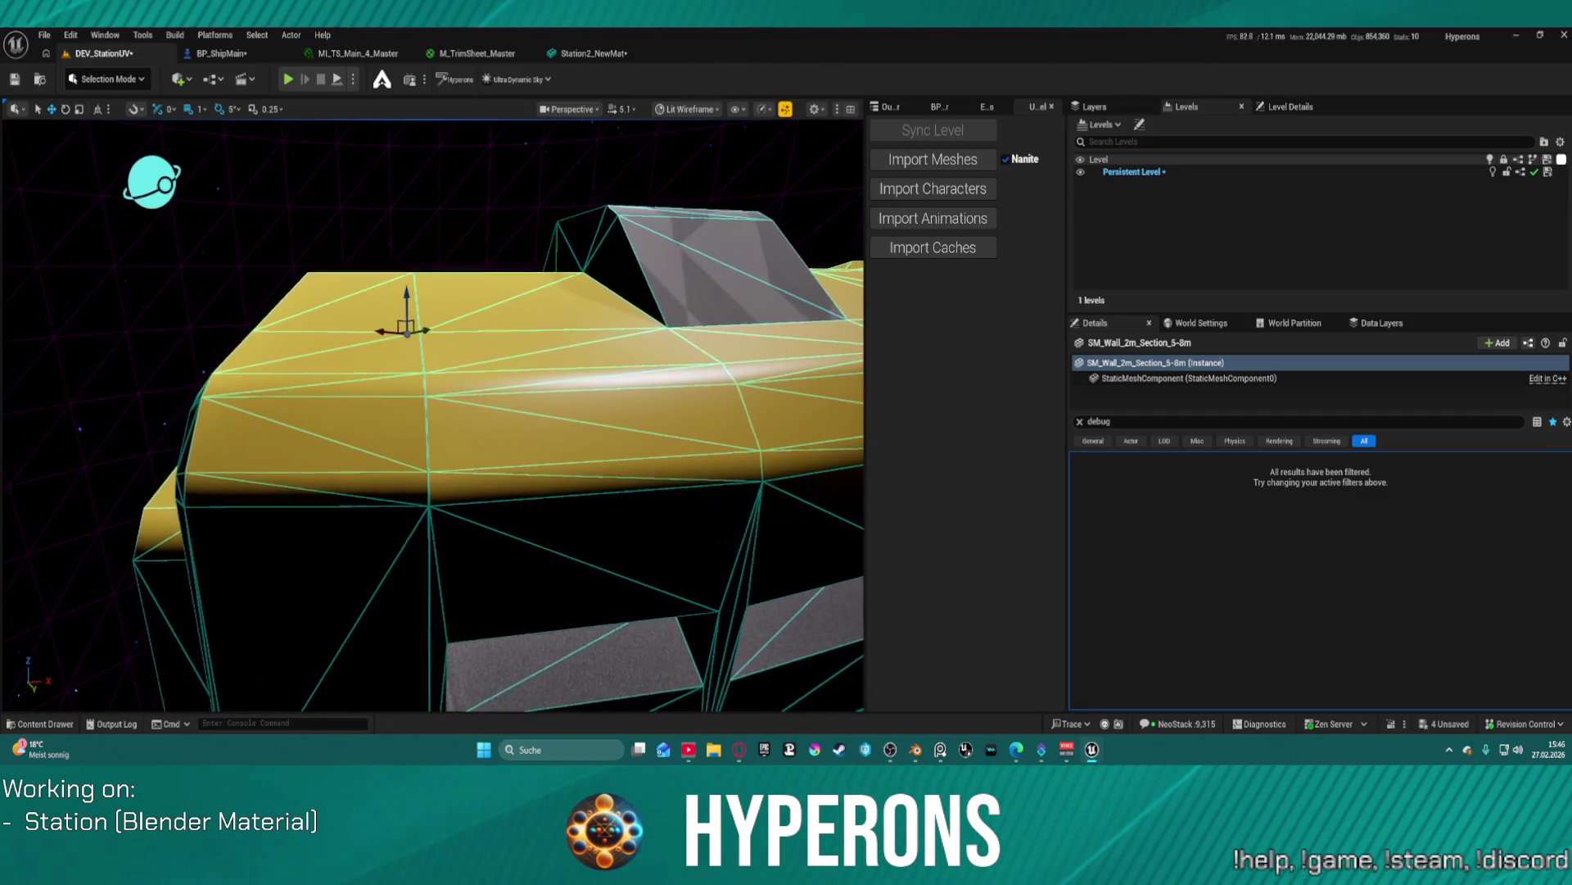
scroll(433, 416, up, 4)
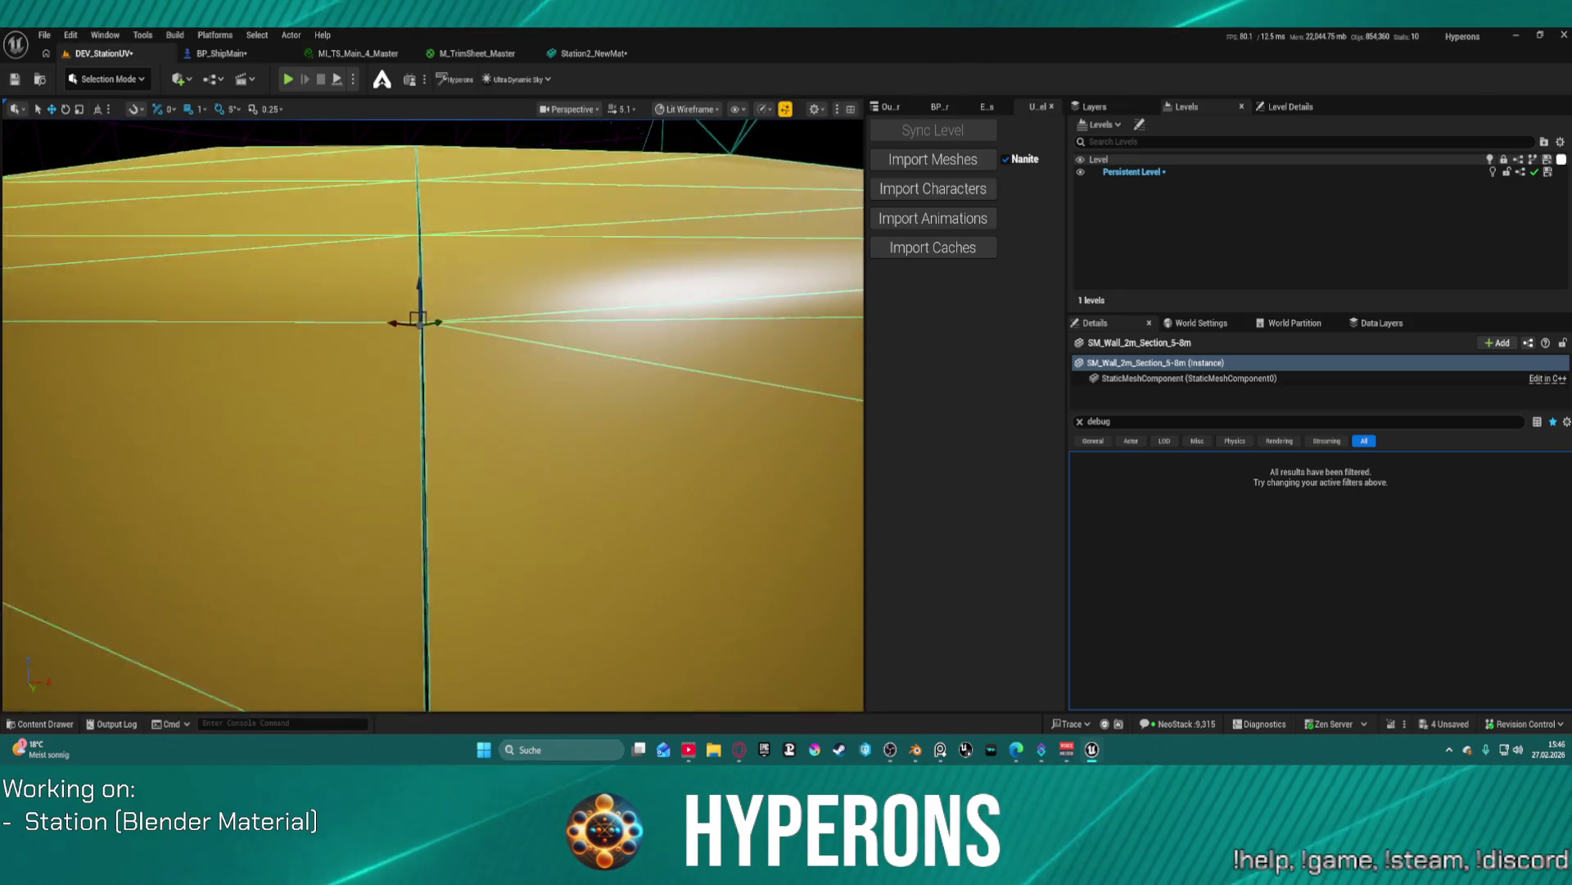
scroll(472, 302, down, 3)
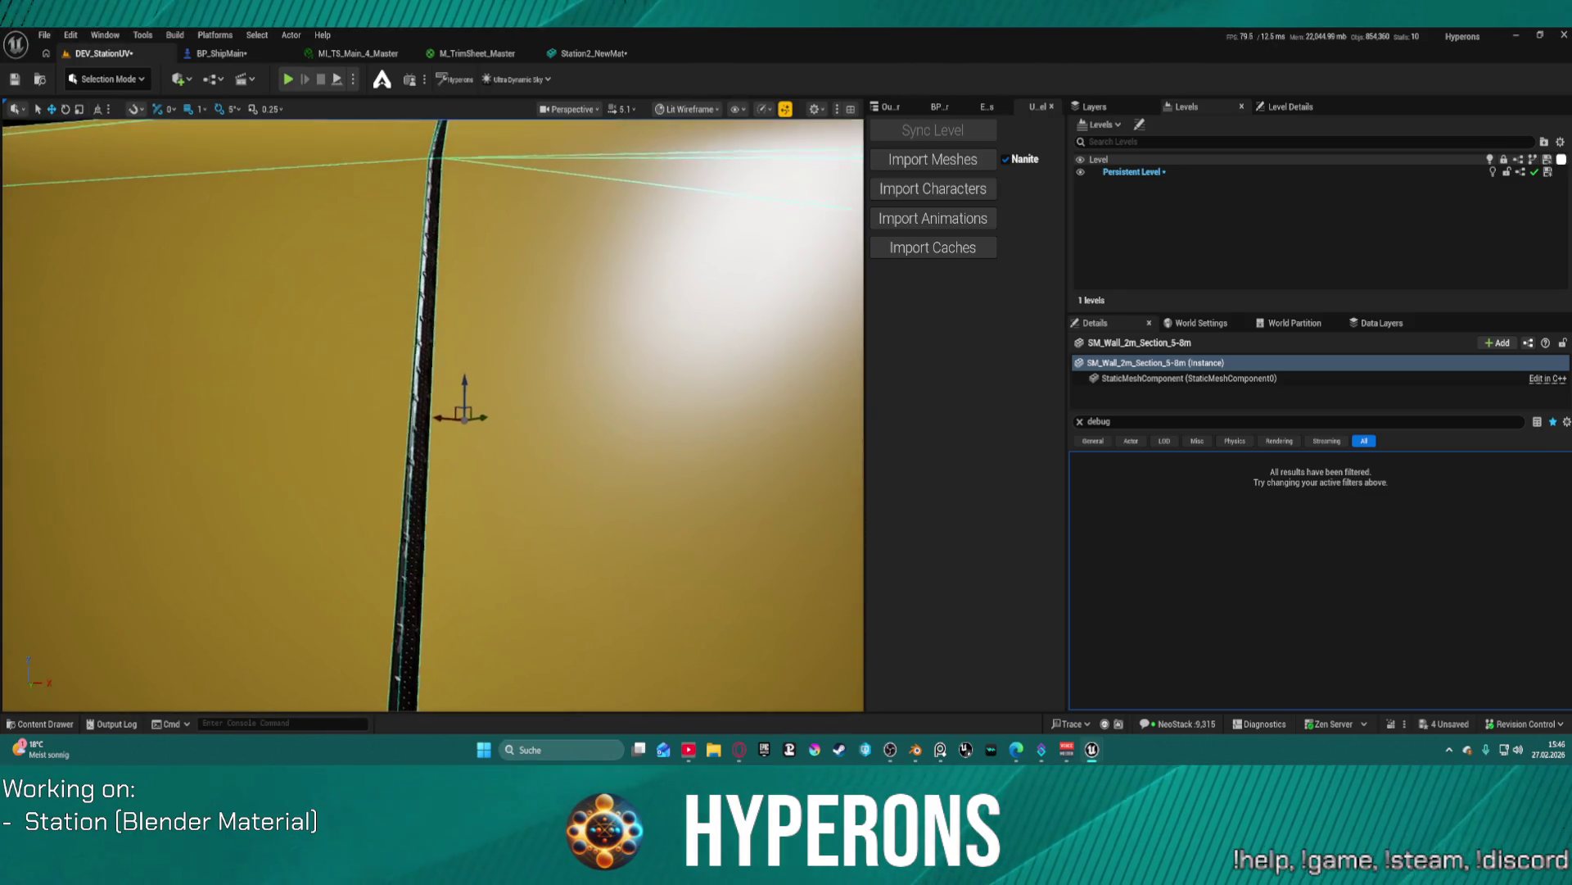
scroll(308, 198, down, 3)
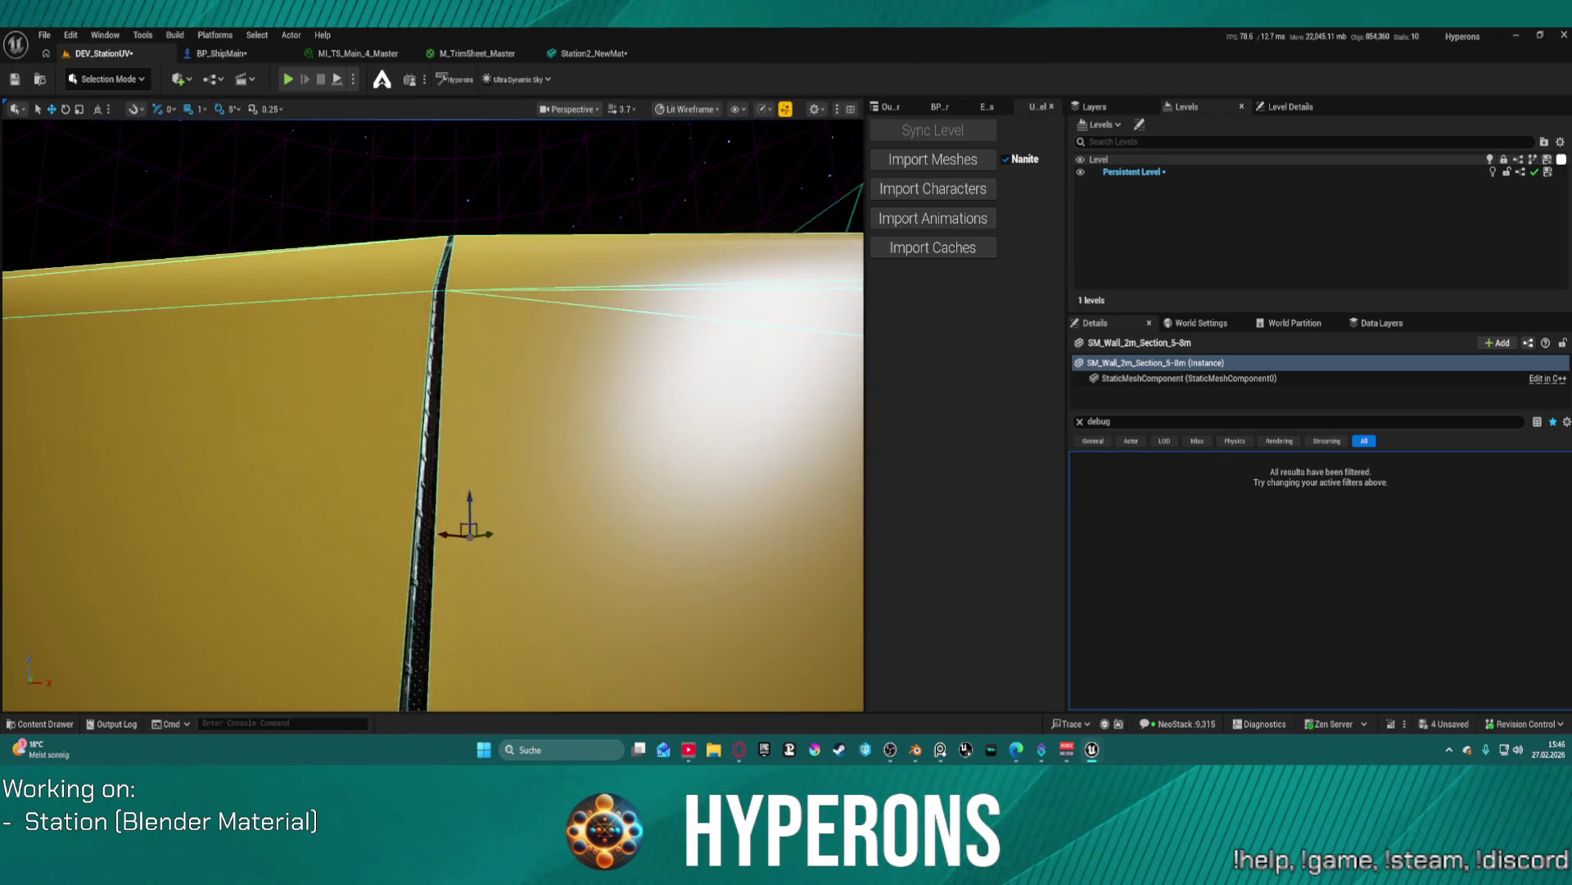
scroll(432, 415, up, 5)
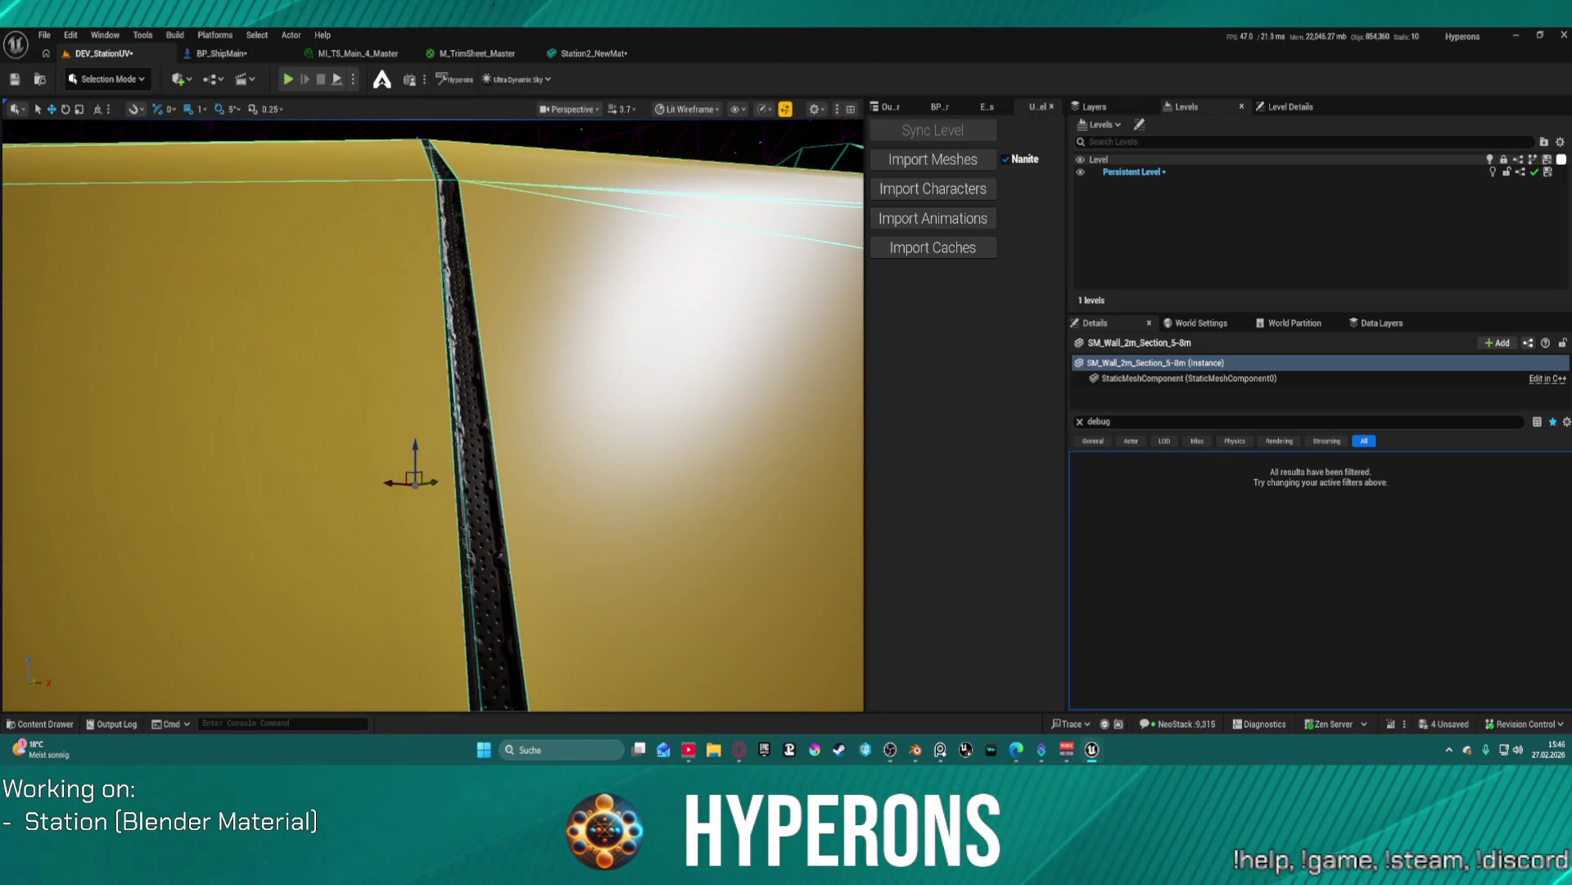
scroll(432, 415, up, 5)
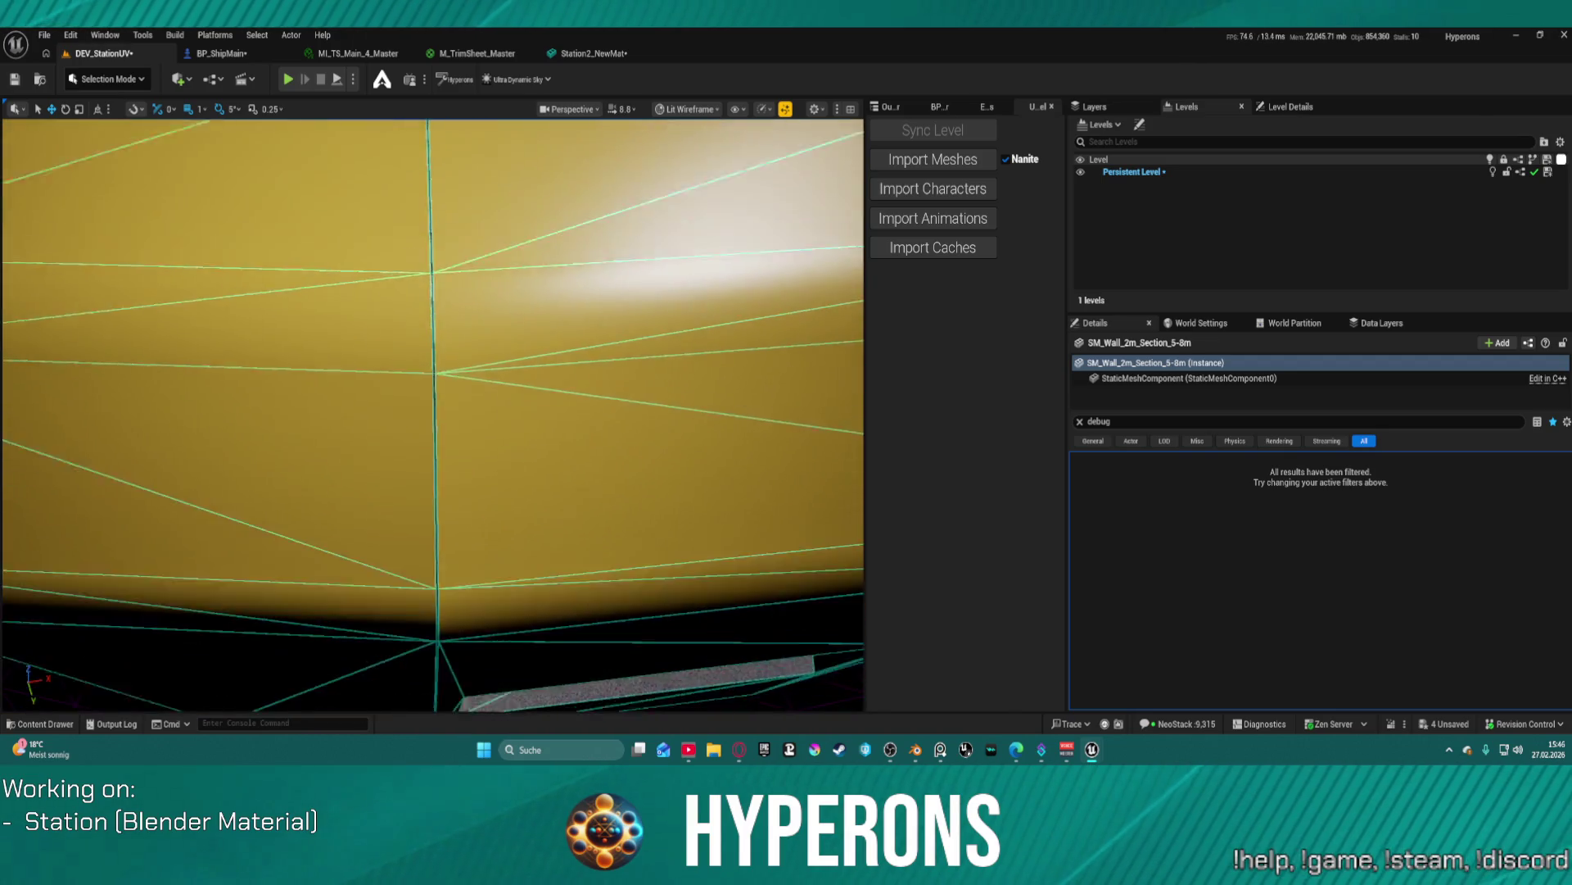
mouse_move(433, 415)
mouse_down()
mouse_move(381, 415)
mouse_move(492, 410)
mouse_up()
scroll(433, 415, up, 10)
scroll(433, 416, down, 3)
mouse_move(775, 619)
mouse_down()
mouse_move(738, 623)
mouse_move(775, 620)
mouse_up()
- Back in Blender's station file, set the Pivot Point to Bounding Box Center
click(917, 760)
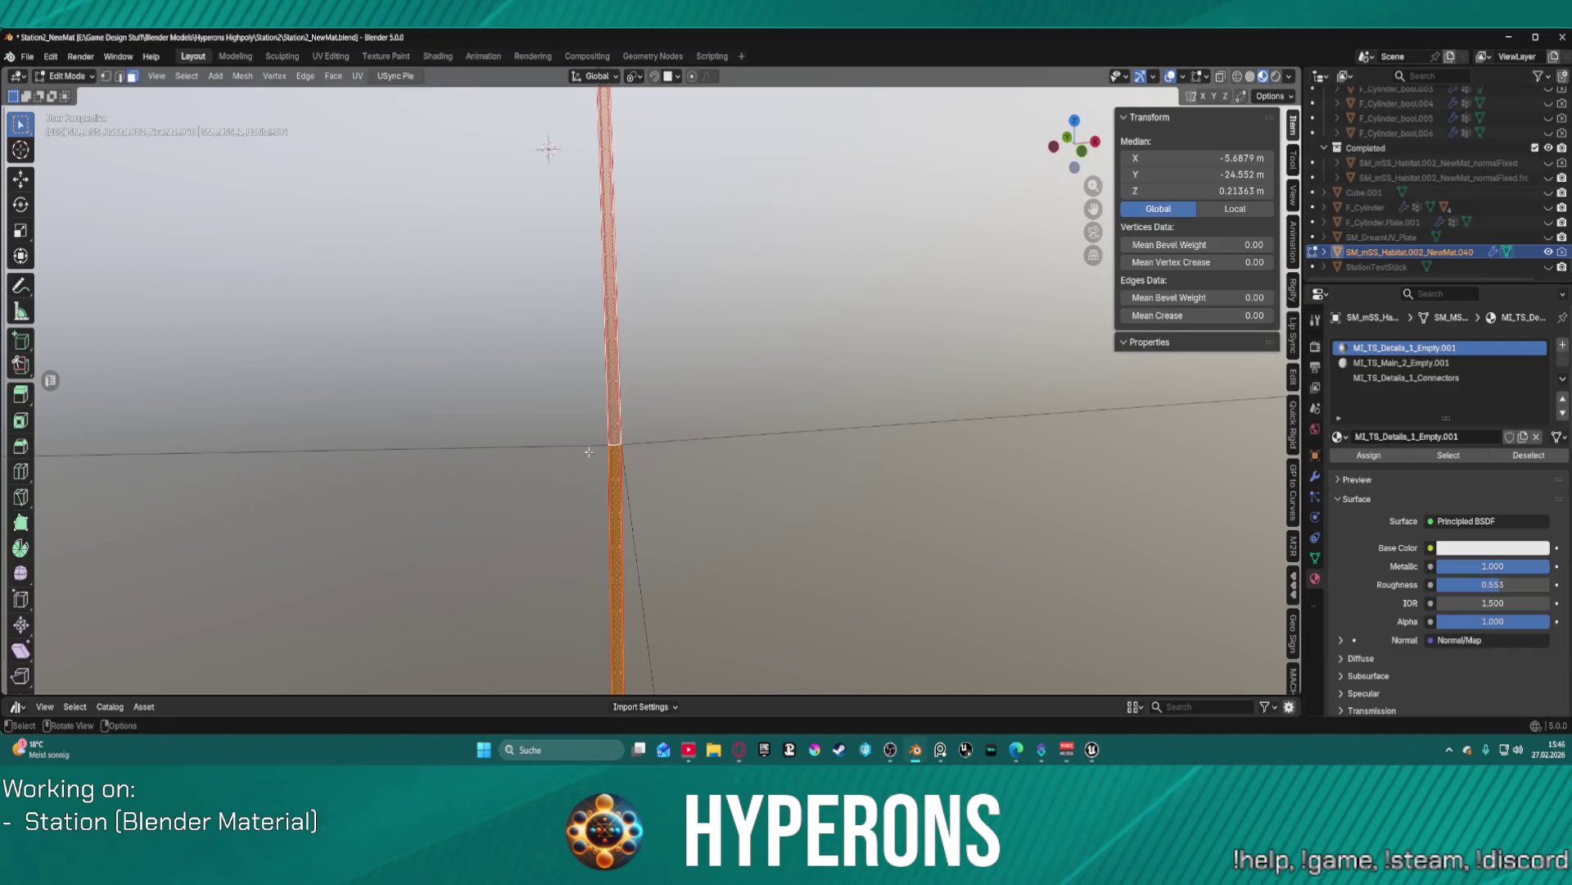
scroll(610, 354, up, 3)
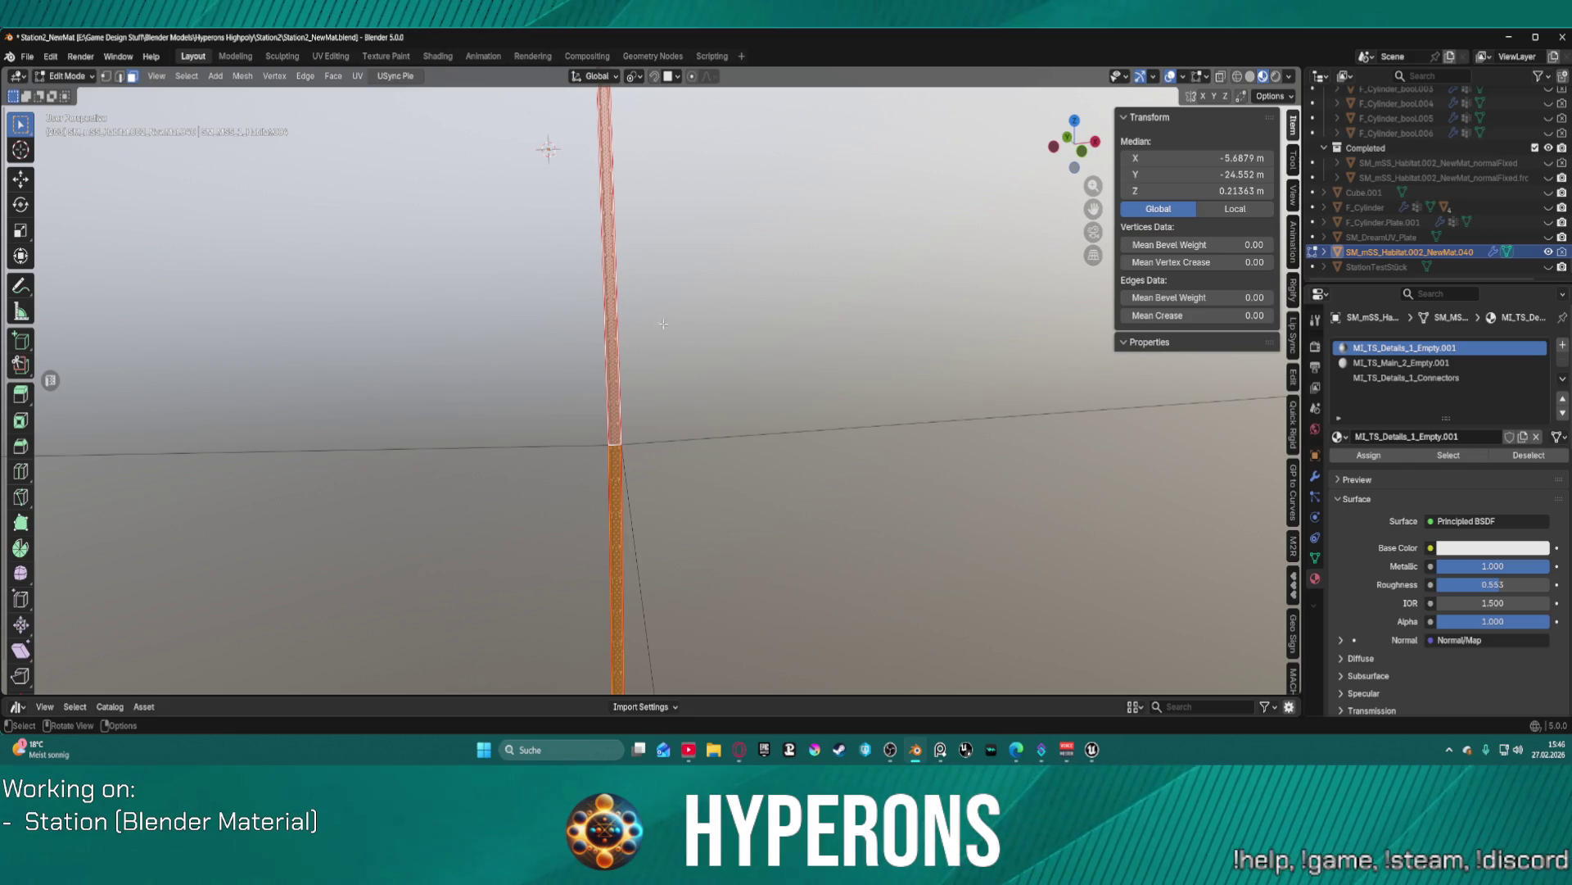
click(638, 76)
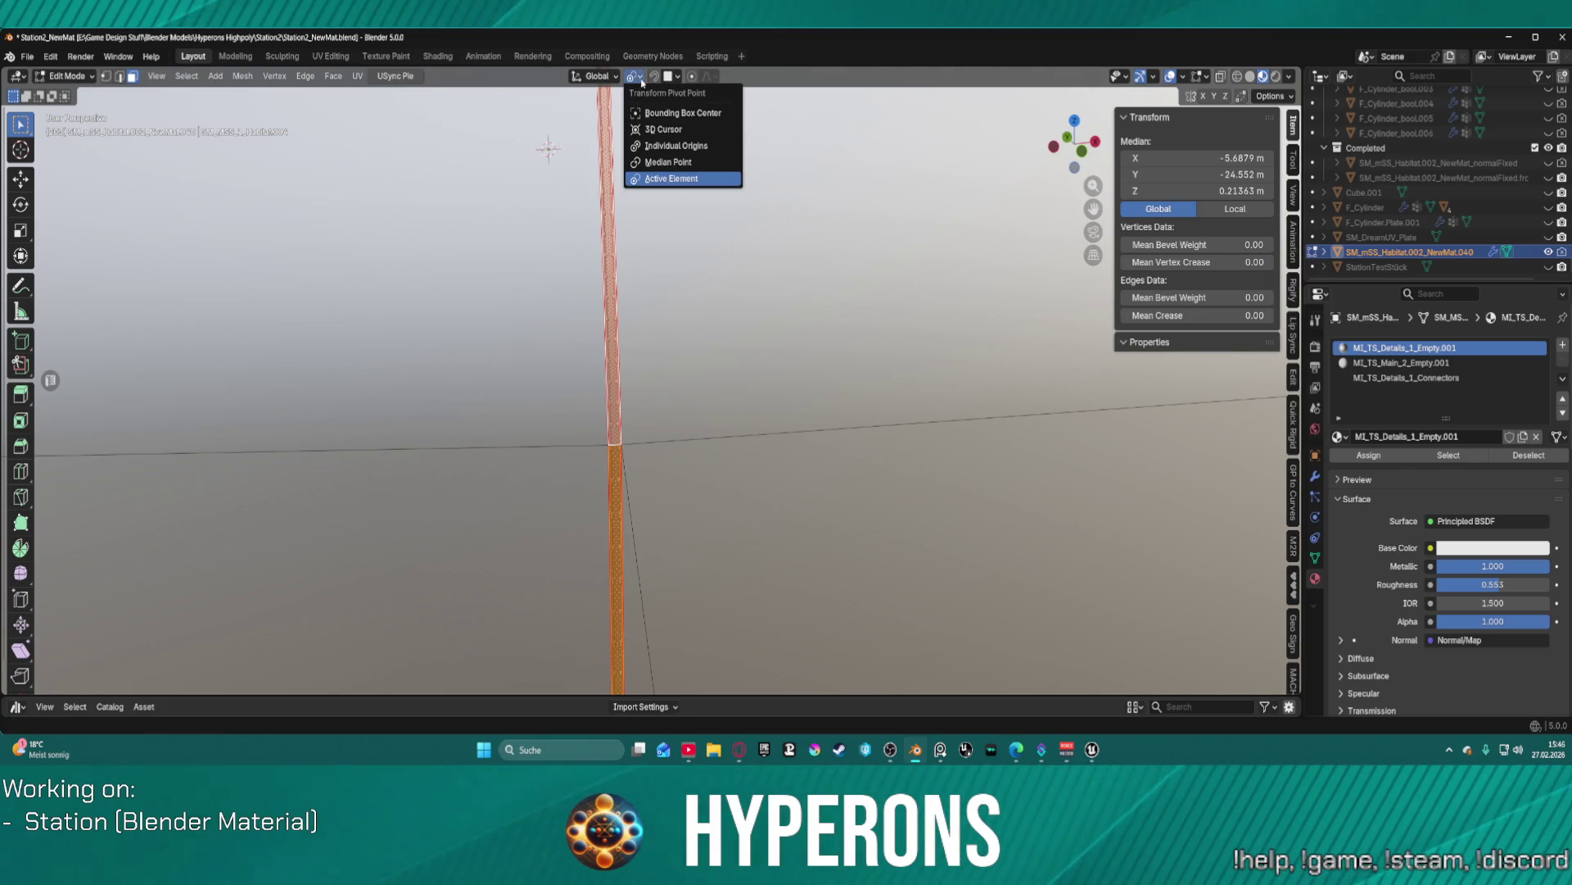
click(680, 113)
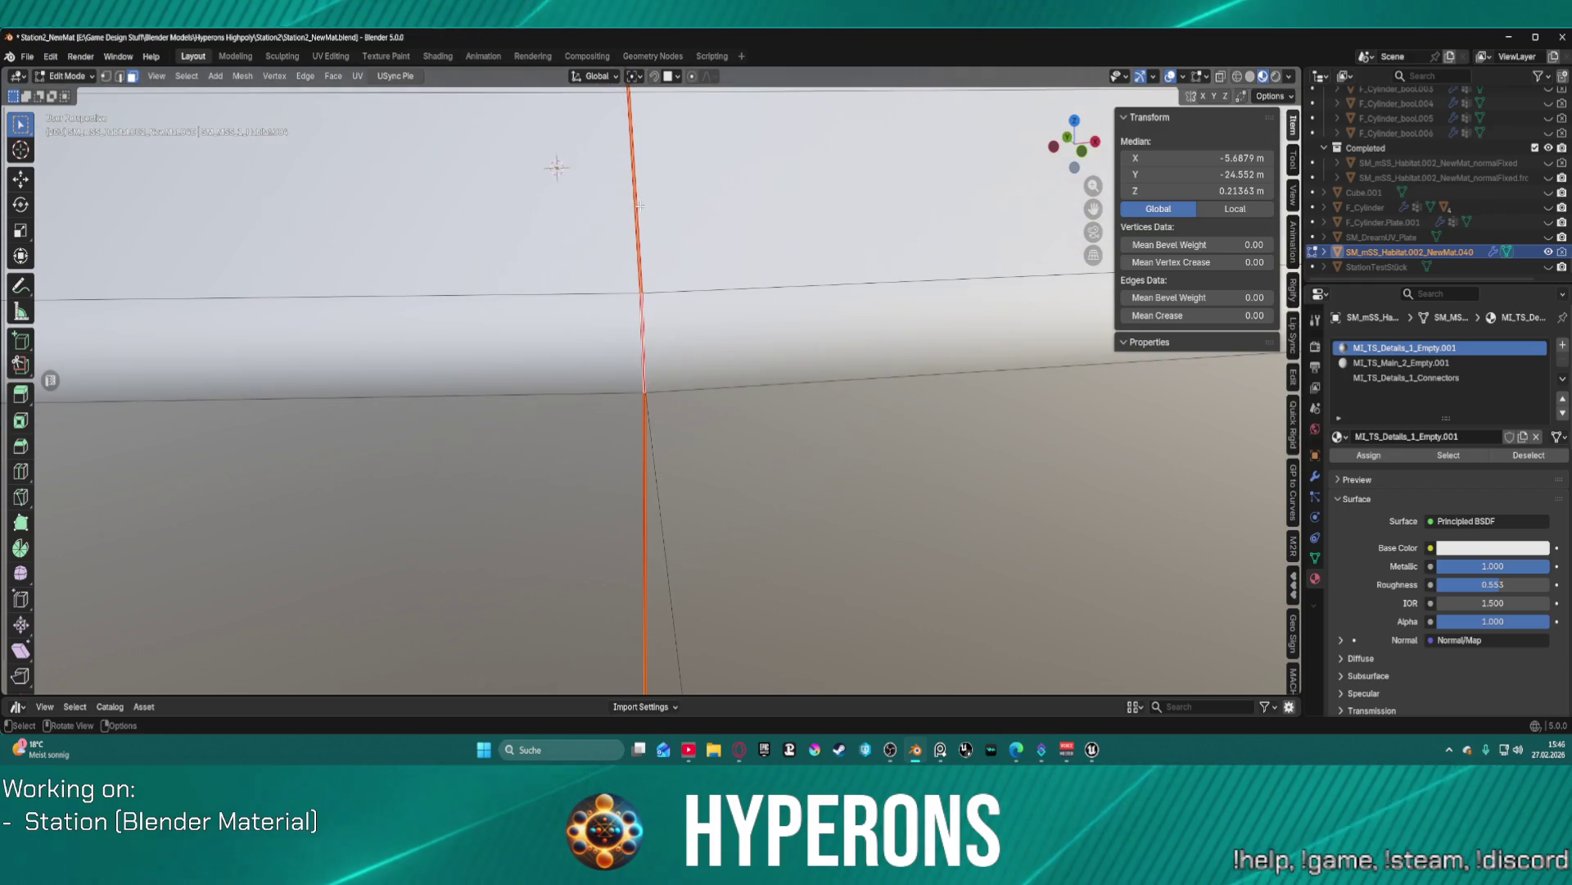
- Trial-scale the selected seam strip around its bounding box centre
scroll(664, 274, up, 4)
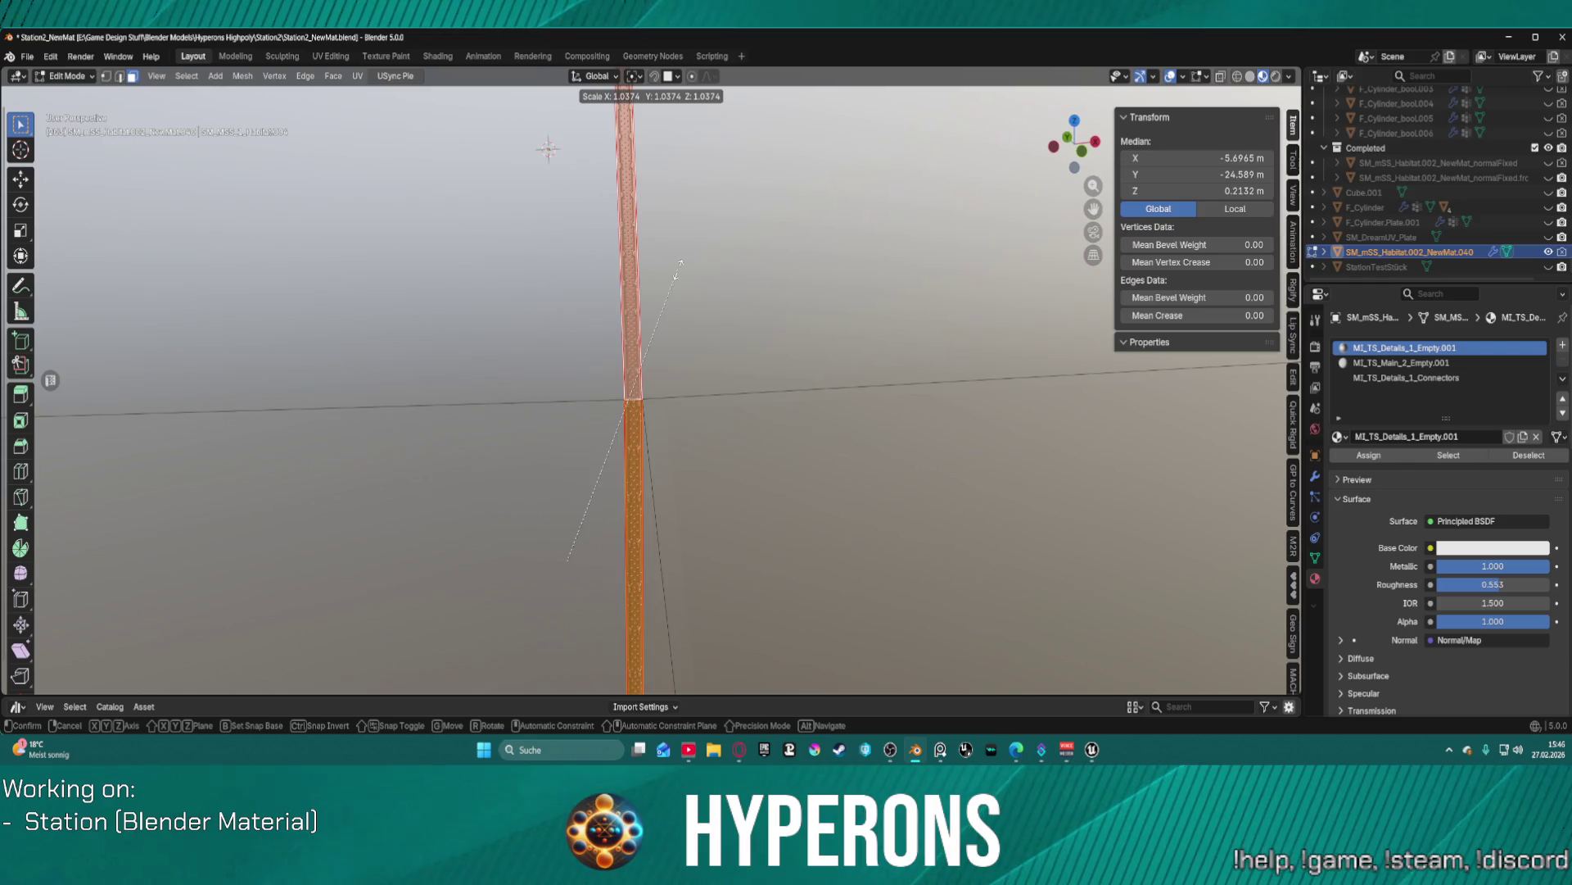
key(s)
scroll(696, 263, down, 2)
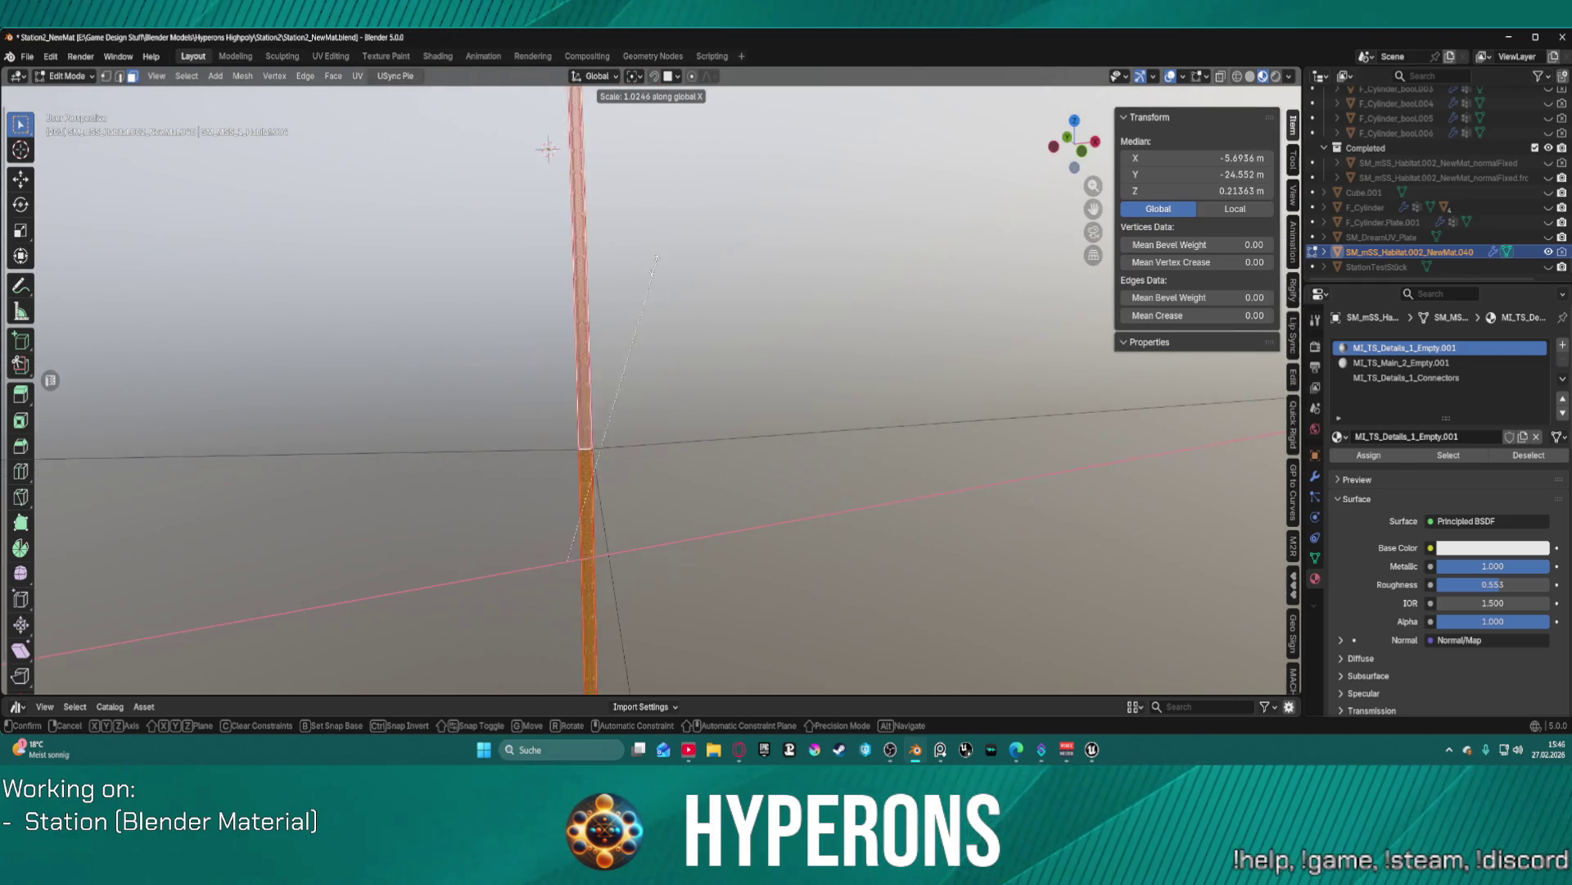
click(663, 270)
- Set the Transform Orientation to Local, then reopen it to choose Normal
click(603, 81)
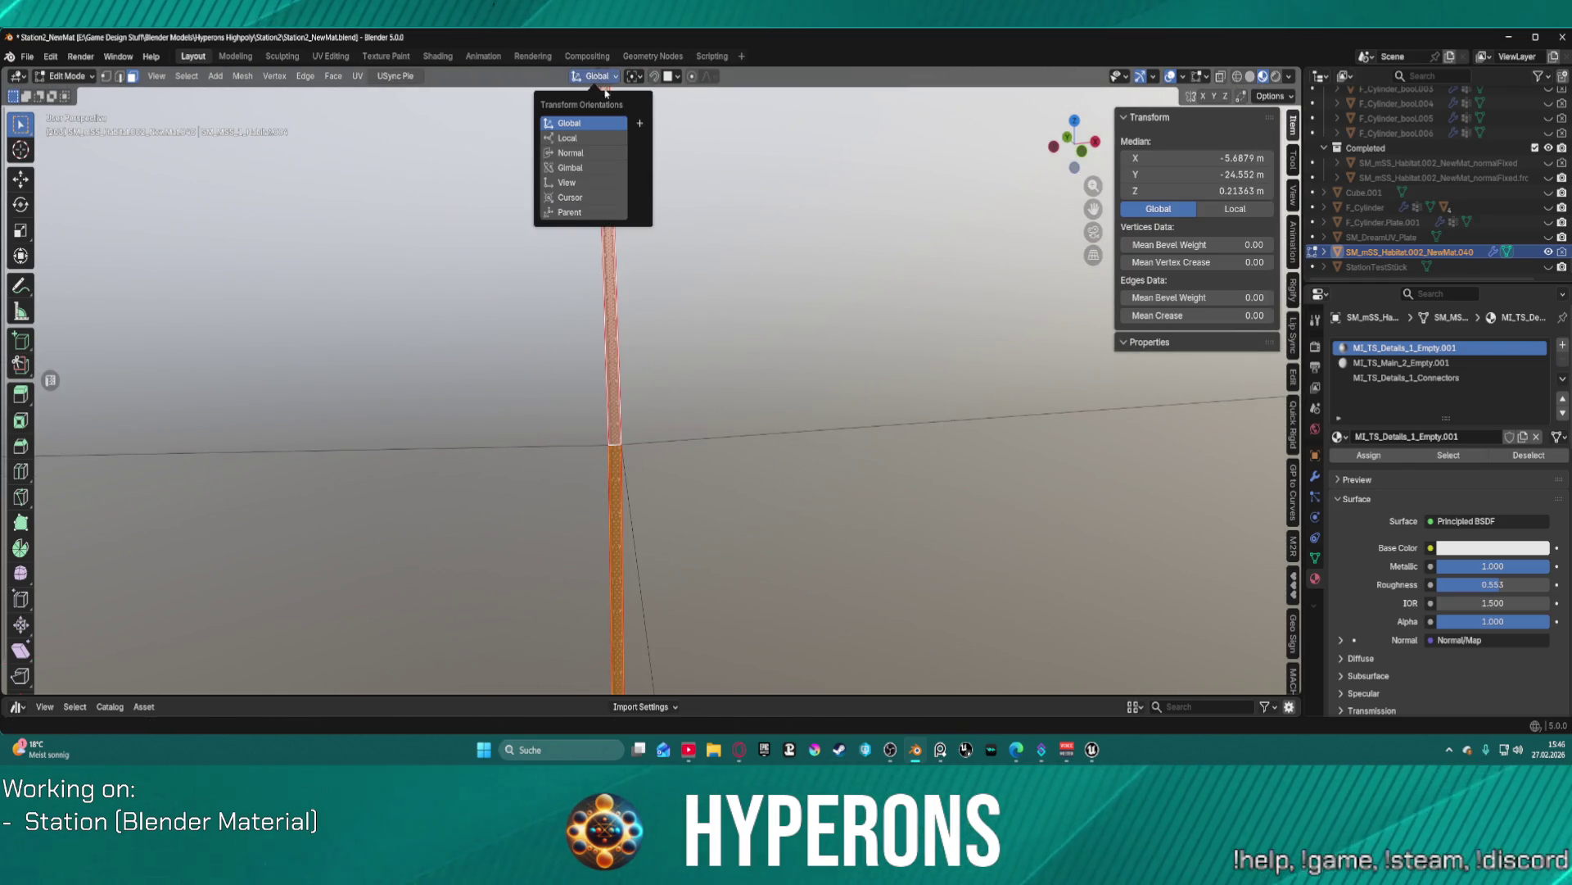
click(606, 139)
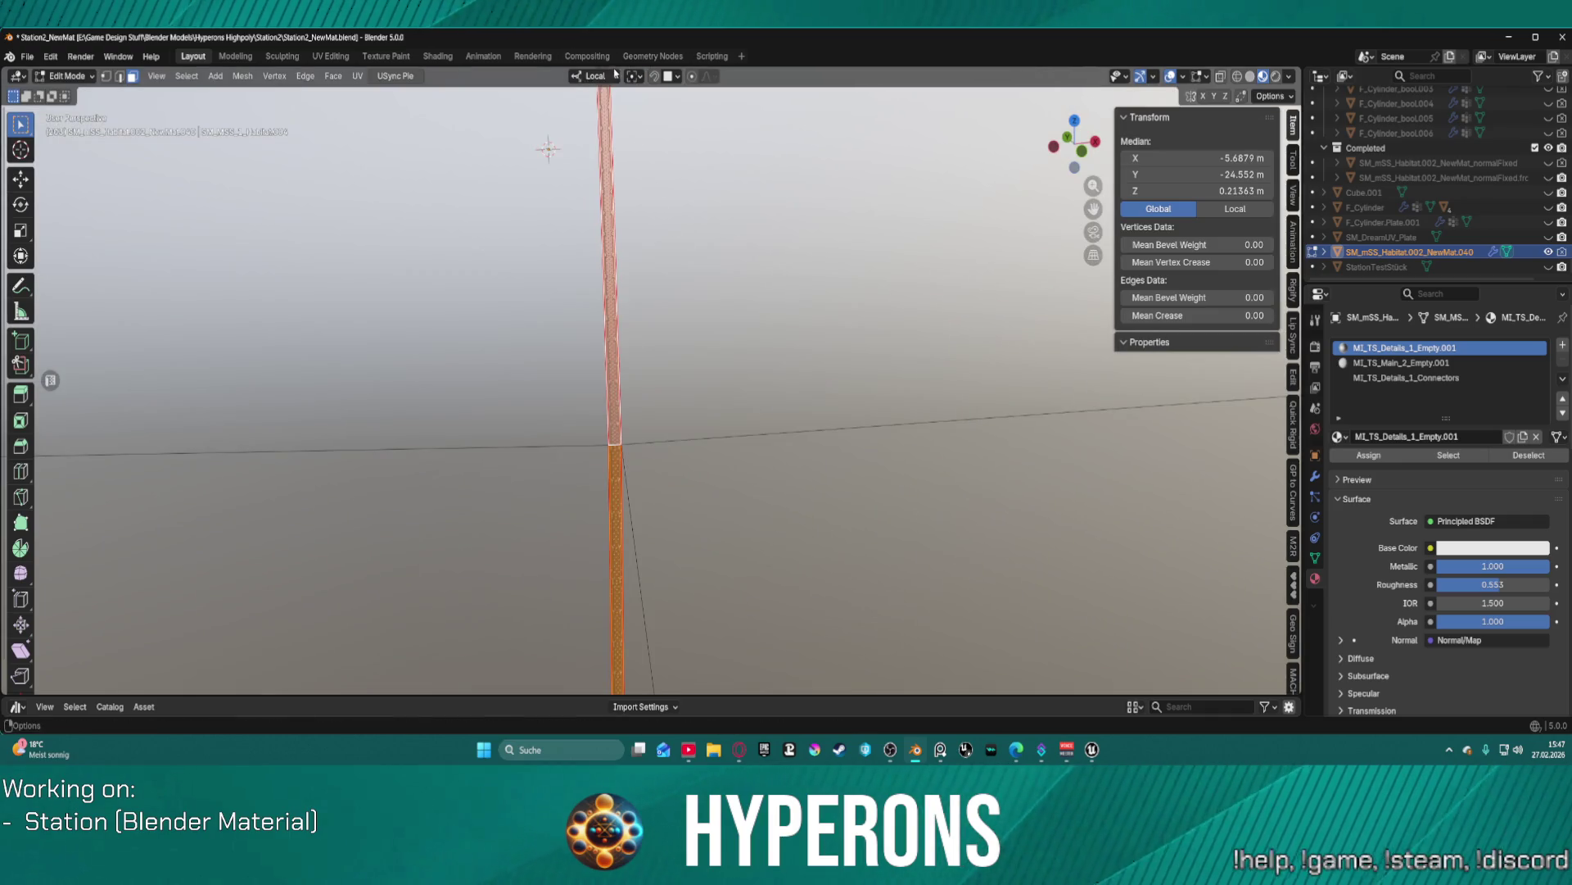
click(607, 77)
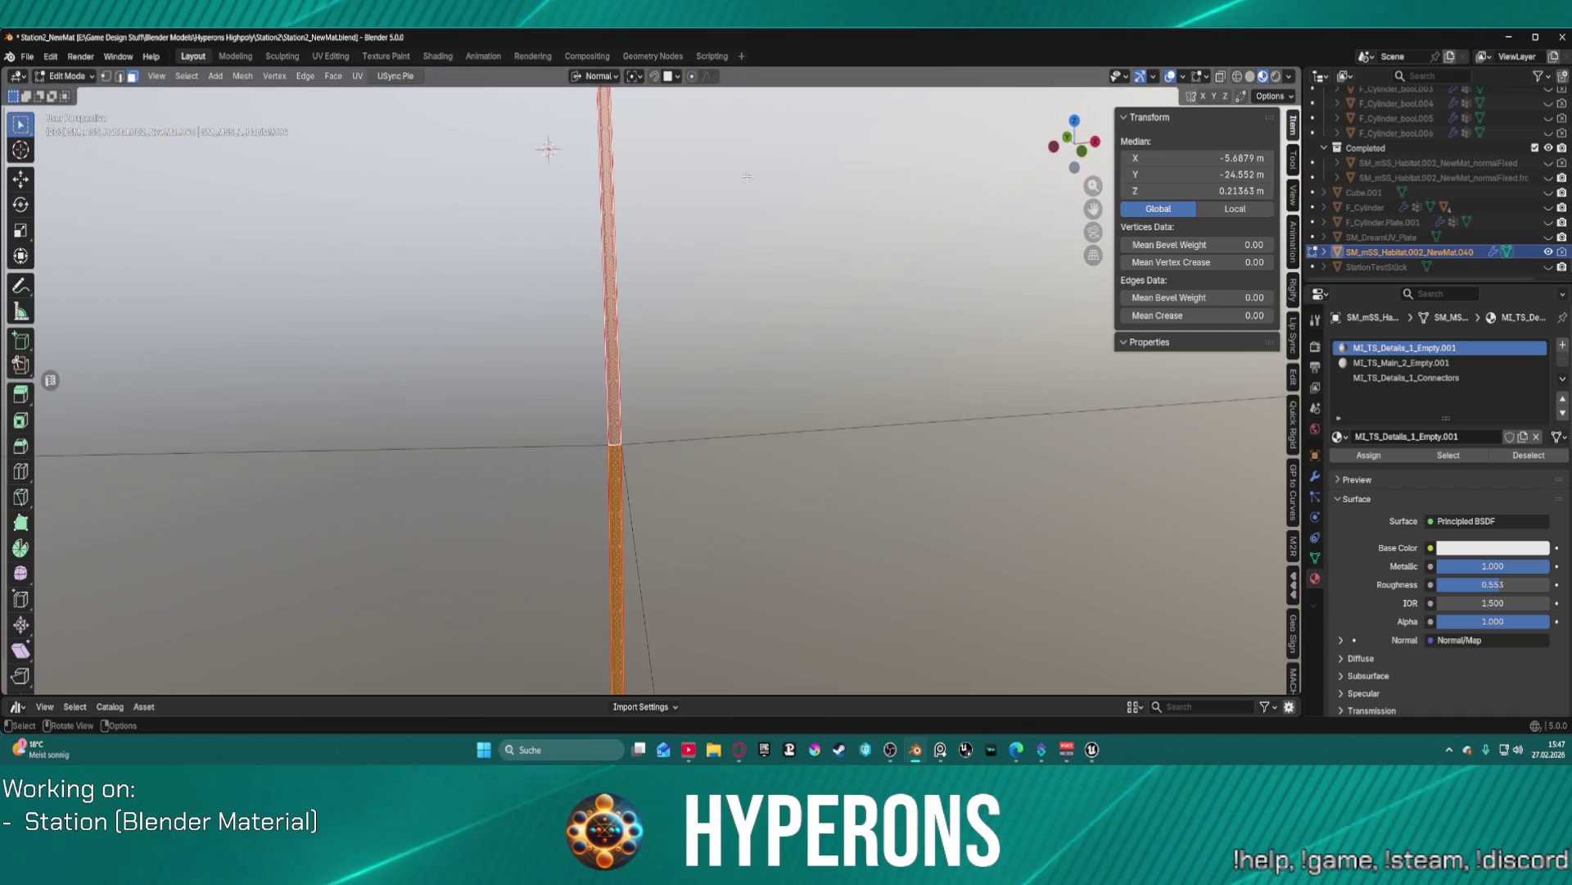
- Scale the connector strip faces along normal Y with Resize Y set to 2, then enter UV Editing
key(s)
key(y)
key(y)
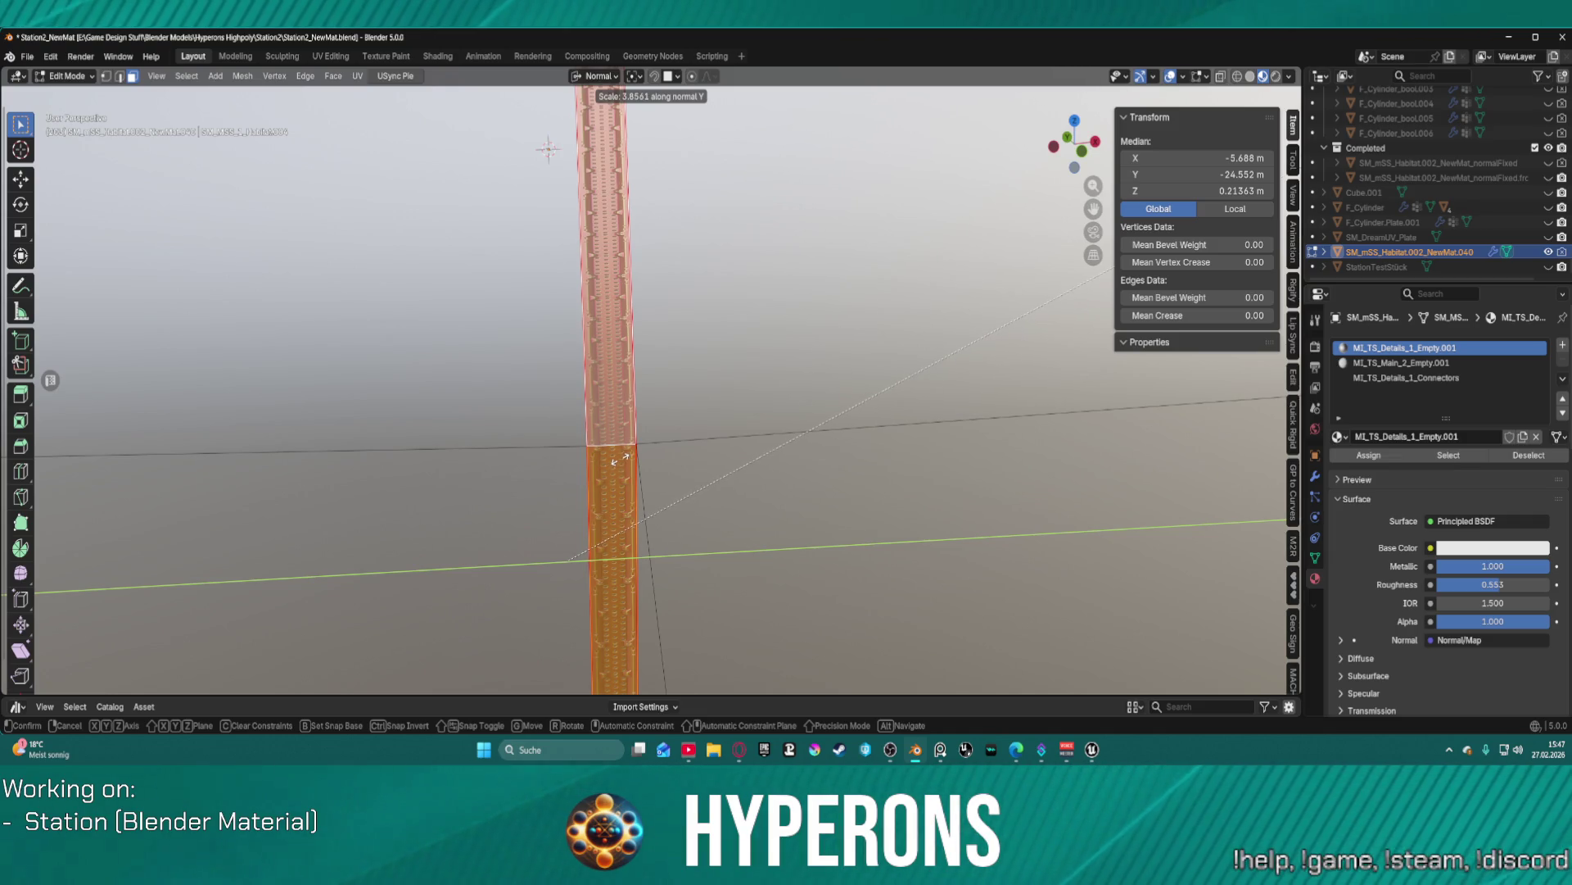
click(622, 460)
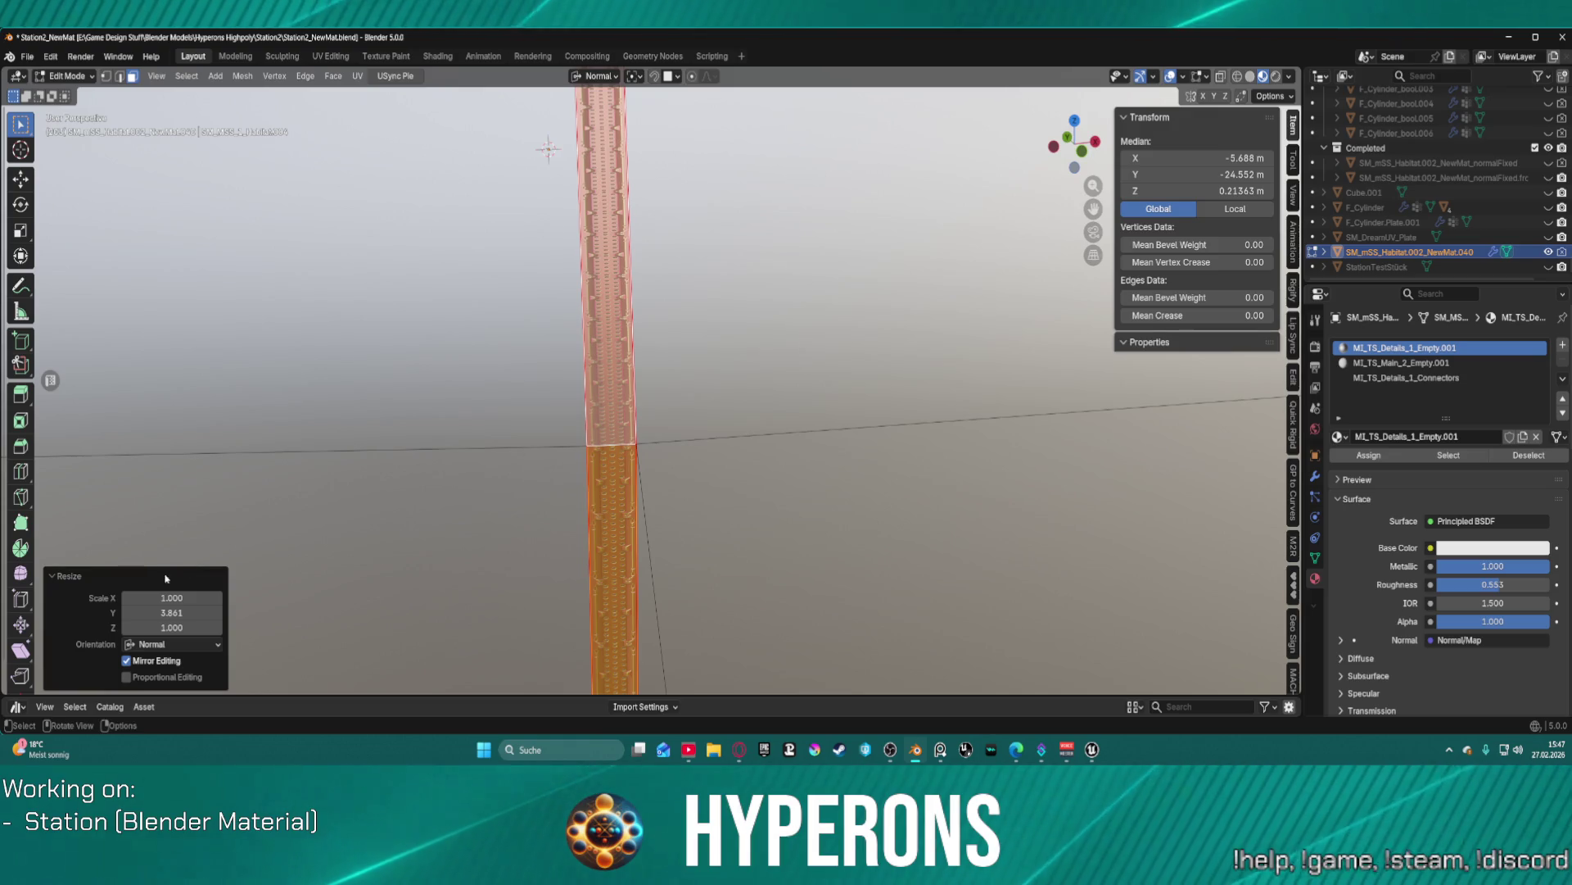
click(182, 612)
text(2)
key(Return)
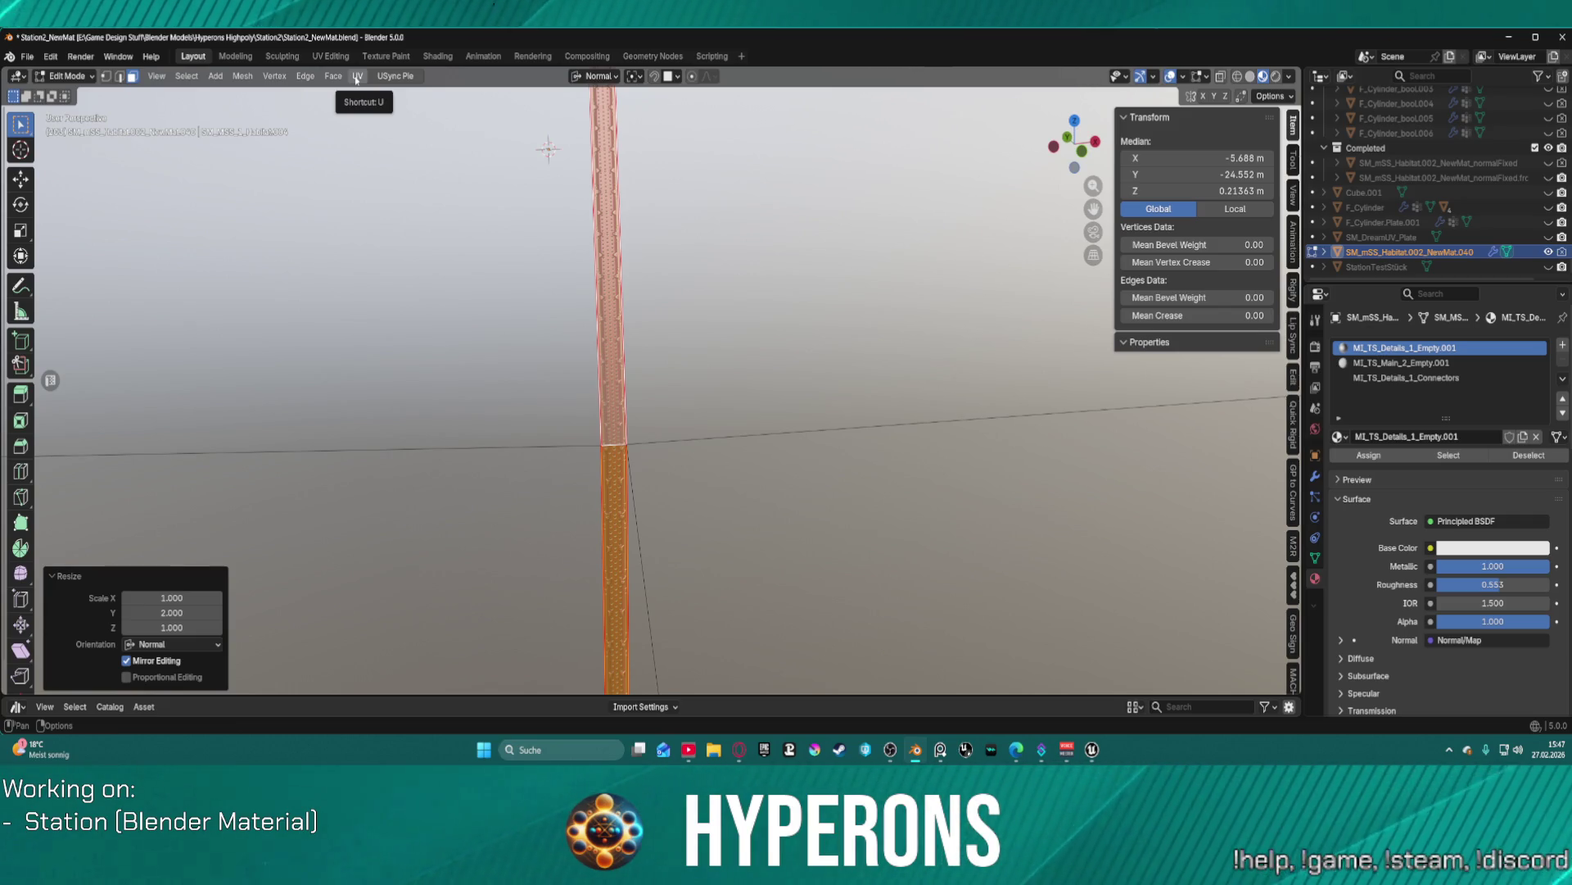
click(331, 56)
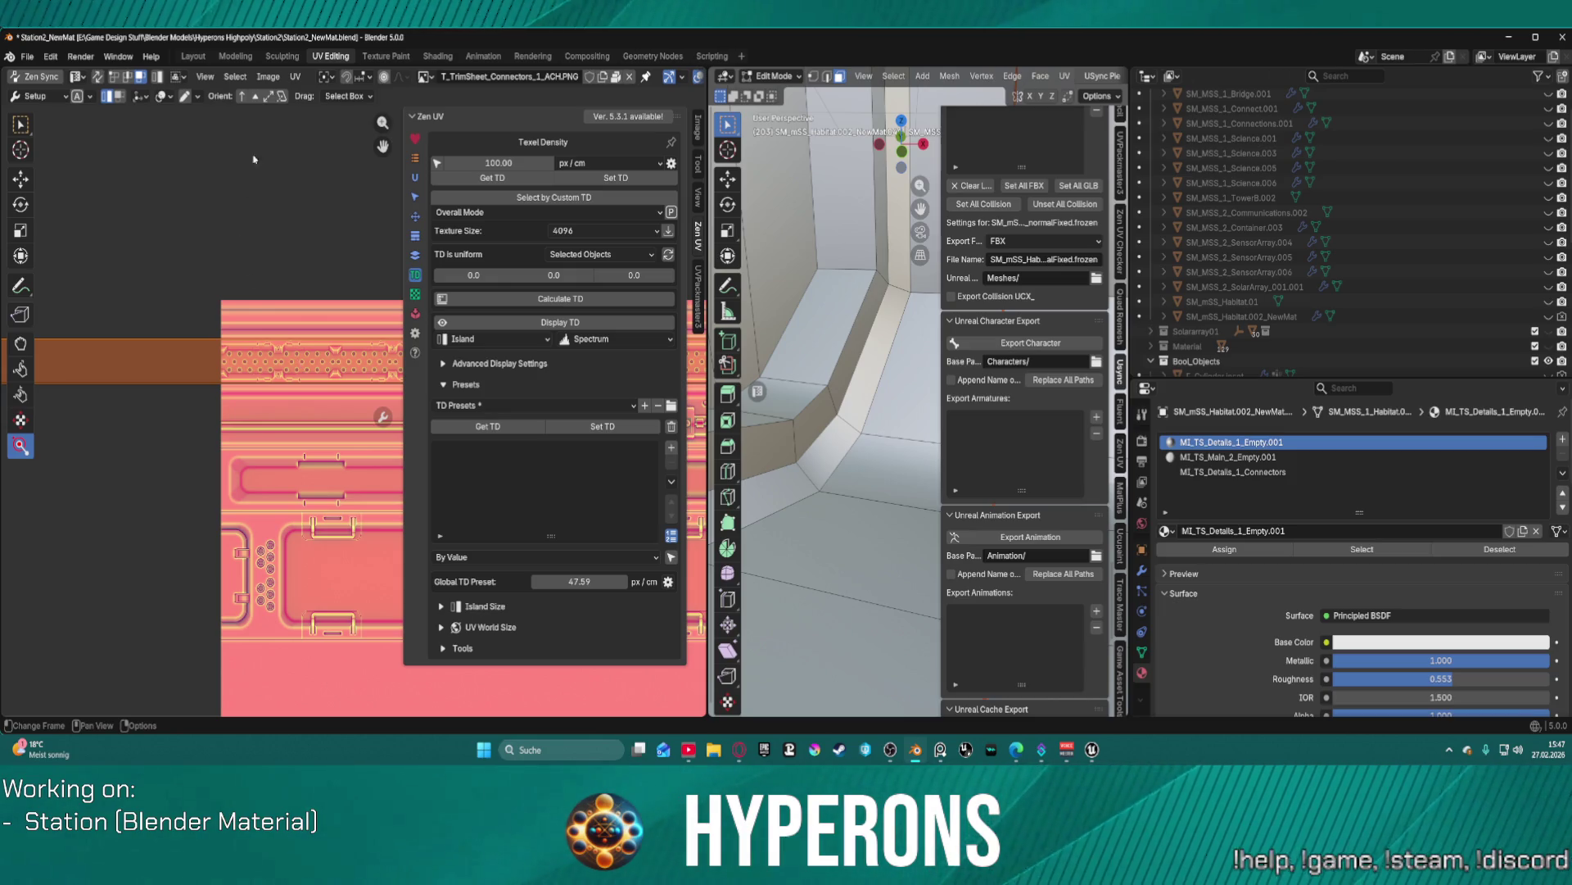
- Unwrap the strip with Angle Based and apply 100 px/cm texel density via Zen UV
click(295, 76)
mouse_move(360, 243)
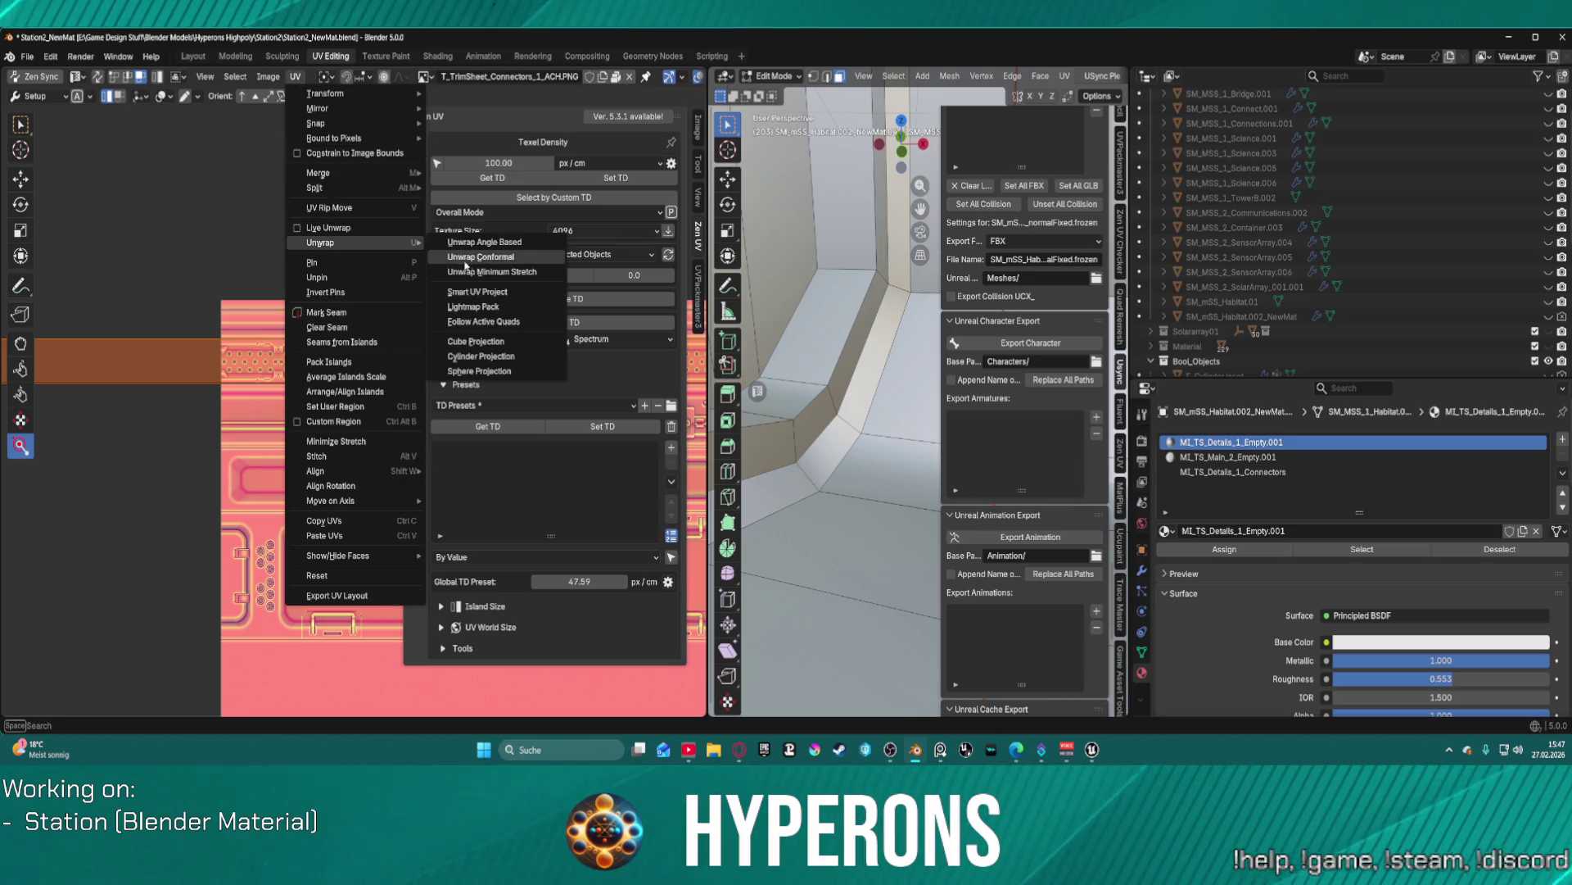
click(517, 243)
scroll(251, 391, up, 2)
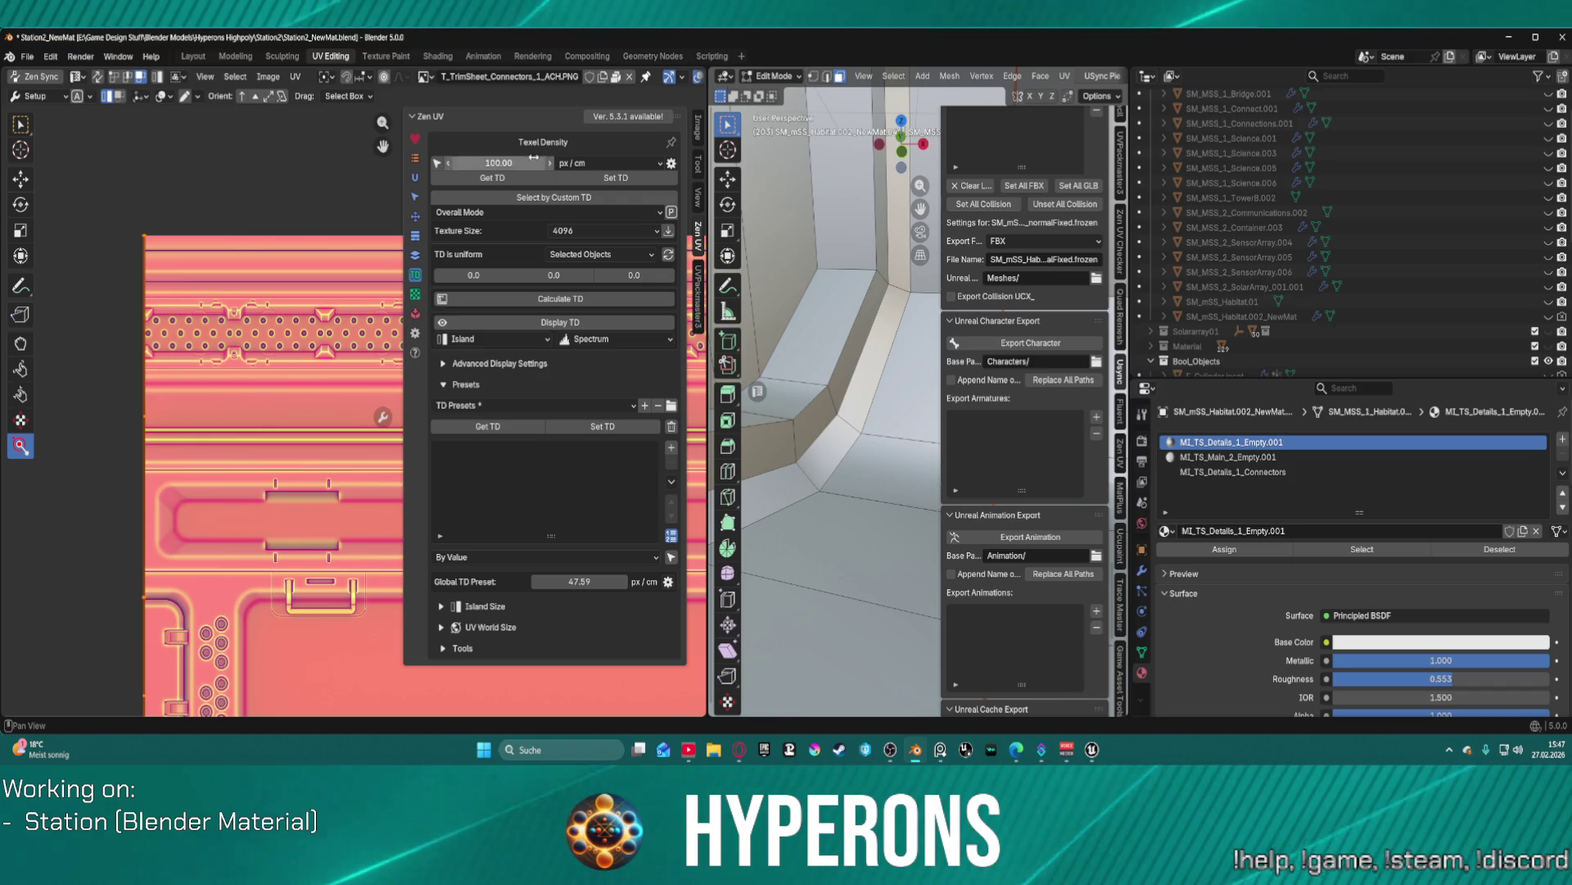
click(600, 177)
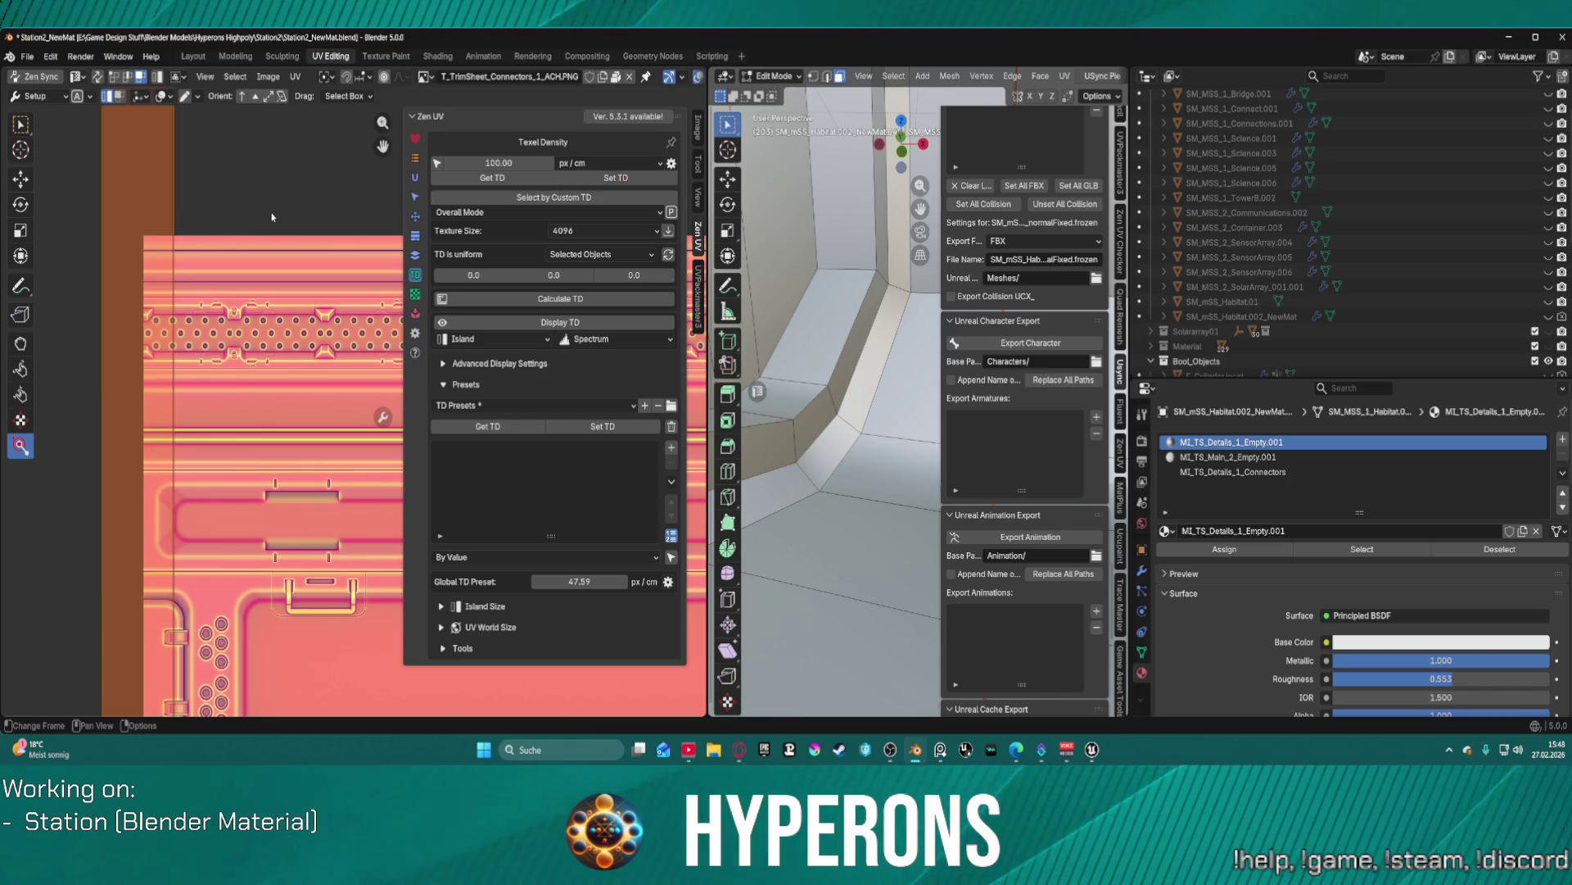
- Rotate the strip's UV island and move it onto the trim sheet's dotted connector band
key(r)
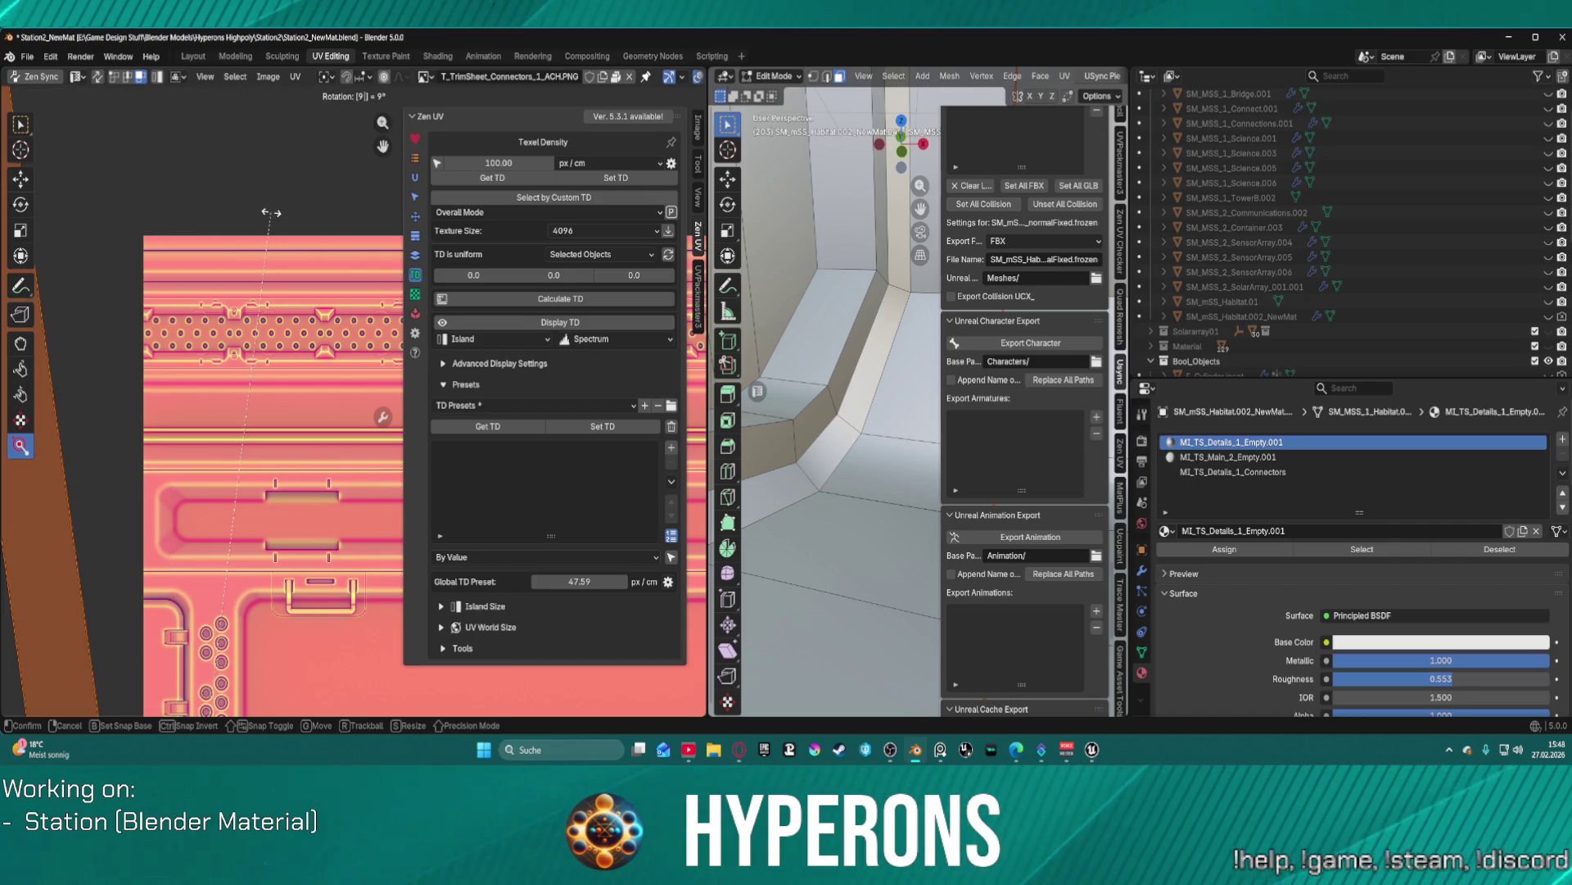
click(273, 217)
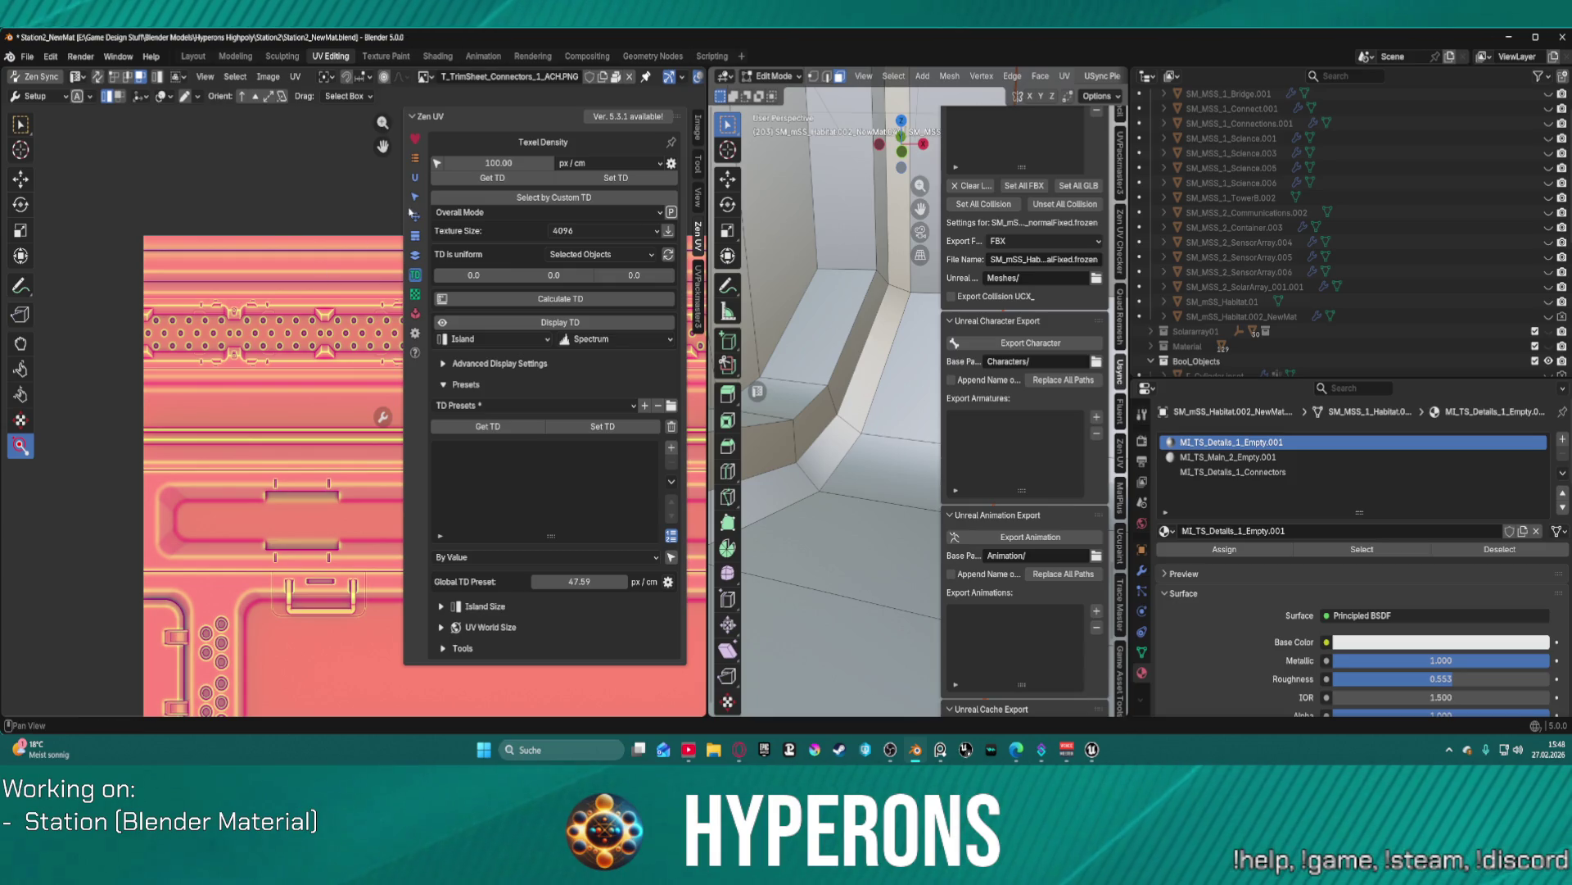
scroll(279, 507, down, 5)
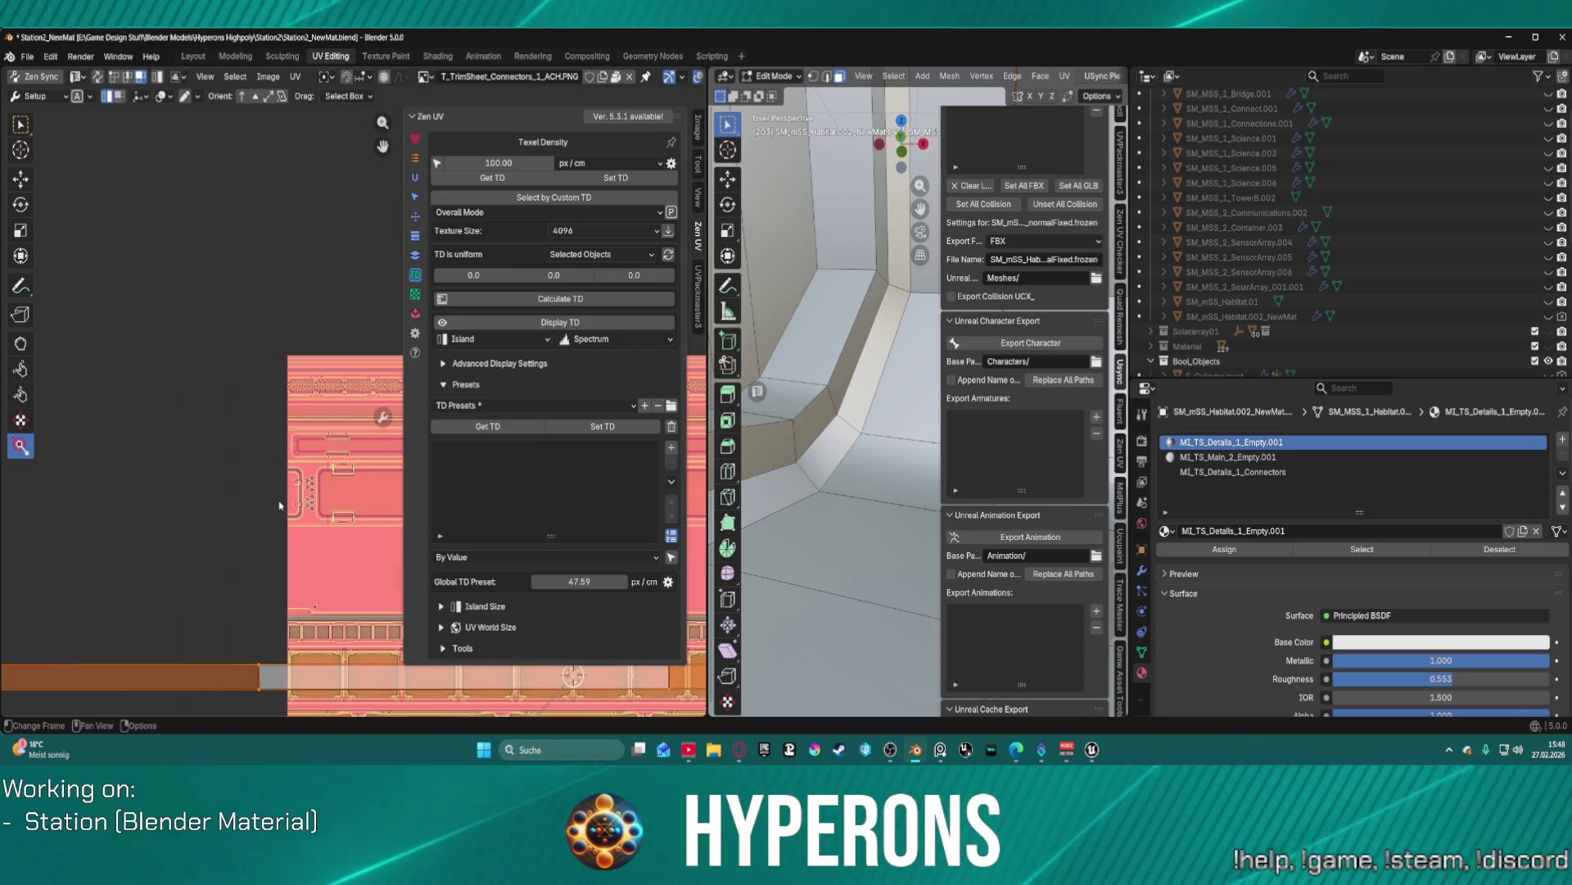
key(g)
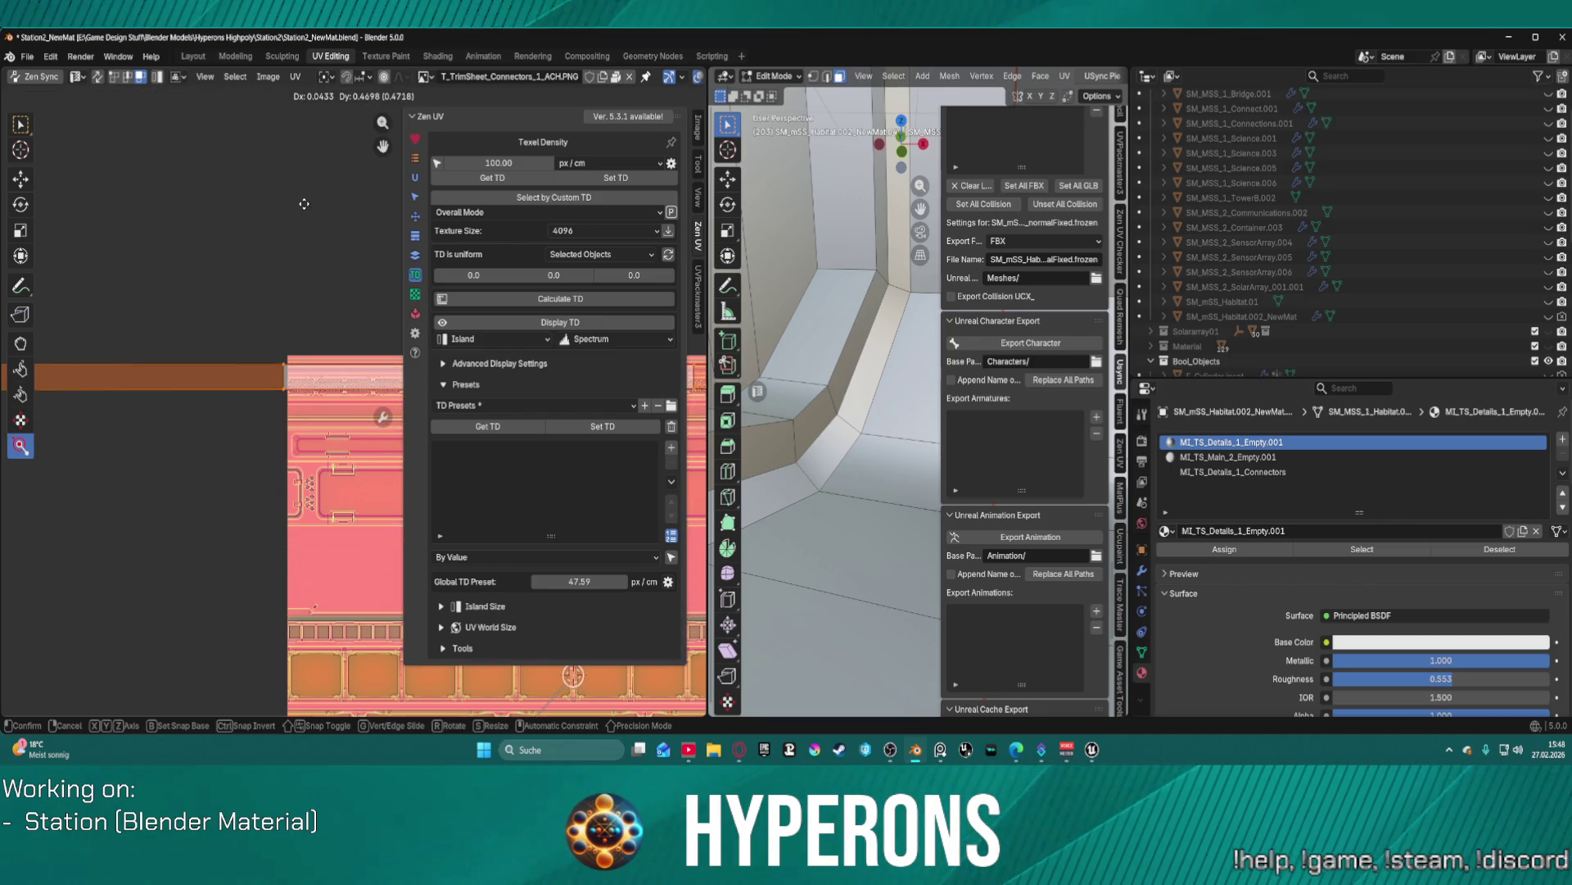
click(310, 240)
scroll(309, 239, up, 6)
scroll(136, 219, down, 2)
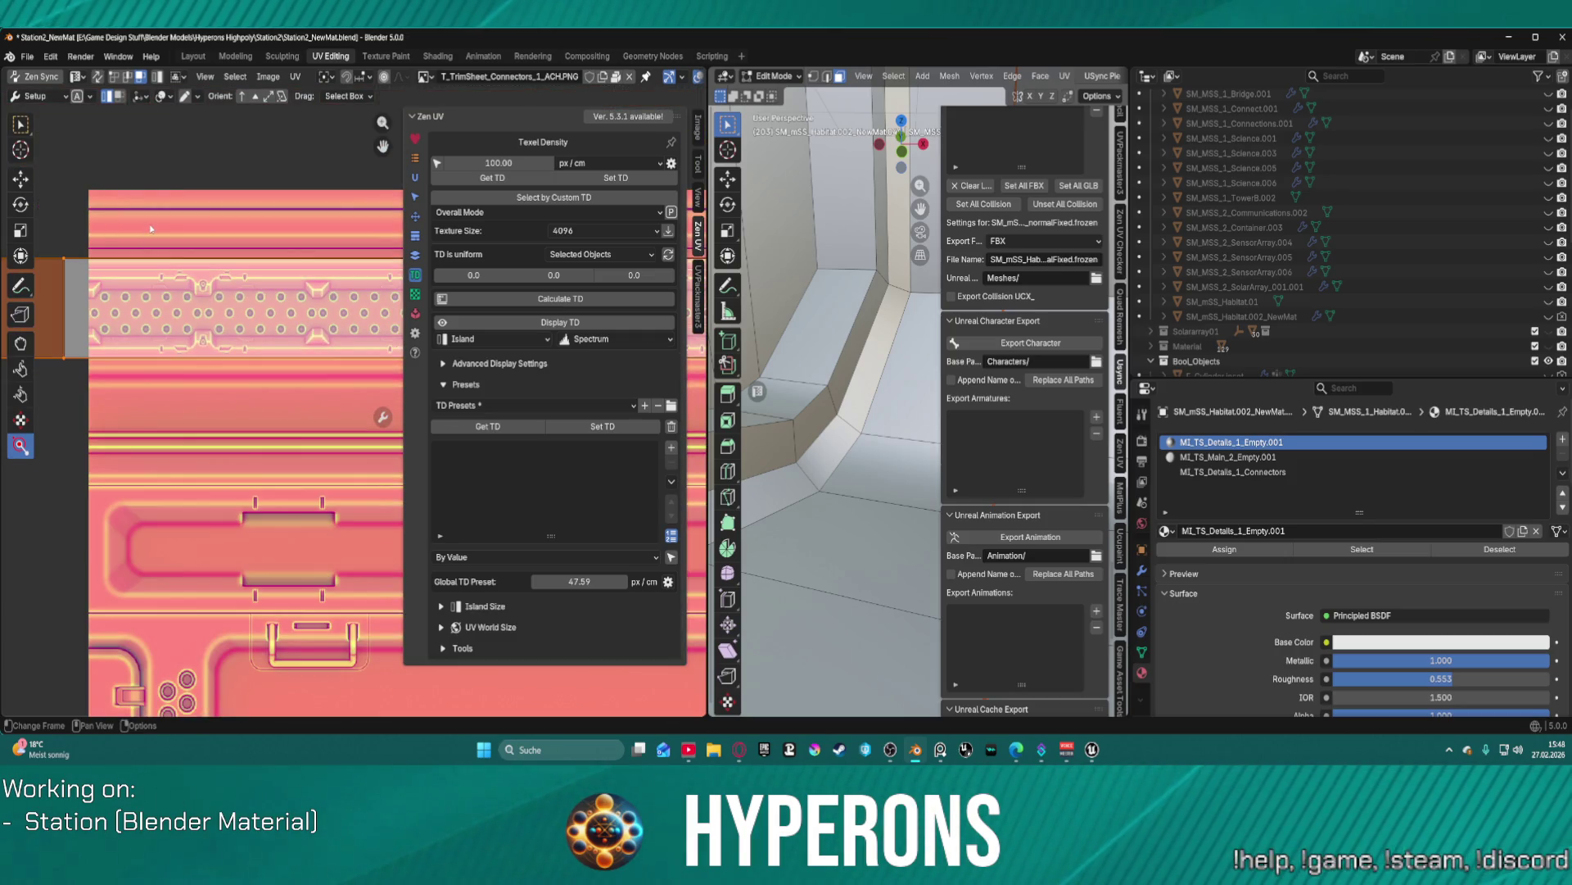
key(g)
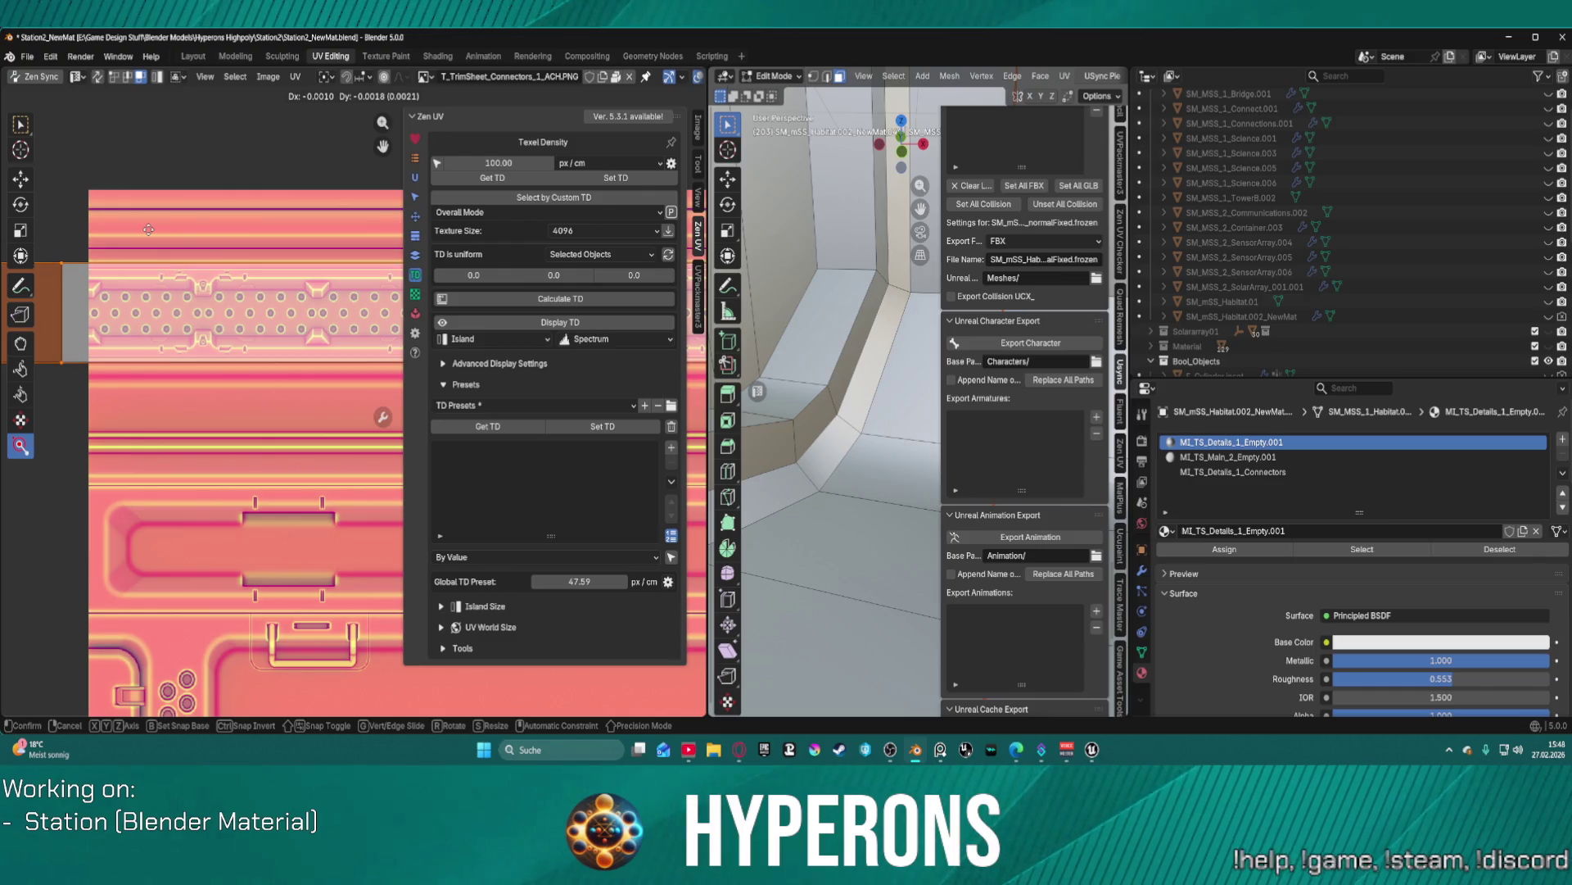
click(150, 233)
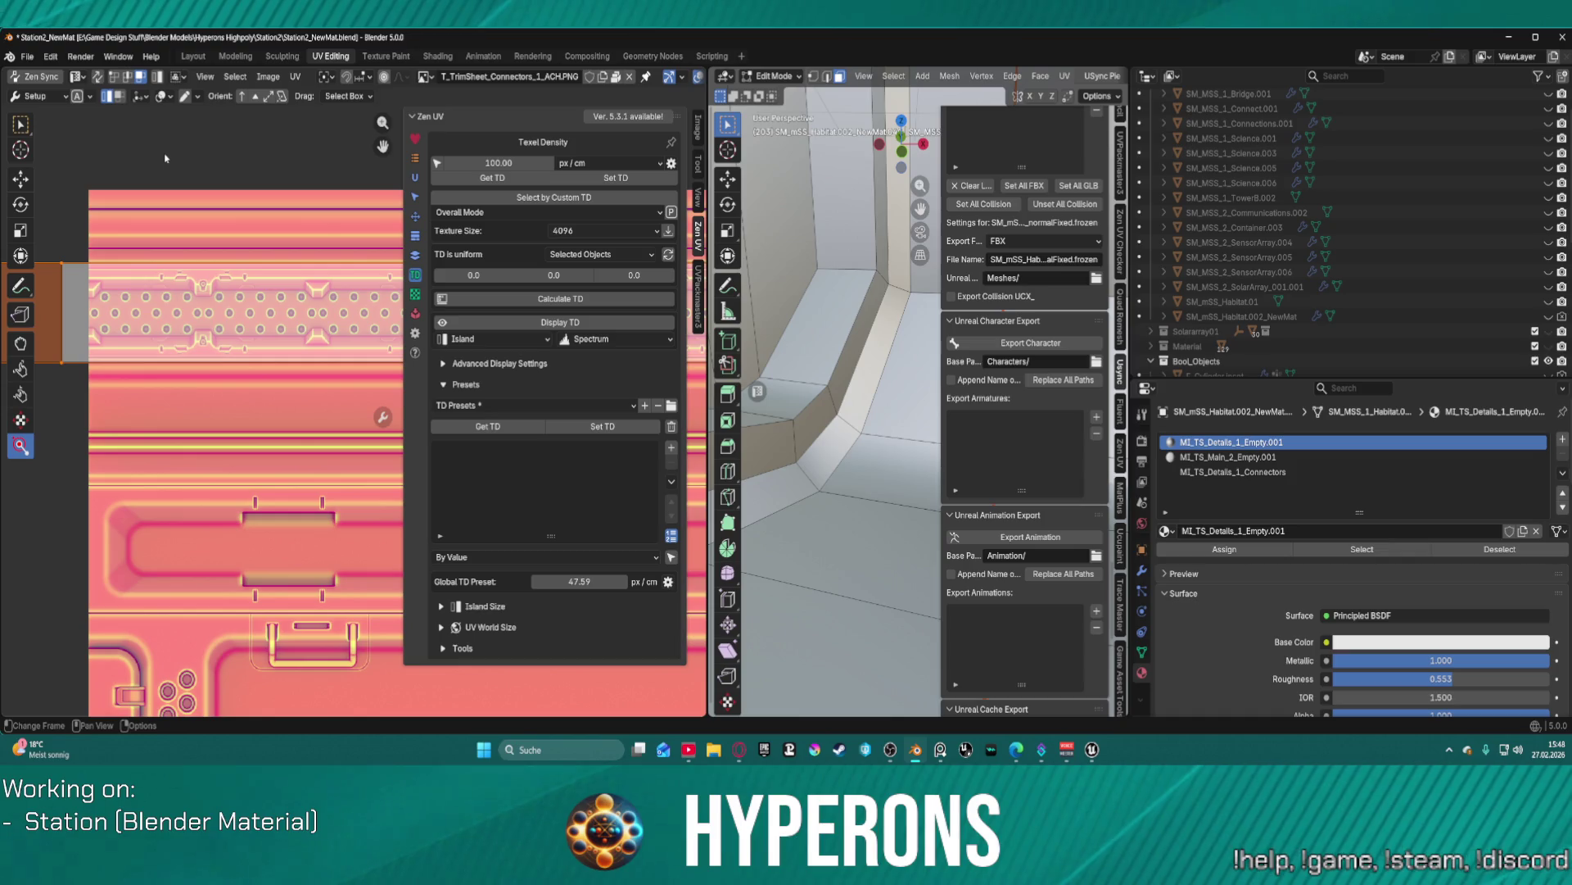
- Export the habitat mesh as an FBX file and switch back to Unreal Engine
click(27, 56)
mouse_move(106, 282)
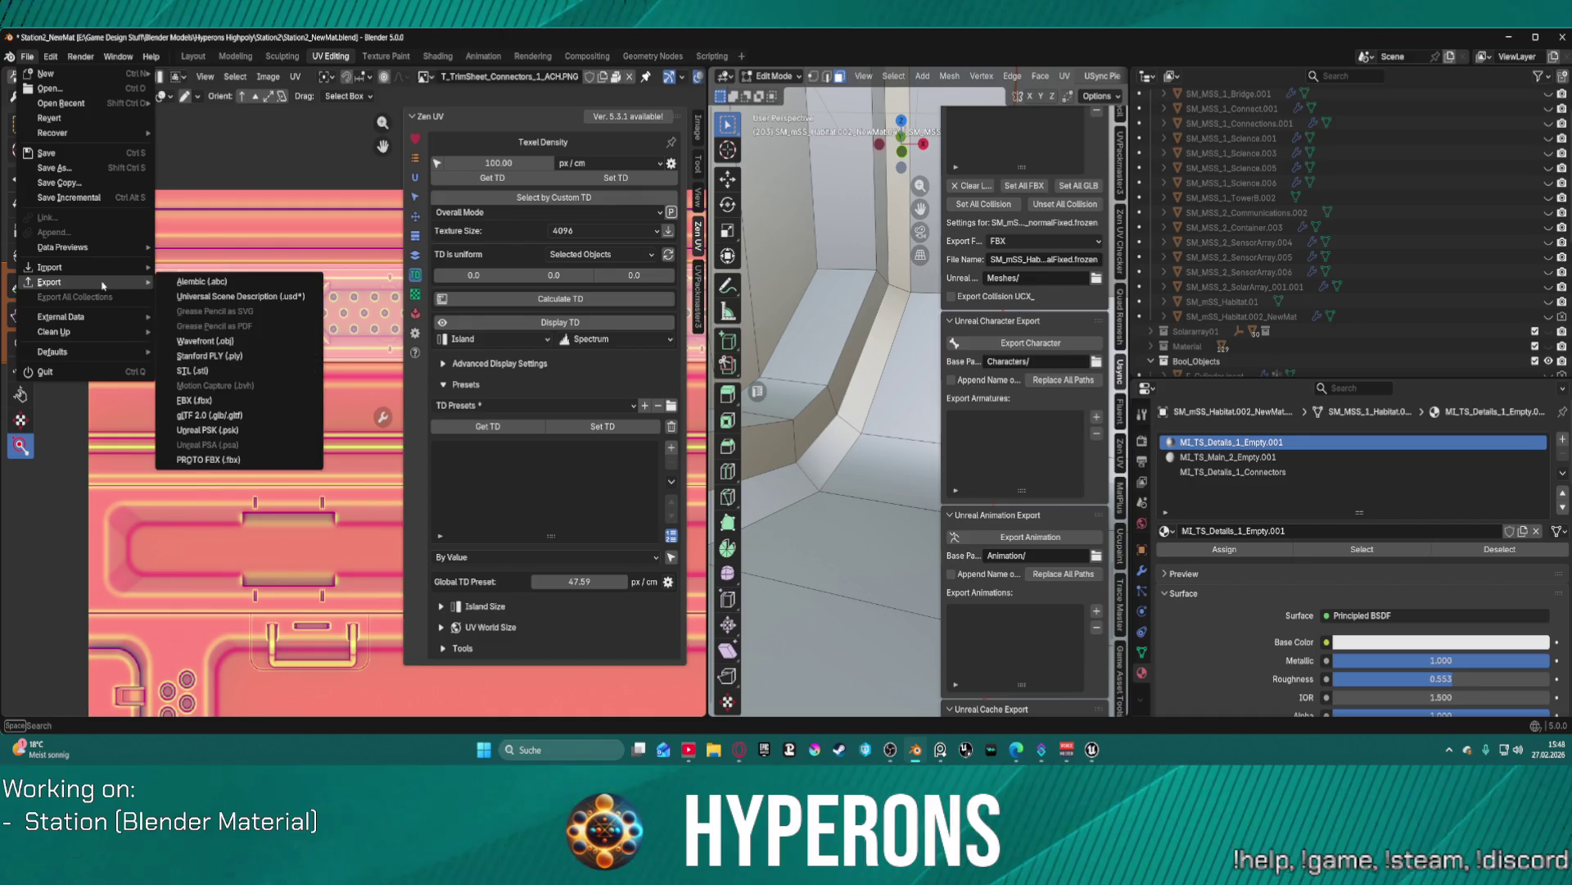
click(228, 398)
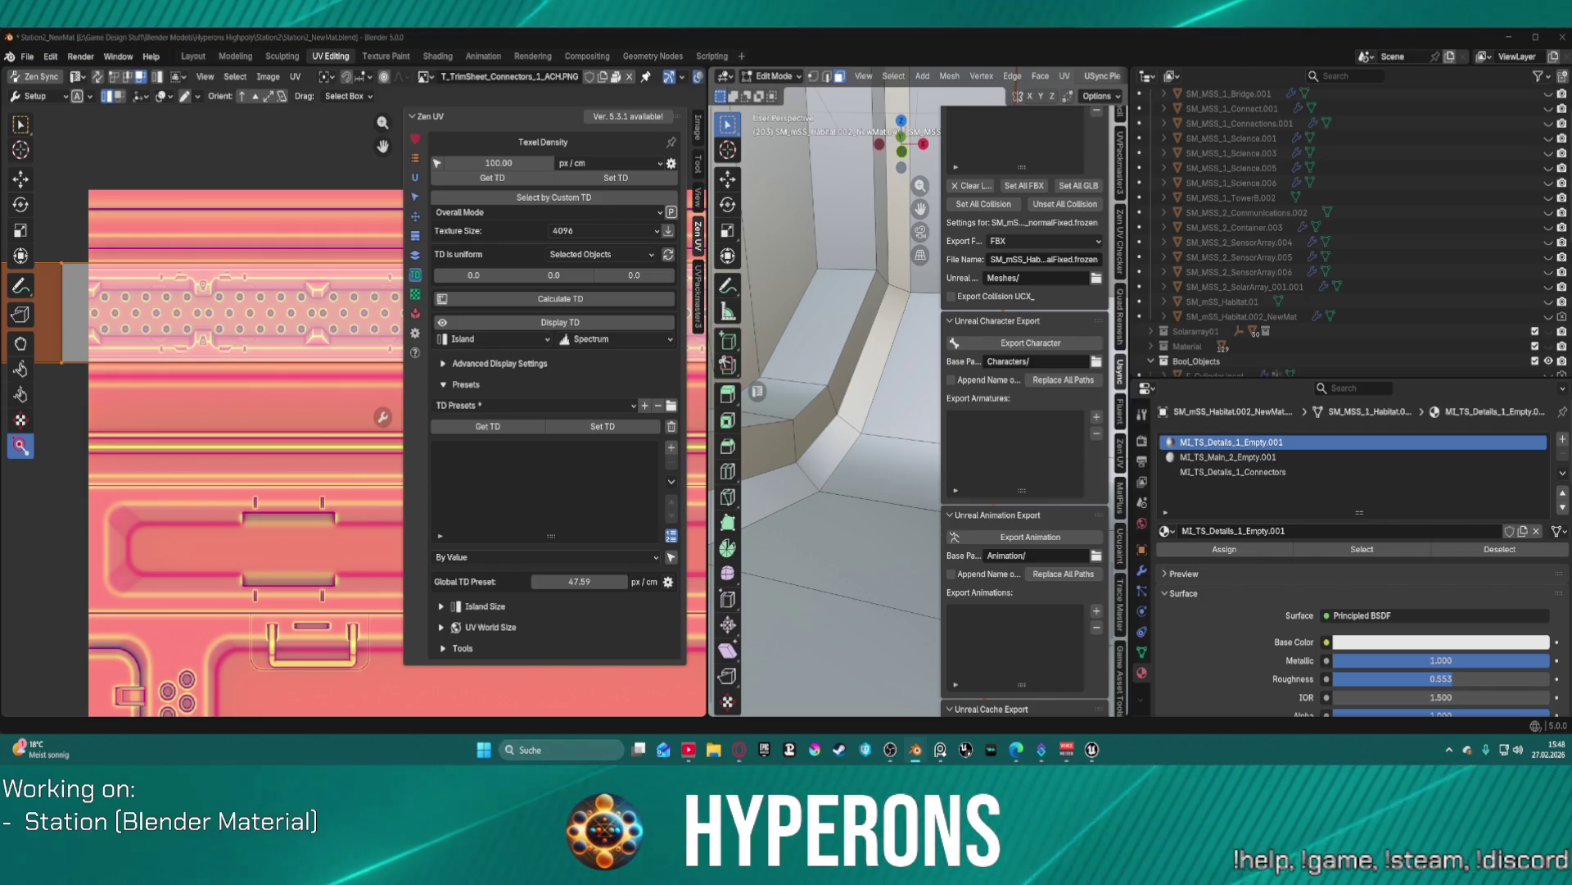
key(alt+Tab)
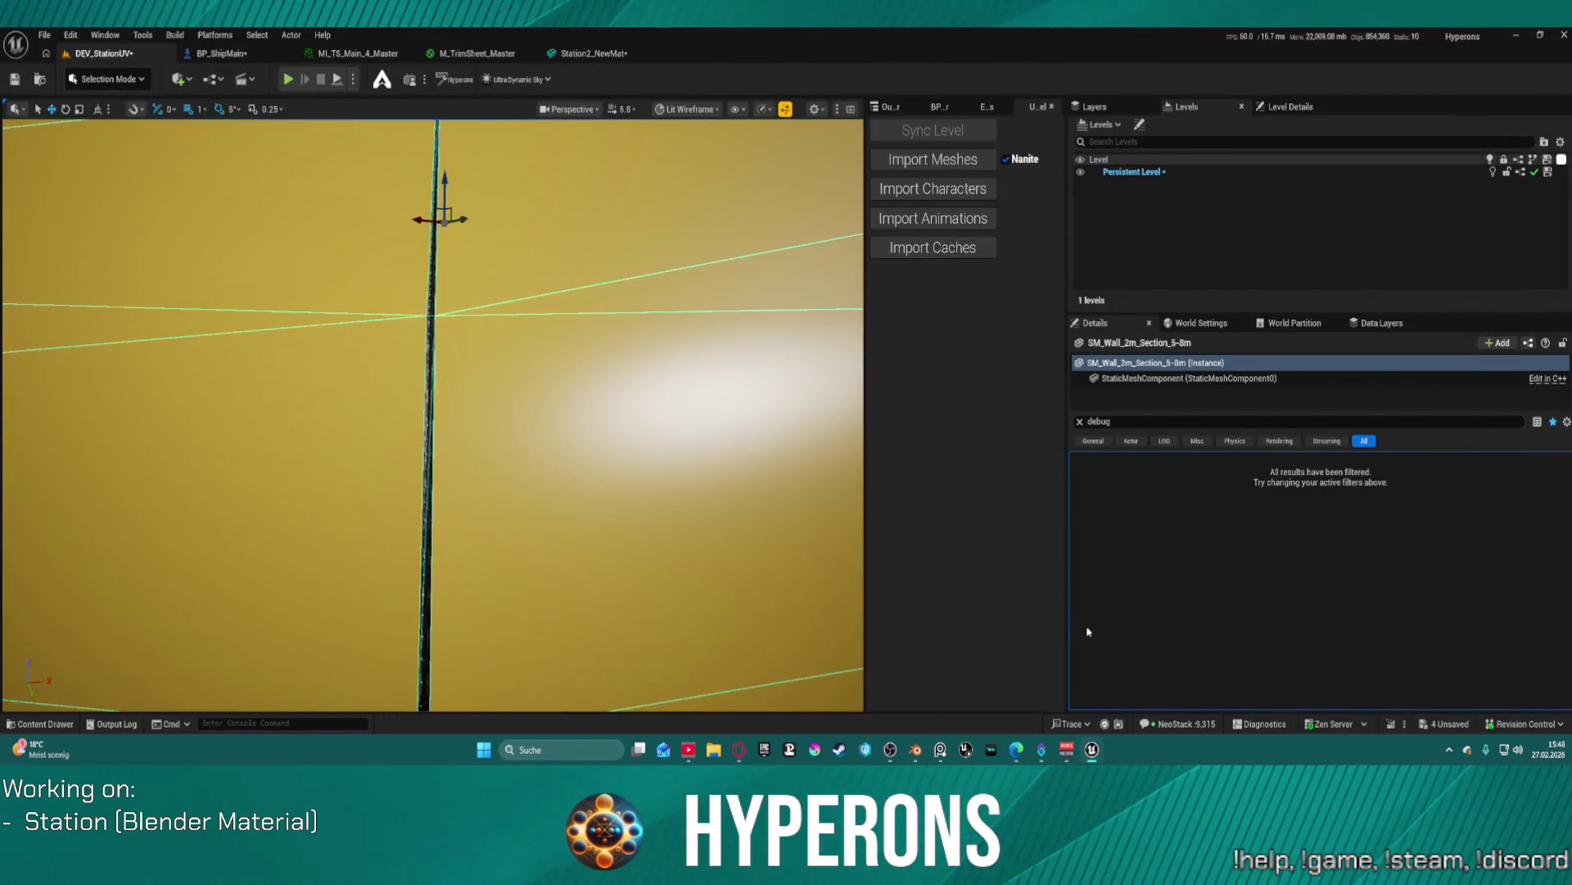
- Switch the Unreal viewport from Lit Wireframe to Lit shading
key(ctrl+space)
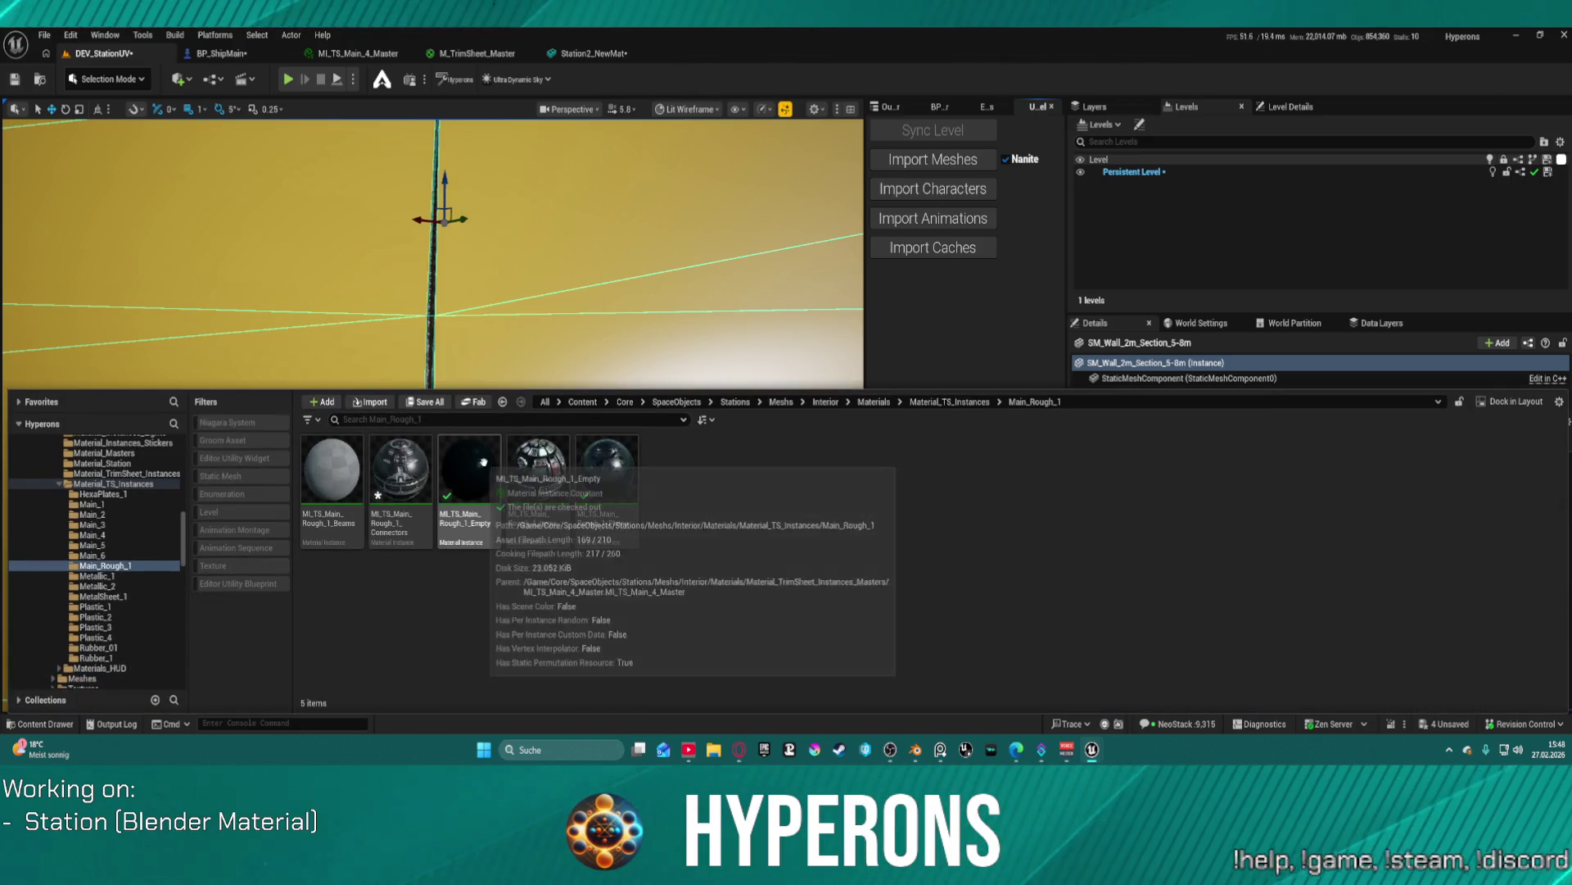
key(ctrl+space)
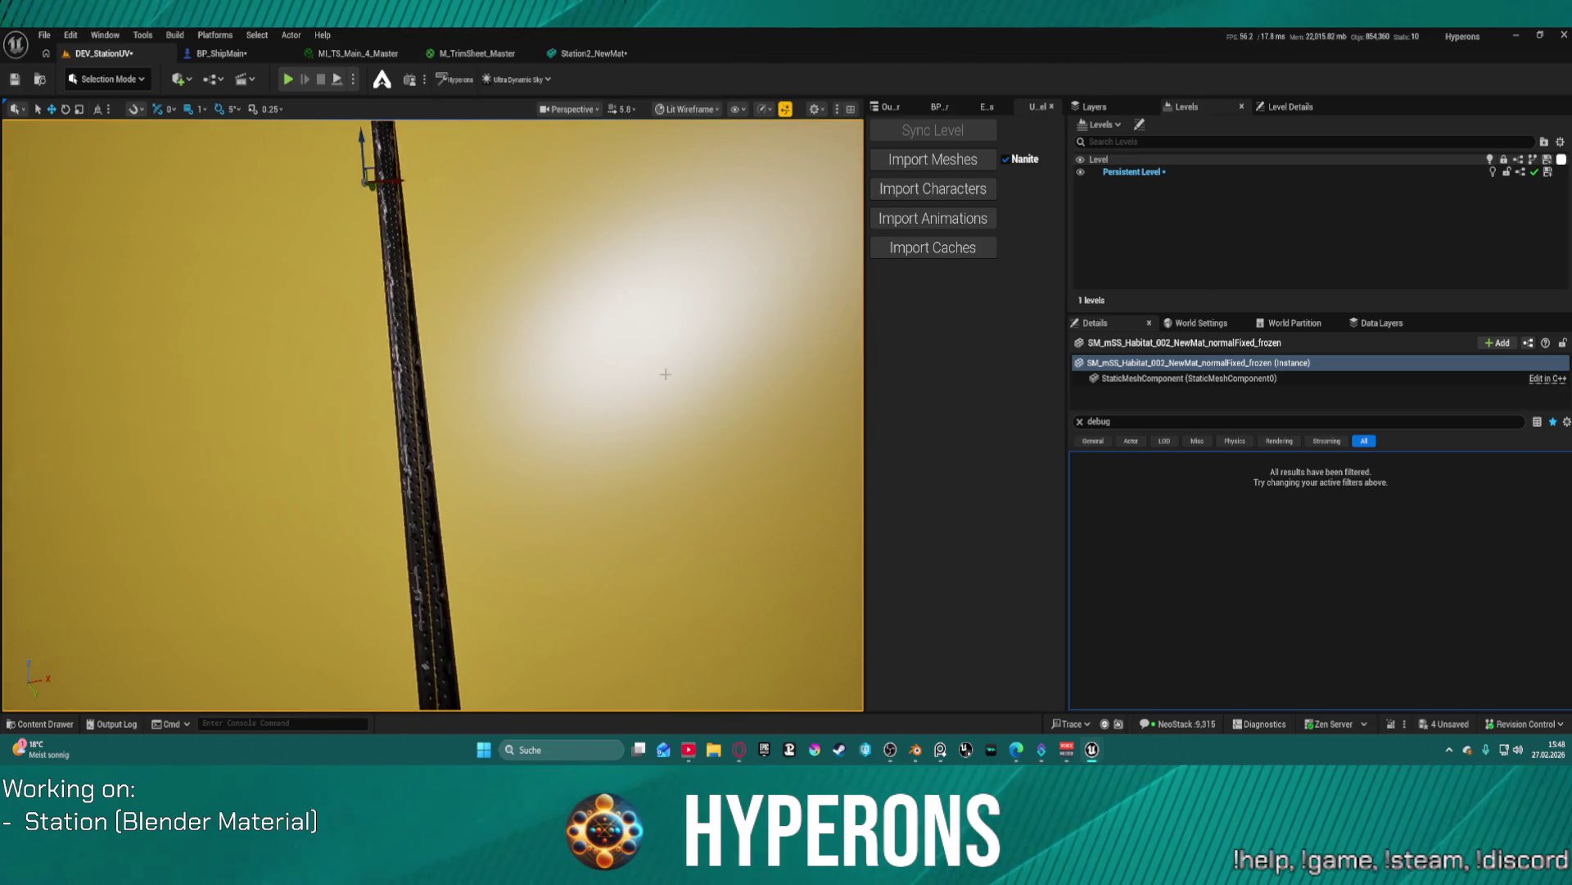
click(660, 109)
click(702, 157)
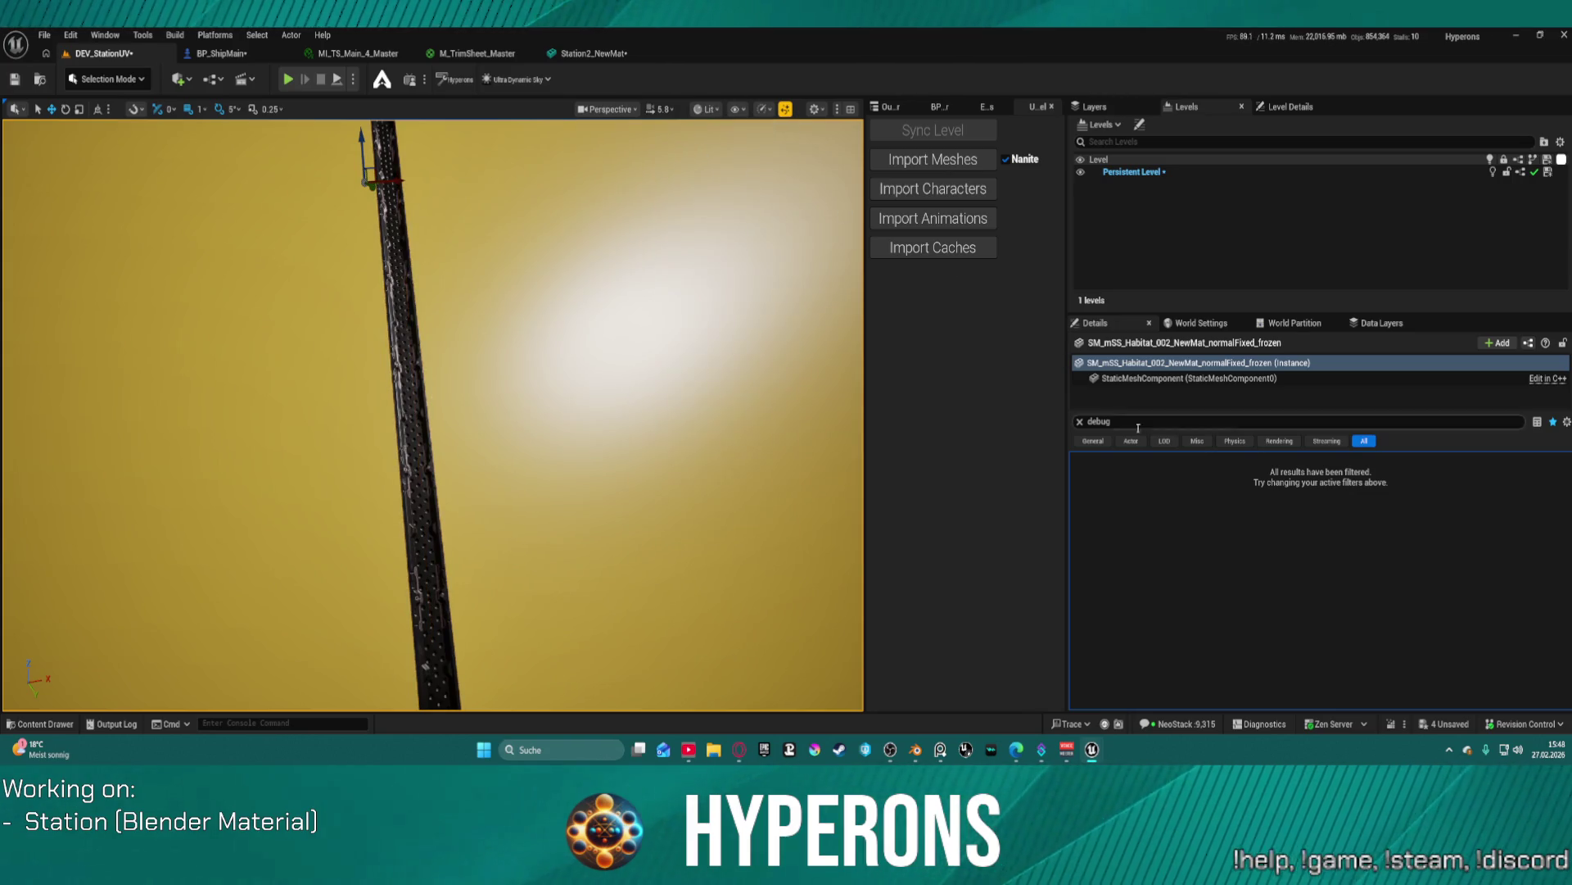
- Clear the Details filter and browse to the actor's Station2_NewMat mesh asset
click(1080, 422)
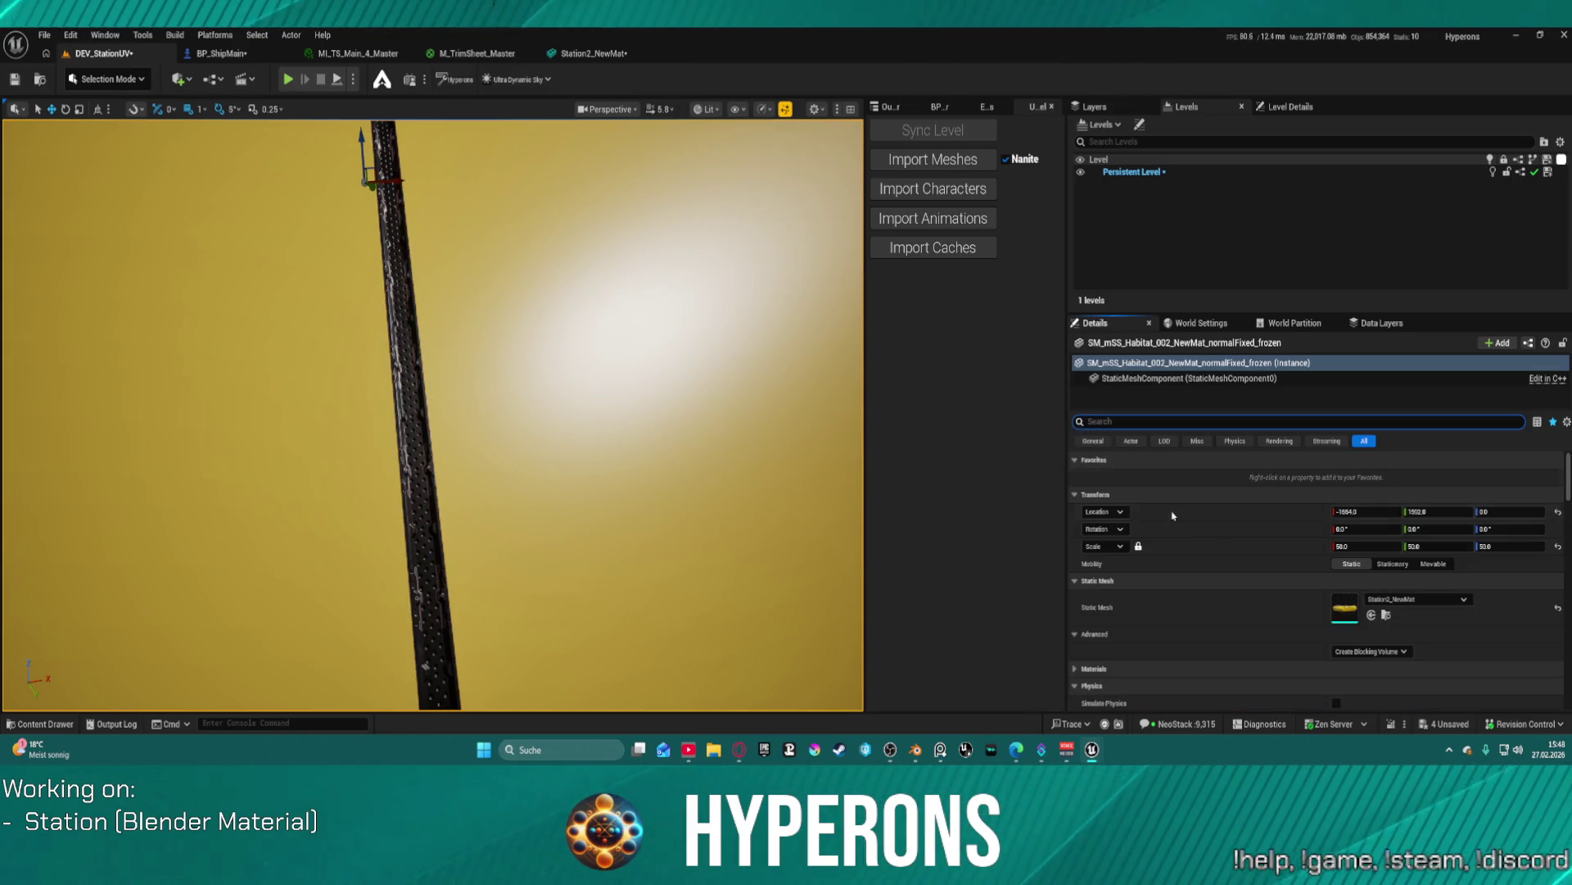
click(1372, 614)
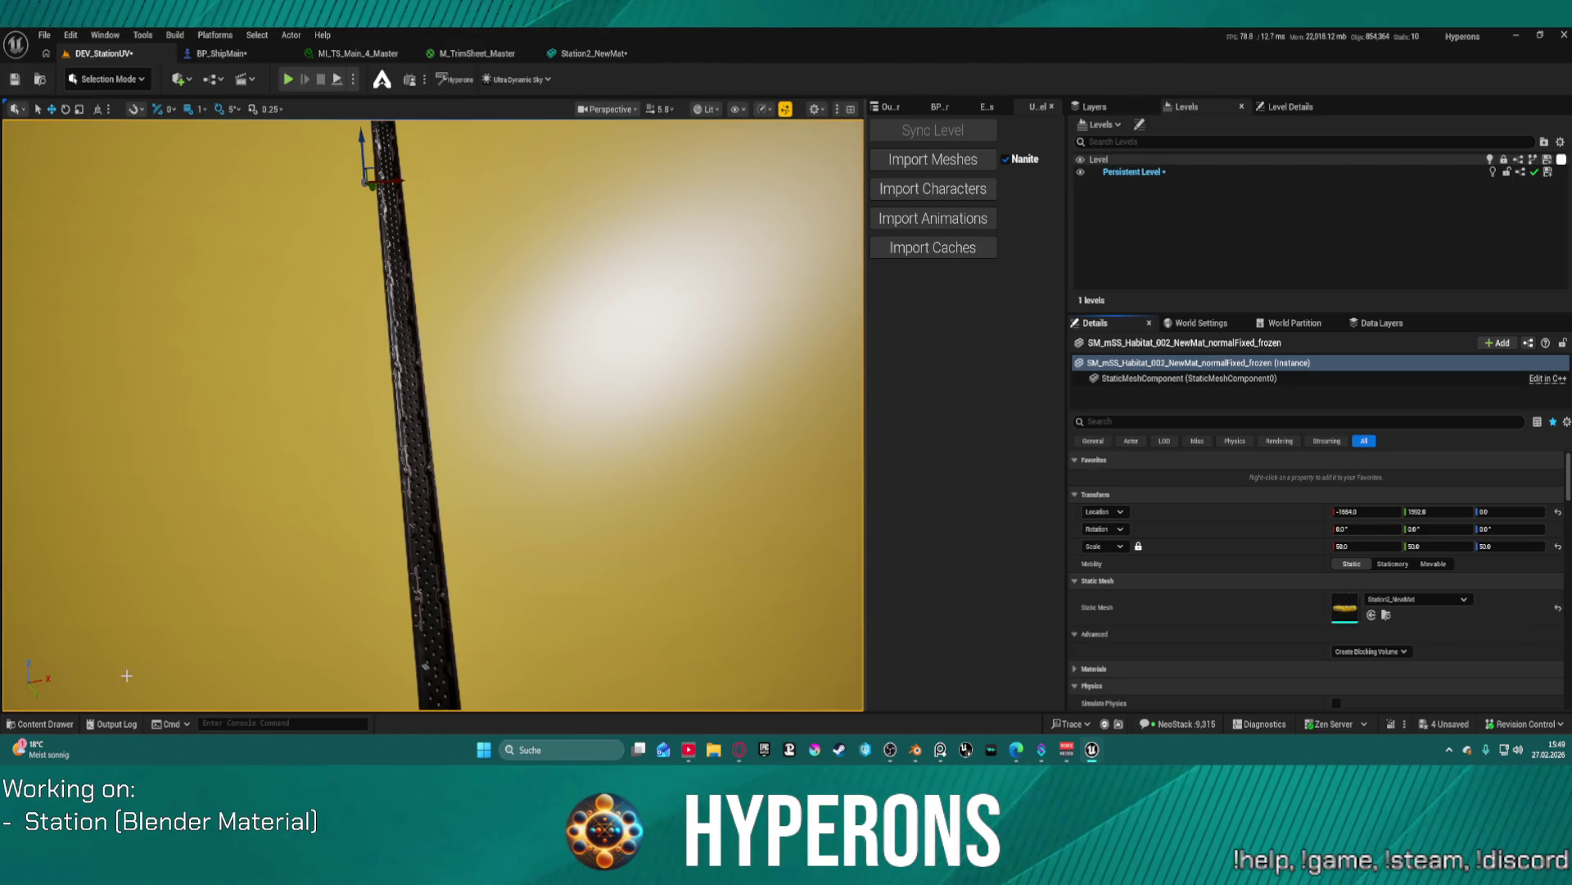
click(41, 723)
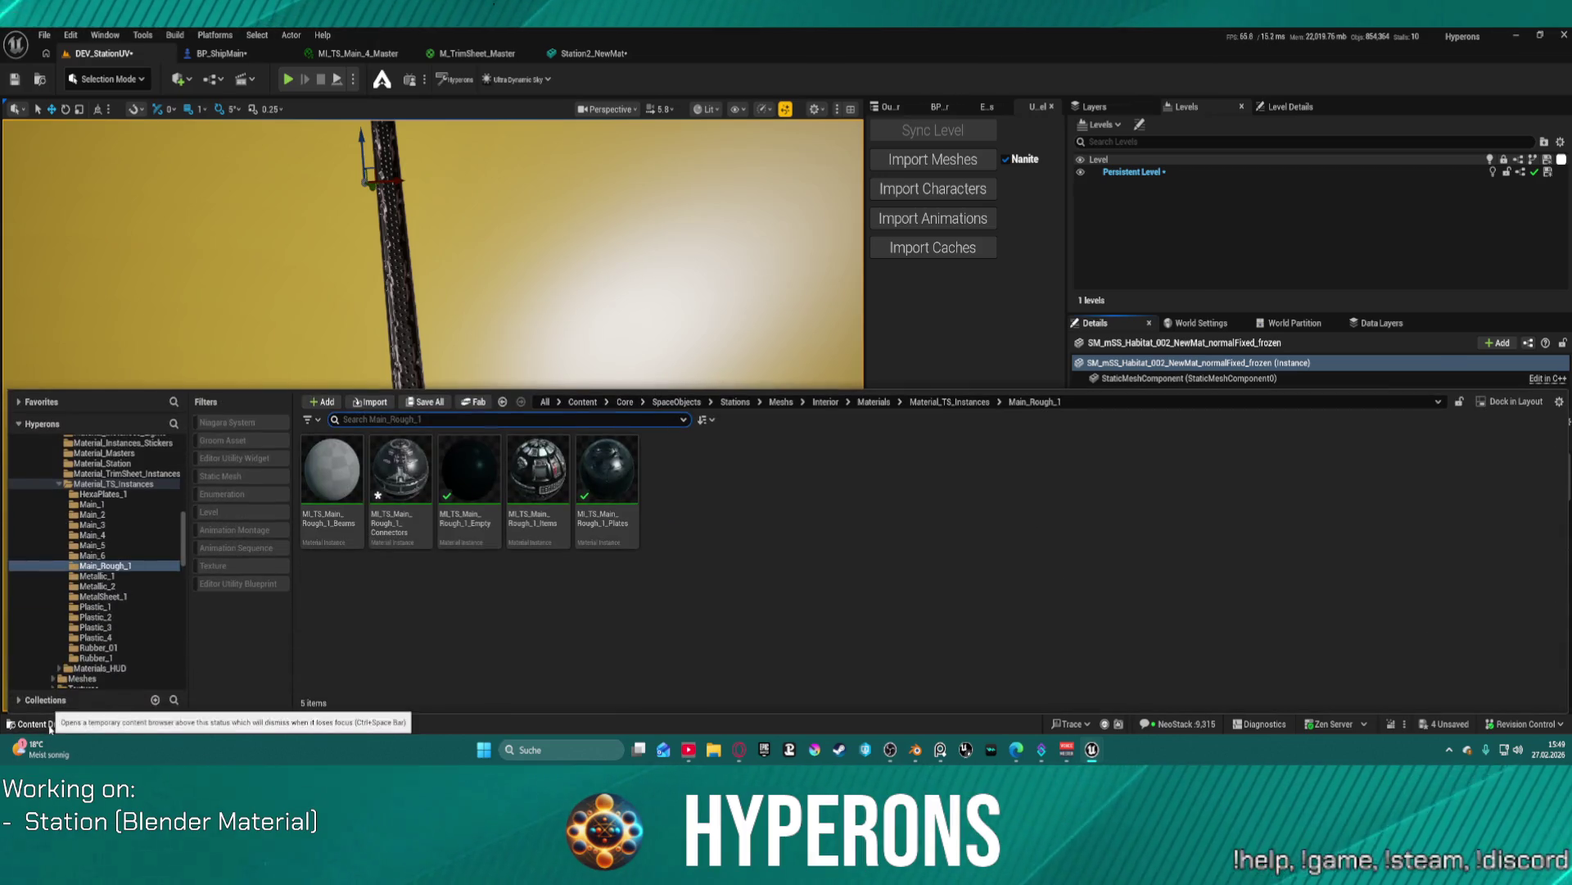
click(1206, 551)
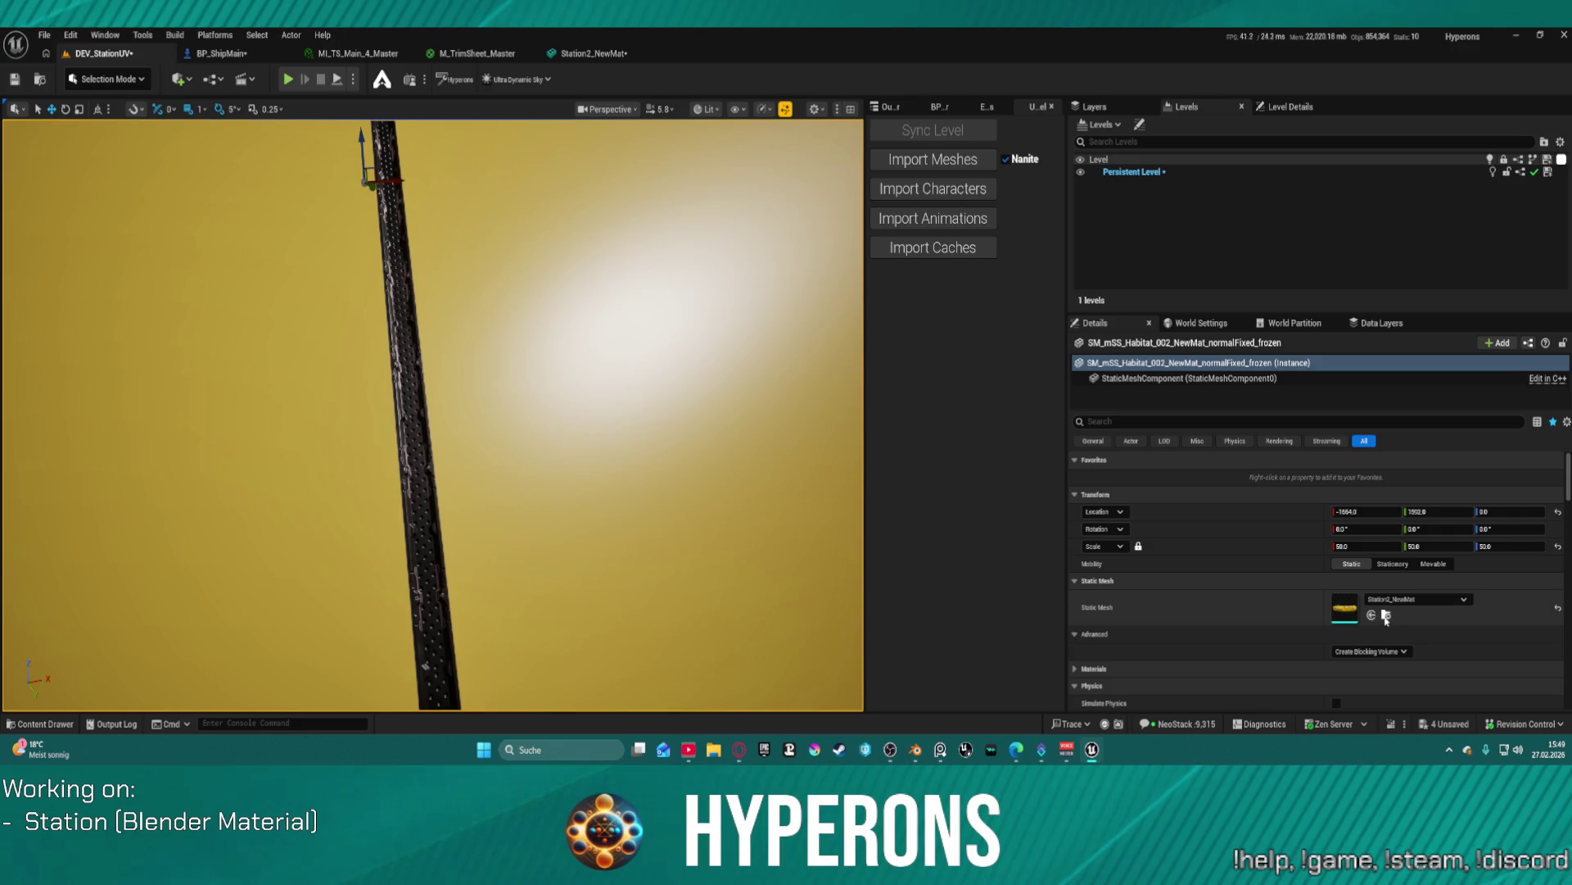
click(1385, 616)
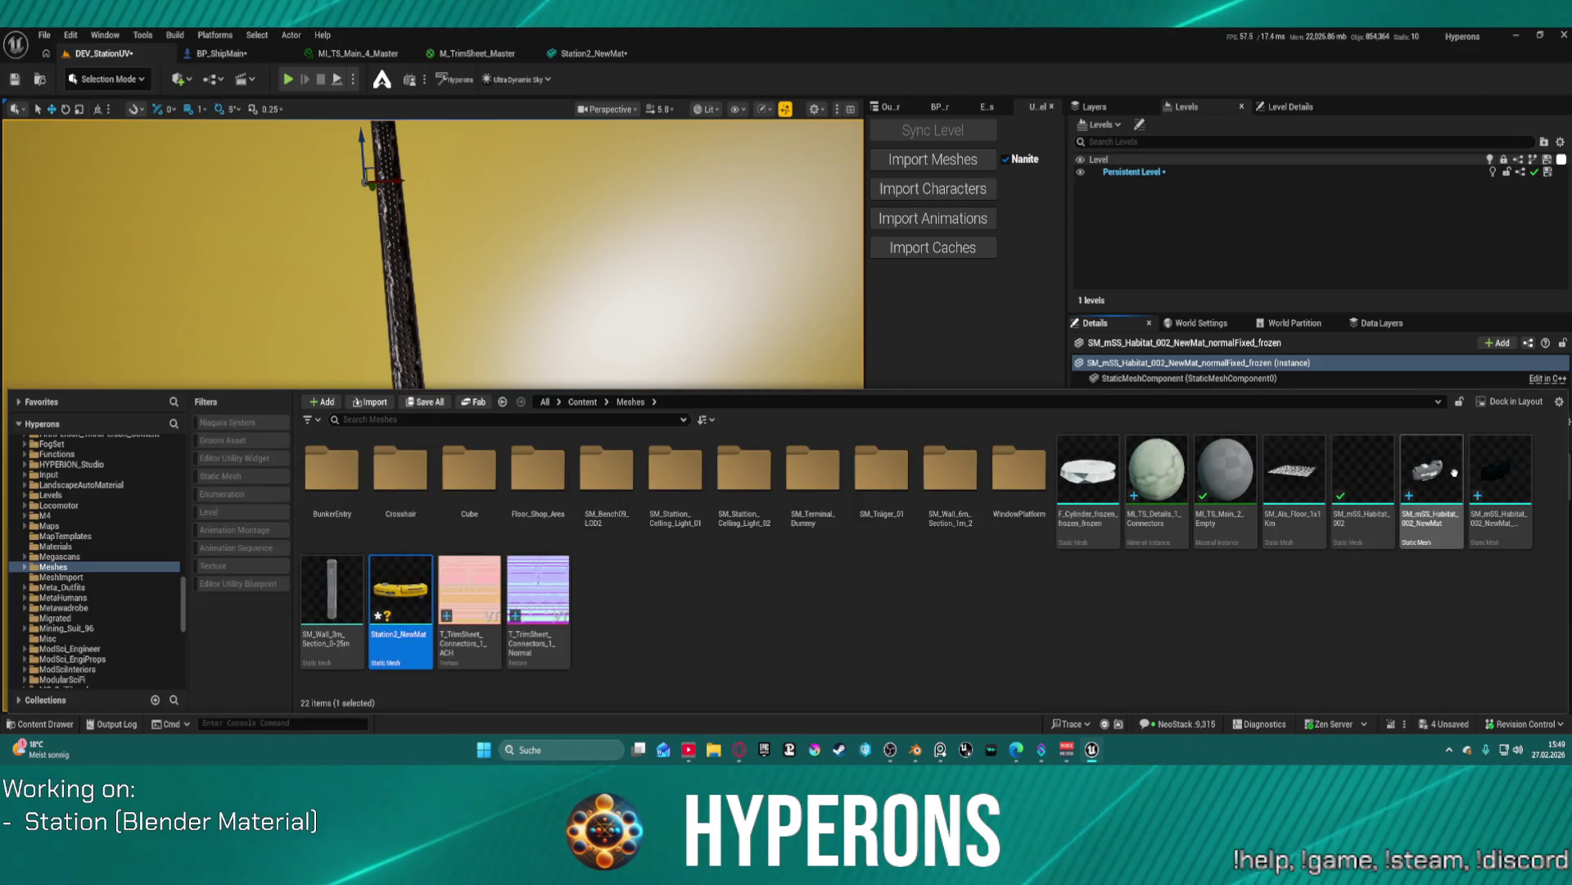
- Reimport Station2_NewMat from its context menu, then close the Window menu and wait for Import Done
right_click(390, 585)
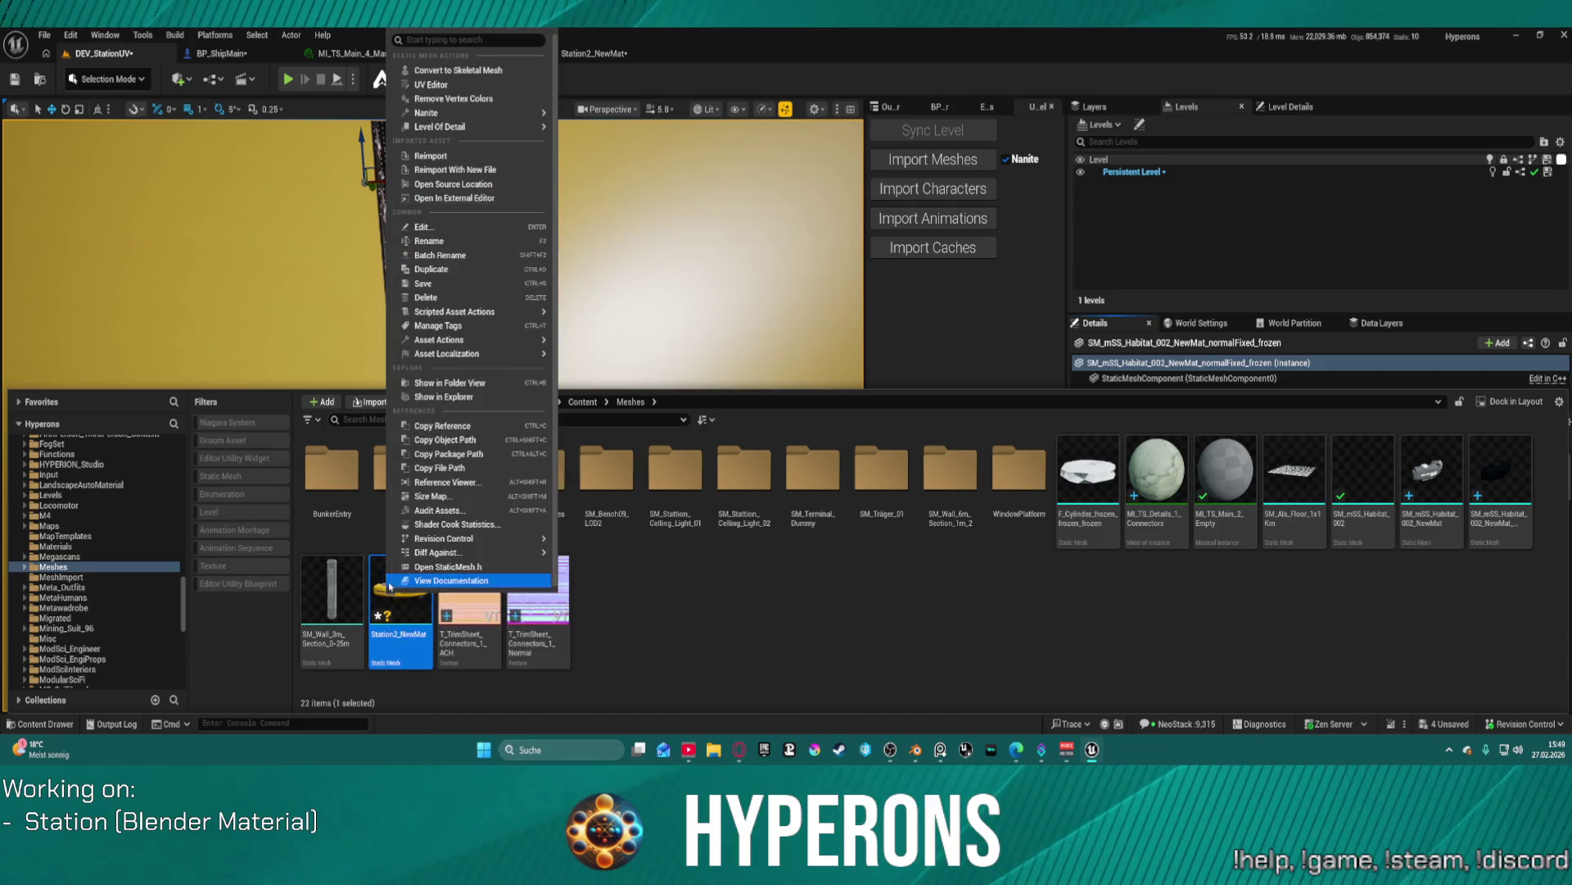
click(742, 643)
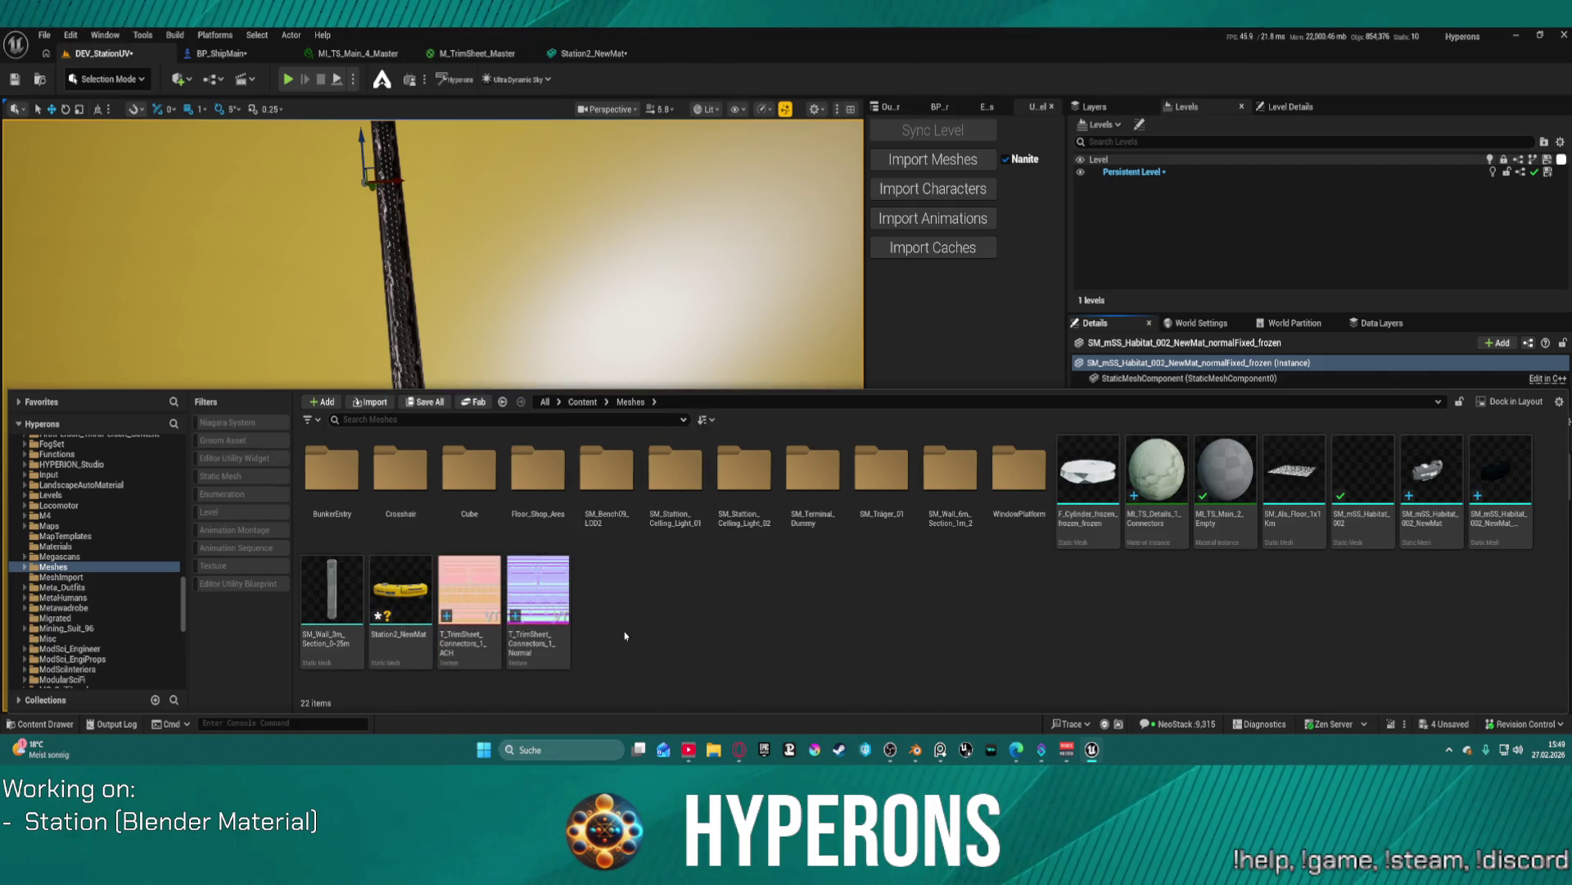
right_click(391, 584)
mouse_move(492, 255)
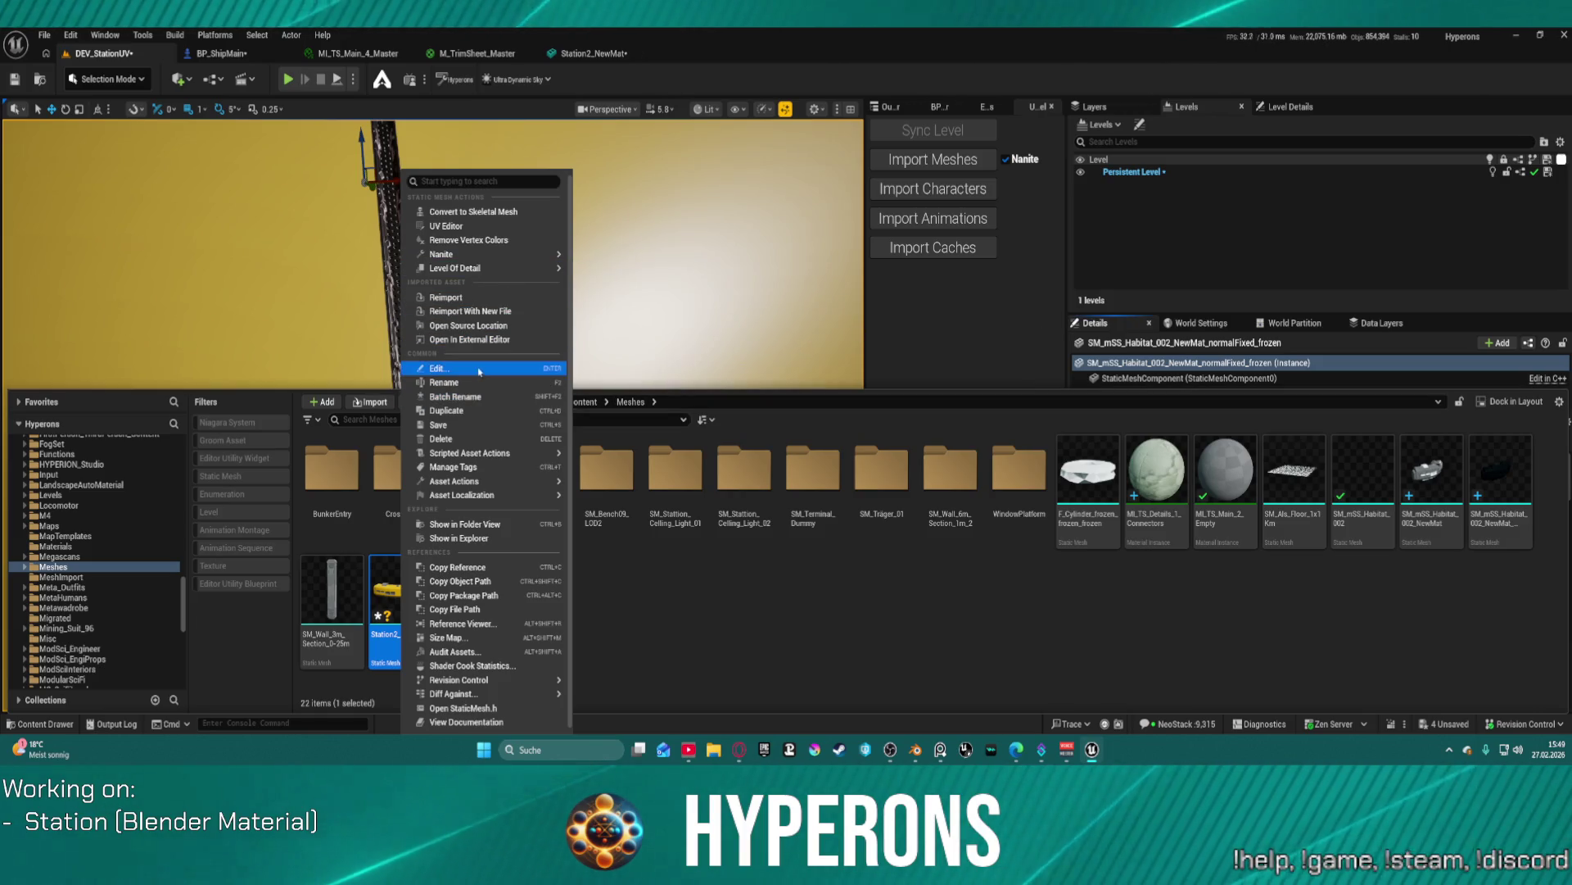
click(116, 36)
mouse_move(180, 132)
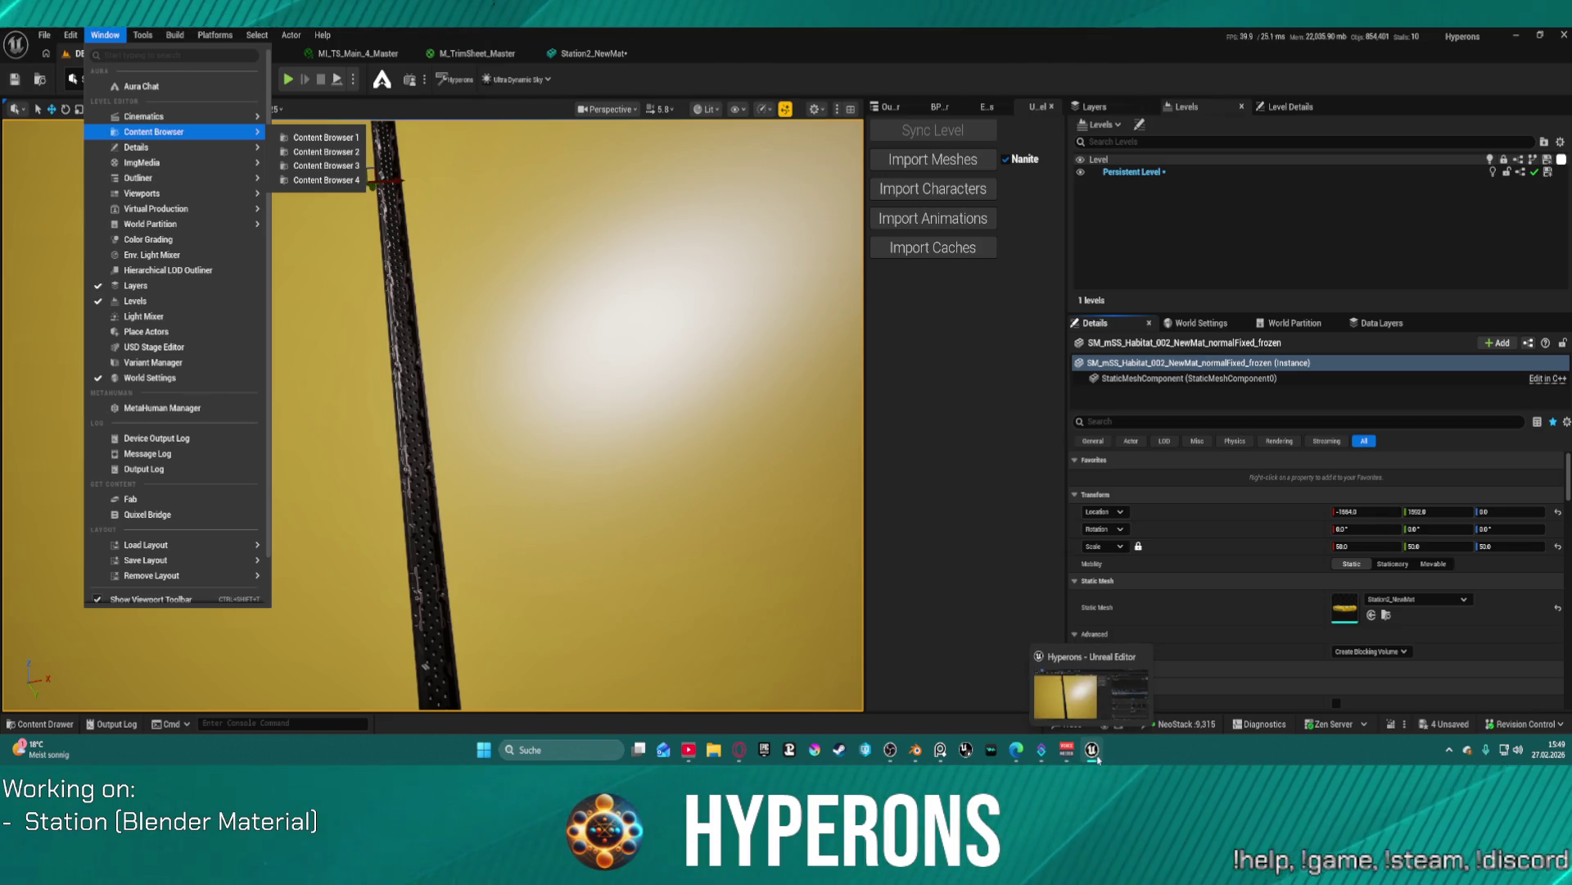
mouse_move(1070, 749)
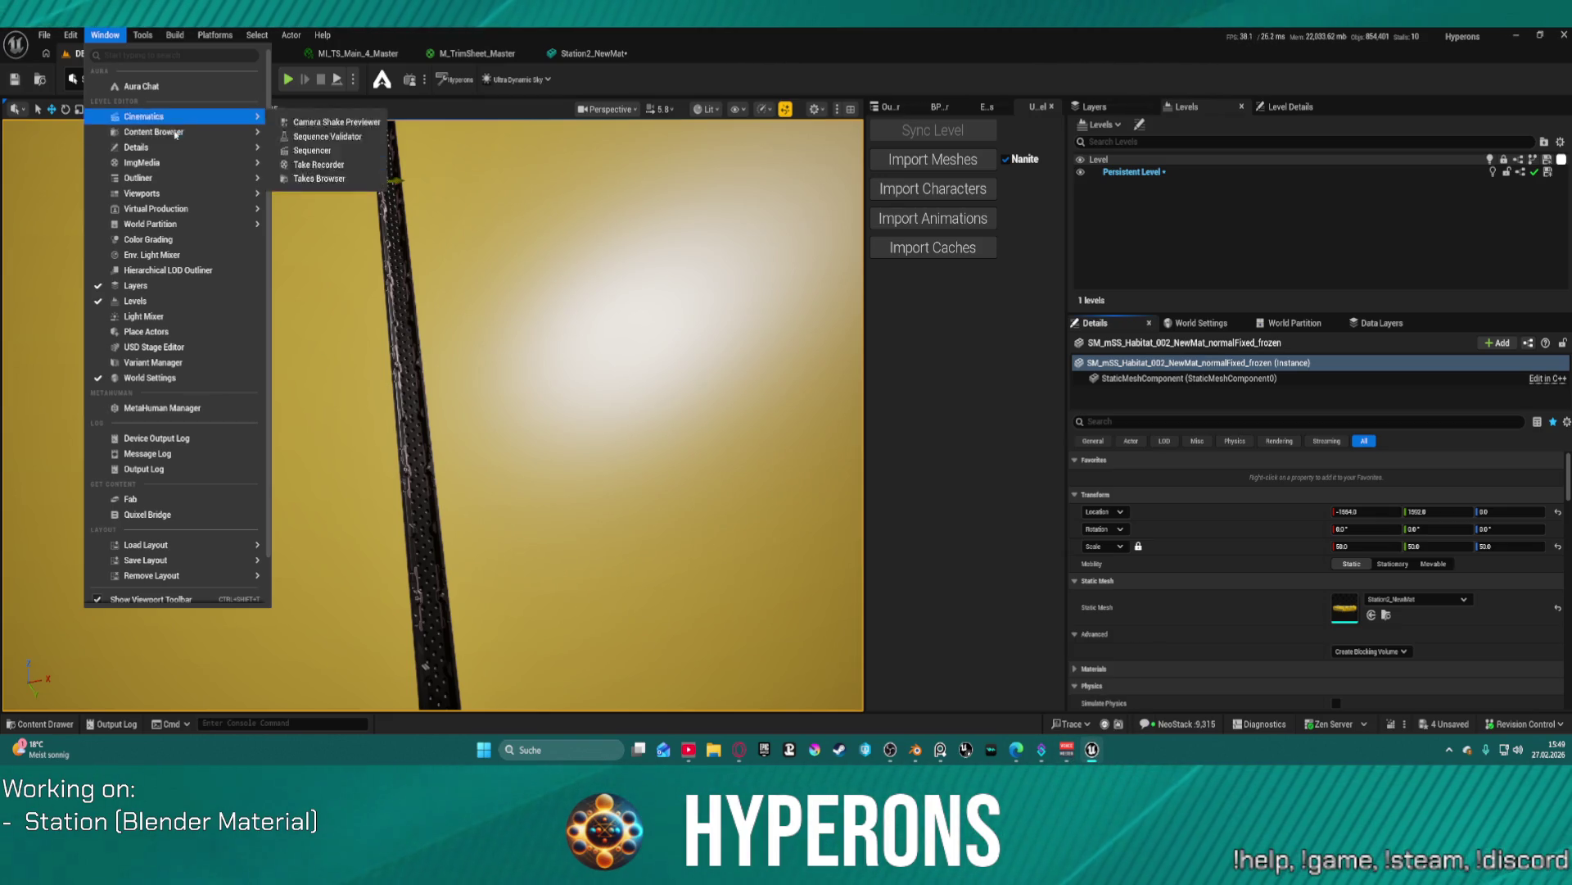
key(Escape)
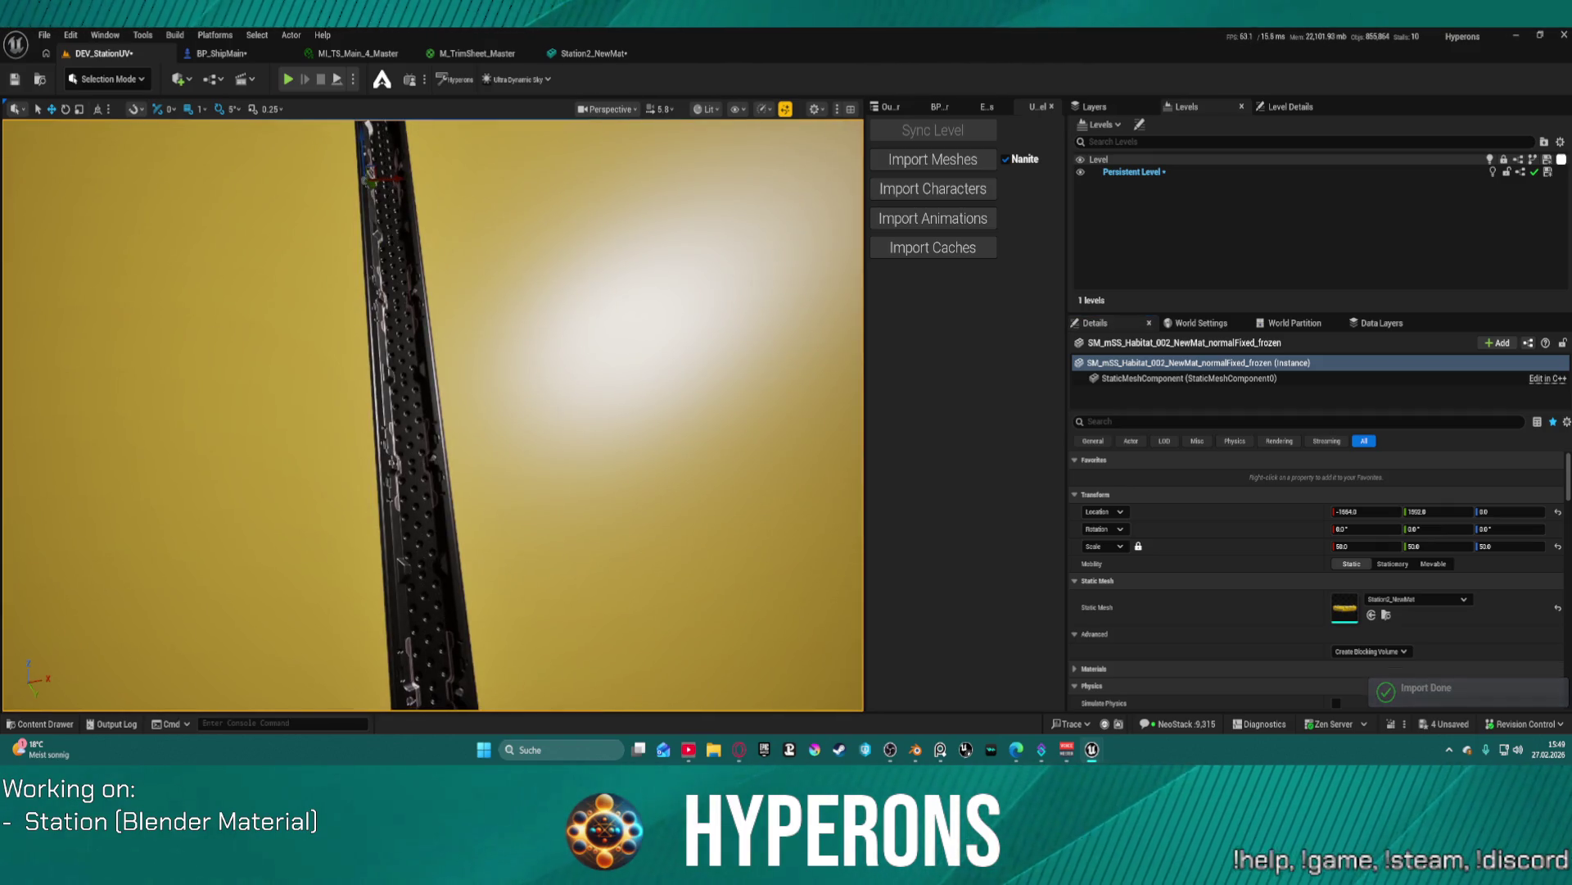
- Focus the habitat mesh and use Play From Here beside the connector strip
key(f)
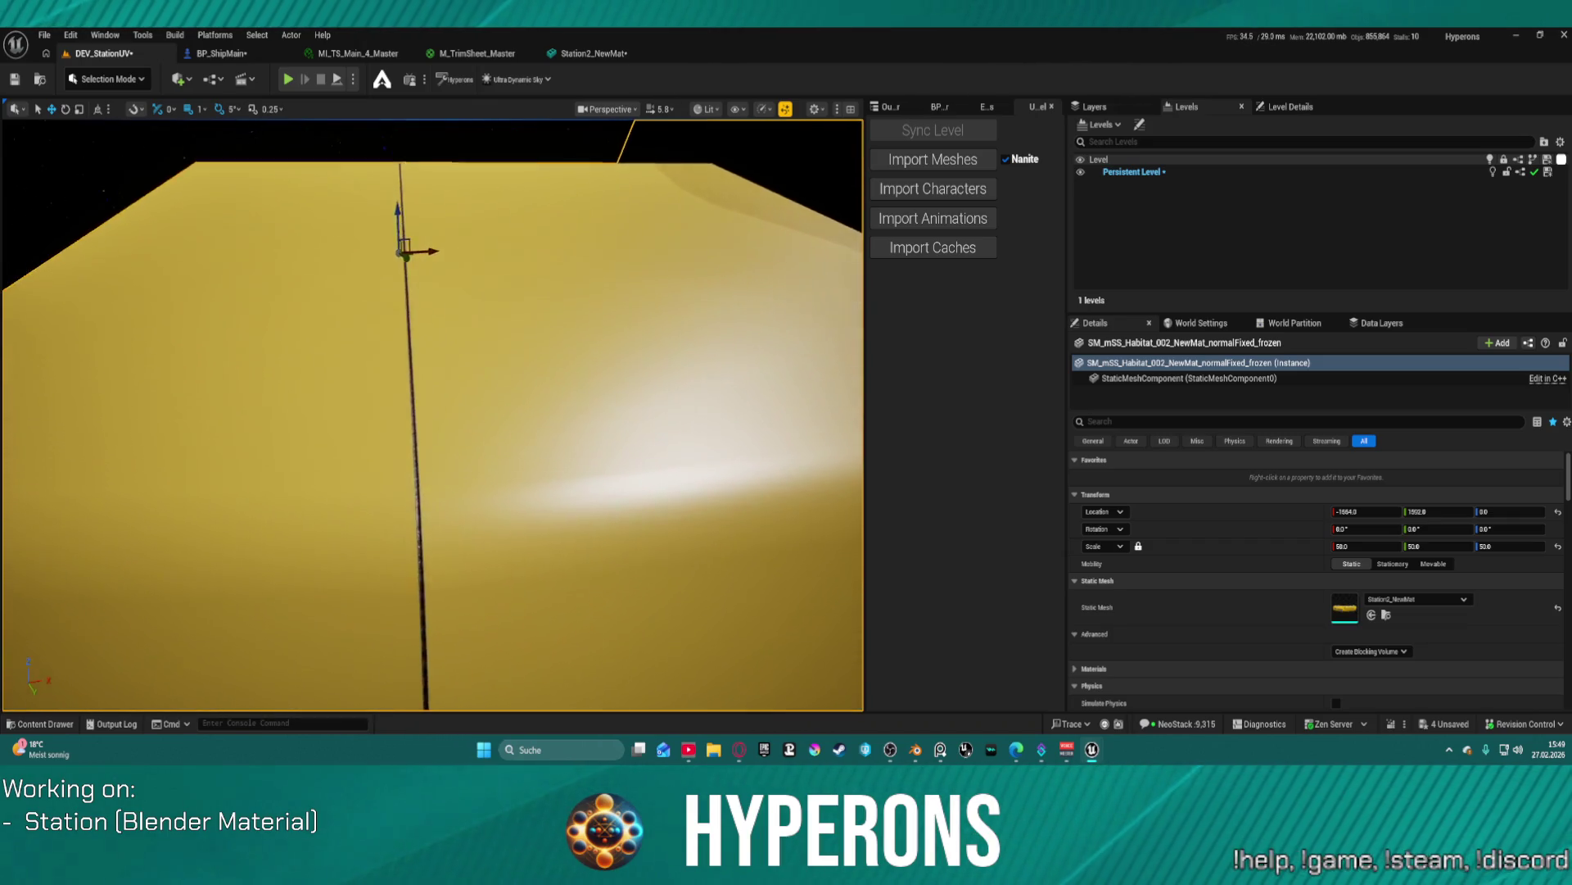
scroll(432, 415, down, 2)
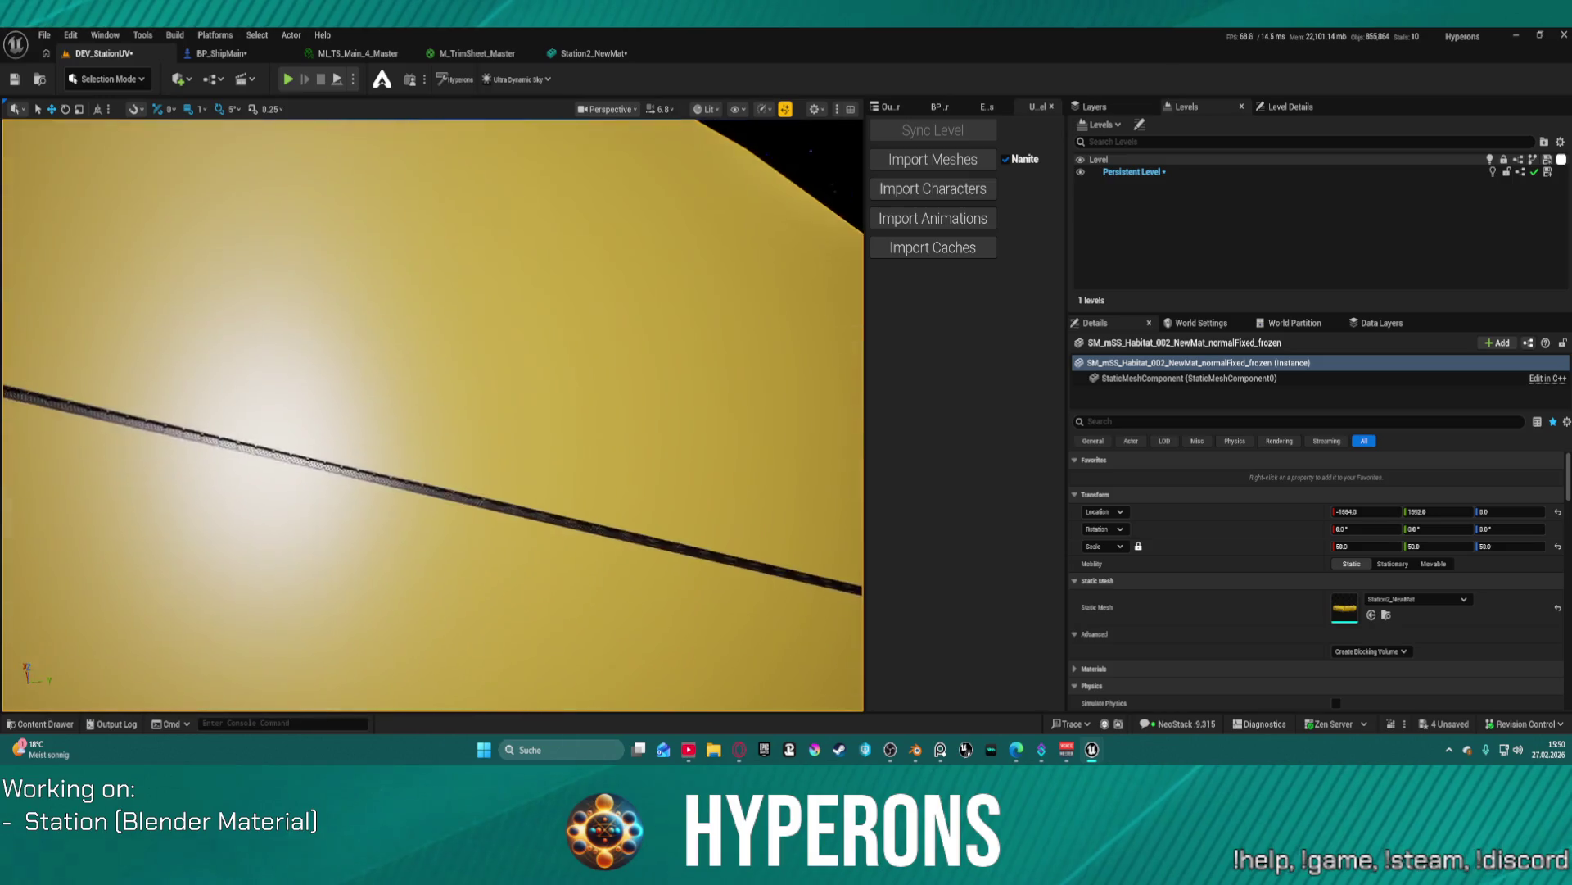
right_click(335, 452)
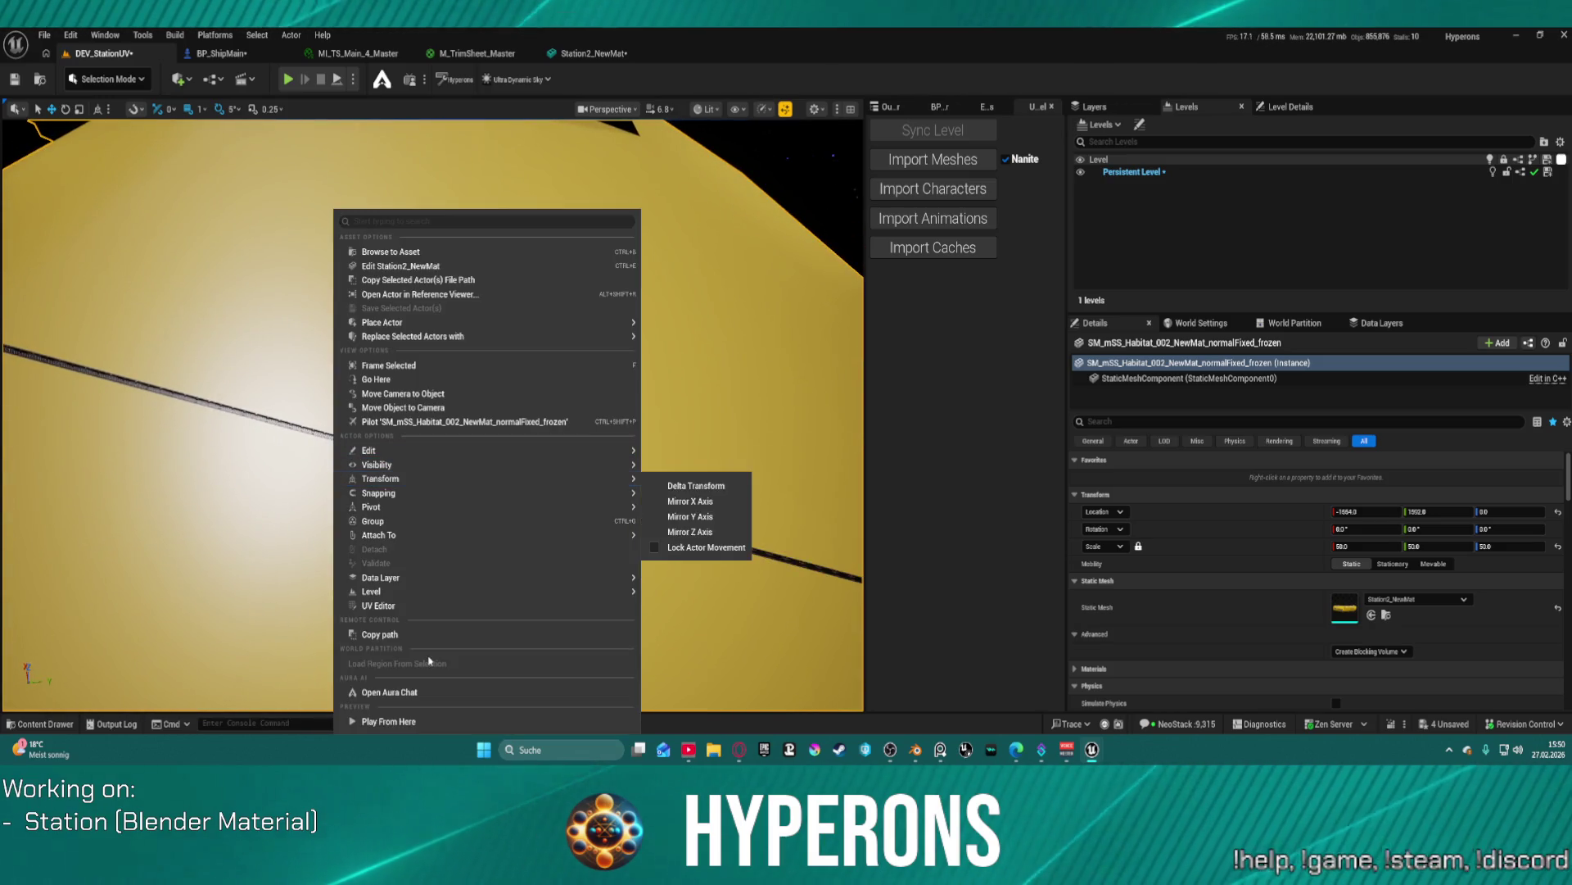
click(426, 727)
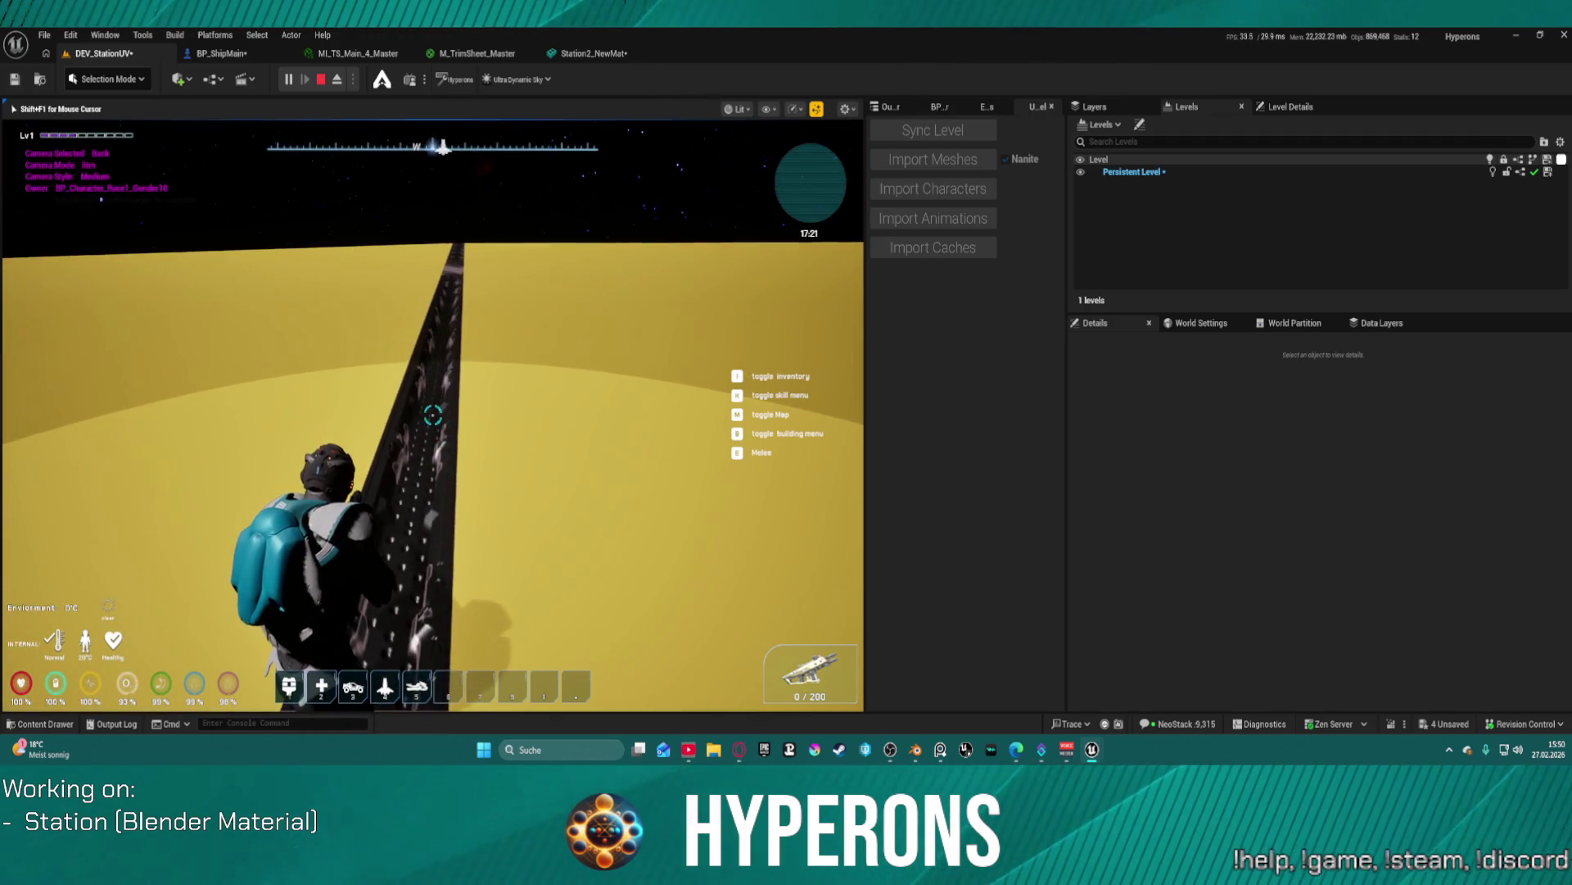
- Toggle the in-game camera between aiming and strafe views, then stop the play session with Esc
right_click(433, 415)
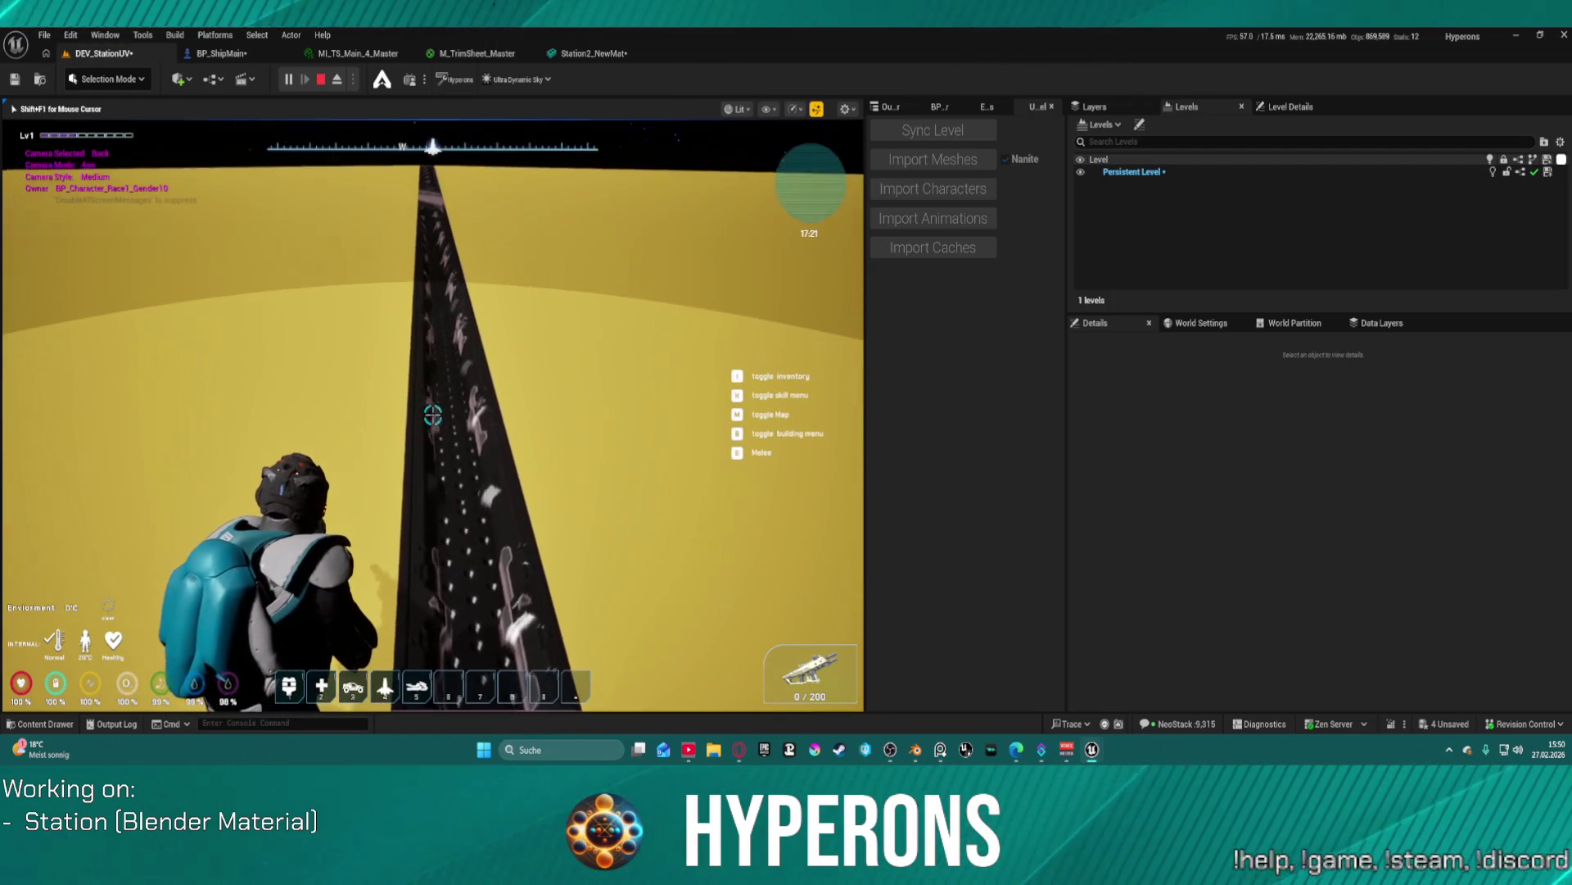
right_click(432, 415)
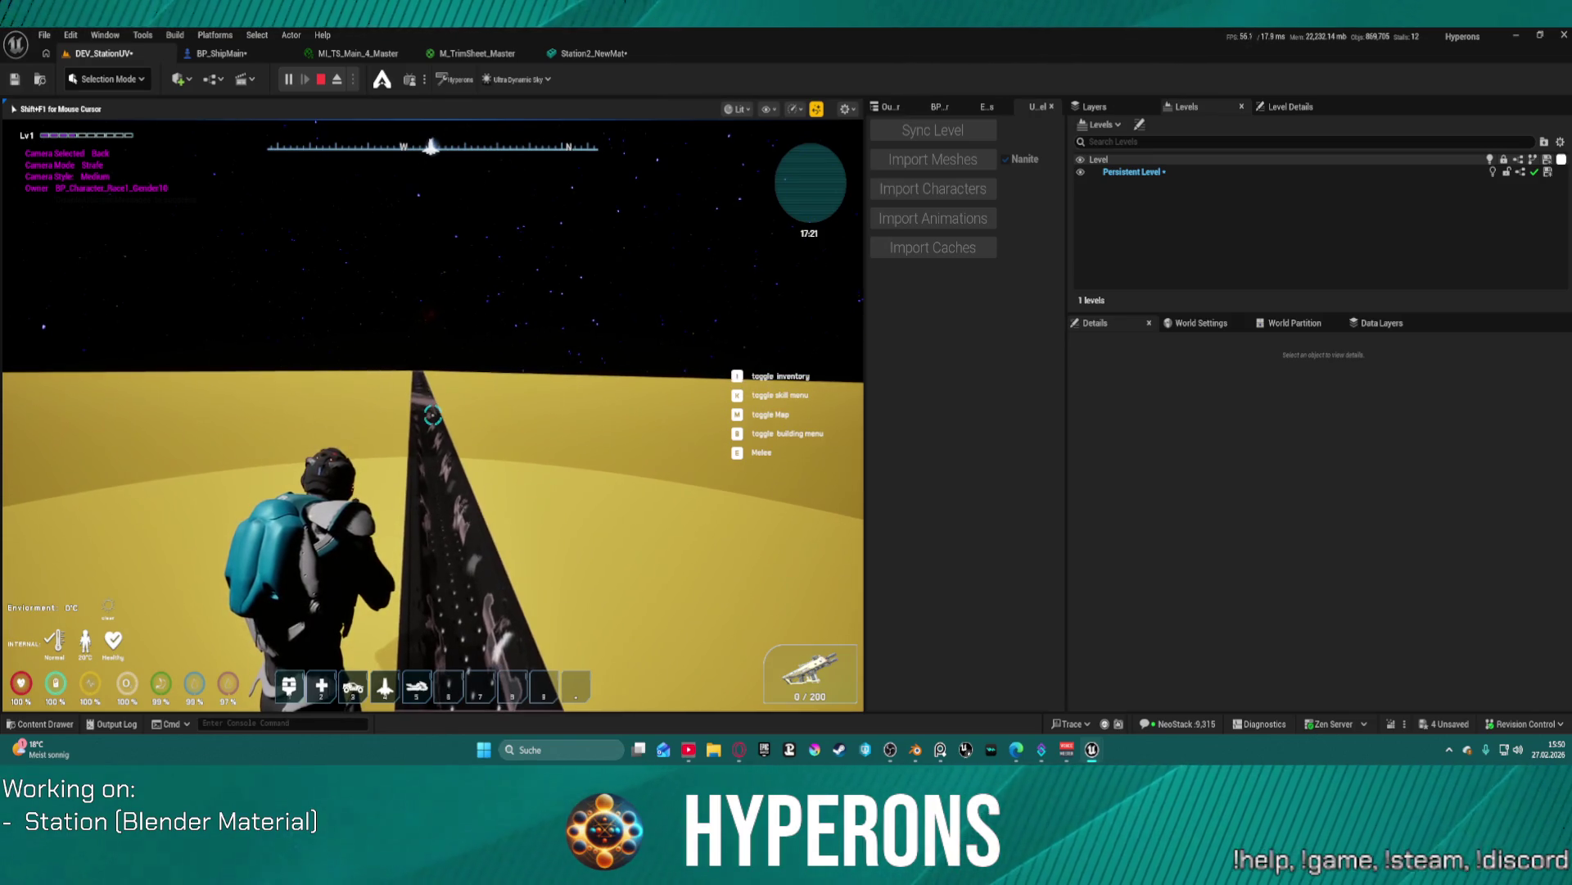
key(super)
click(301, 347)
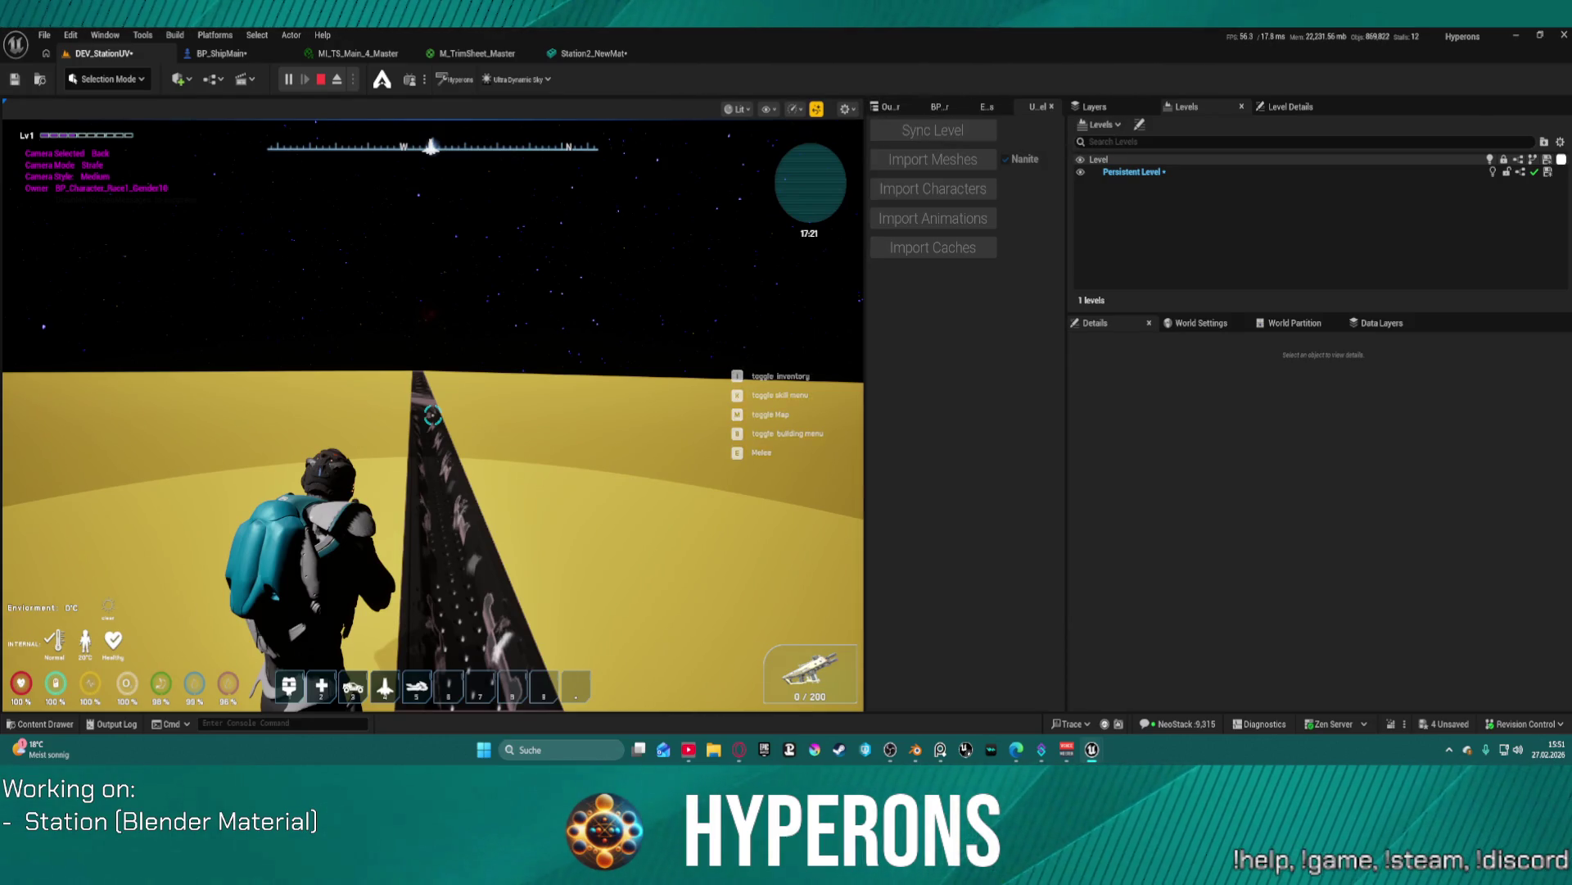
key(Escape)
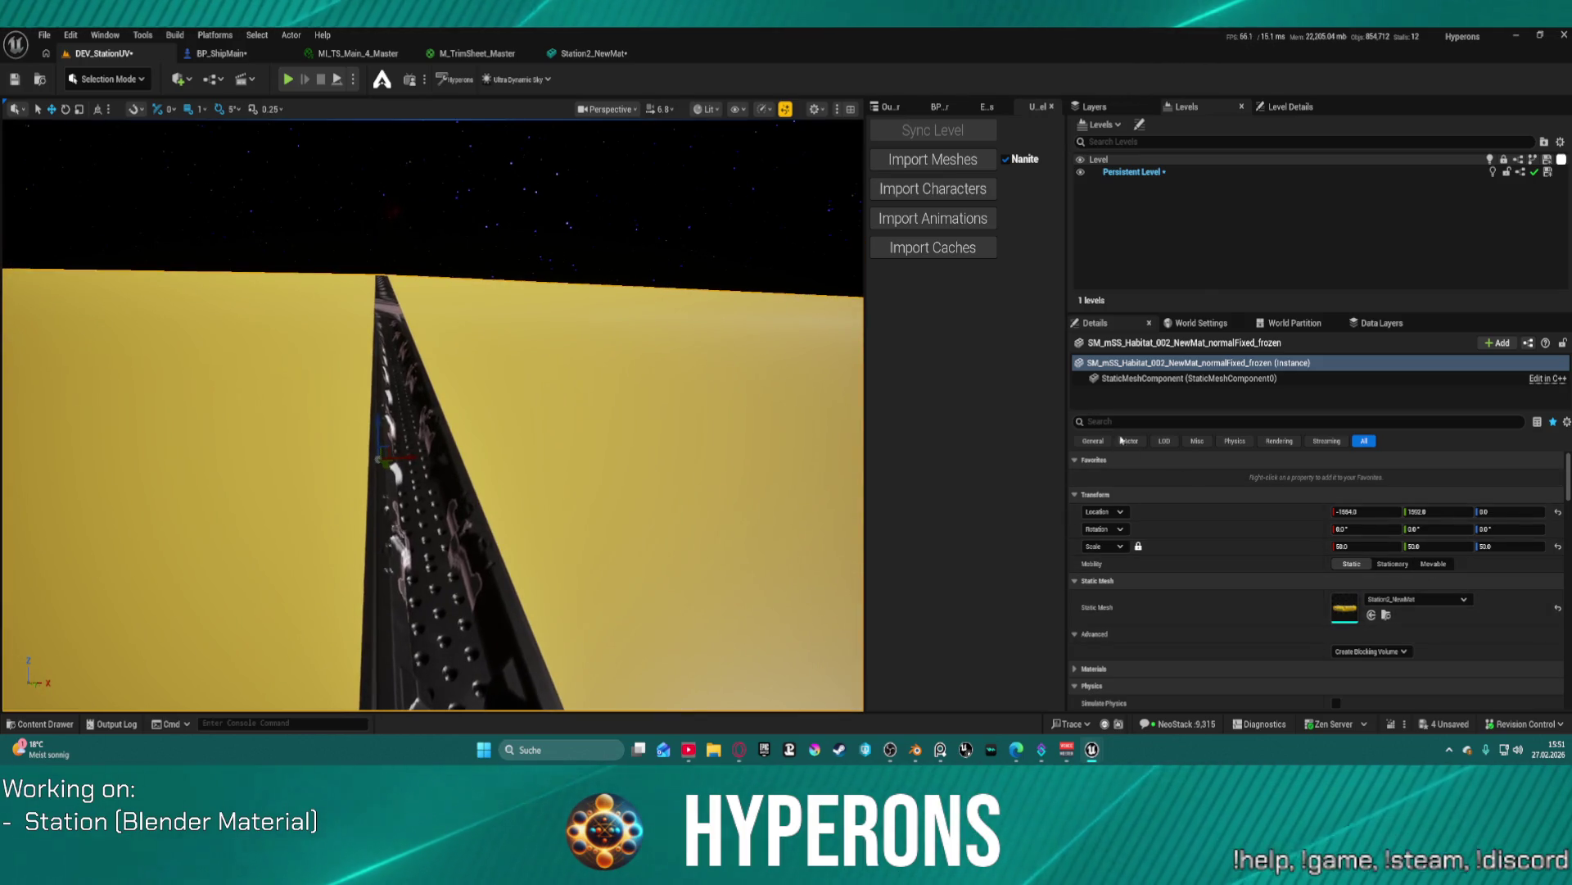
- Check Station2_NewMat's three material slots, orbit its mesh editor preview, then return to DEV_StationUV
click(1189, 378)
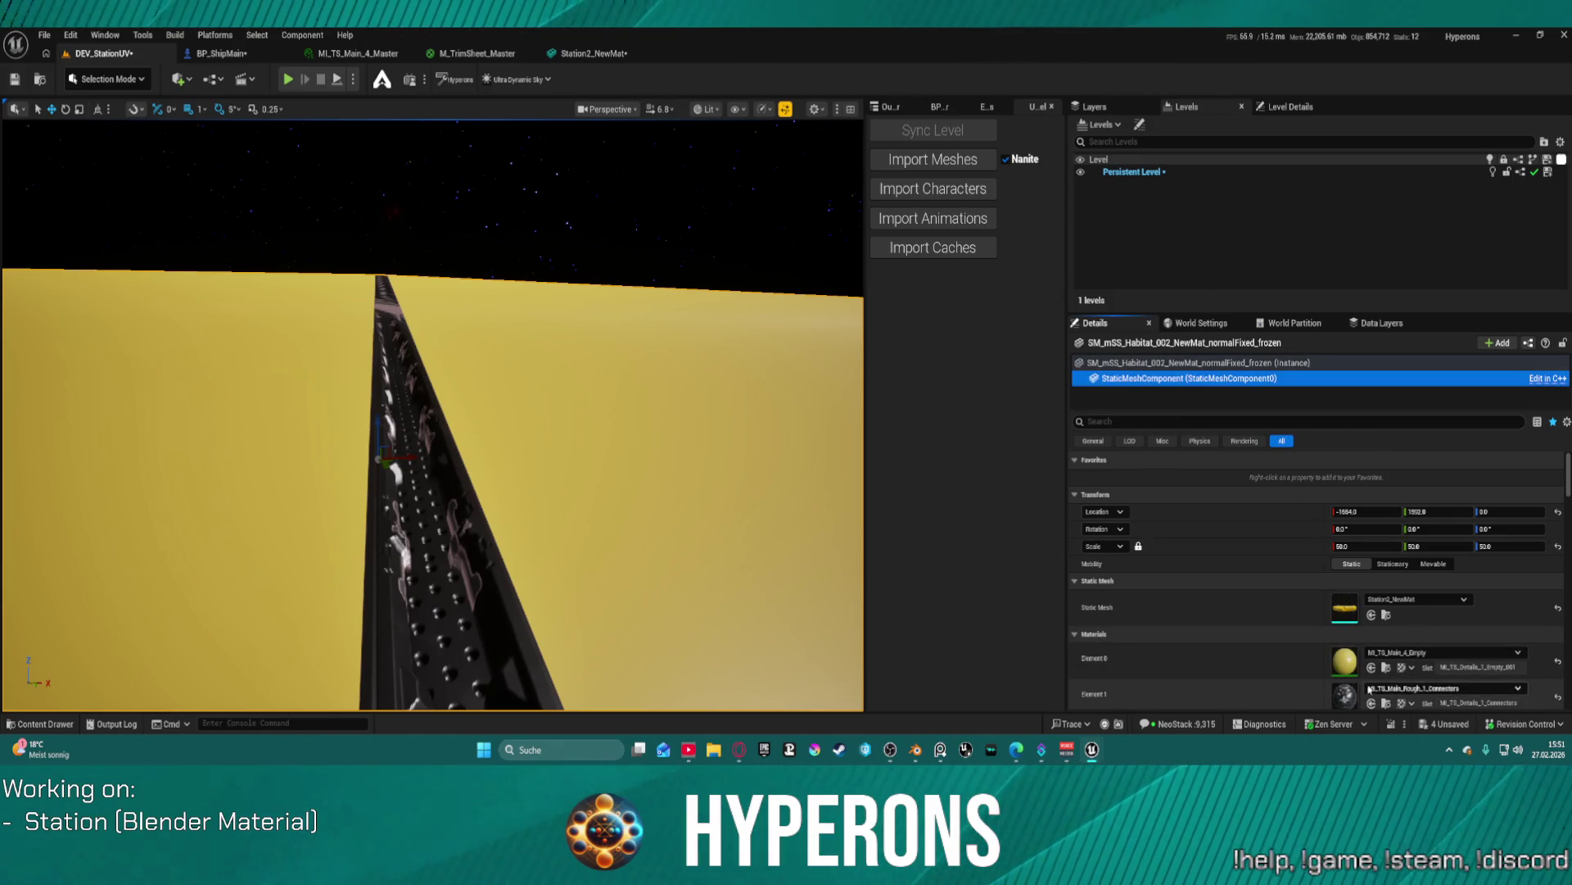
scroll(1370, 690, down, 1)
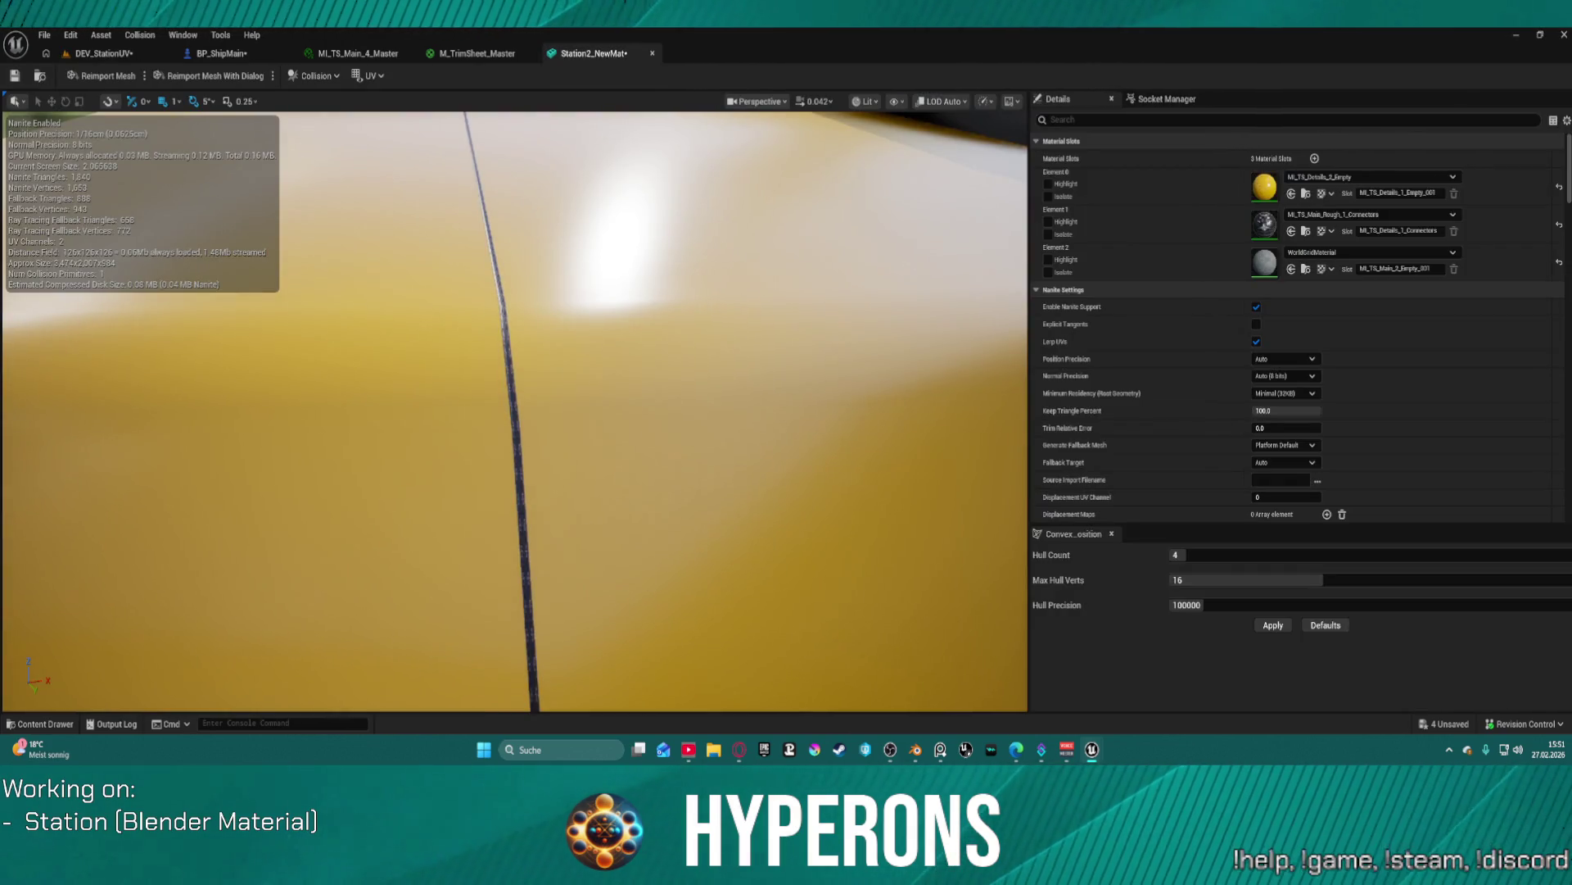
drag(584, 210, 585, 335)
drag(112, 188, 139, 189)
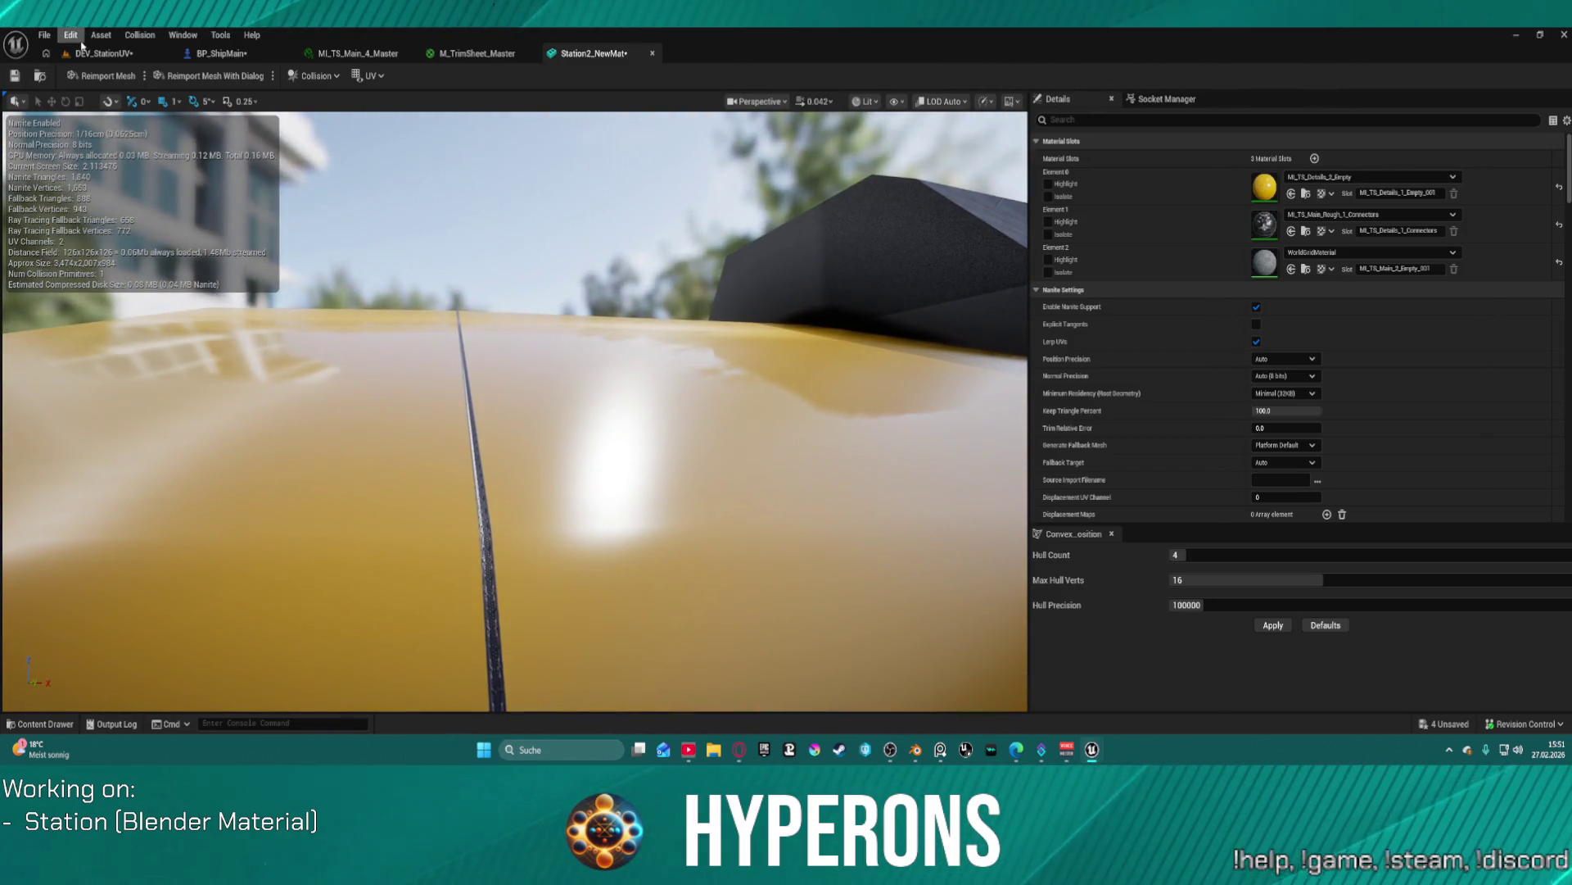
click(85, 53)
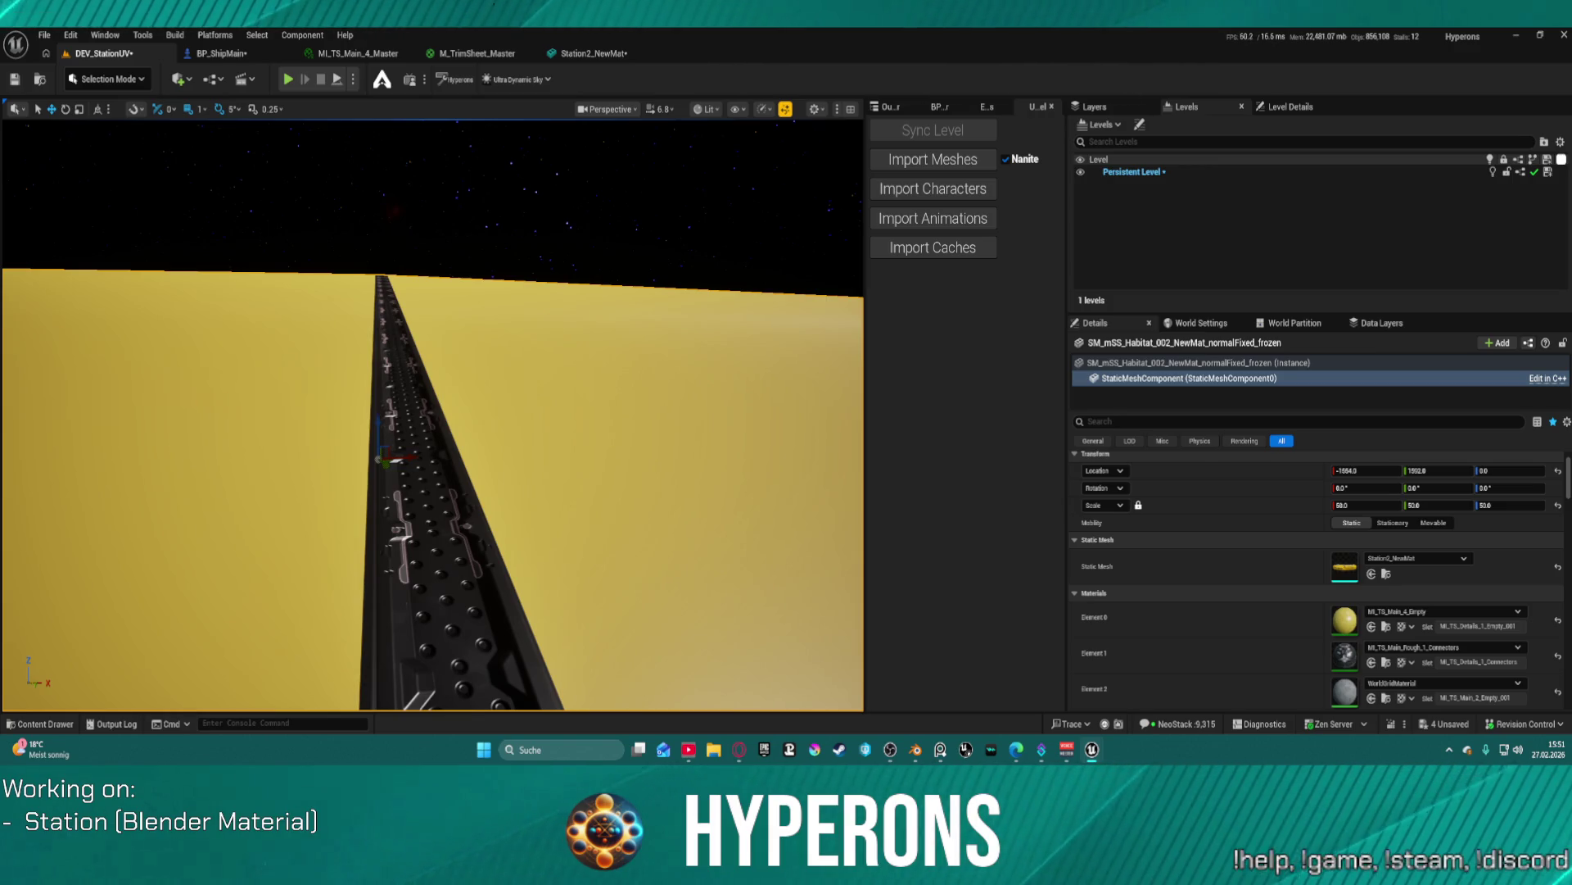
- Pan along the habitat strip and undo the last two PBR_NormalIntensity changes with Ctrl+Z
mouse_move(495, 281)
mouse_down()
mouse_move(557, 344)
mouse_move(531, 354)
mouse_move(509, 401)
mouse_move(472, 403)
mouse_move(495, 400)
mouse_move(501, 374)
mouse_move(502, 390)
mouse_move(483, 360)
mouse_move(506, 426)
mouse_move(516, 389)
mouse_up()
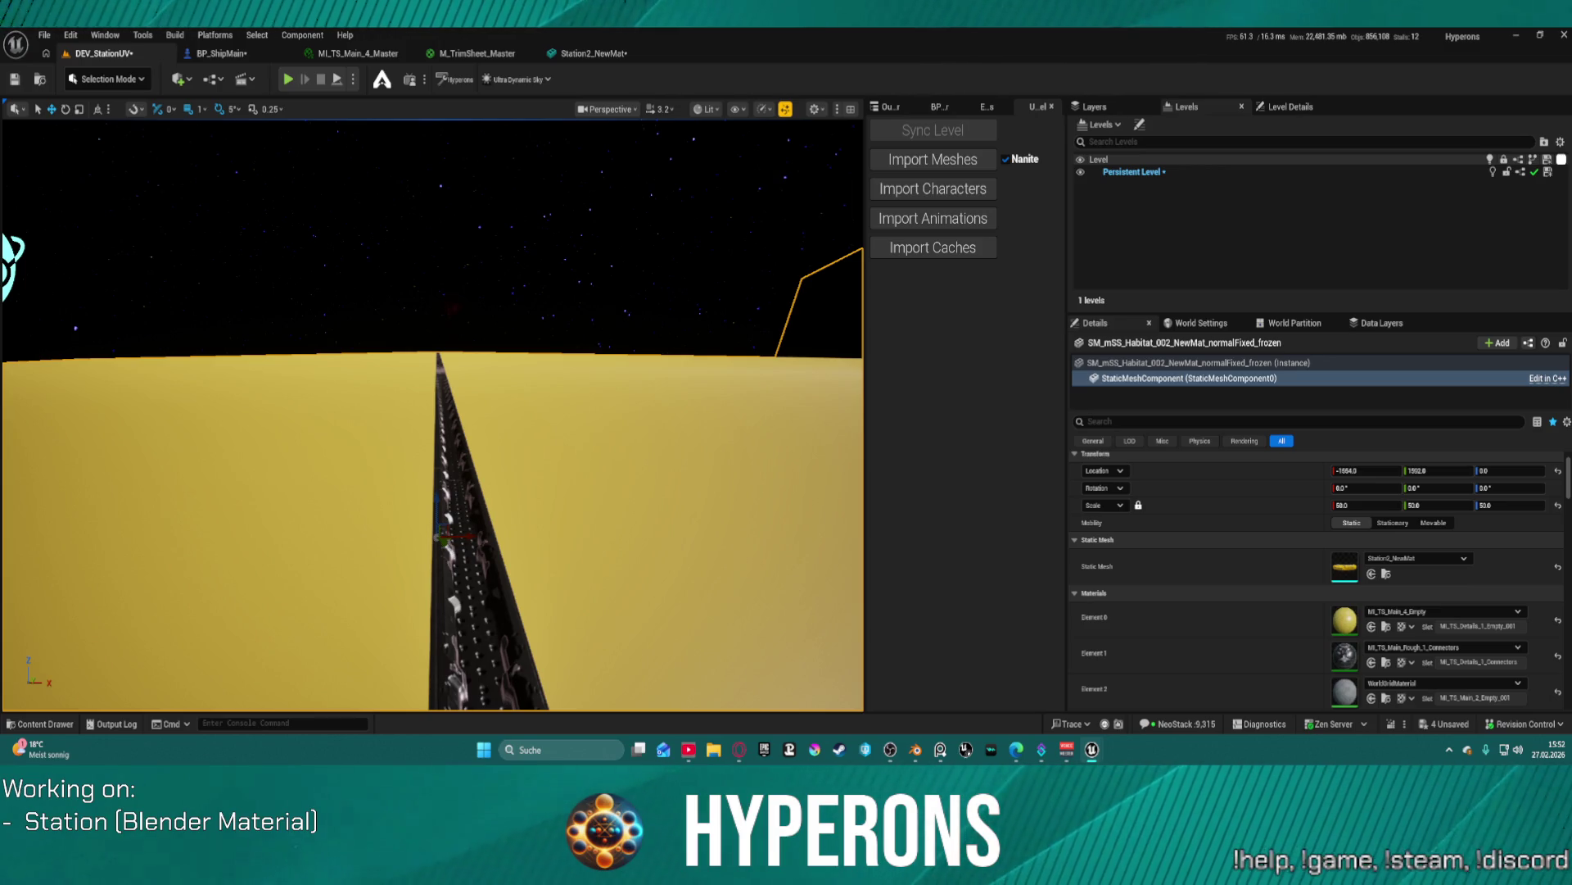
key(ctrl+z)
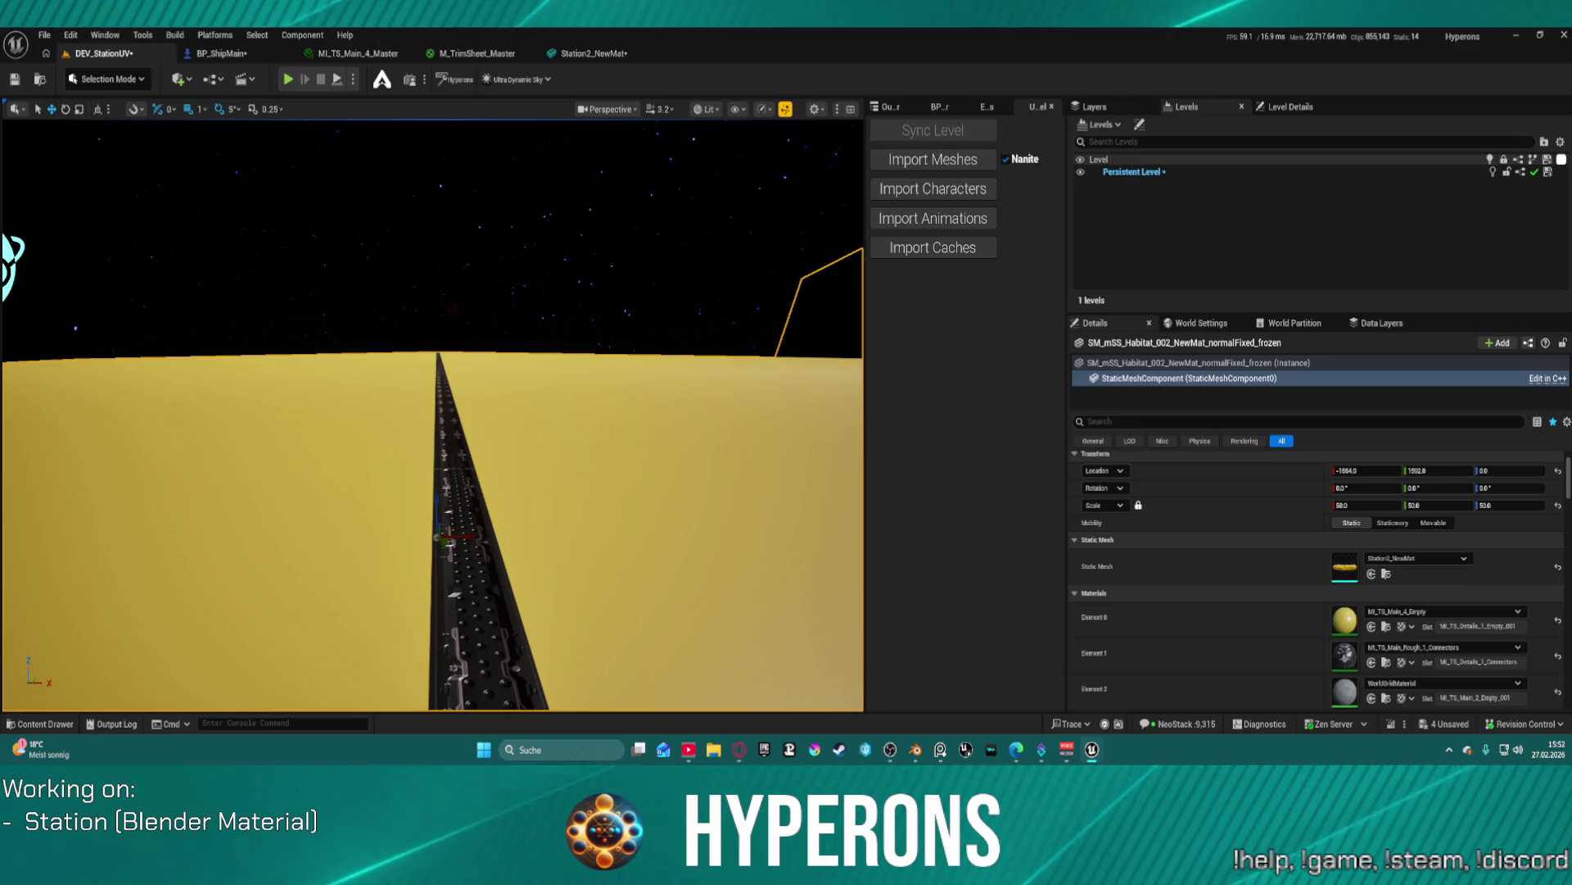
key(ctrl+z)
mouse_move(432, 413)
mouse_down()
mouse_move(385, 385)
mouse_move(416, 387)
mouse_up()
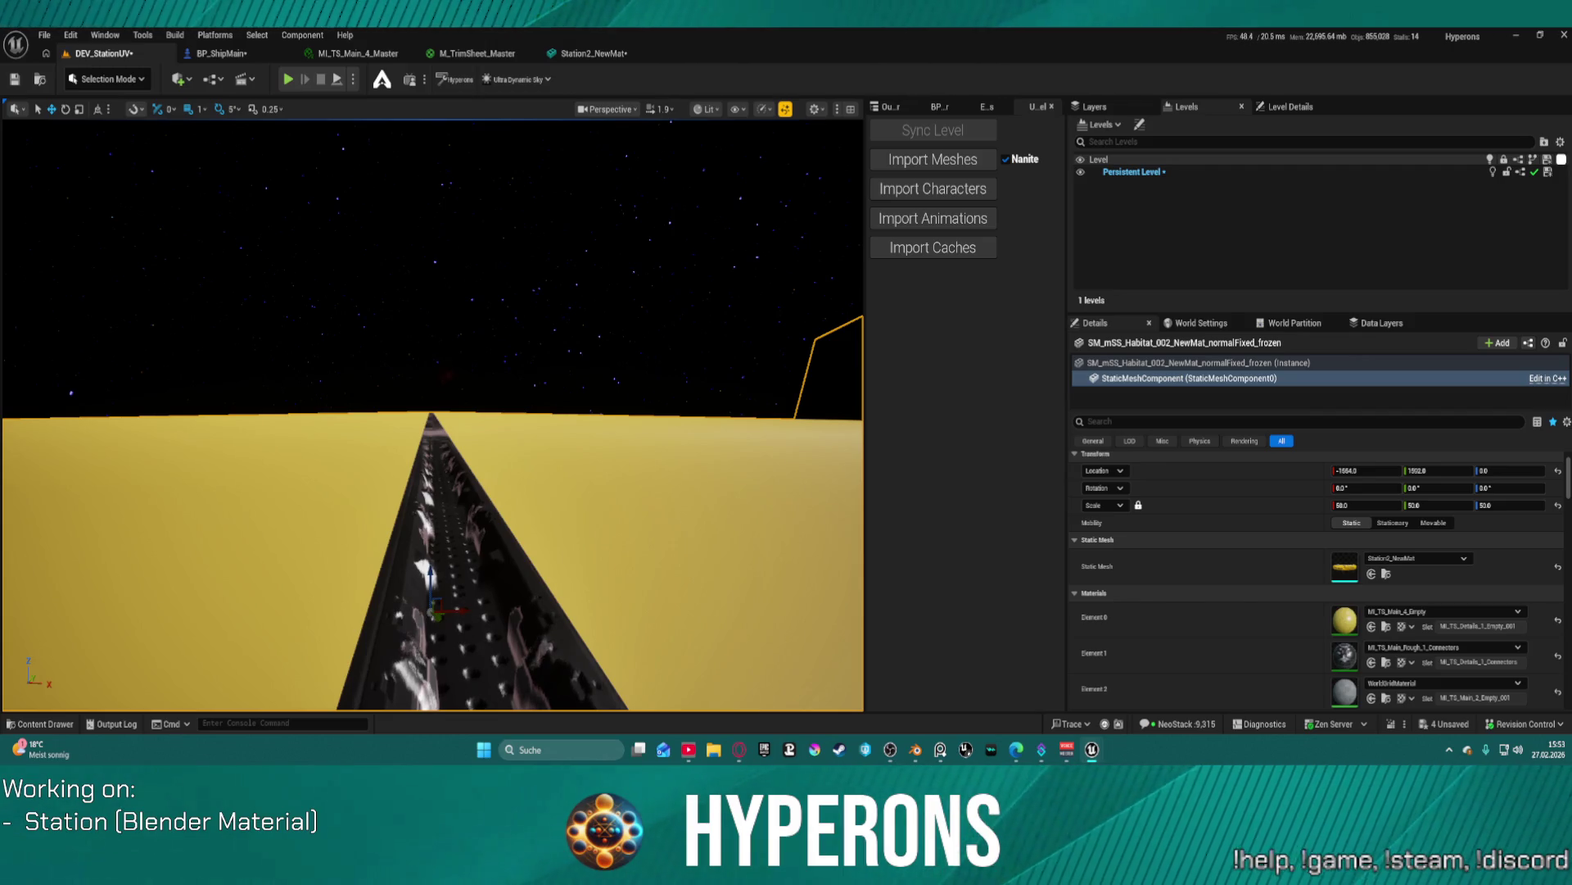
- After a close look at the perforated panels, undo the Normal_Flat_Treshold and PBR_NormalIntensity edits
drag(562, 398, 573, 360)
drag(177, 496, 177, 496)
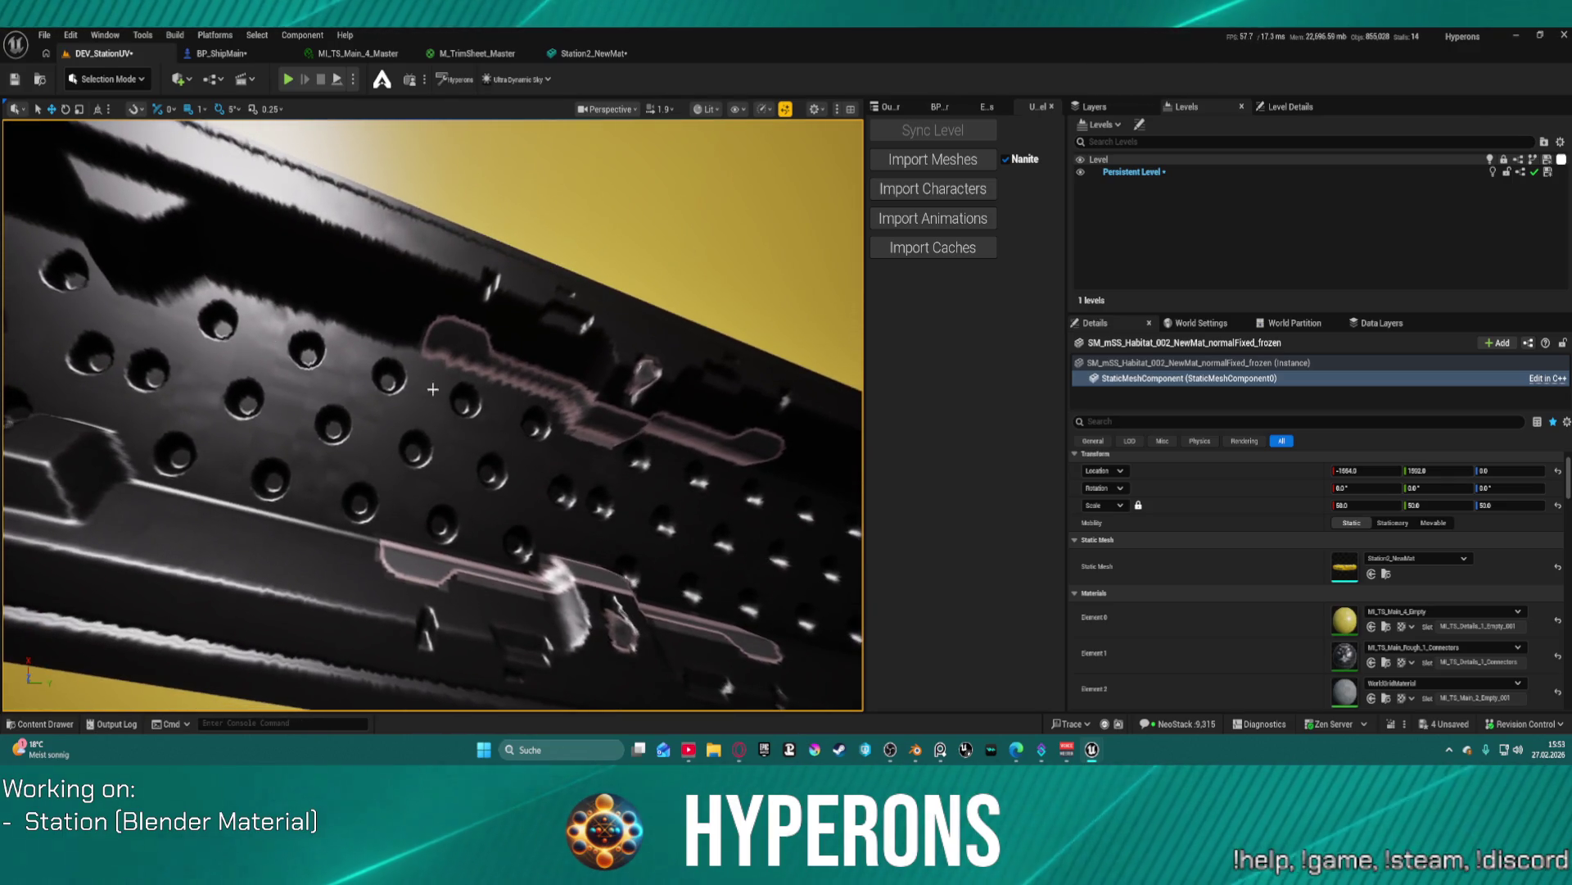
mouse_move(177, 497)
mouse_down()
mouse_move(245, 491)
mouse_move(177, 497)
mouse_move(213, 475)
mouse_move(197, 459)
mouse_move(177, 496)
mouse_move(221, 466)
mouse_move(168, 504)
mouse_up()
drag(593, 267, 593, 267)
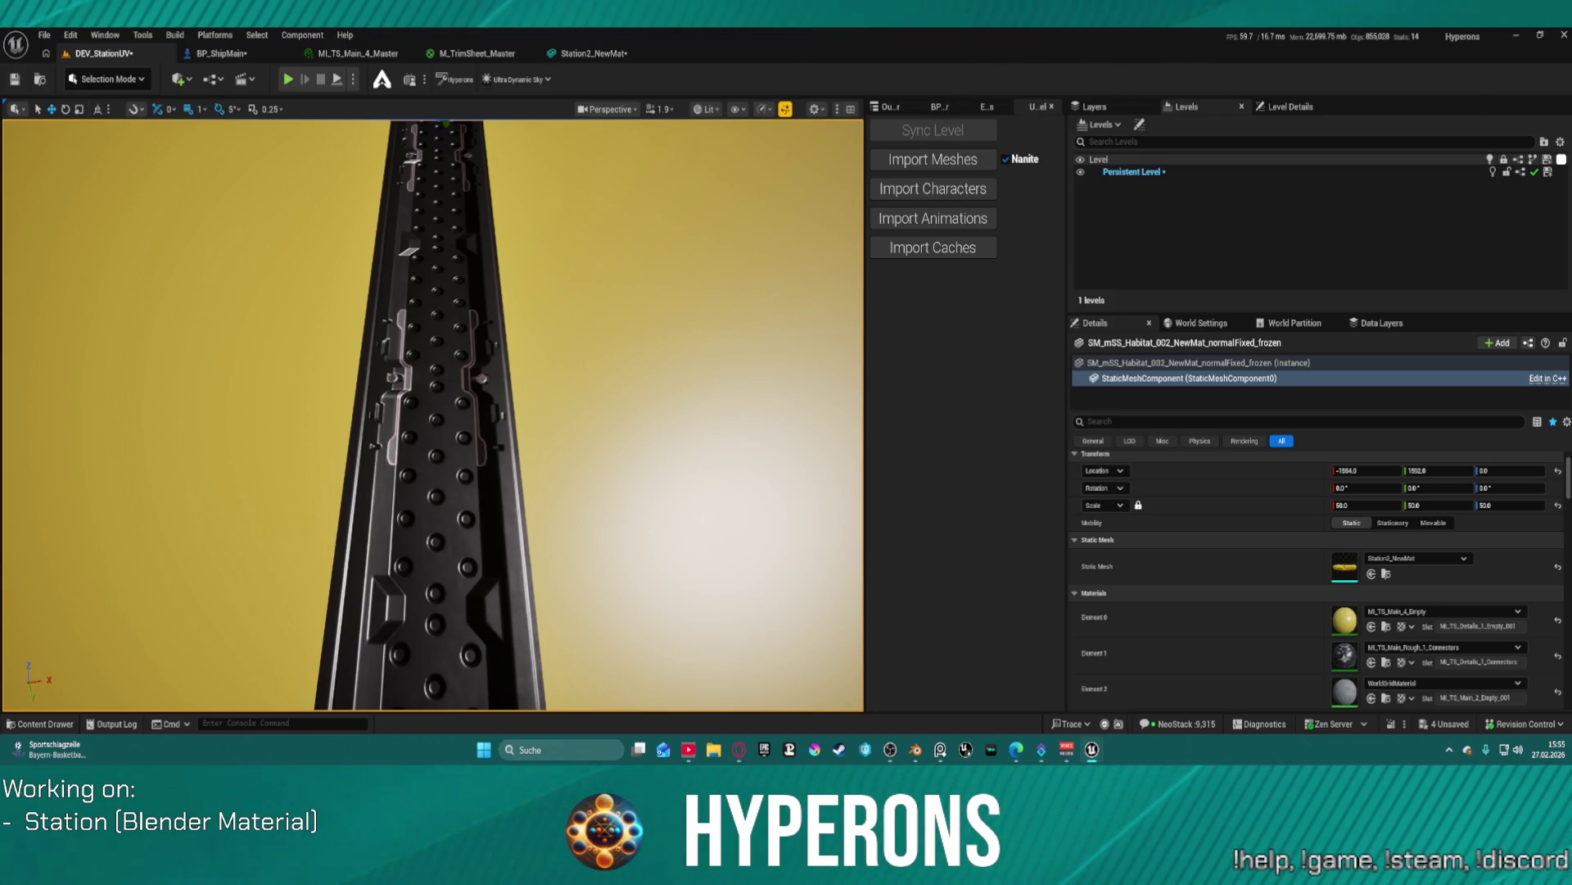
key(ctrl+z)
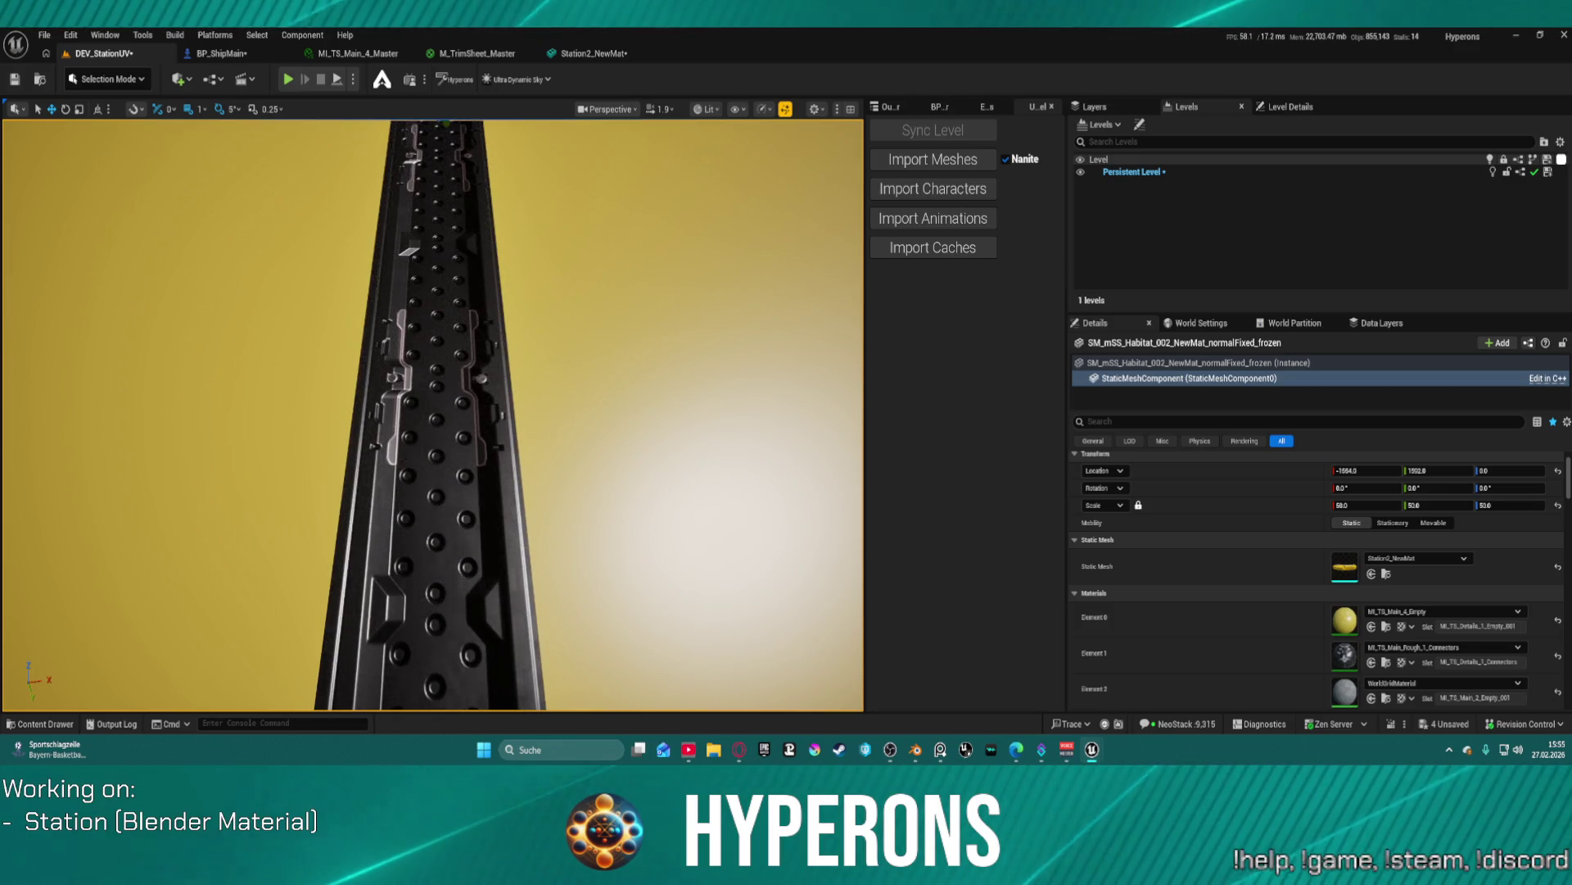
key(ctrl+z)
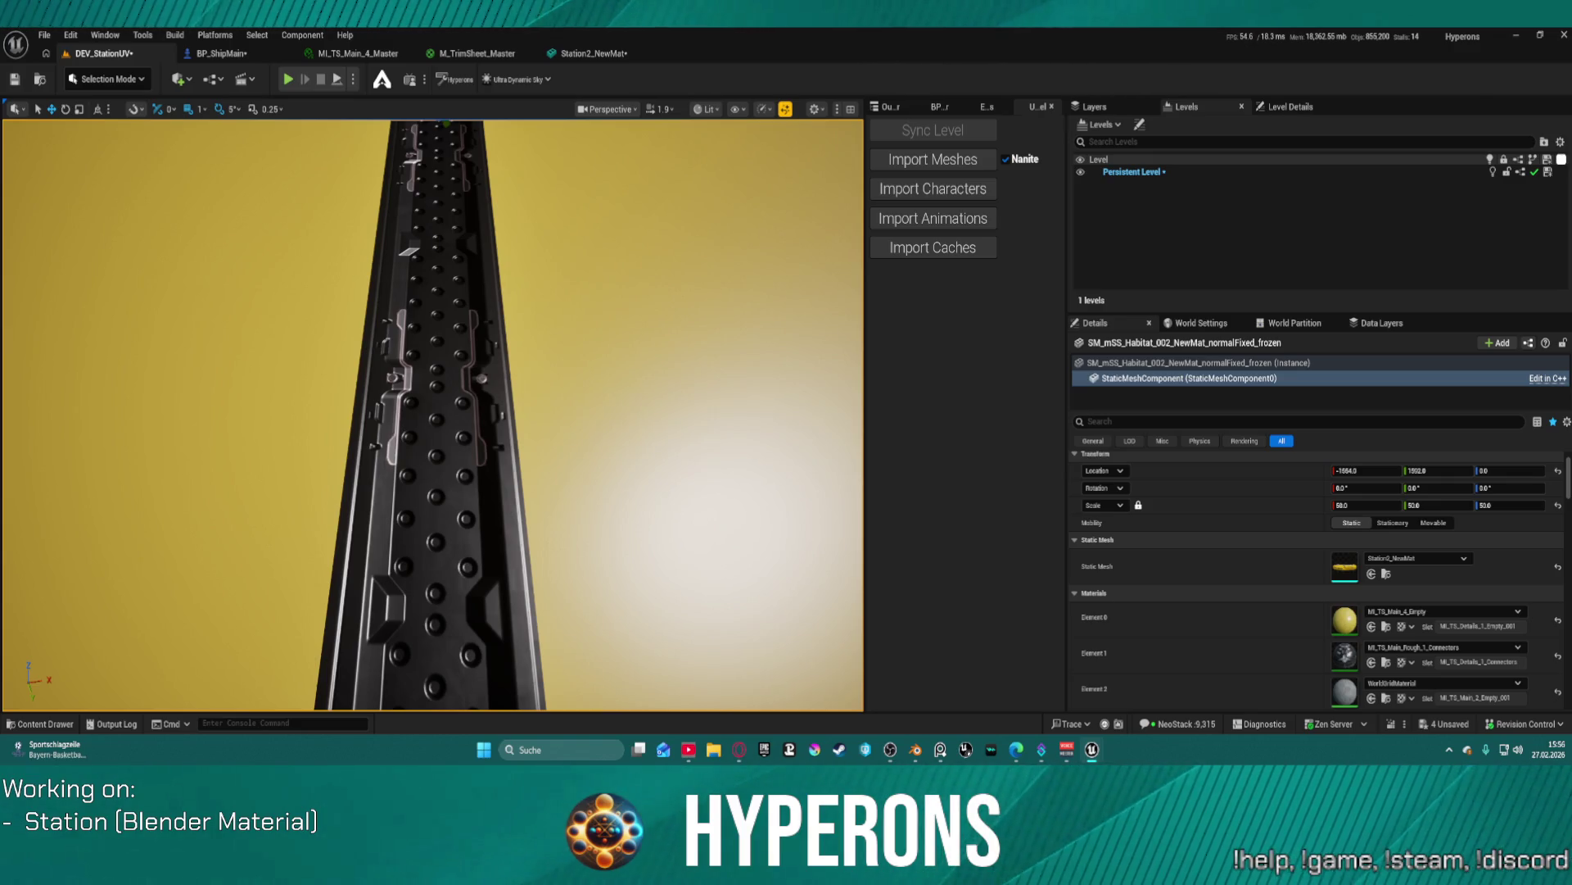
scroll(494, 506, down, 5)
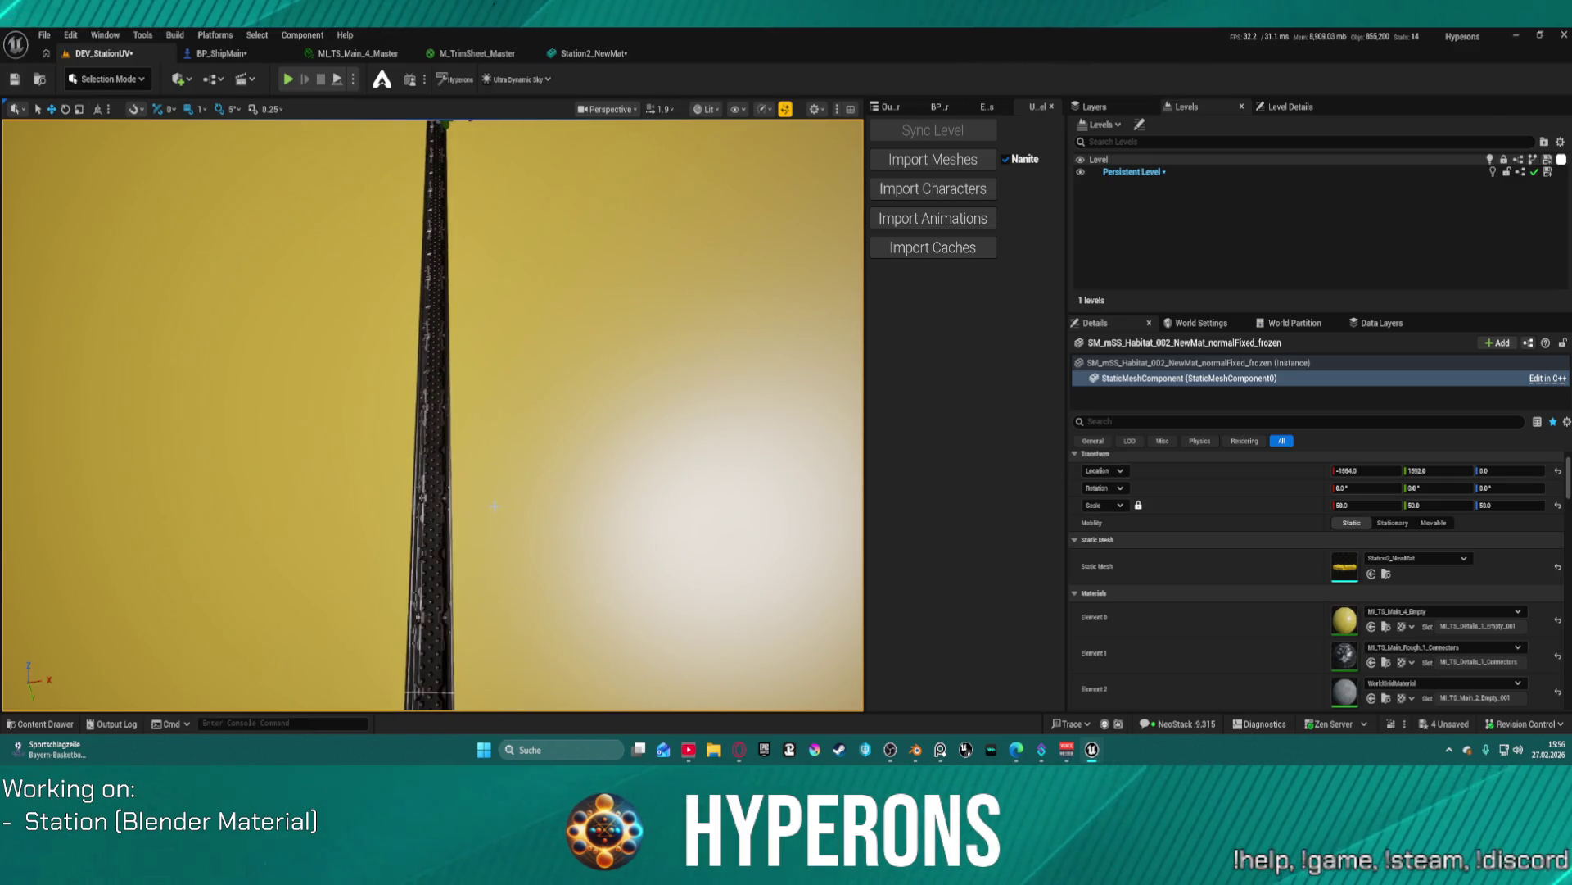
- Tilt the viewport to view the dark connector strip on the yellow hull from above
scroll(493, 496, down, 10)
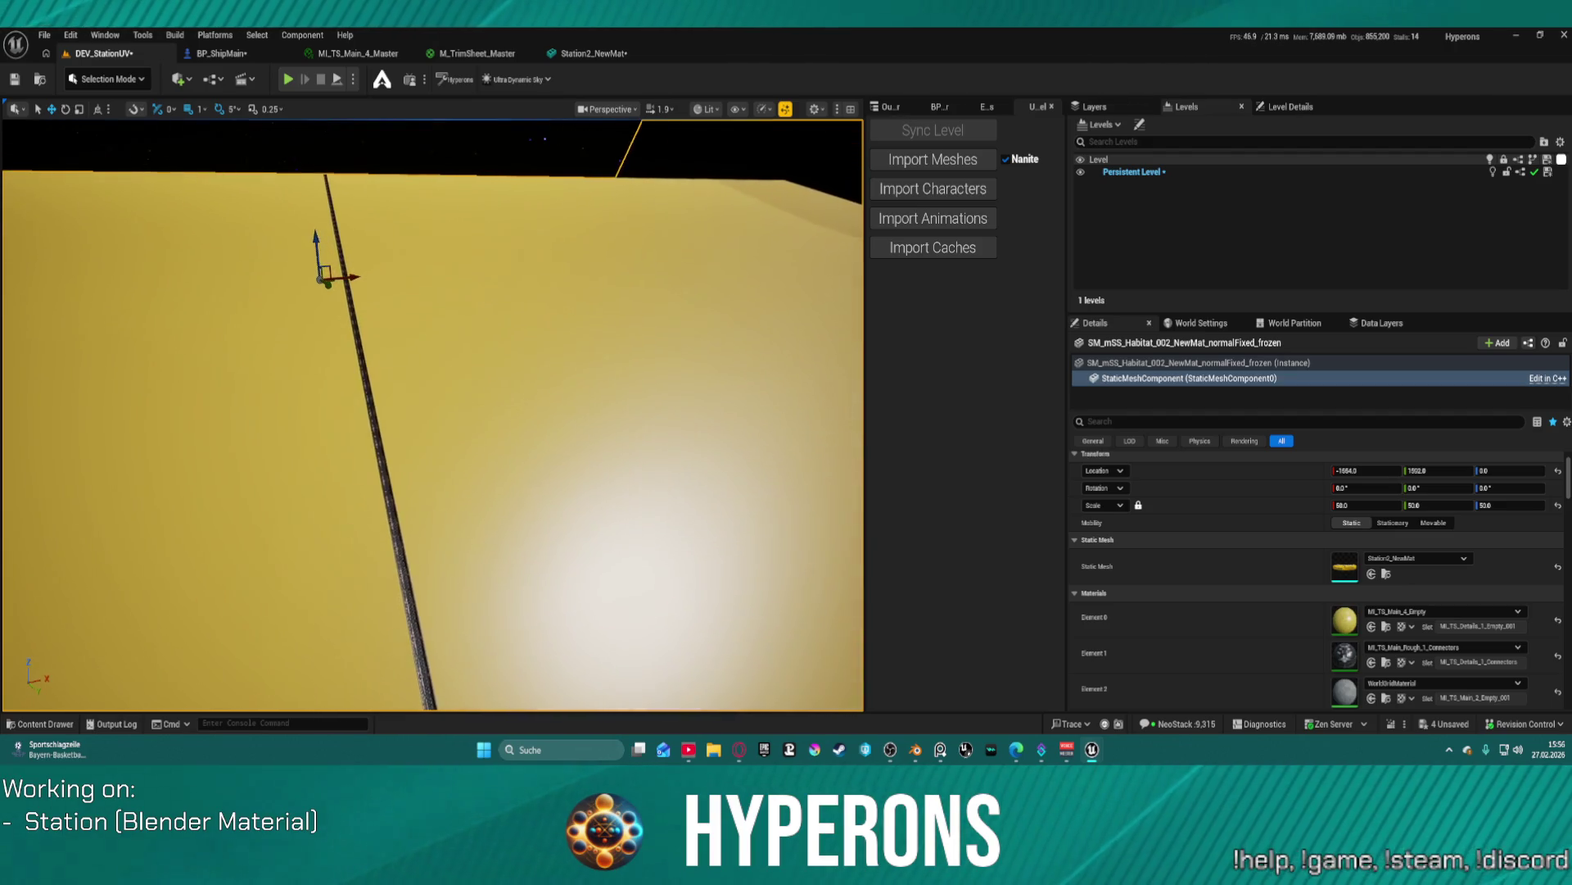
scroll(493, 496, down, 3)
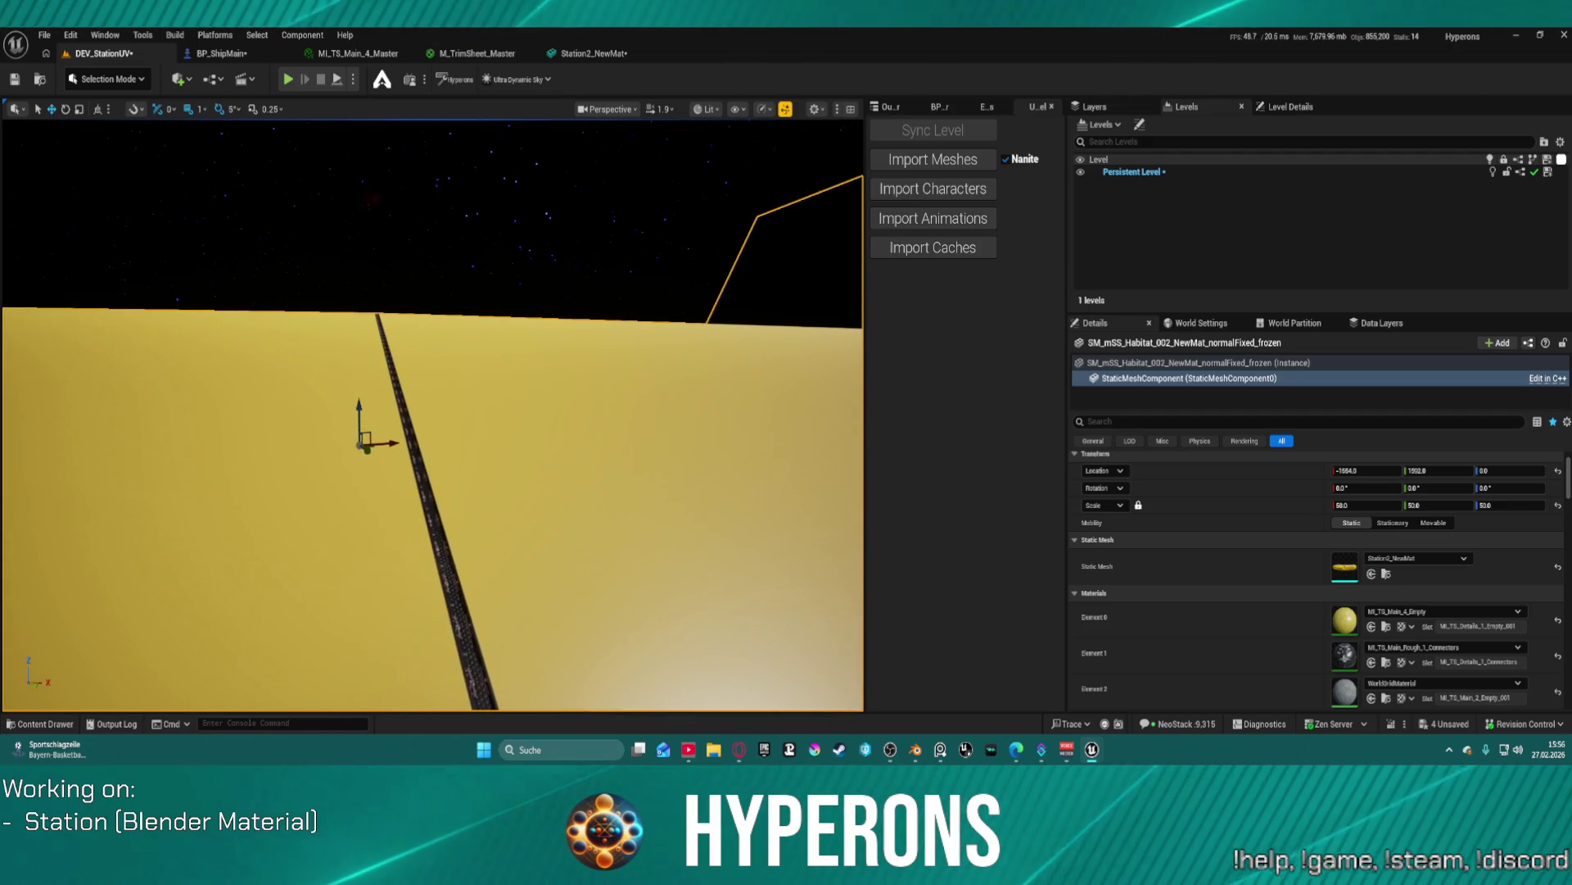
mouse_move(493, 497)
mouse_down()
mouse_move(557, 504)
mouse_move(565, 623)
mouse_move(565, 491)
mouse_move(491, 606)
mouse_move(410, 618)
mouse_move(426, 508)
mouse_move(425, 573)
mouse_move(393, 586)
mouse_move(513, 463)
mouse_up()
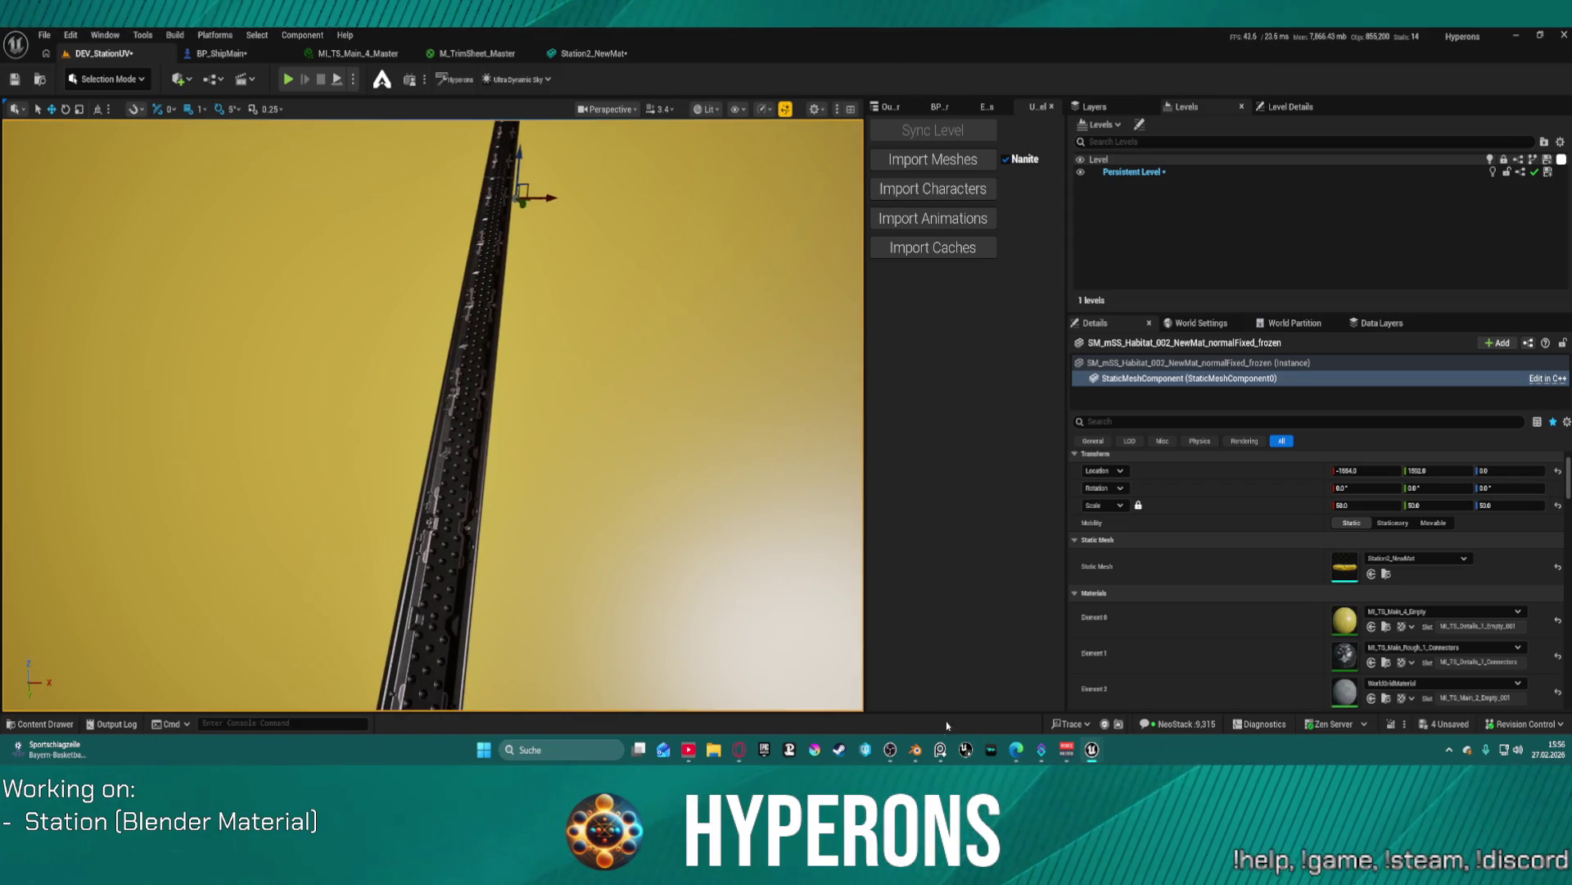
click(916, 741)
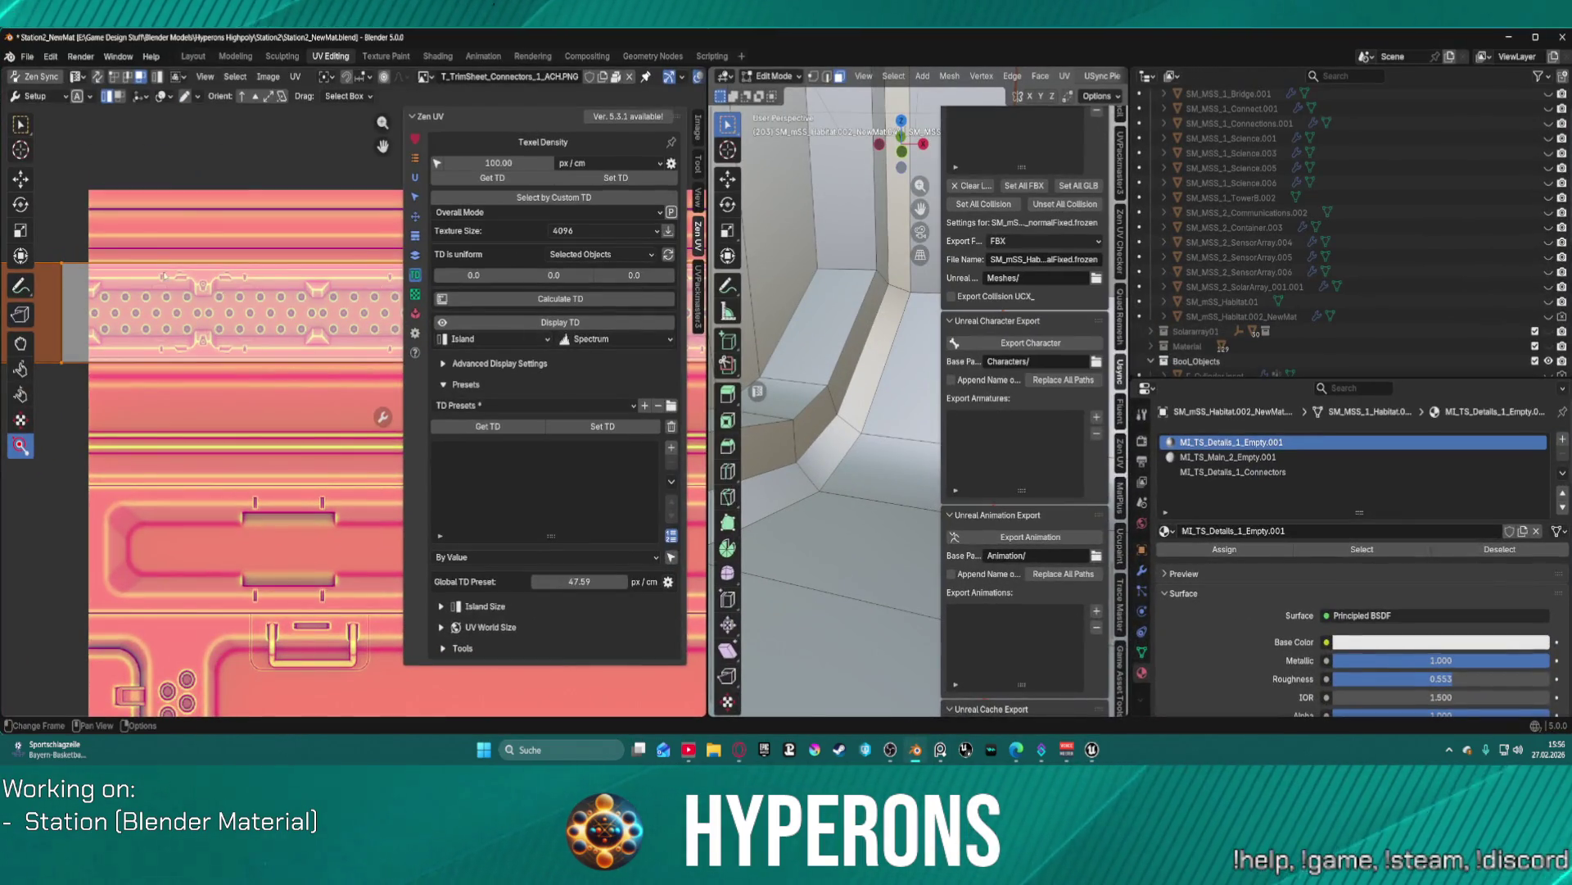
- Move the connector UV strip straight down about 0.386 onto the trim sheet's dotted rail band
scroll(197, 299, down, 3)
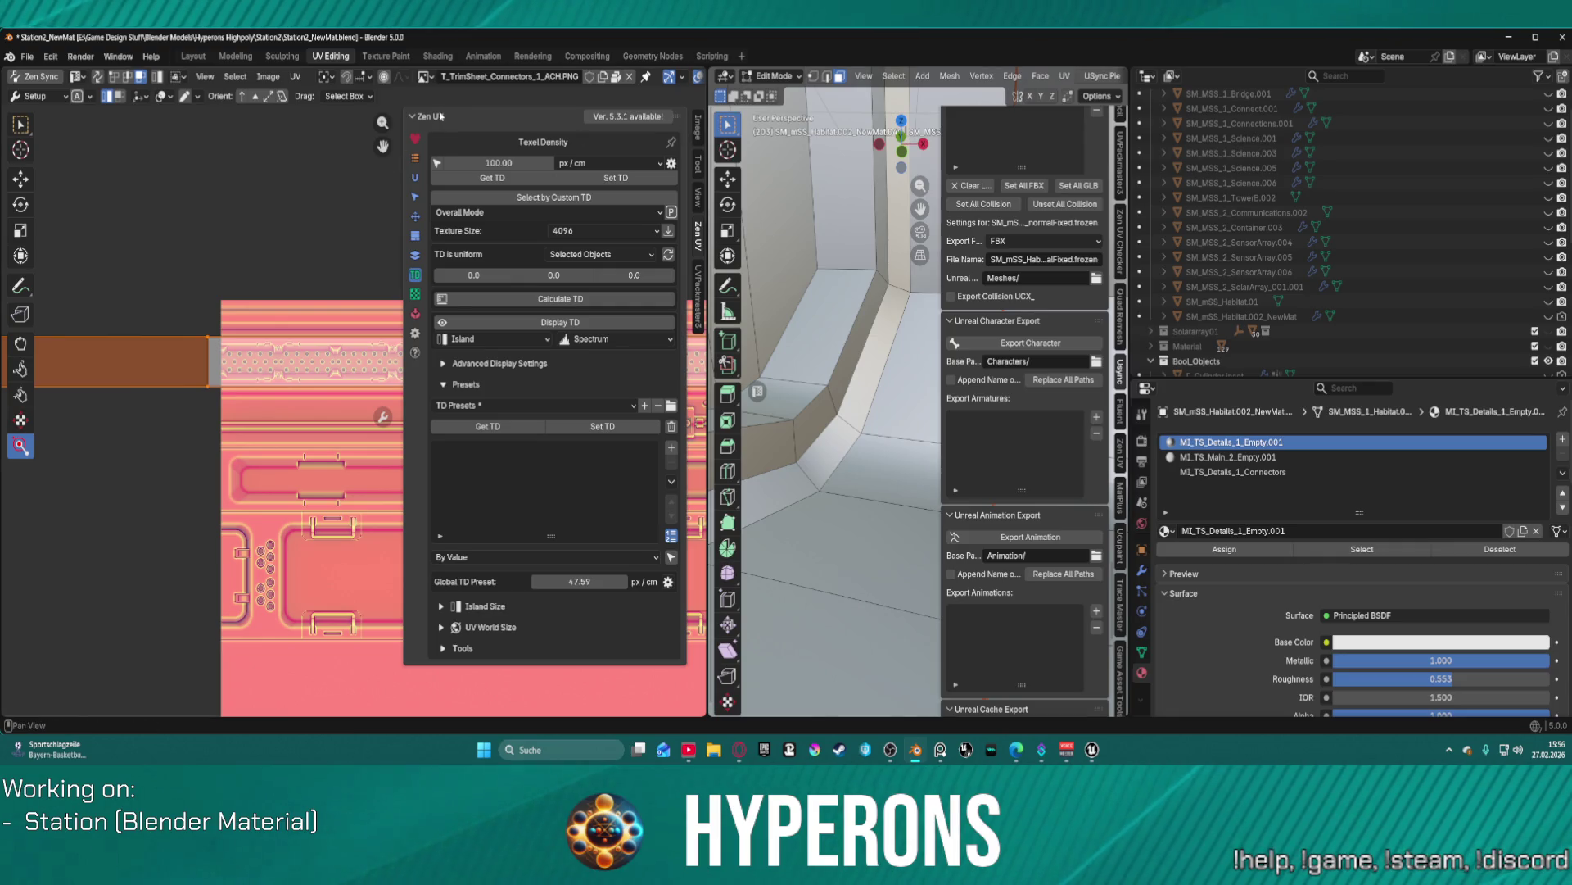
scroll(281, 458, down, 3)
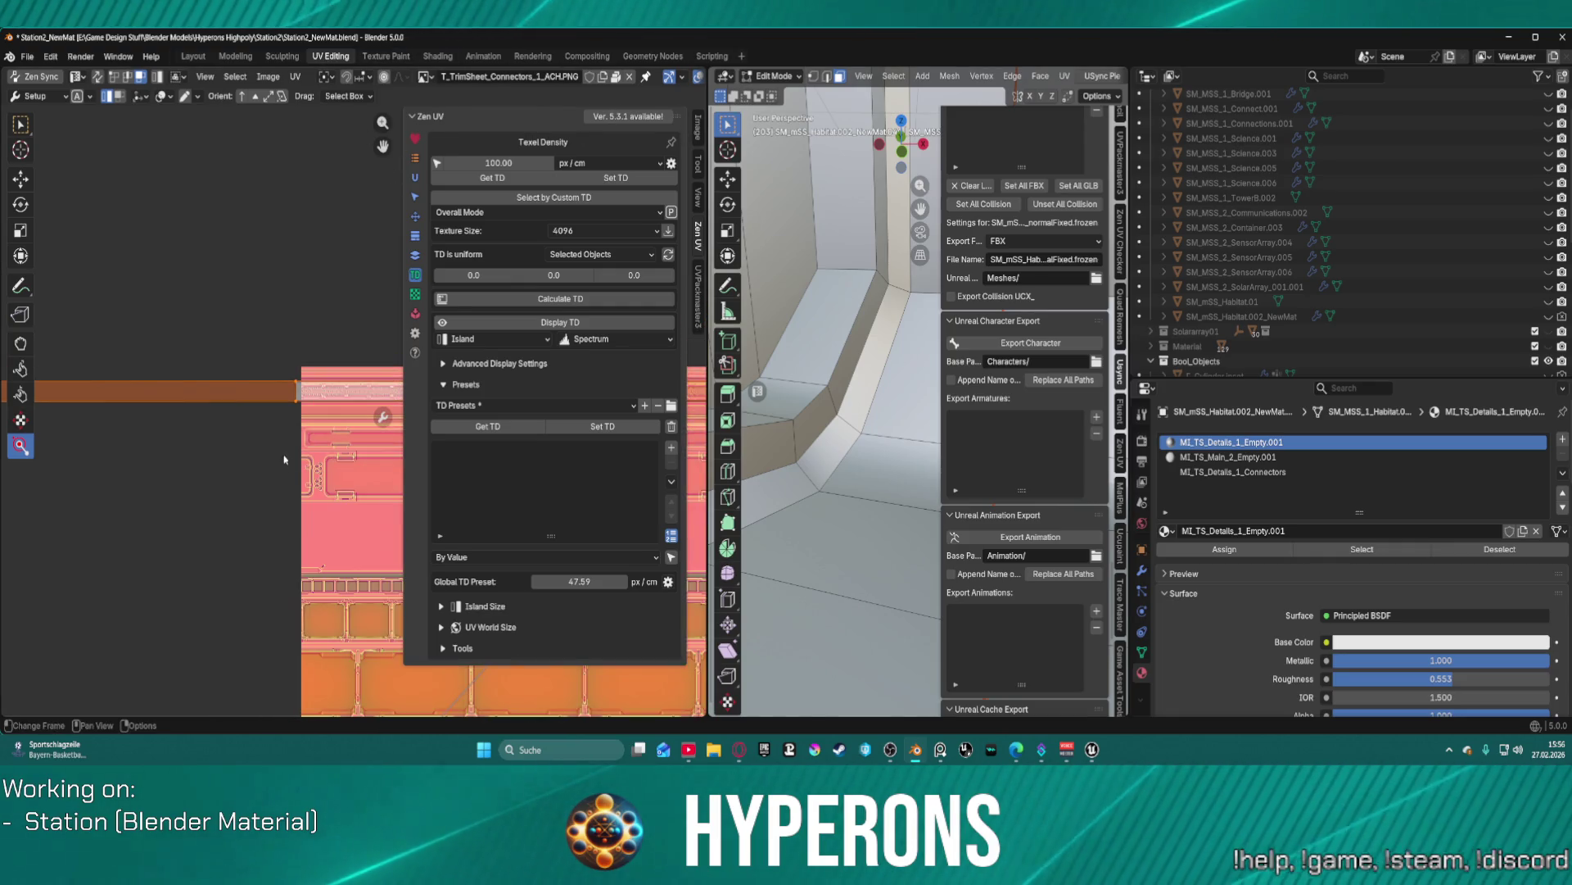
scroll(280, 536, down, 1)
mouse_move(272, 530)
mouse_down()
mouse_move(246, 633)
mouse_move(204, 502)
mouse_move(166, 212)
mouse_move(197, 419)
mouse_move(60, 562)
mouse_move(186, 567)
mouse_up()
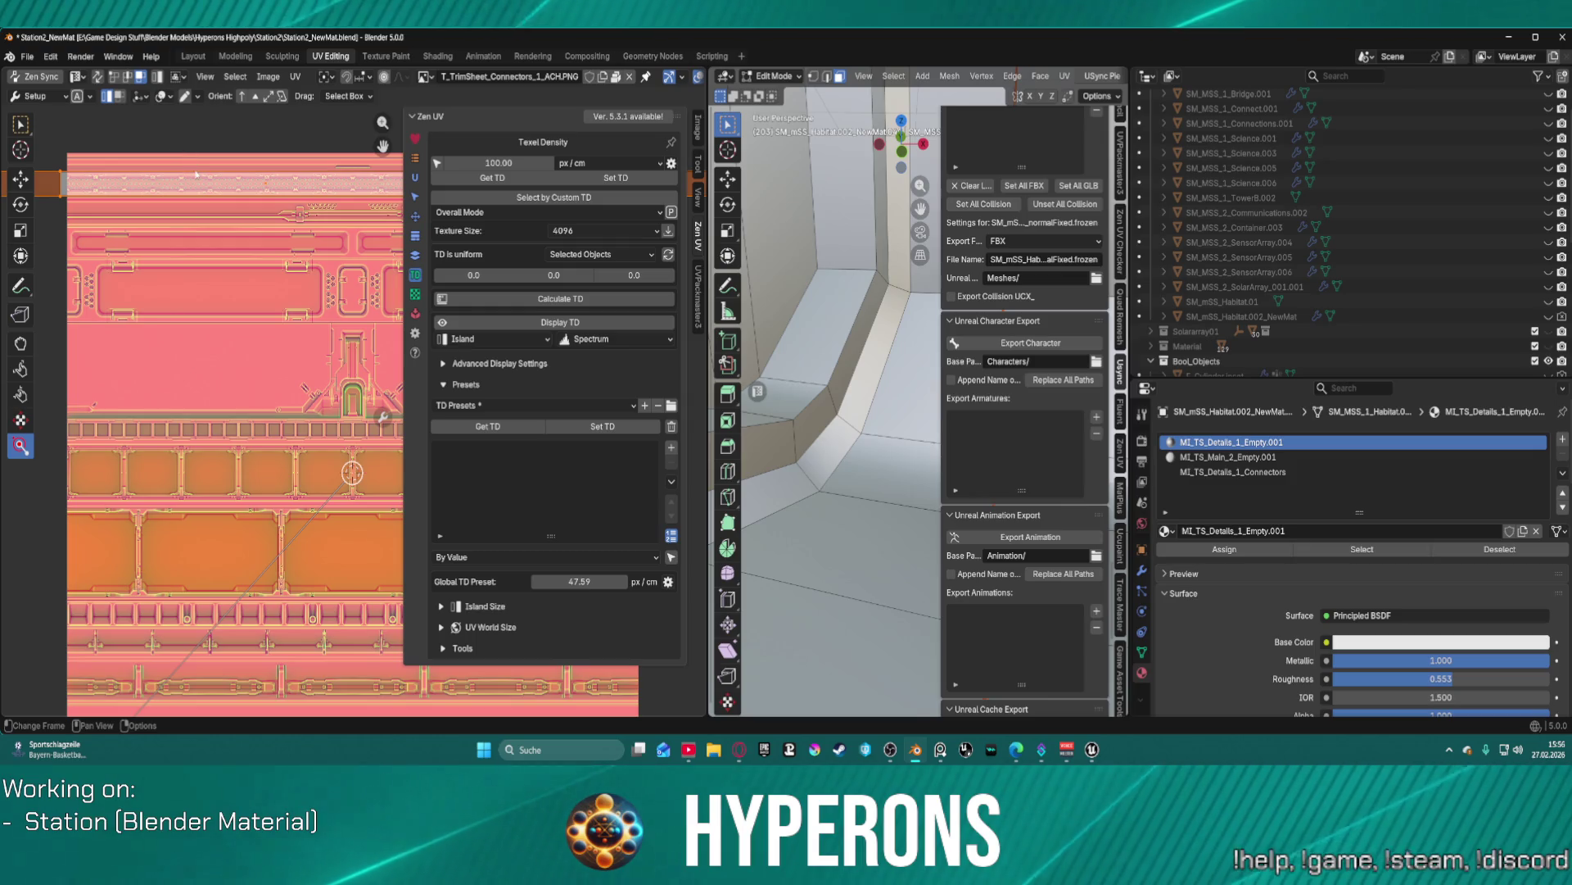
key(g)
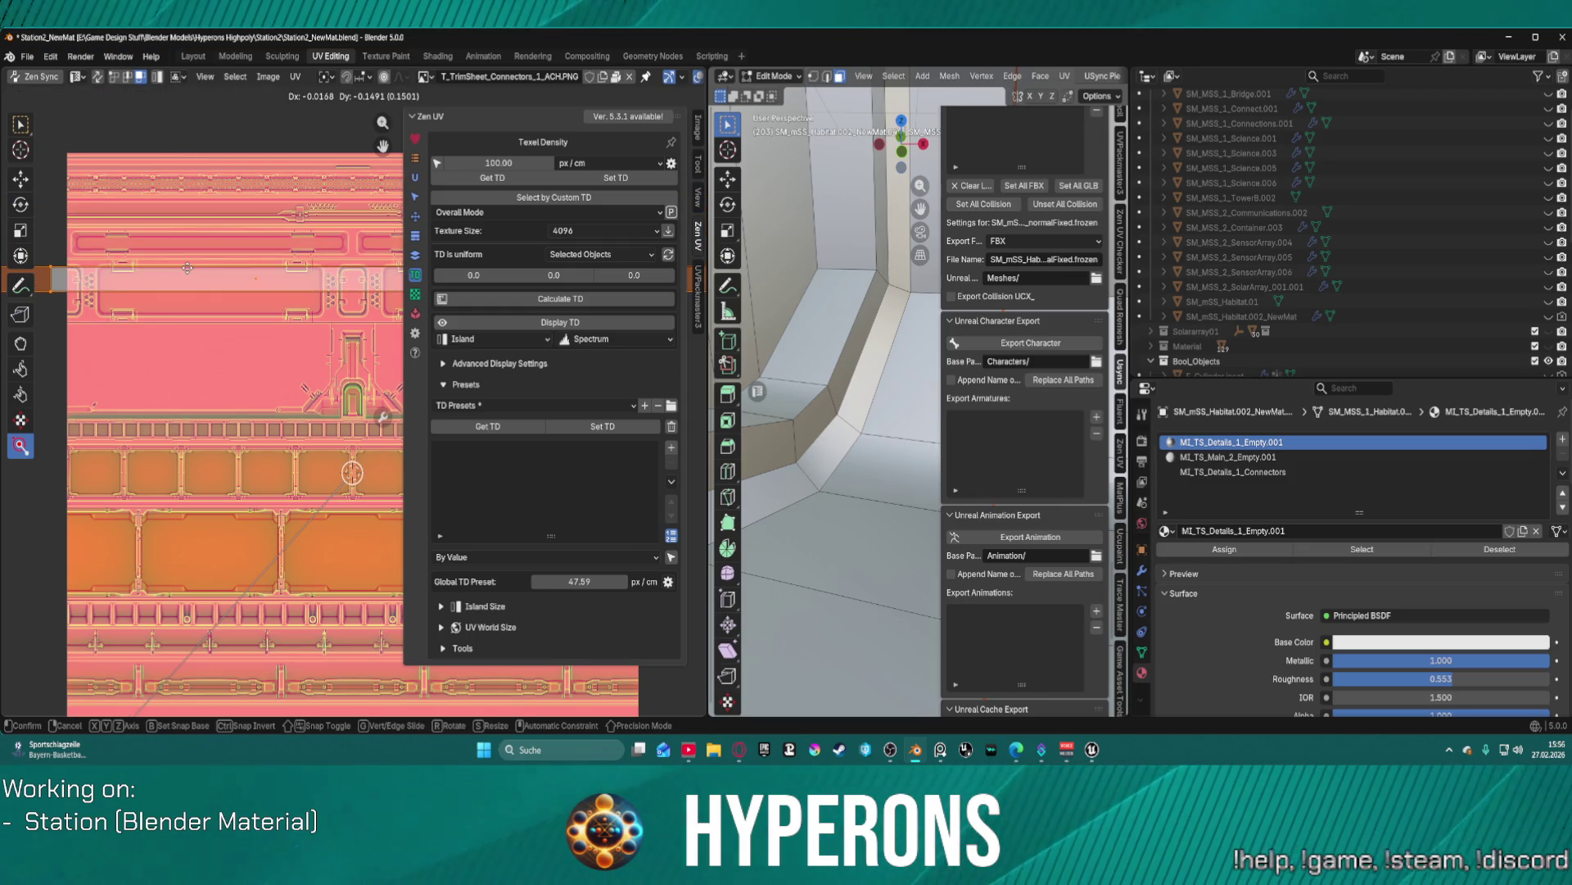
key(y)
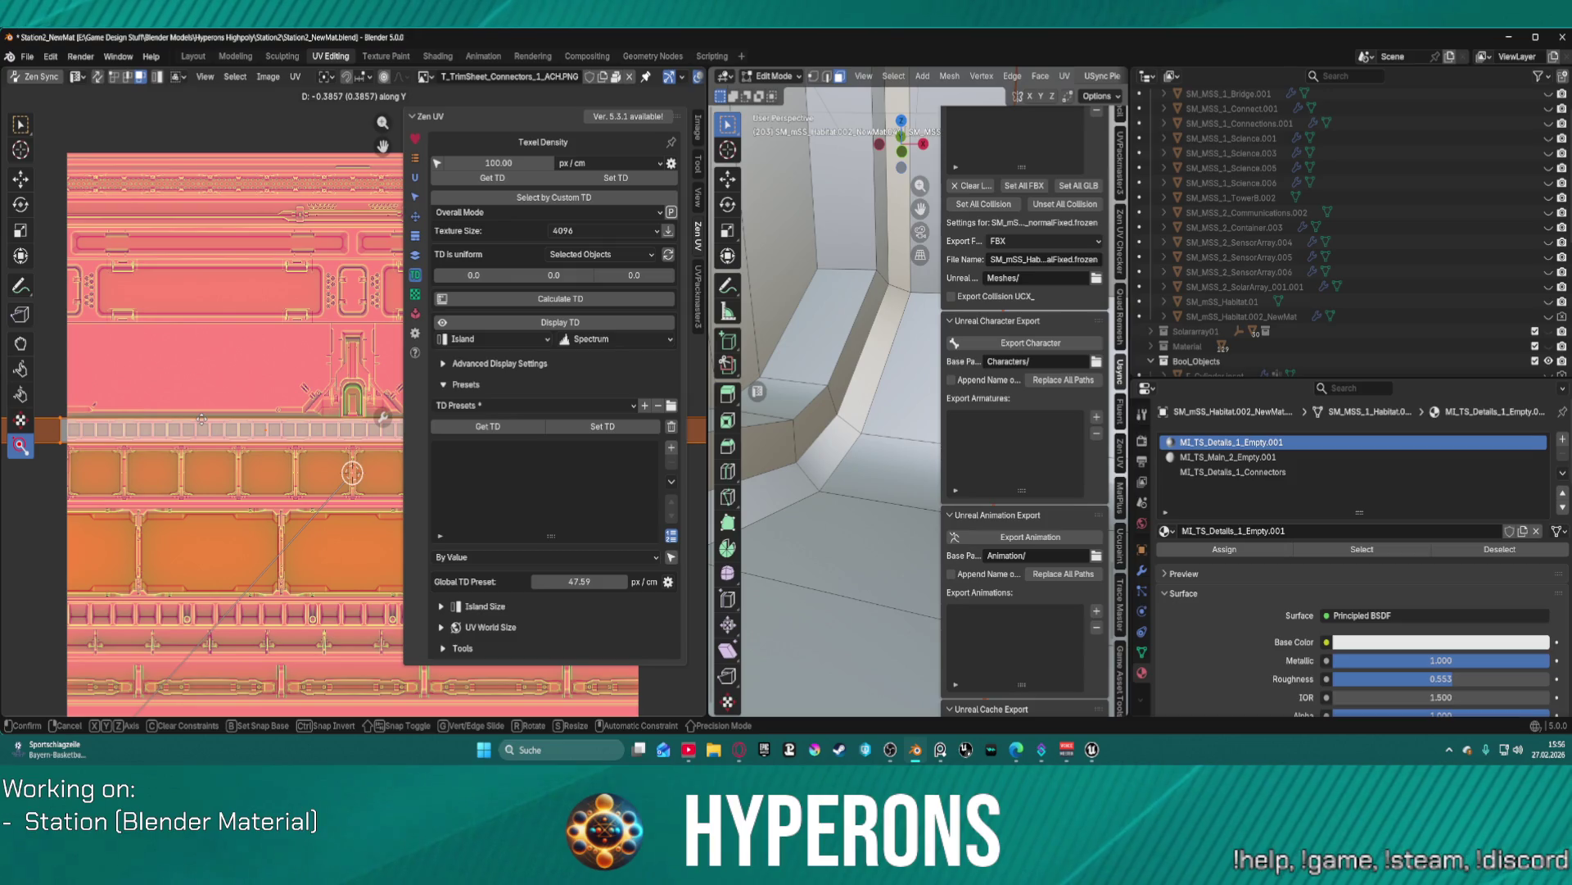
- Start an FBX (.fbx) export of the habitat mesh
click(28, 57)
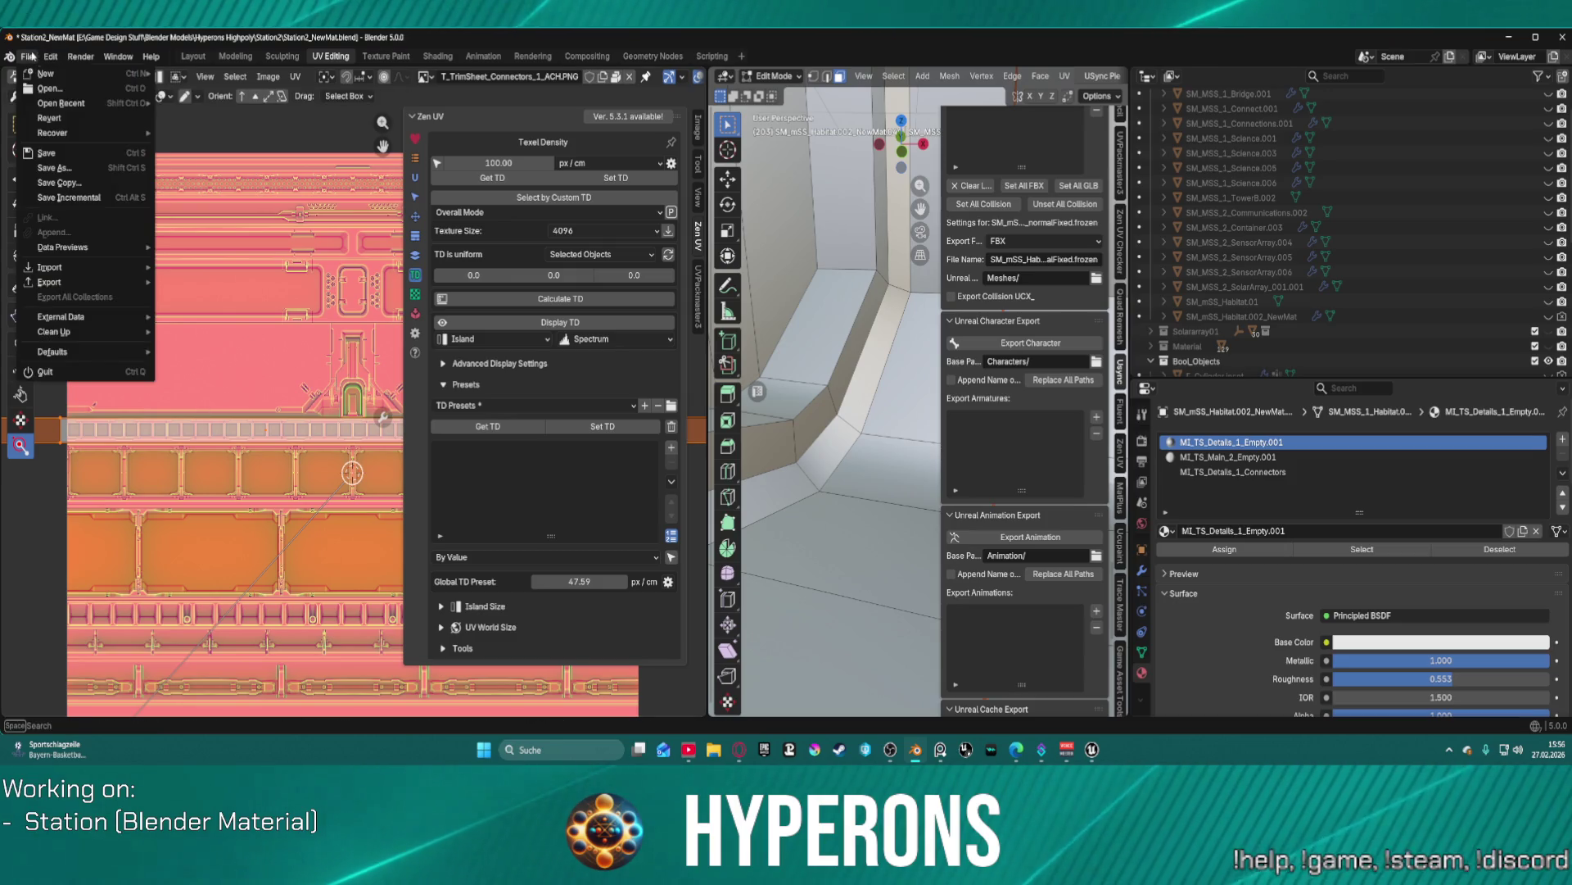
mouse_move(123, 287)
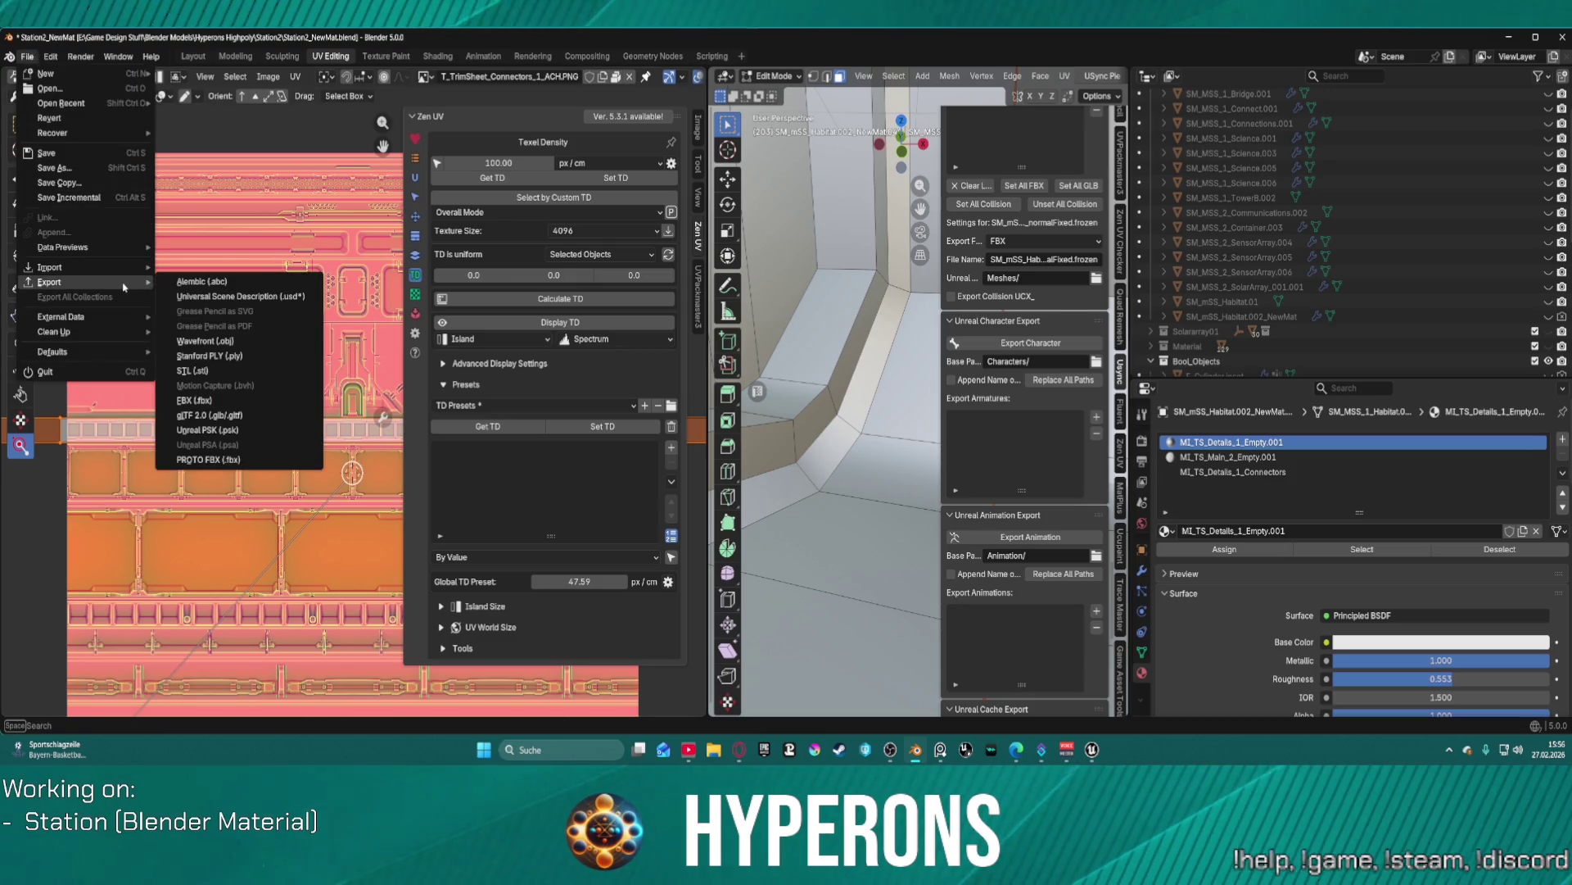
click(221, 400)
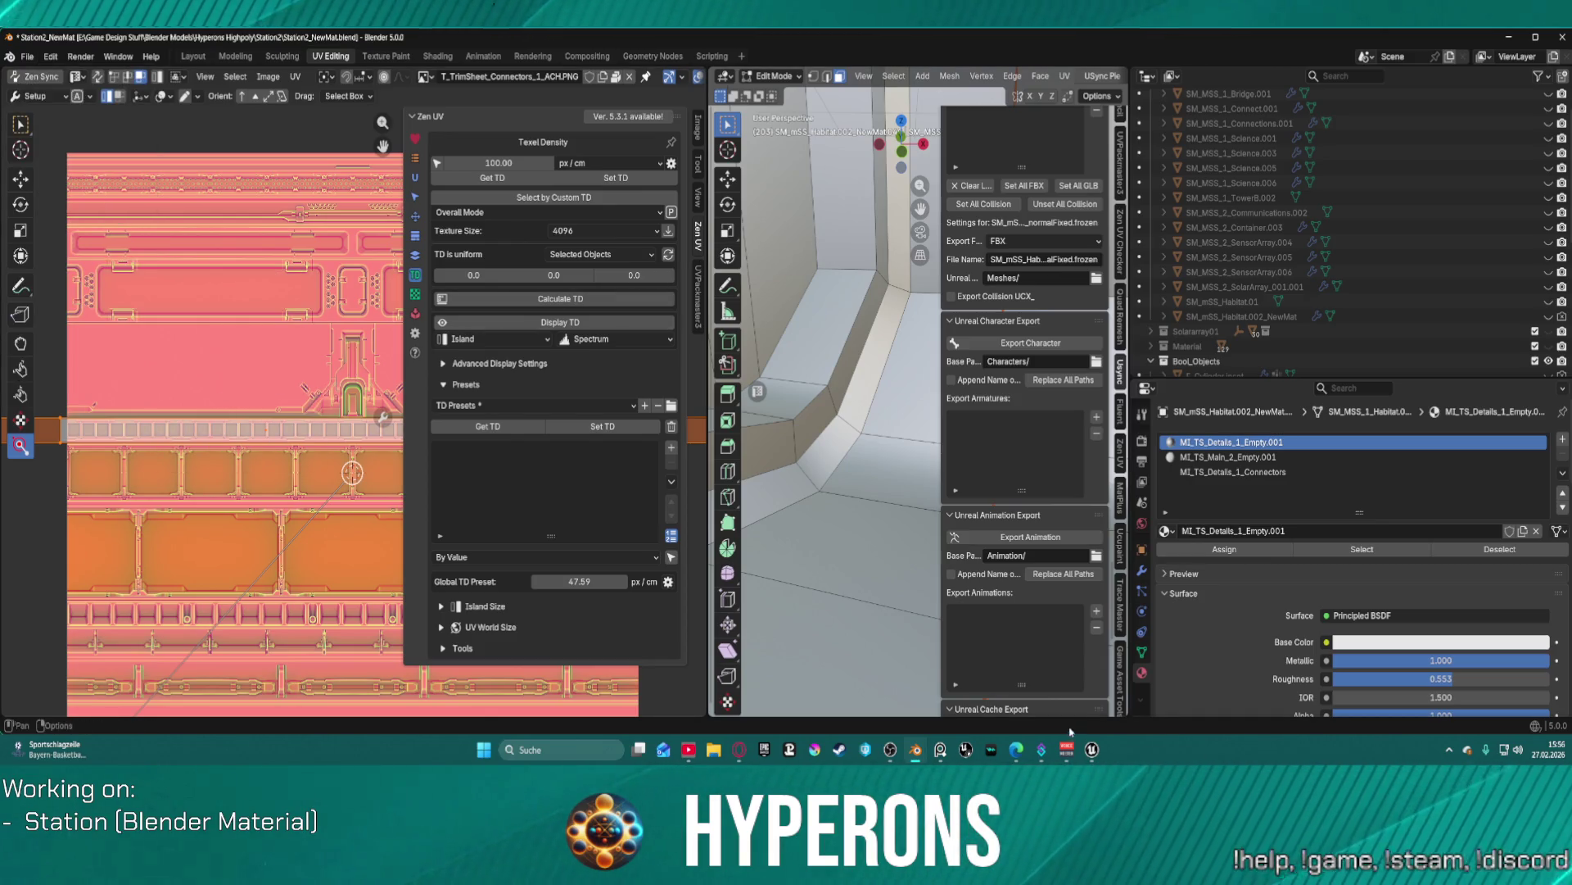
- Close the Station2_NewMat mesh editor and orbit the DEV_StationUV level to look along the tower strip
mouse_move(1094, 747)
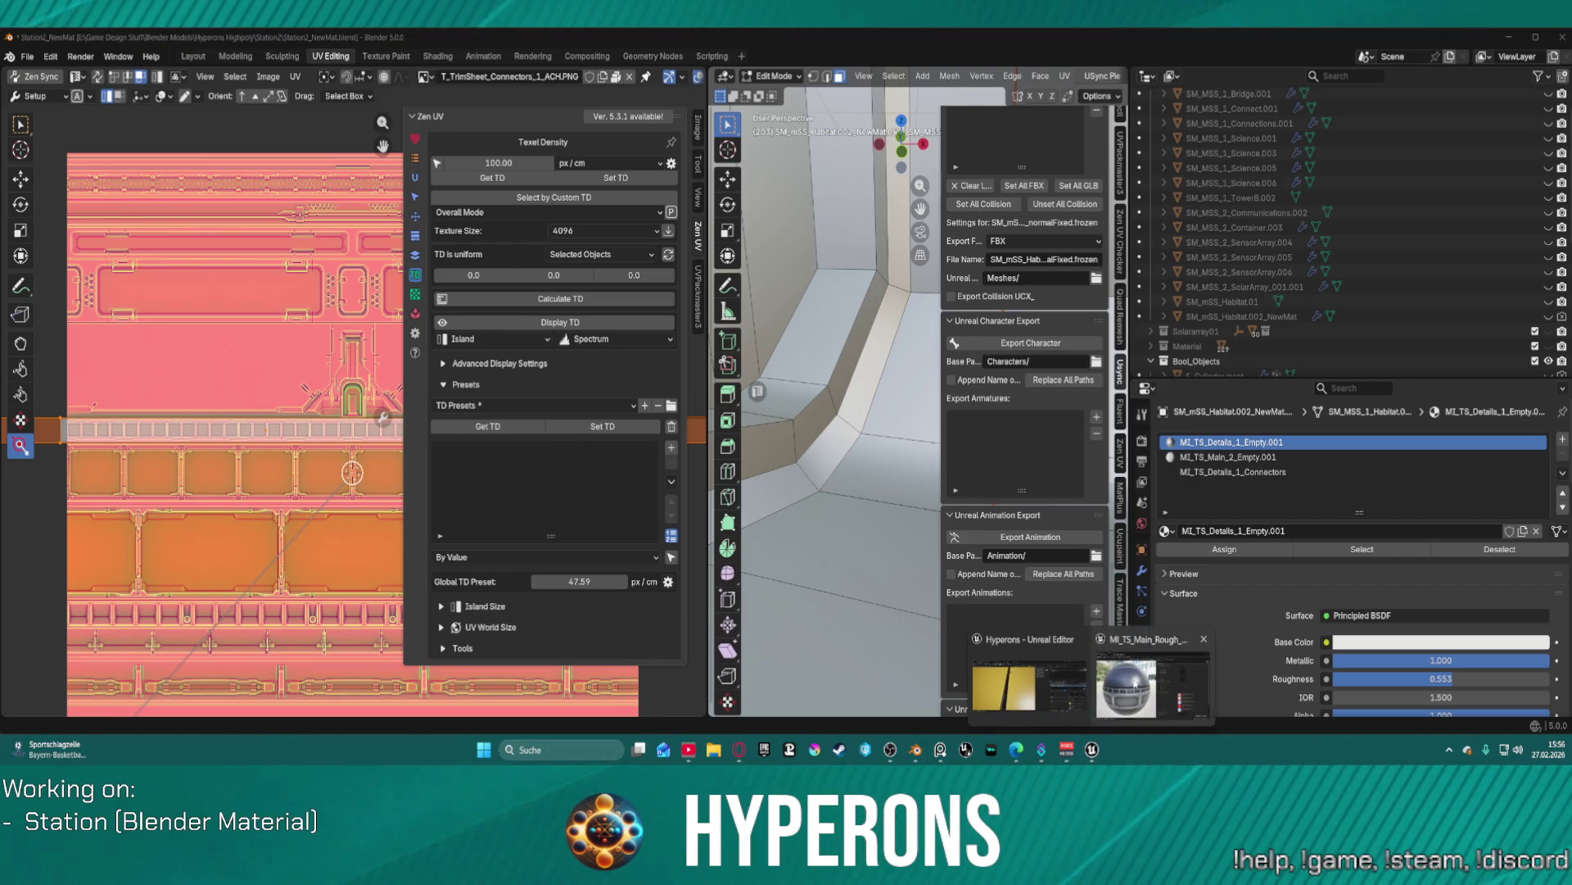
click(1103, 664)
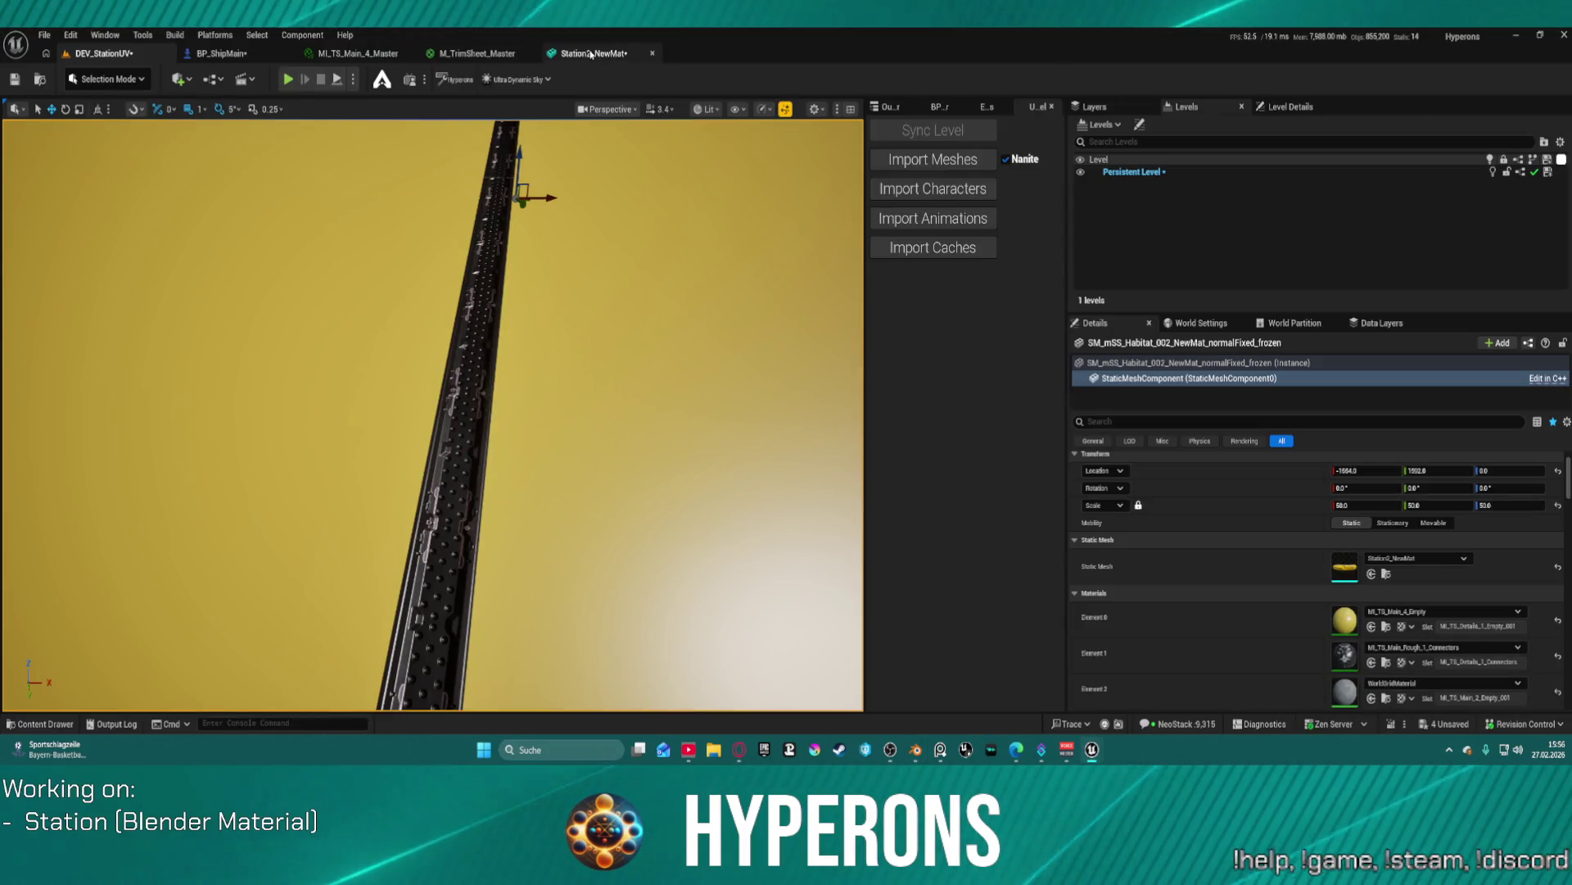
click(591, 54)
click(651, 53)
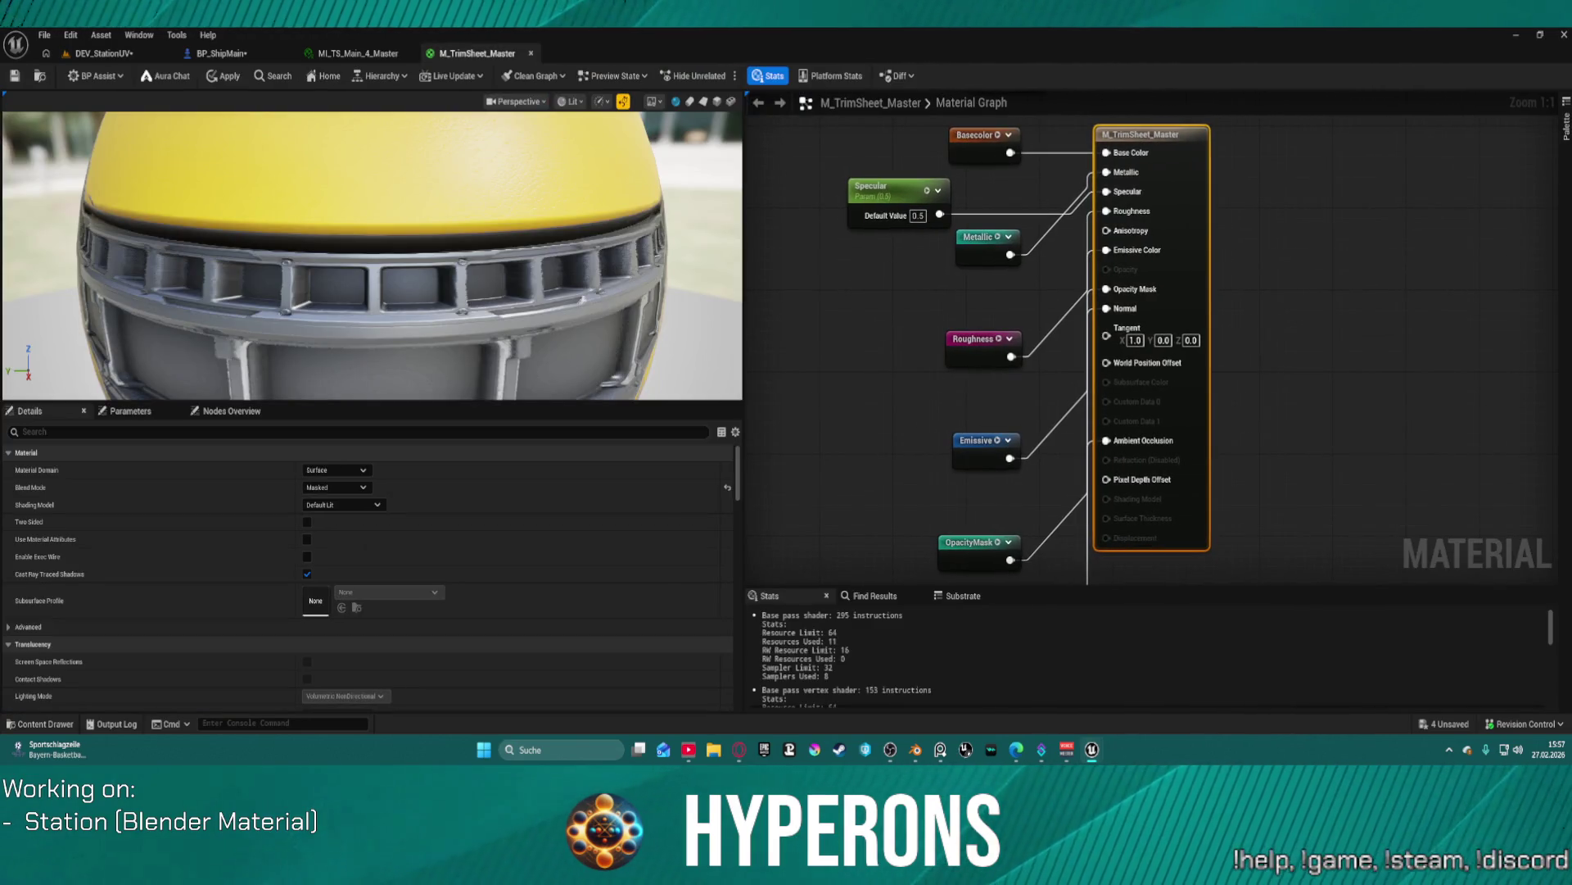
click(94, 55)
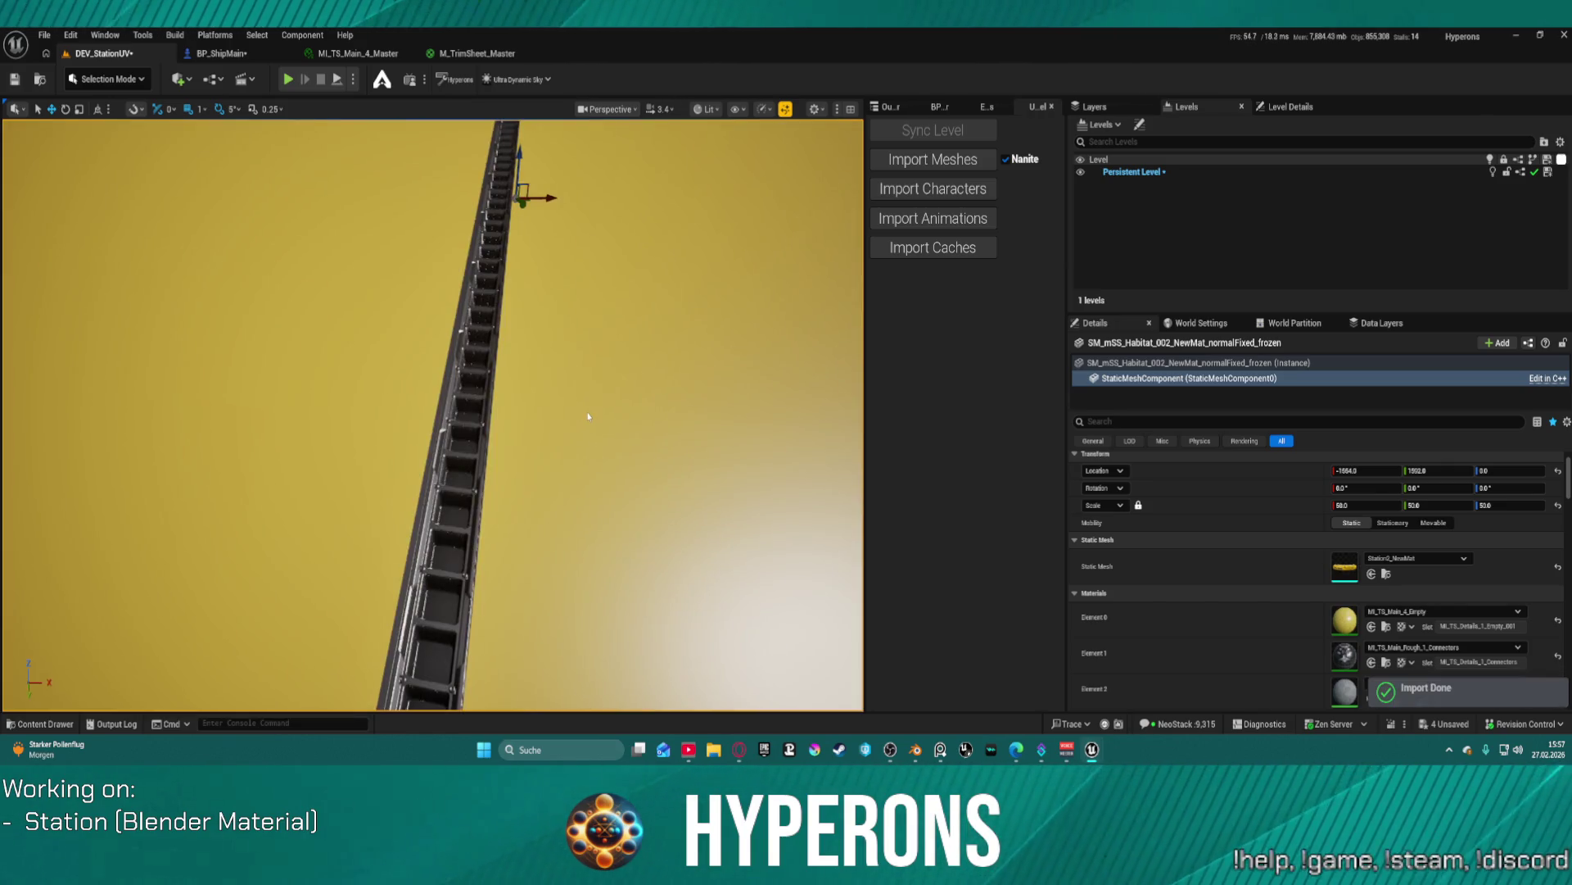
mouse_move(588, 416)
mouse_down()
mouse_move(573, 458)
mouse_move(553, 410)
mouse_move(553, 319)
mouse_move(553, 368)
mouse_move(565, 334)
mouse_up()
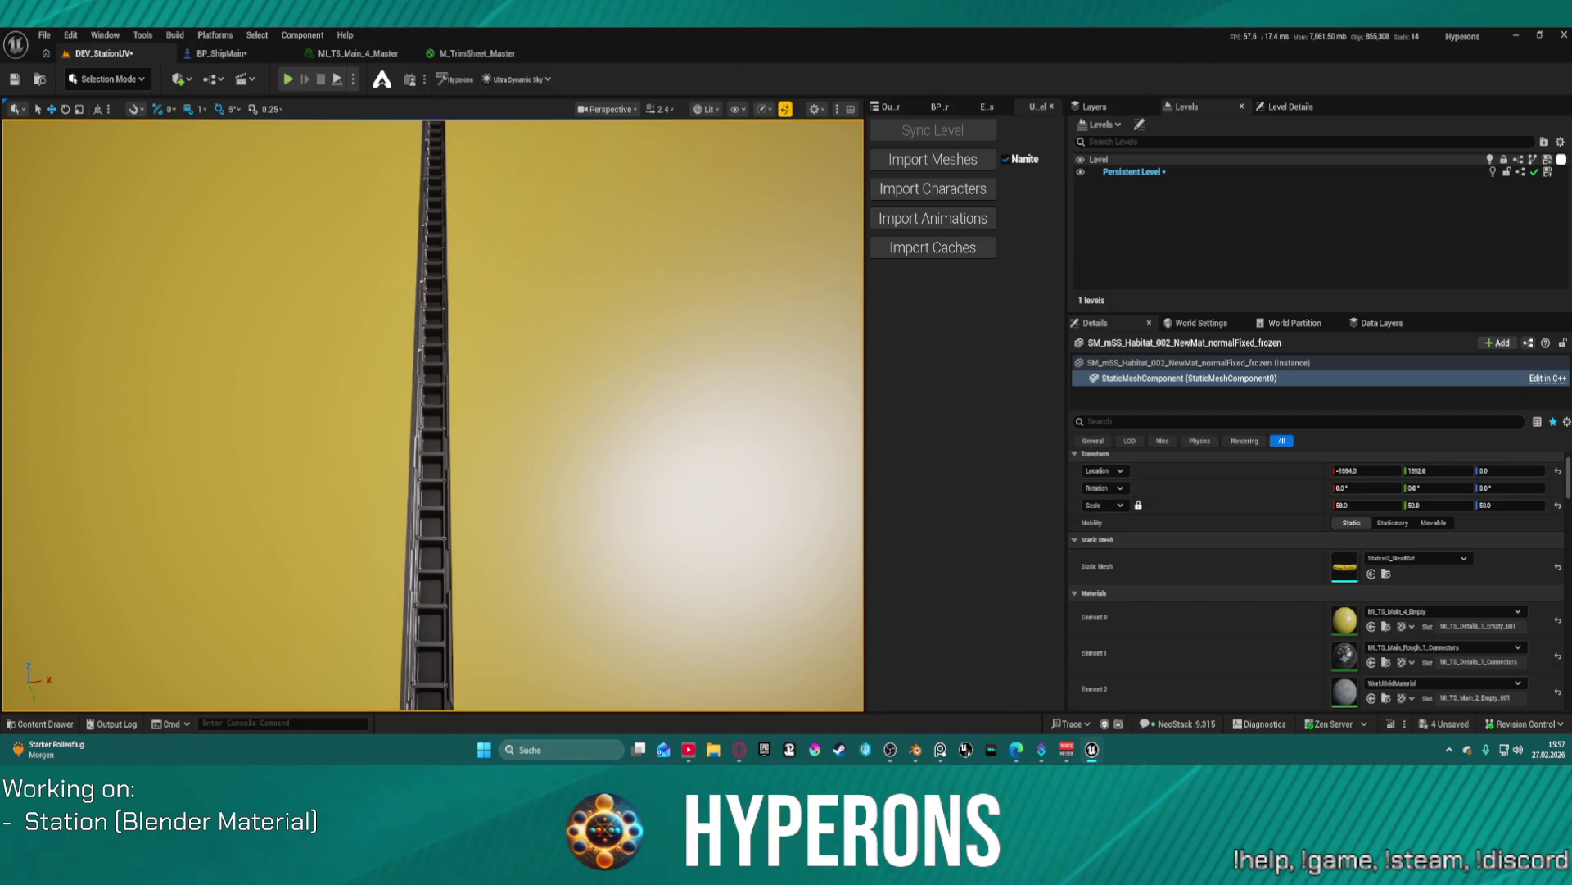
- Orbit and fly close along the ladder-like connector trim, then pull back to see the hull against space
drag(437, 485, 723, 375)
drag(695, 491, 695, 491)
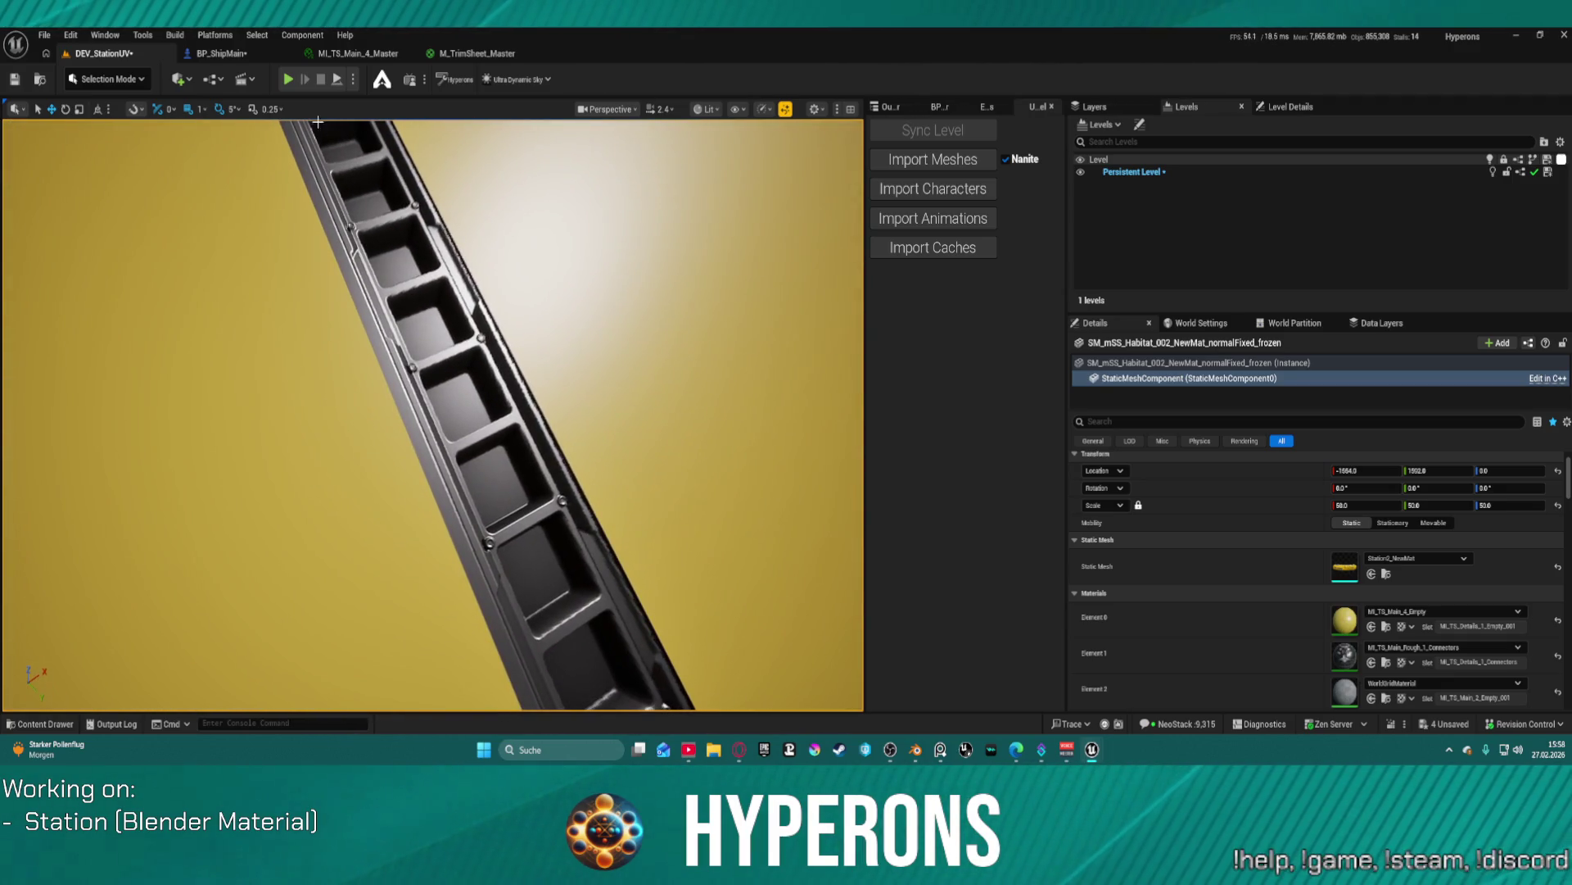
drag(328, 215, 328, 271)
- Play From Here on the Station05 platform beside the fighter ship, then board the ship
key(f)
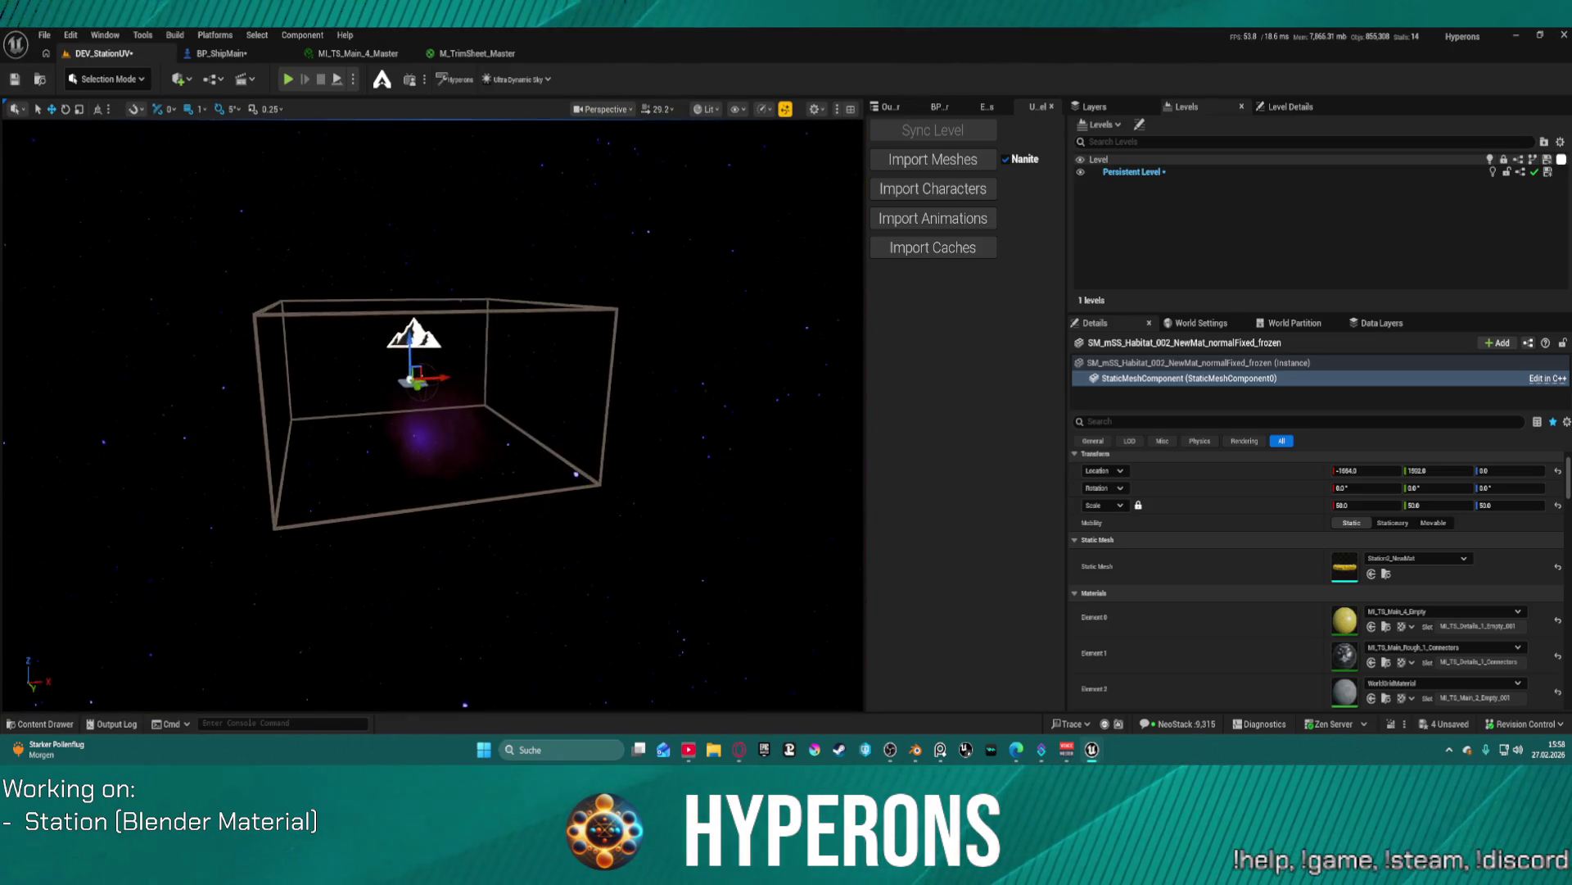
scroll(433, 409, up, 3)
scroll(484, 452, up, 10)
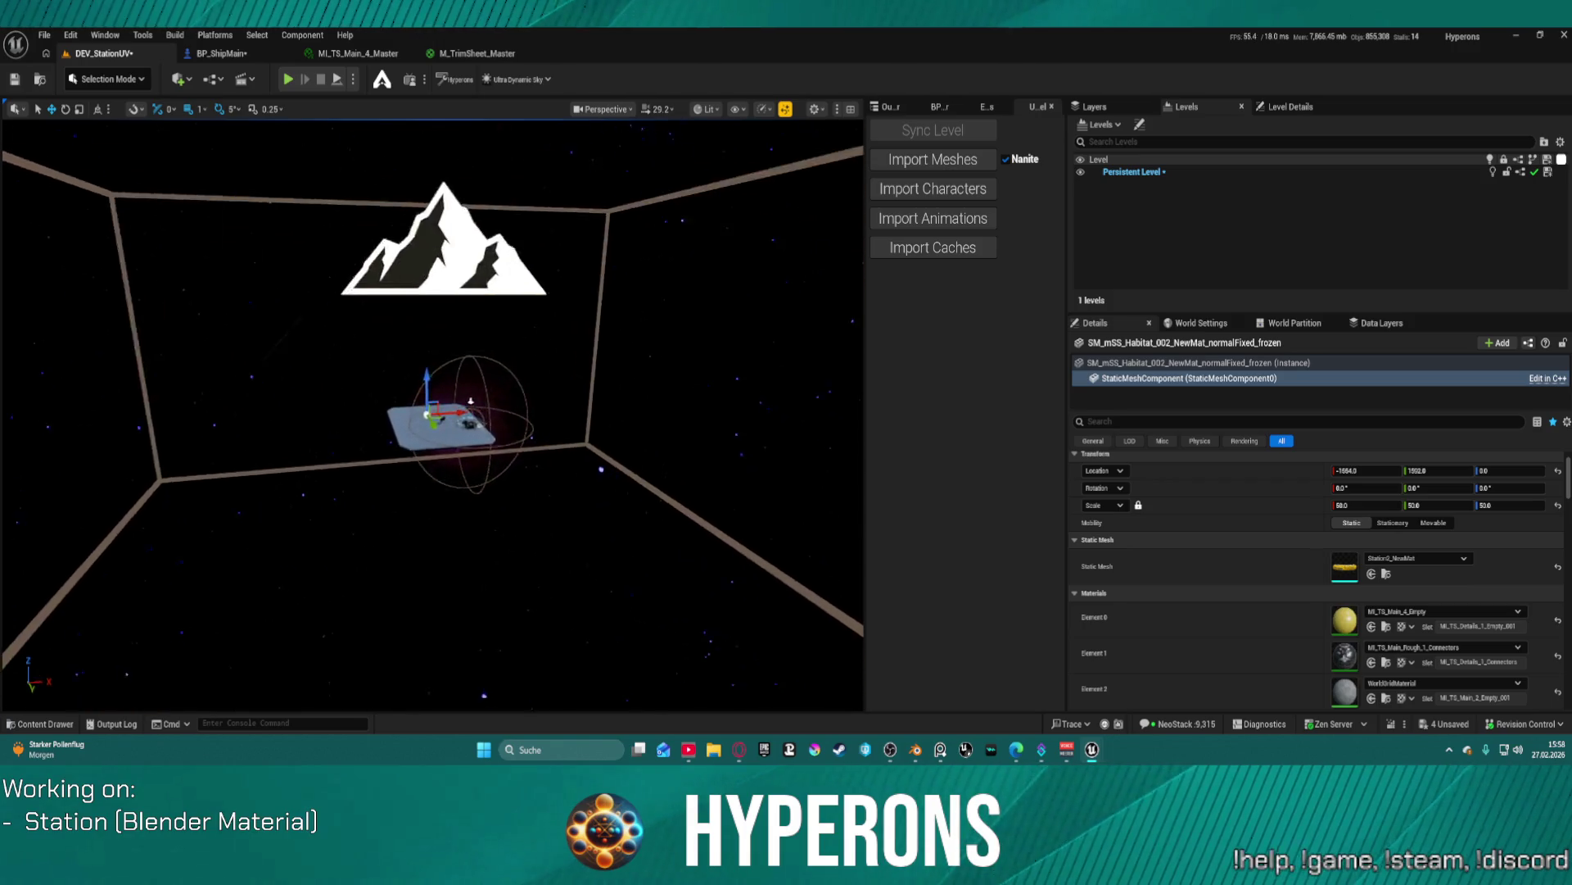
drag(318, 280, 318, 280)
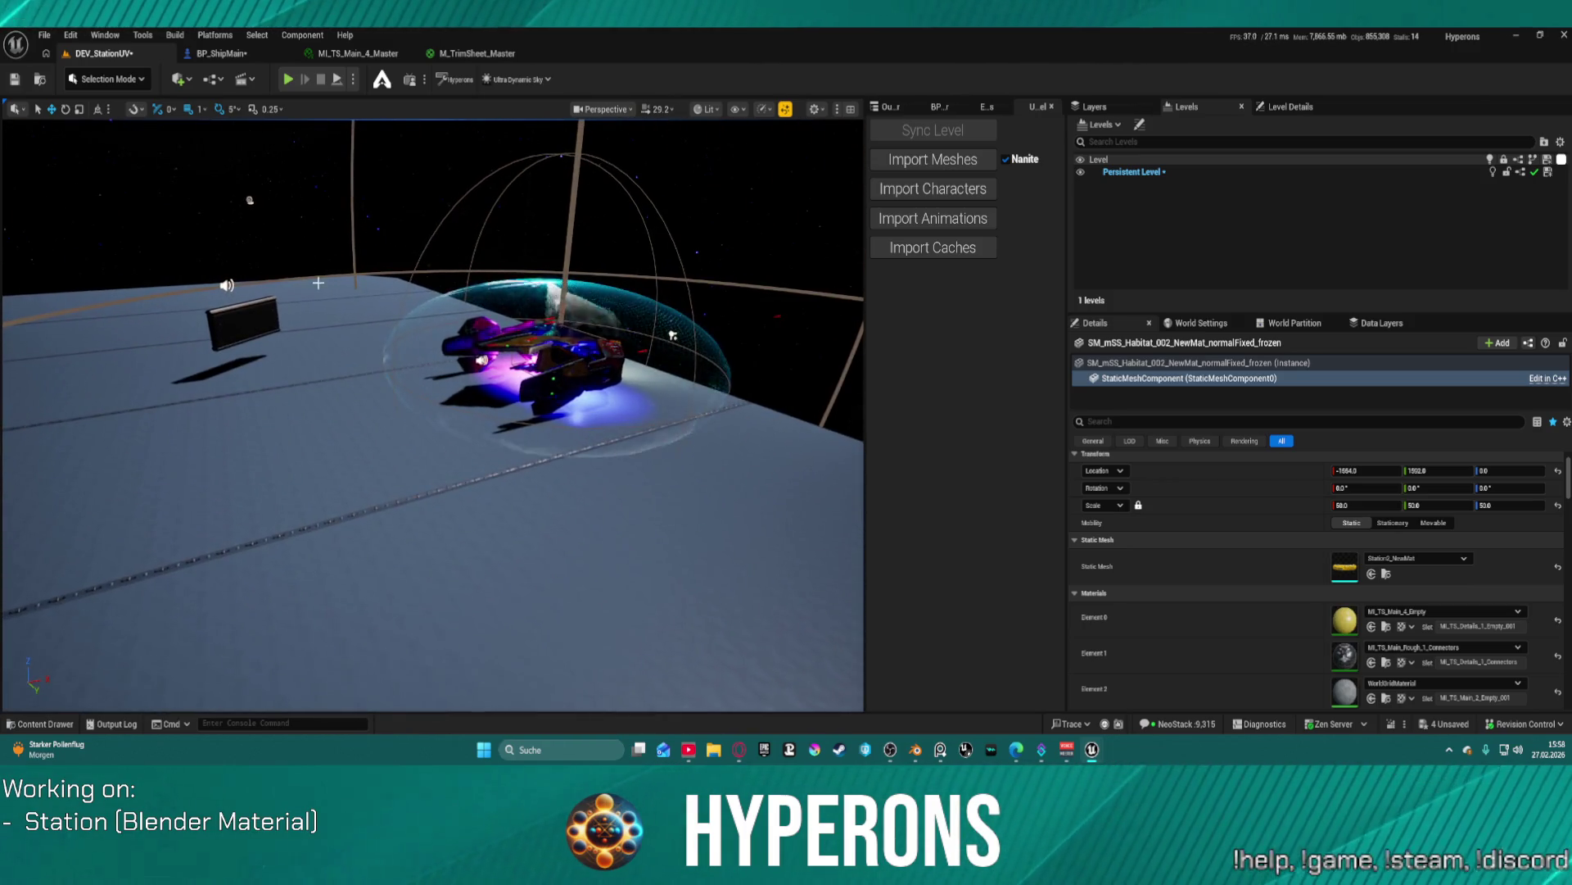
right_click(356, 403)
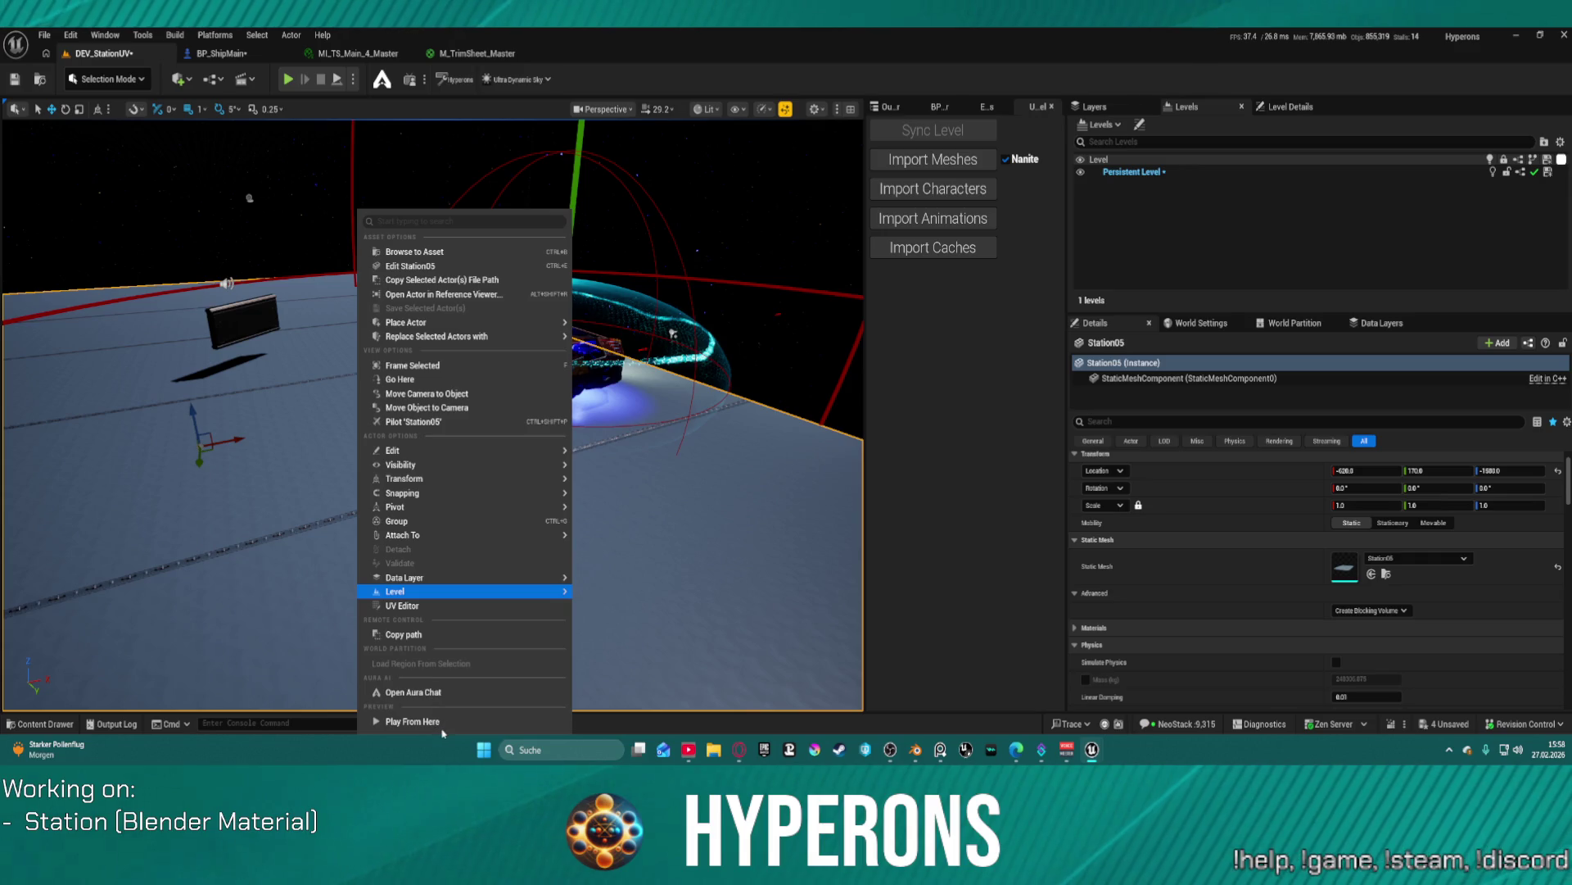
click(409, 723)
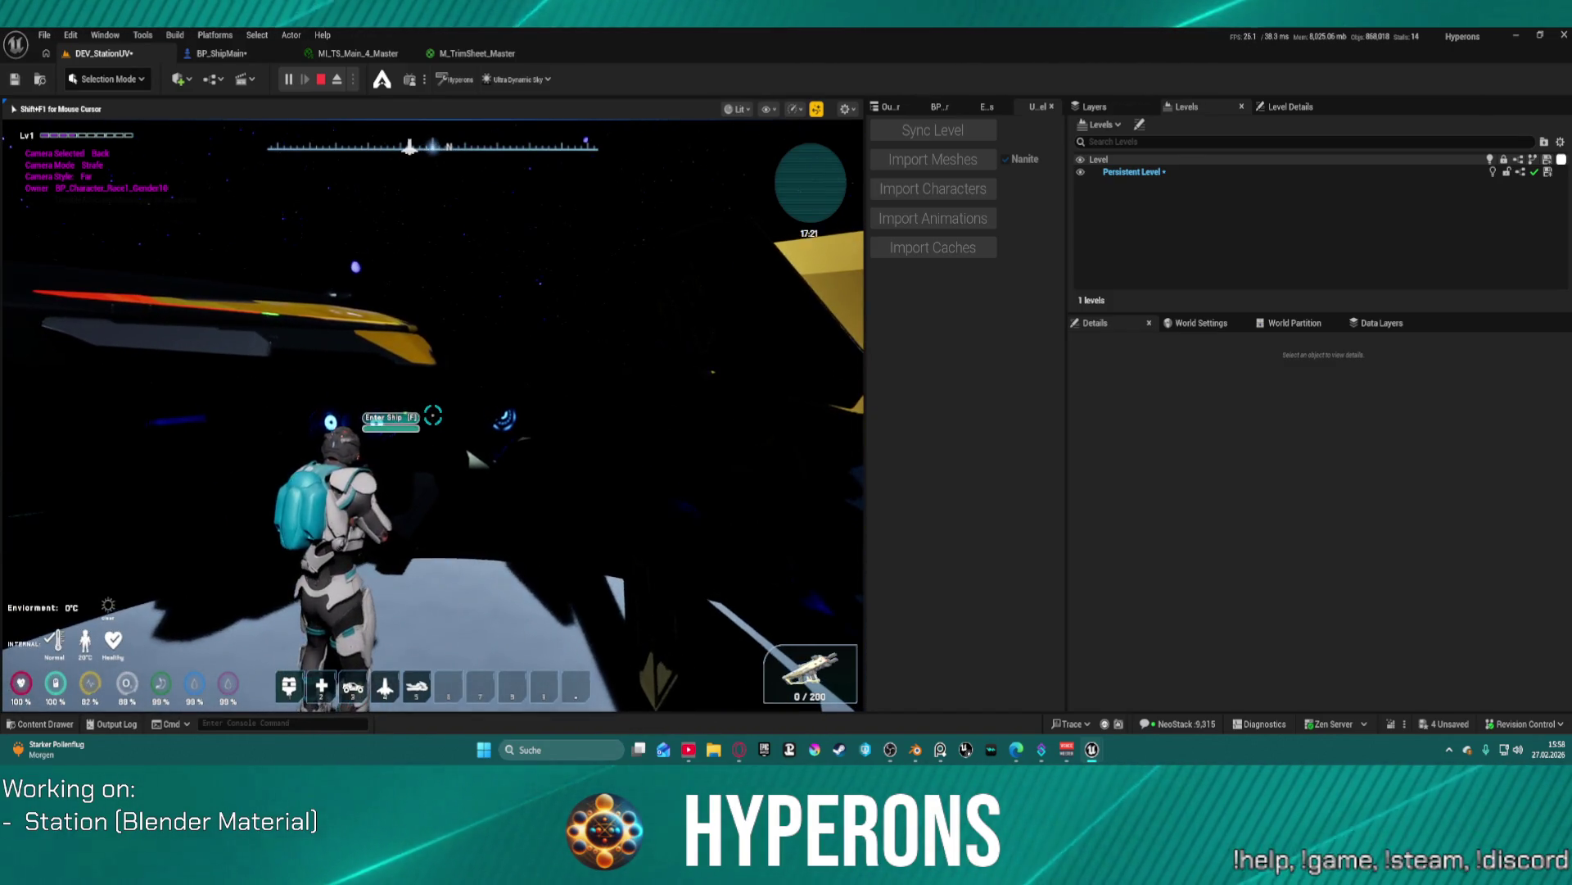
key(e)
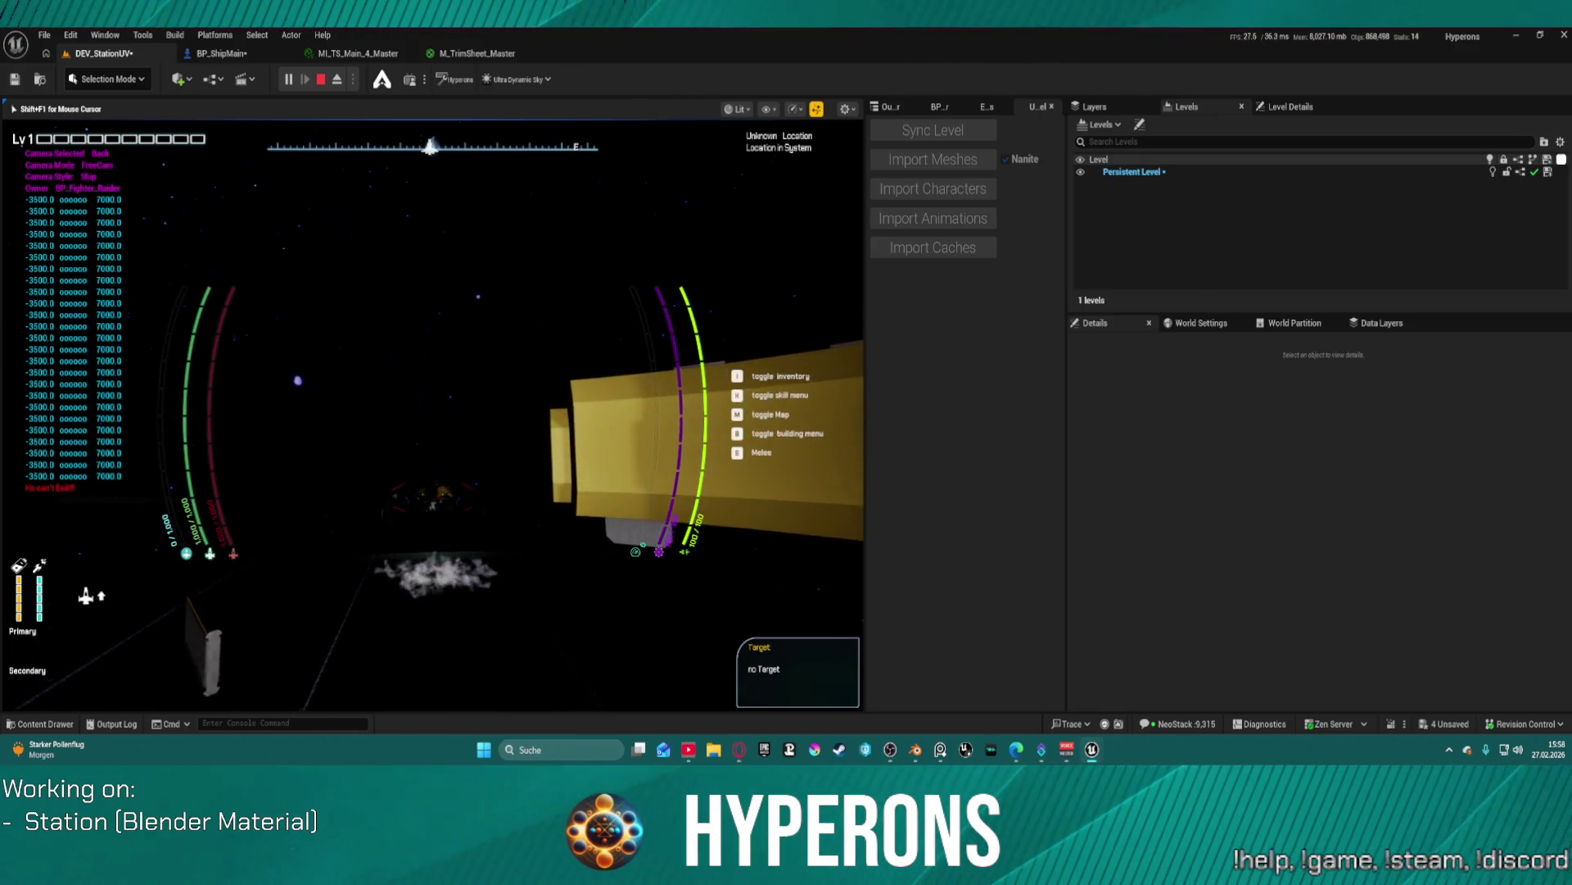
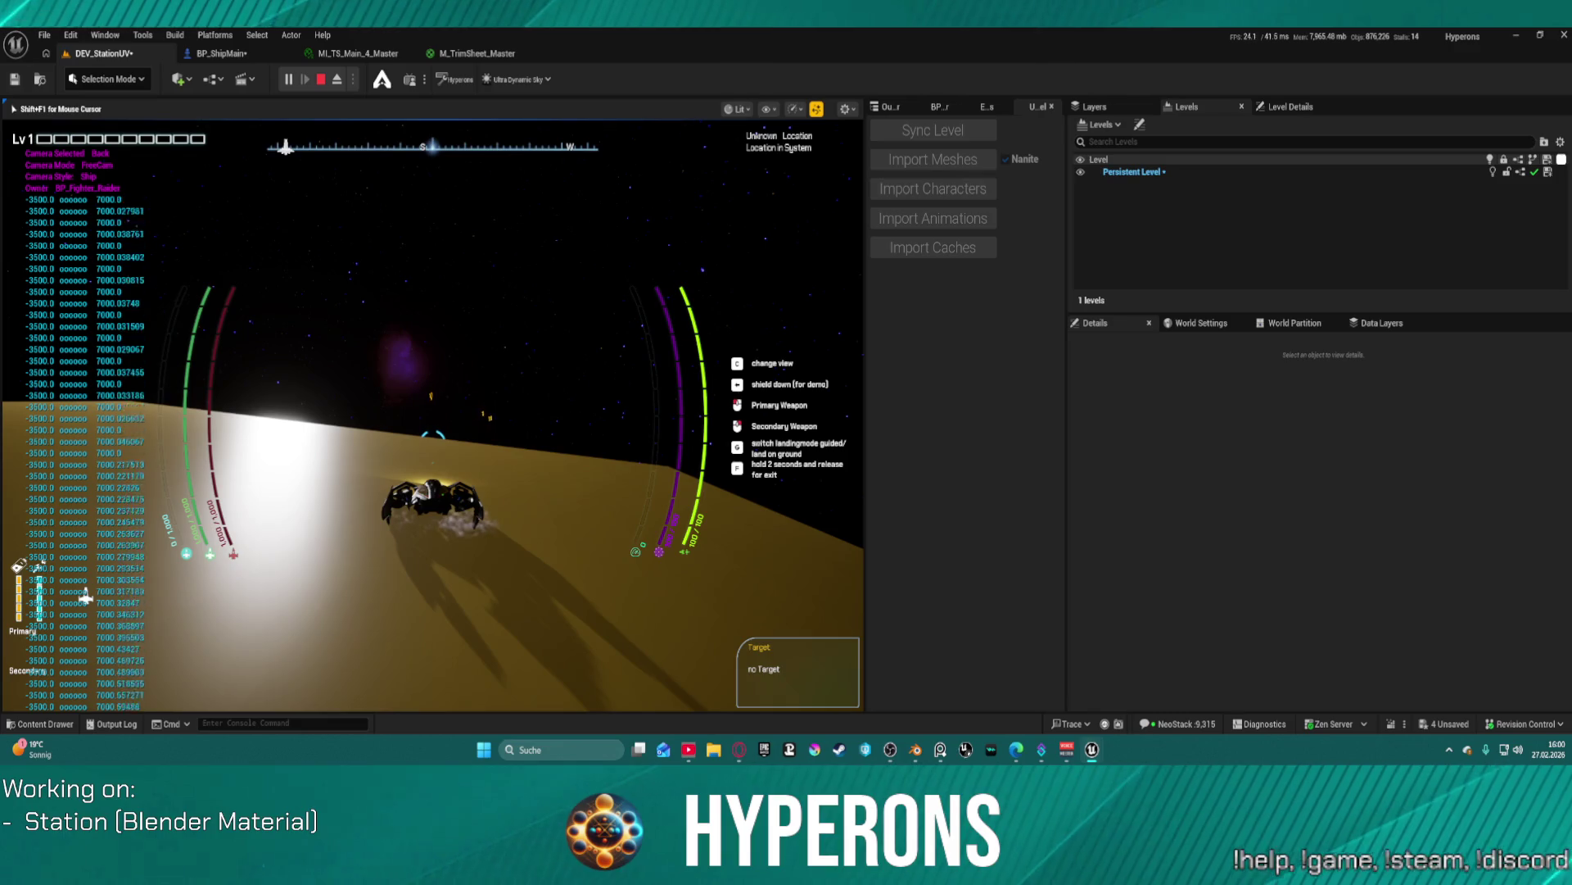
- Exit the ship and walk the character across the yellow station hull, aiming at the railing
key(f)
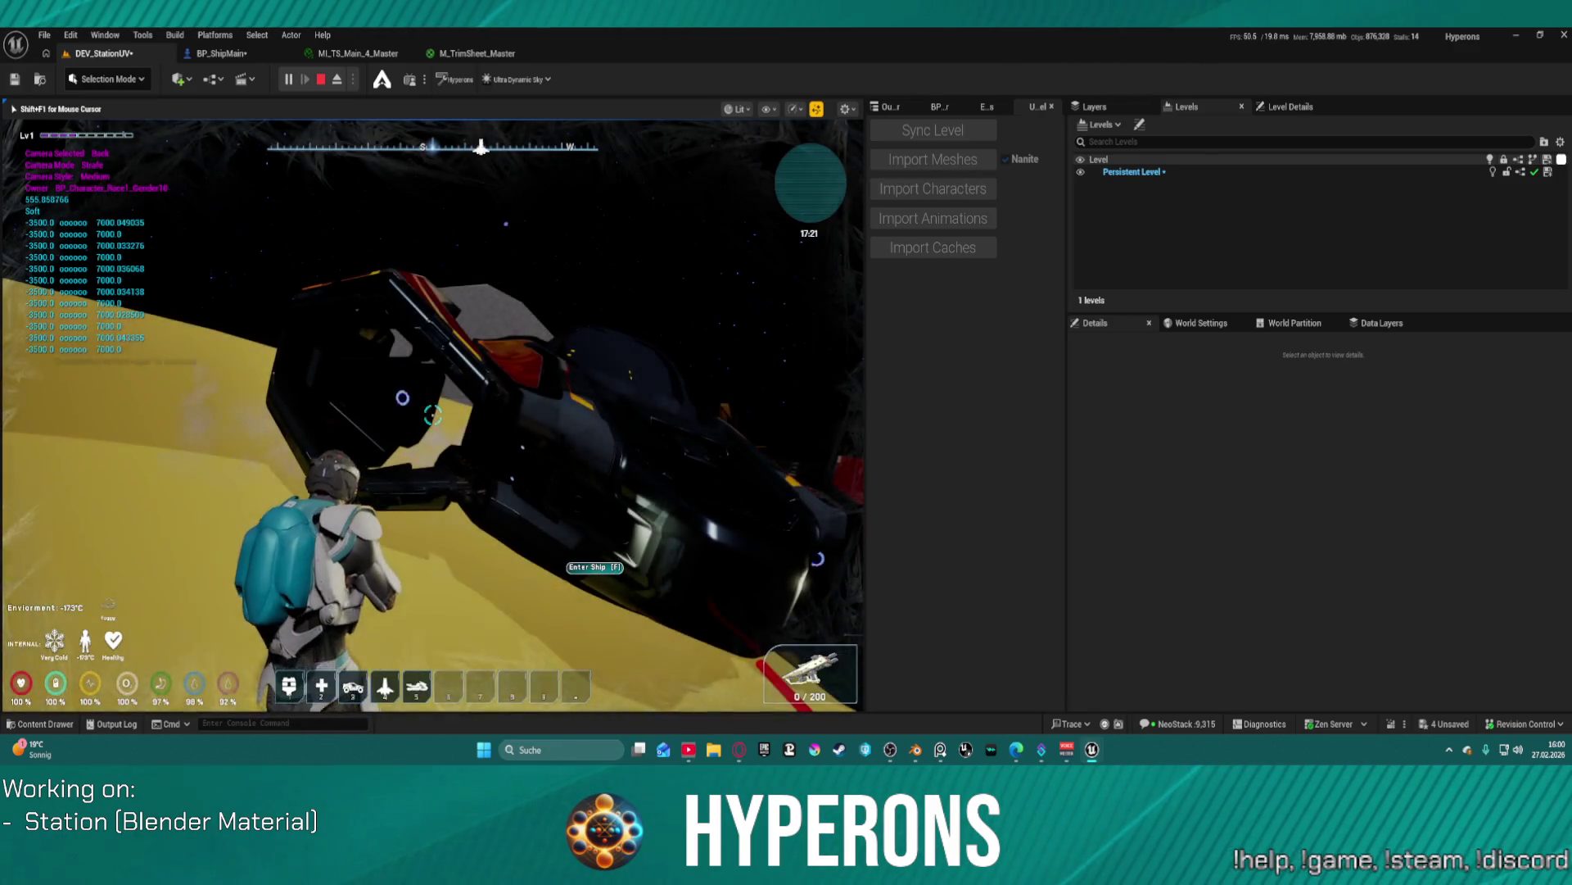
key(w)
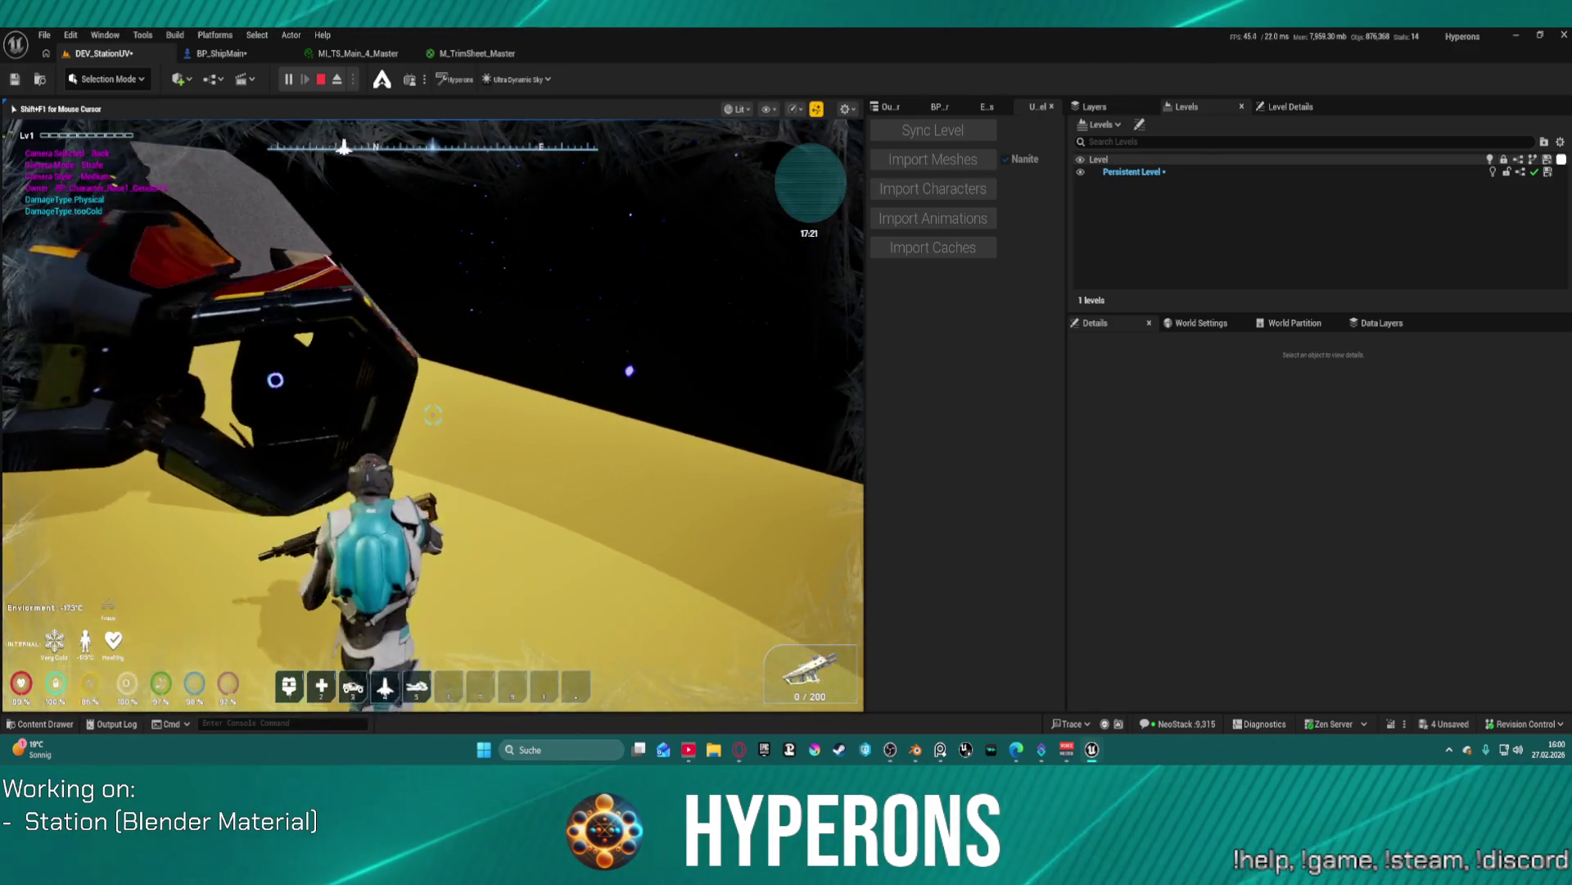
key(w)
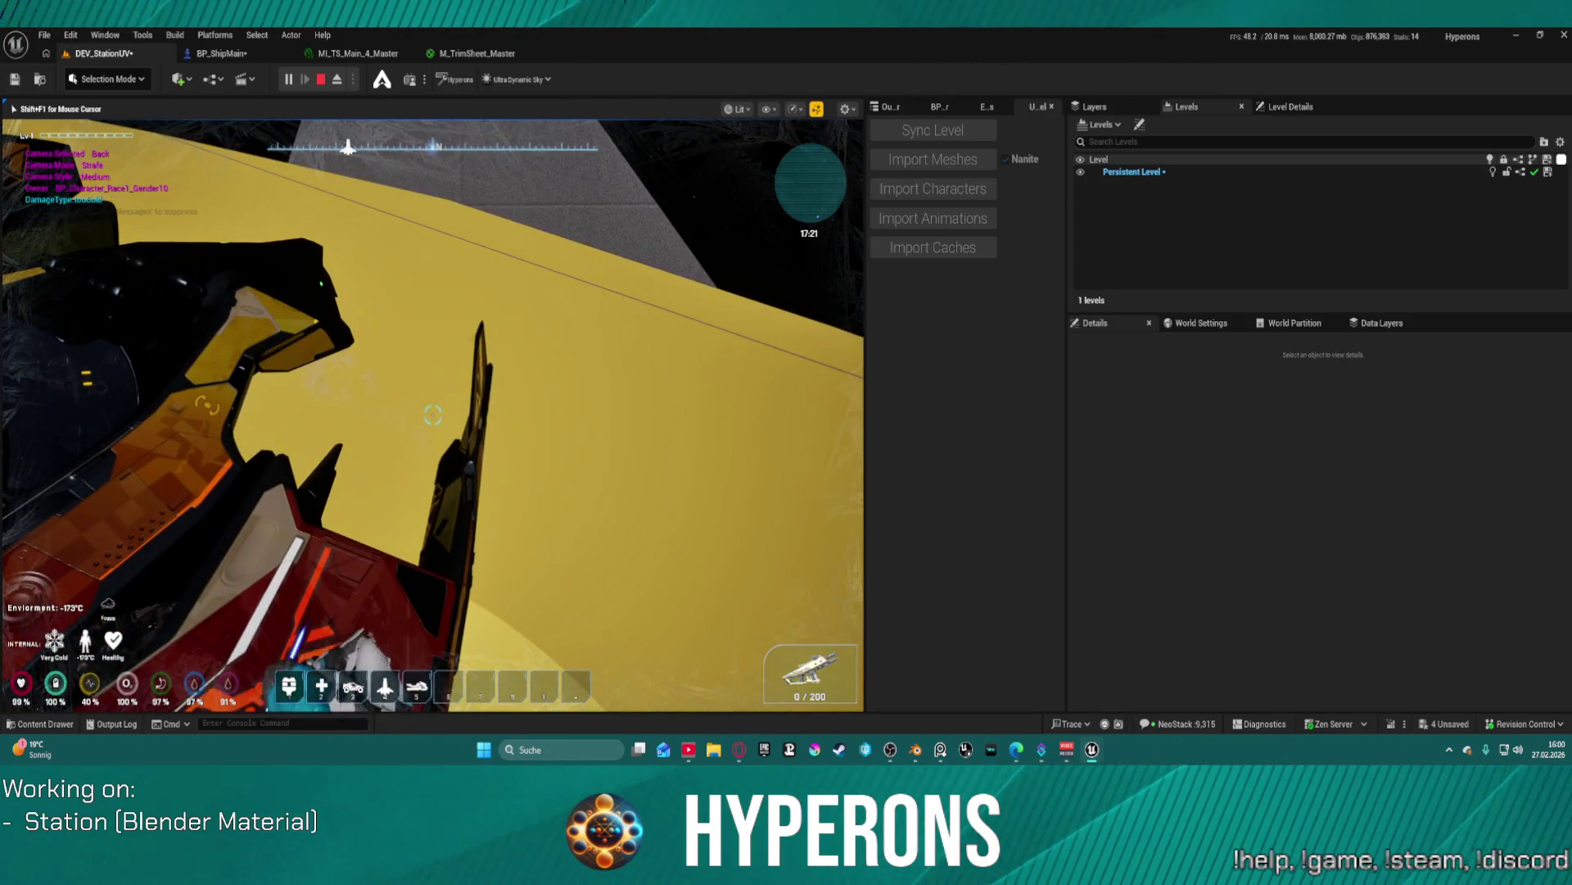
key(w)
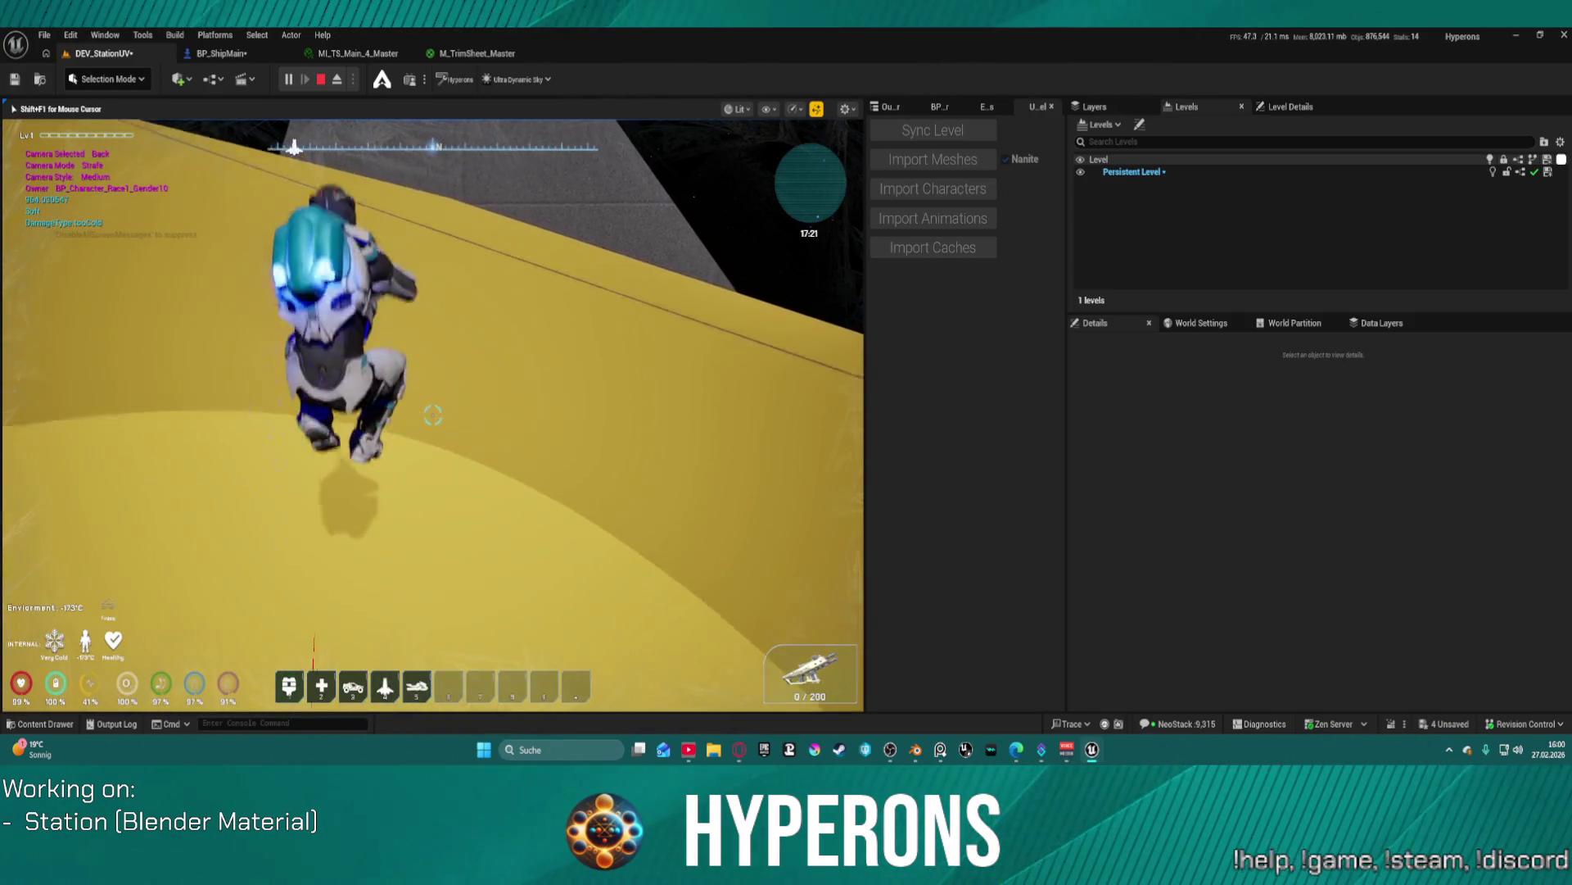
key(w)
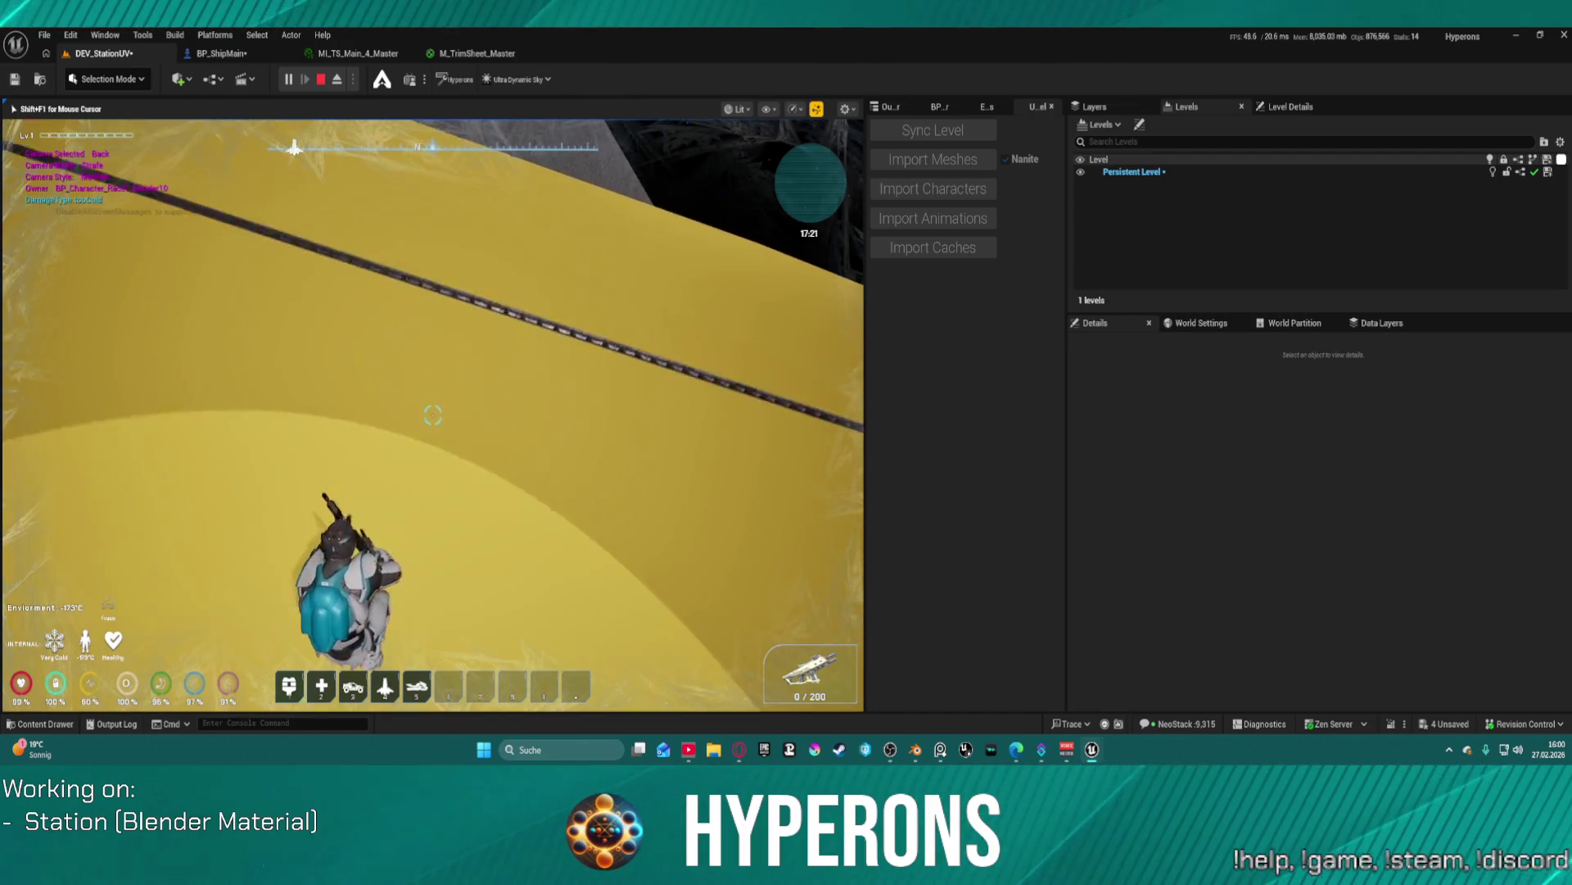
key(w)
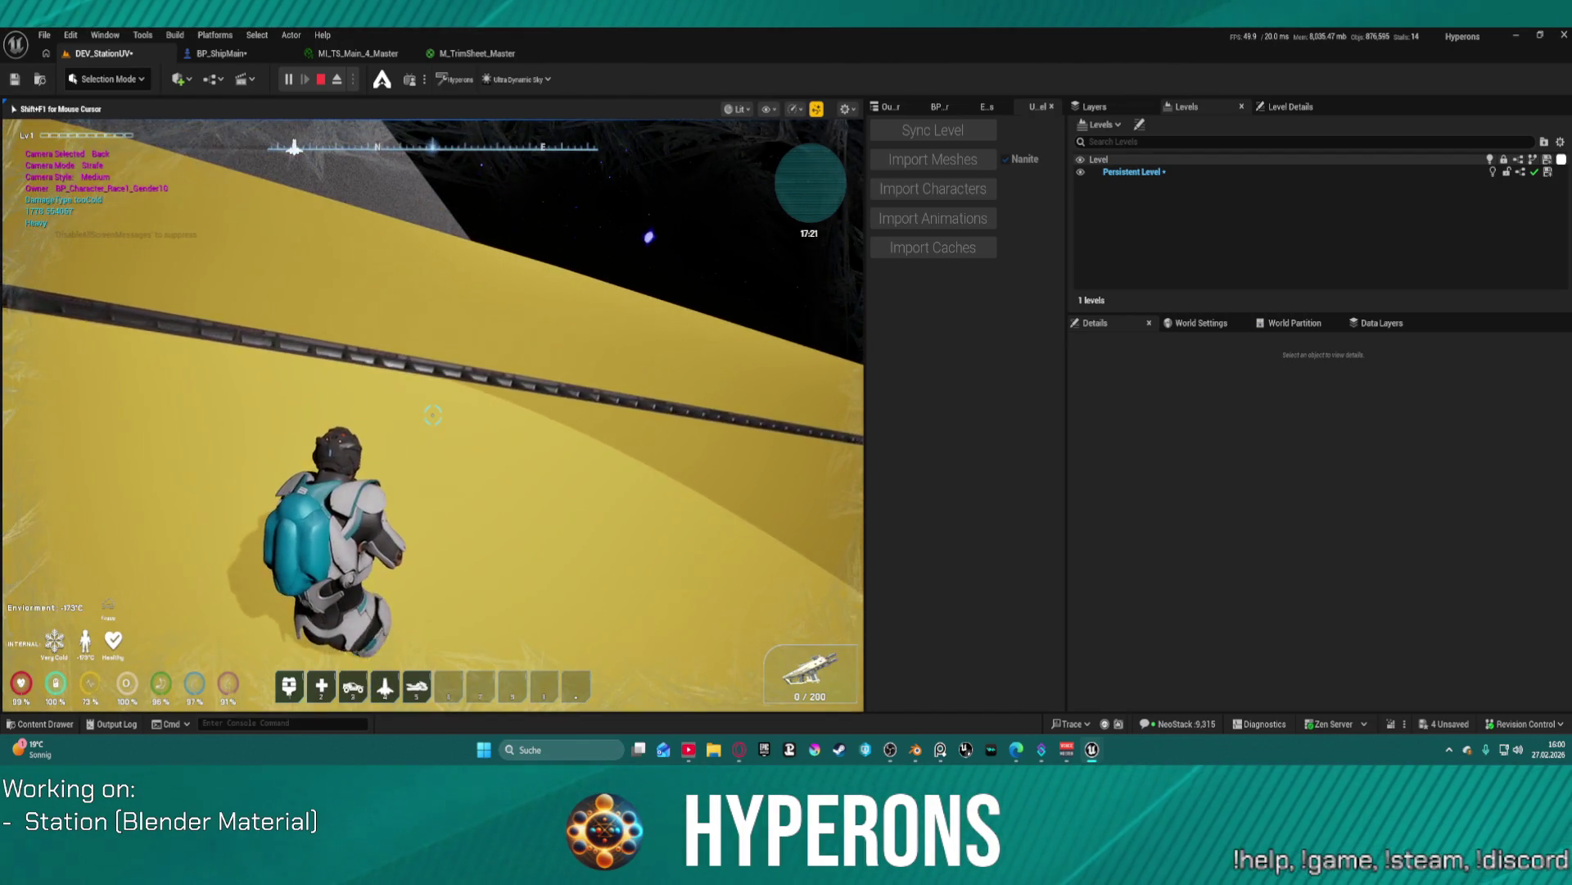
right_click(433, 414)
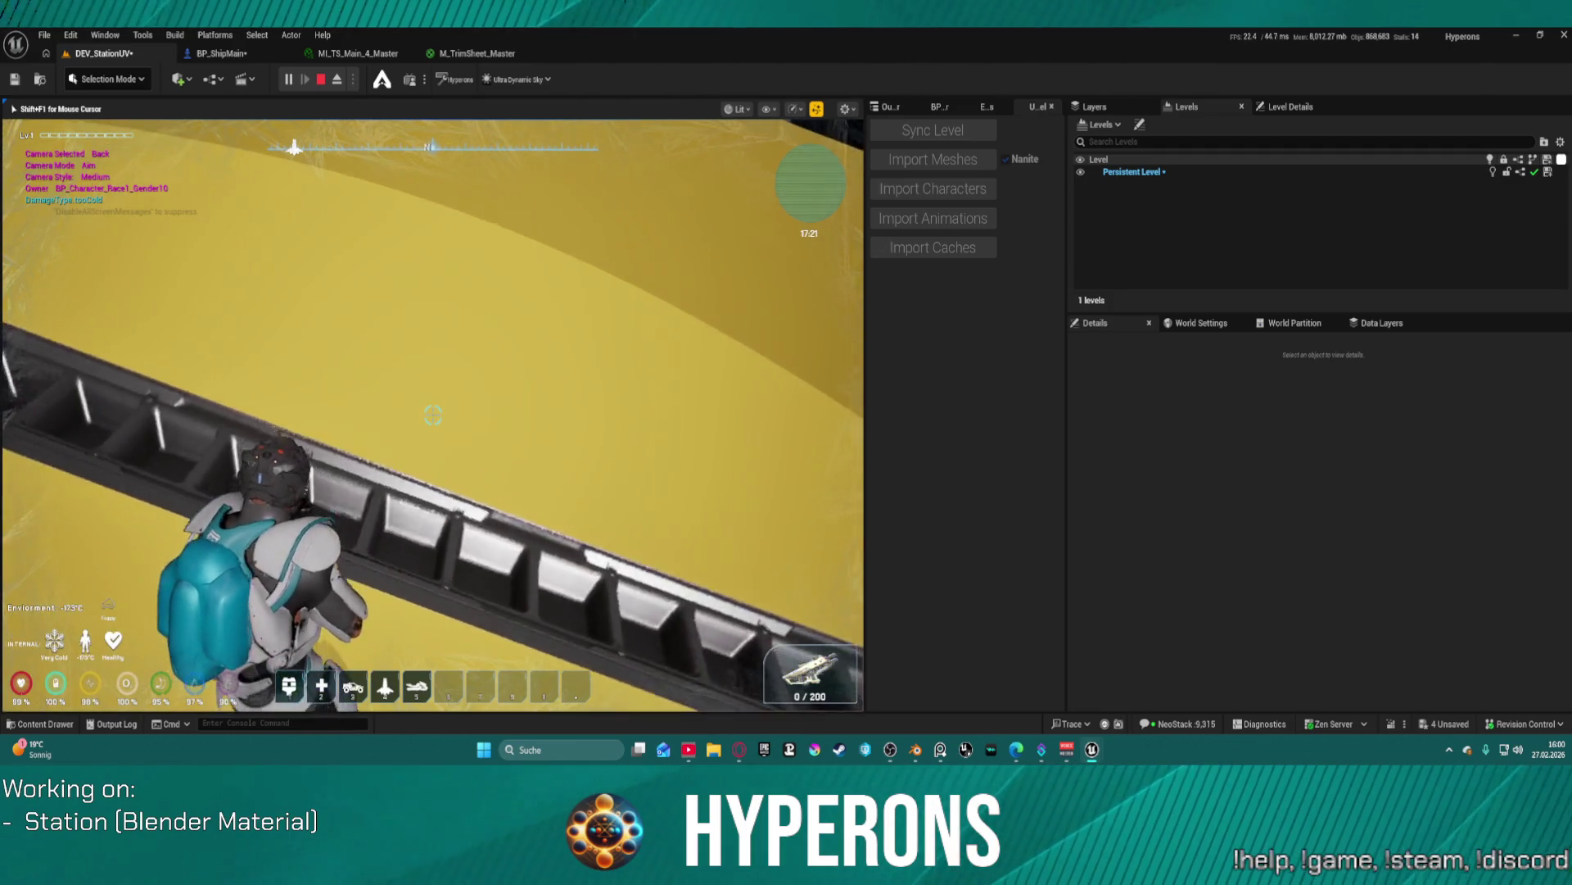
key(super)
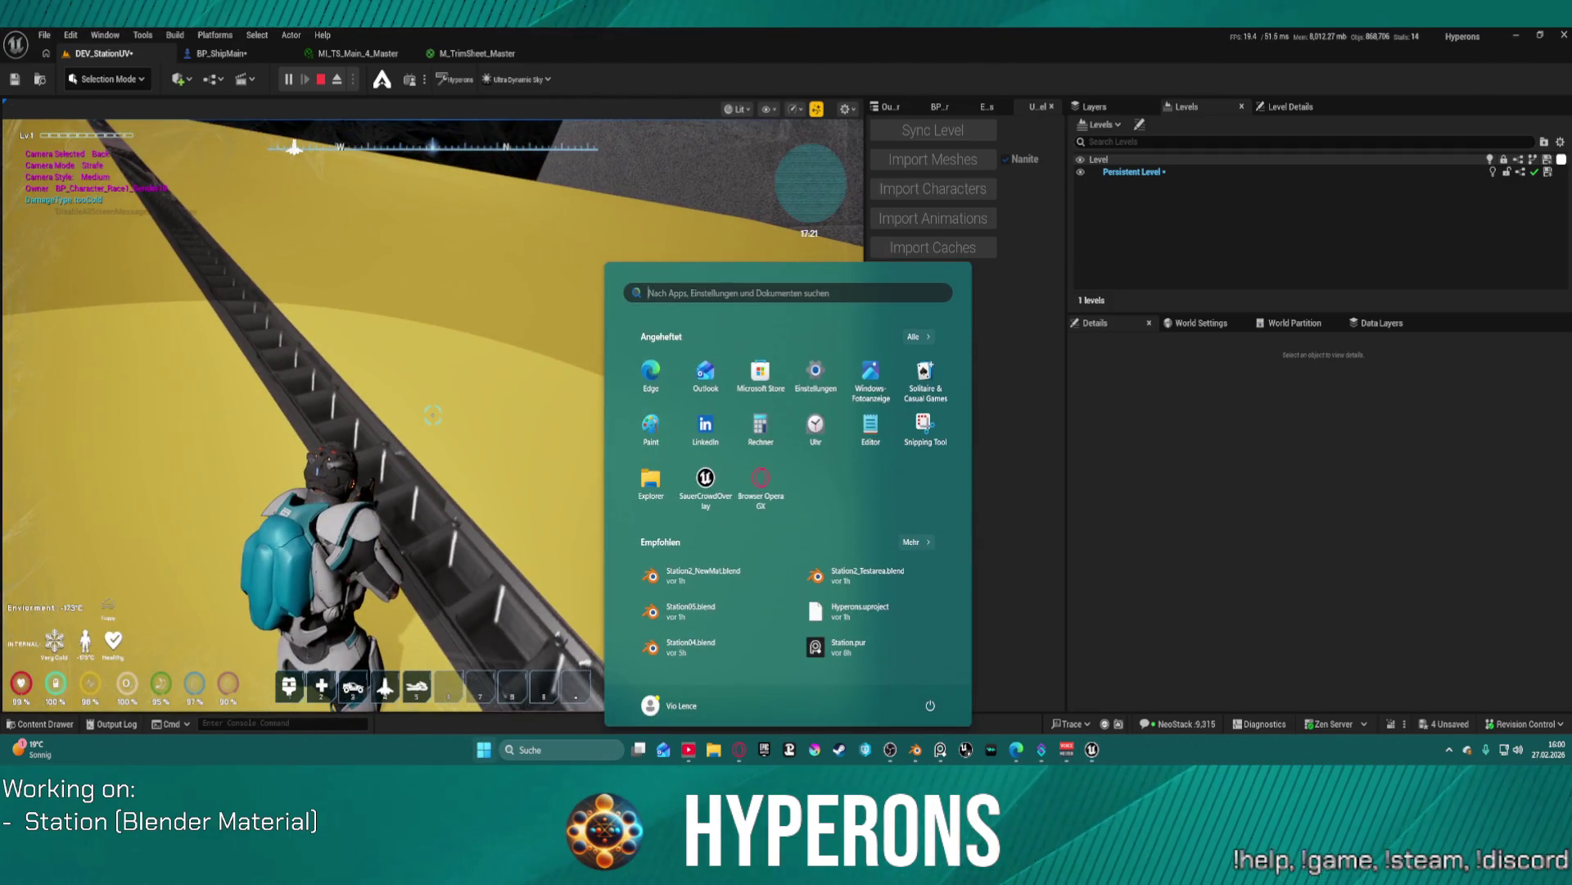
- Select normalFixed.frozen in the Outliner and show it zoomed out in the Layout workspace
key(Escape)
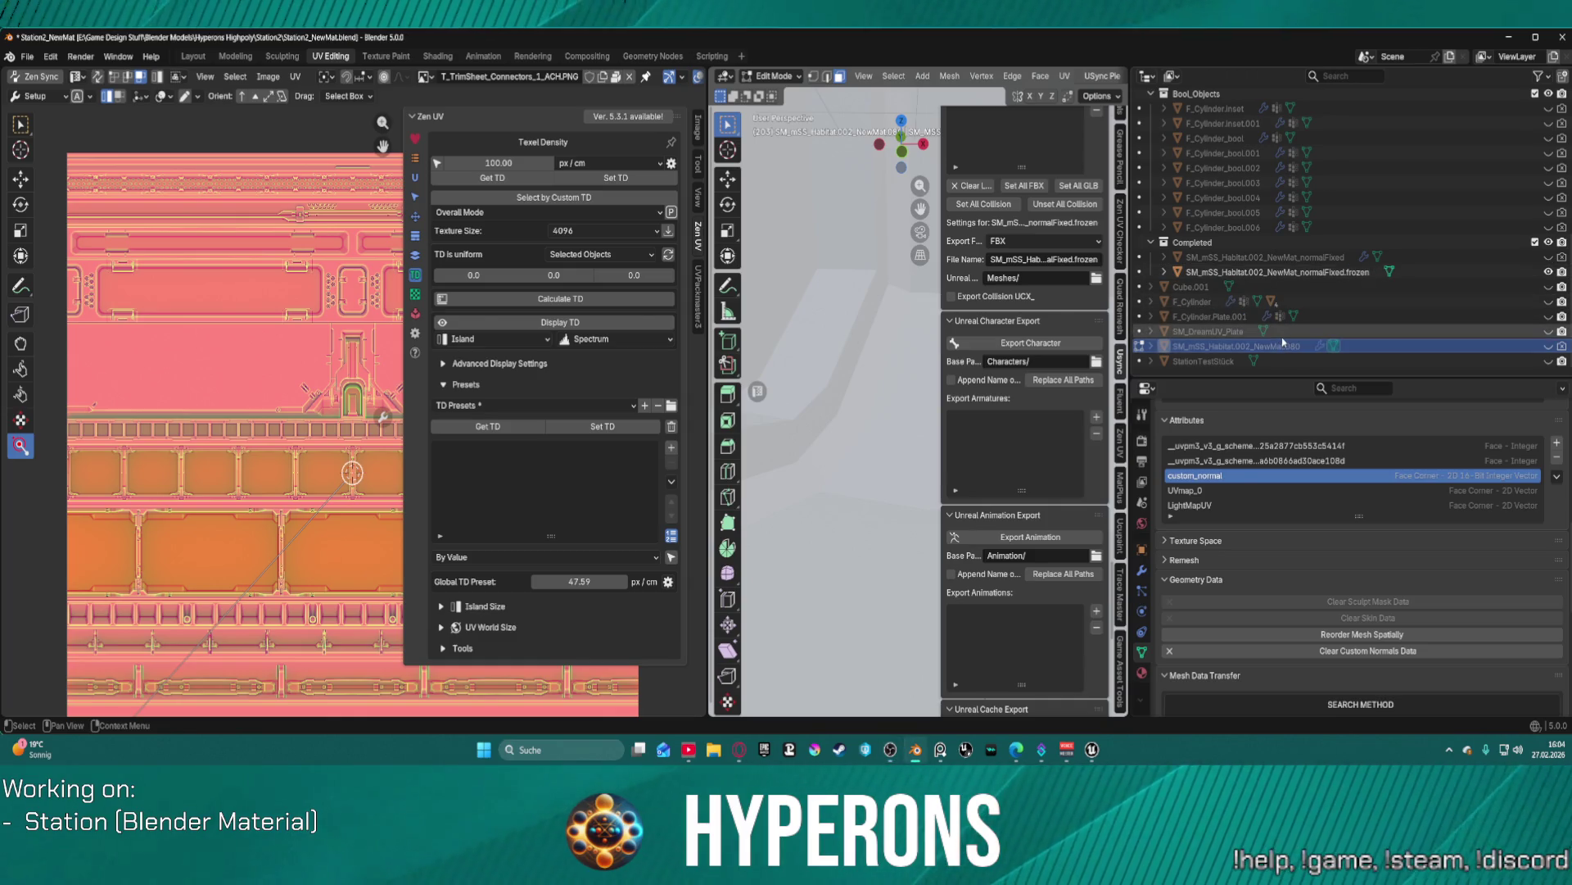
click(1276, 274)
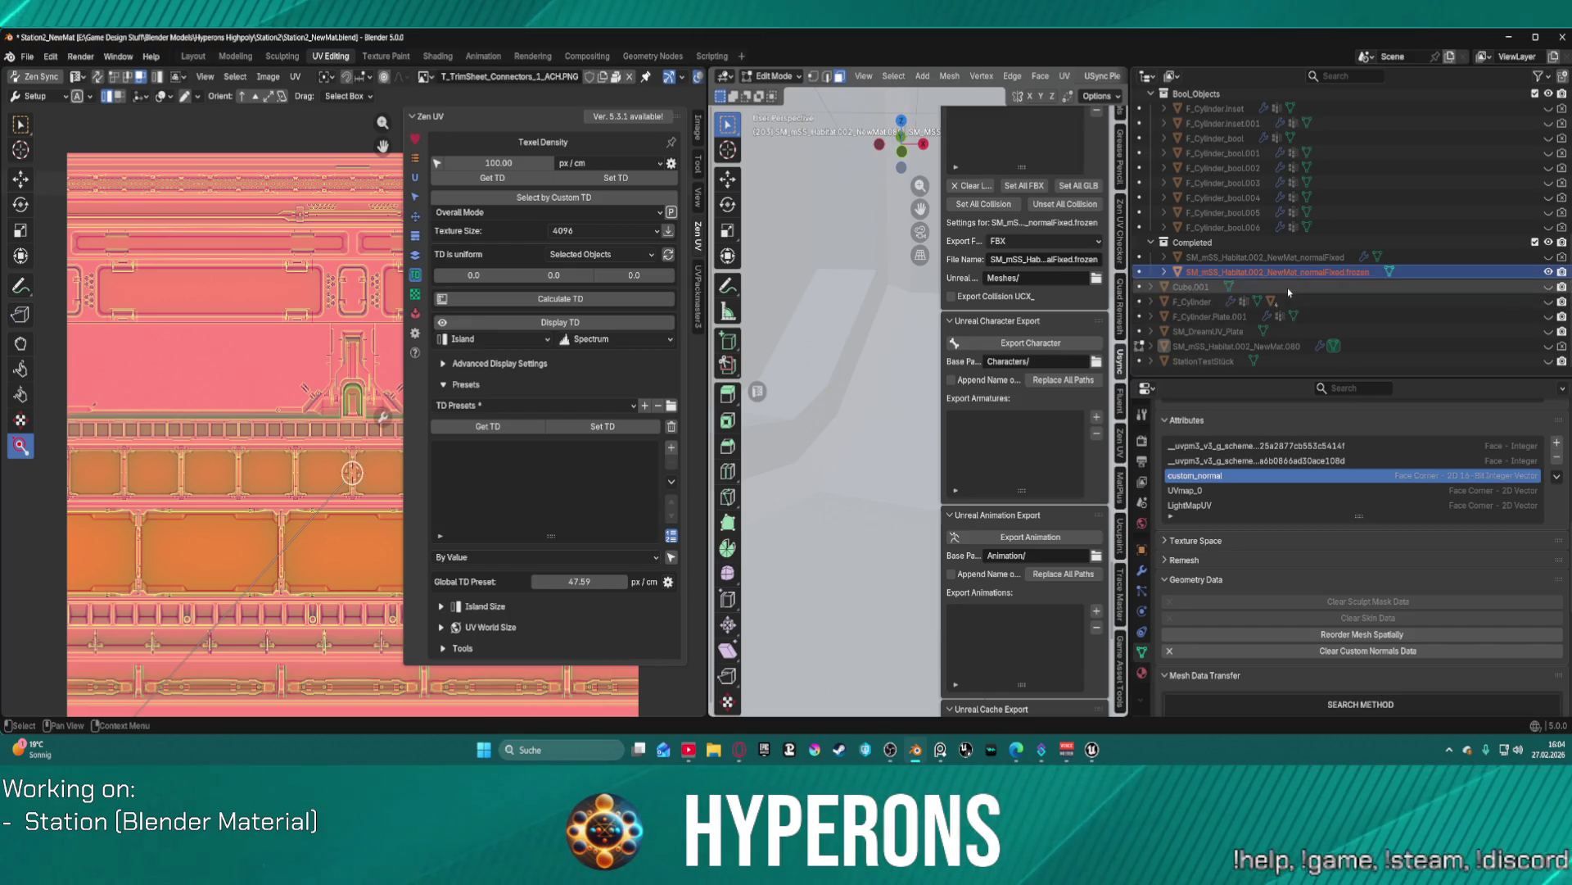
scroll(874, 306, down, 10)
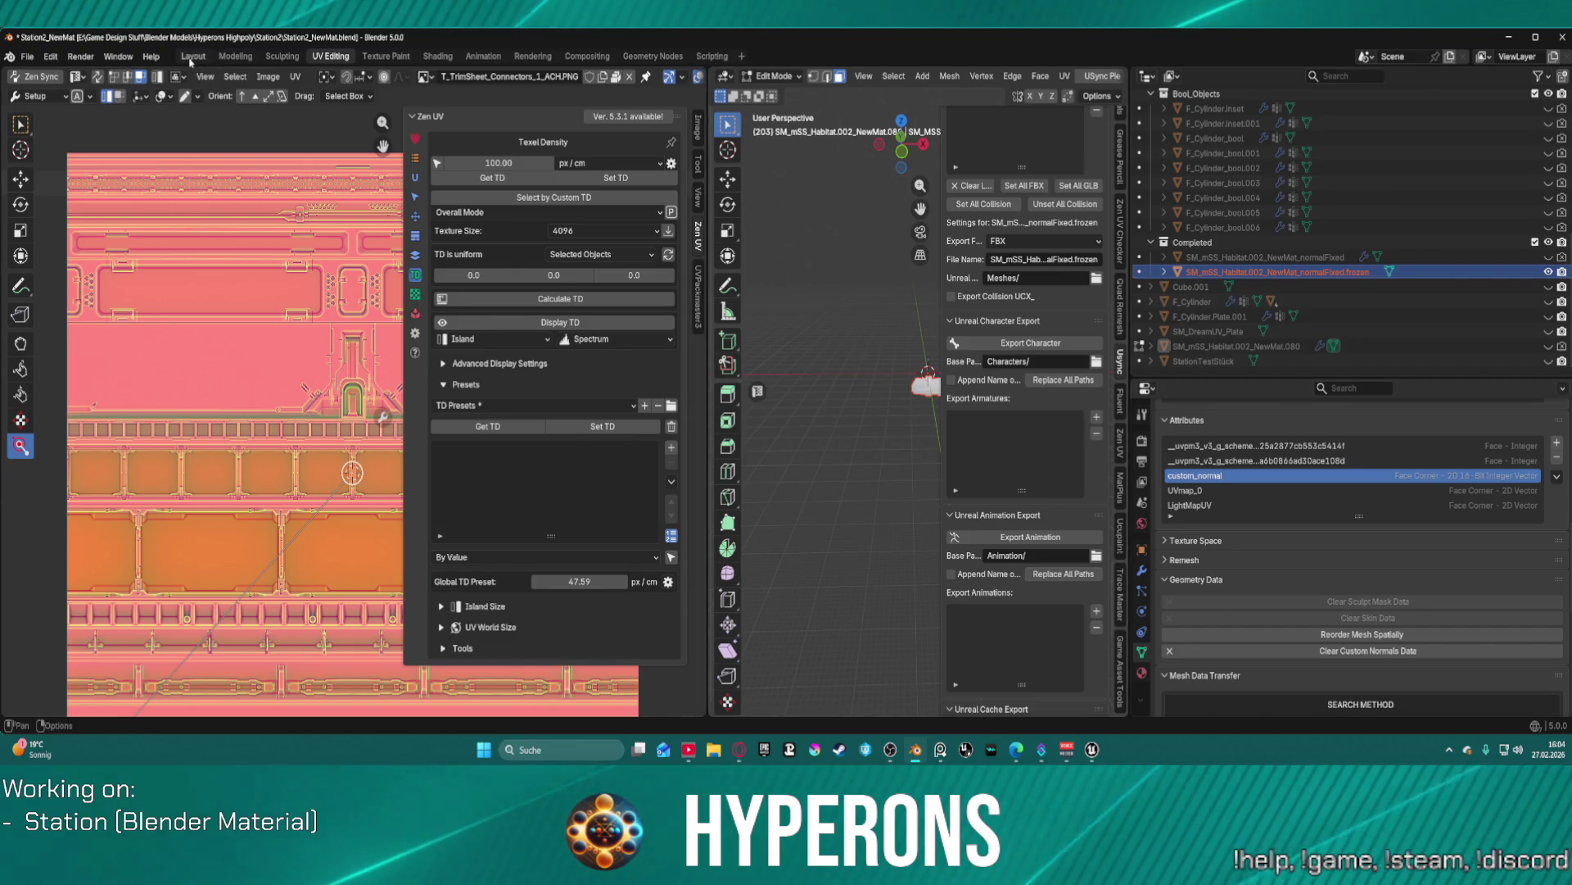
key(ctrl+Page_Up)
key(ctrl+Page_Up)
key(ctrl+Page_Up)
scroll(751, 325, down, 6)
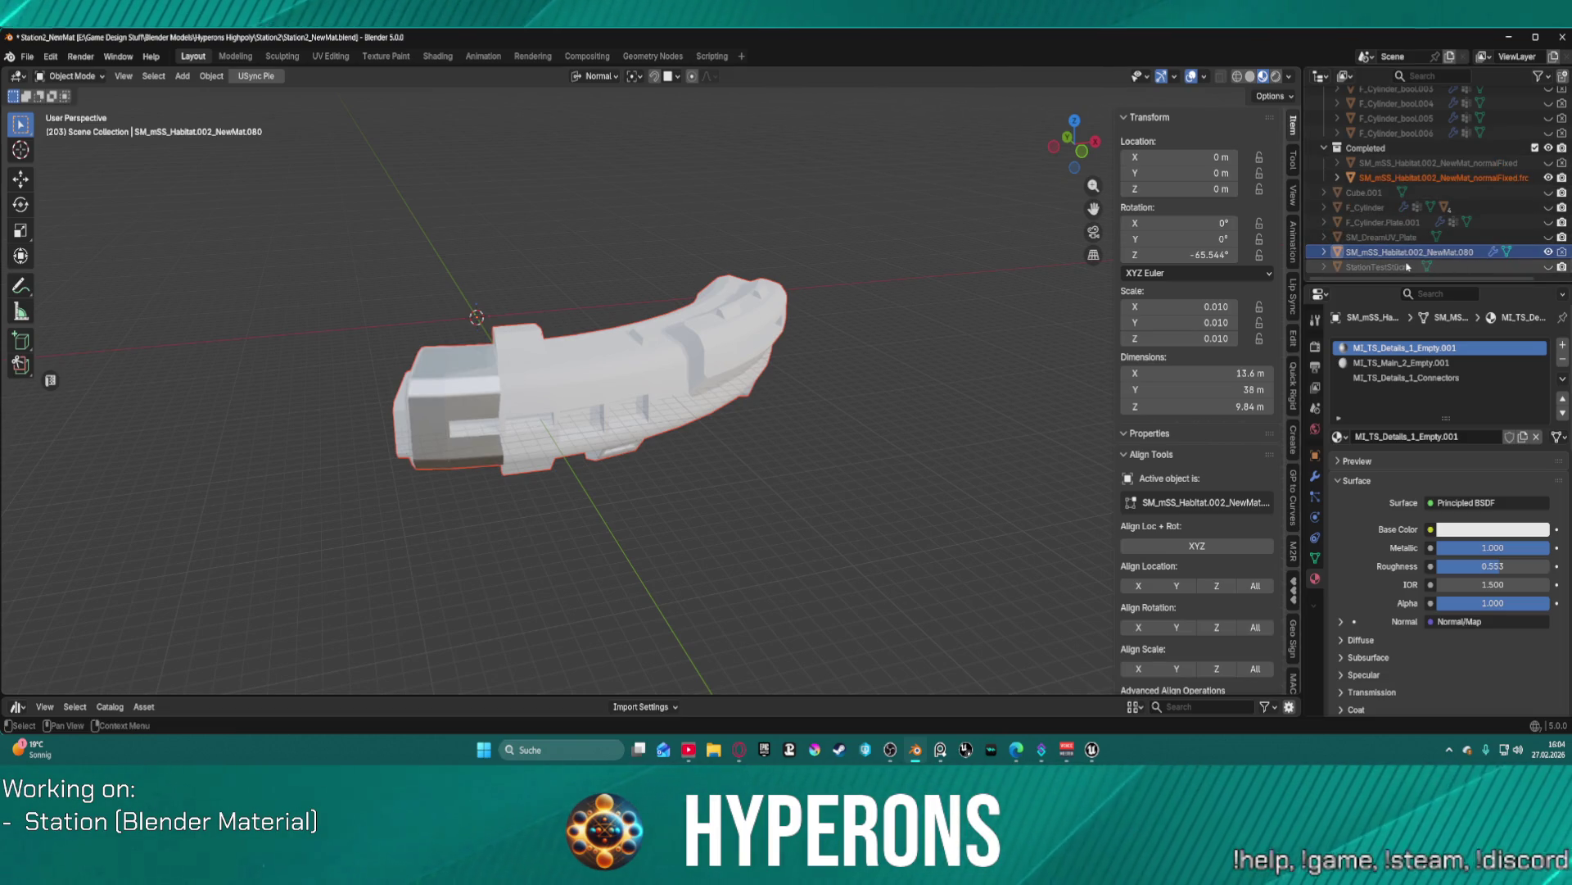
- Show the habitat mesh's Object Data properties and review its Attributes list
click(1370, 239)
click(1367, 253)
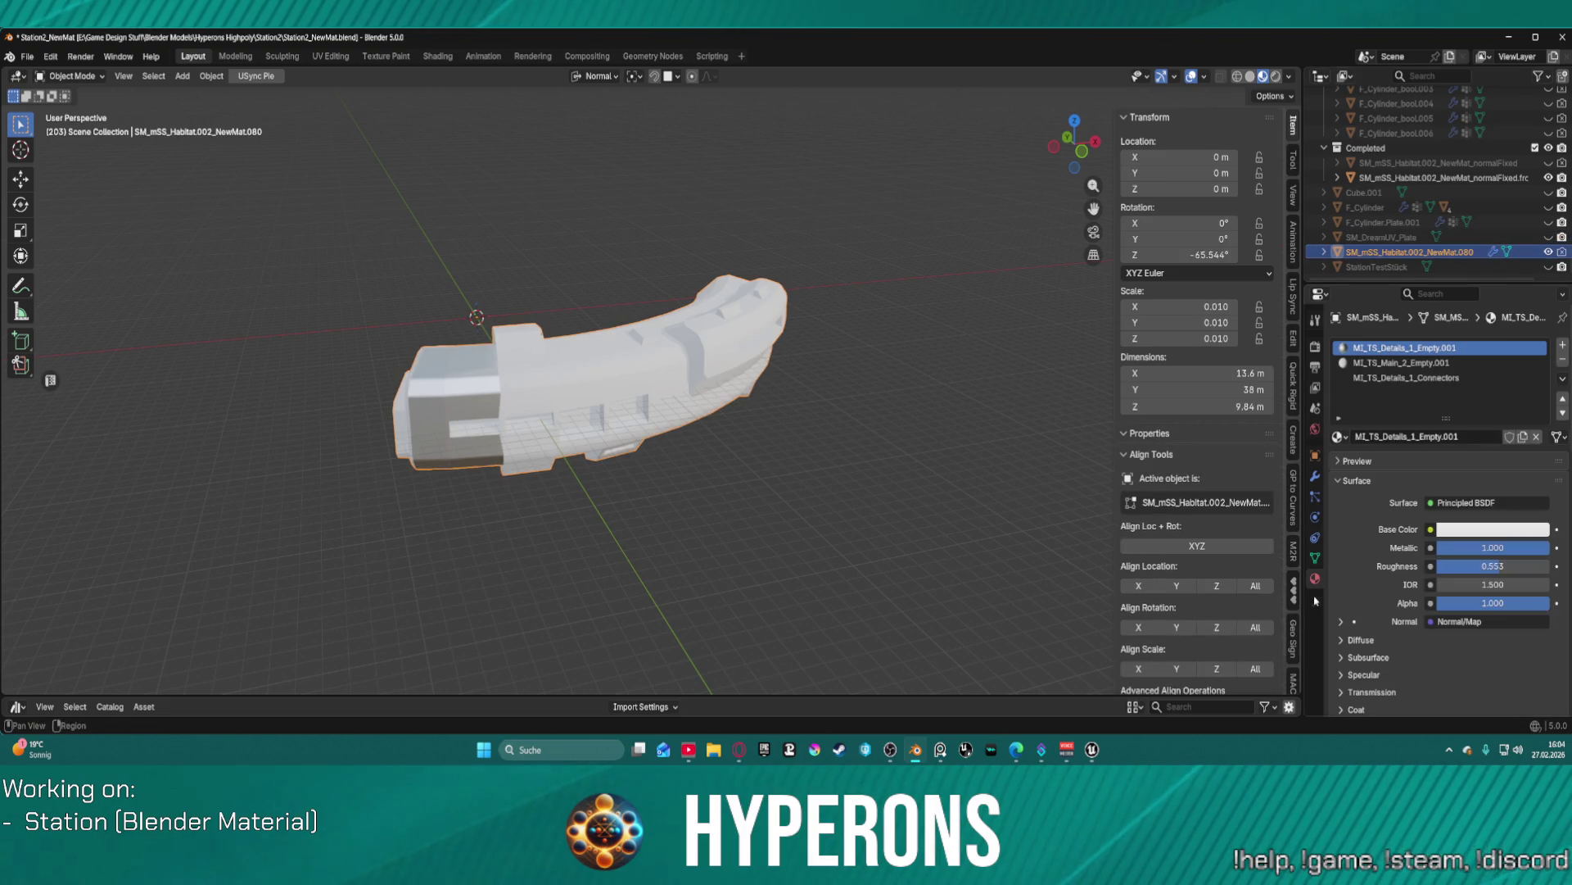
click(1315, 563)
scroll(1351, 563, down, 5)
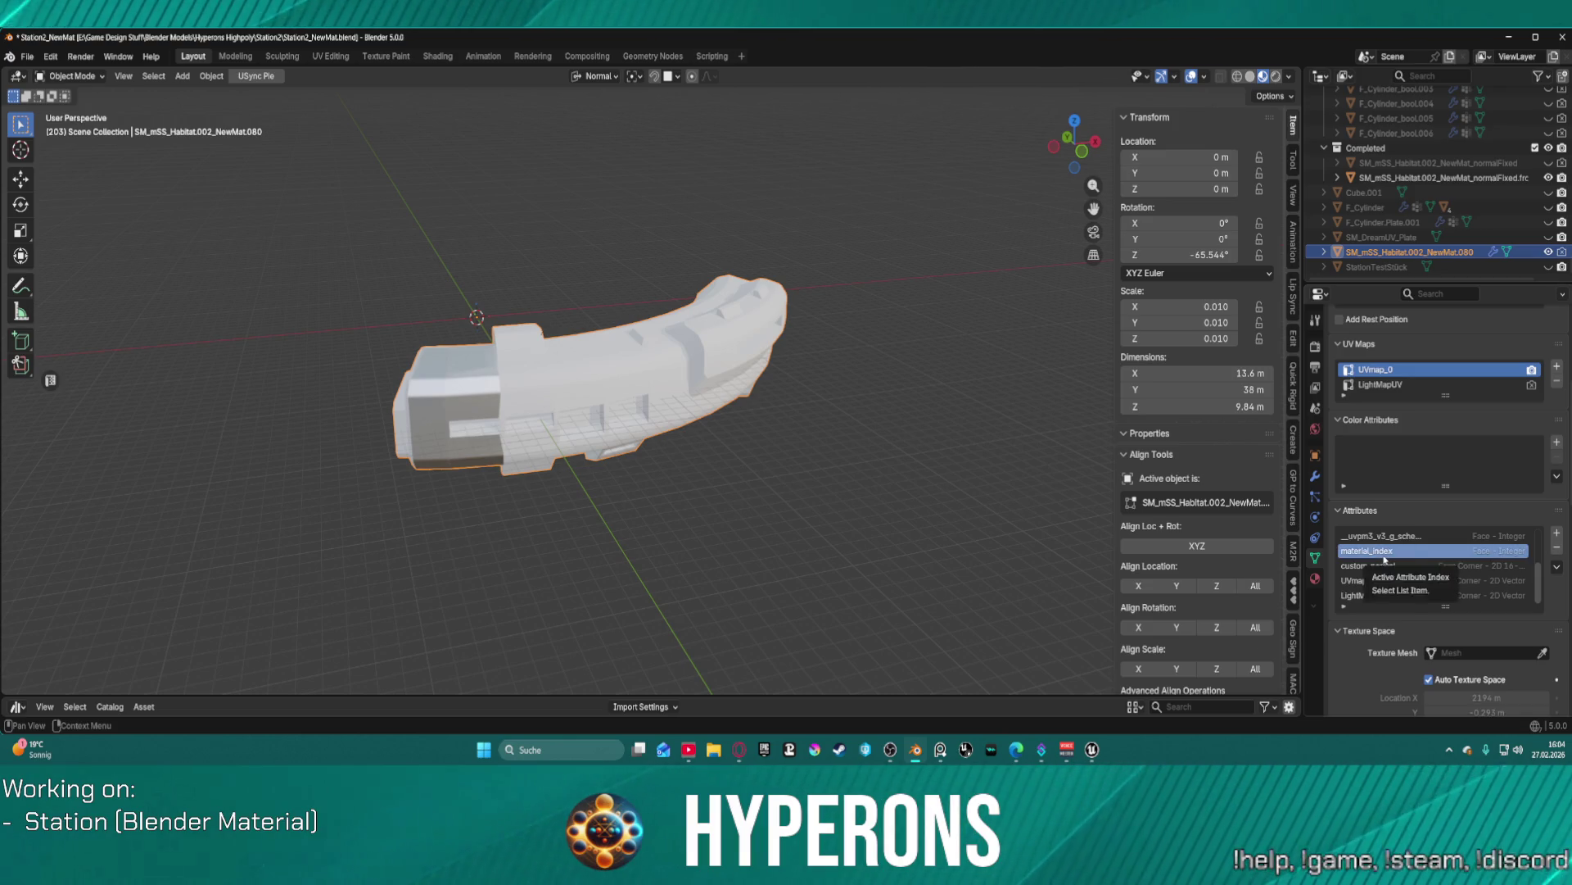
right_click(1384, 561)
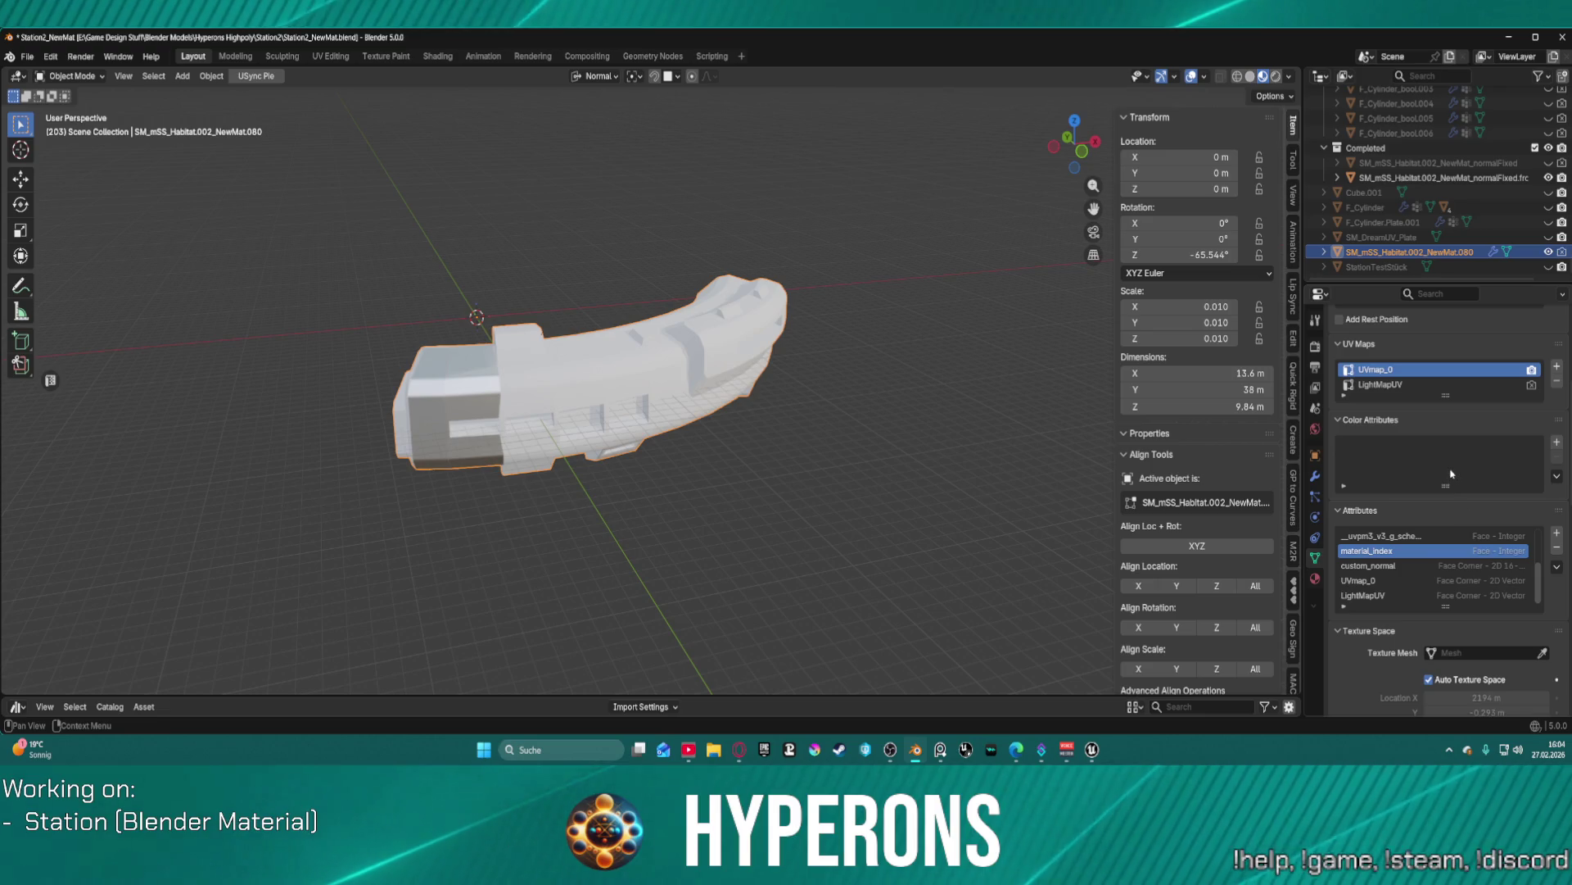
scroll(369, 383, up, 3)
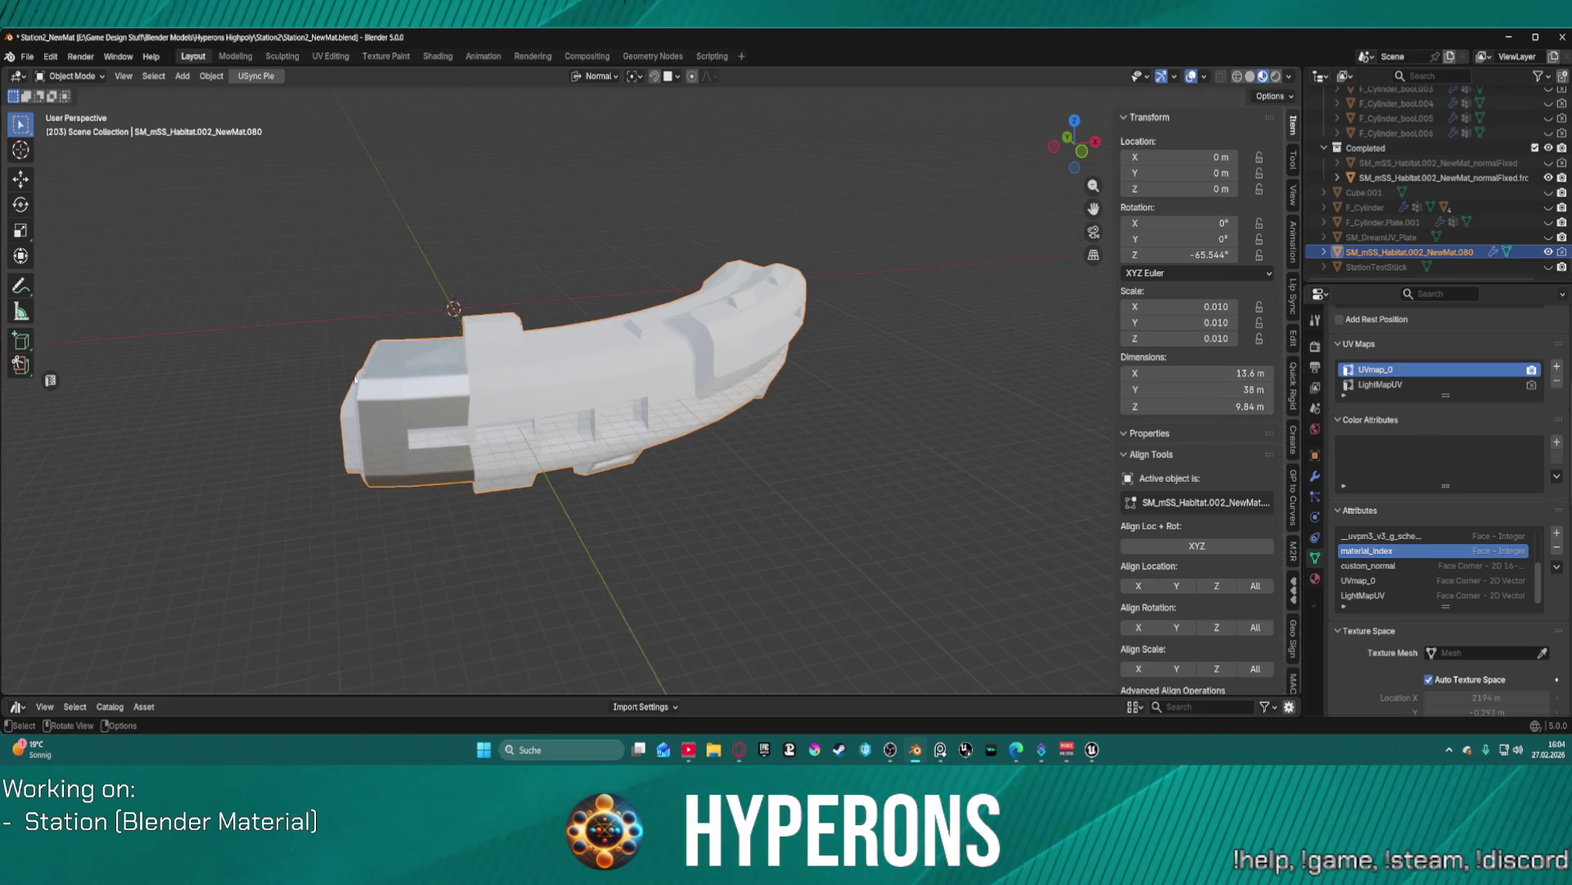
- Hide SM_mSS_Habitat.002_NewMat.080 and make the normalFixed.frozen mesh active
click(1547, 252)
click(1547, 252)
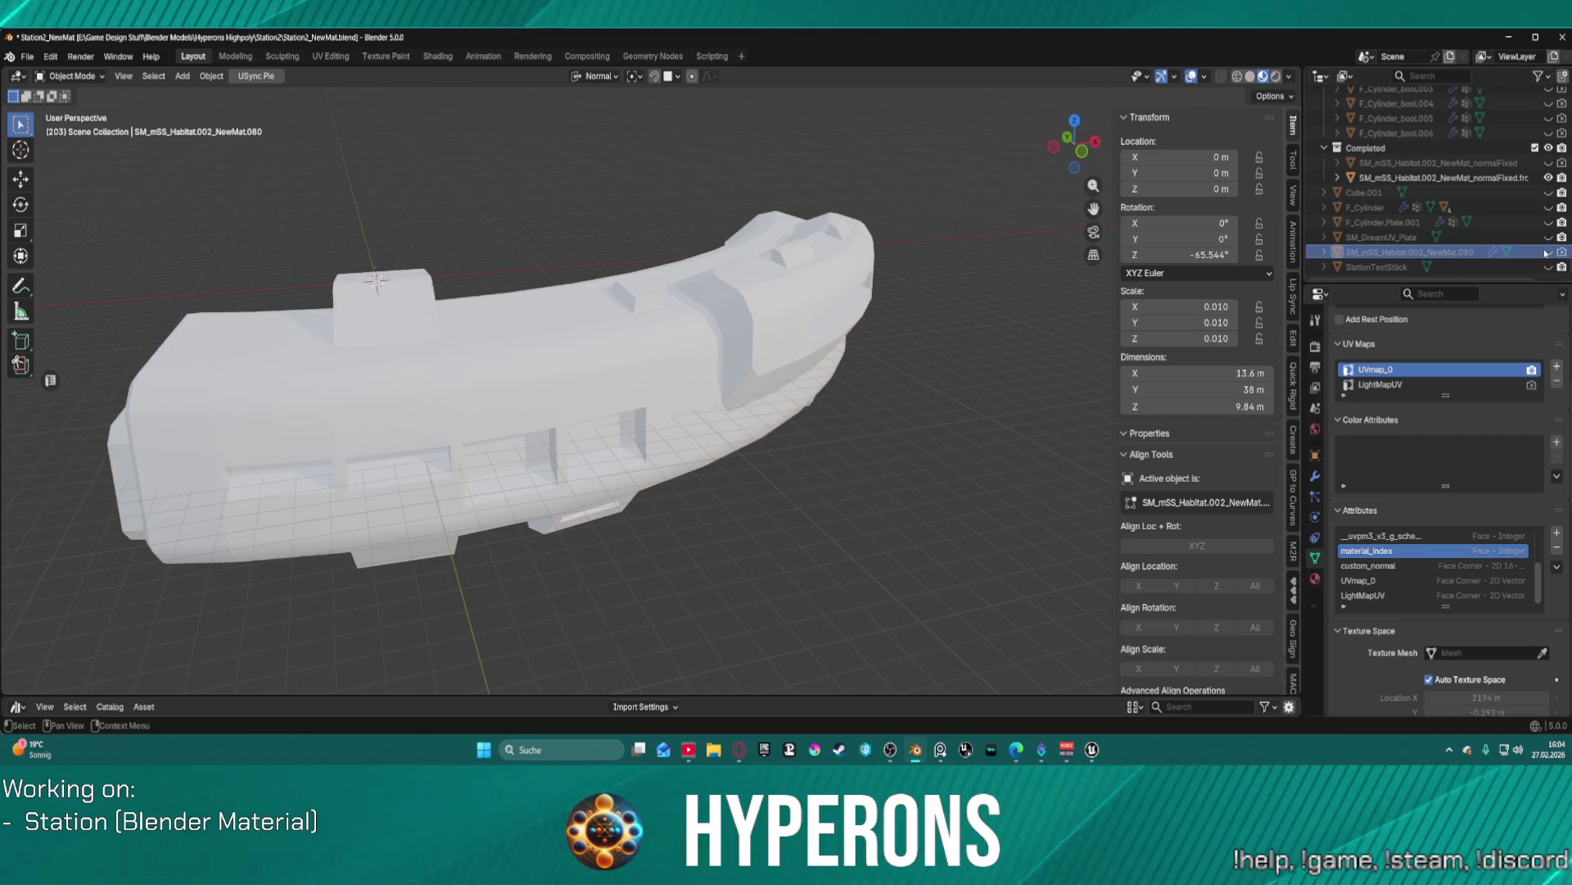
click(1458, 178)
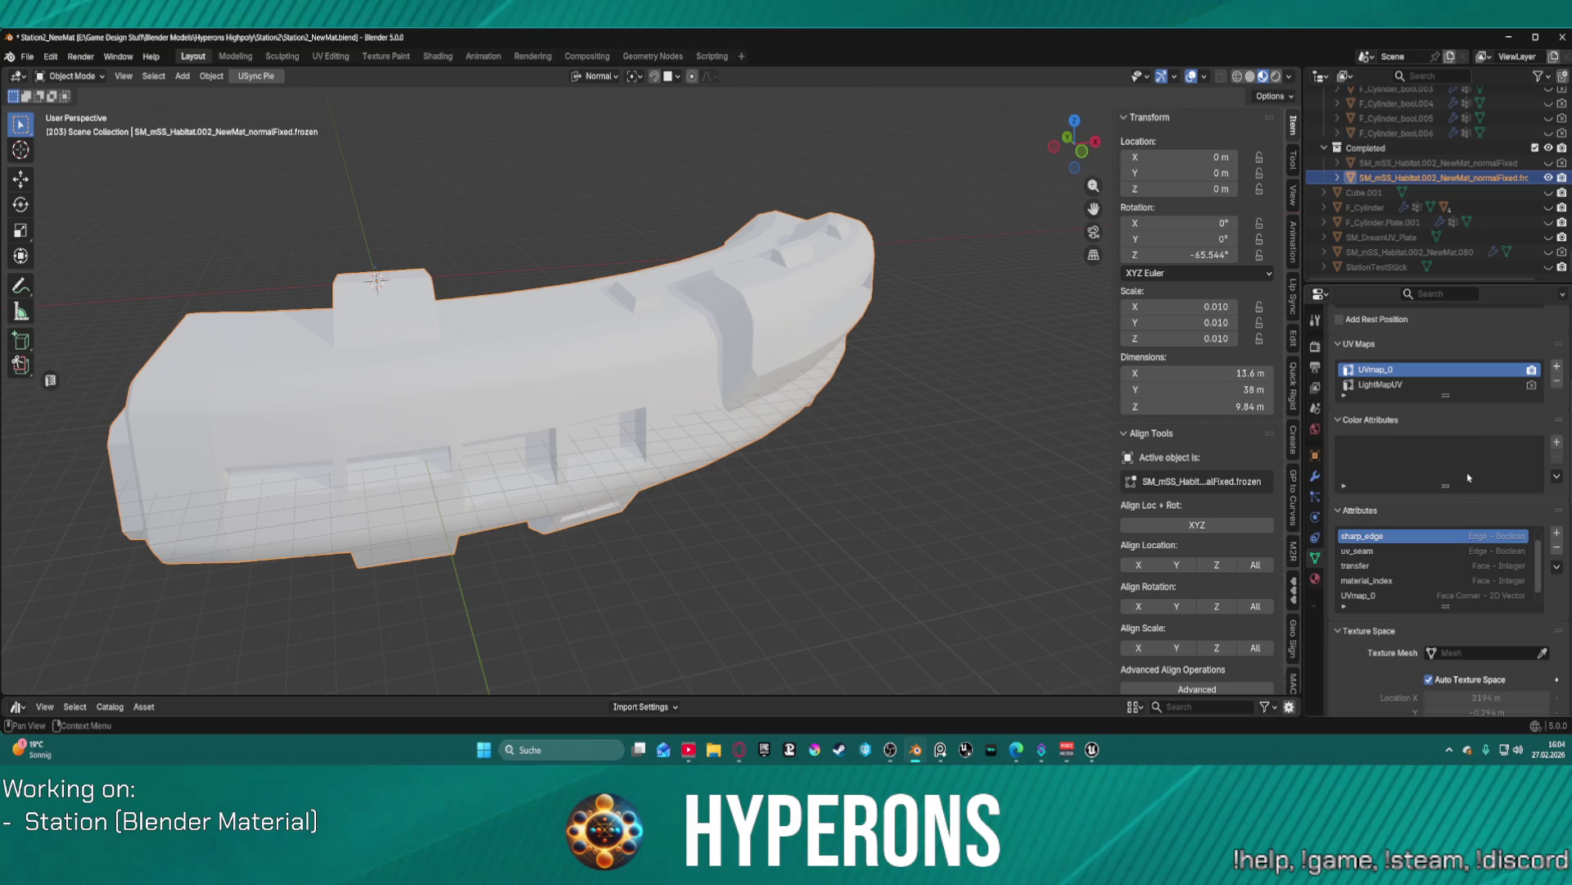
scroll(1442, 565, down, 1)
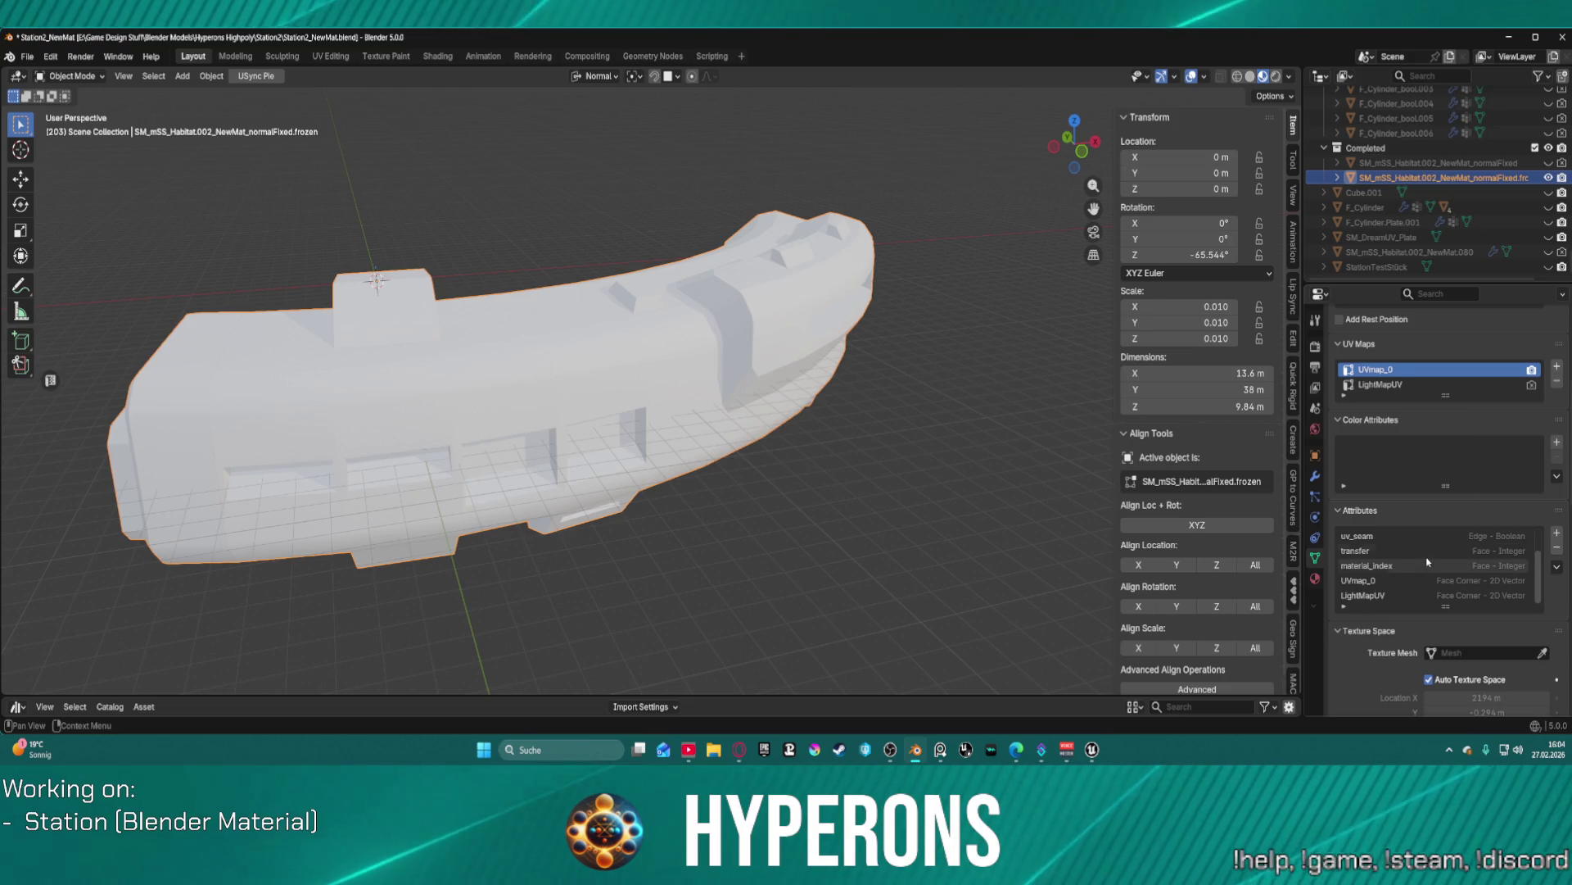
scroll(1424, 537, up, 2)
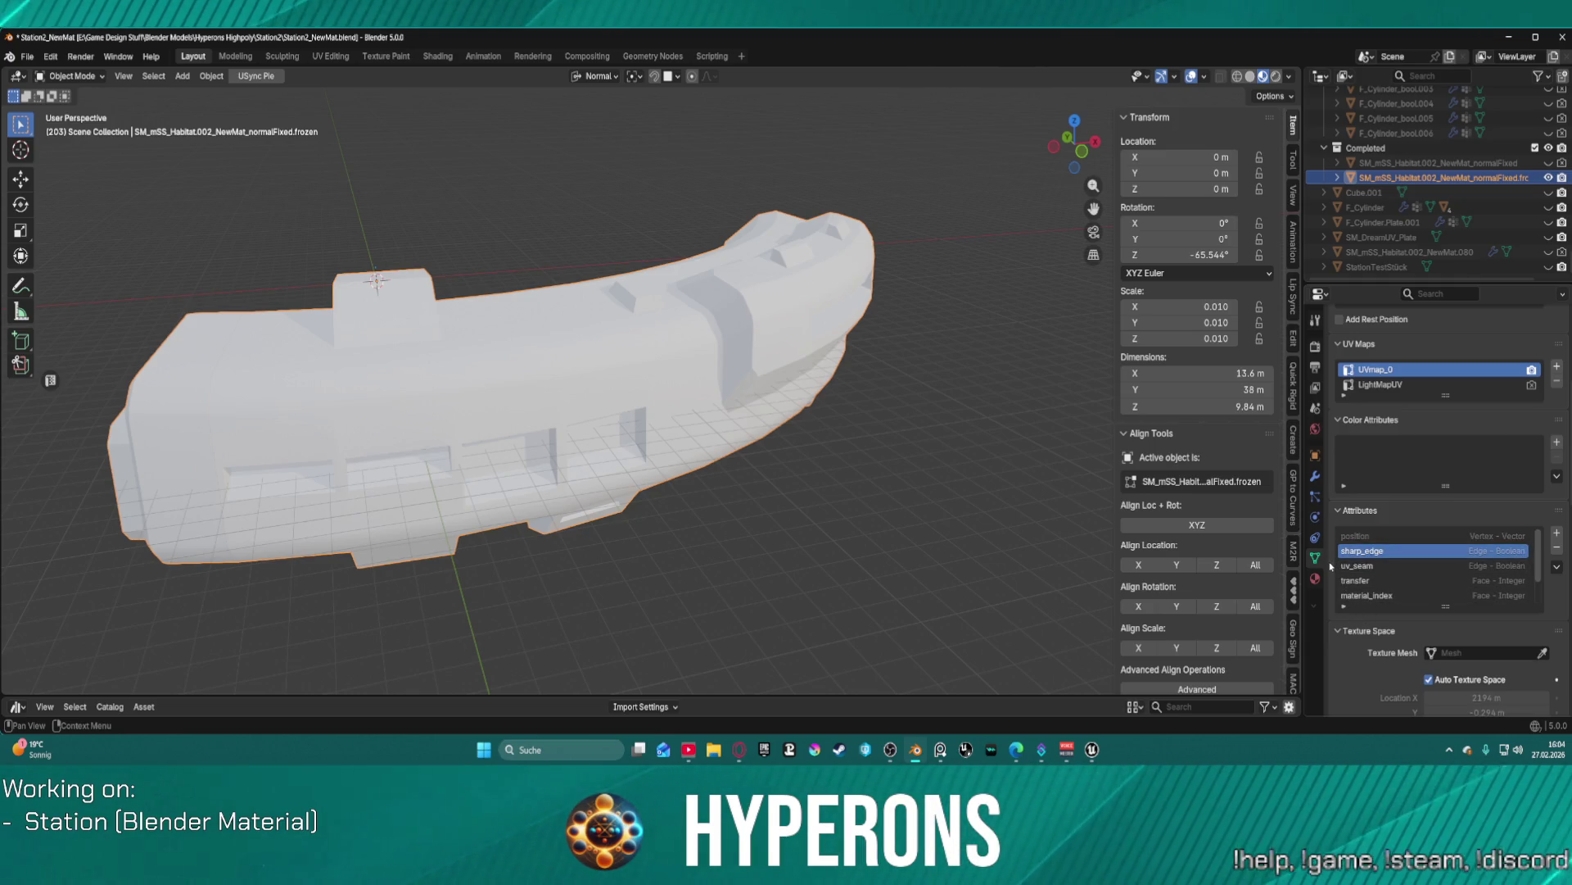
key(ctrl+Tab)
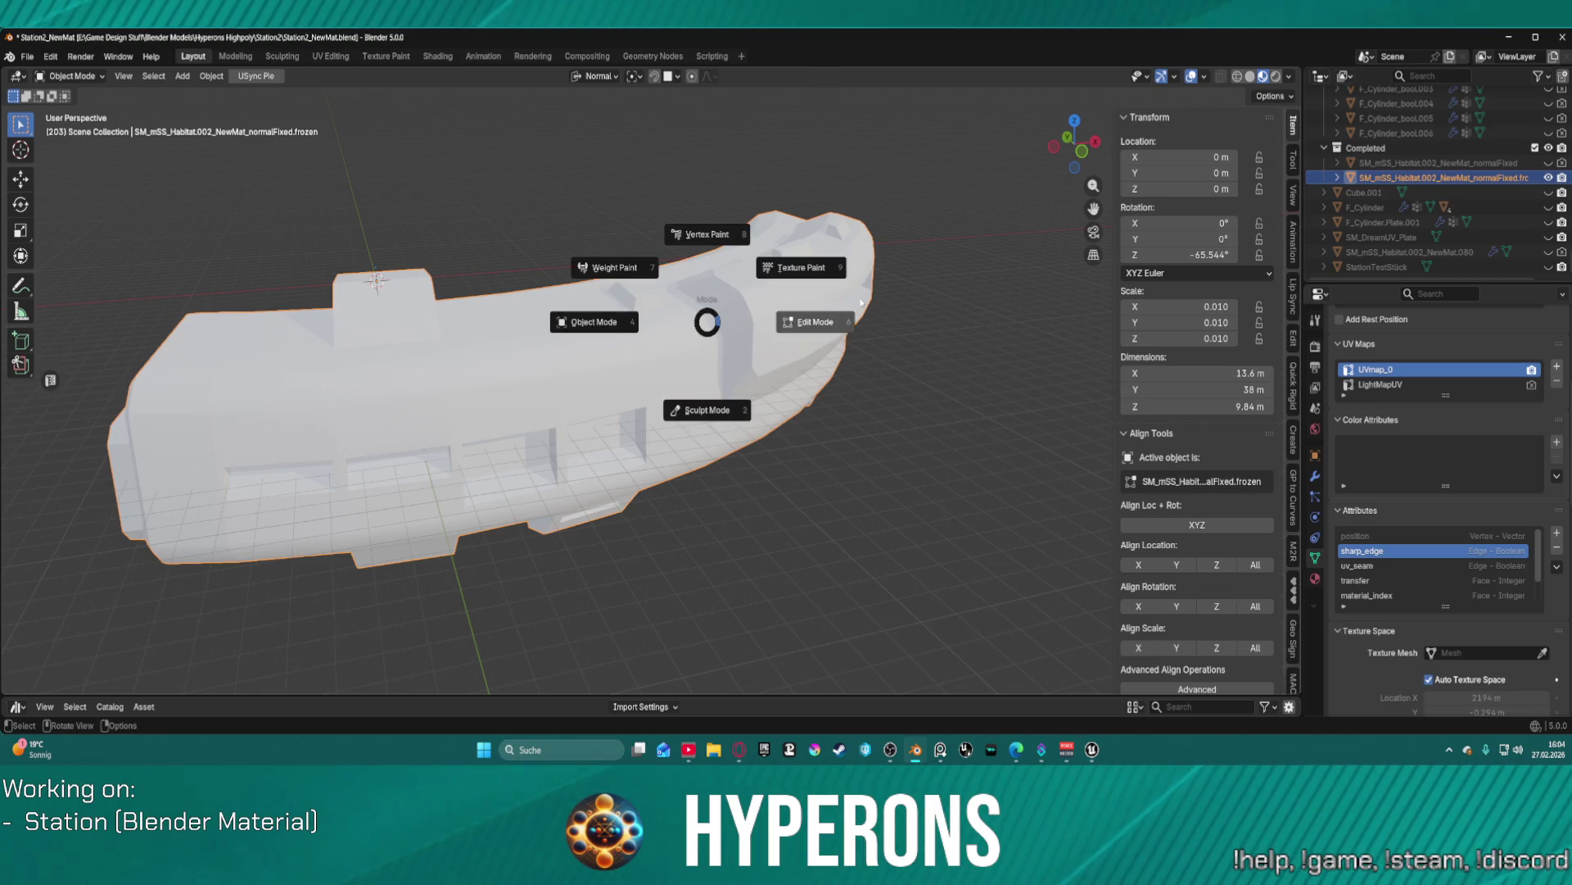
- Put the normalFixed.frozen mesh into Edit Mode and select its UVmap_0 attribute
click(834, 336)
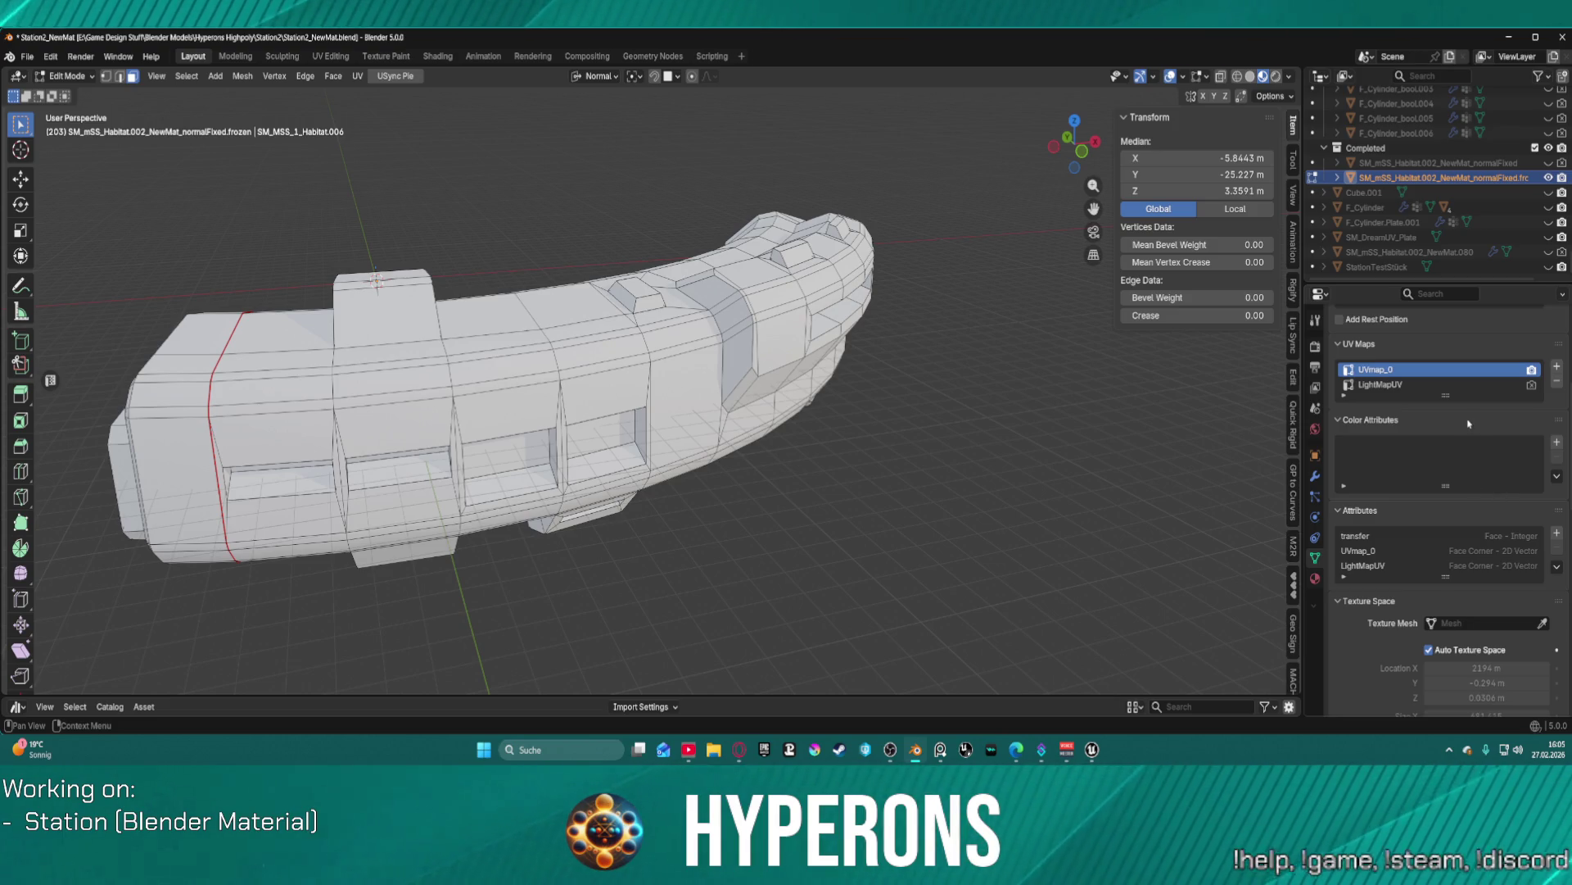
scroll(1538, 563, down, 5)
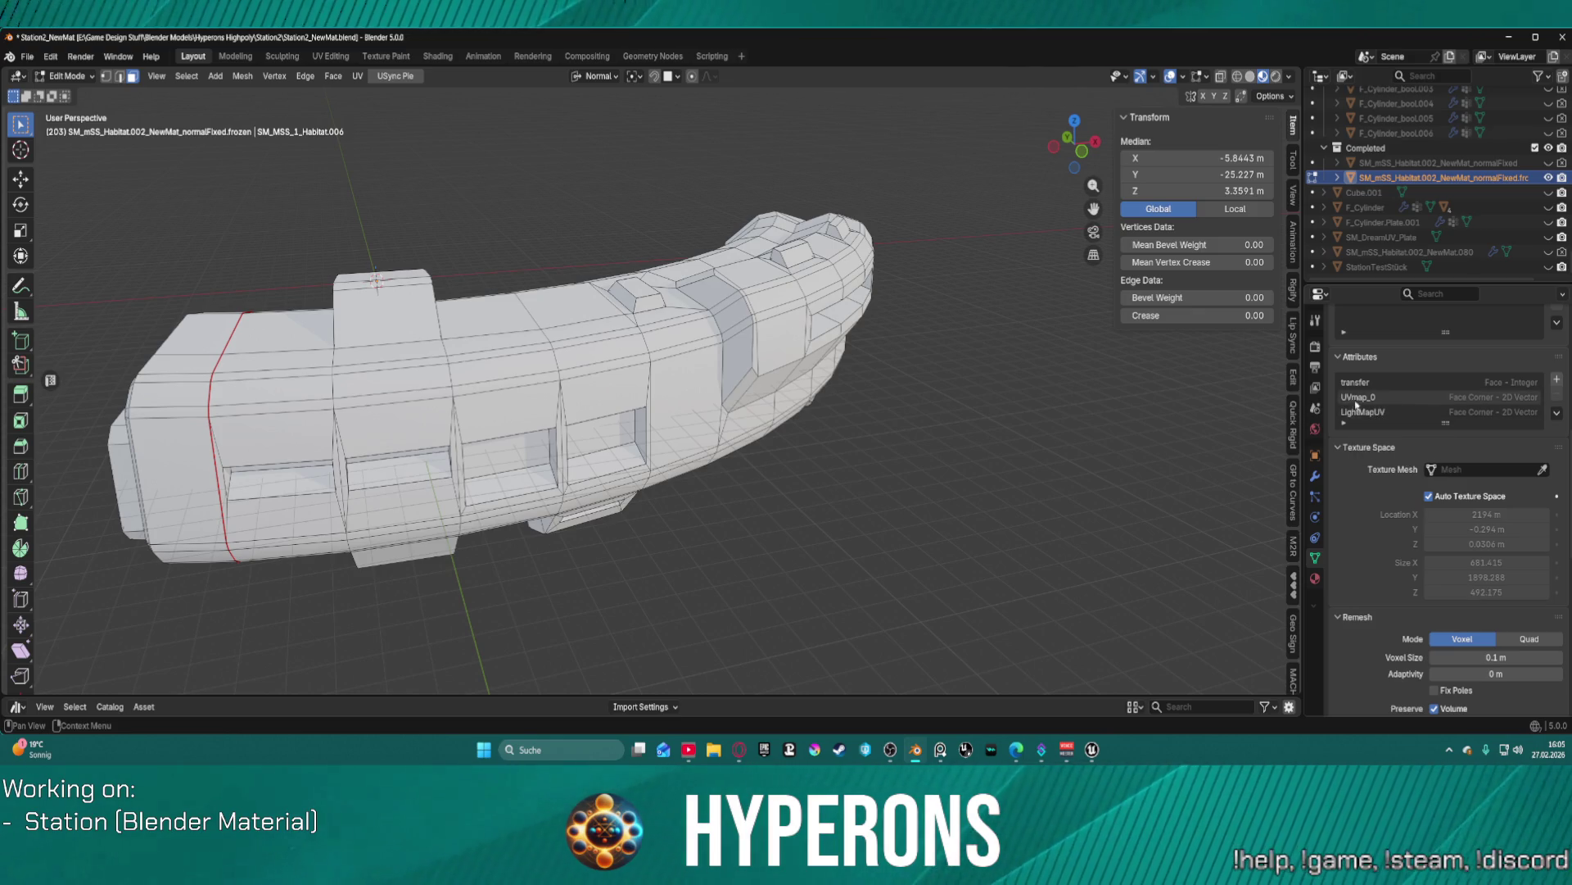
scroll(1417, 421, up, 7)
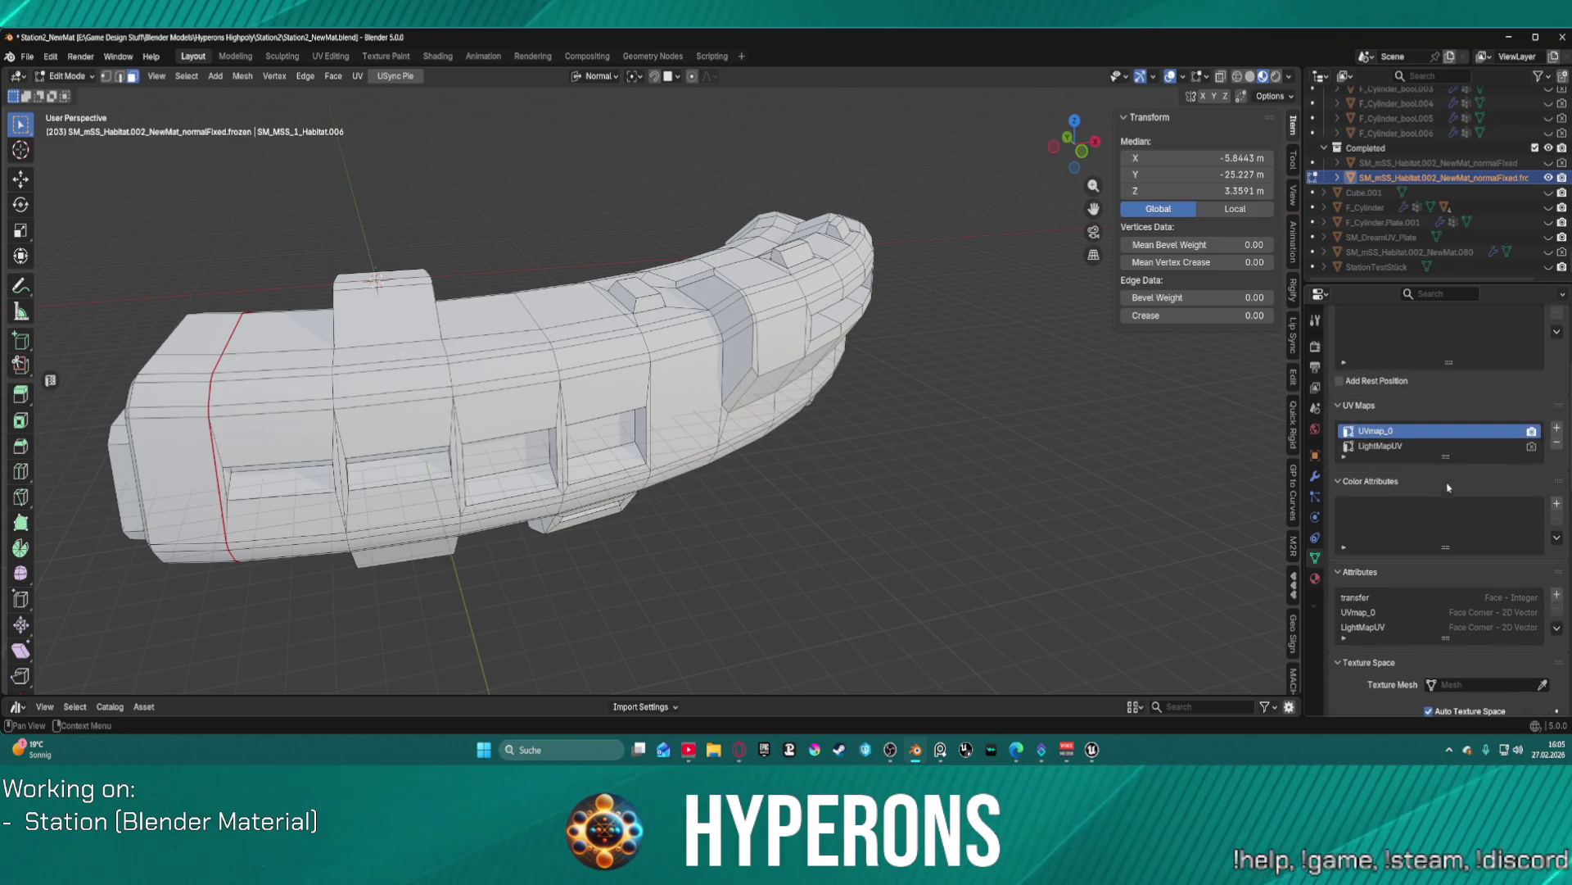
click(1476, 615)
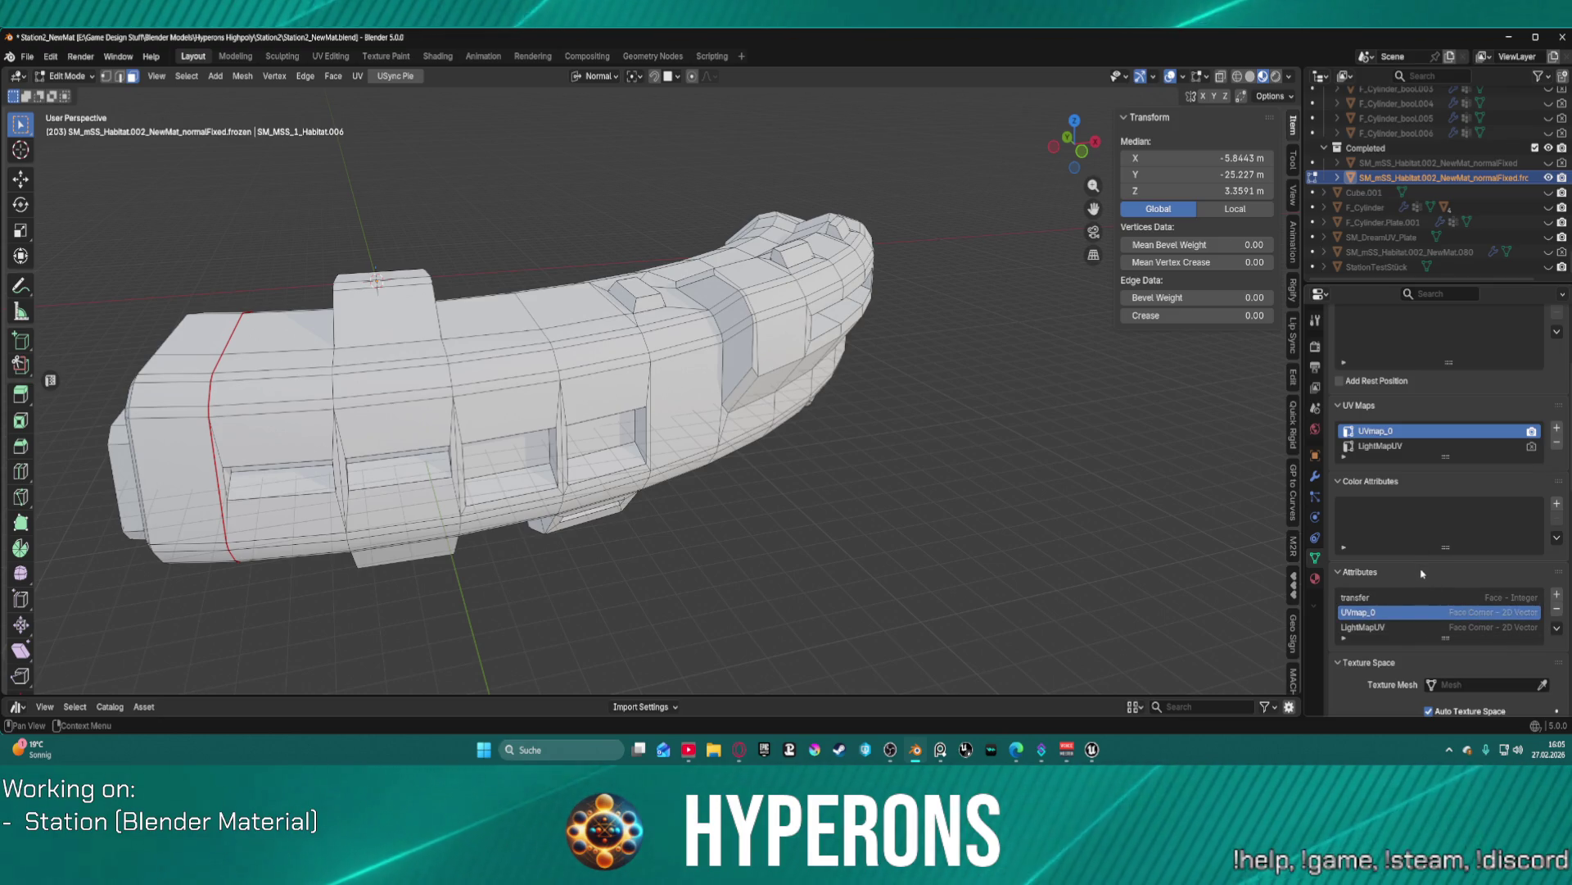
scroll(1403, 607, down, 3)
scroll(1404, 607, up, 8)
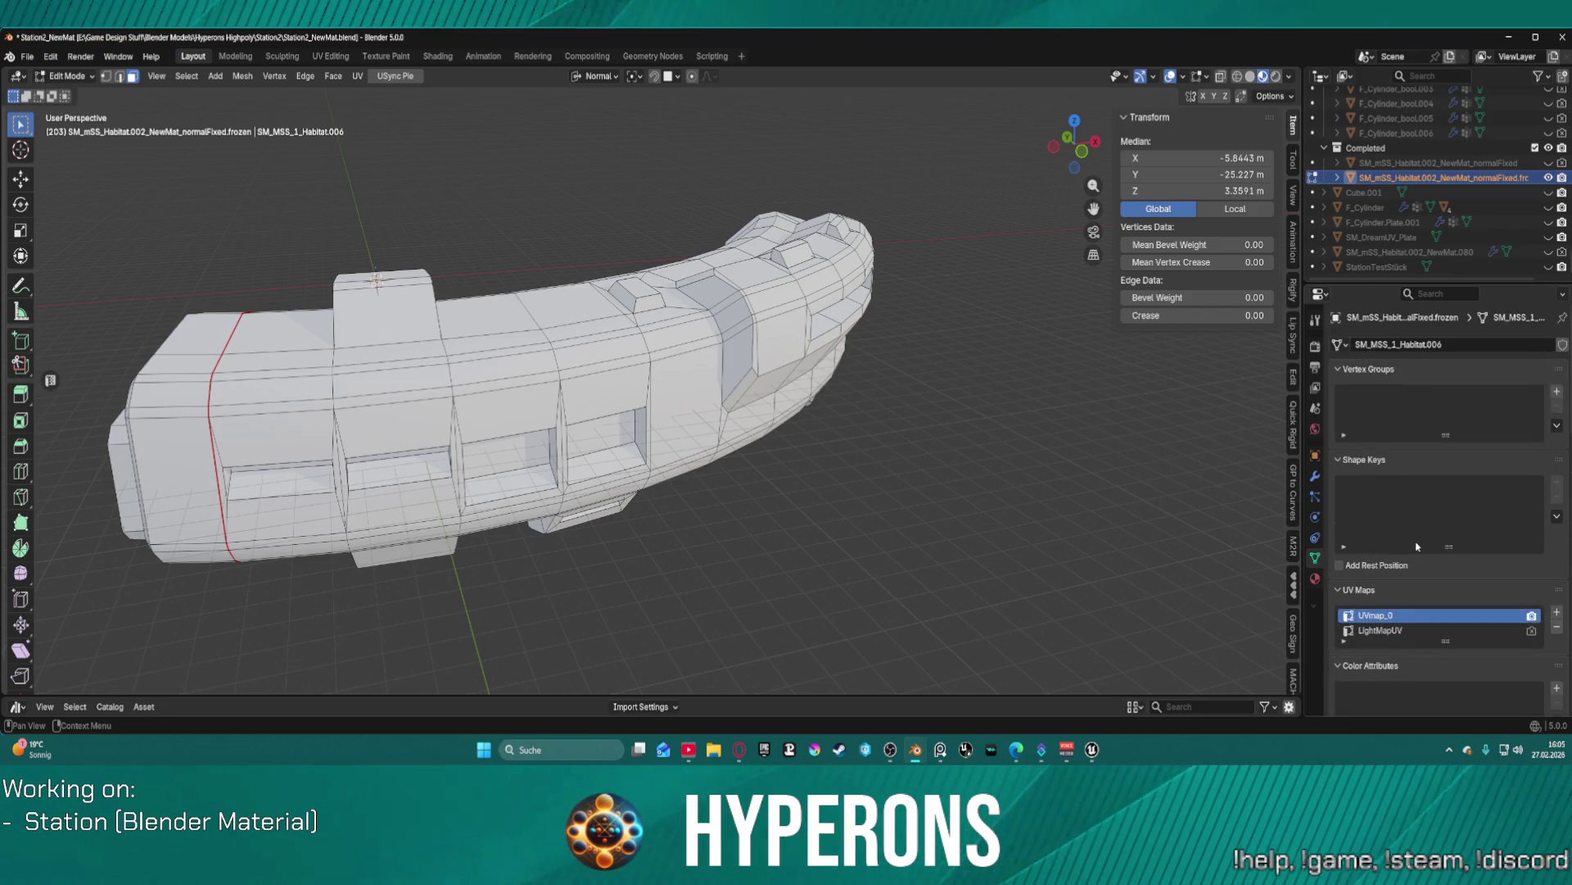
- Check the NewMat.080 and normalFixed objects, then return the habitat mesh to Object Mode
click(1386, 253)
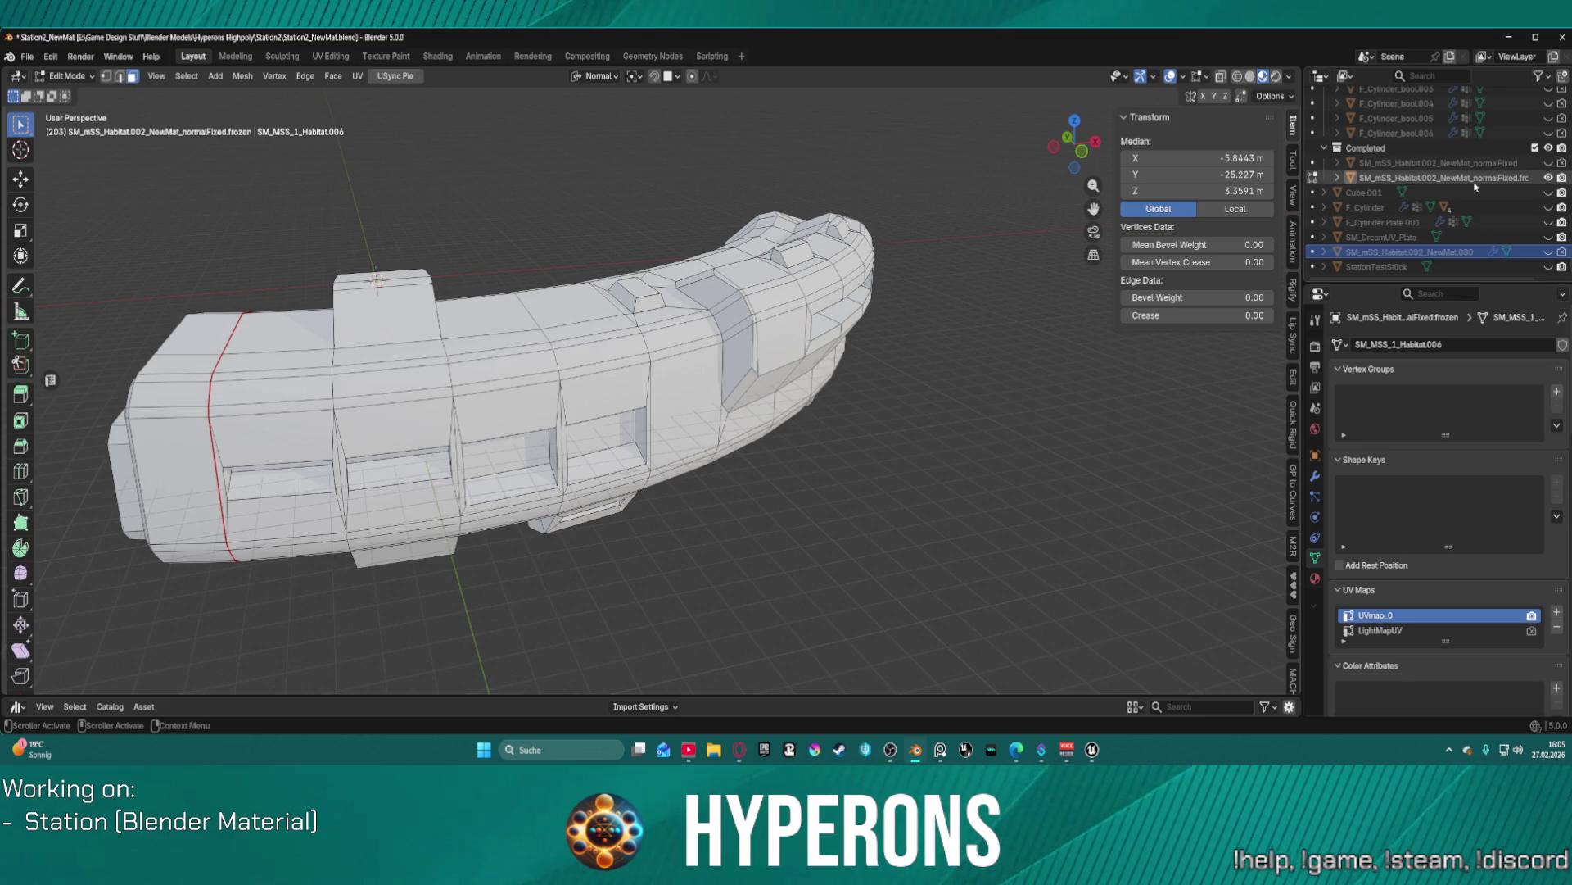
click(1442, 163)
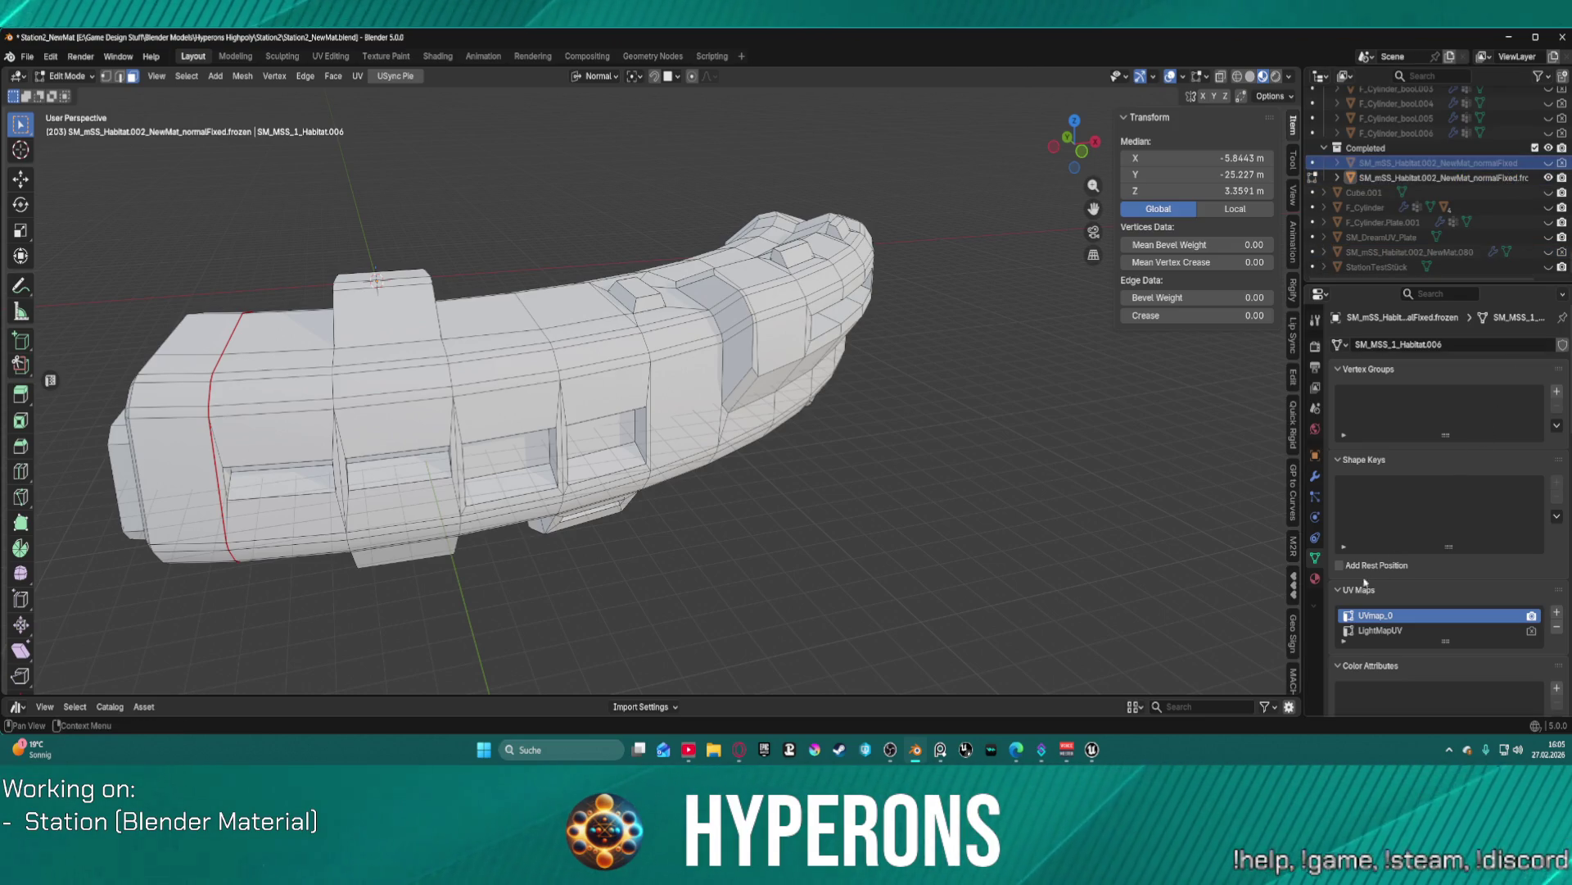
click(1314, 532)
key(q)
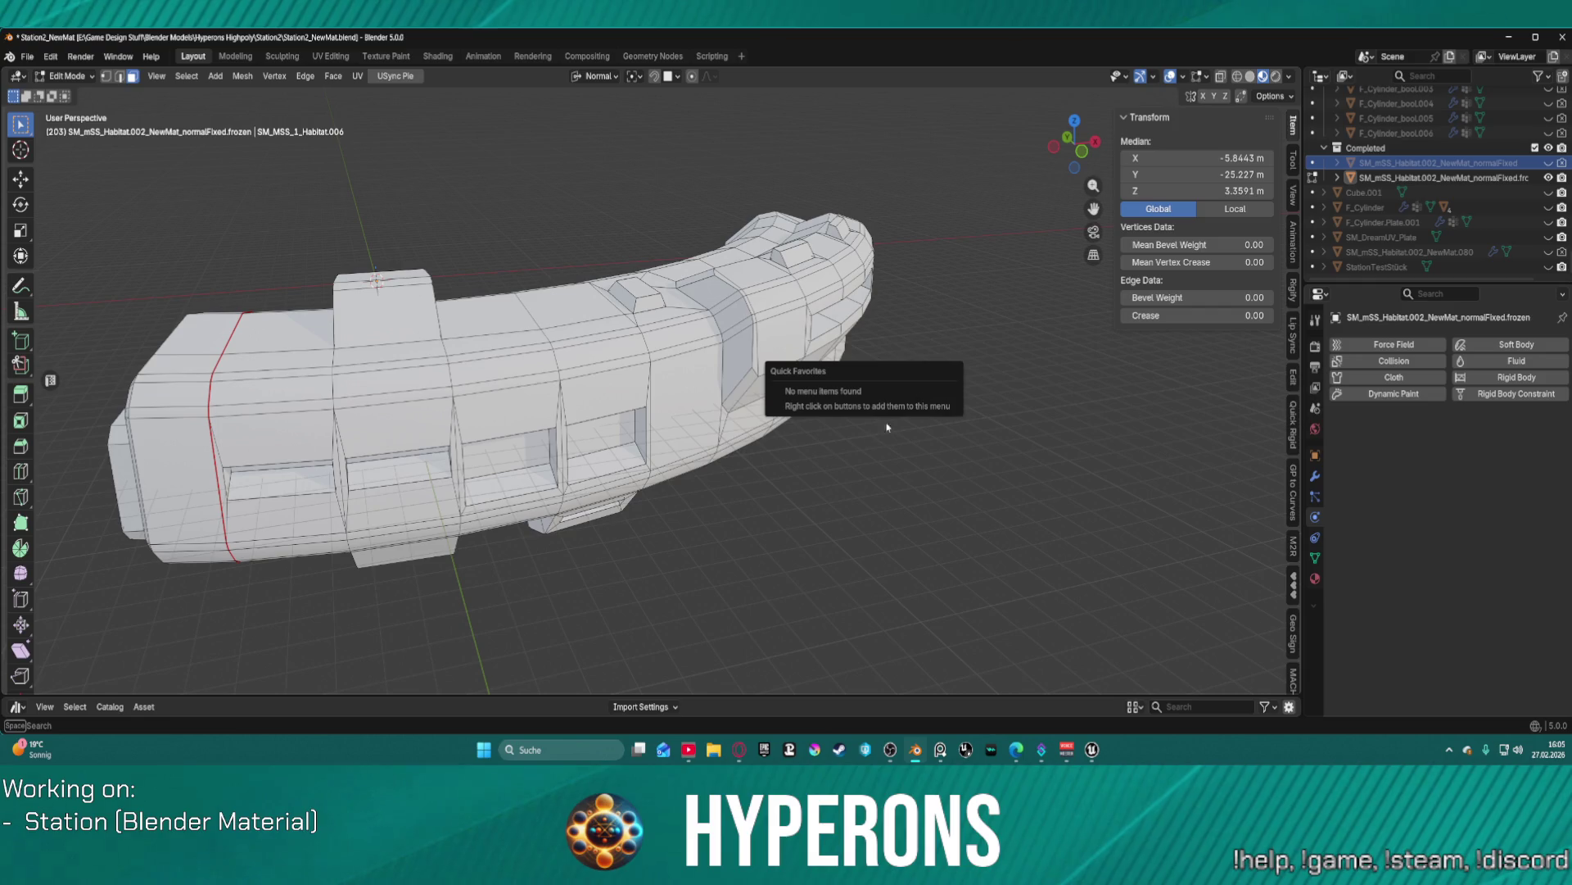
key(Tab)
click(786, 520)
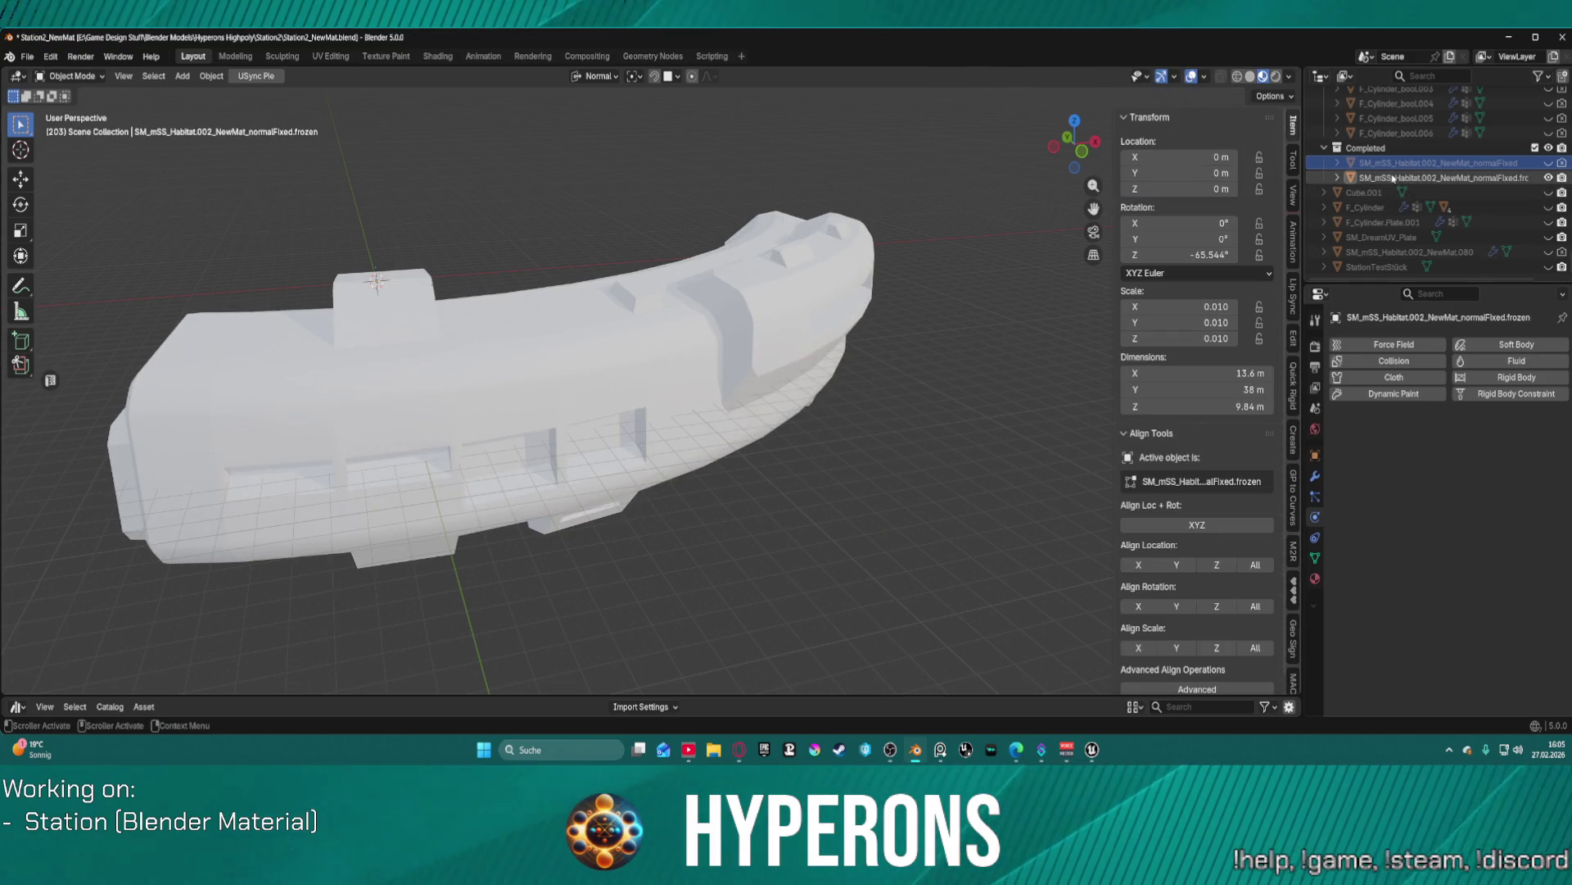
- Review the UV maps and attributes of the non-frozen normalFixed habitat copy
click(1425, 163)
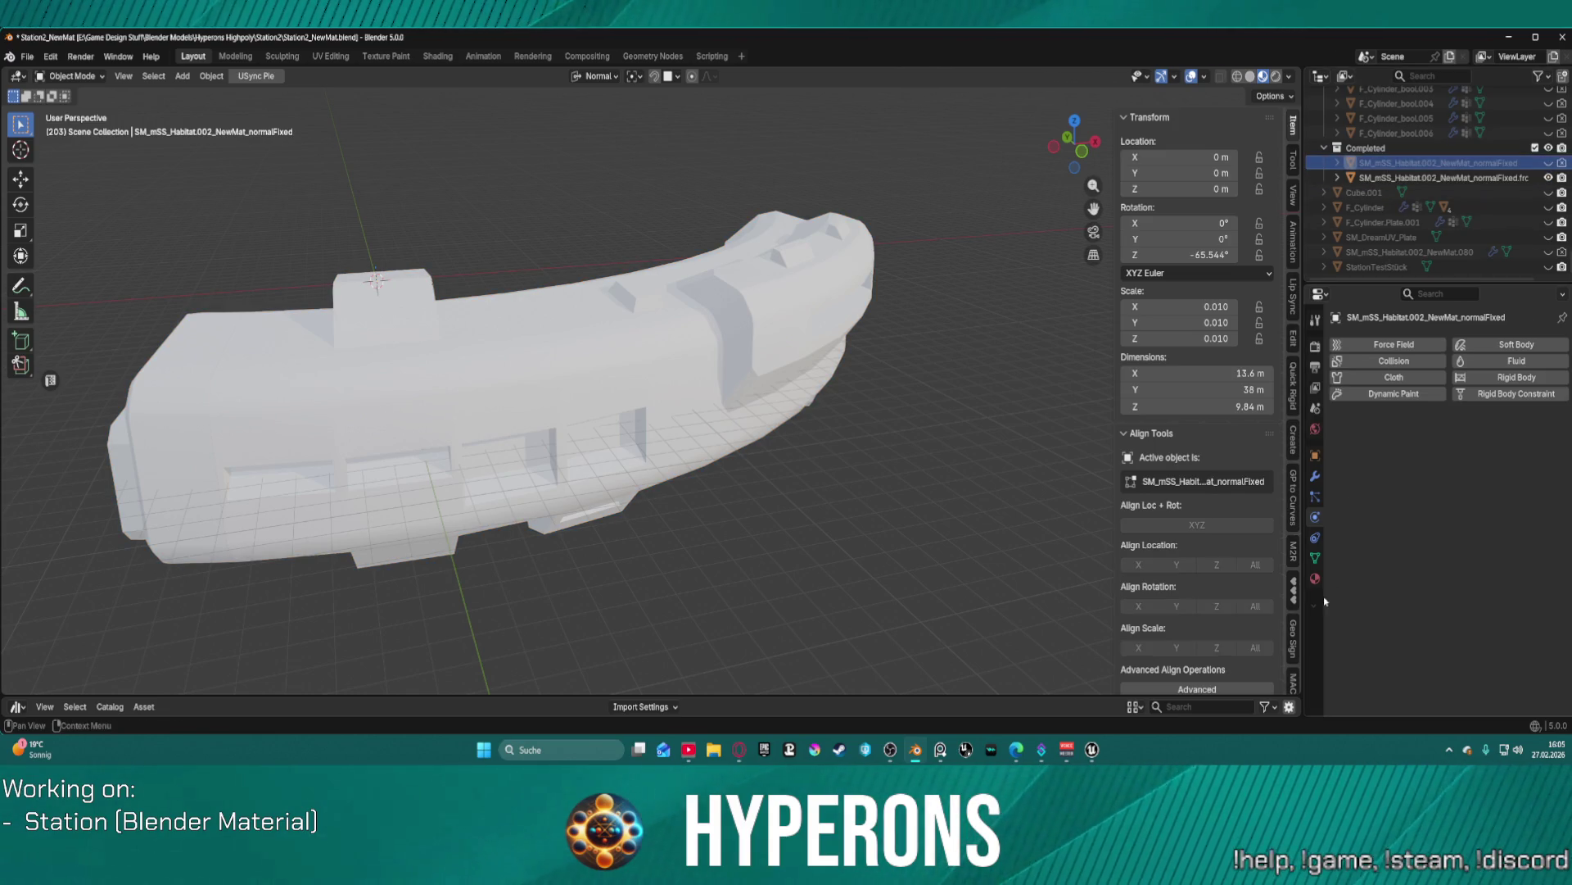
click(1315, 559)
scroll(1415, 600, down, 4)
scroll(1412, 598, down, 4)
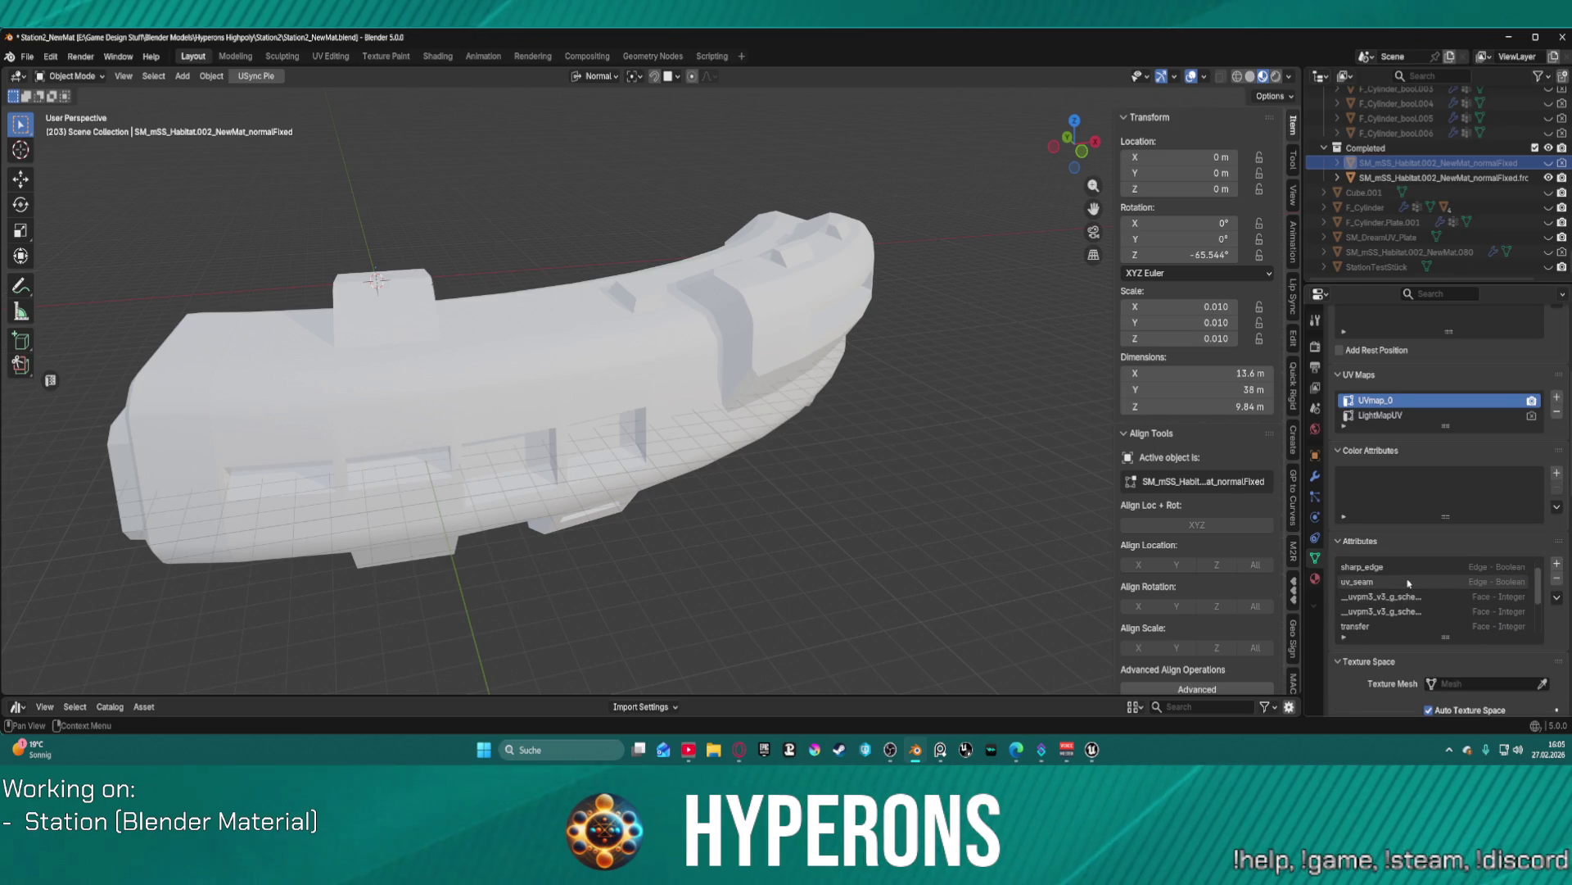
scroll(1409, 591, down, 4)
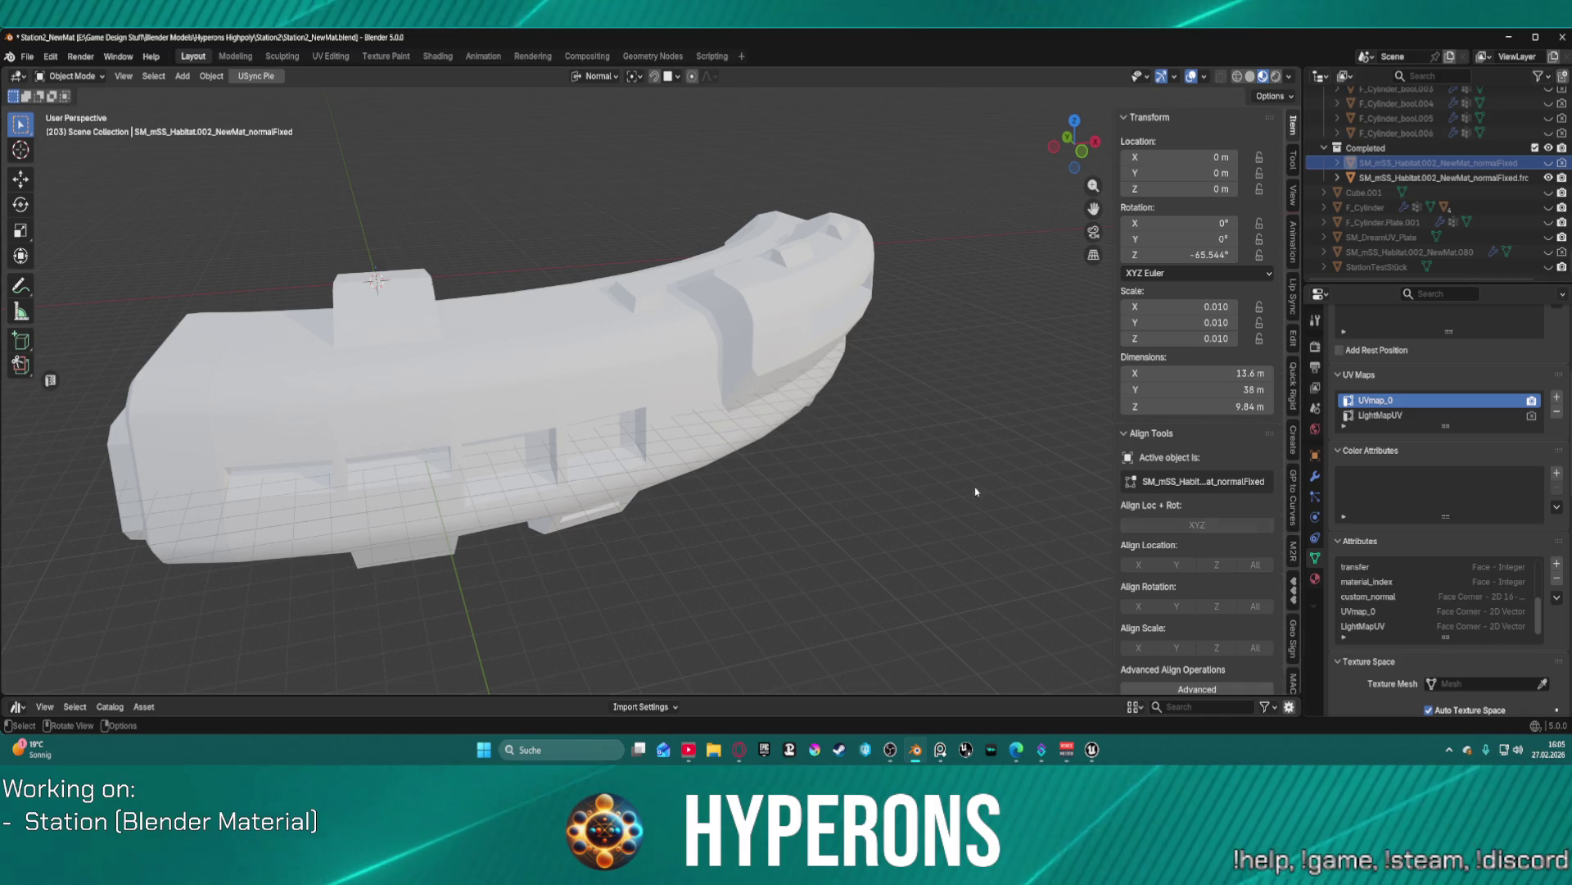
- Reselect the normalFixed.frozen copy and review its data, staying in Object Mode
click(576, 376)
scroll(1442, 594, down, 2)
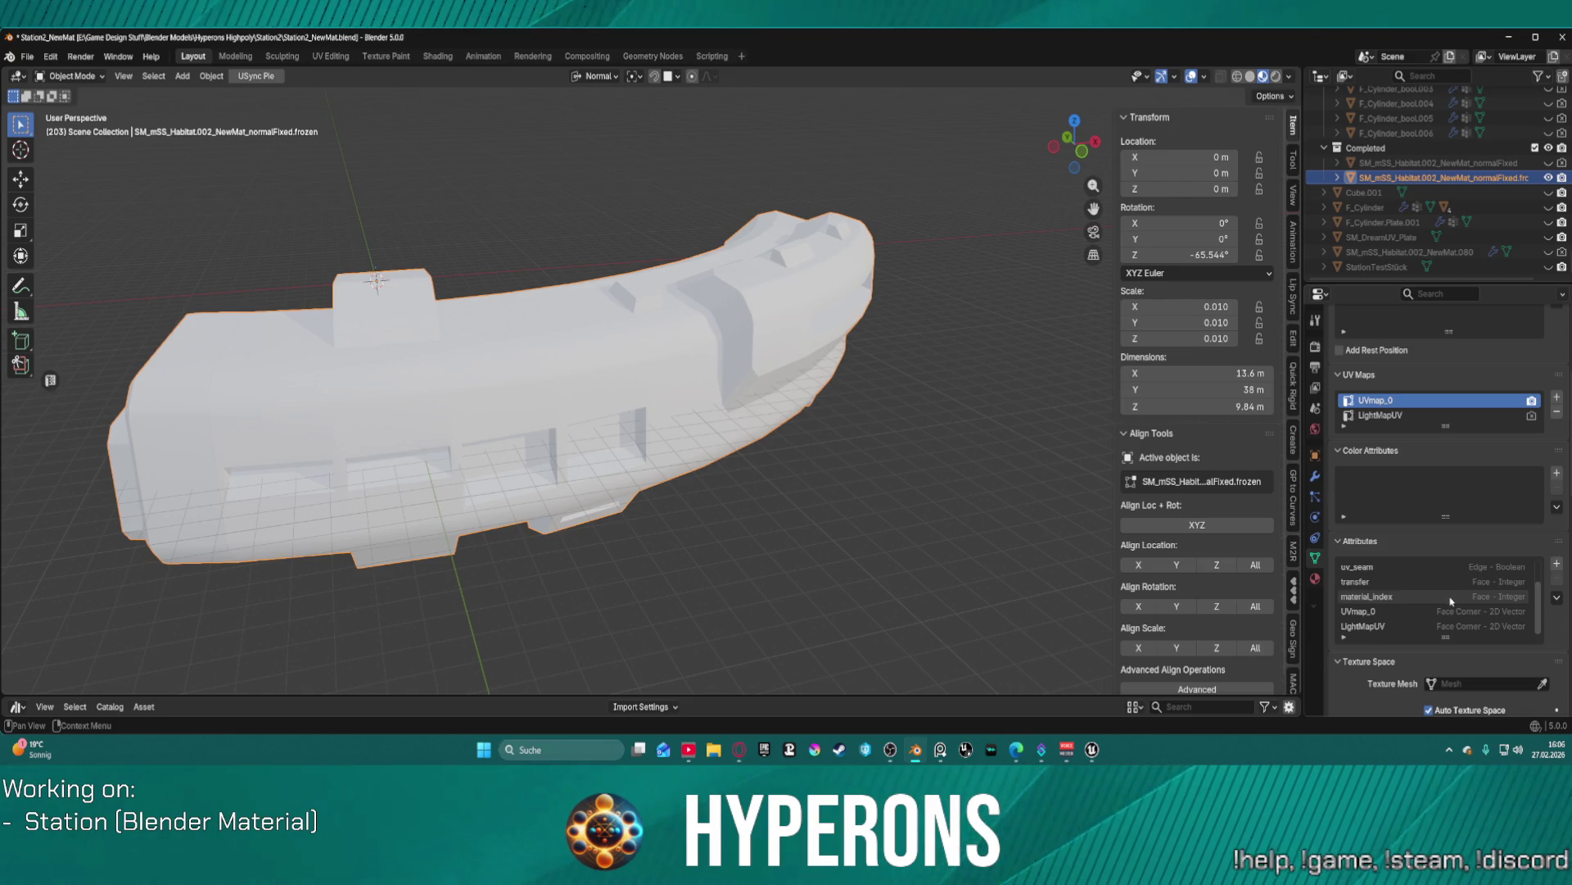
scroll(1450, 595, up, 3)
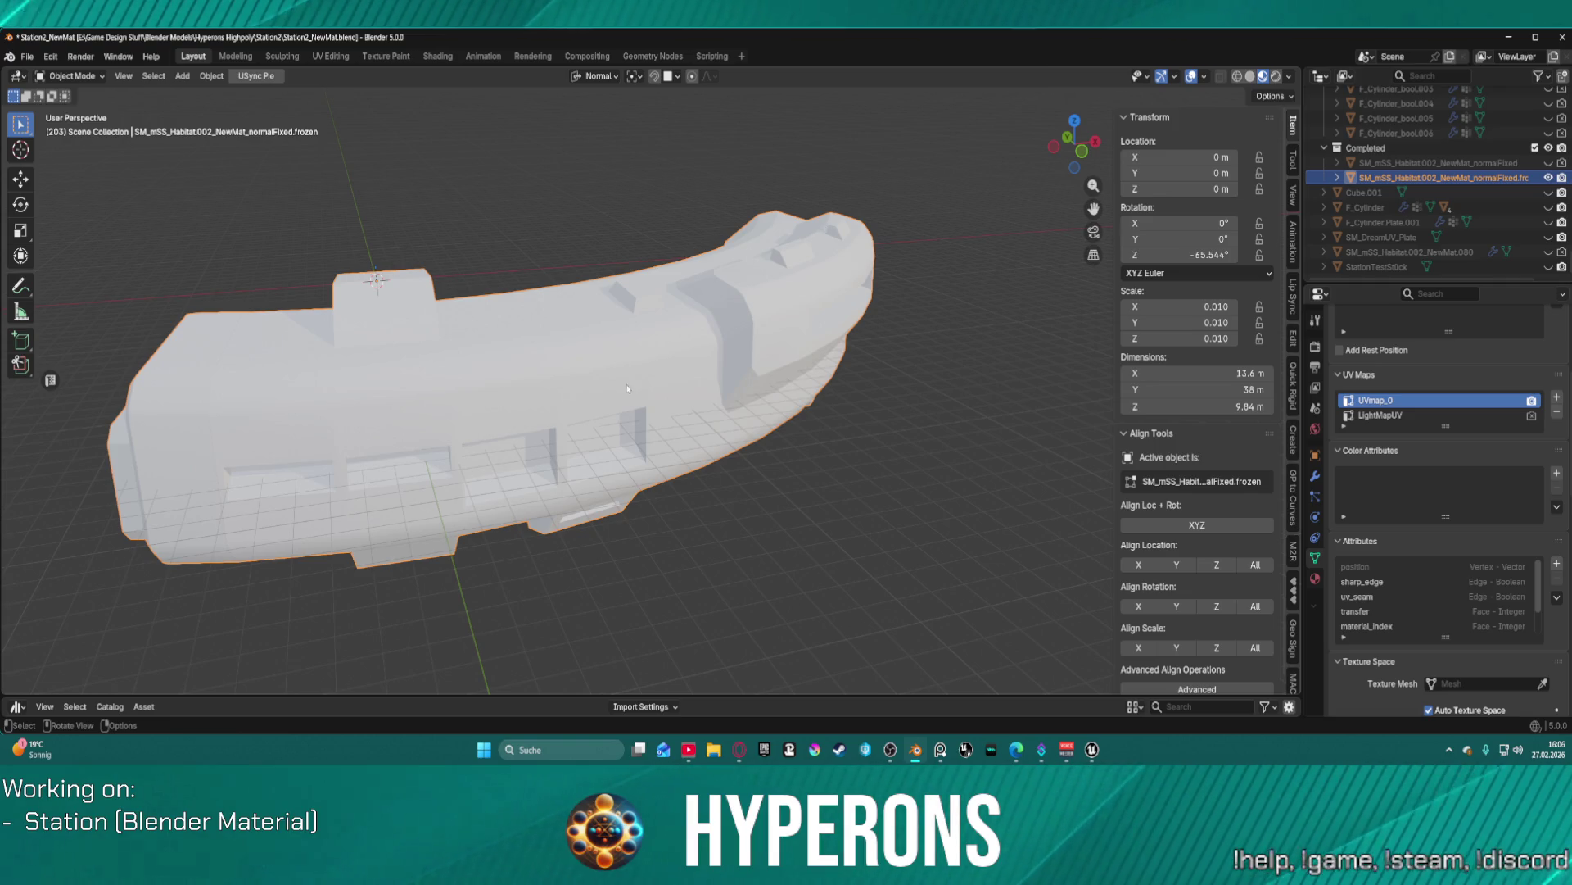
key(ctrl+Tab)
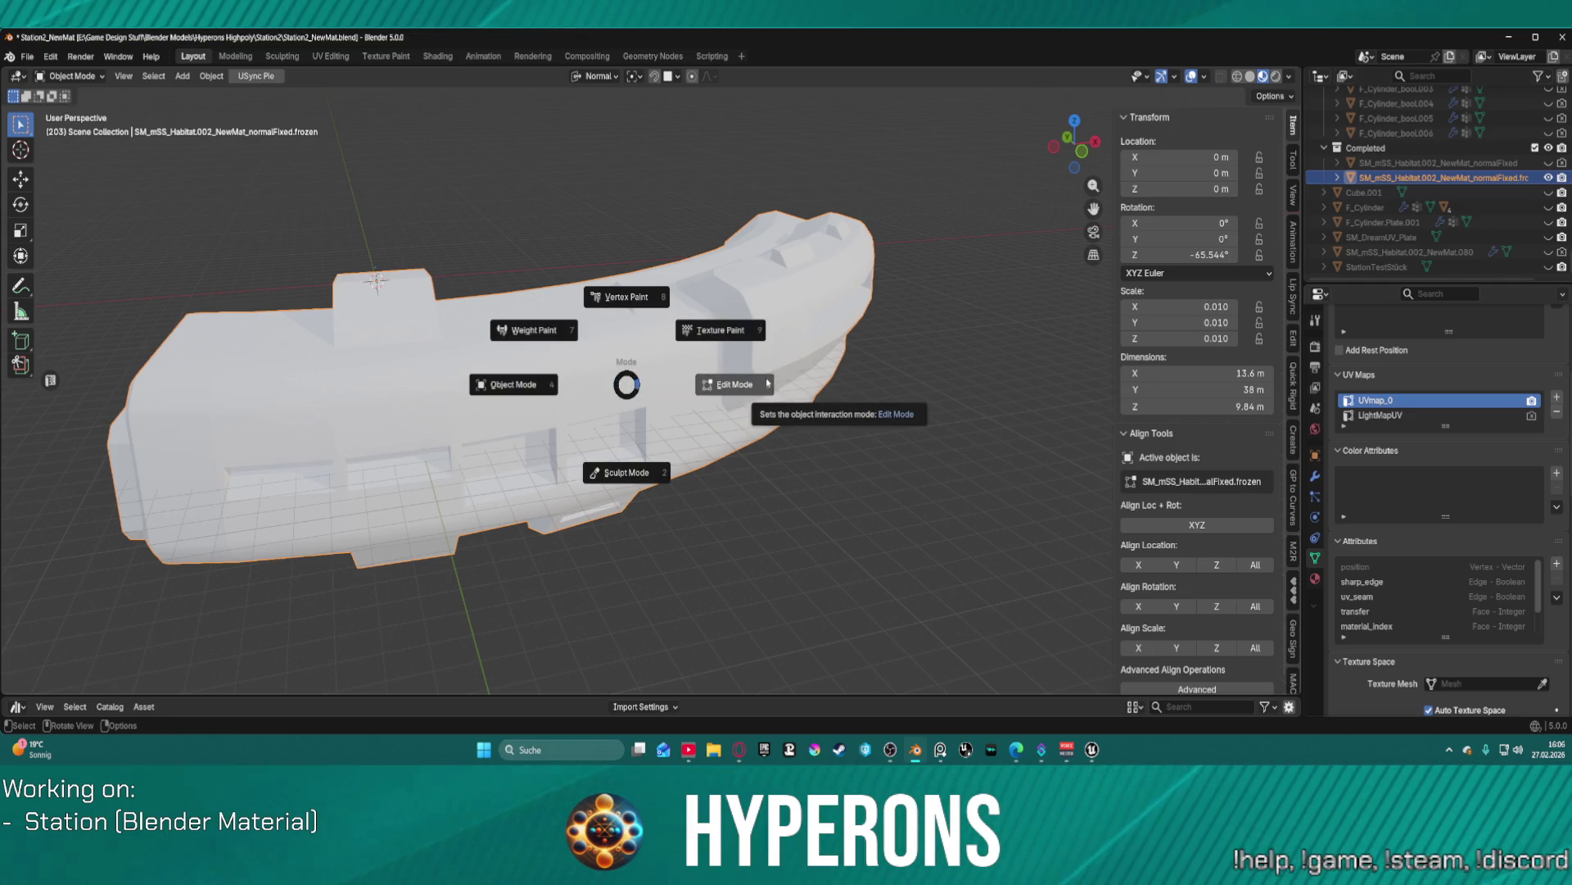
key(Escape)
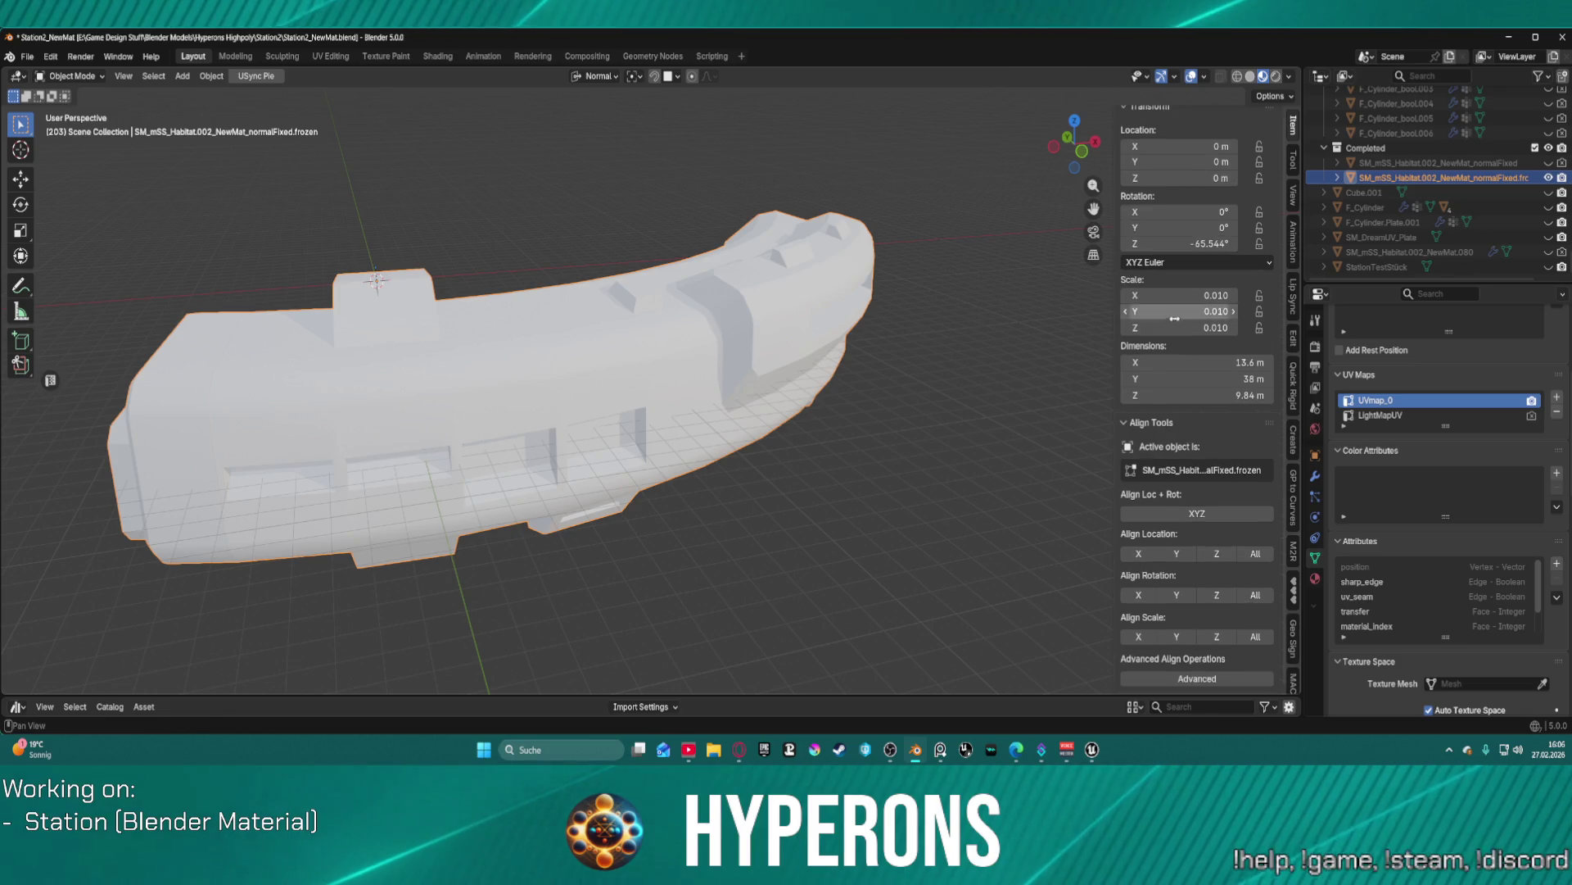
- Add the frozen habitat mesh to the Usync Export Objects list
scroll(1292, 509, down, 5)
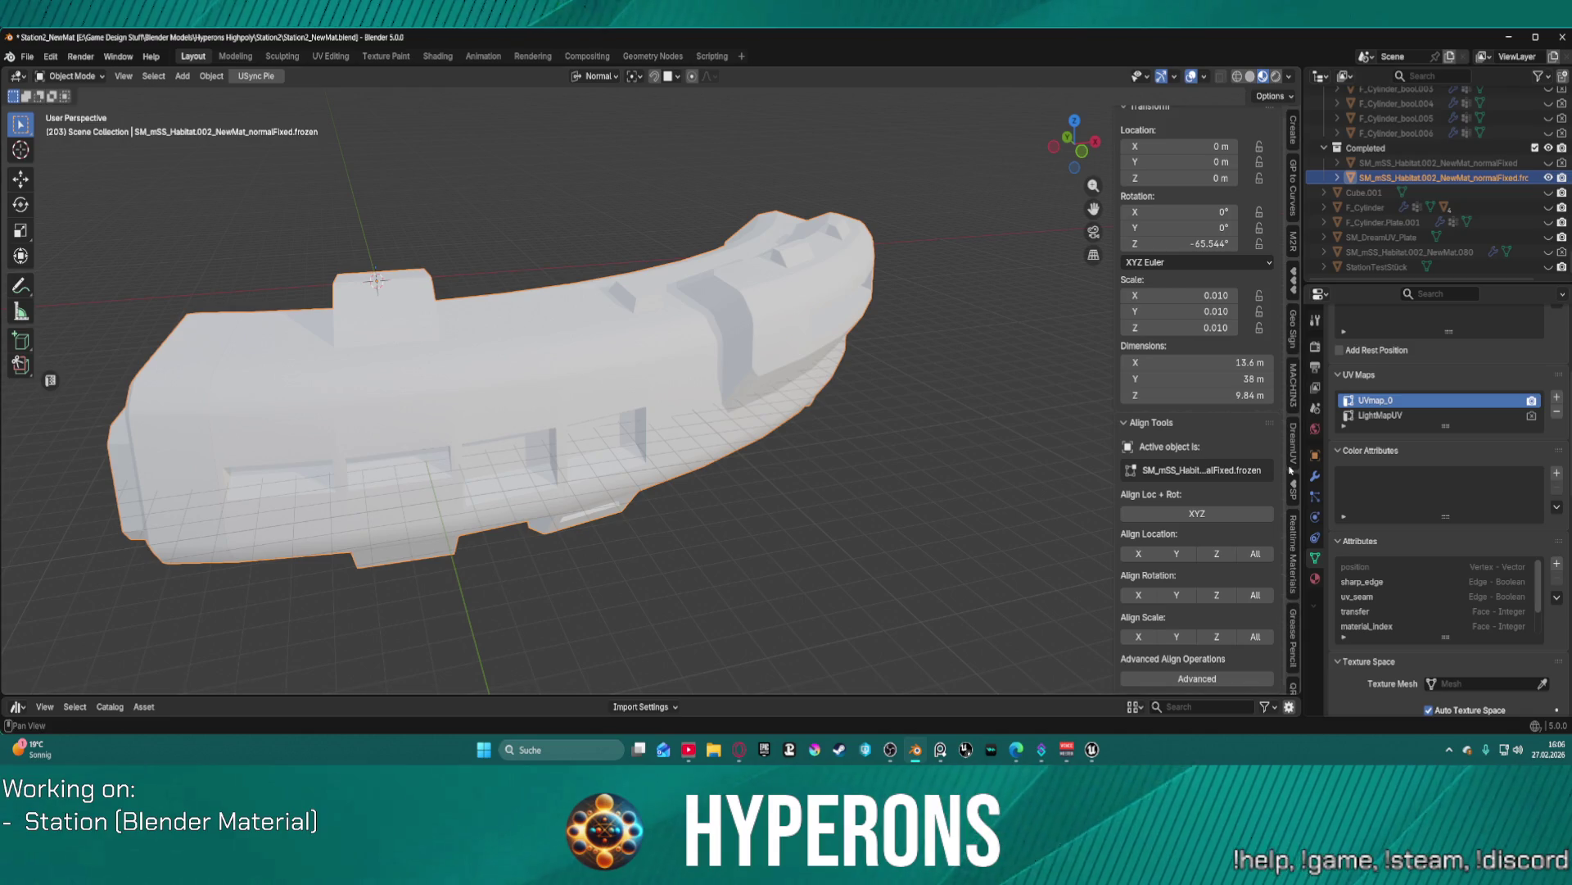
scroll(1291, 590, down, 8)
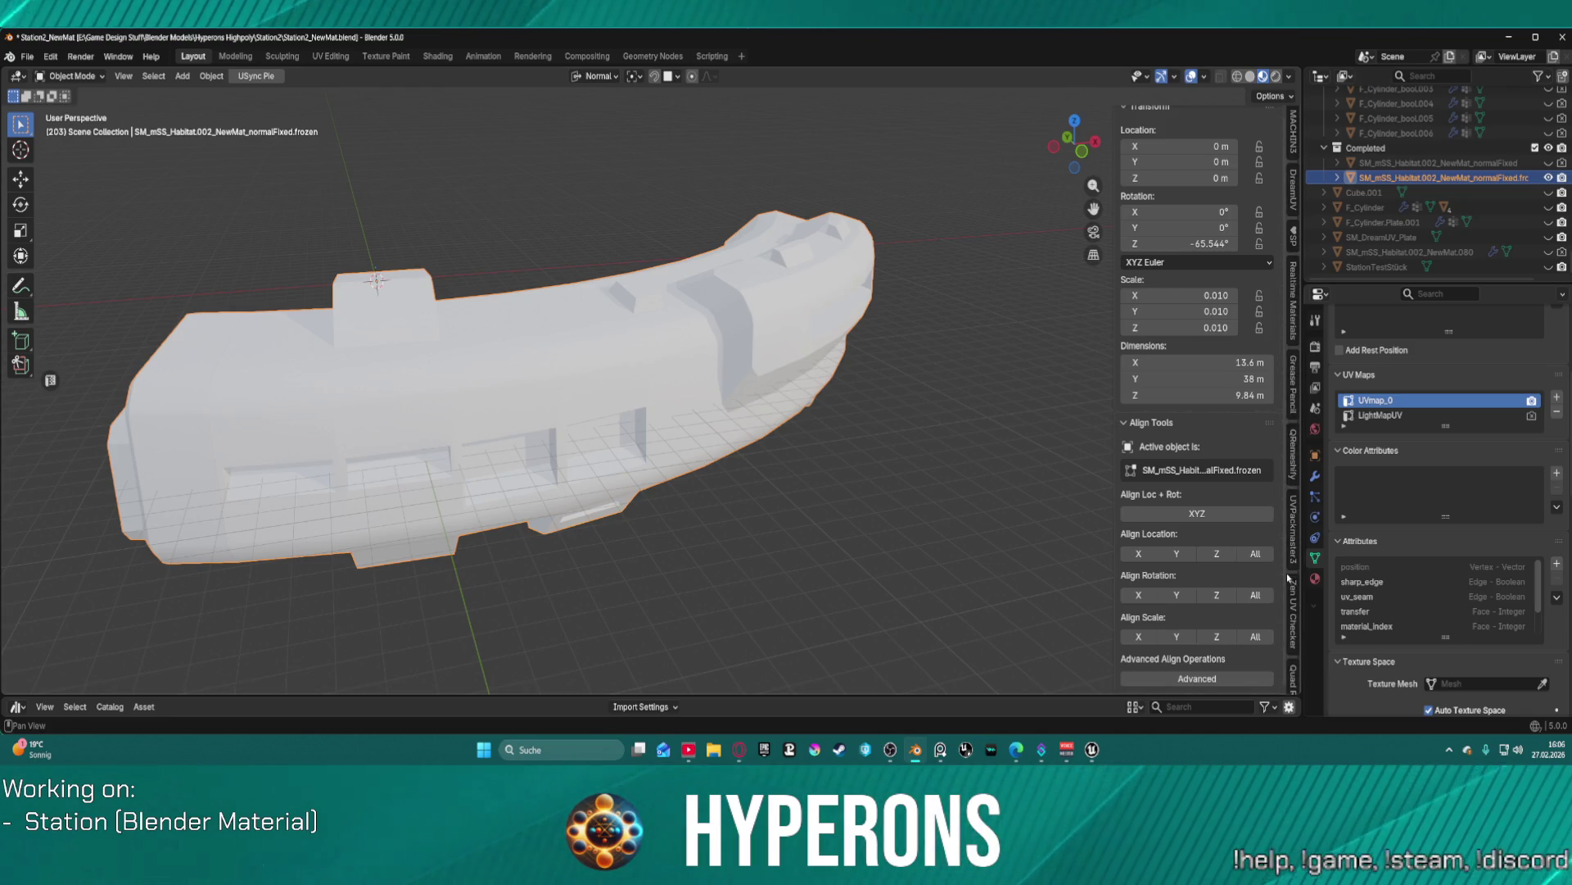
scroll(1292, 578, down, 4)
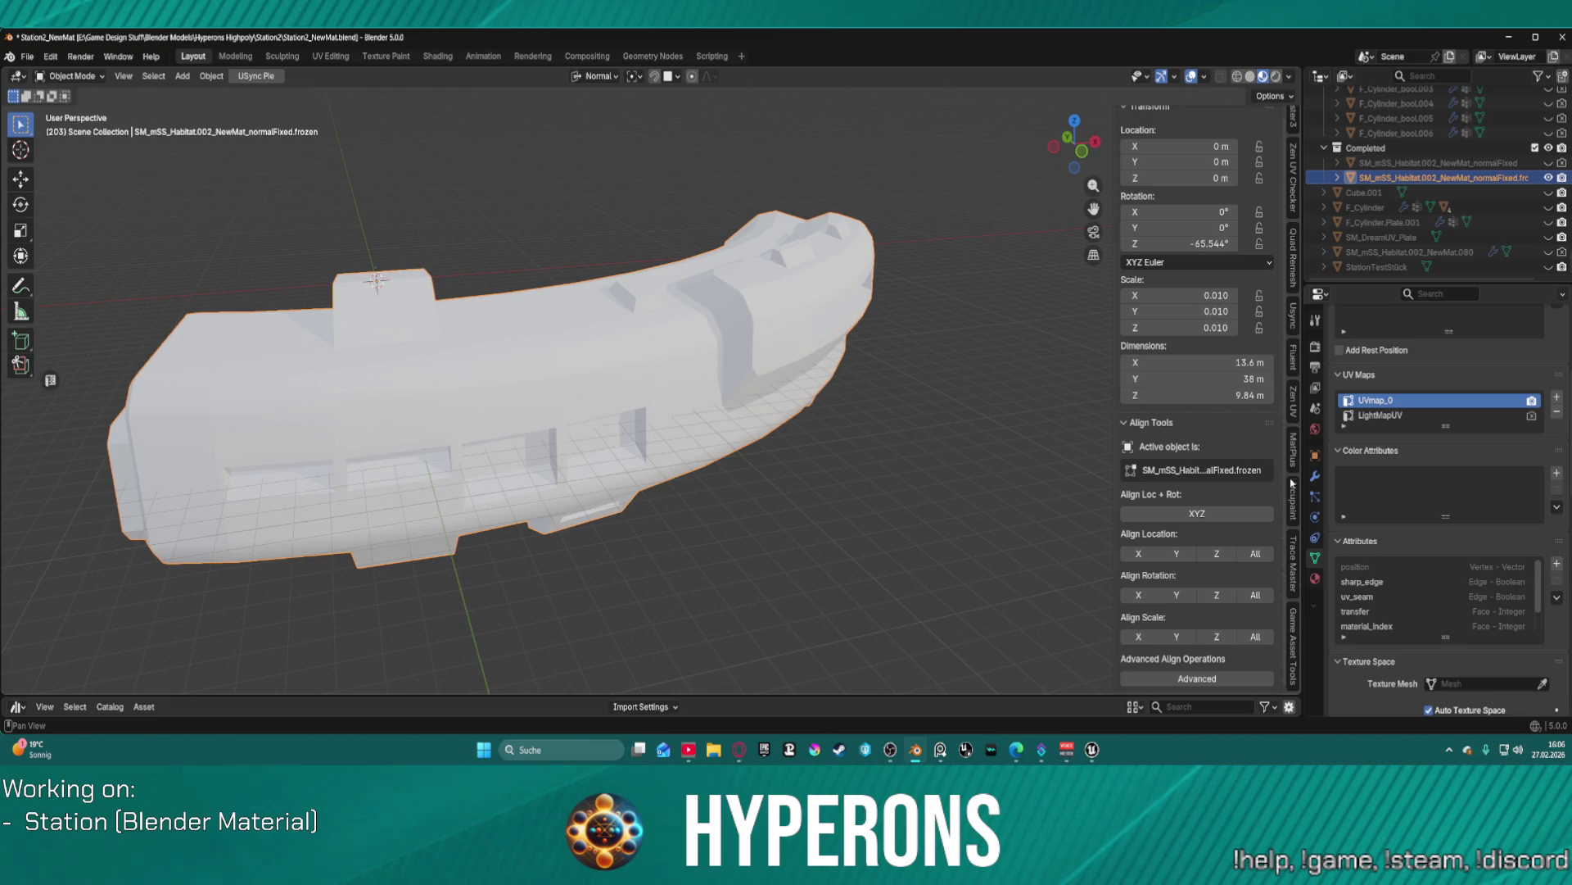
click(1293, 321)
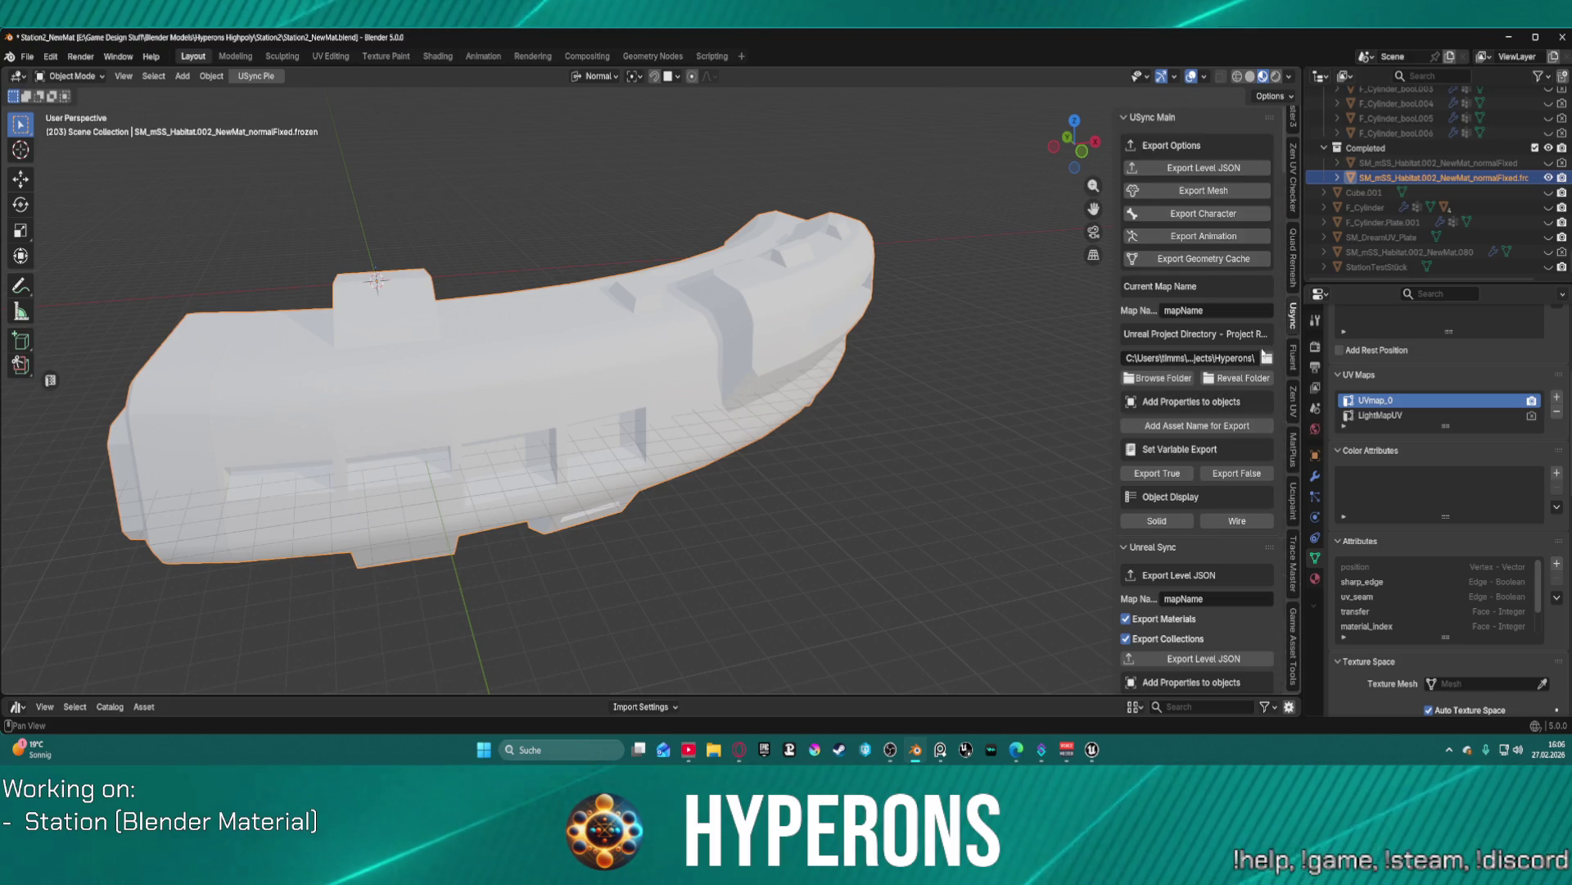
scroll(1237, 409, down, 10)
scroll(1251, 413, down, 15)
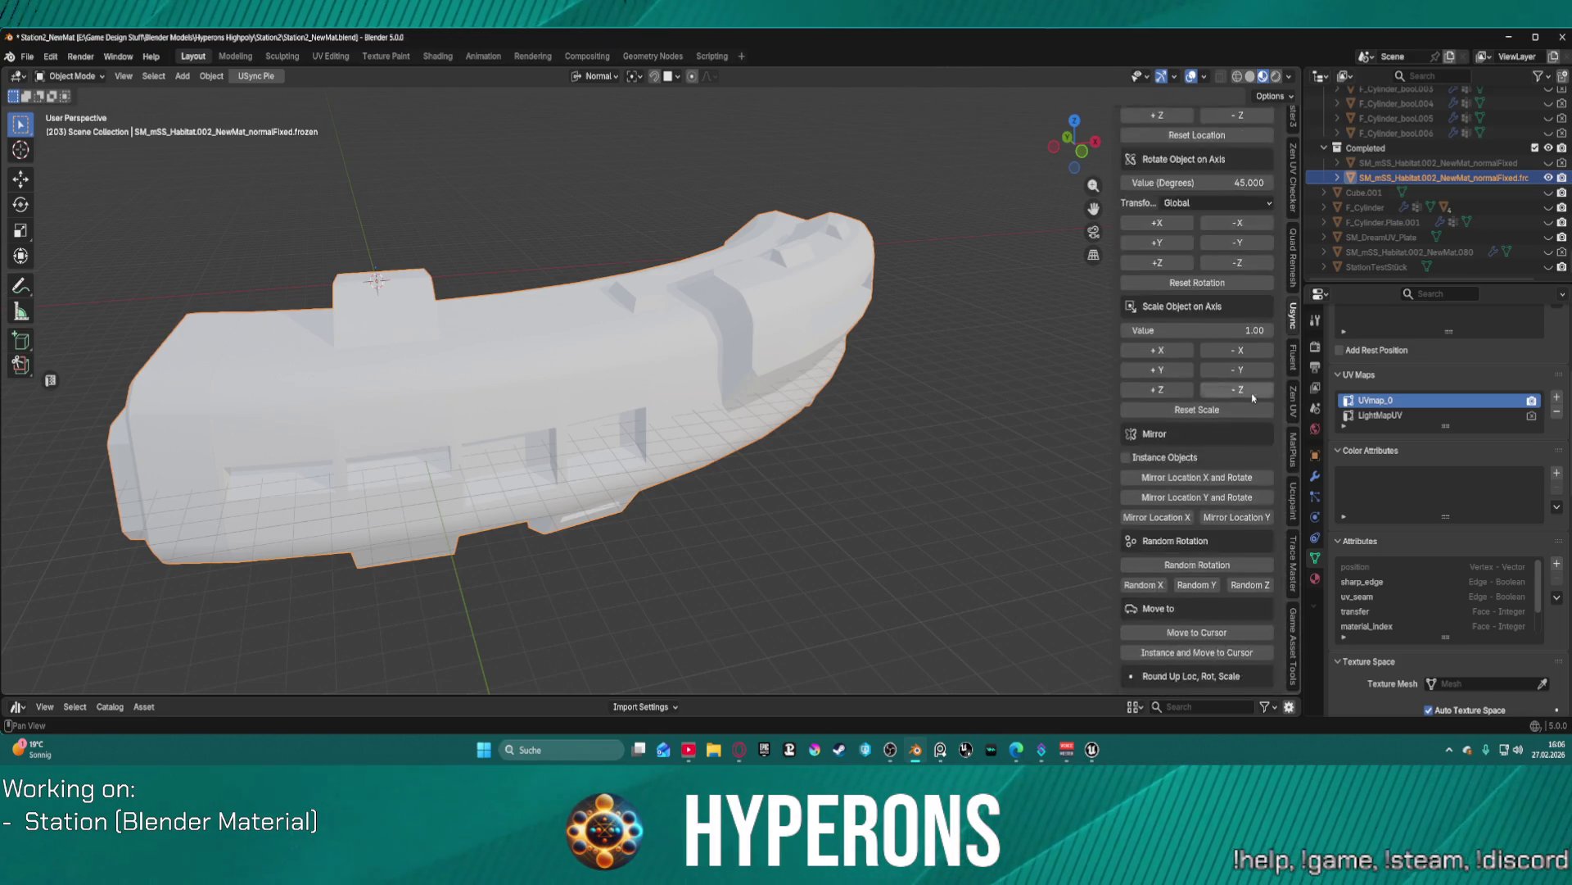
scroll(1253, 401, up, 15)
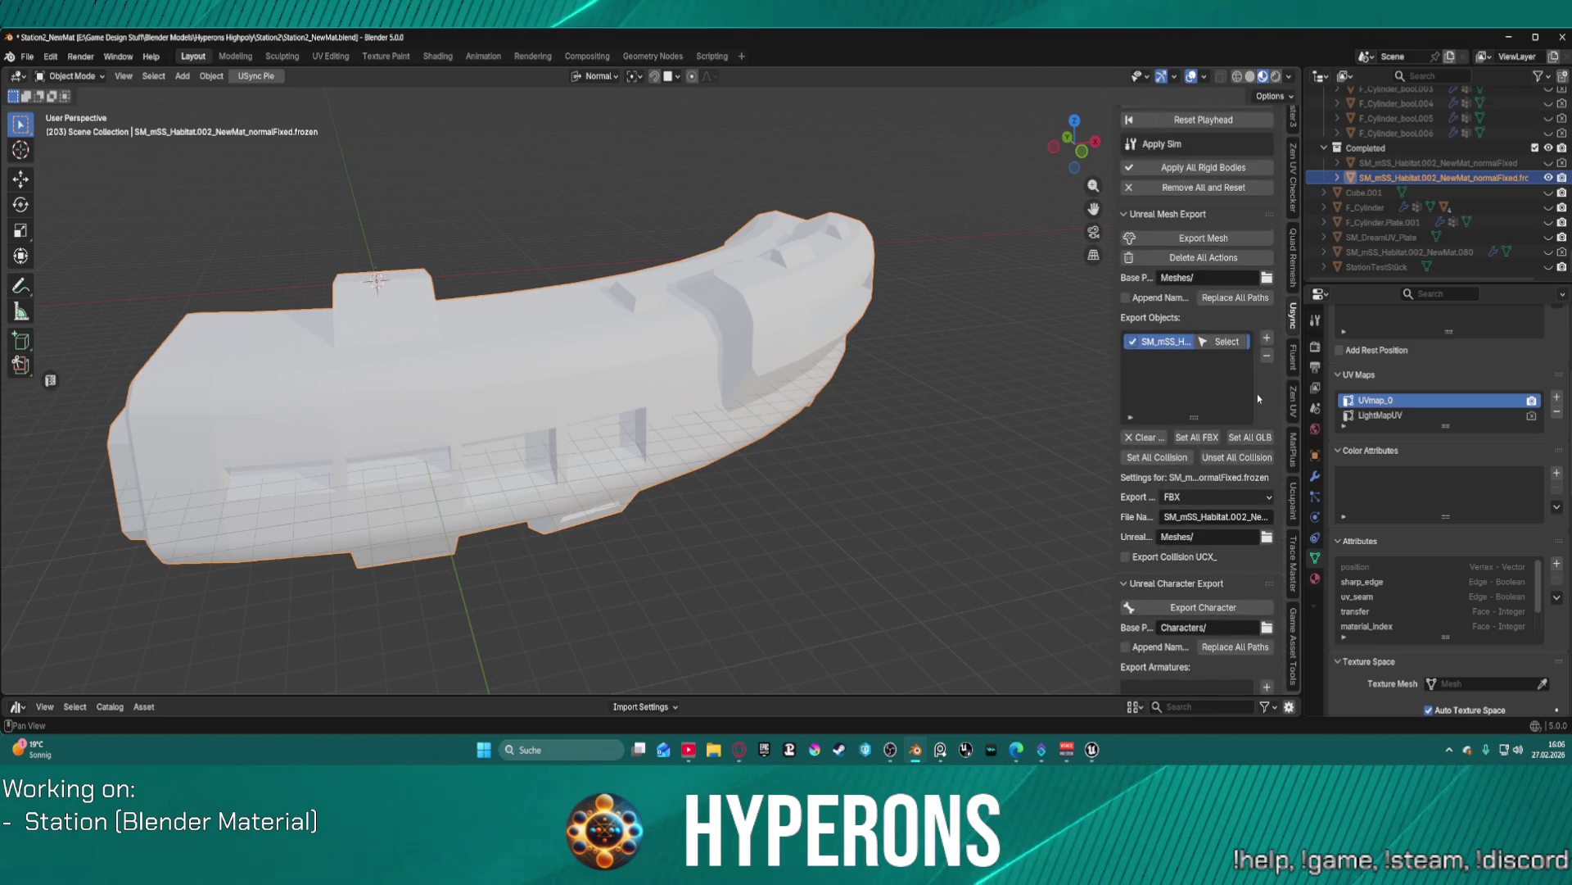
click(1267, 339)
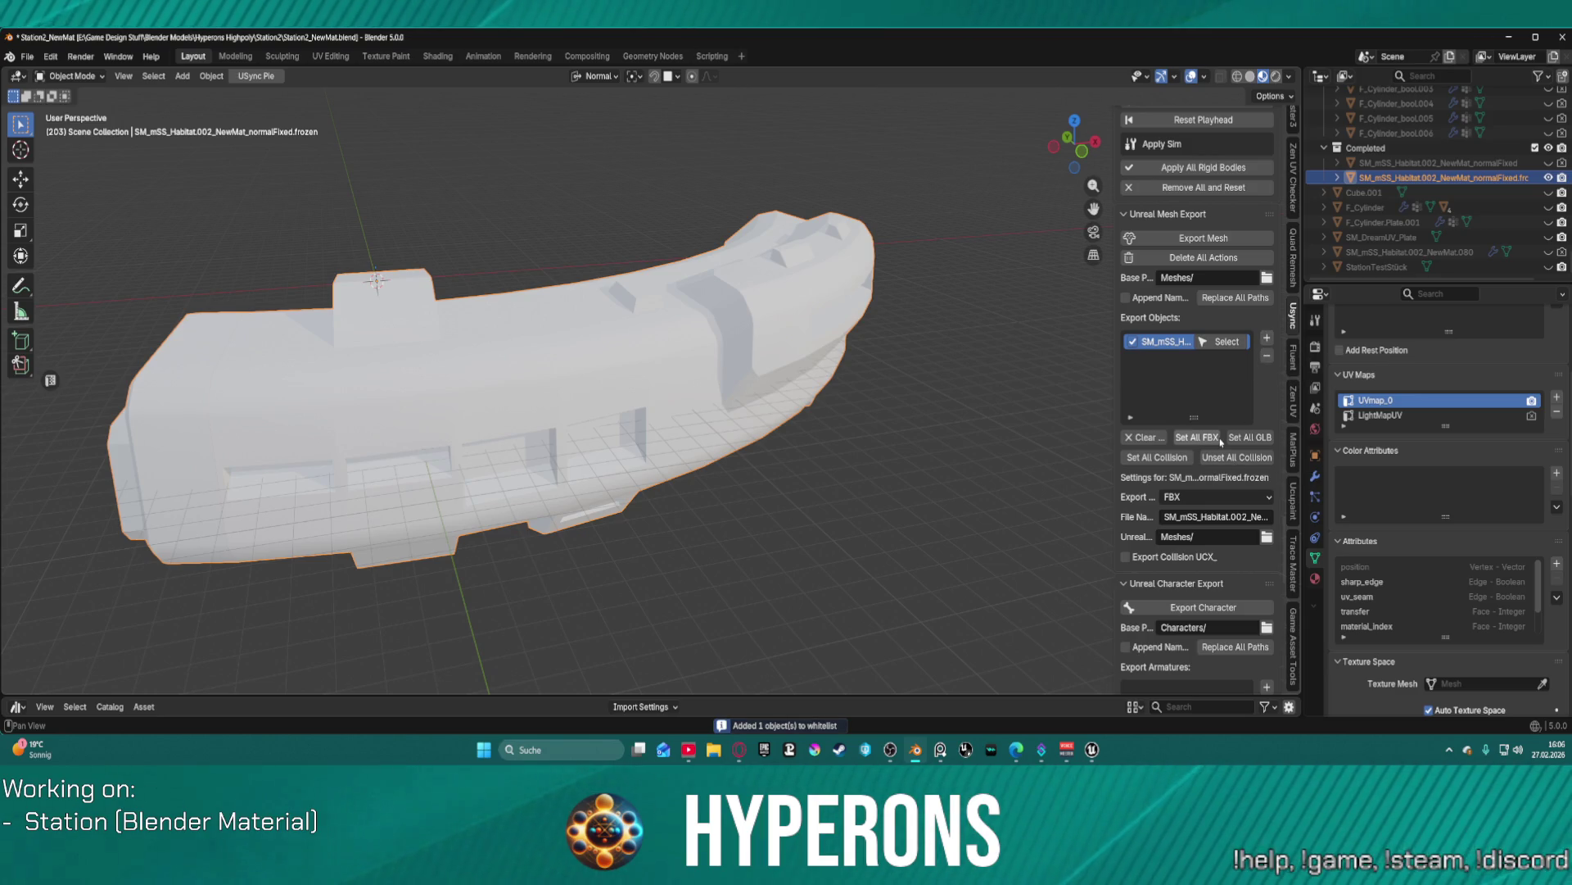
- Export it as FBX with all collision unset, then bring up the Unreal Editor
click(1243, 463)
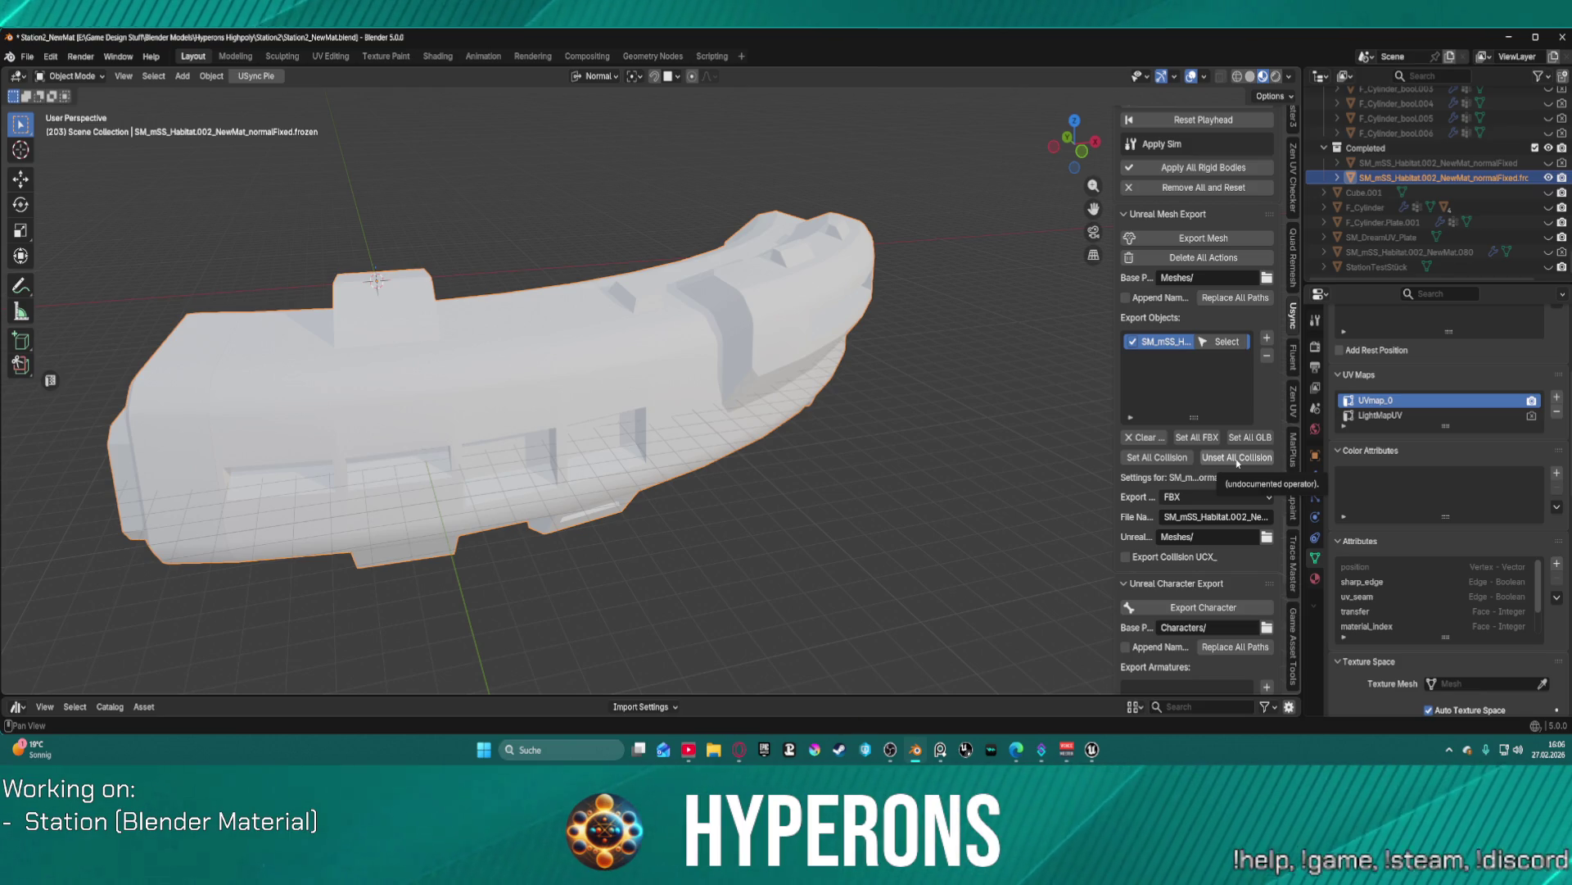
click(1192, 437)
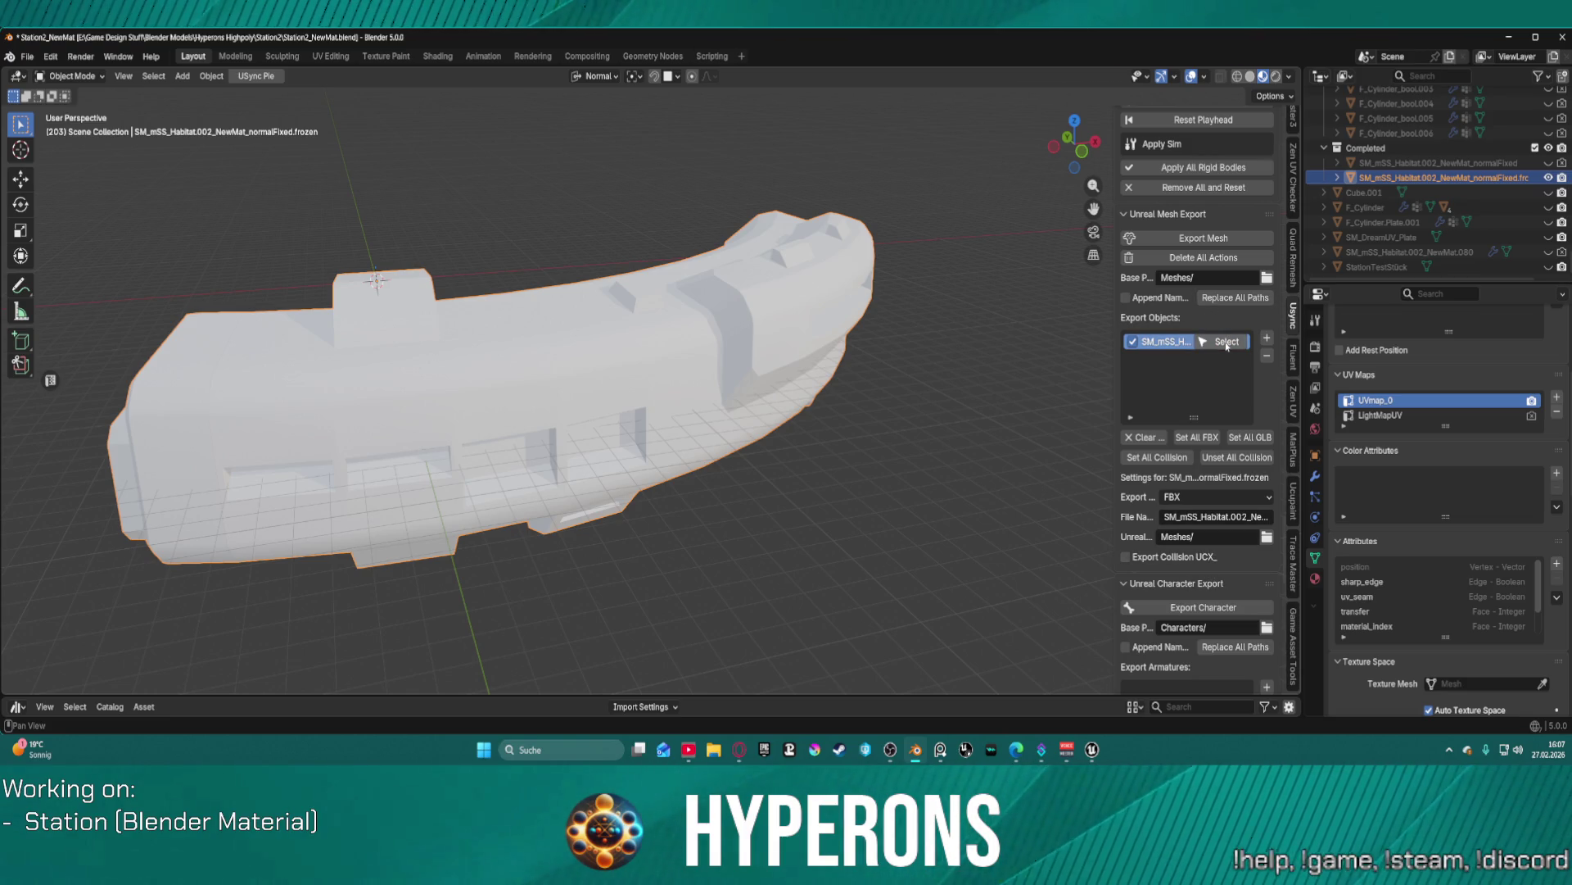
click(1203, 238)
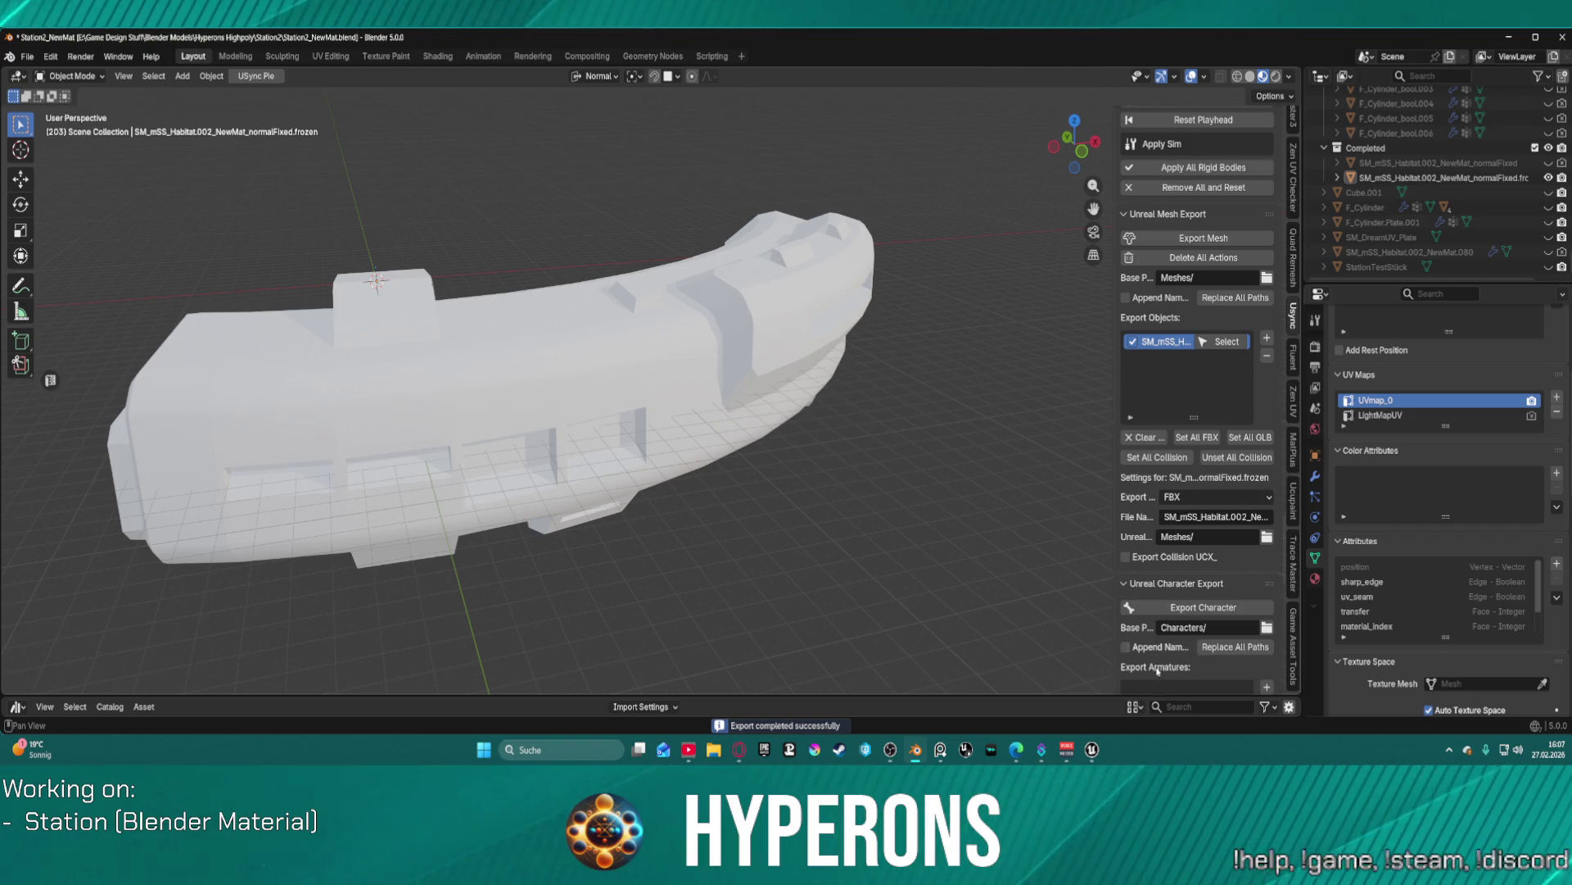
mouse_move(1092, 750)
click(967, 675)
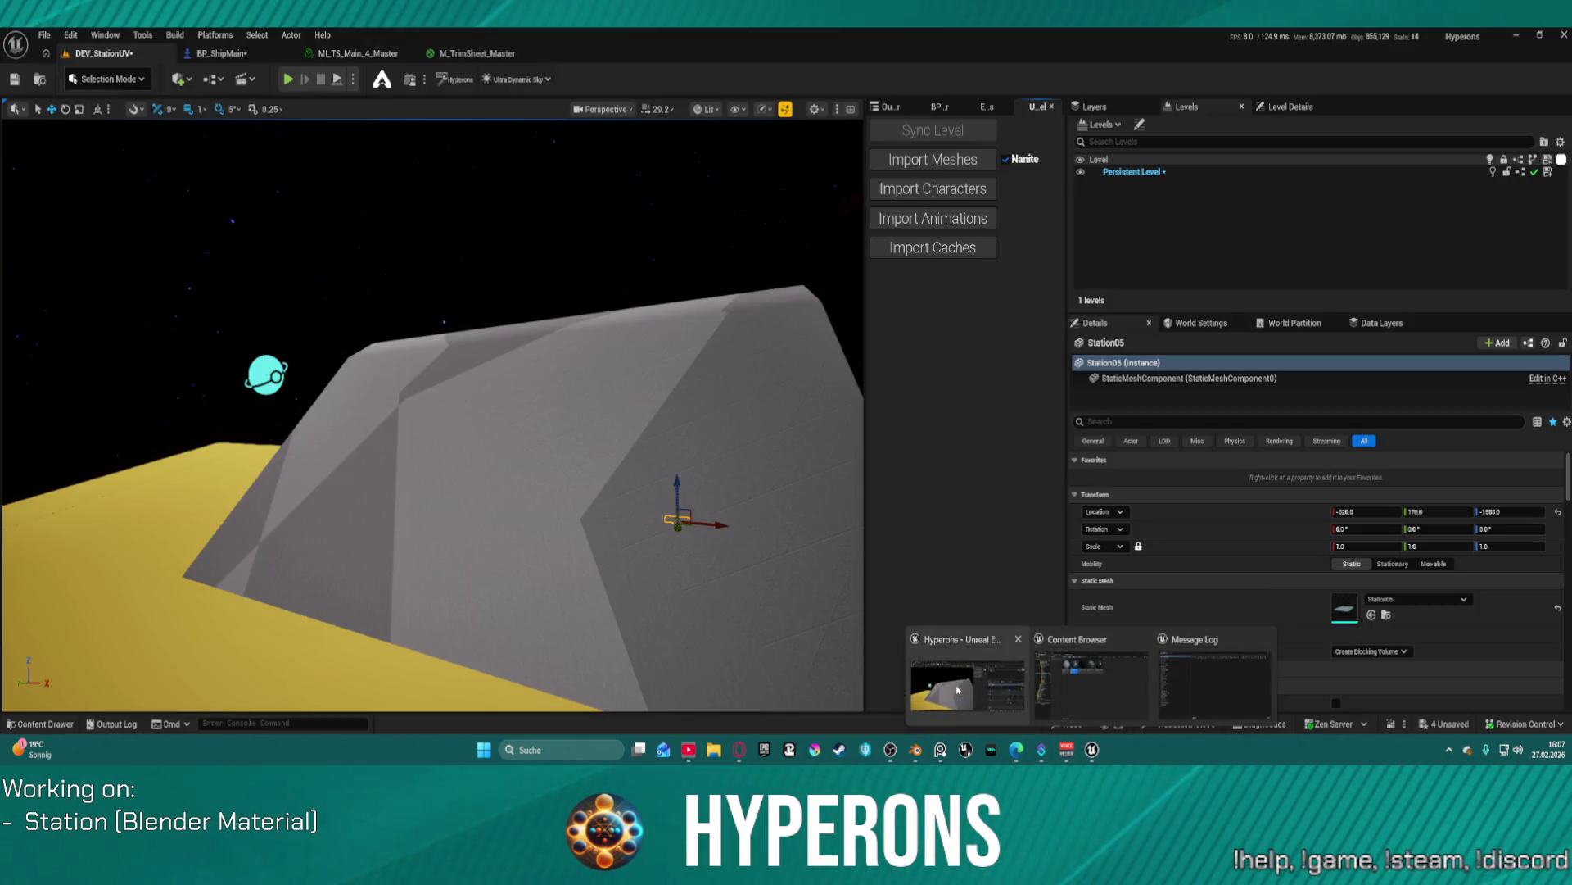
- Import the habitat mesh with USync's Import Meshes, dismiss the issues notice, and return to Blender
click(911, 161)
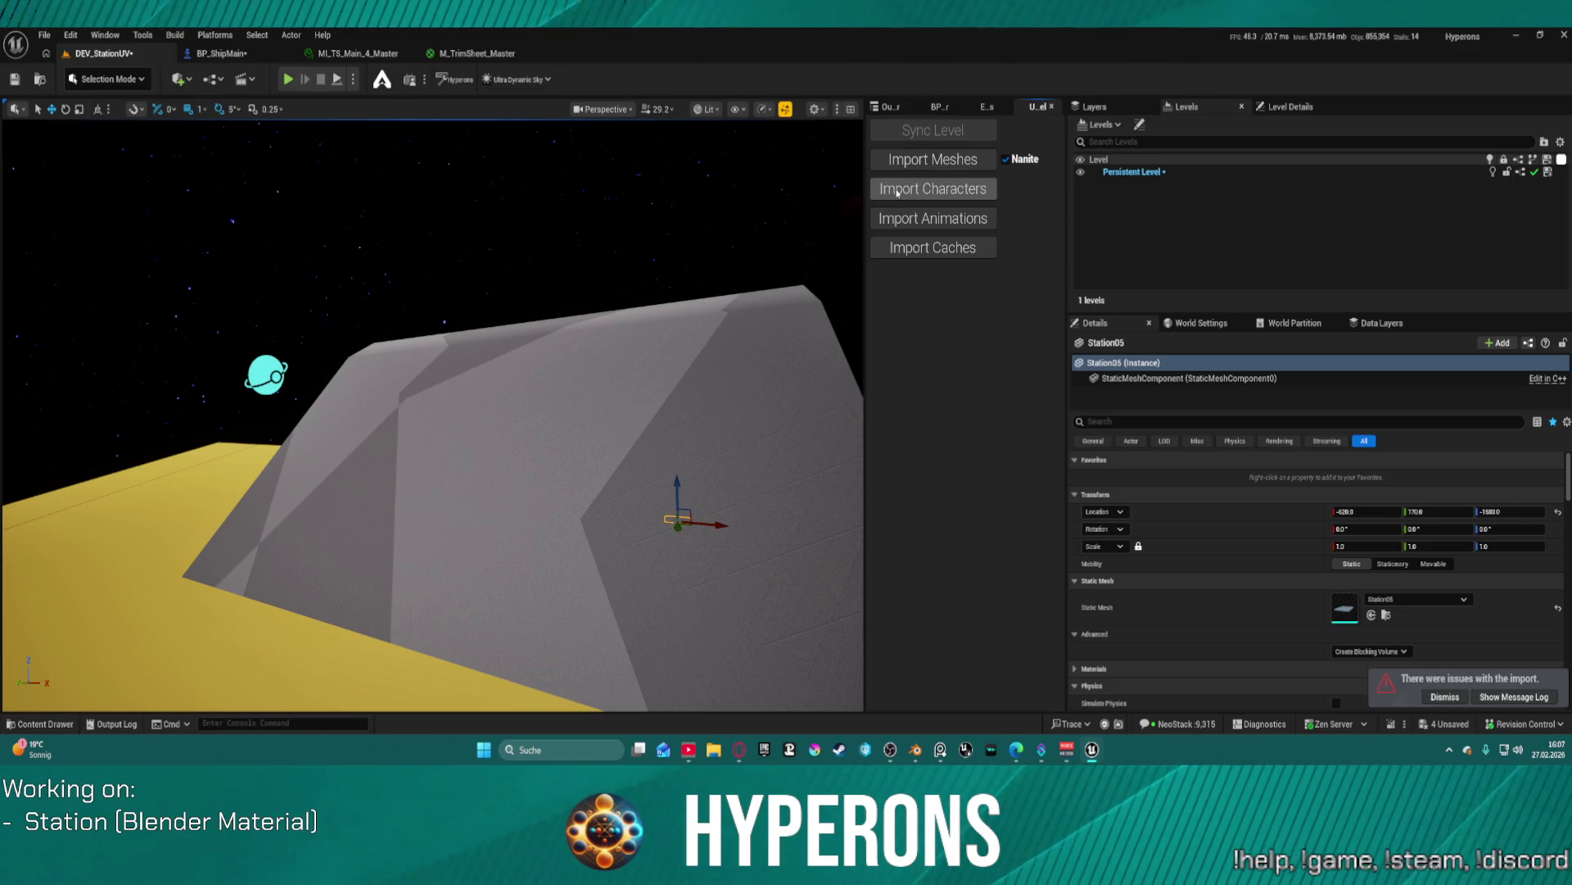
click(1445, 697)
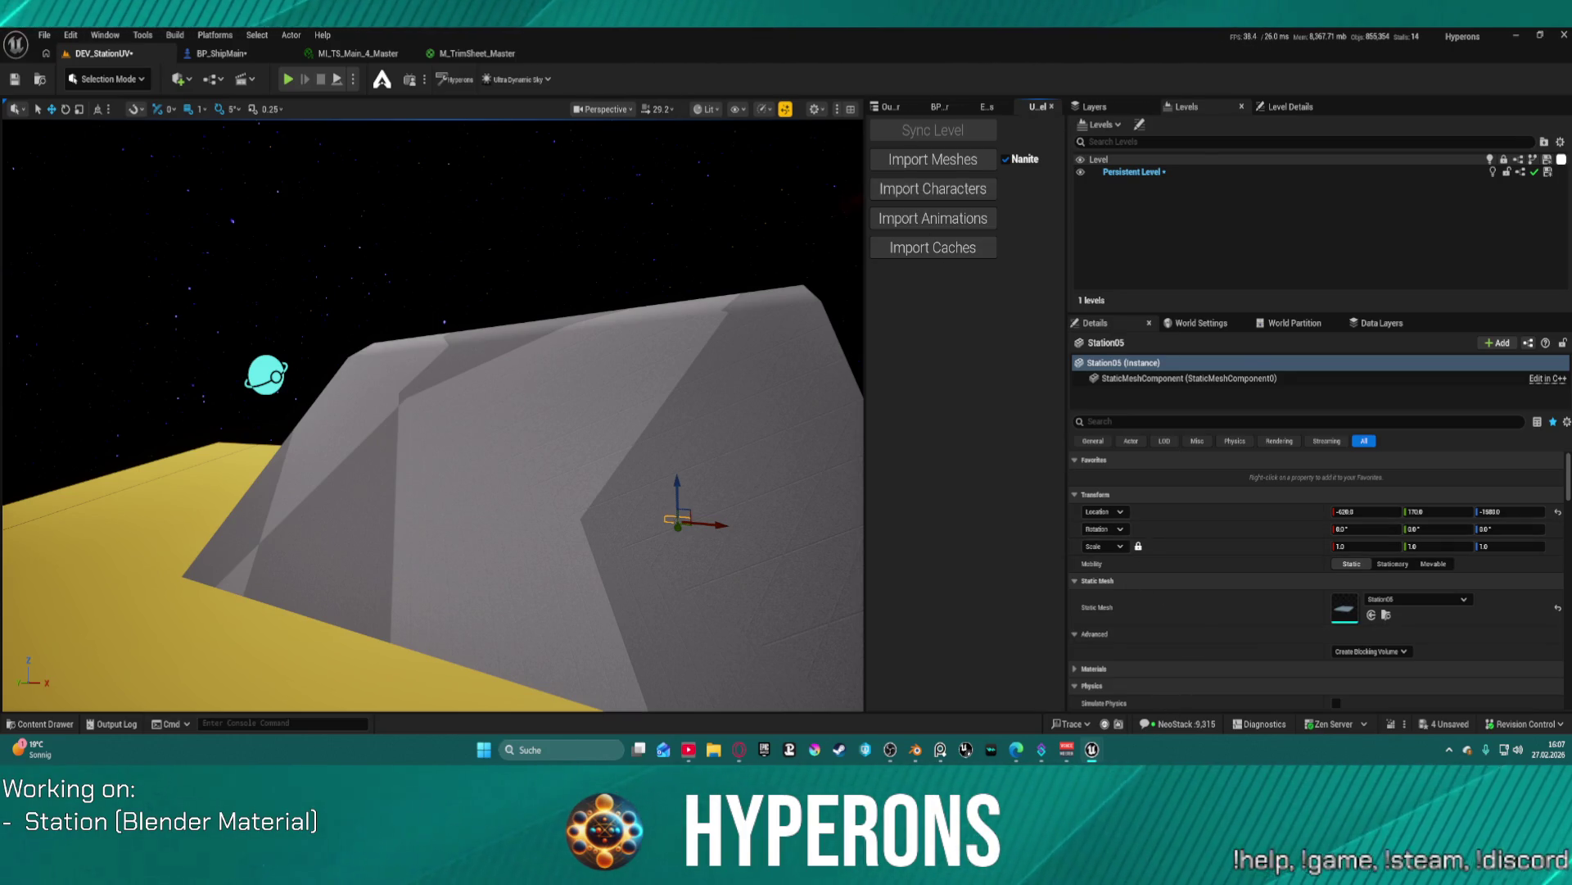
key(alt+Tab)
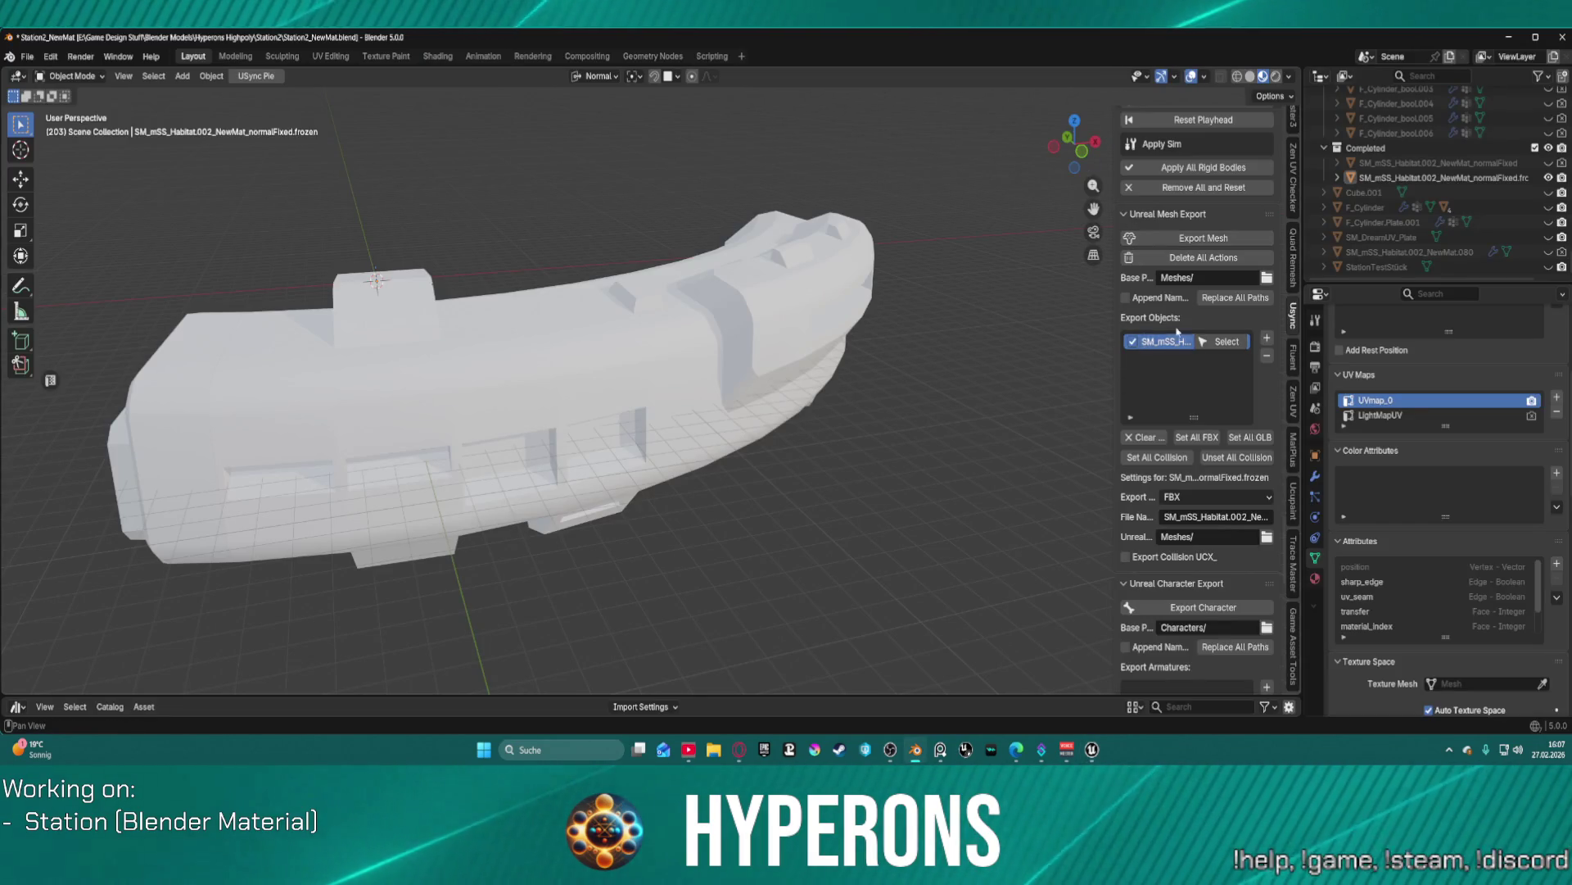
- Re-export the habitat mesh with Export Mesh from the Usync sidebar and return to Unreal
scroll(1254, 612, down, 20)
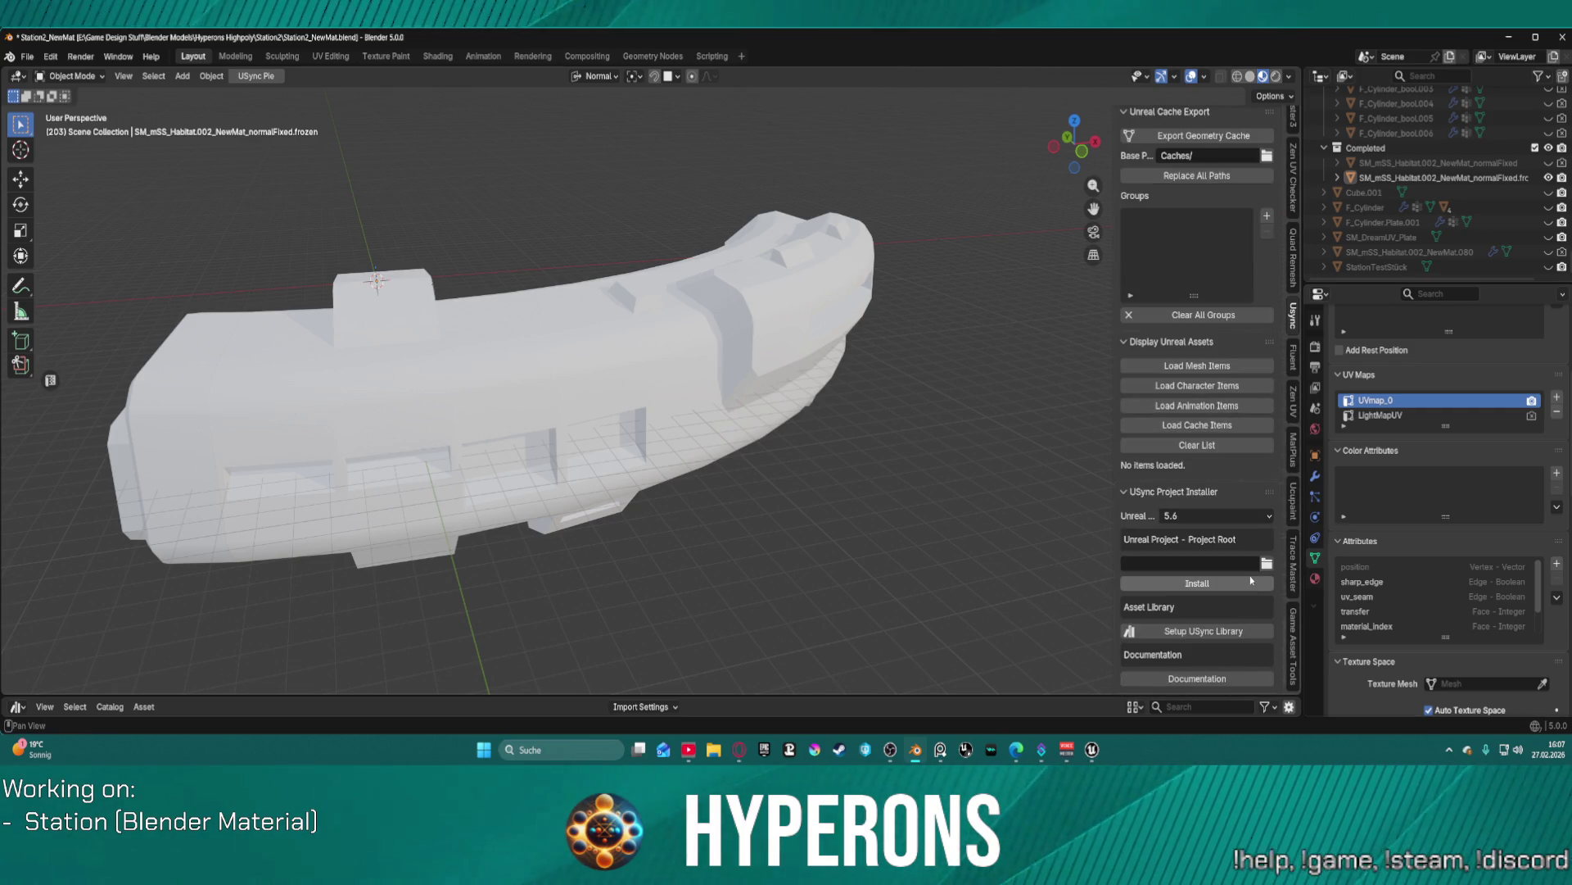
scroll(1249, 575, up, 15)
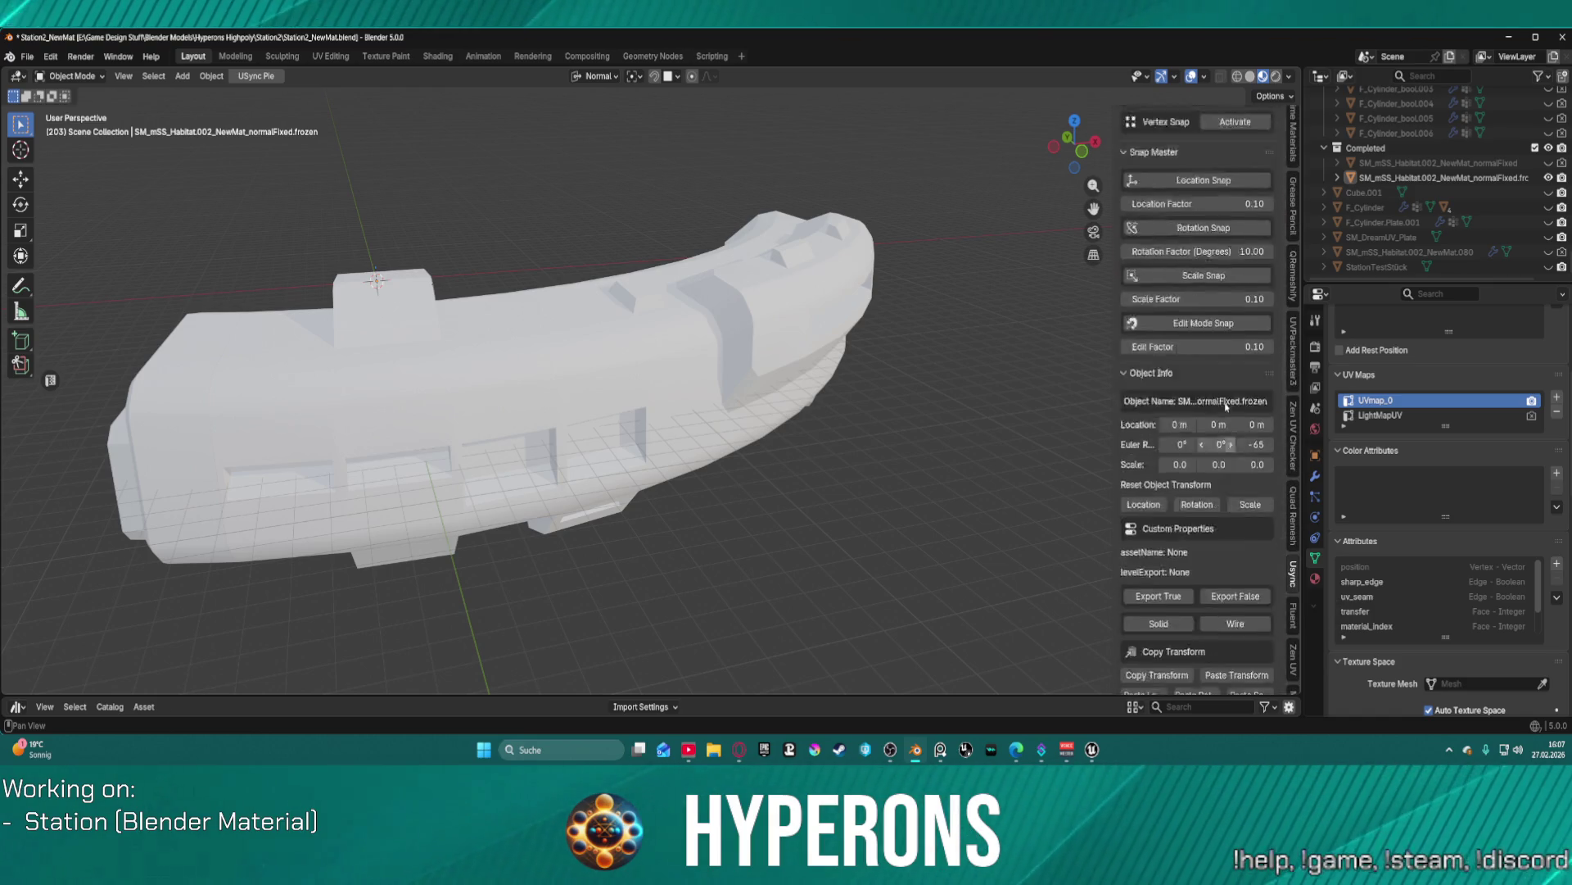
scroll(1237, 376, up, 8)
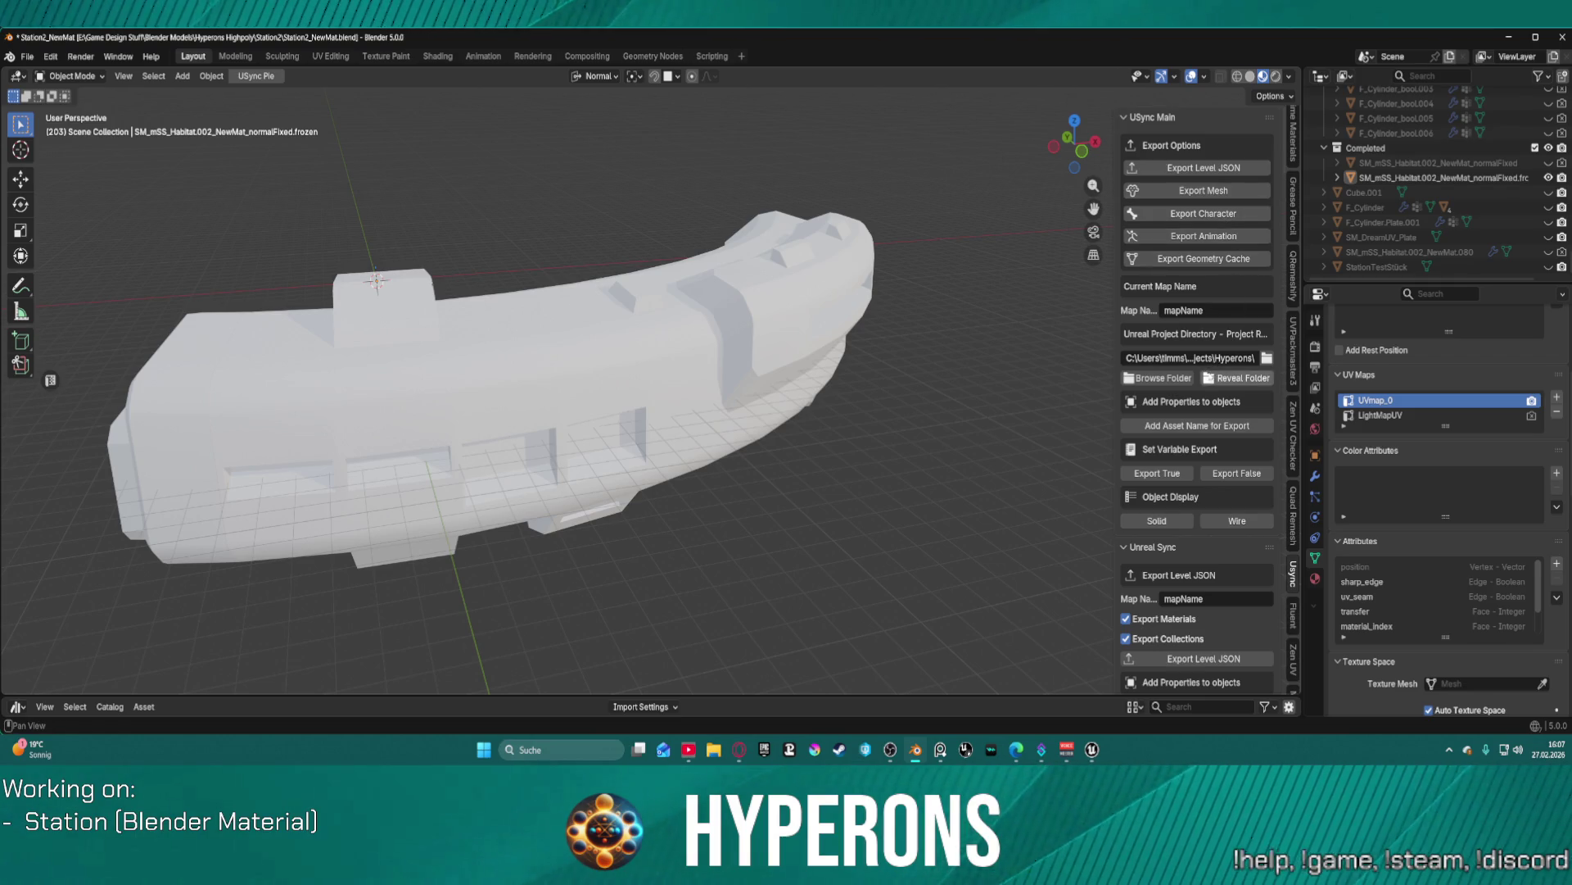
click(1187, 190)
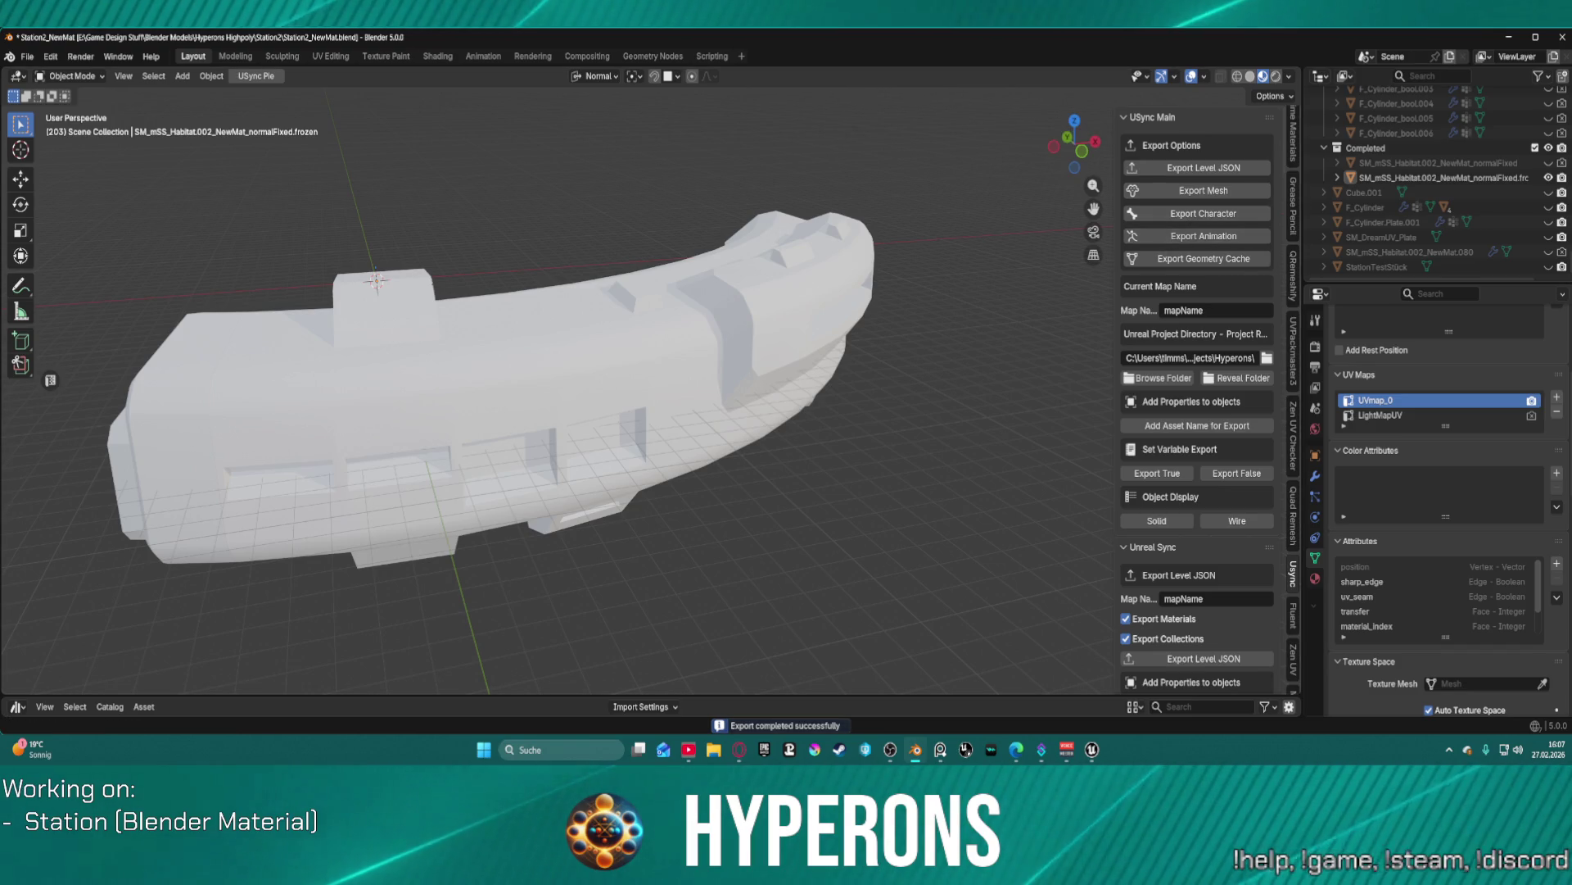
key(alt+Tab)
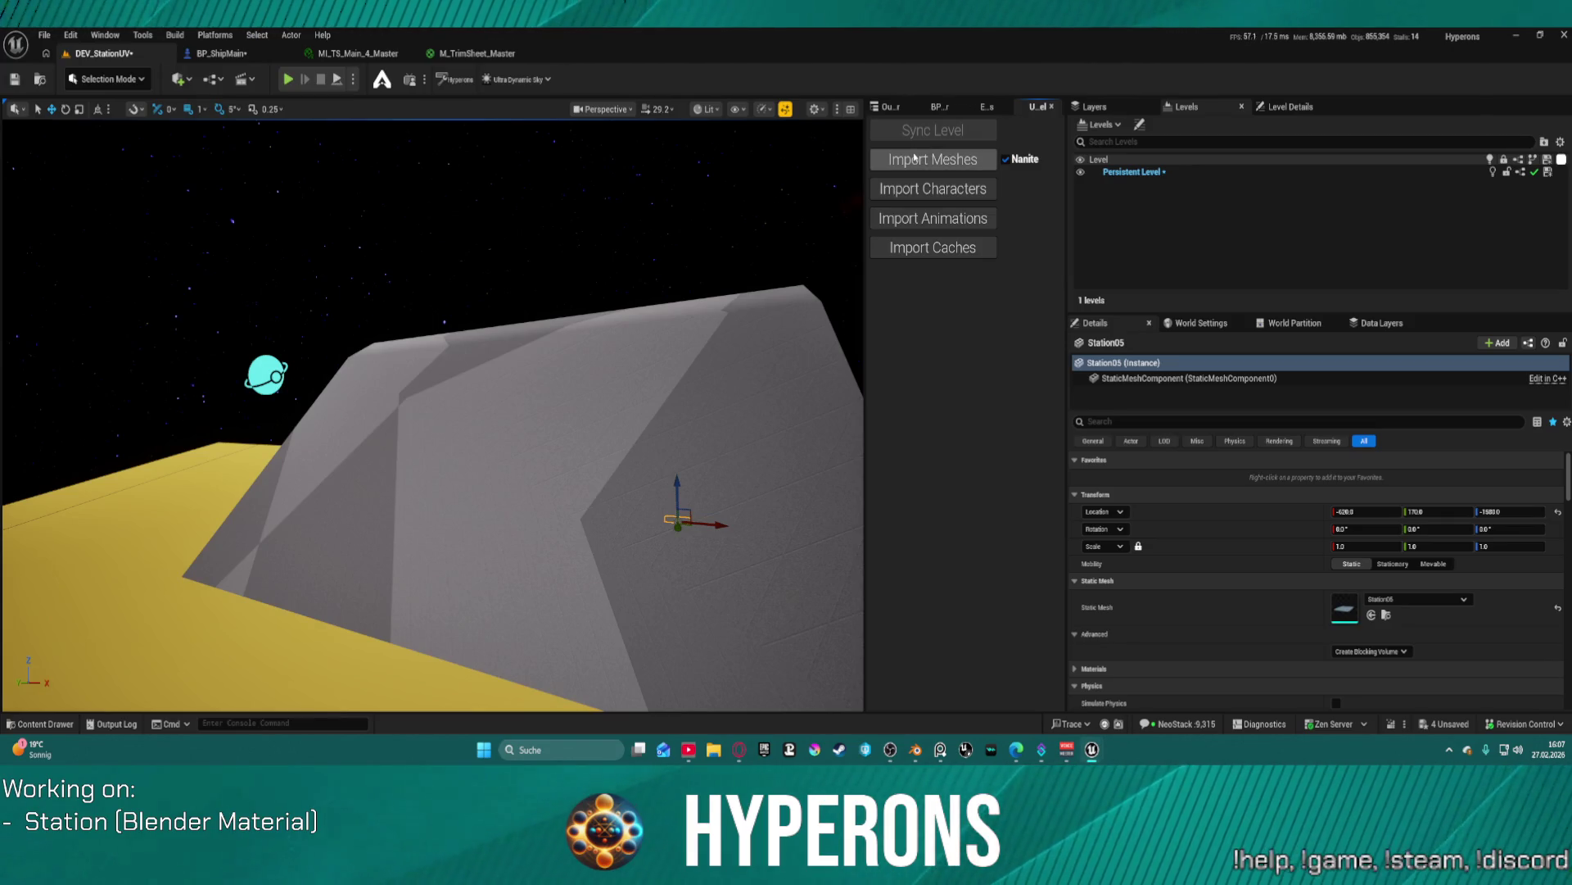
- Run Import Meshes twice, dismissing each import-issues notice, then return to Blender
click(915, 158)
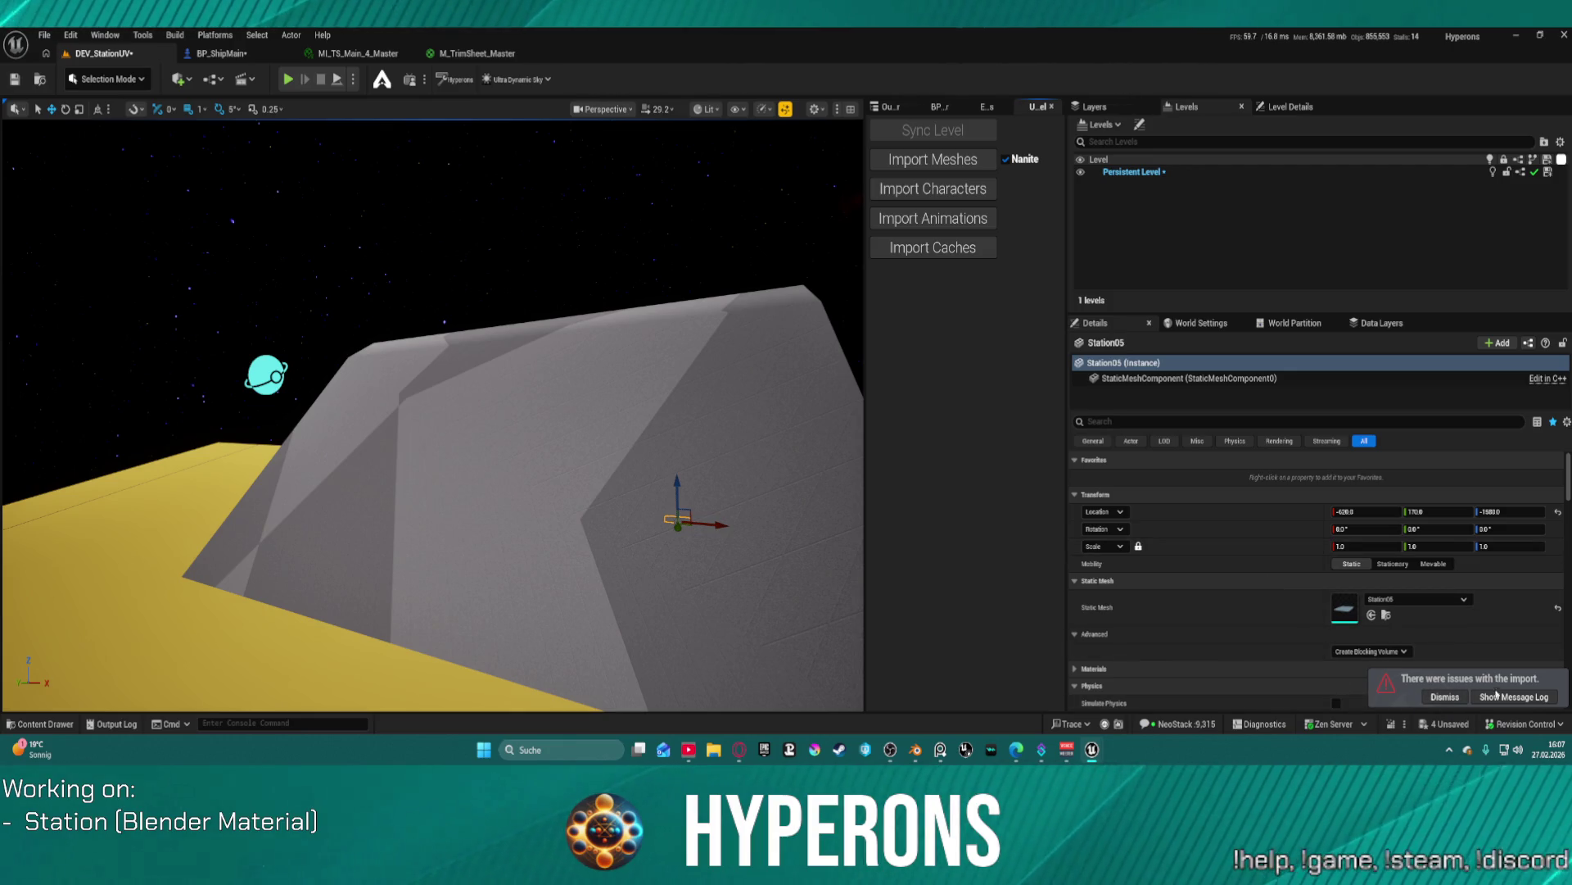
click(1451, 696)
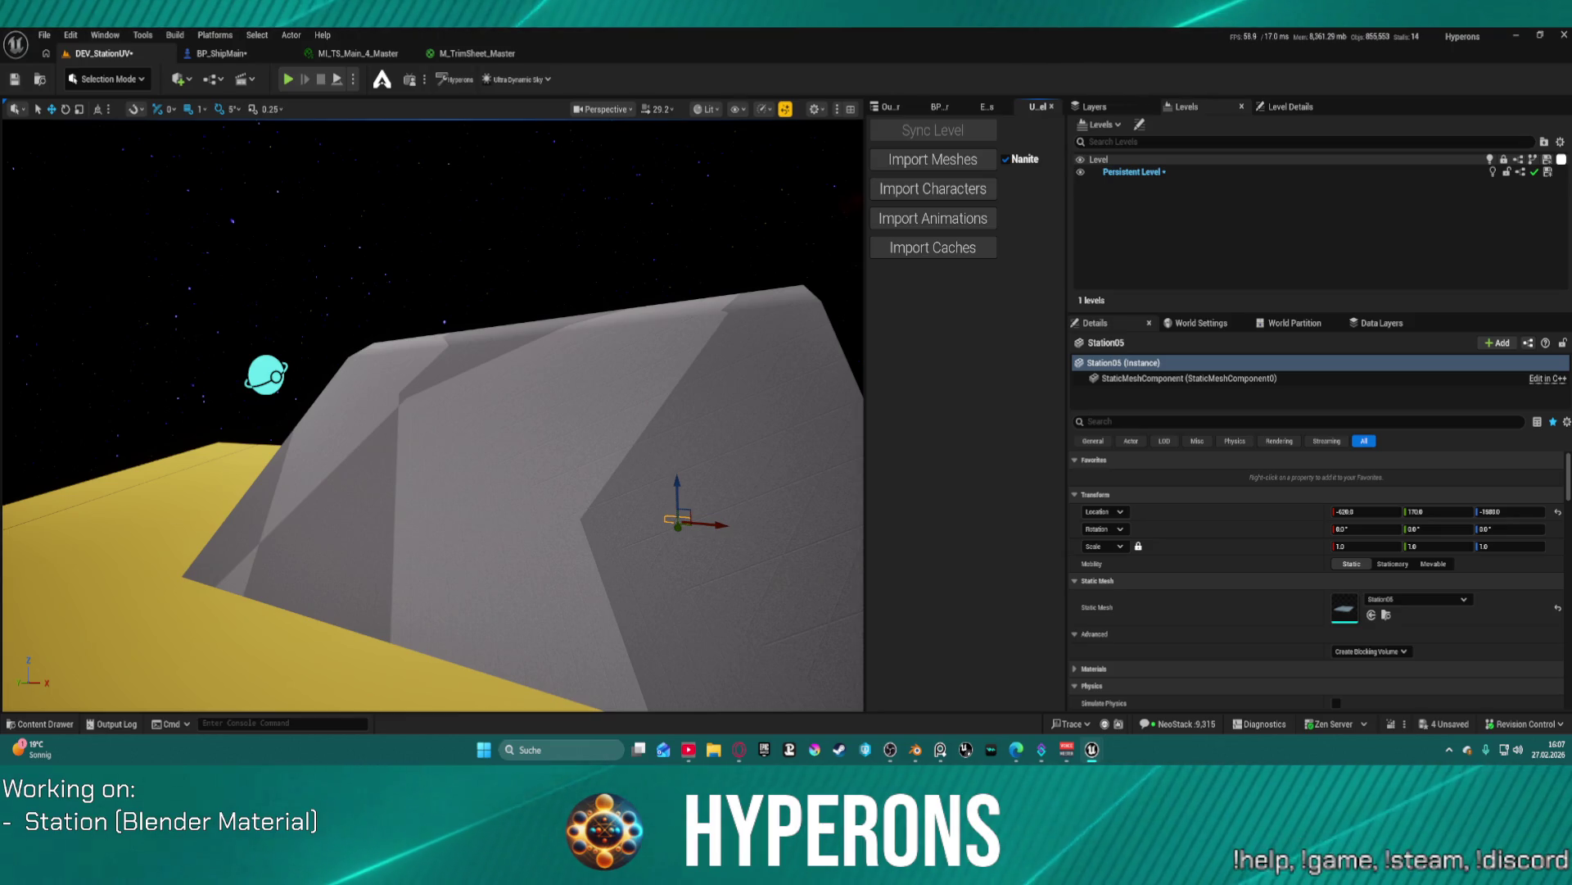
click(942, 168)
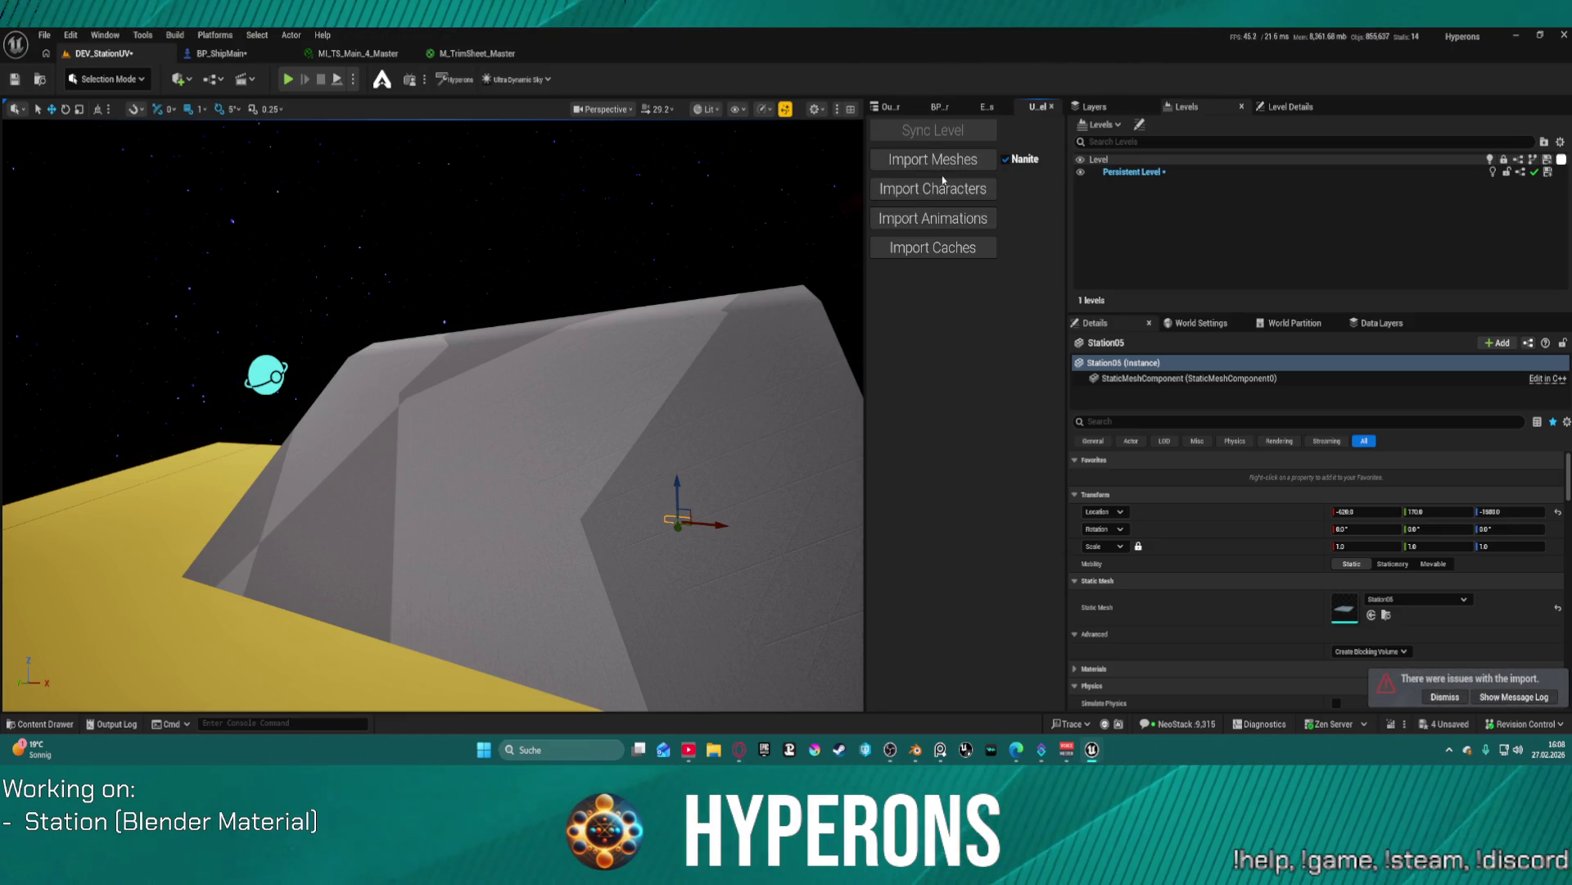
click(1463, 702)
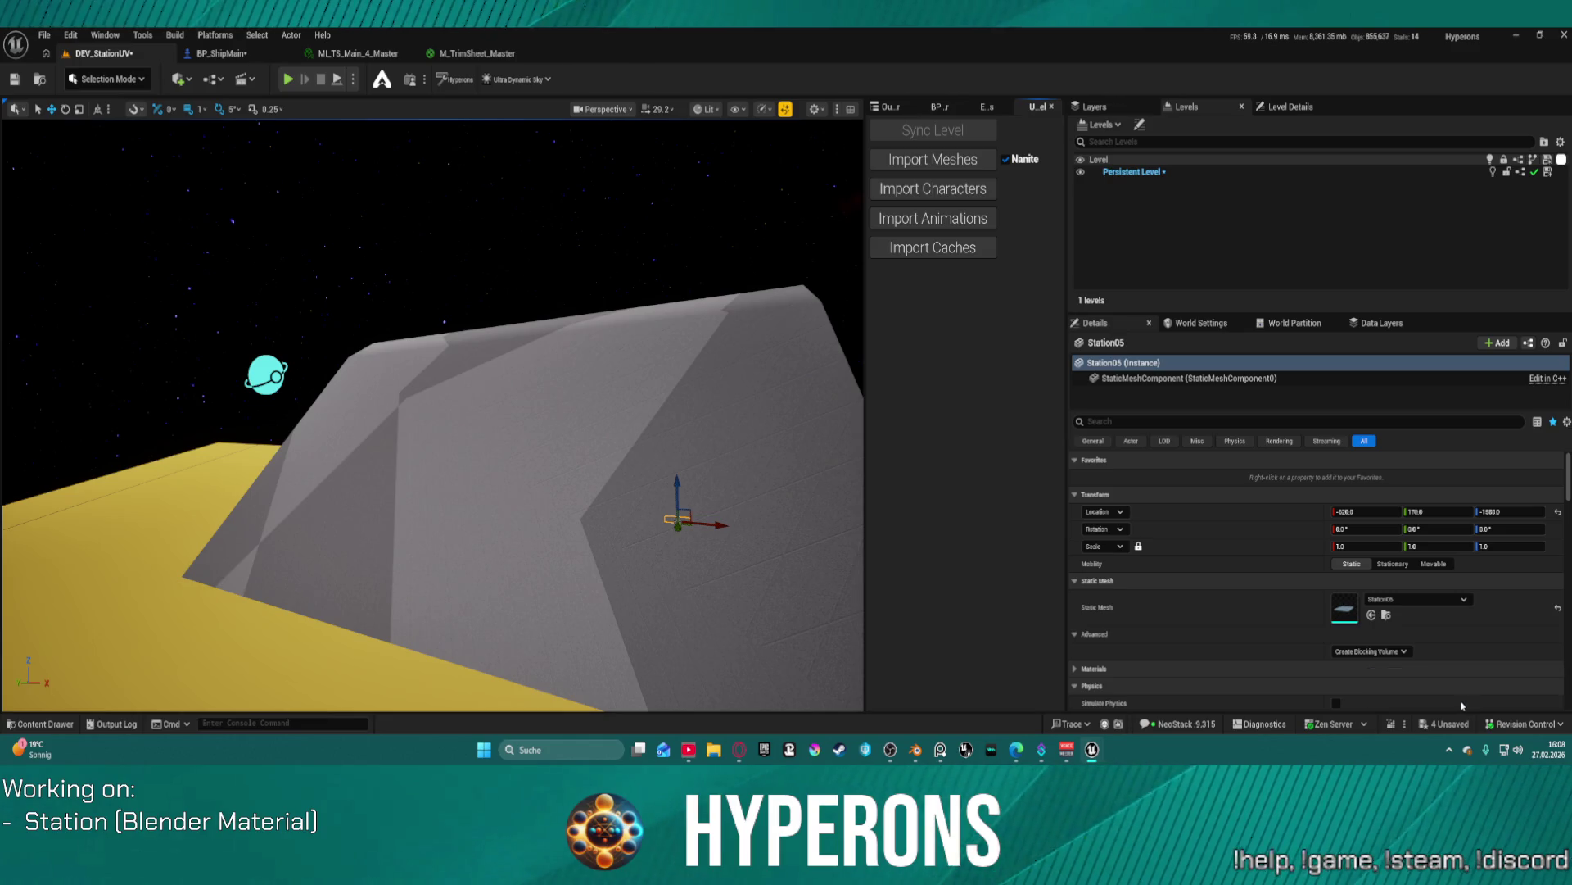
scroll(1070, 434, down, 1)
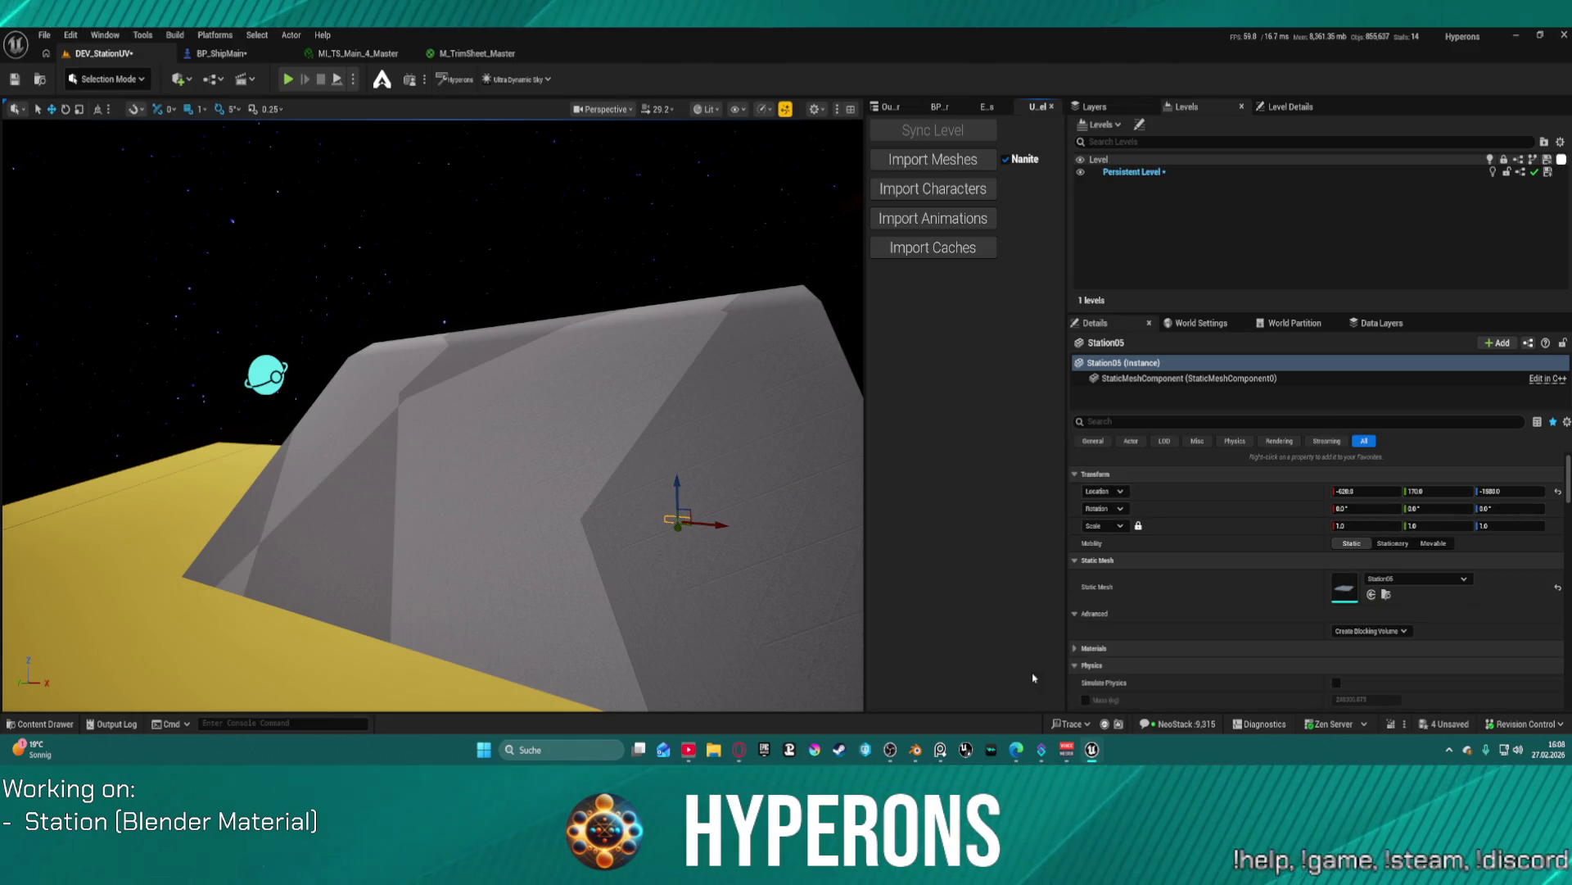
click(916, 741)
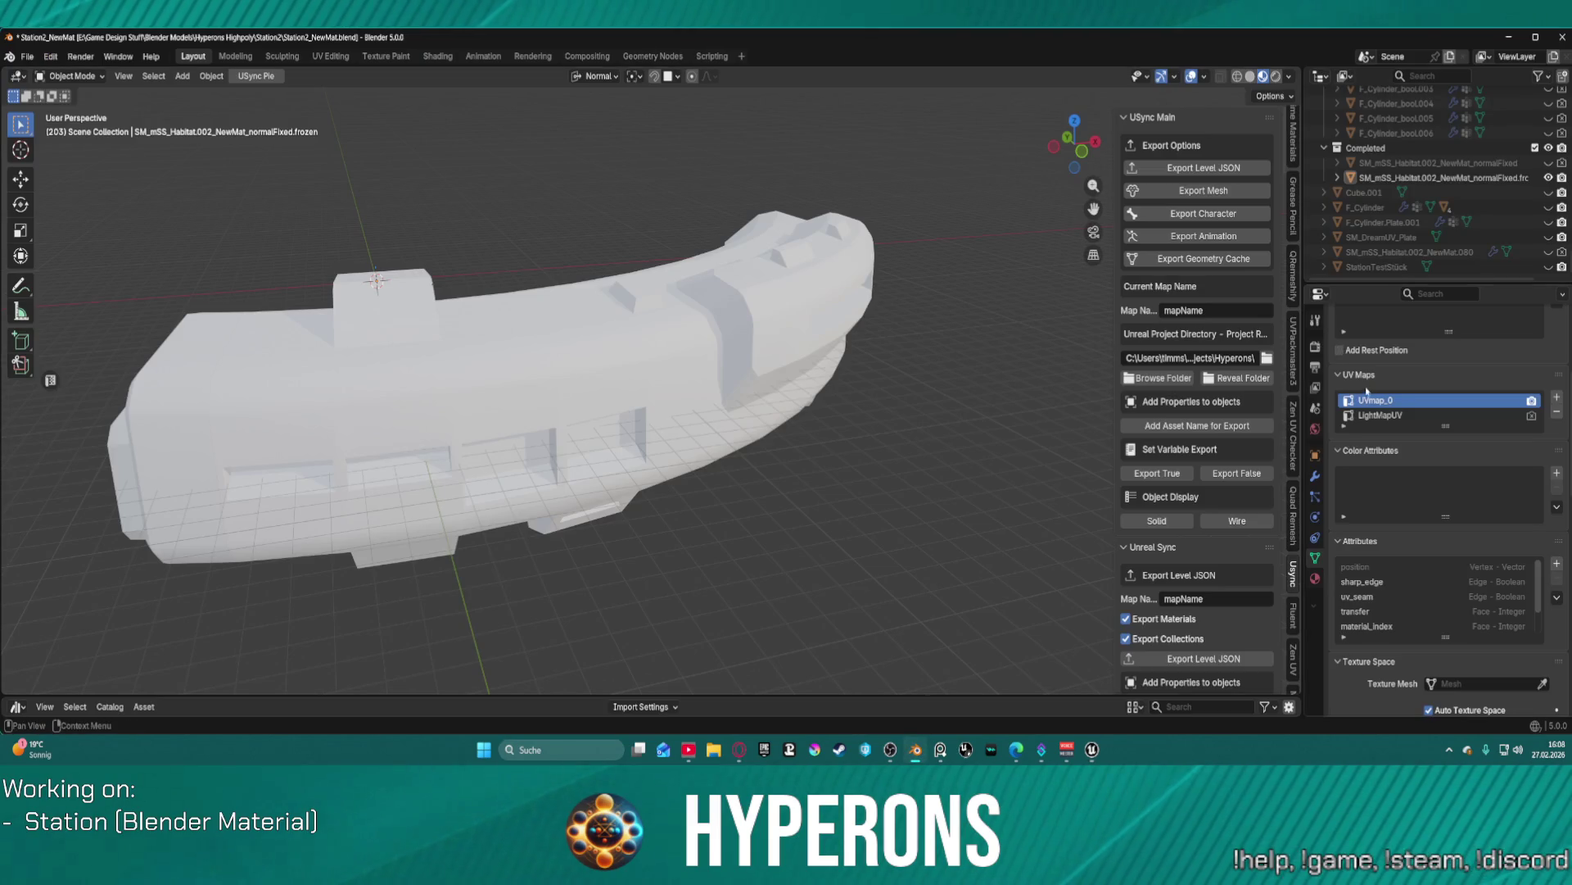
- Apply the station habitat mesh's location to its data
scroll(1421, 500, down, 2)
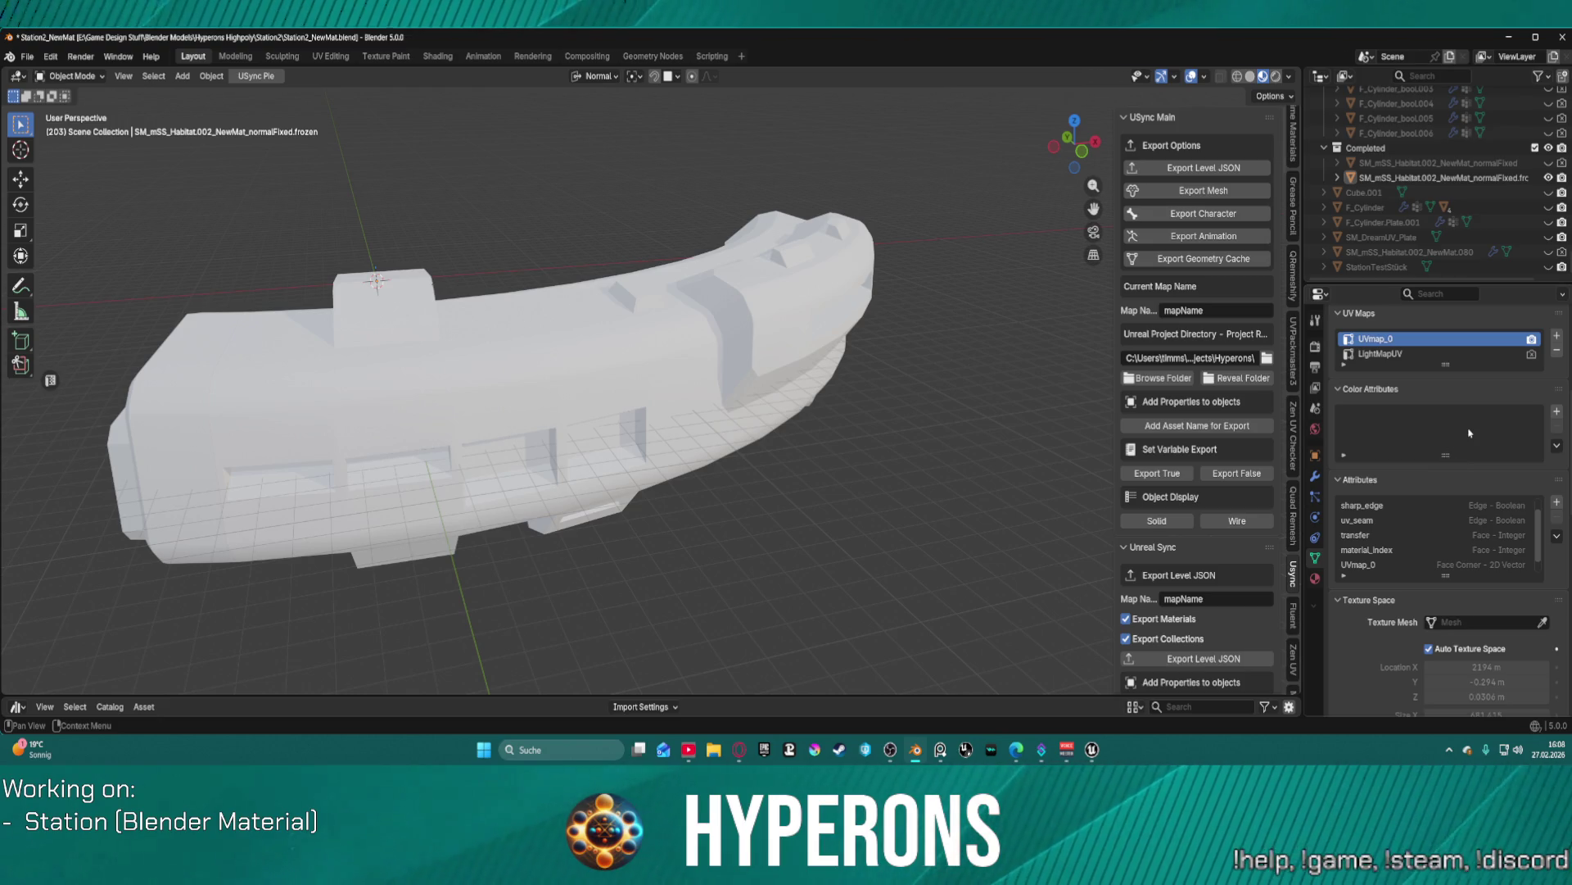
click(575, 392)
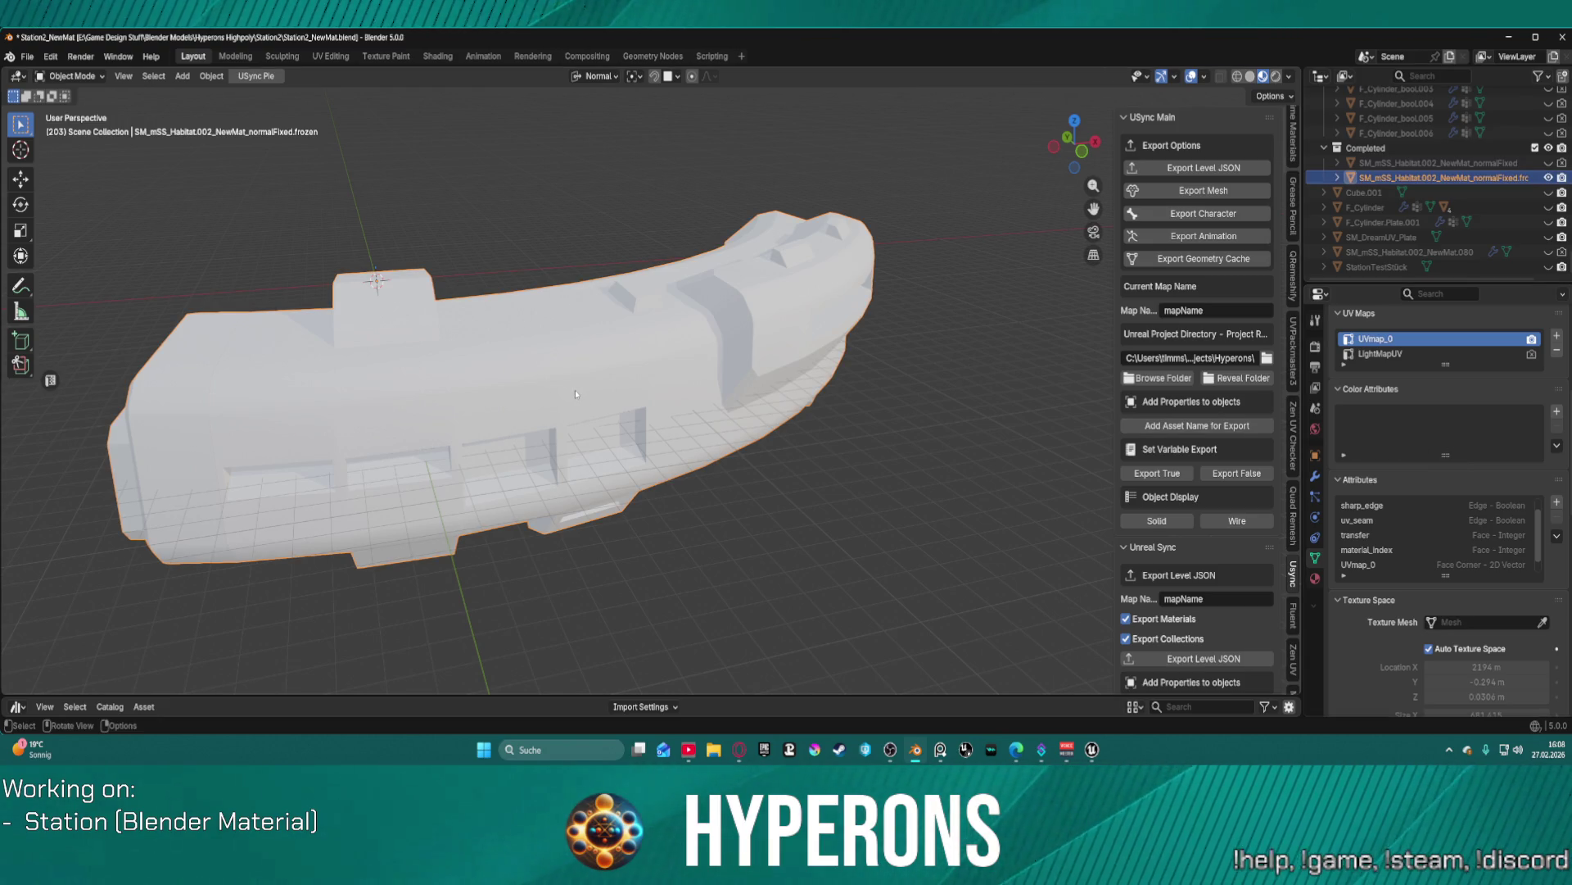
key(ctrl+a)
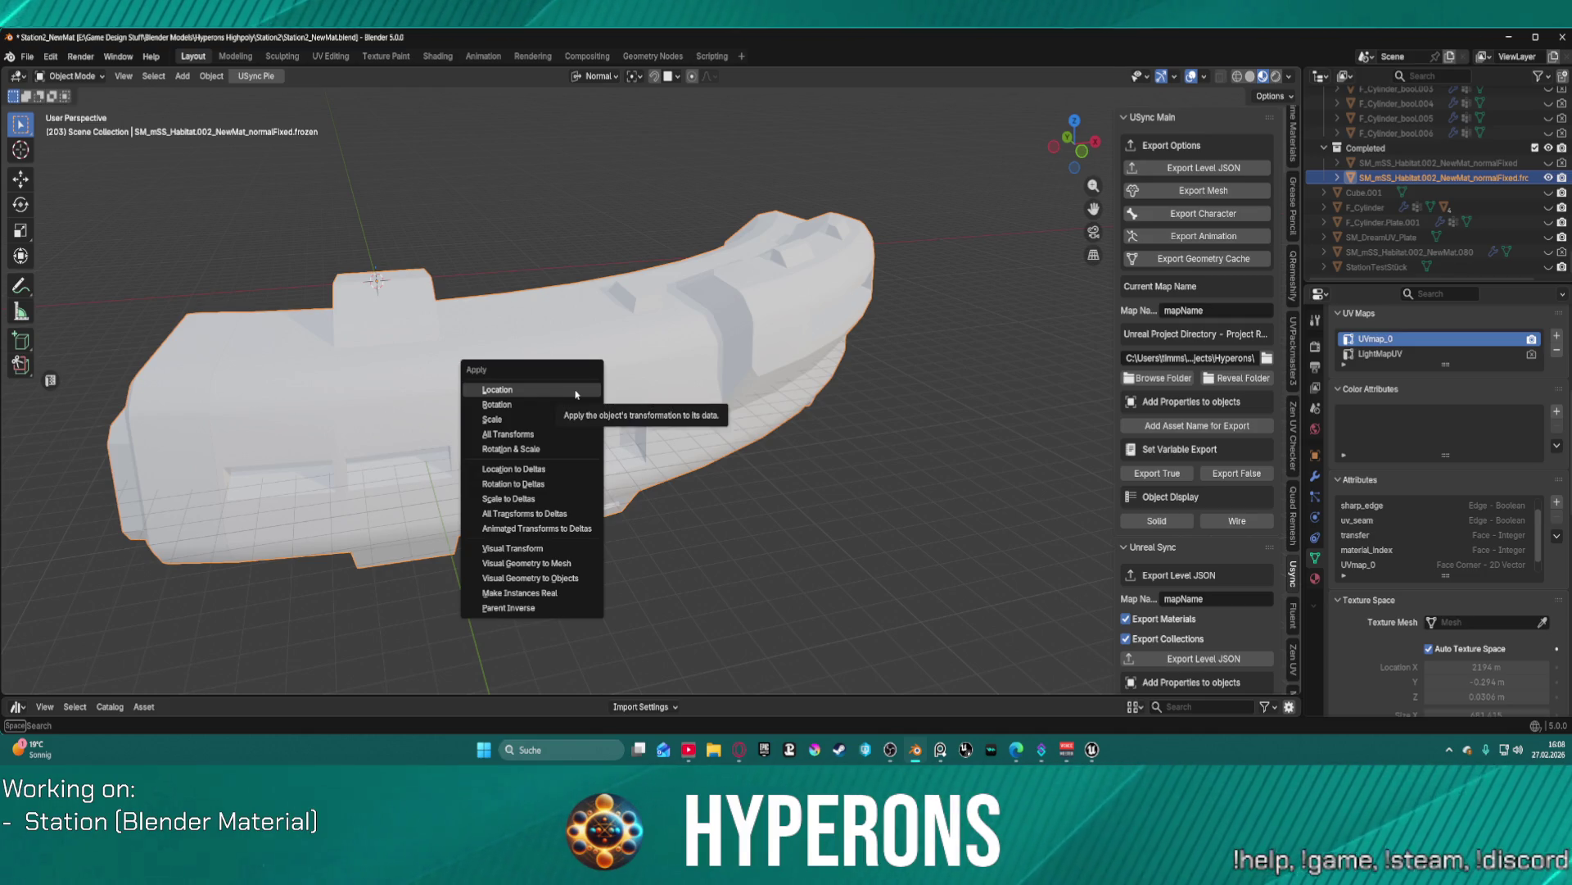
click(576, 392)
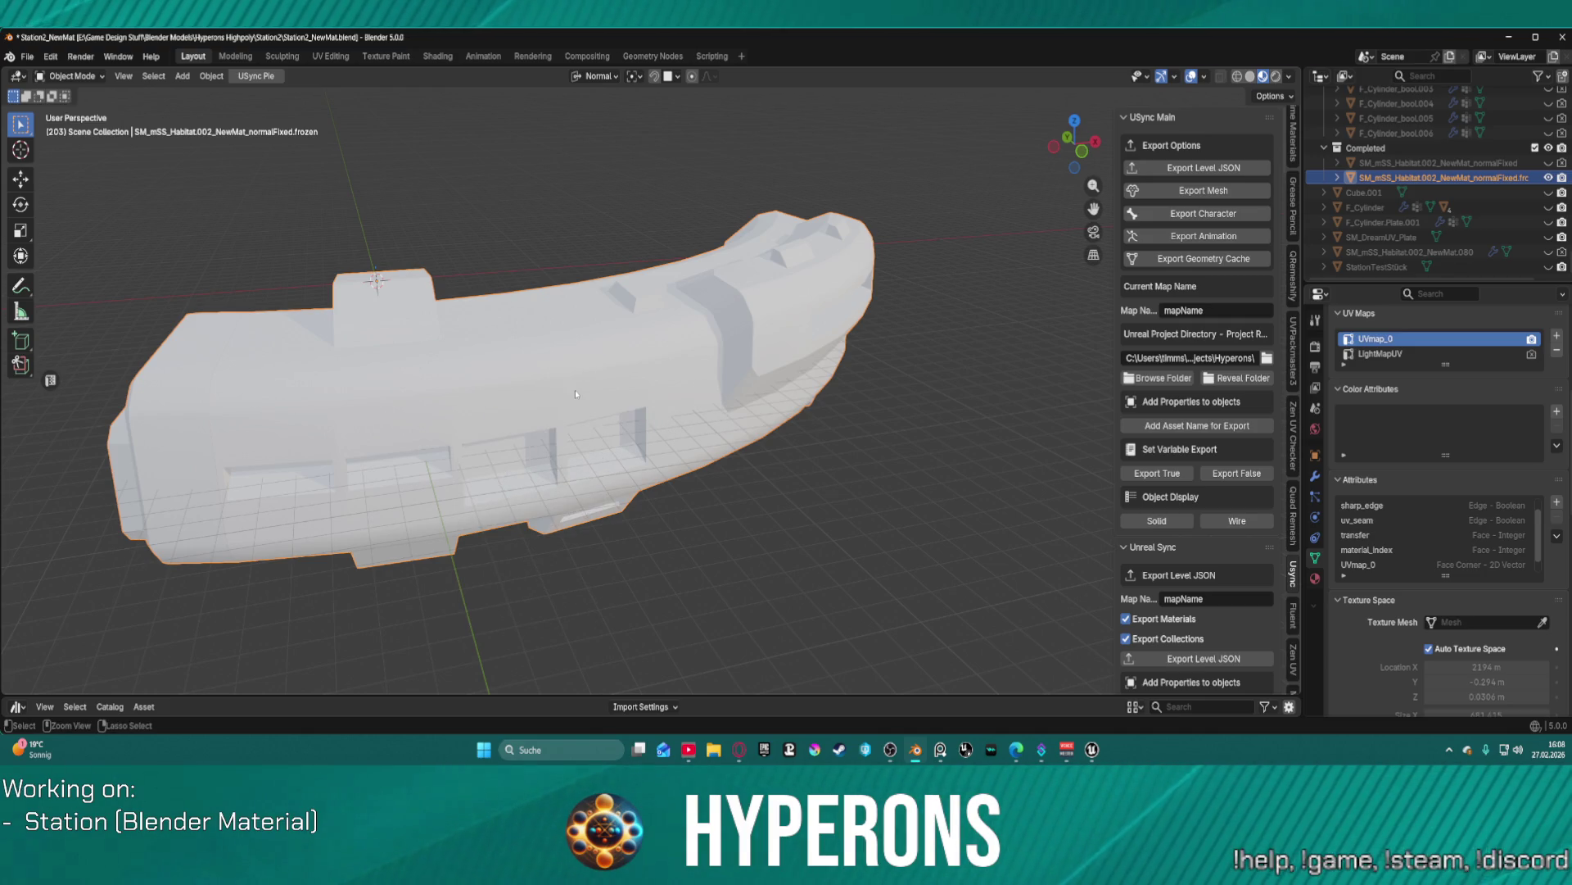
- Remove all 3 materials from the station mesh via Object > Clean Up
right_click(576, 391)
click(212, 75)
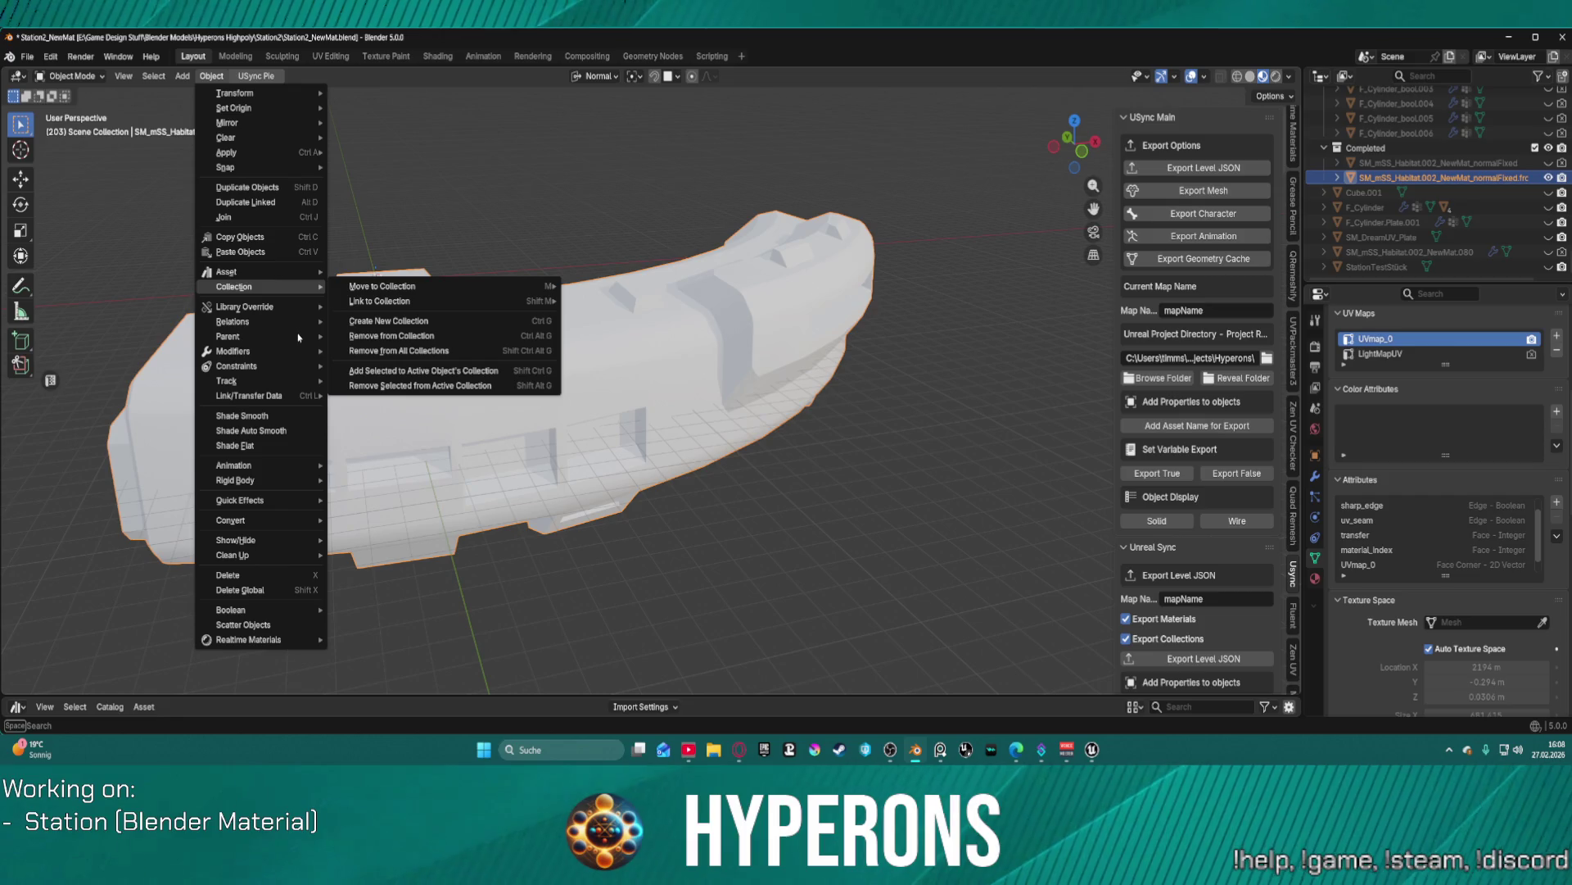
mouse_move(246, 357)
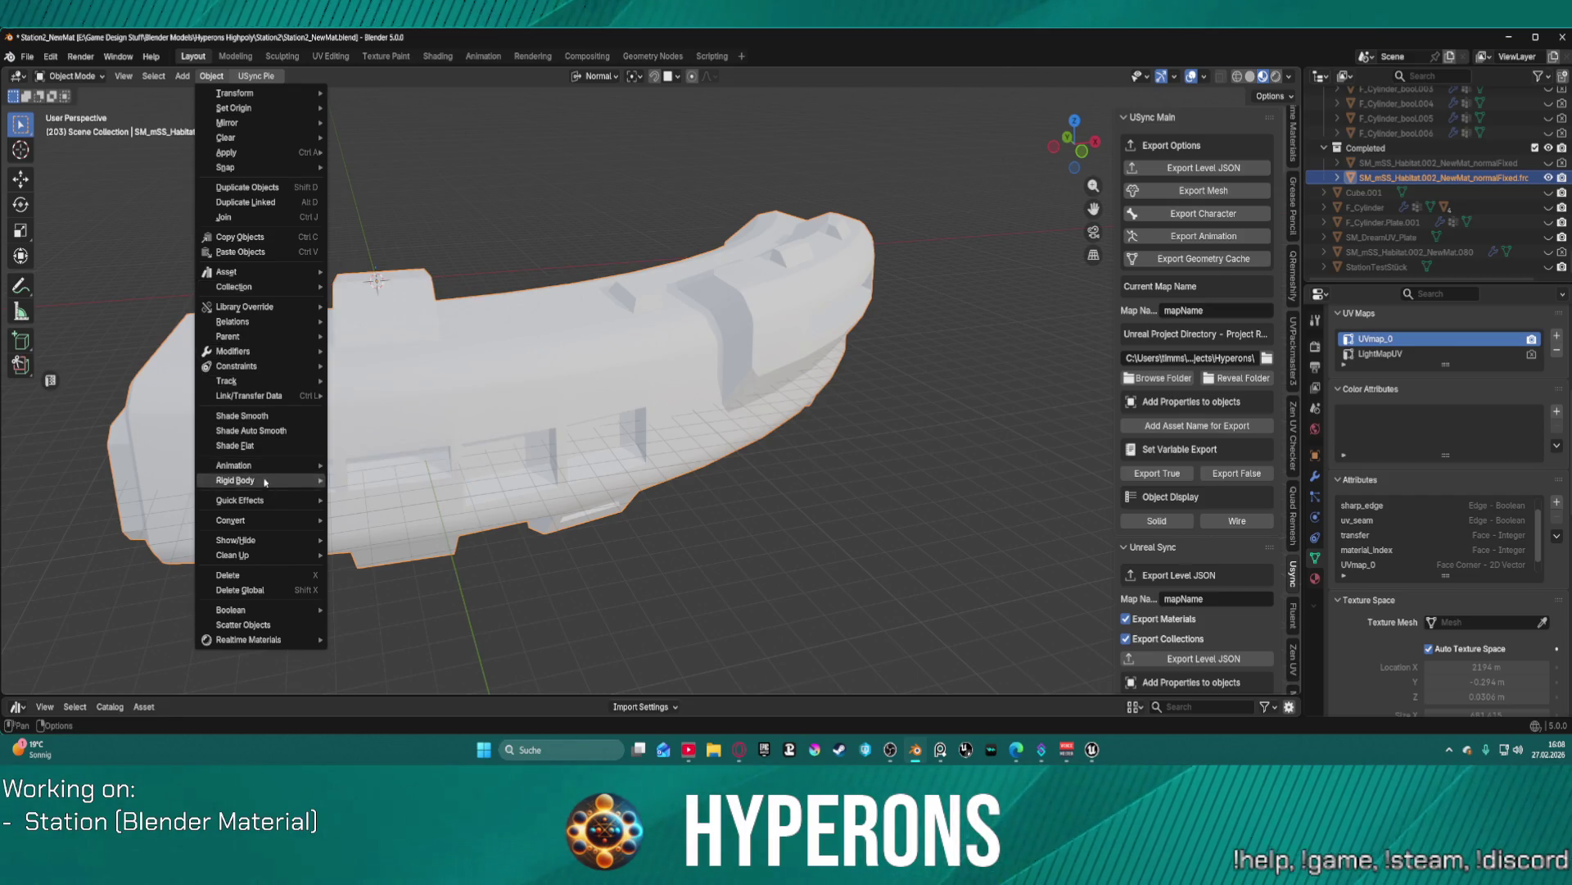
mouse_move(281, 564)
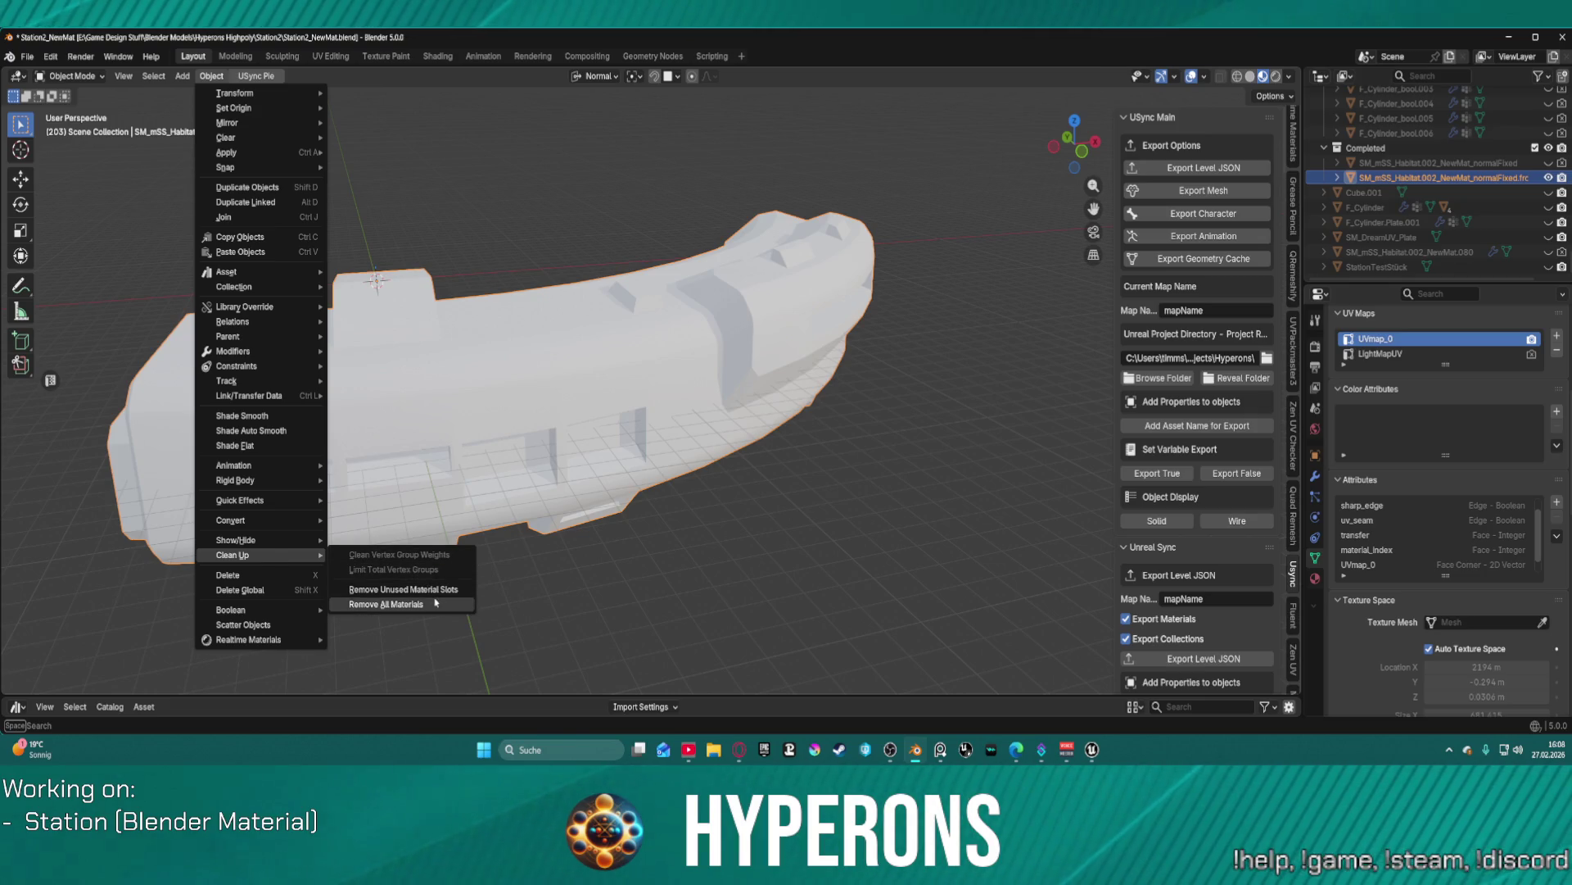
click(434, 603)
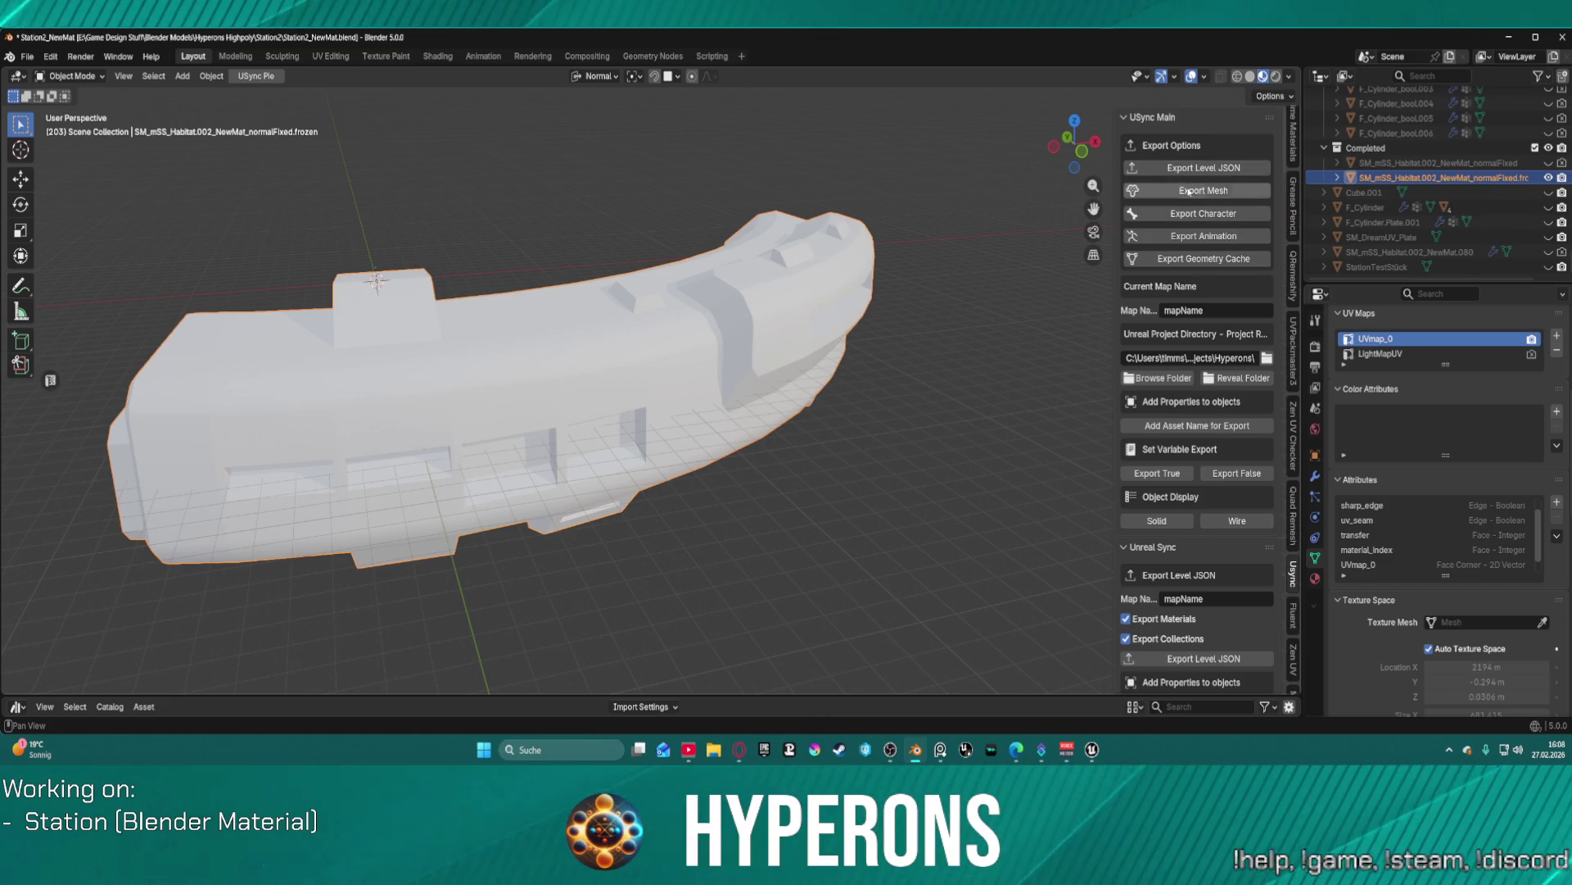
- Re-export the station mesh, import it into the Unreal level, then return to Blender
click(1194, 192)
mouse_move(1092, 749)
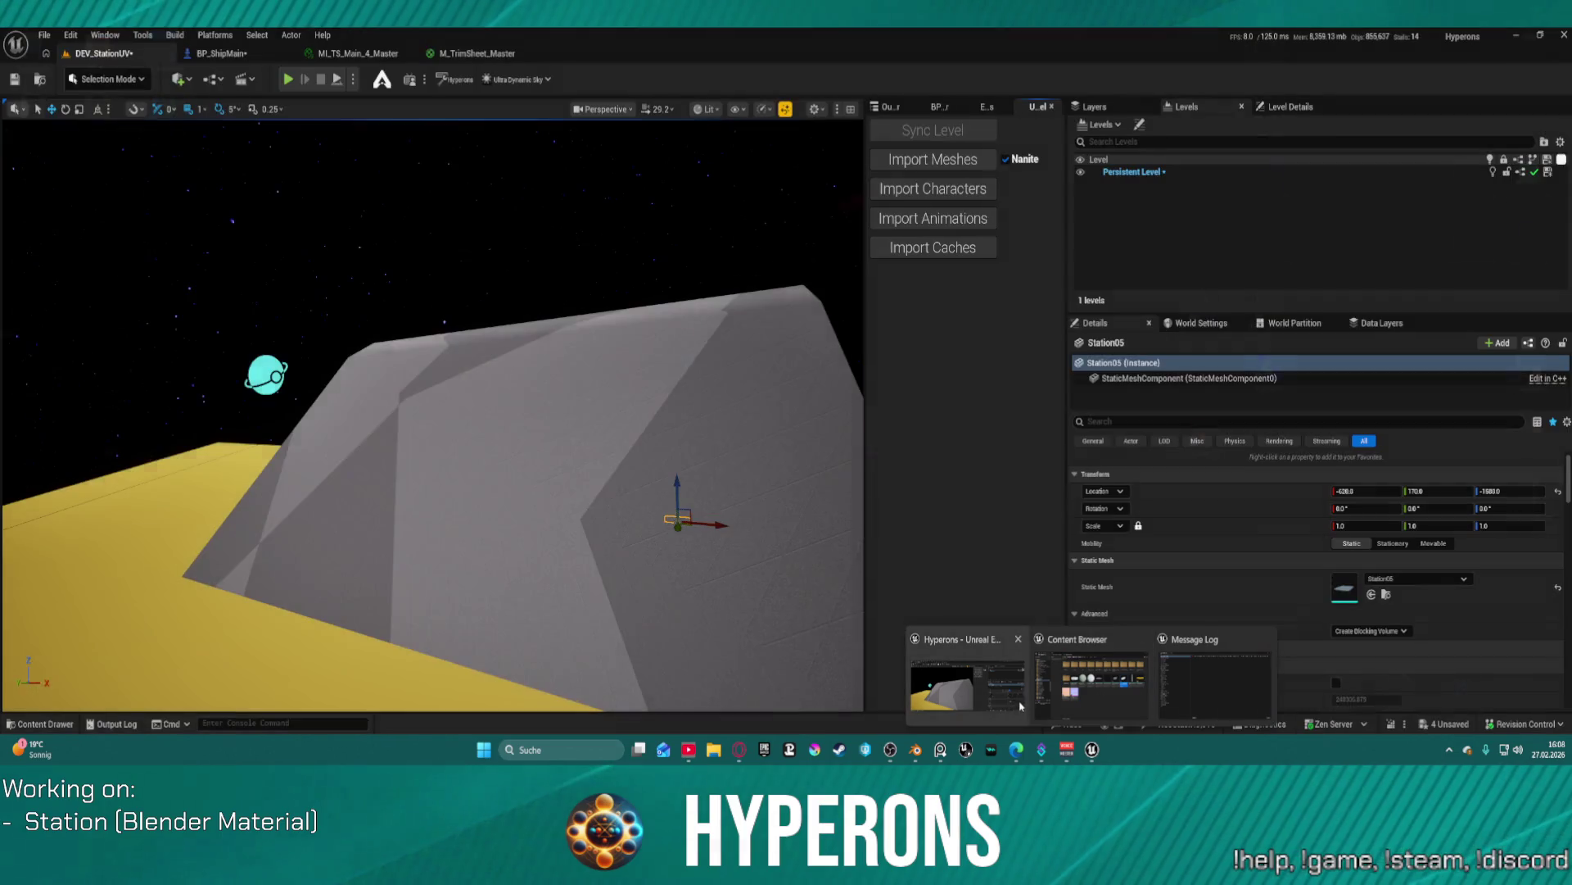
click(1014, 704)
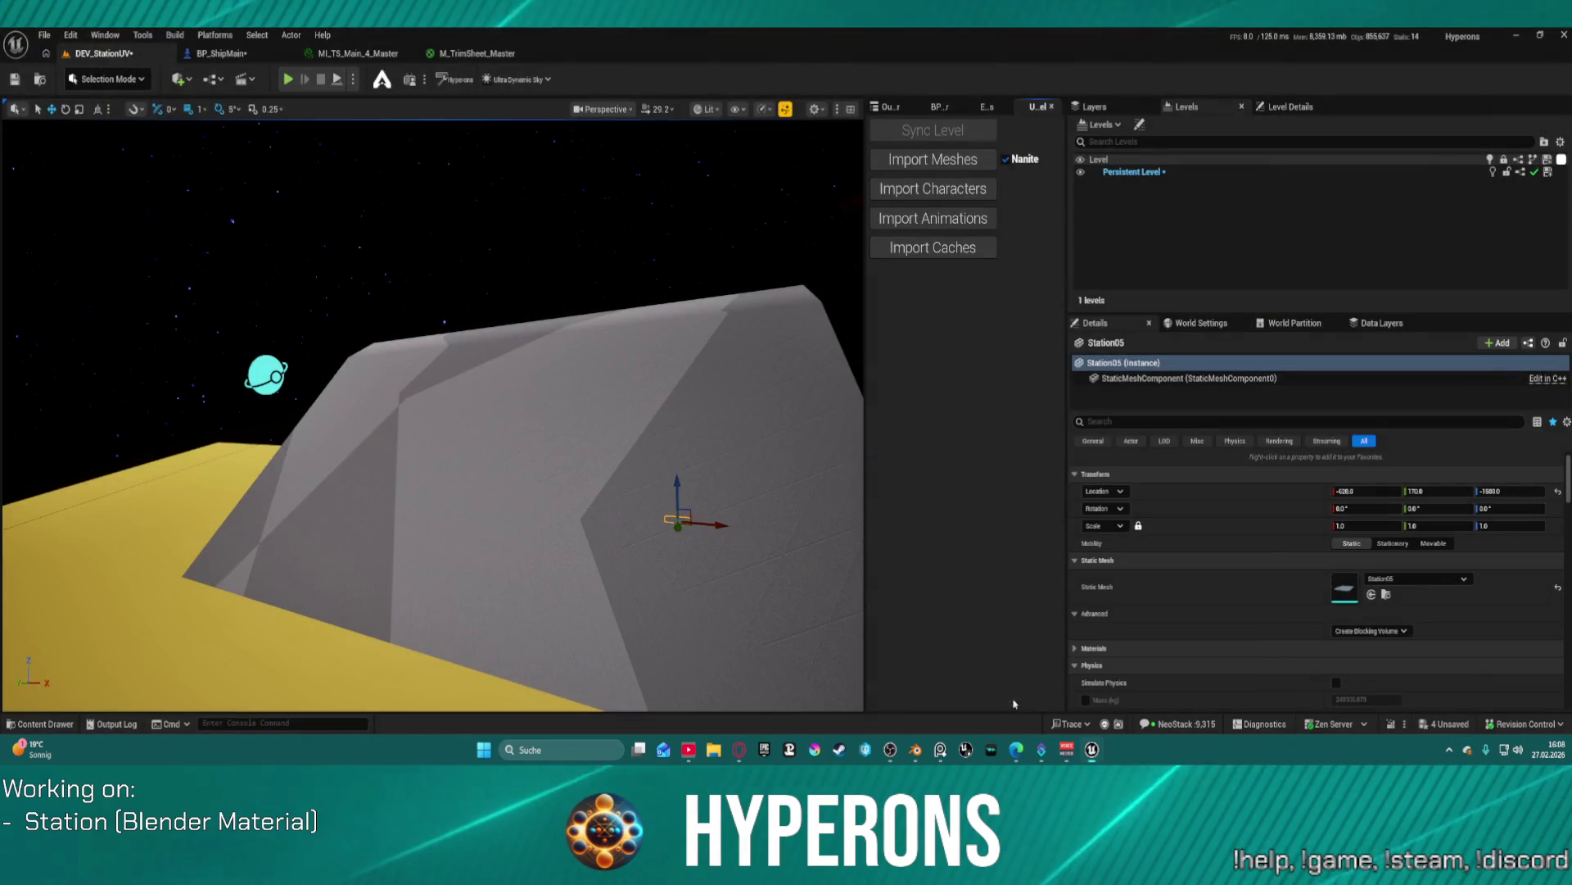
click(930, 158)
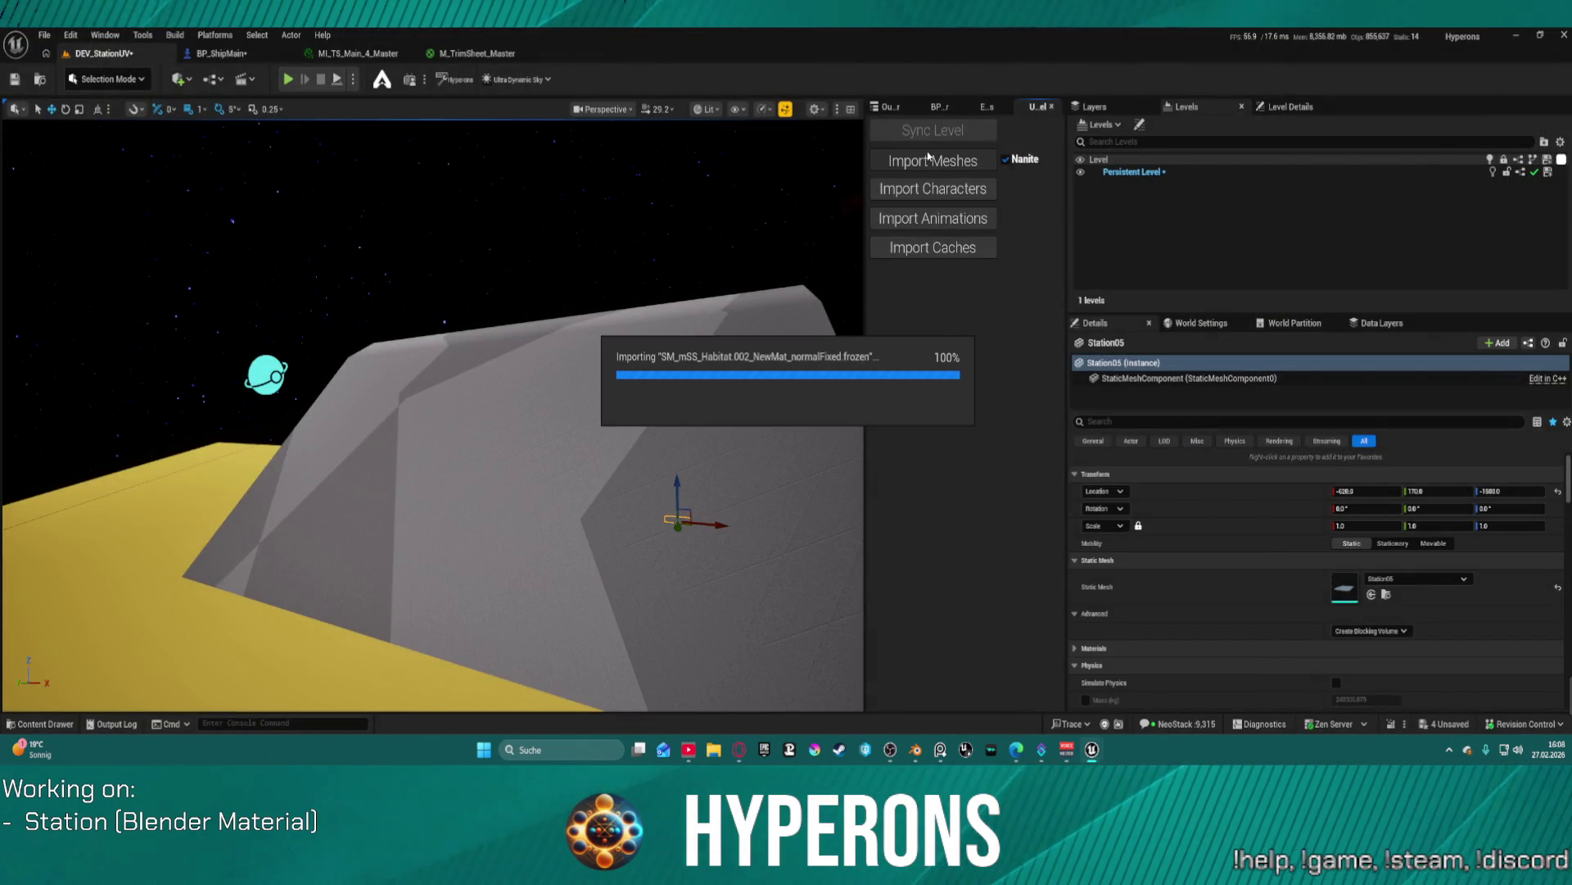
click(1443, 697)
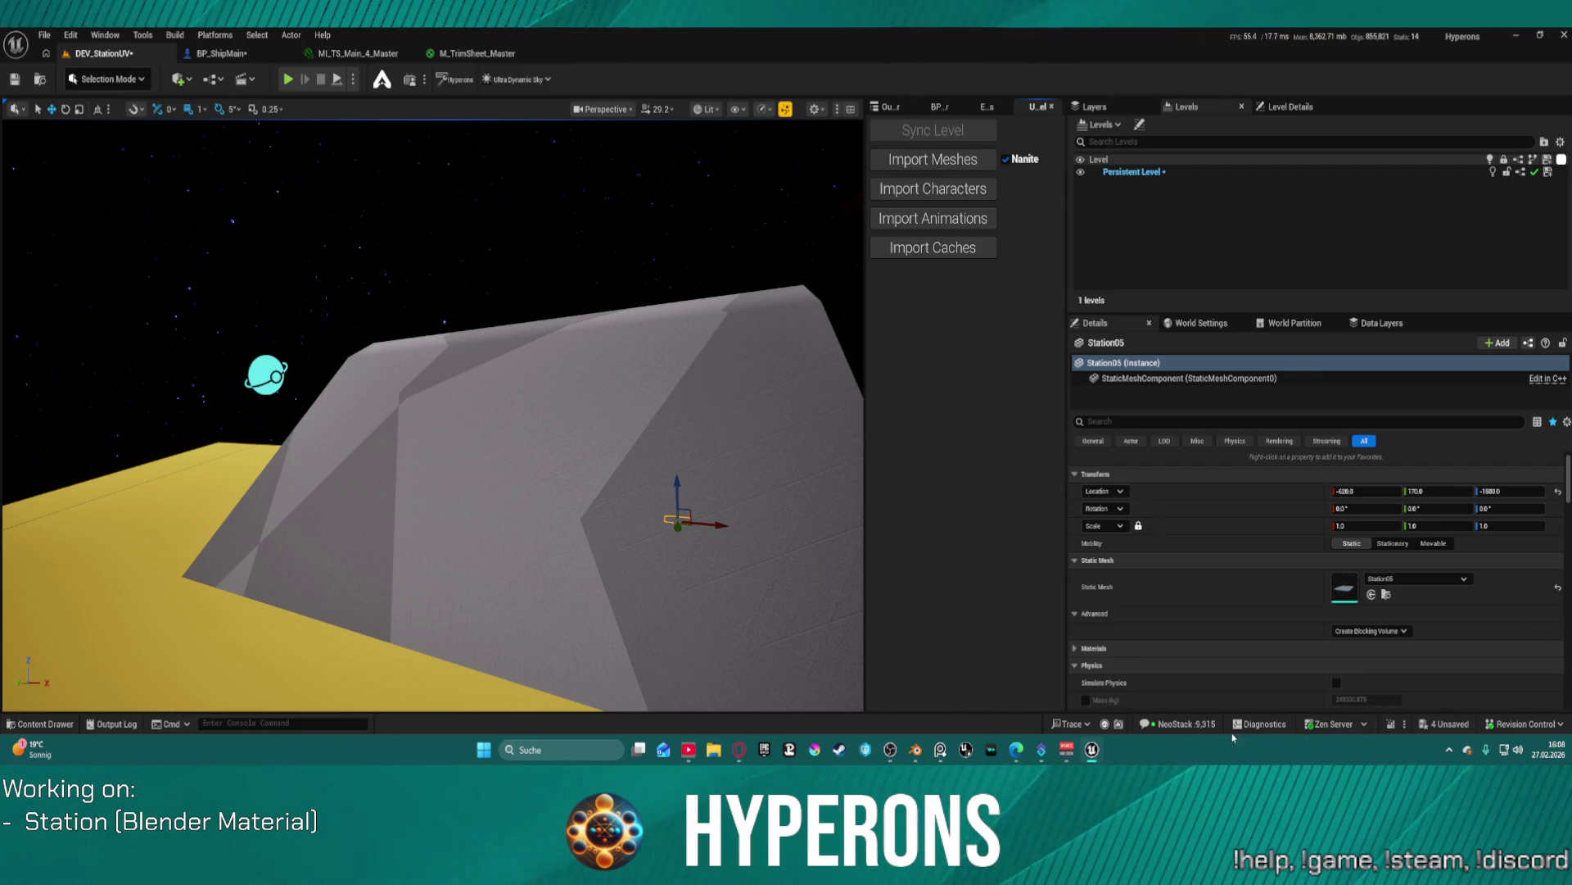
click(916, 750)
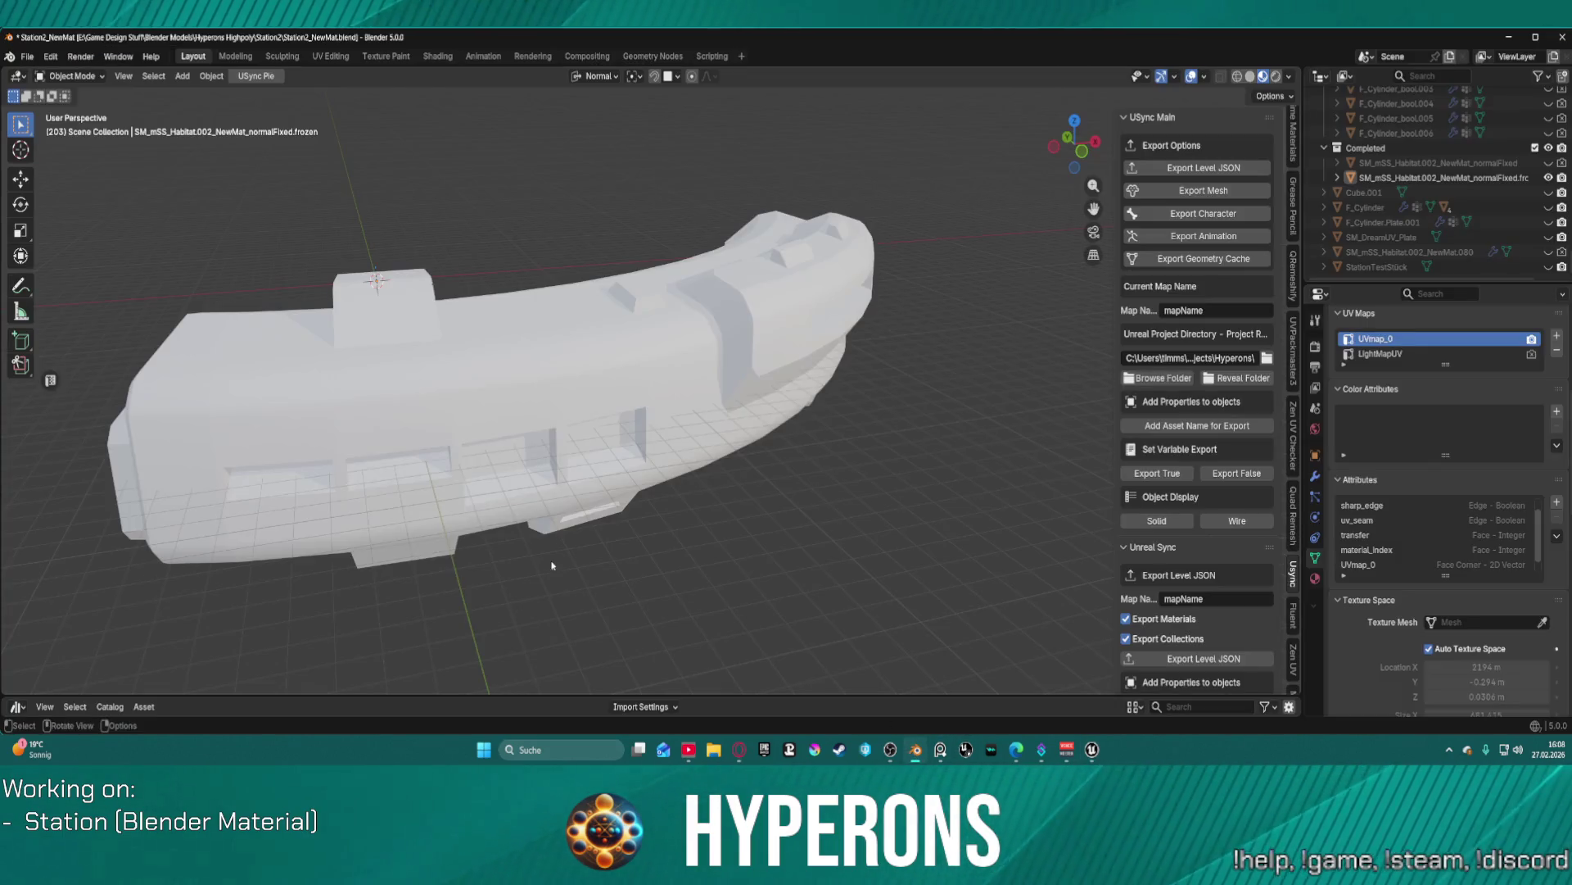
- Transfer UVs onto the station habitat mesh with Transfer Mesh Data, then deselect it
click(358, 359)
right_click(357, 356)
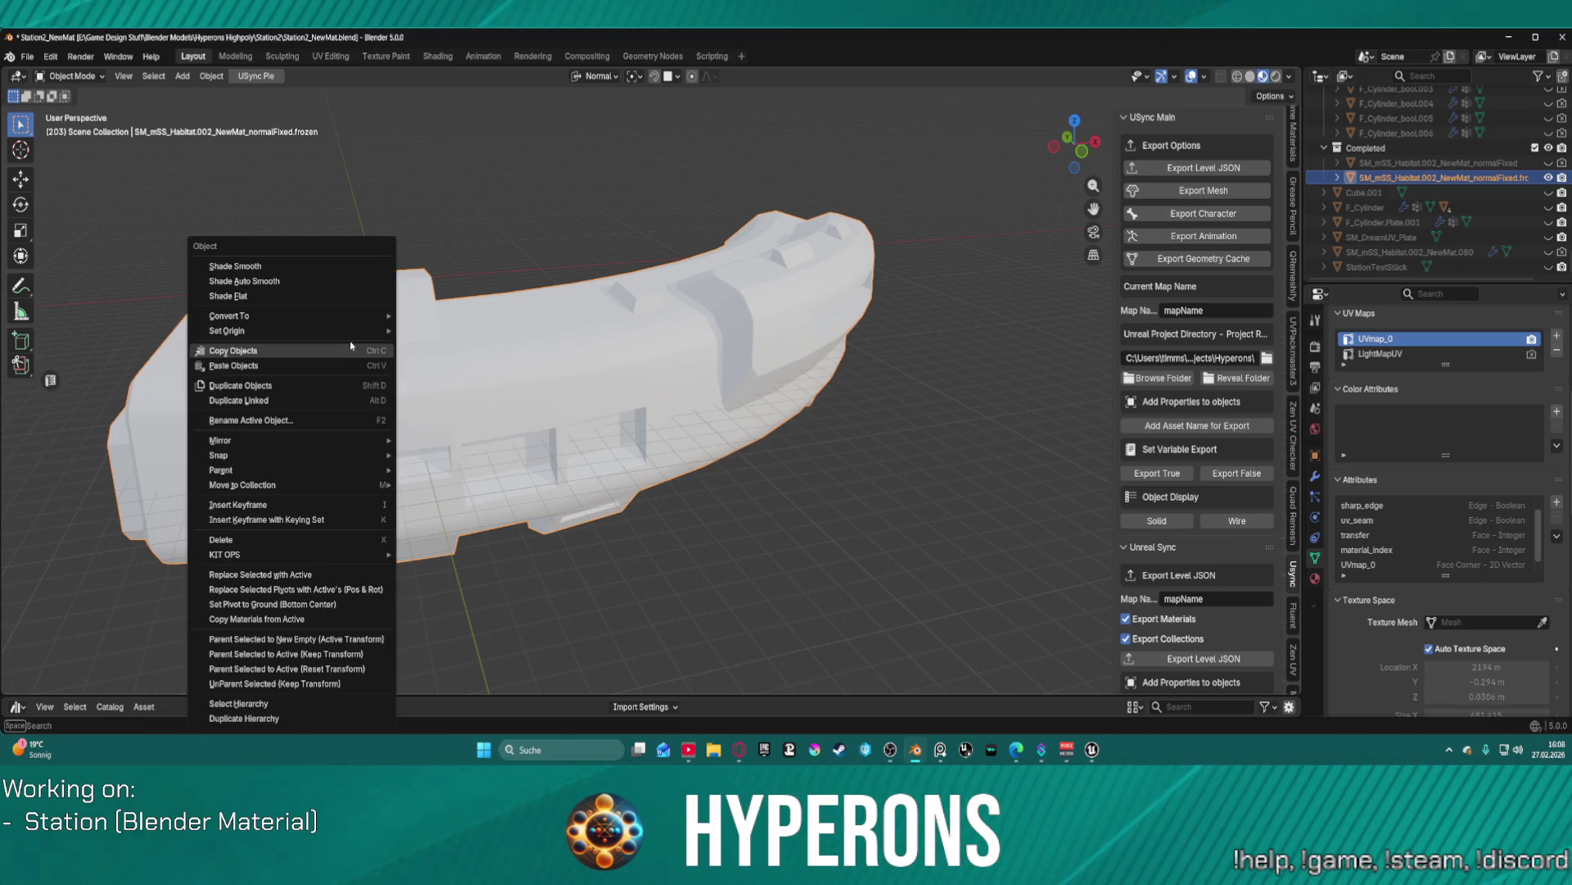
mouse_move(326, 554)
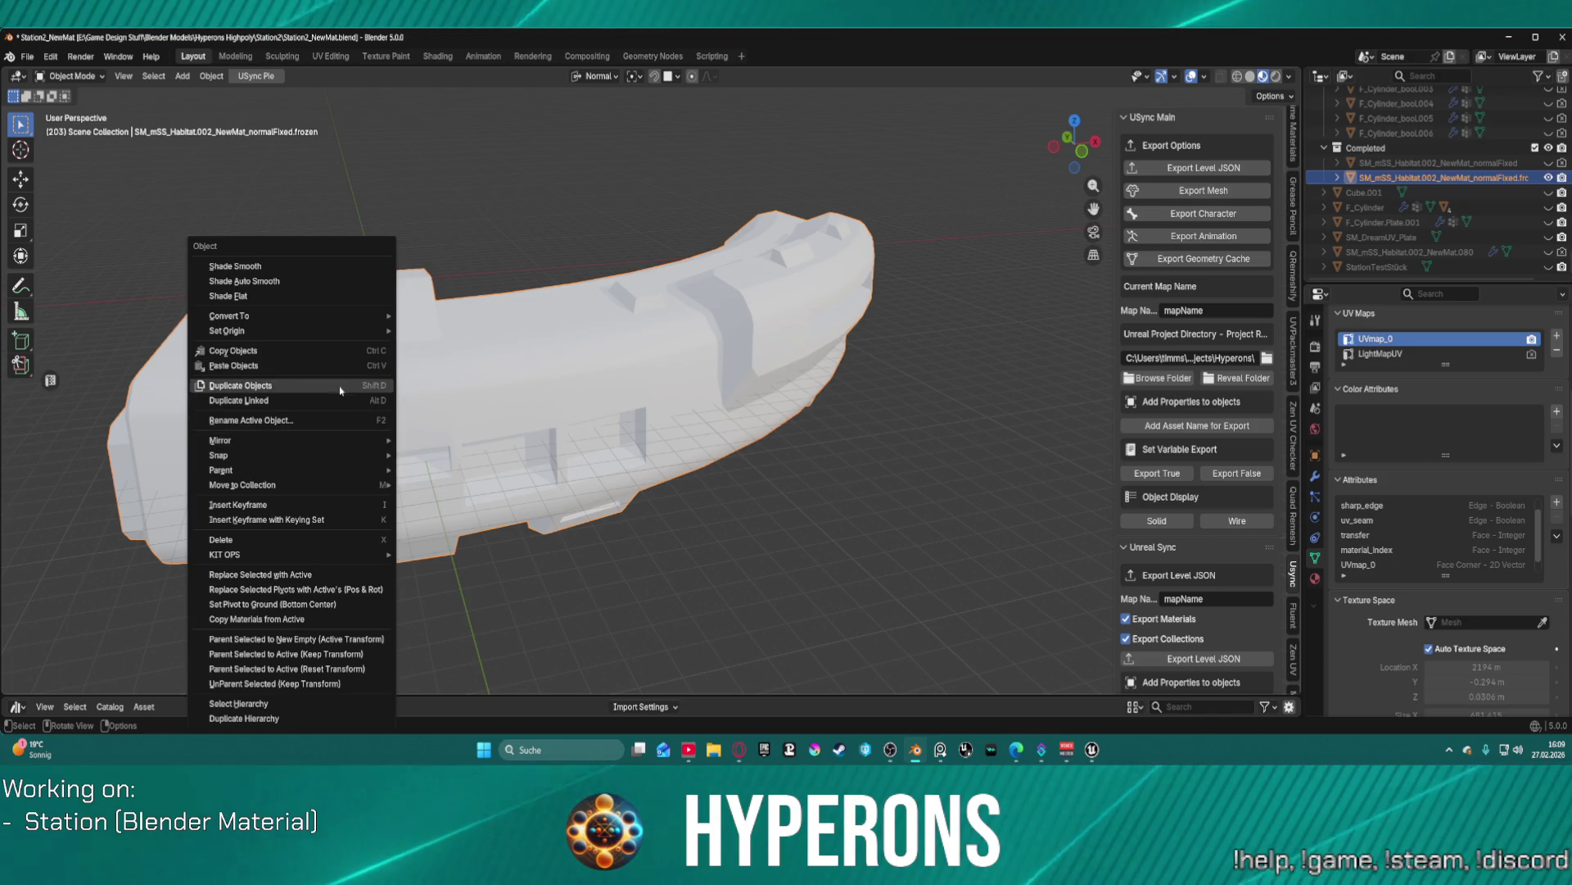
click(211, 76)
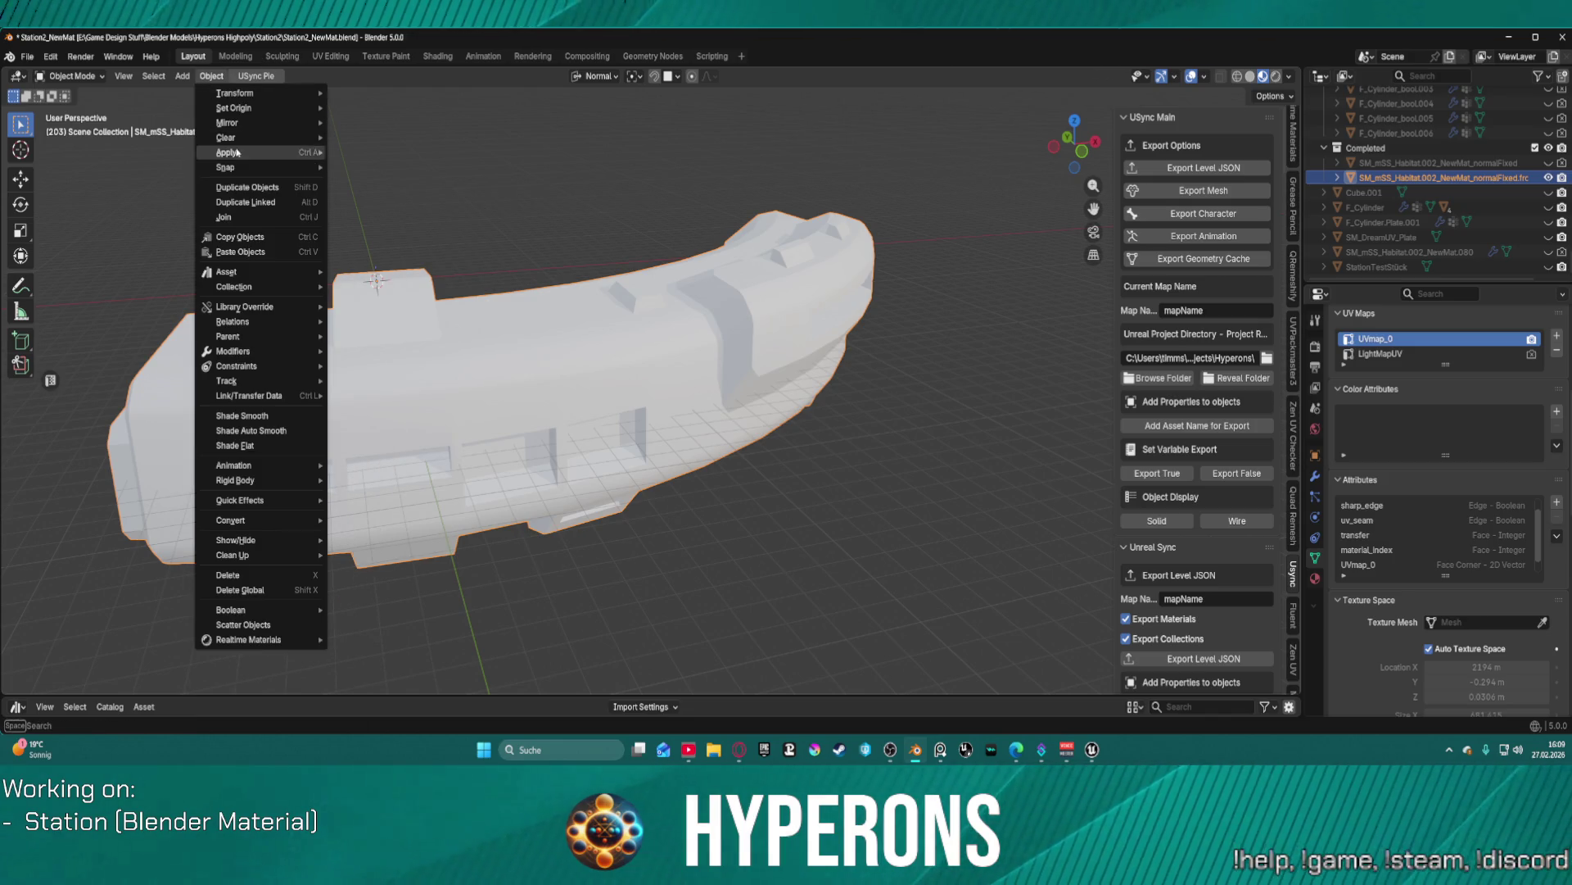
mouse_move(271, 402)
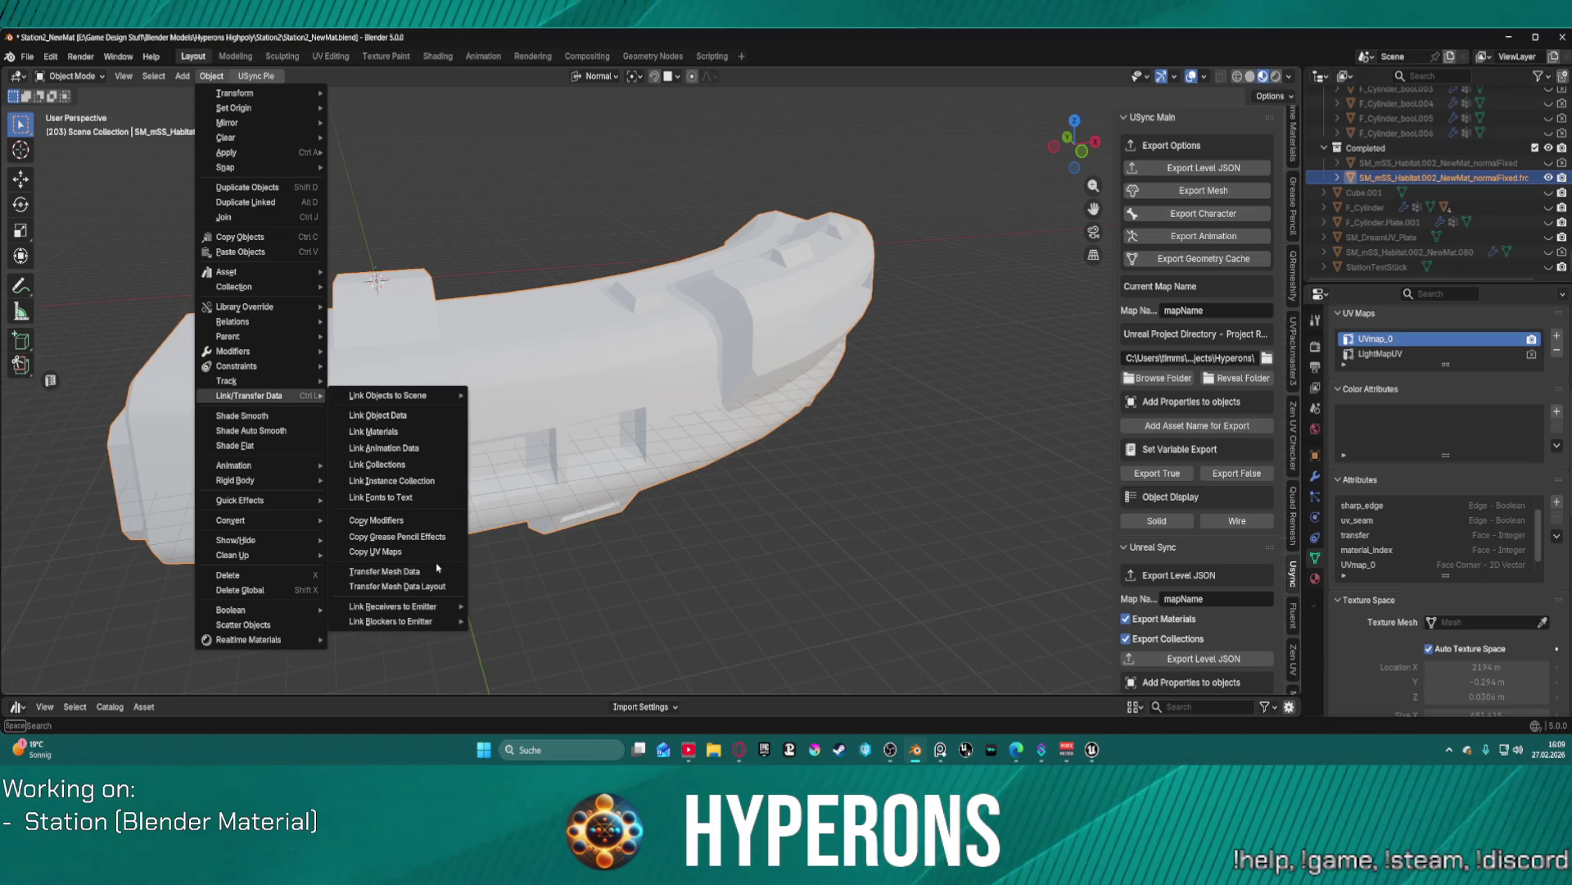
click(436, 572)
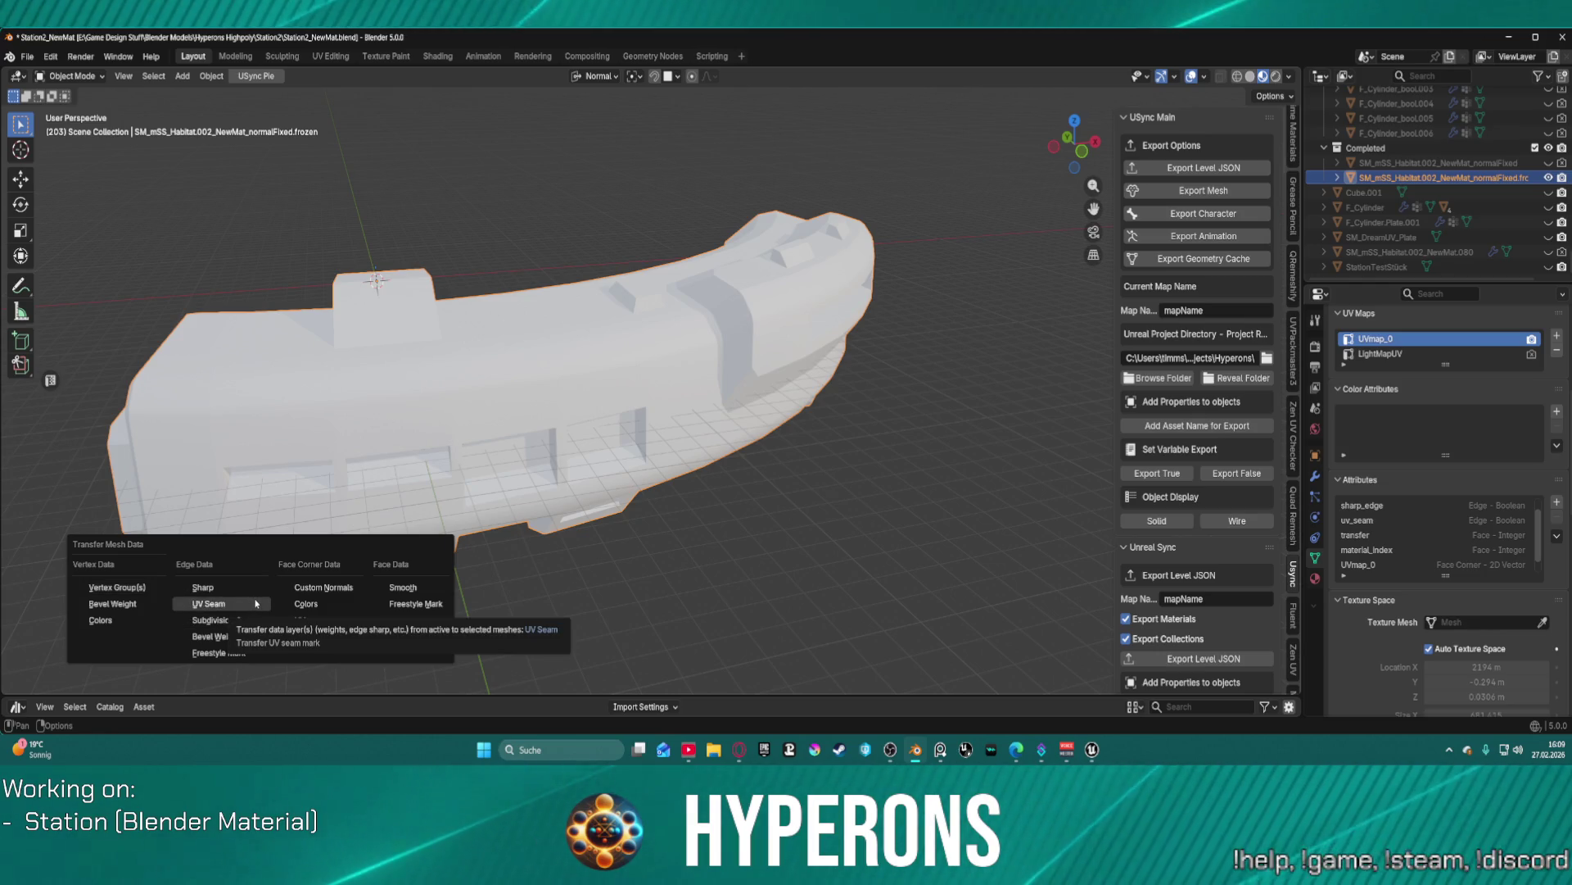
click(324, 621)
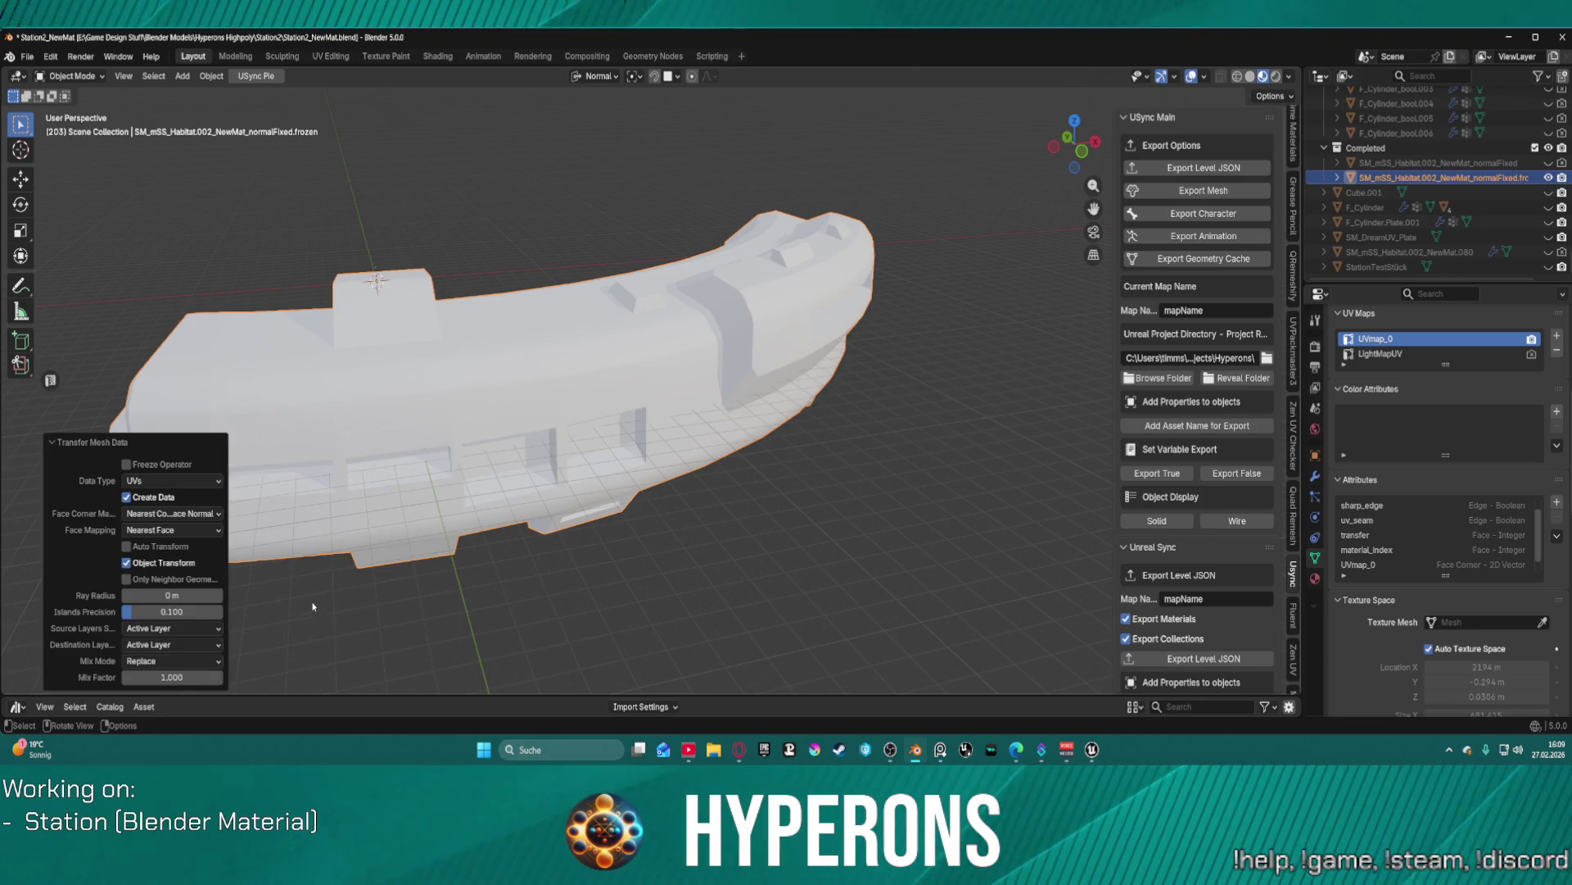
click(281, 217)
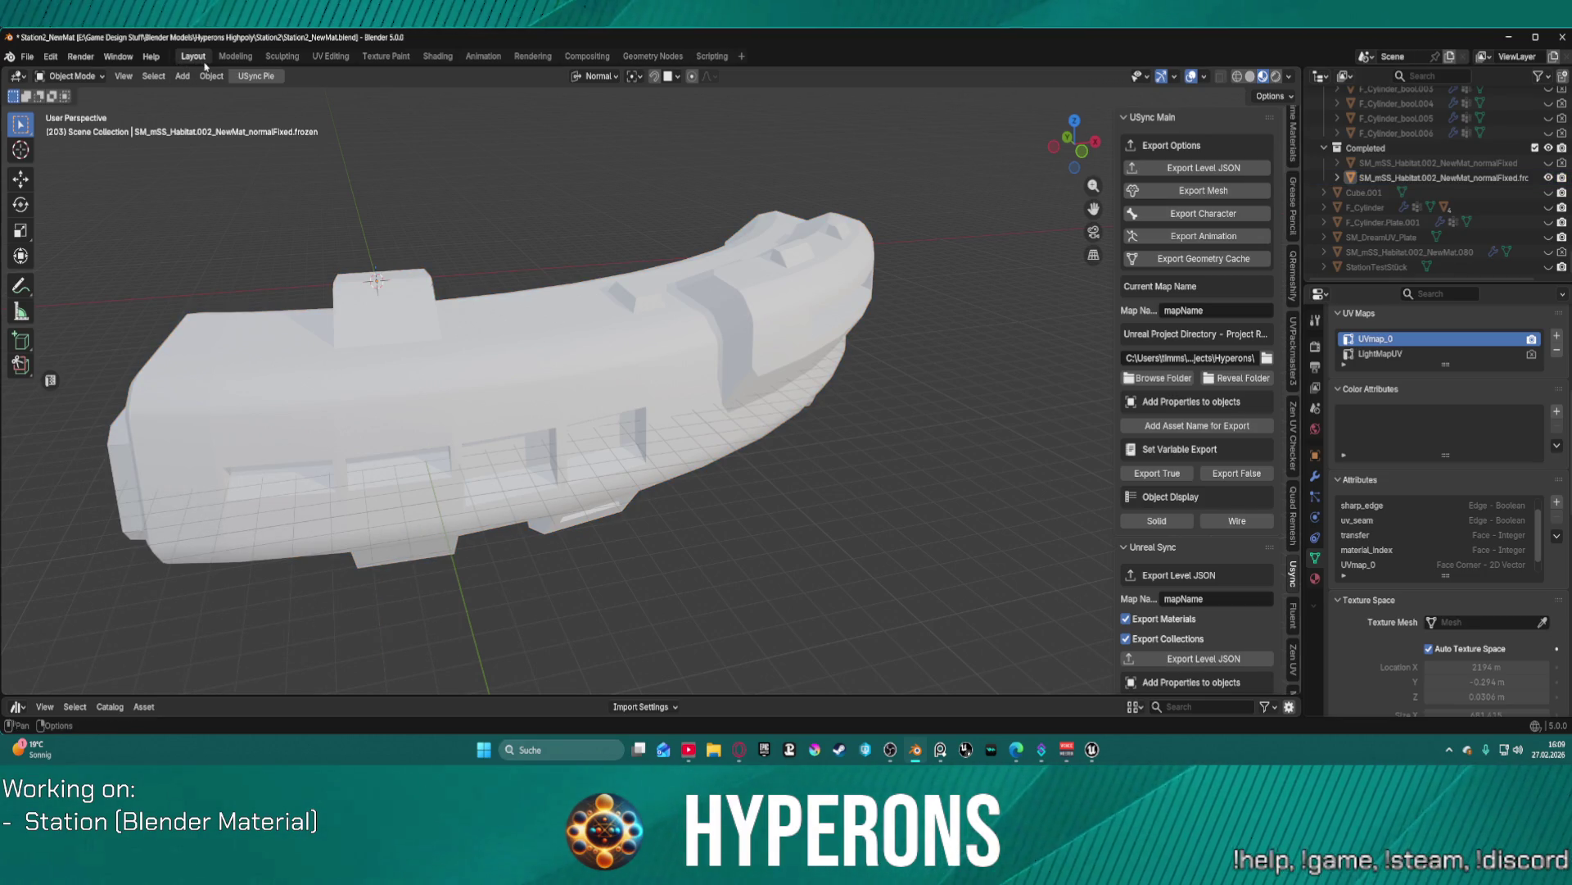
- Select the station habitat object and convert it to a mesh
click(182, 76)
mouse_move(212, 90)
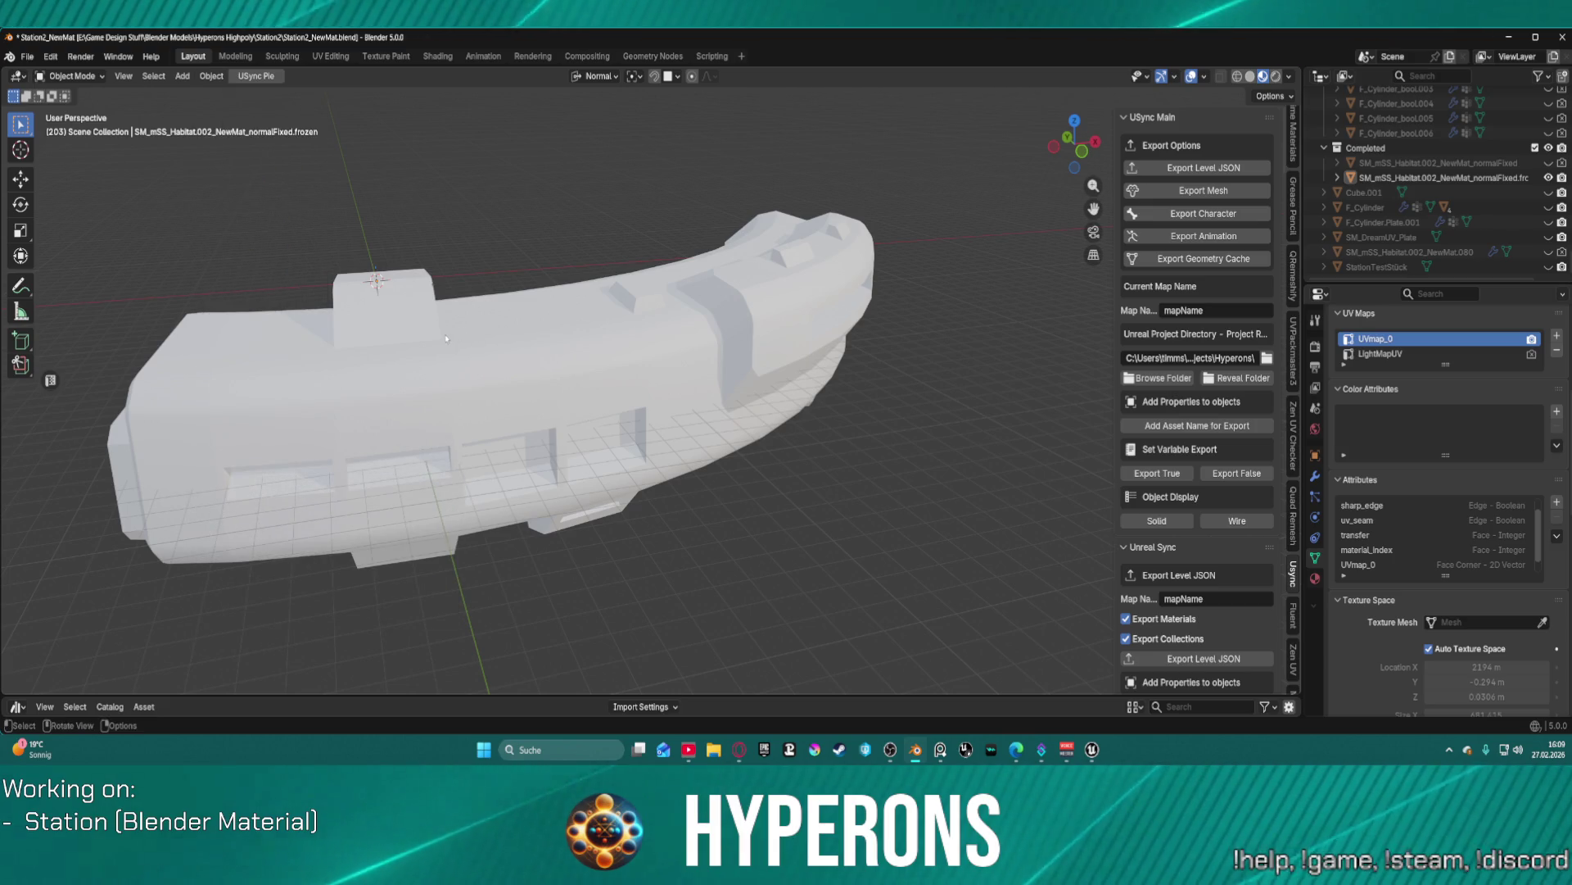
click(473, 334)
click(212, 75)
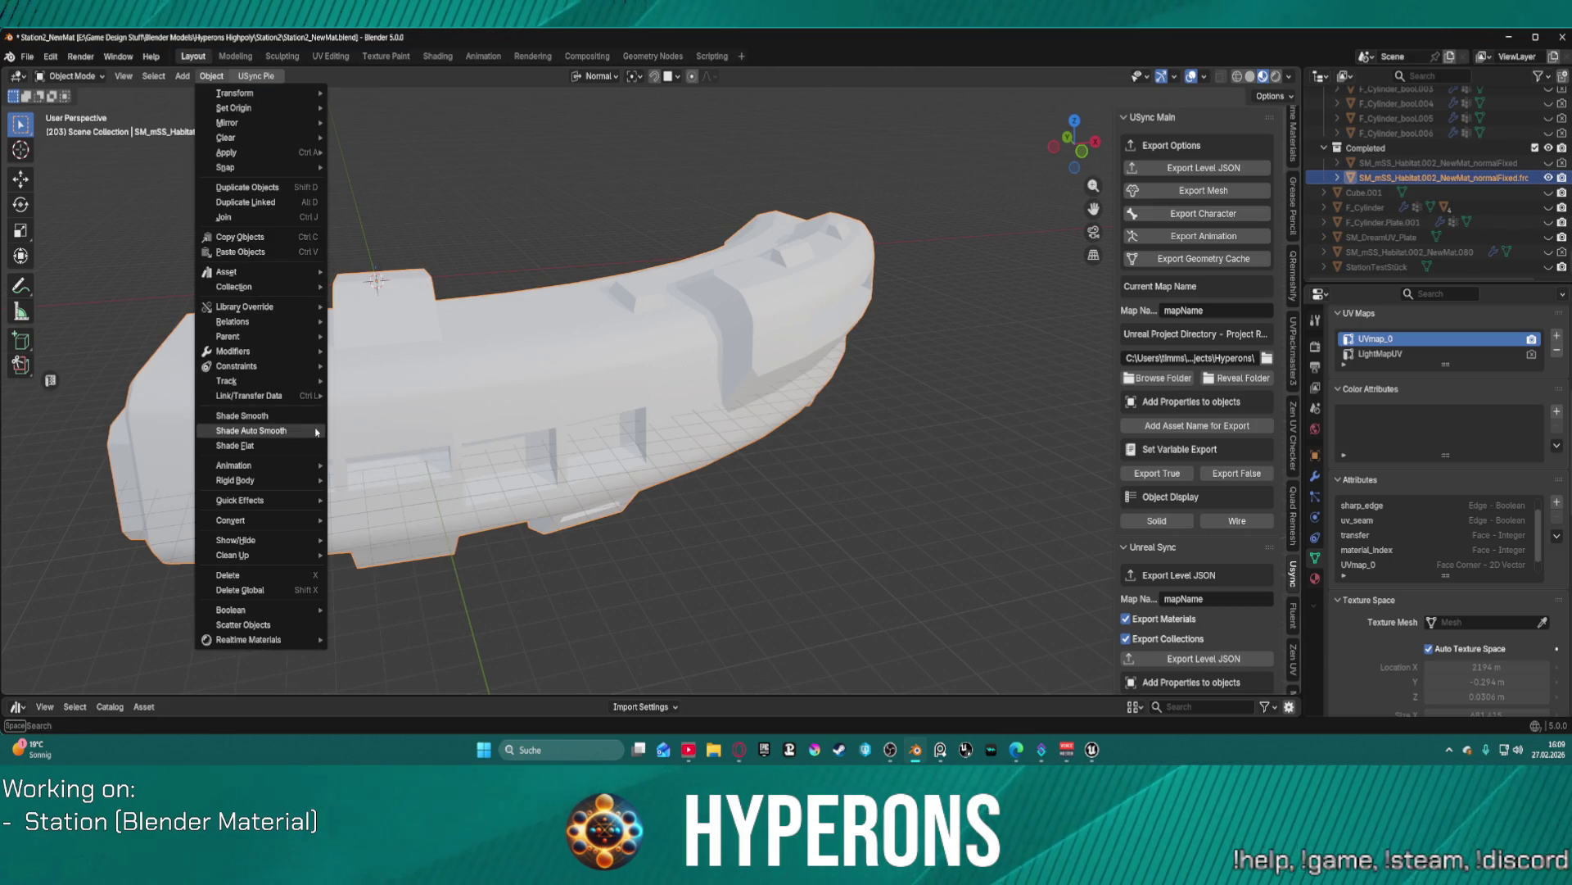
mouse_move(279, 560)
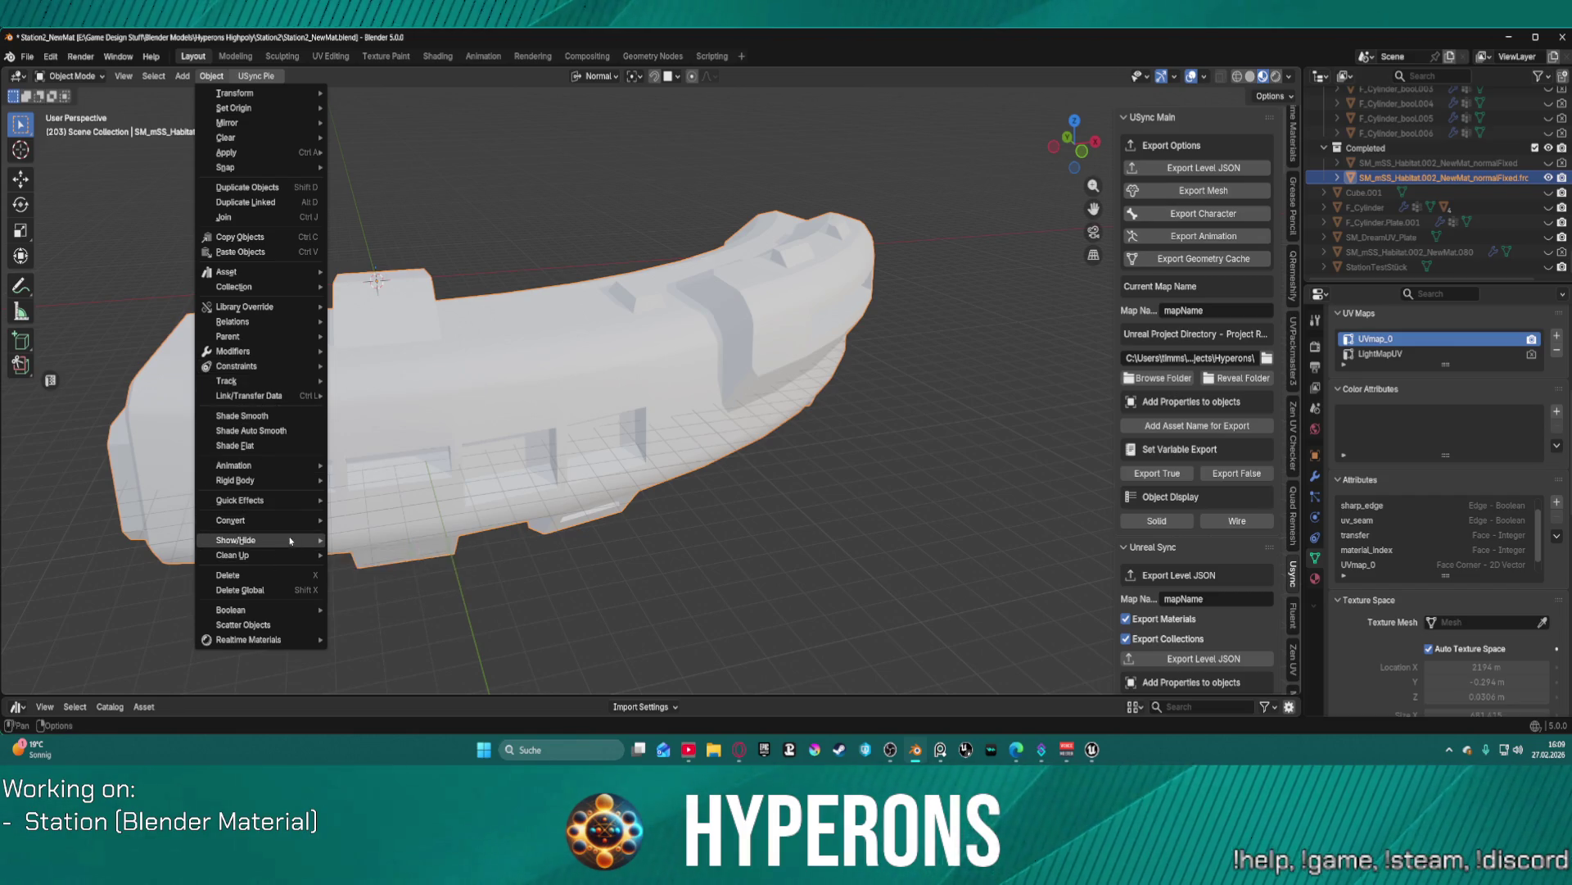
mouse_move(291, 515)
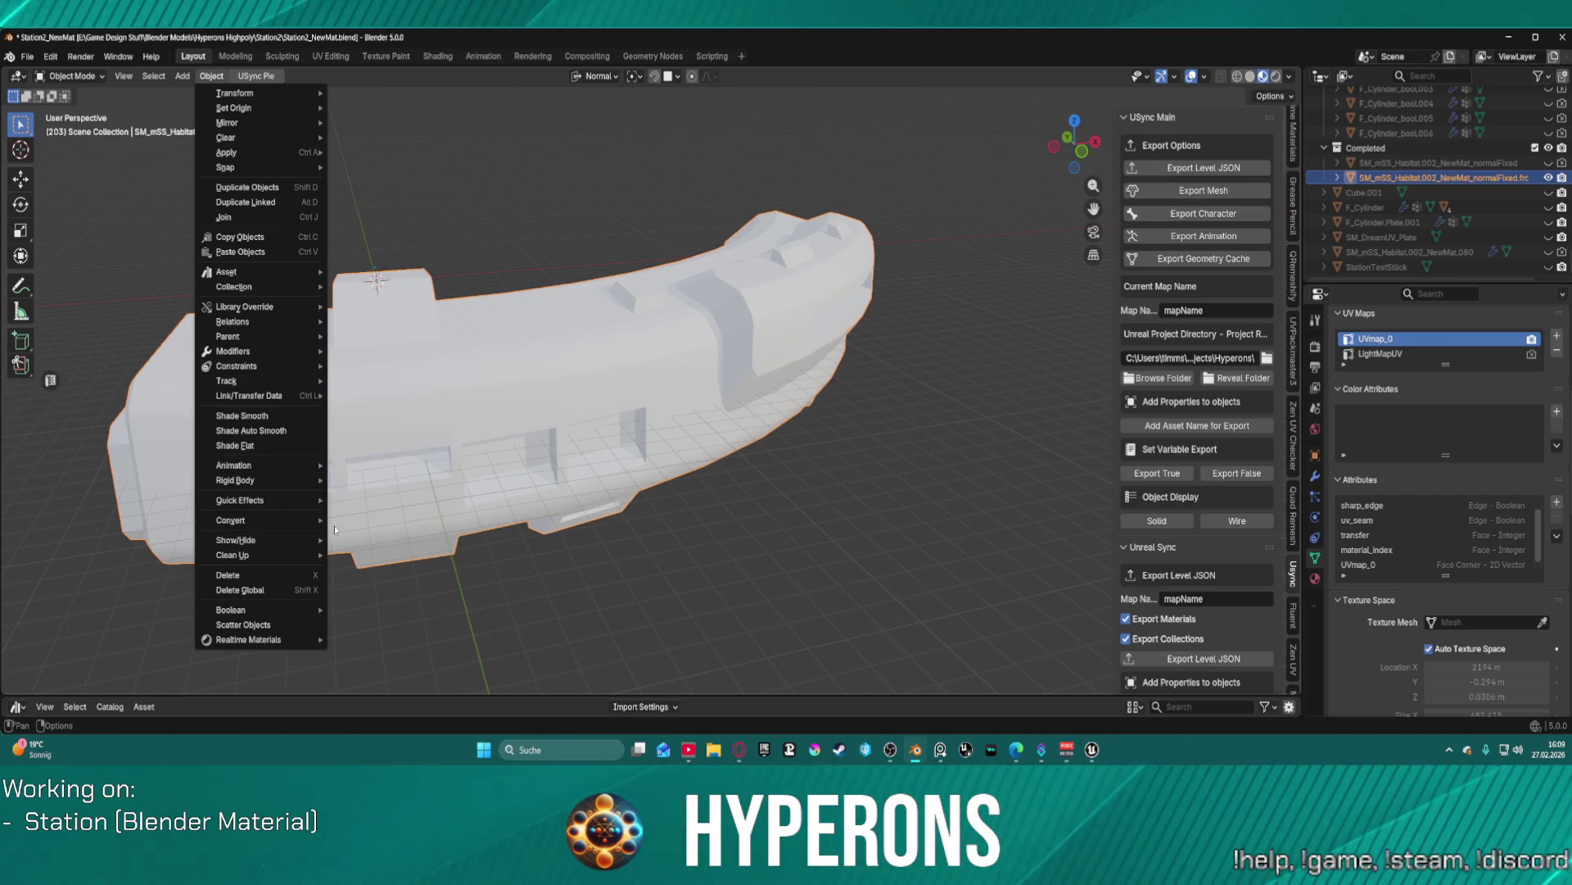
click(338, 521)
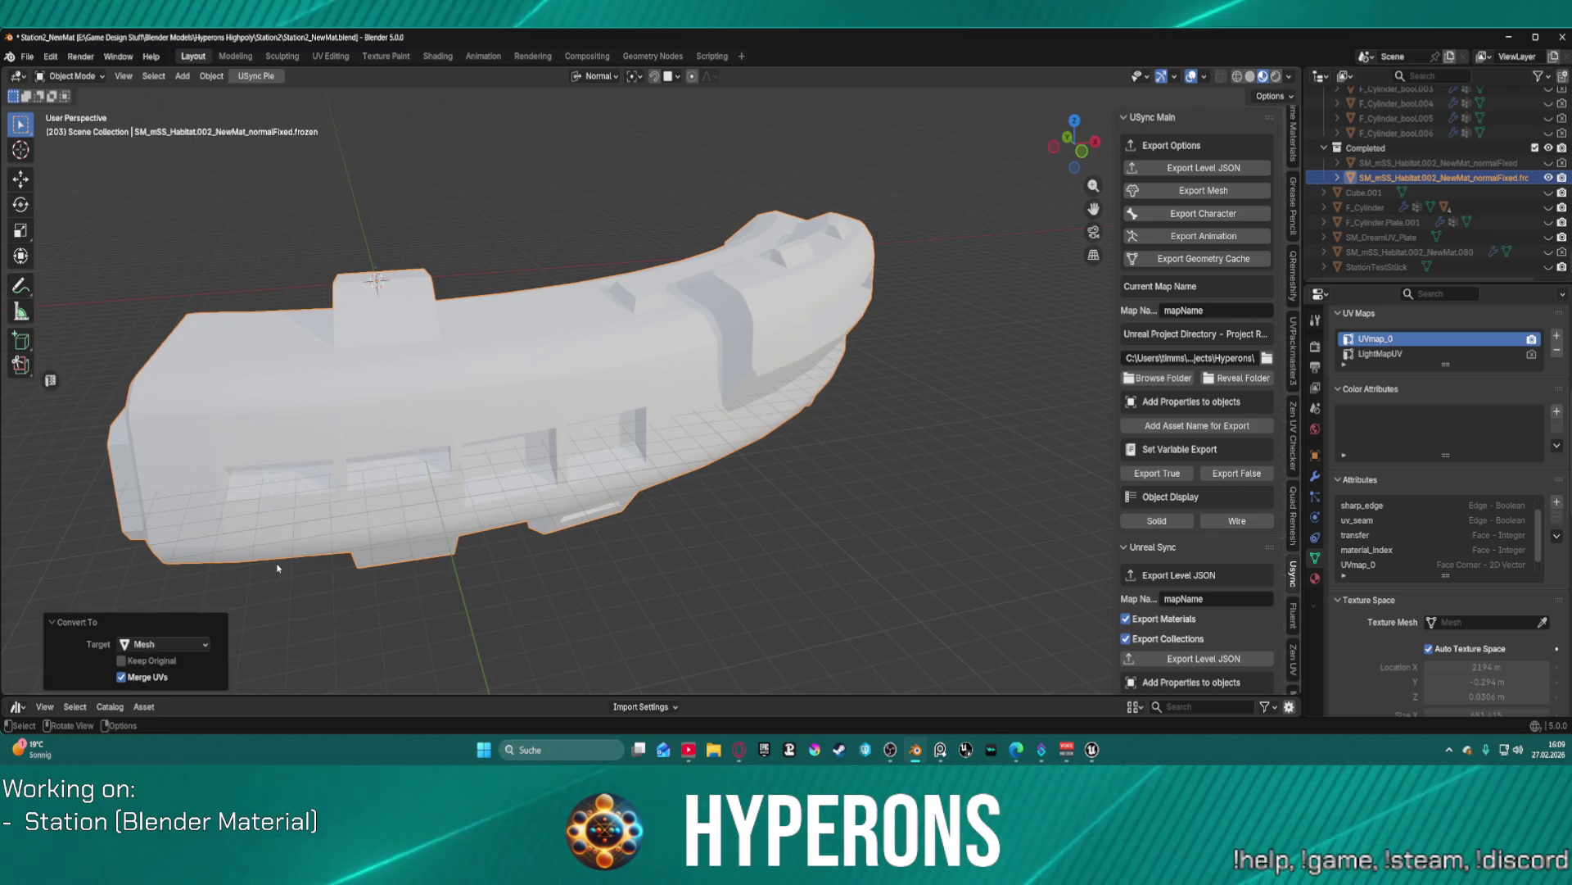
- Export the station mesh, import it into the Unreal level, and return to Blender
click(1204, 190)
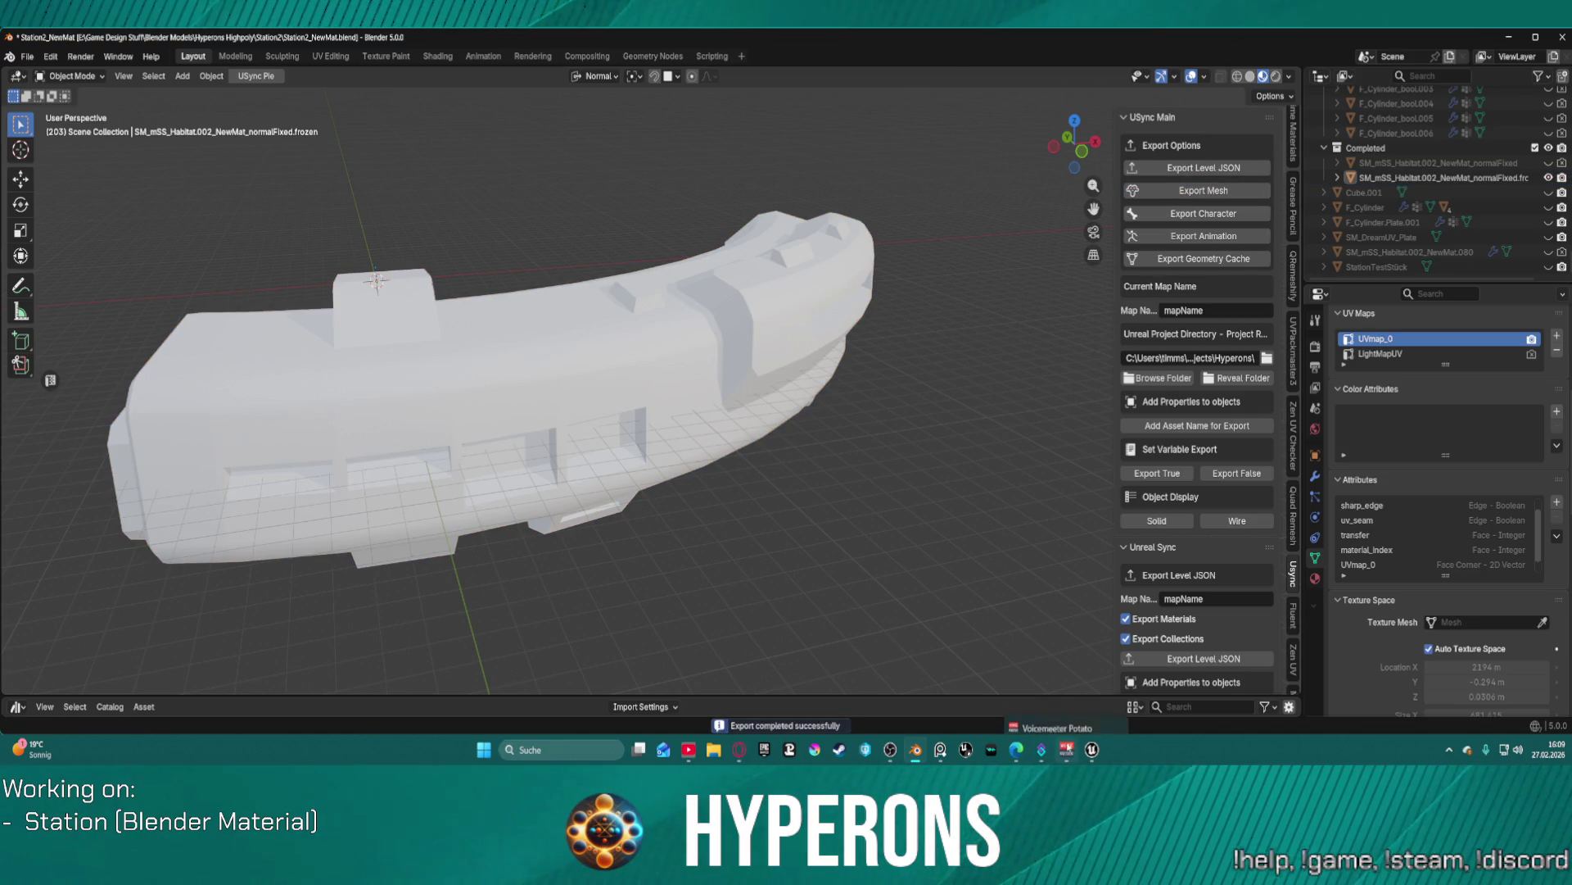
mouse_move(1092, 749)
click(1091, 667)
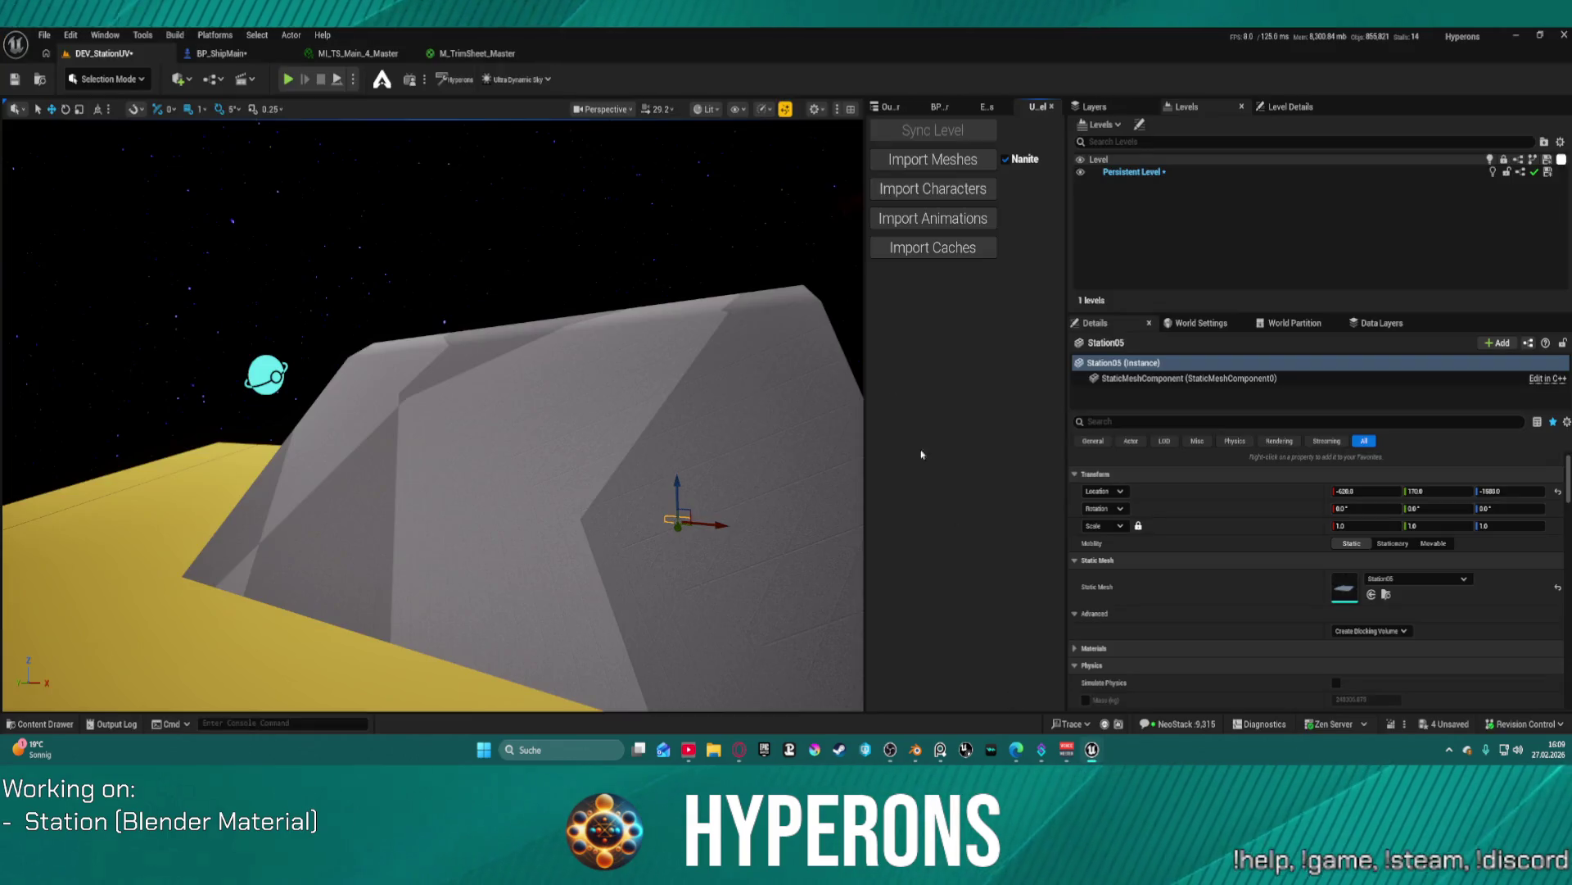
click(927, 171)
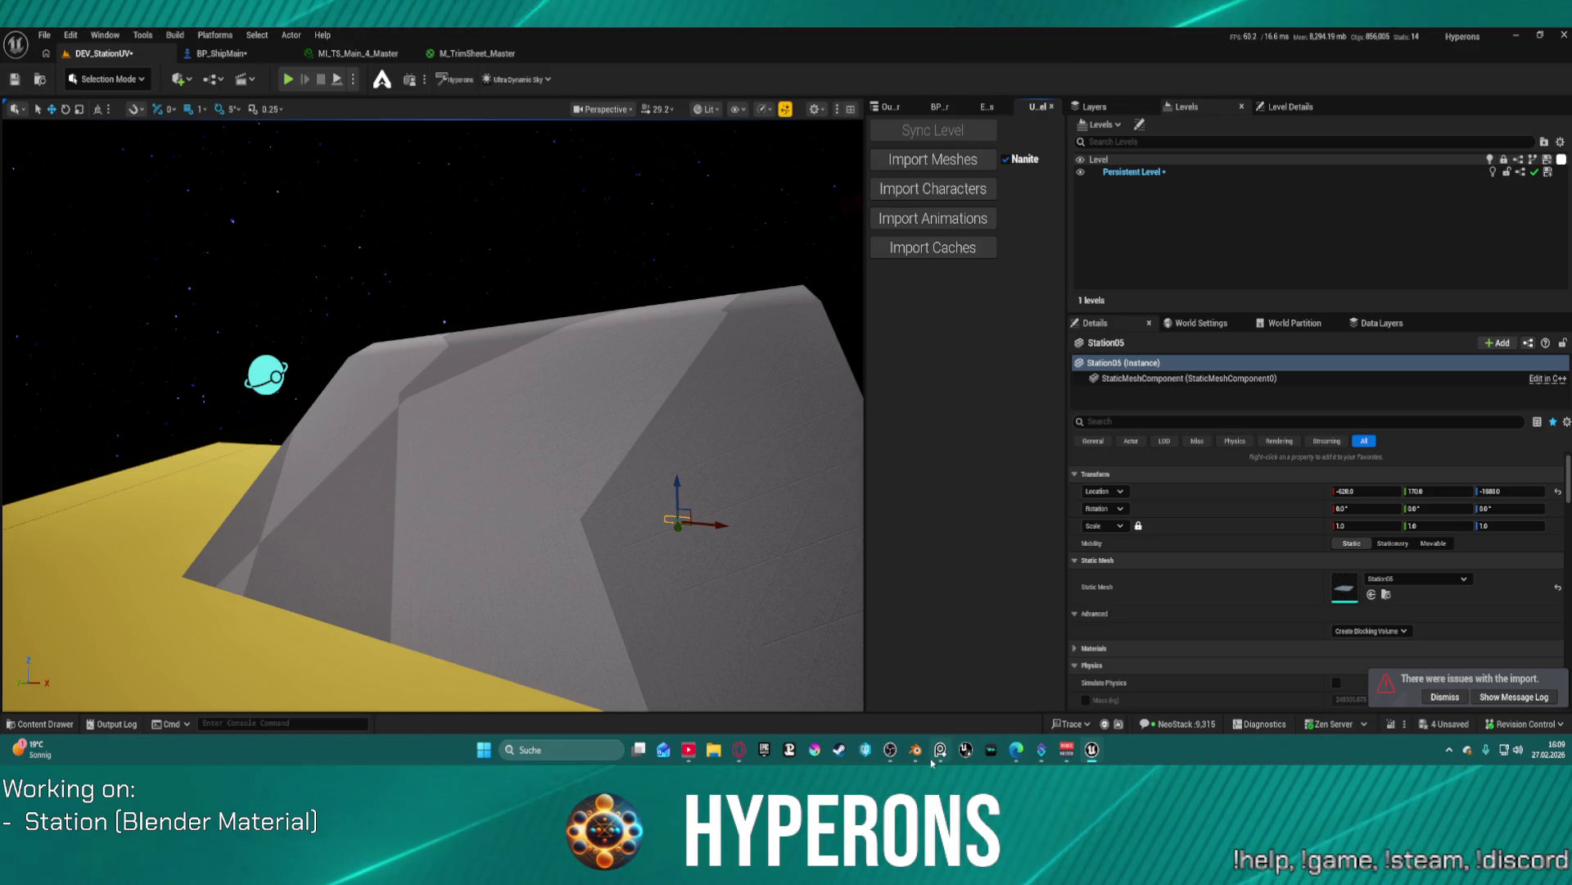
mouse_move(916, 749)
click(941, 665)
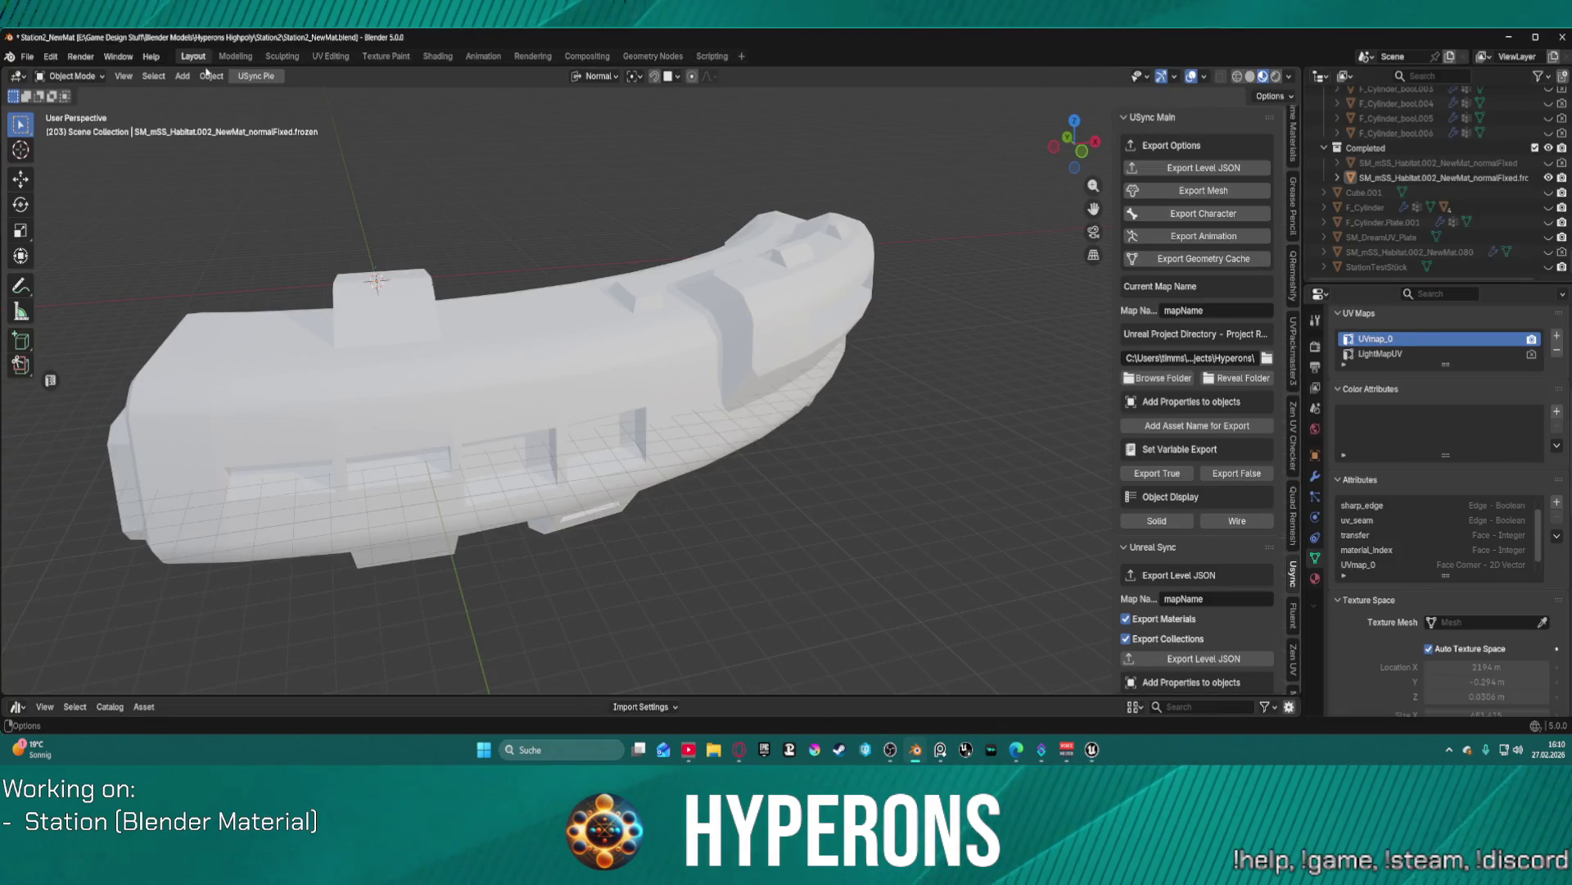
- Make the station habitat local via Make Local > Selected Objects, then run Export Mesh
click(210, 76)
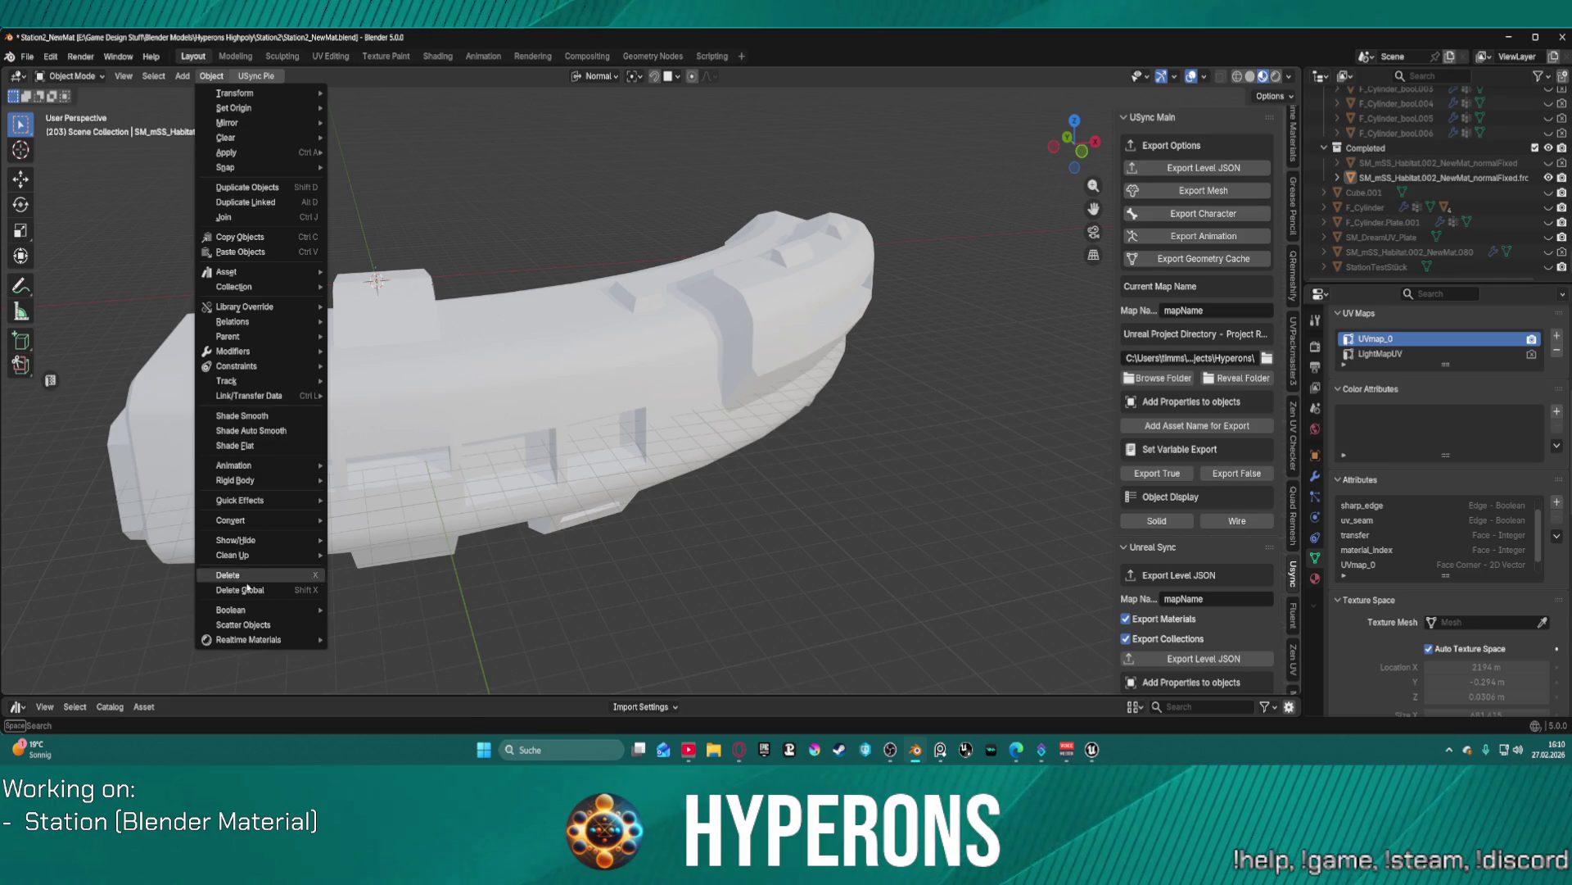
mouse_move(272, 563)
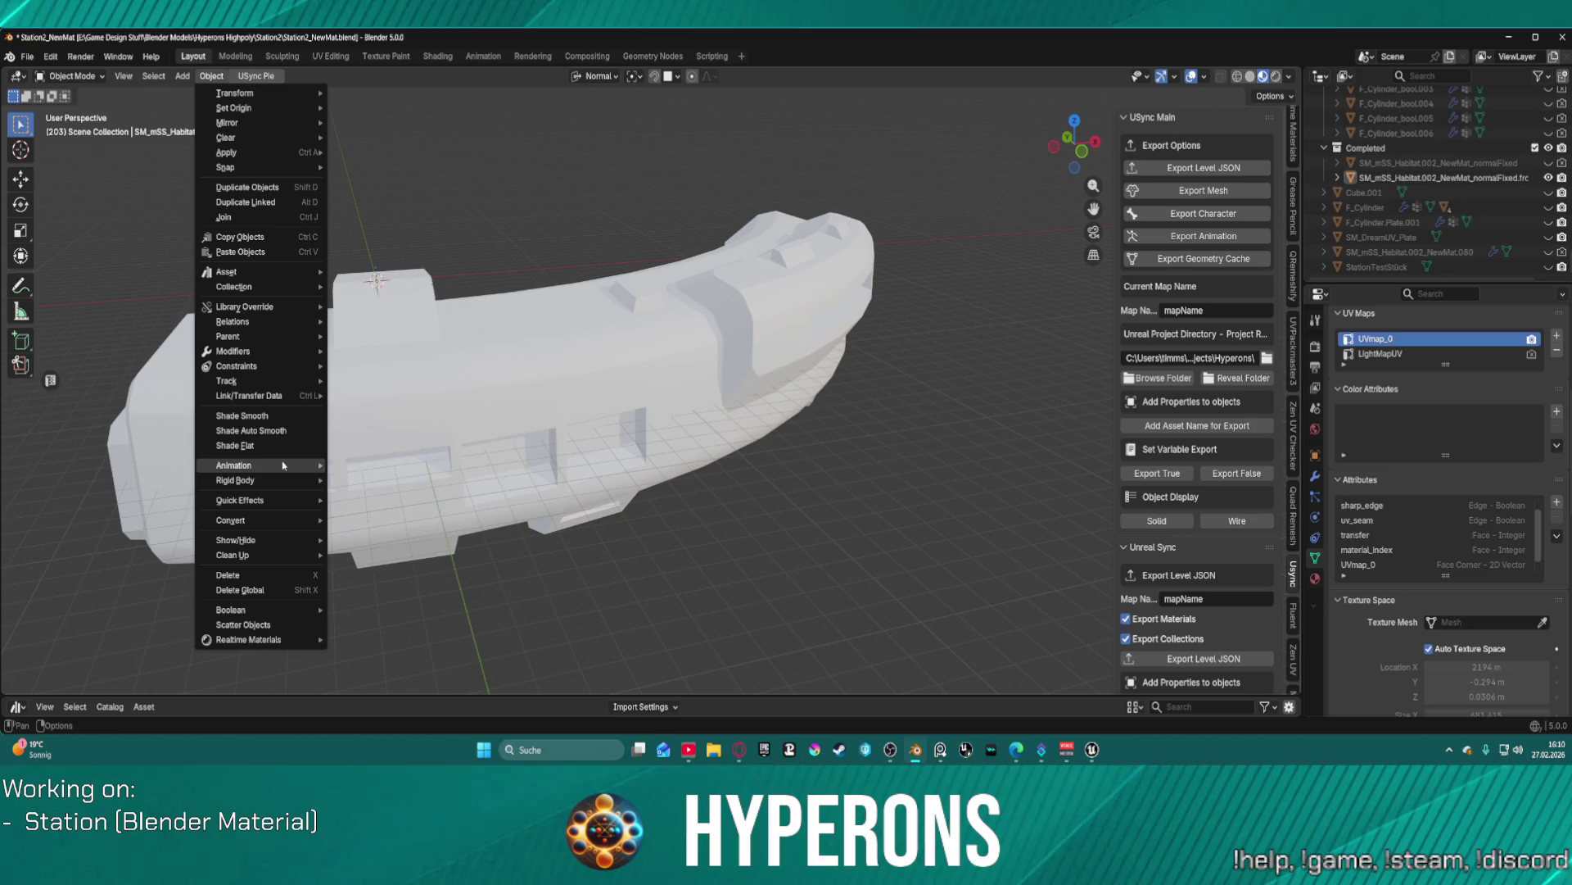
mouse_move(270, 395)
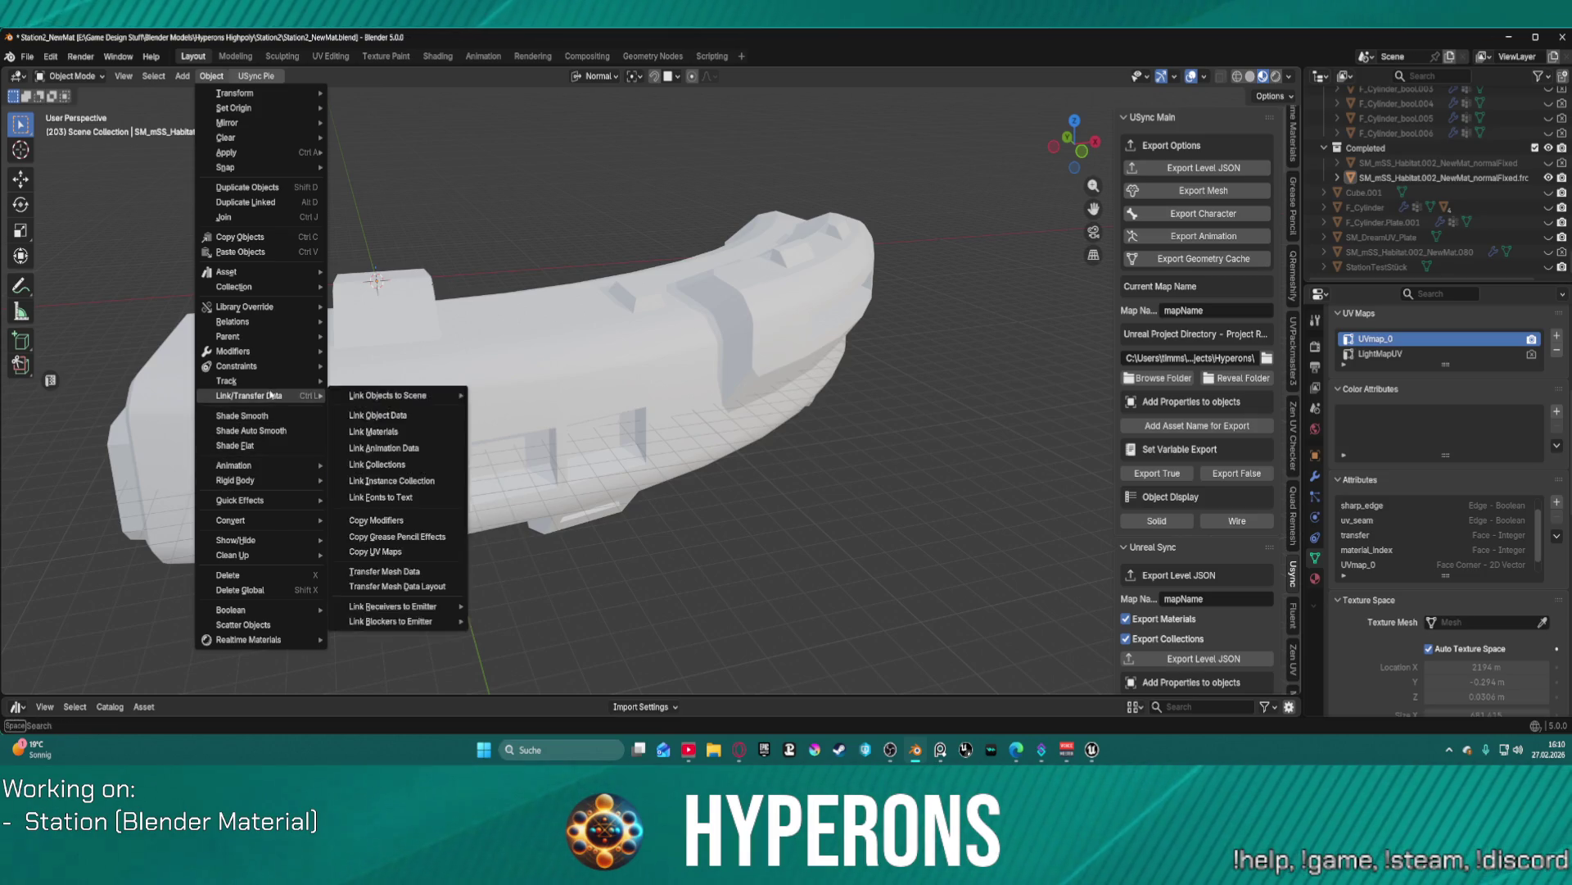
mouse_move(272, 357)
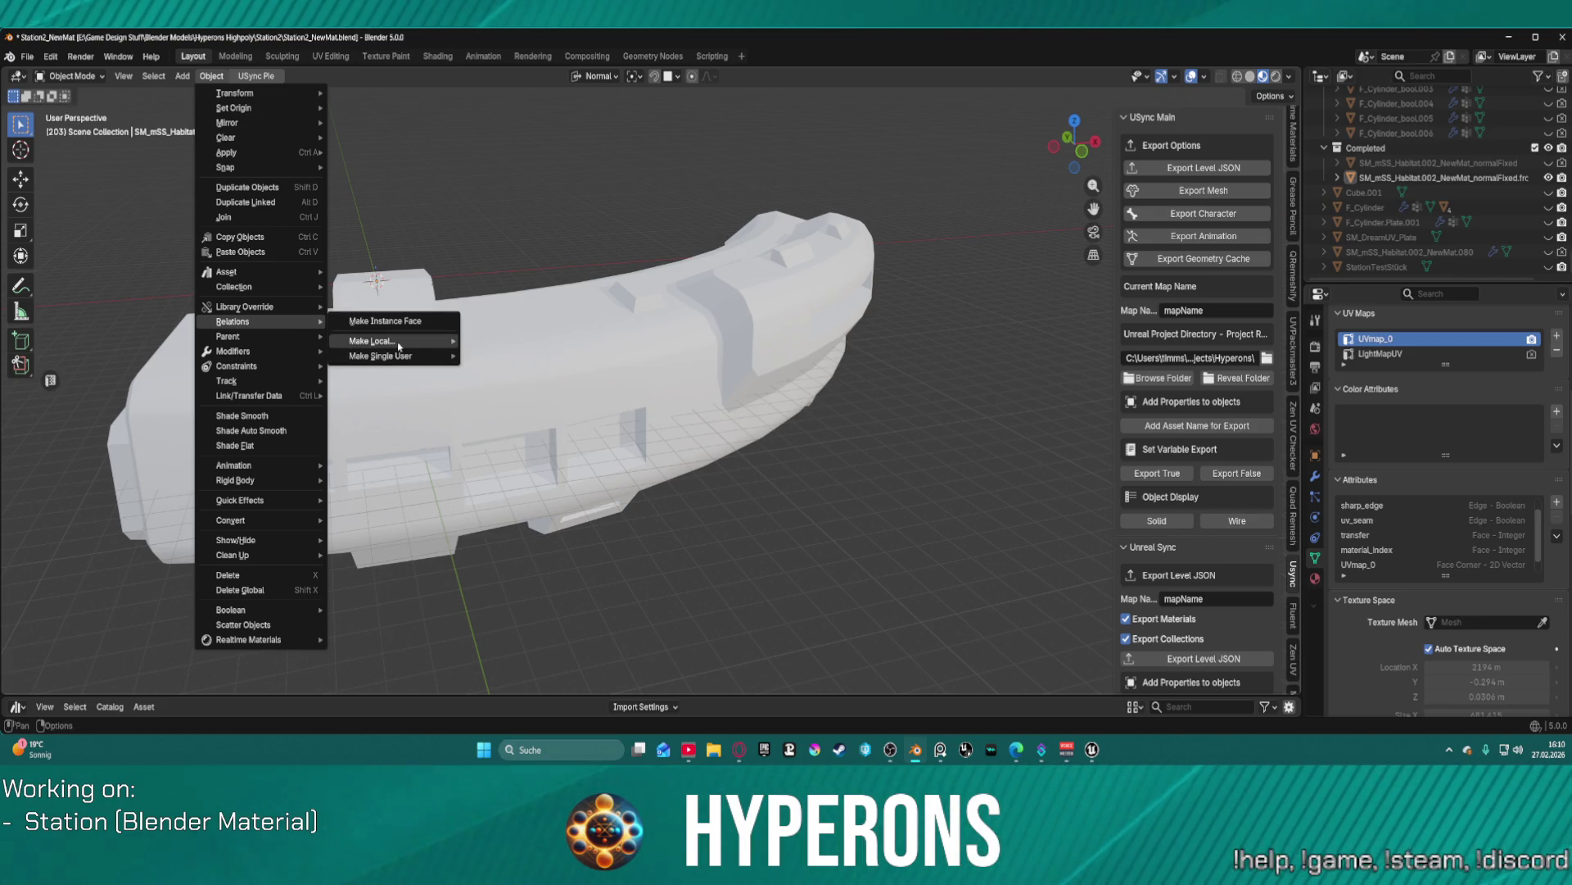
mouse_move(399, 346)
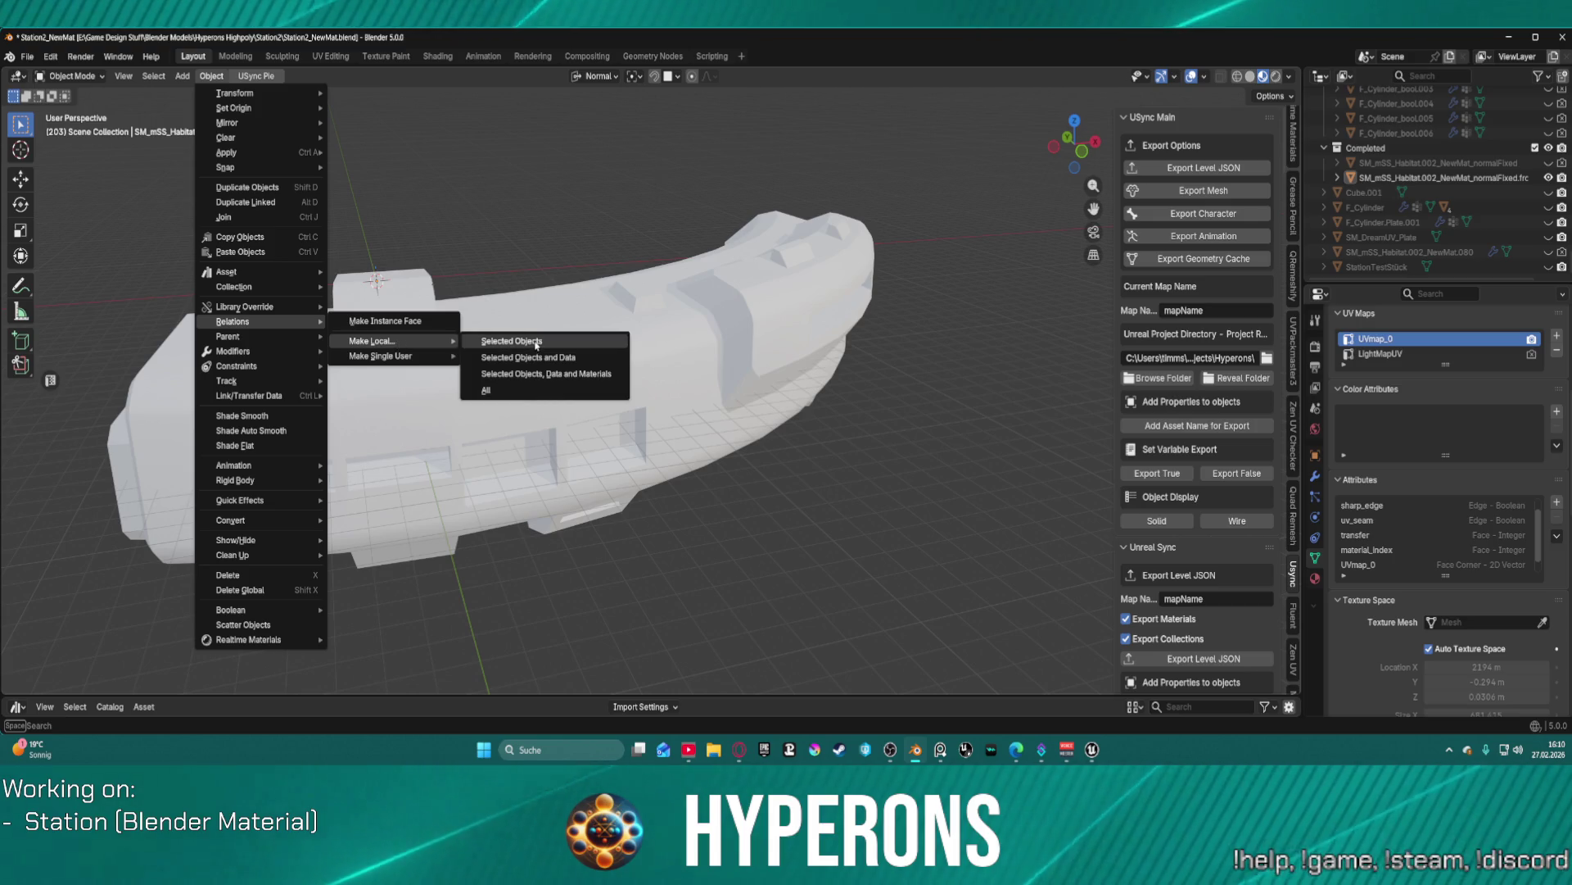
click(518, 342)
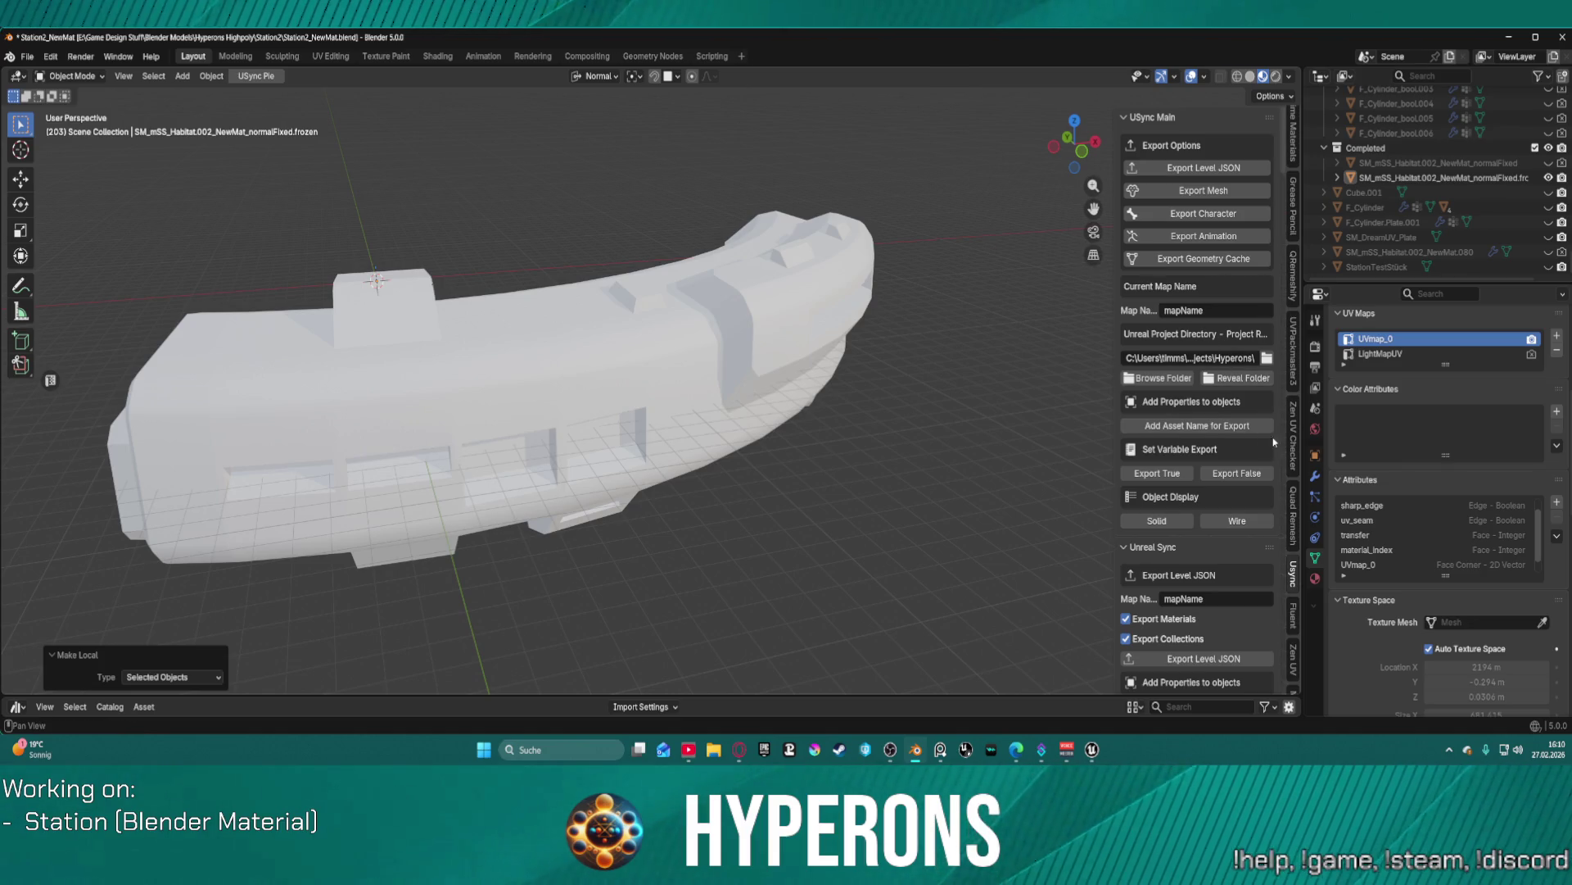
click(1165, 189)
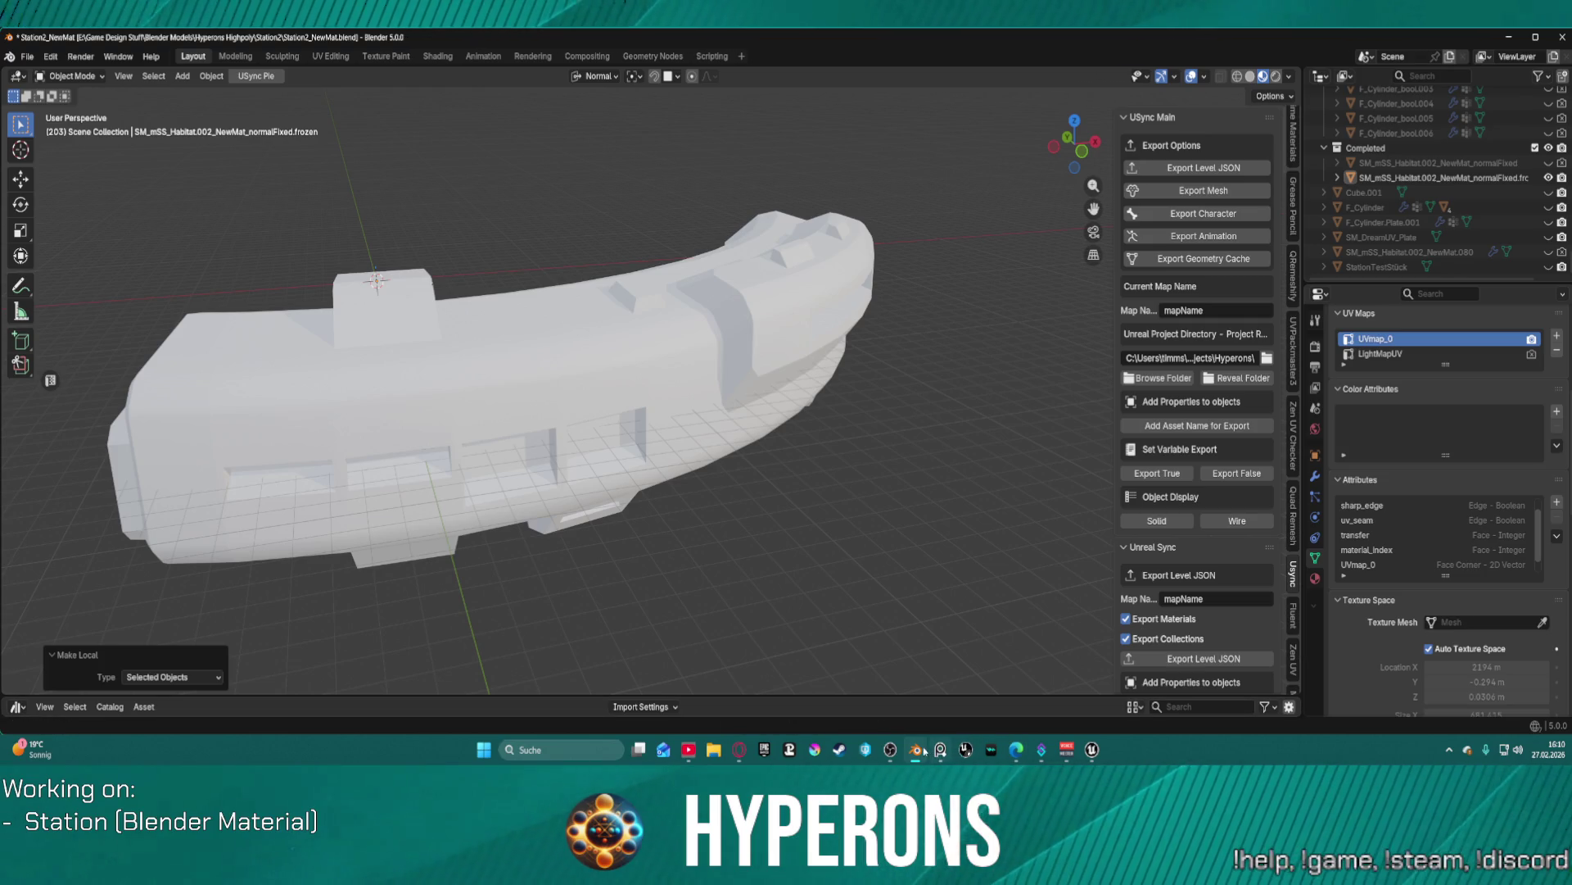
- Import the exported station mesh in Unreal Editor, then switch back to Blender
mouse_move(1092, 749)
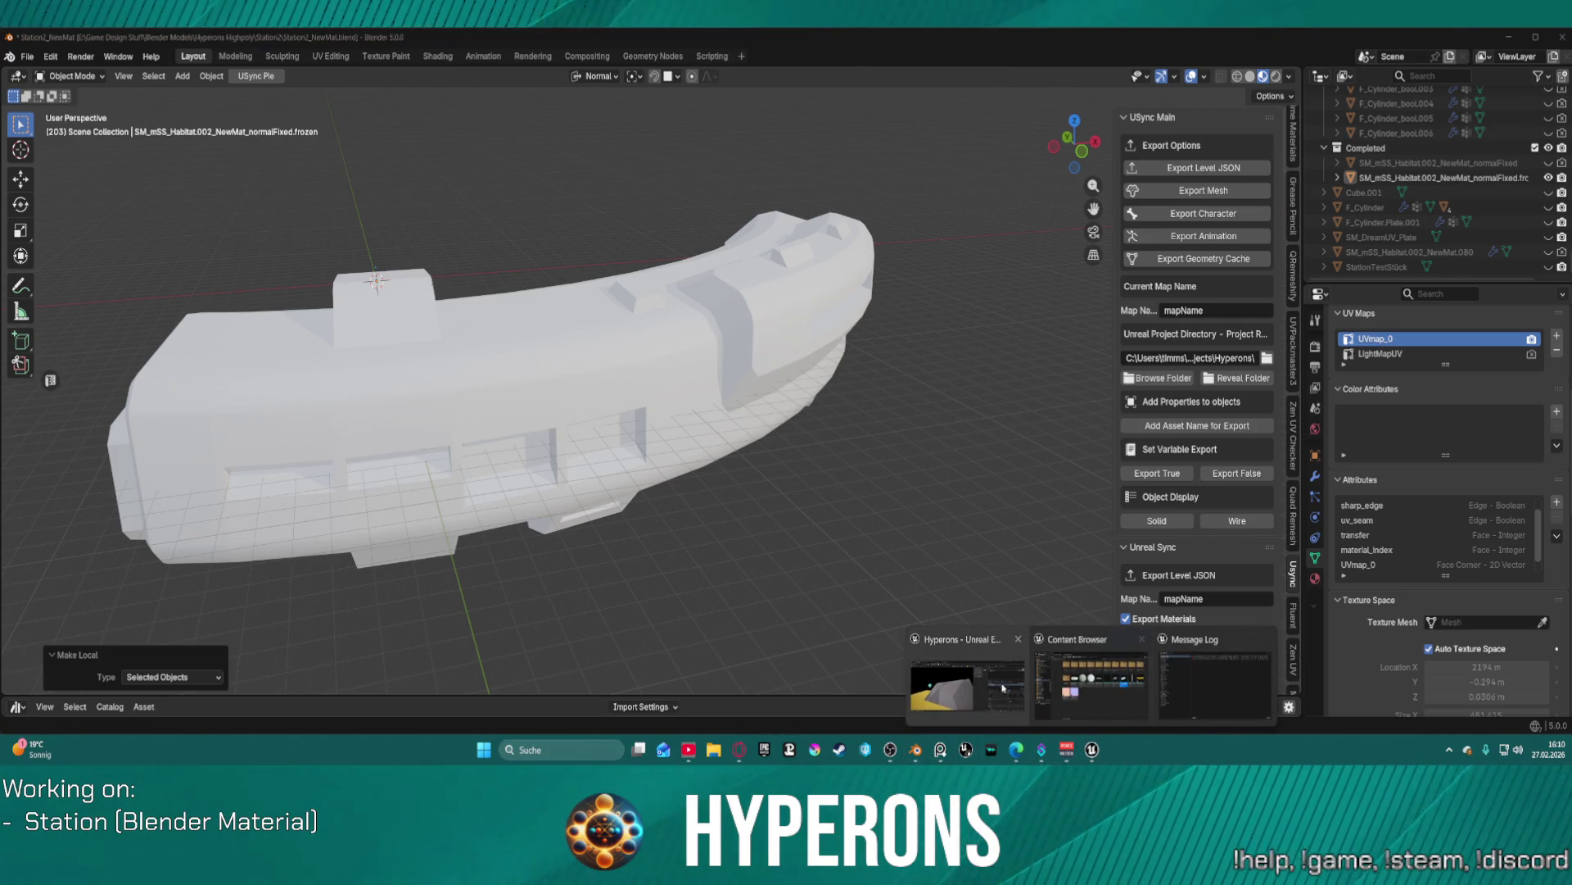
click(972, 680)
click(920, 170)
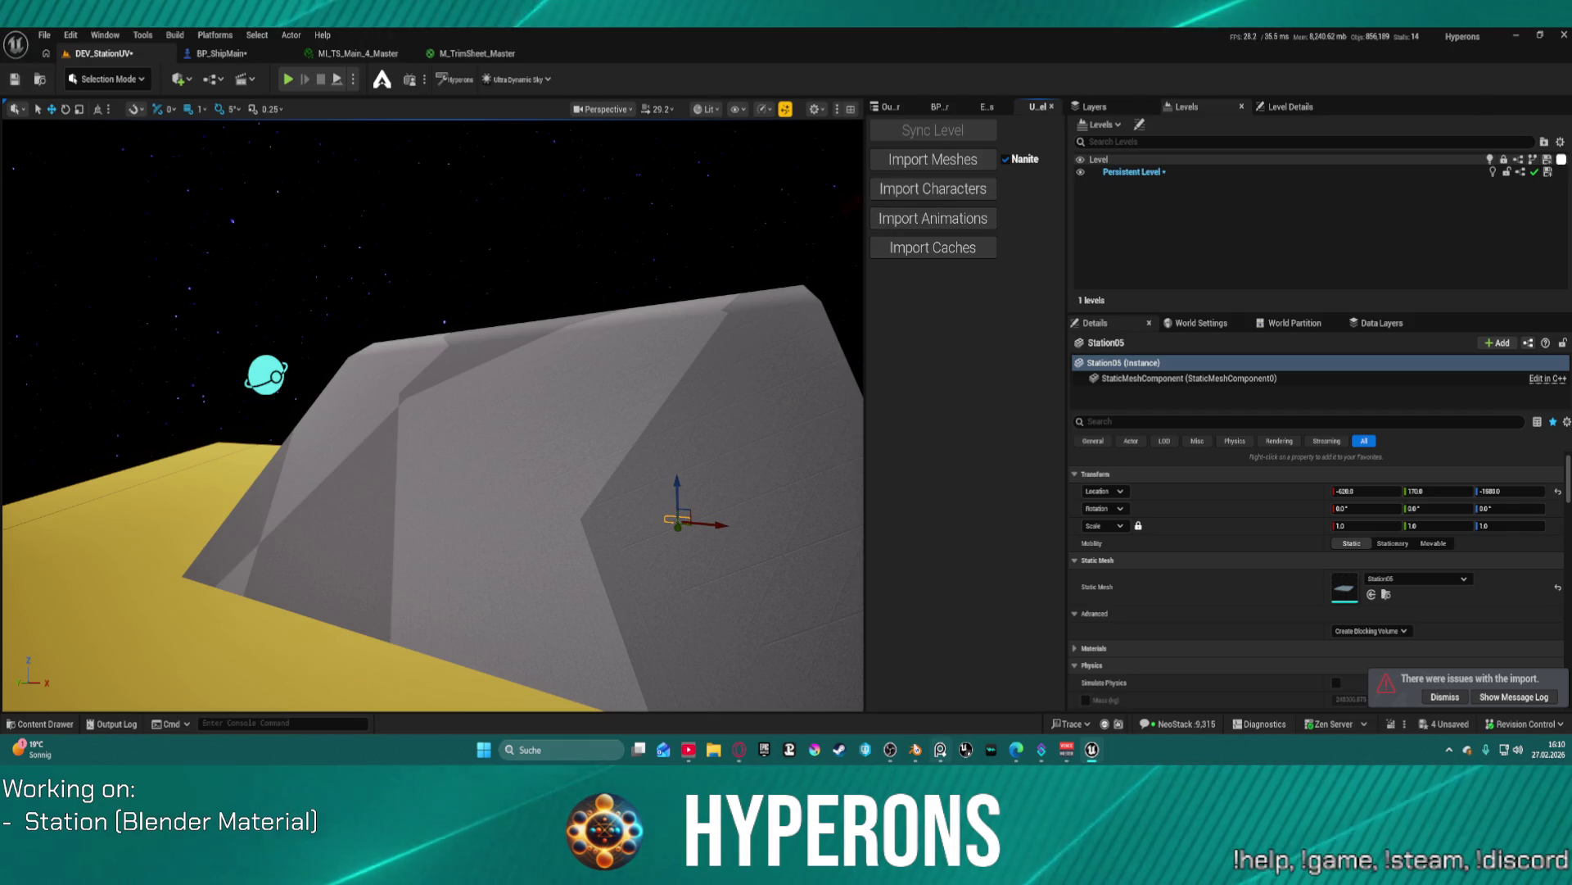
click(915, 754)
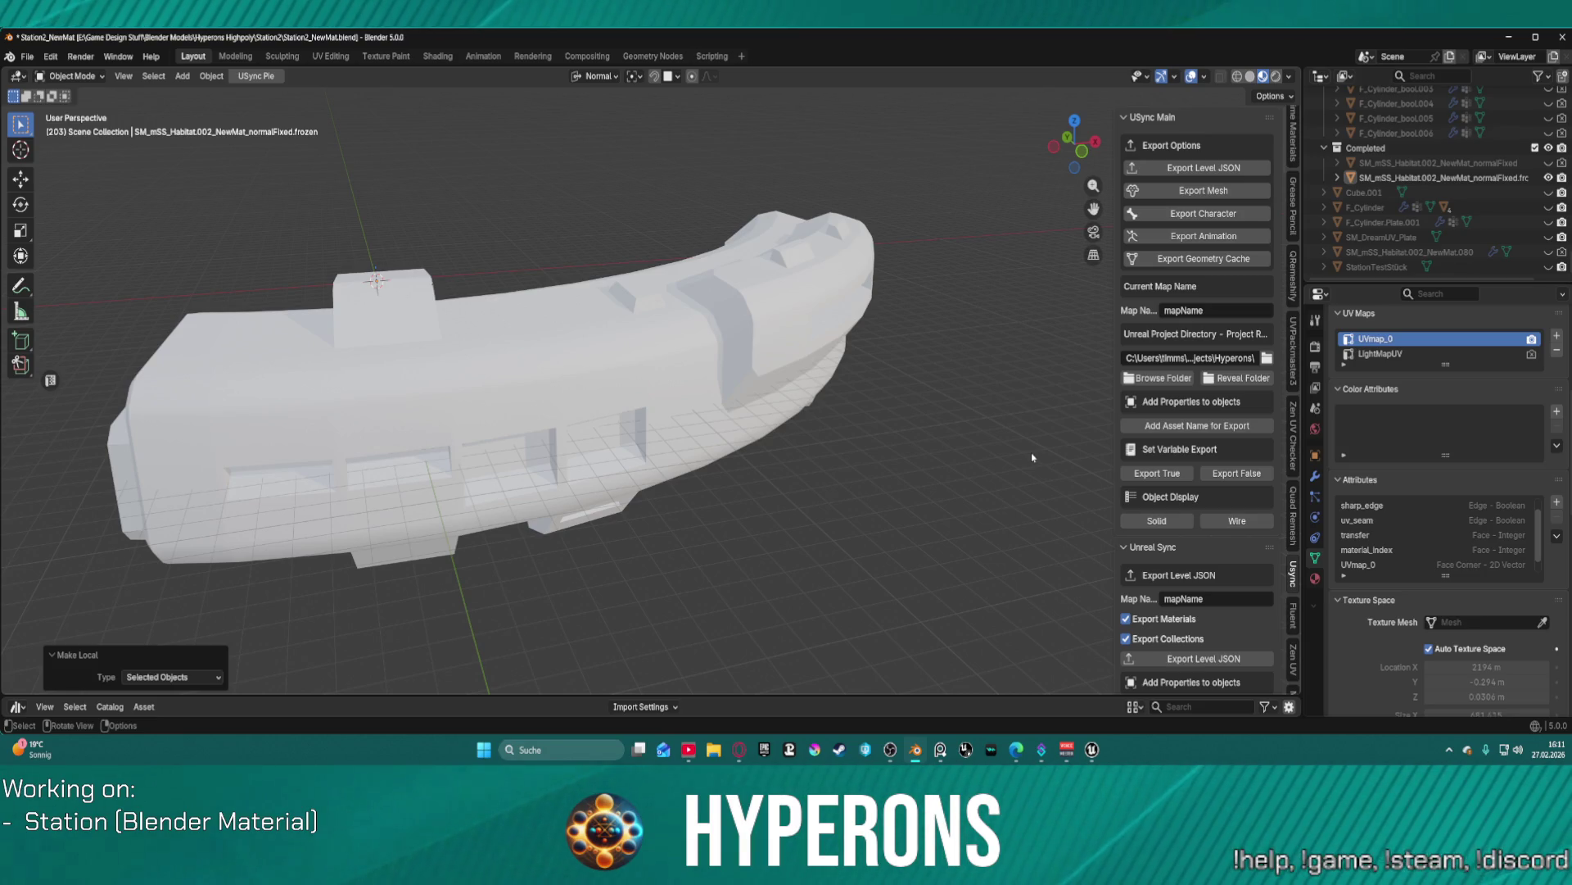
- Add an SM_-prefixed export asset name to the station, naming it 'TEST'
scroll(1136, 493, down, 5)
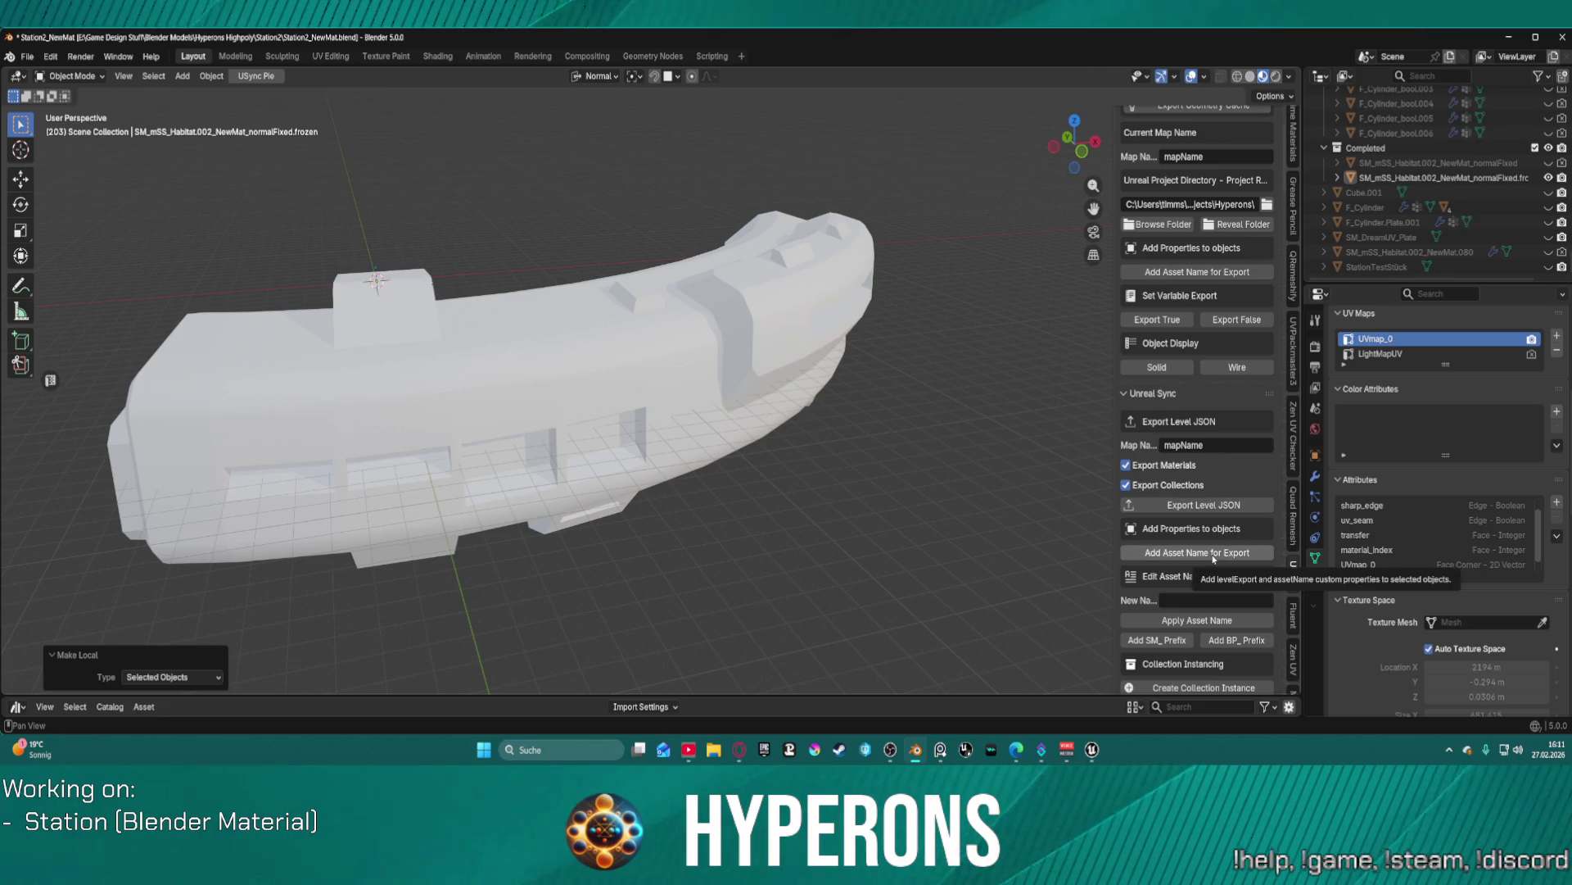
click(1229, 556)
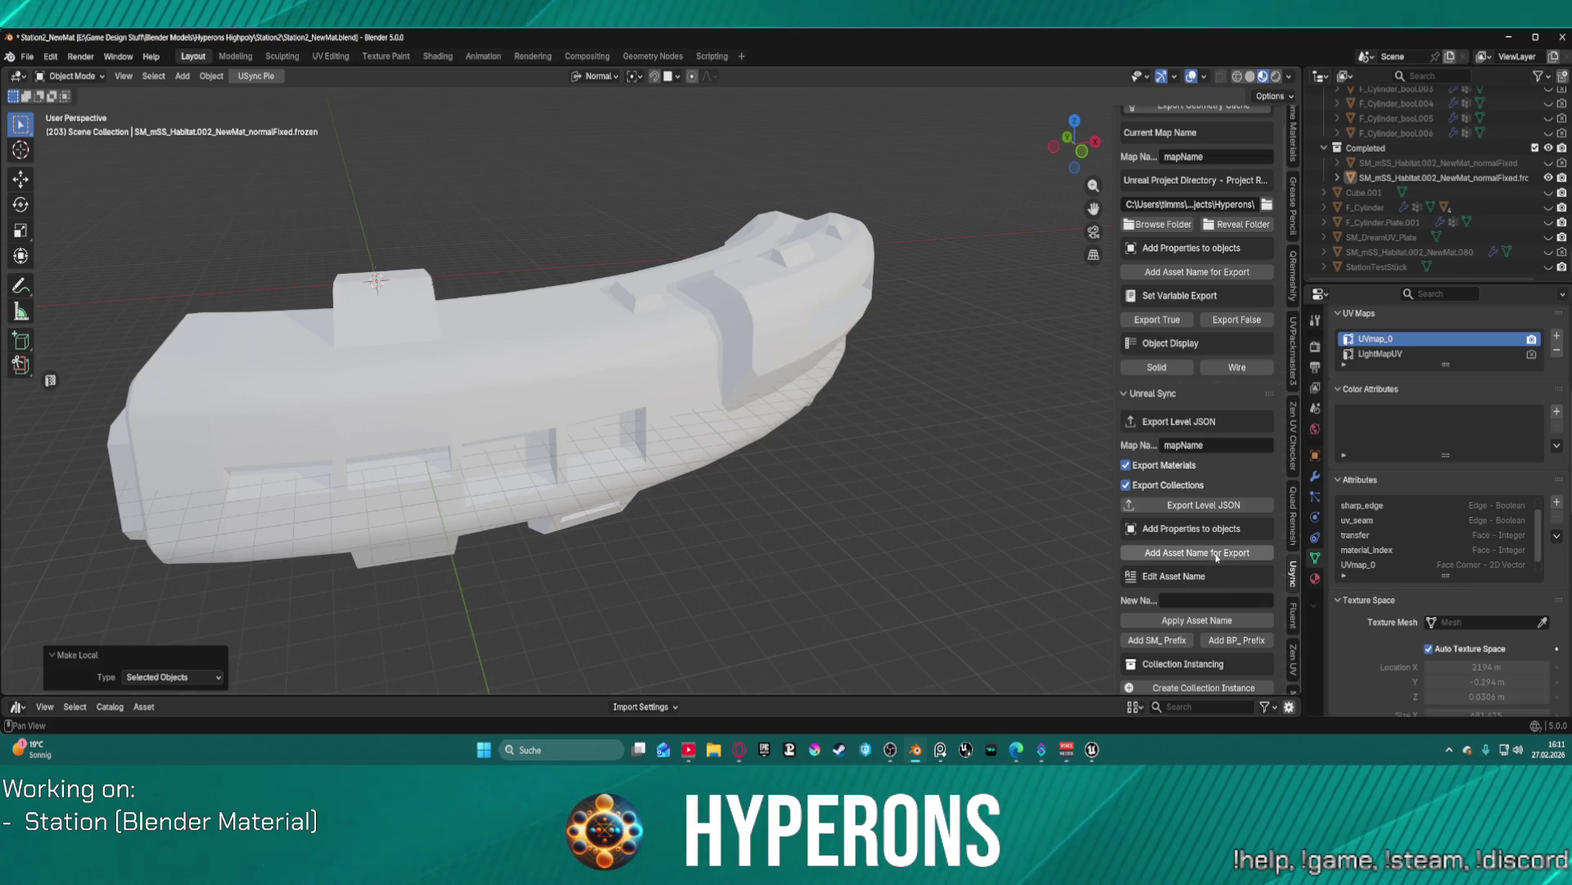
click(1173, 643)
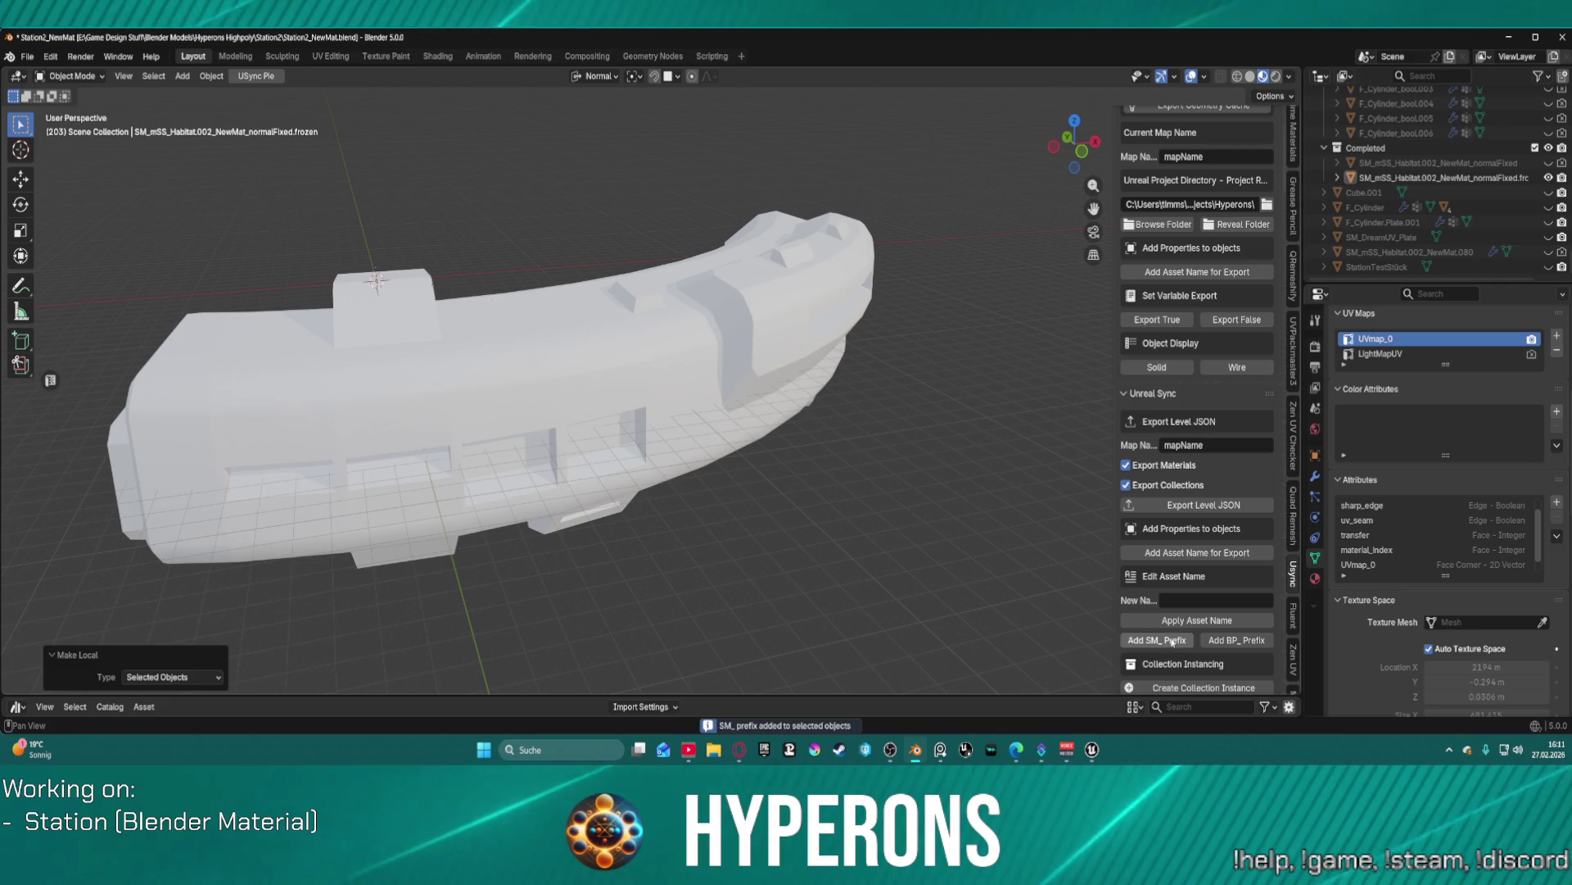
click(1194, 597)
text(TEST)
key(Return)
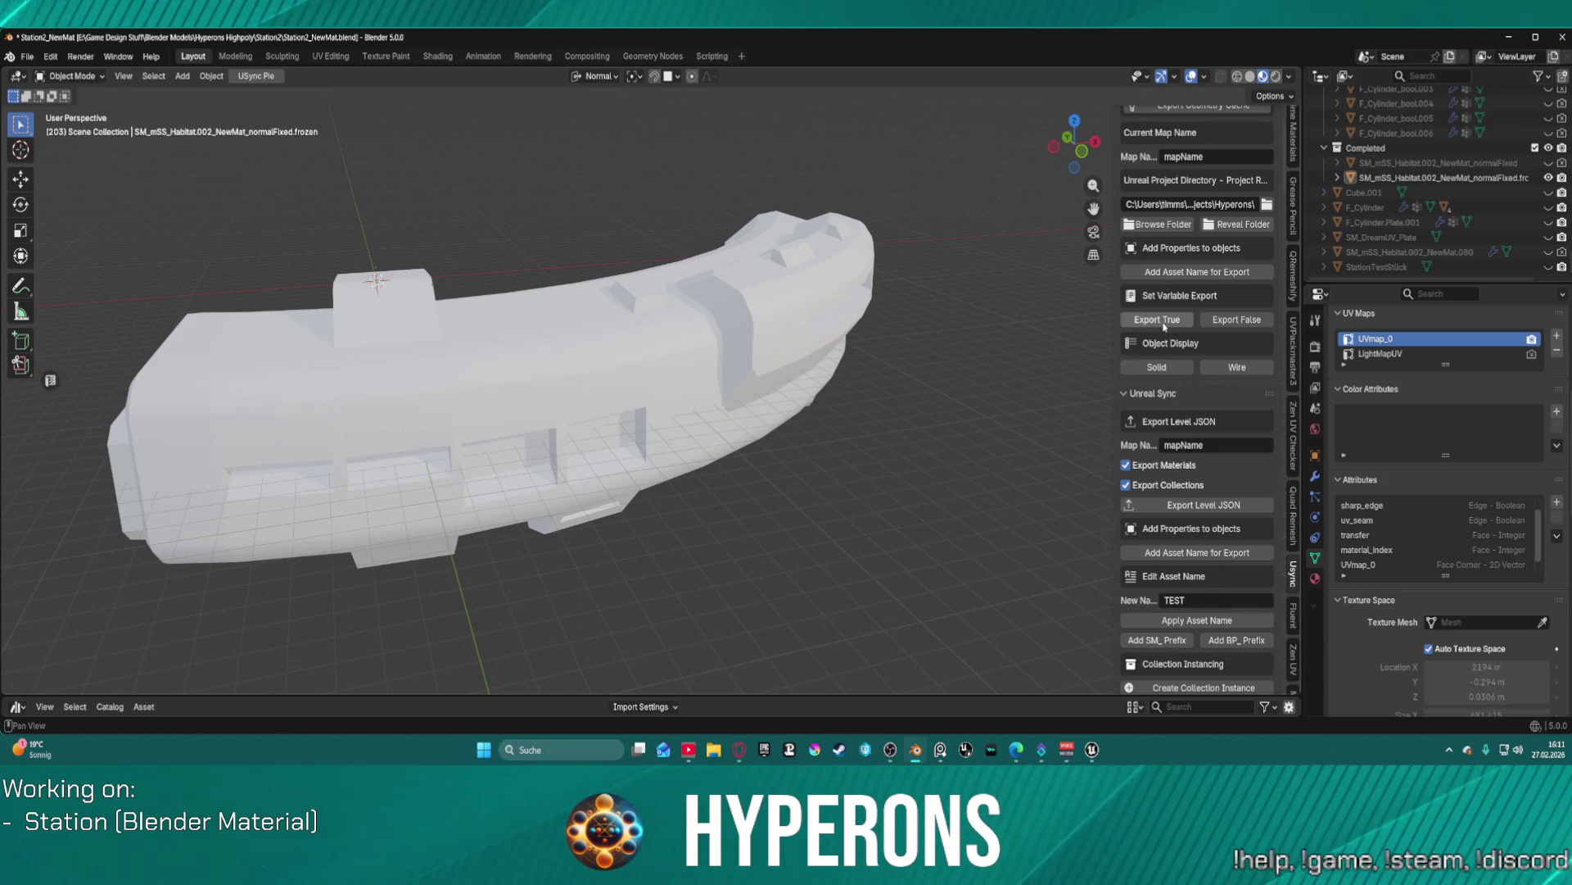
- Re-export the station mesh and switch to the Unreal Editor
scroll(1194, 220, up, 5)
click(1195, 191)
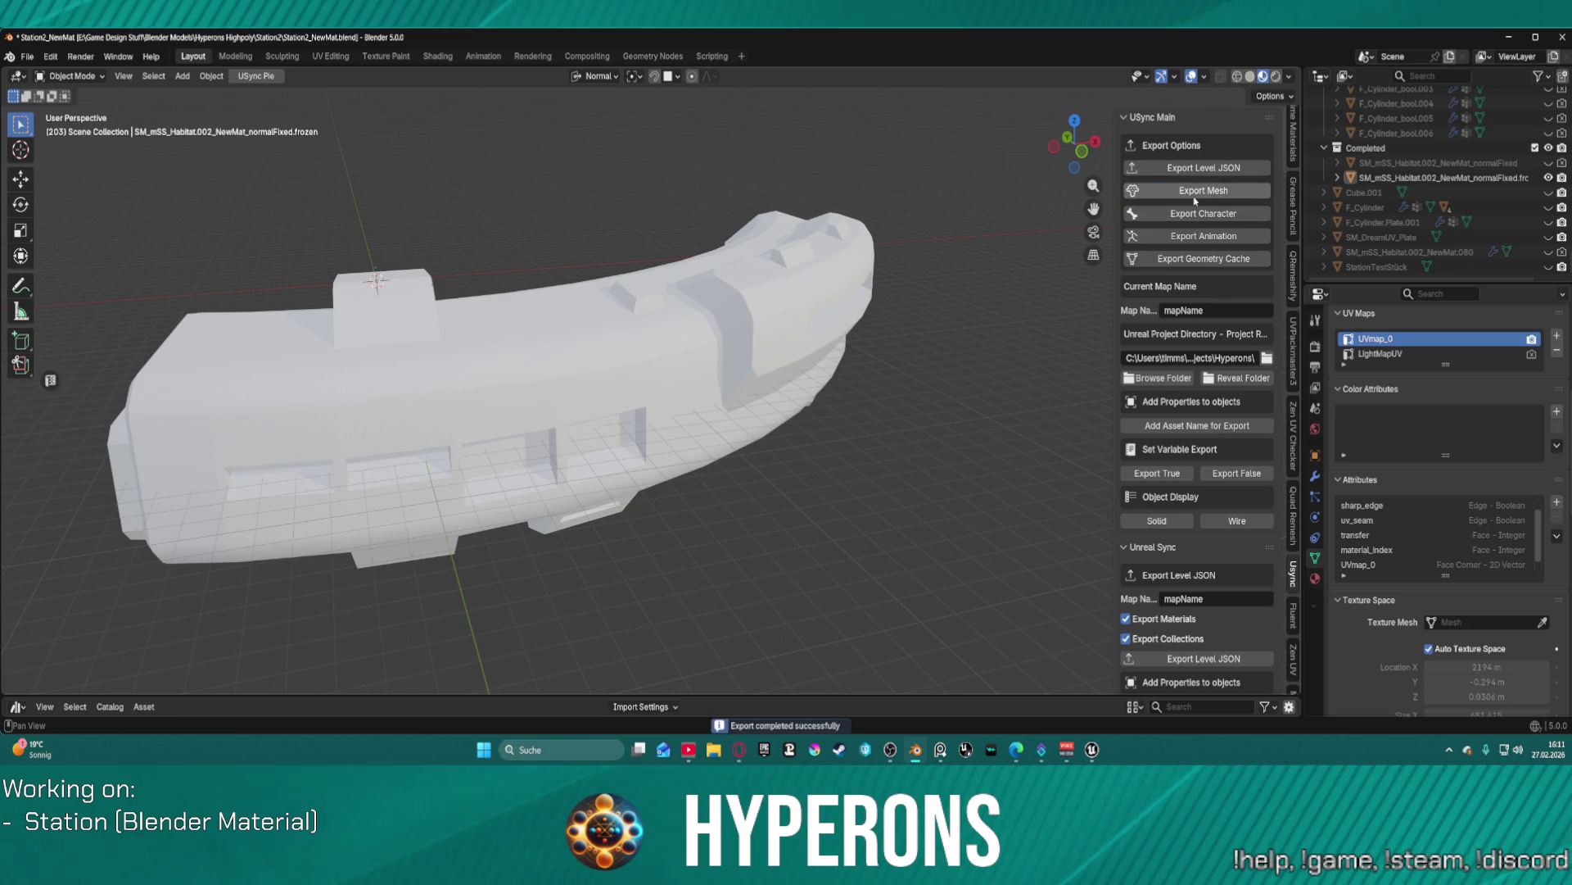
mouse_move(1092, 750)
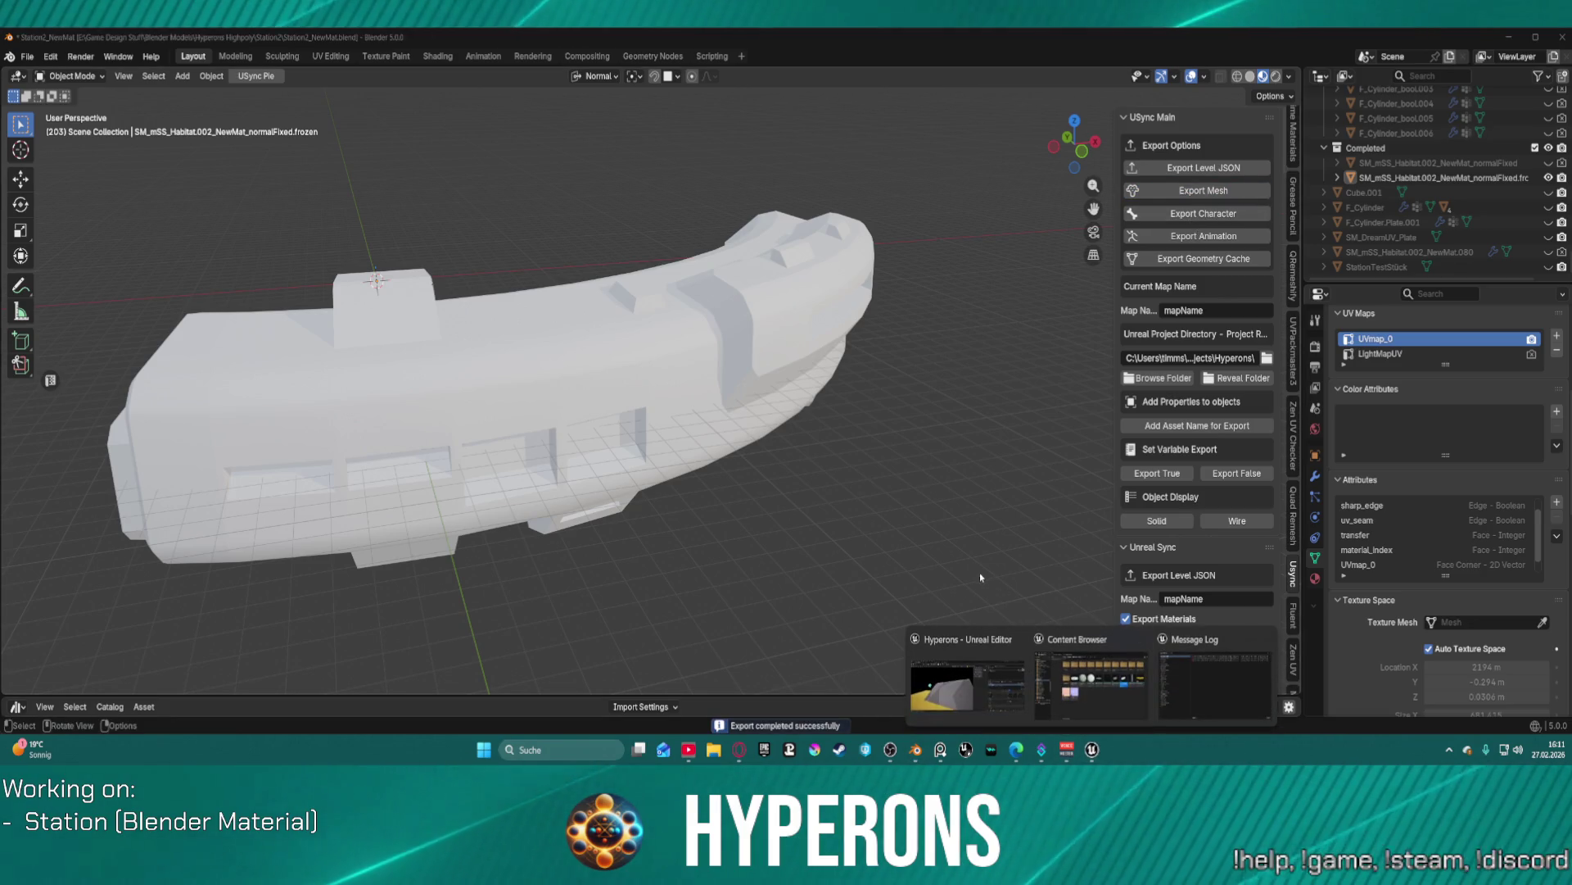
click(977, 678)
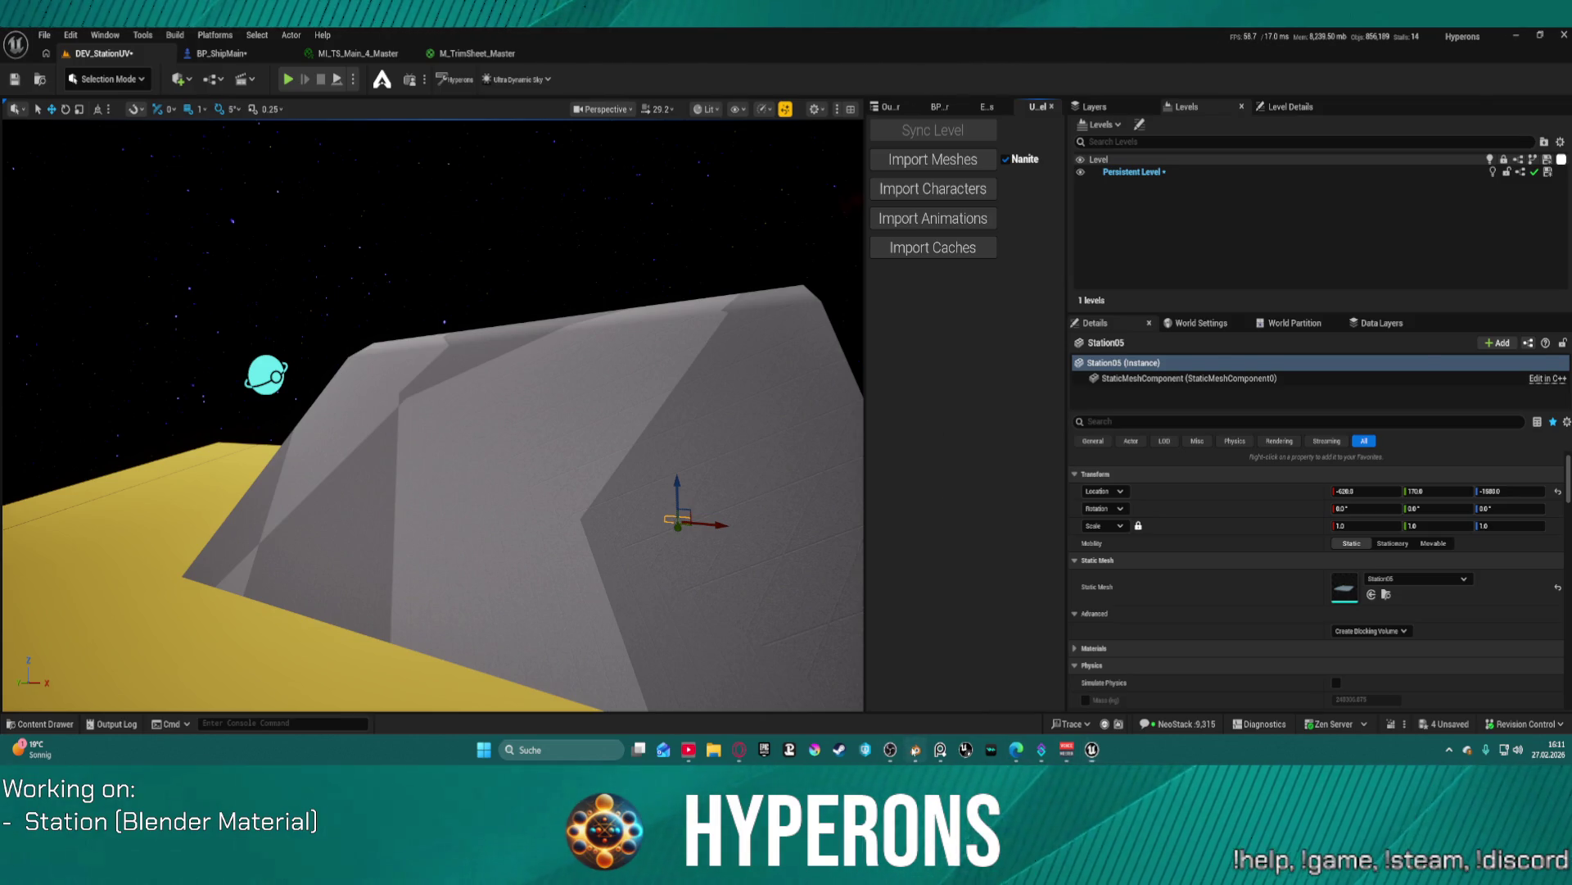
- Import the updated station mesh in Unreal, dismiss the import-issues notice, and return to Blender
click(915, 749)
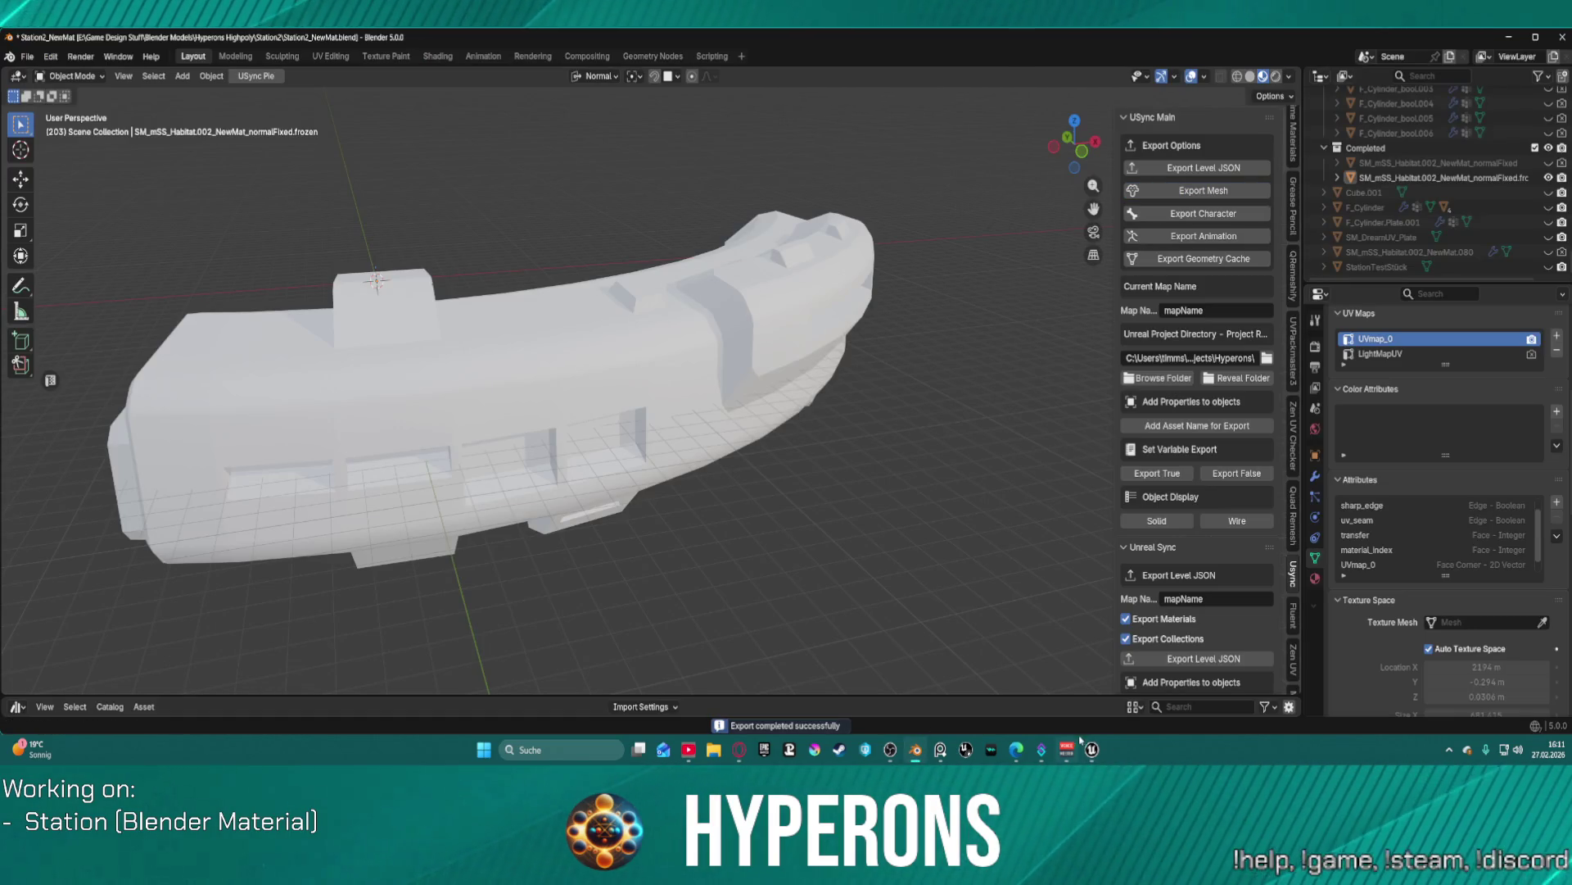
mouse_move(1091, 749)
click(999, 686)
click(965, 162)
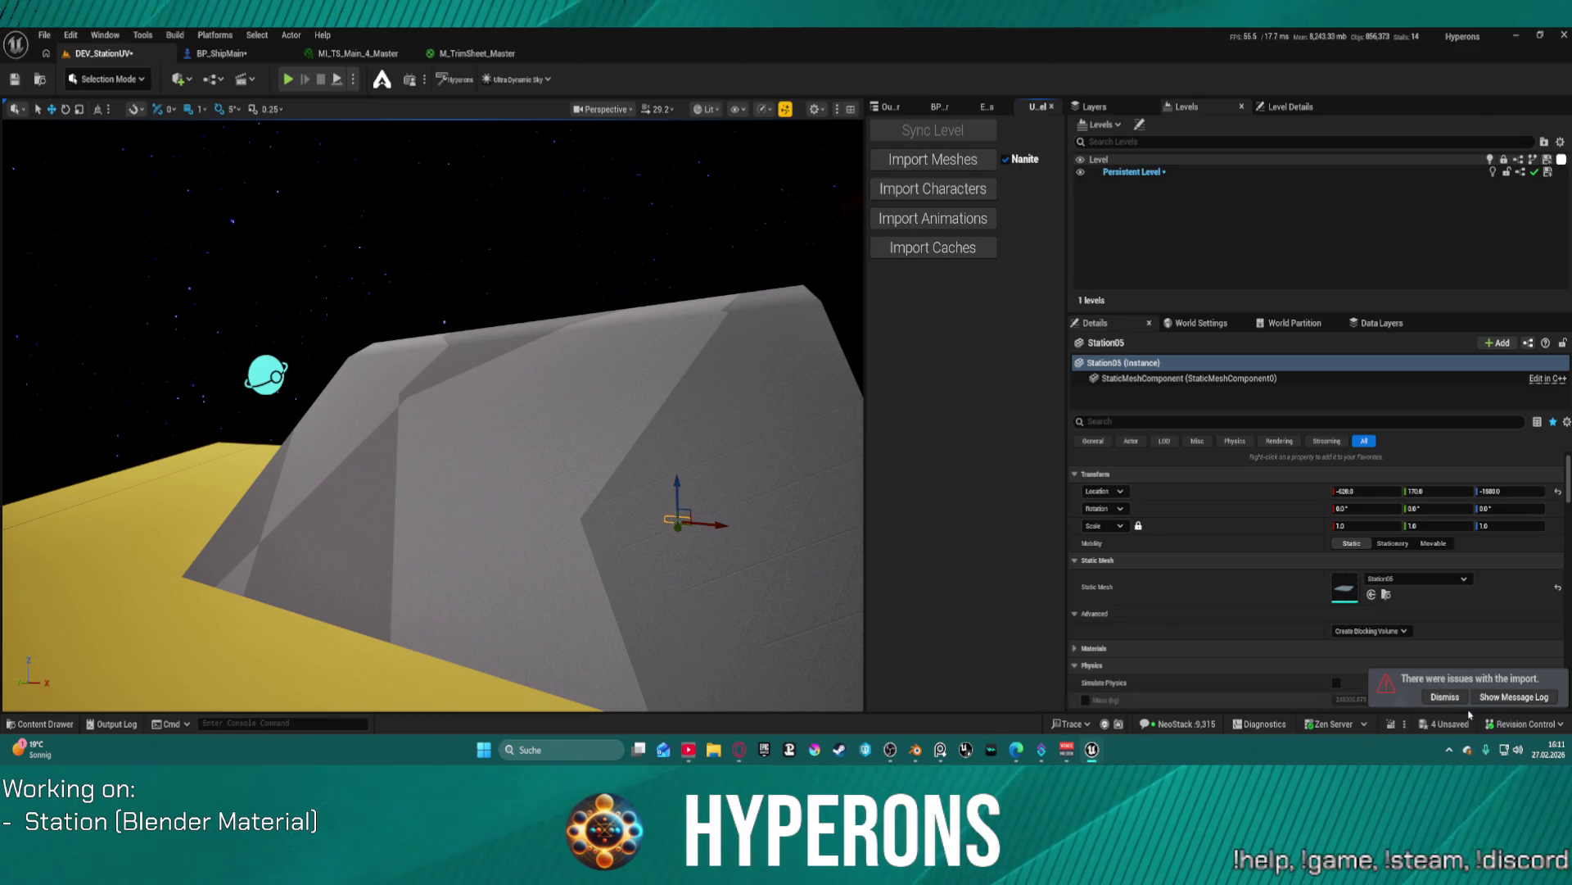
click(1514, 697)
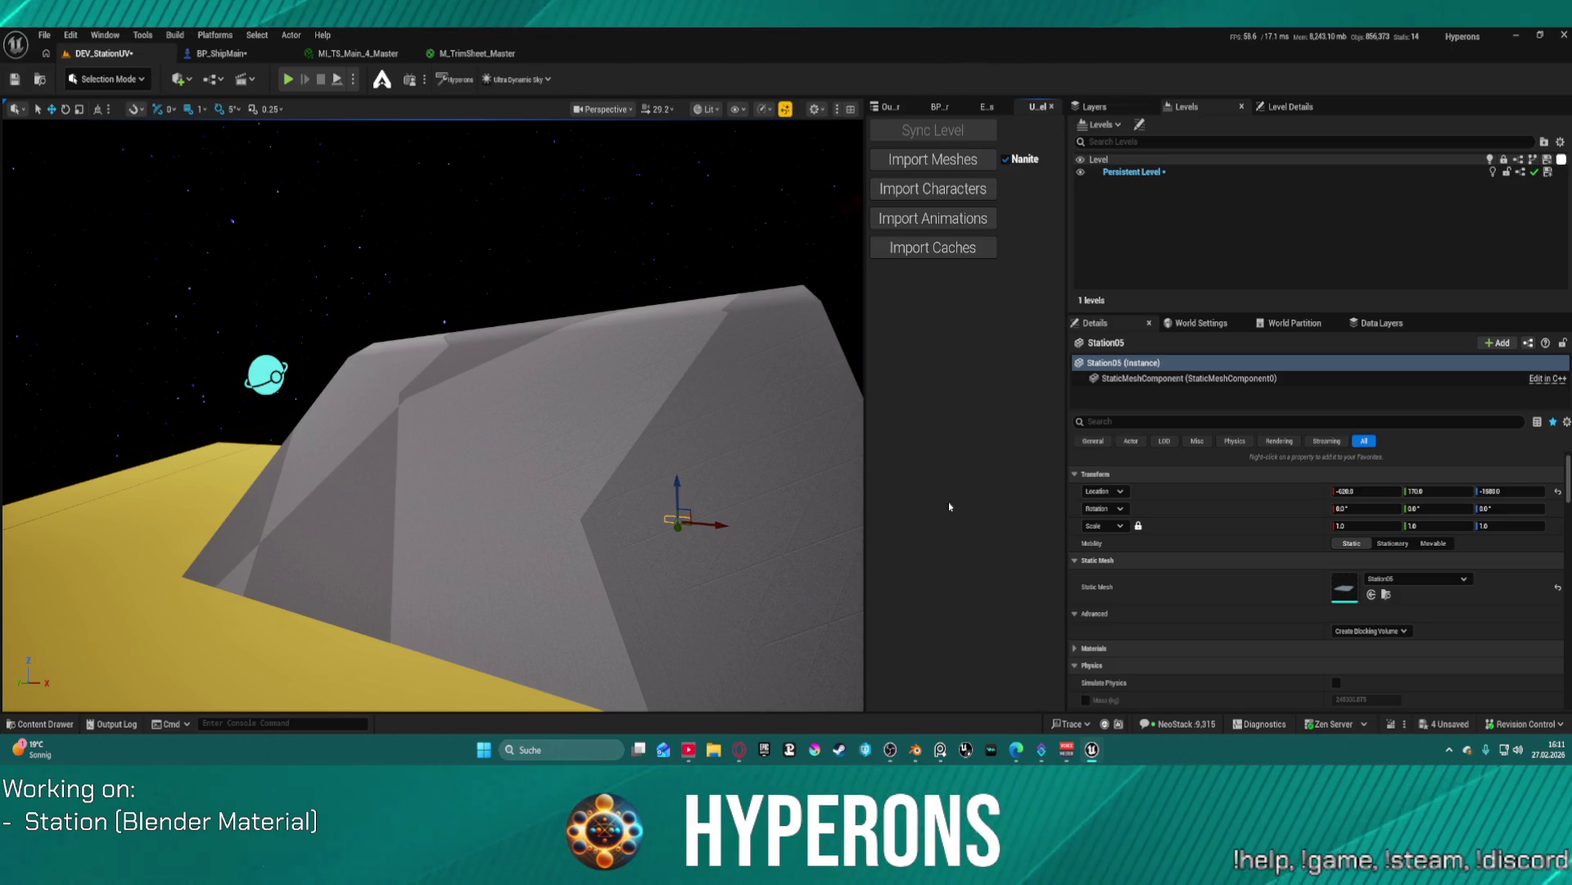
click(916, 750)
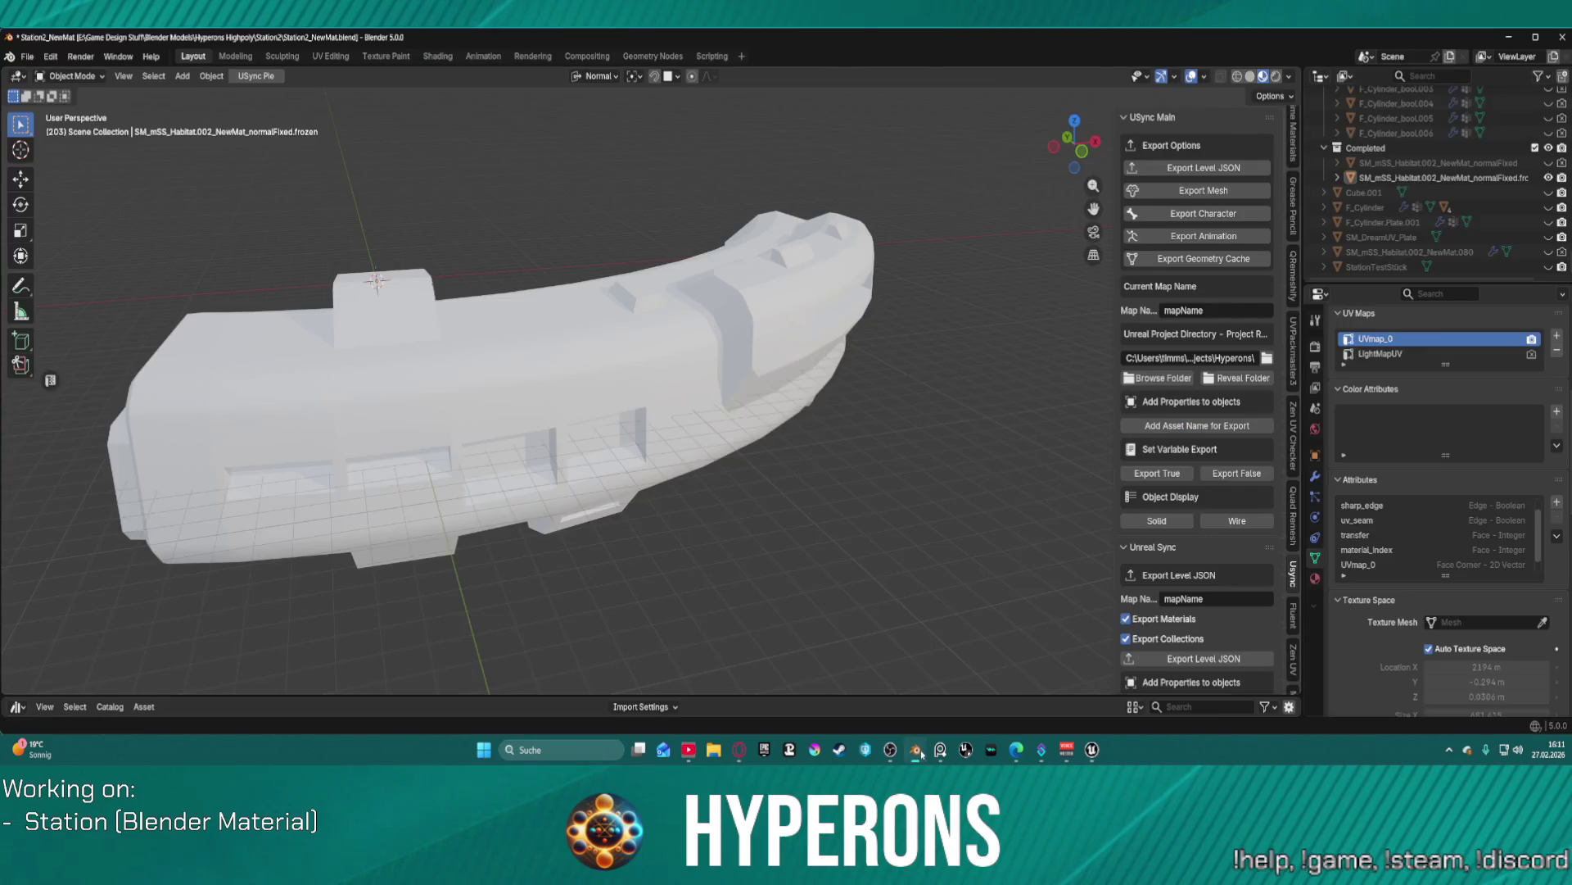
- Run Fluent normal repair on the habitat, merging close vertices and using it as normal source
right_click(498, 403)
key(Escape)
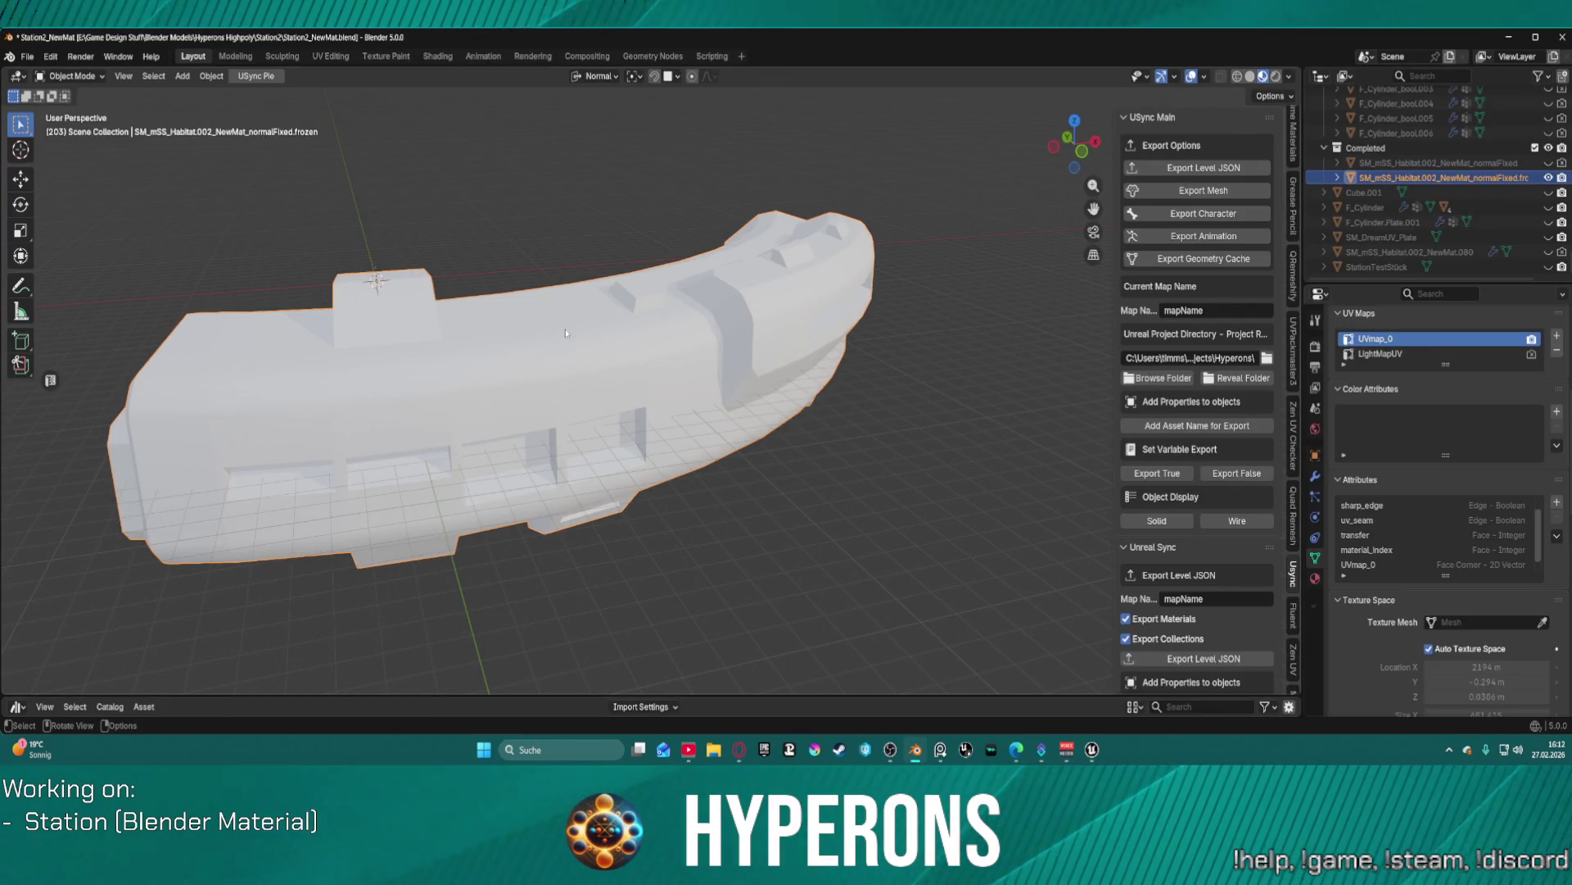
key(f)
click(644, 330)
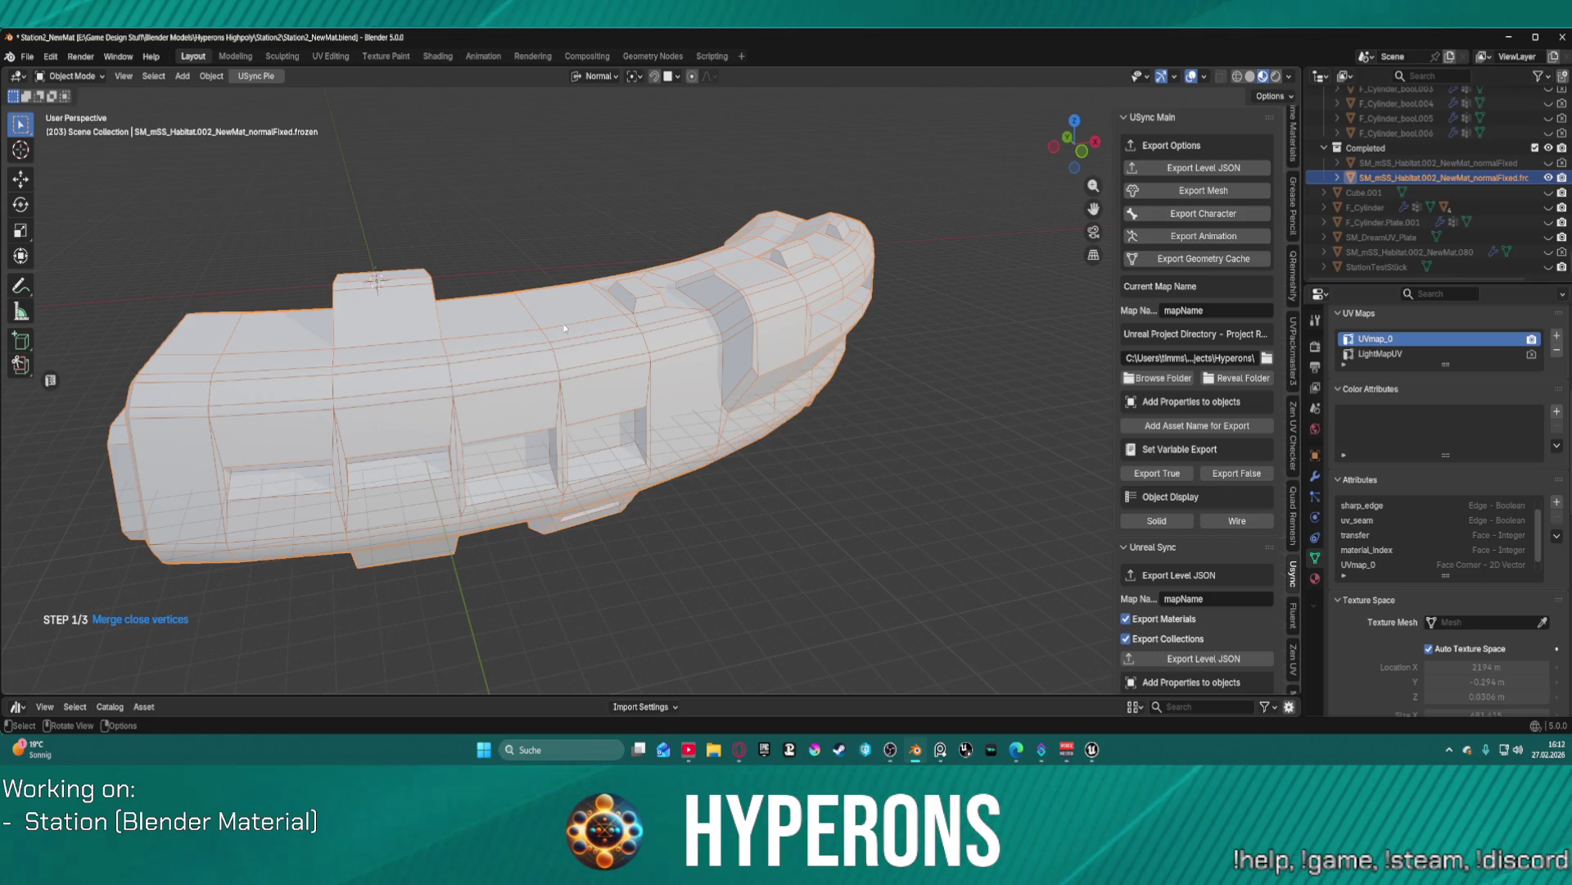
click(599, 335)
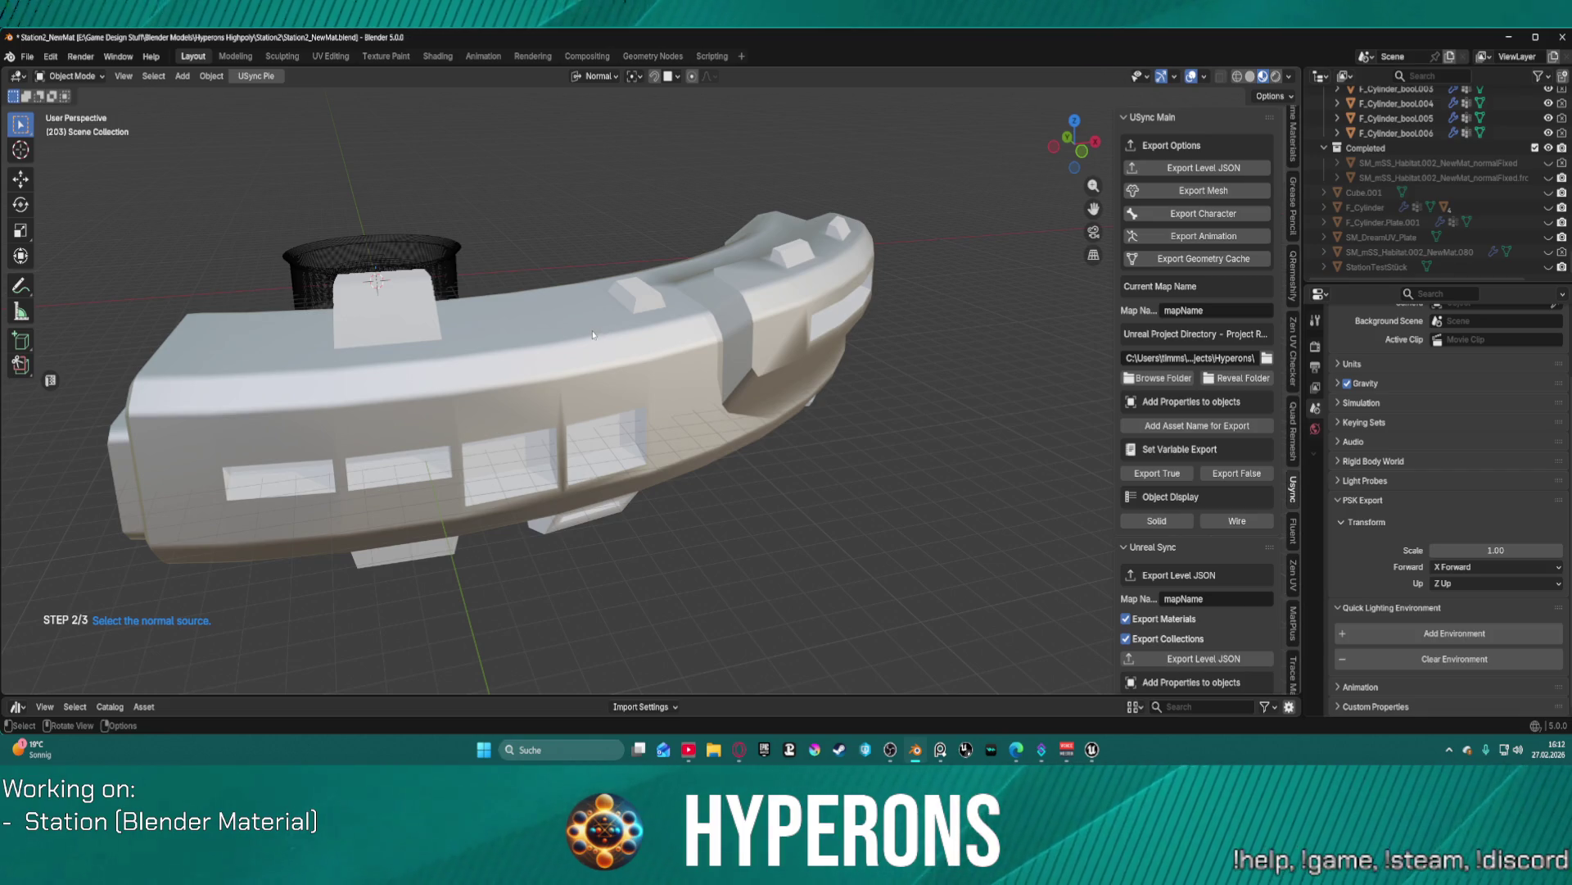
click(592, 333)
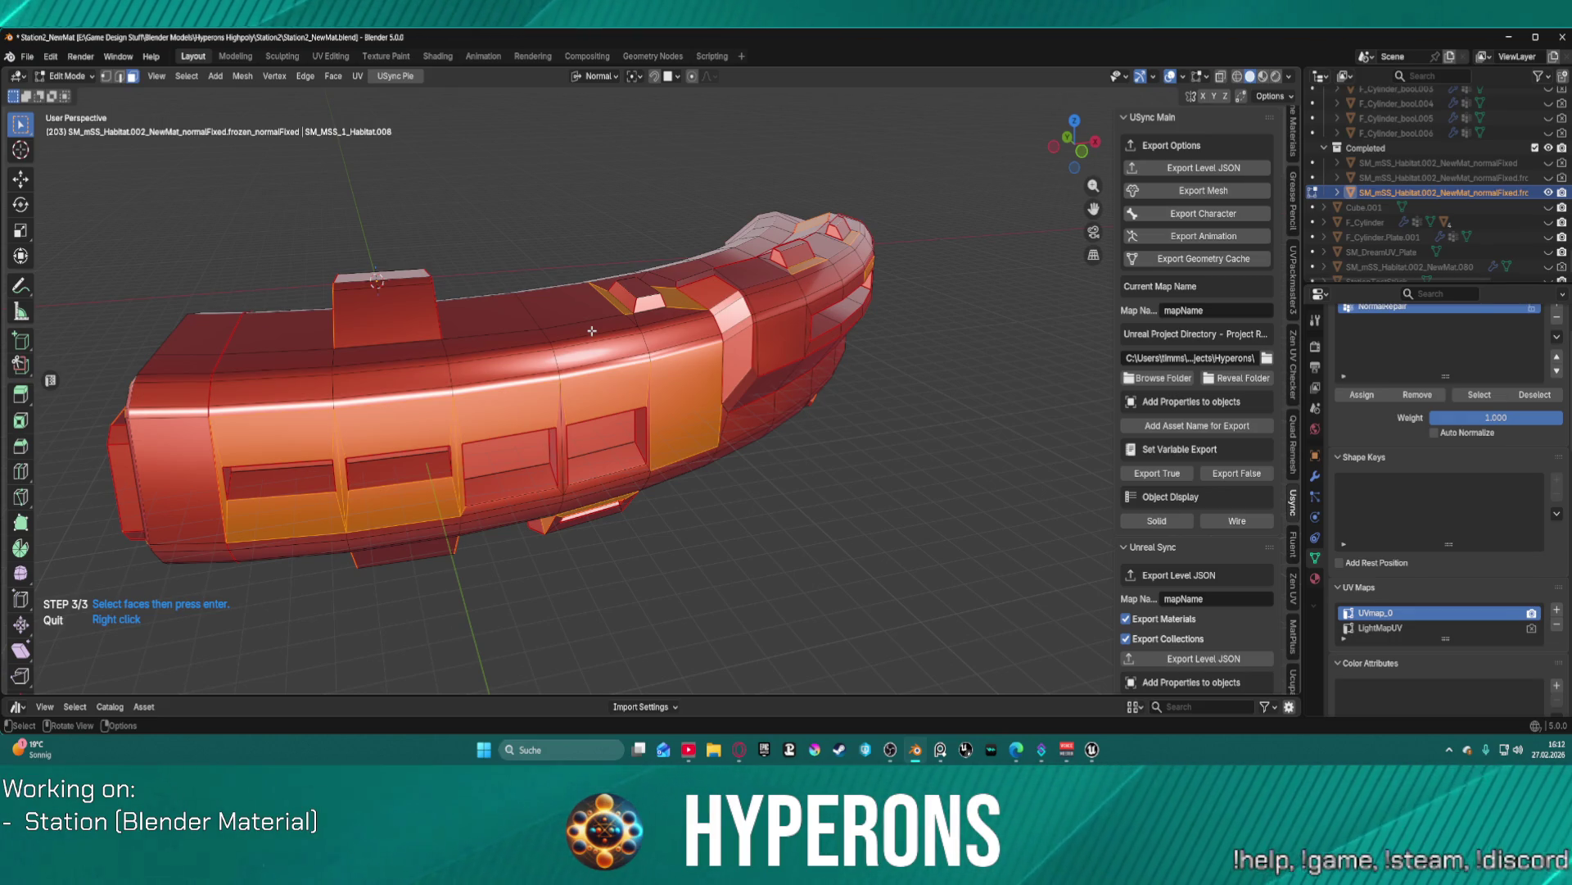
click(906, 434)
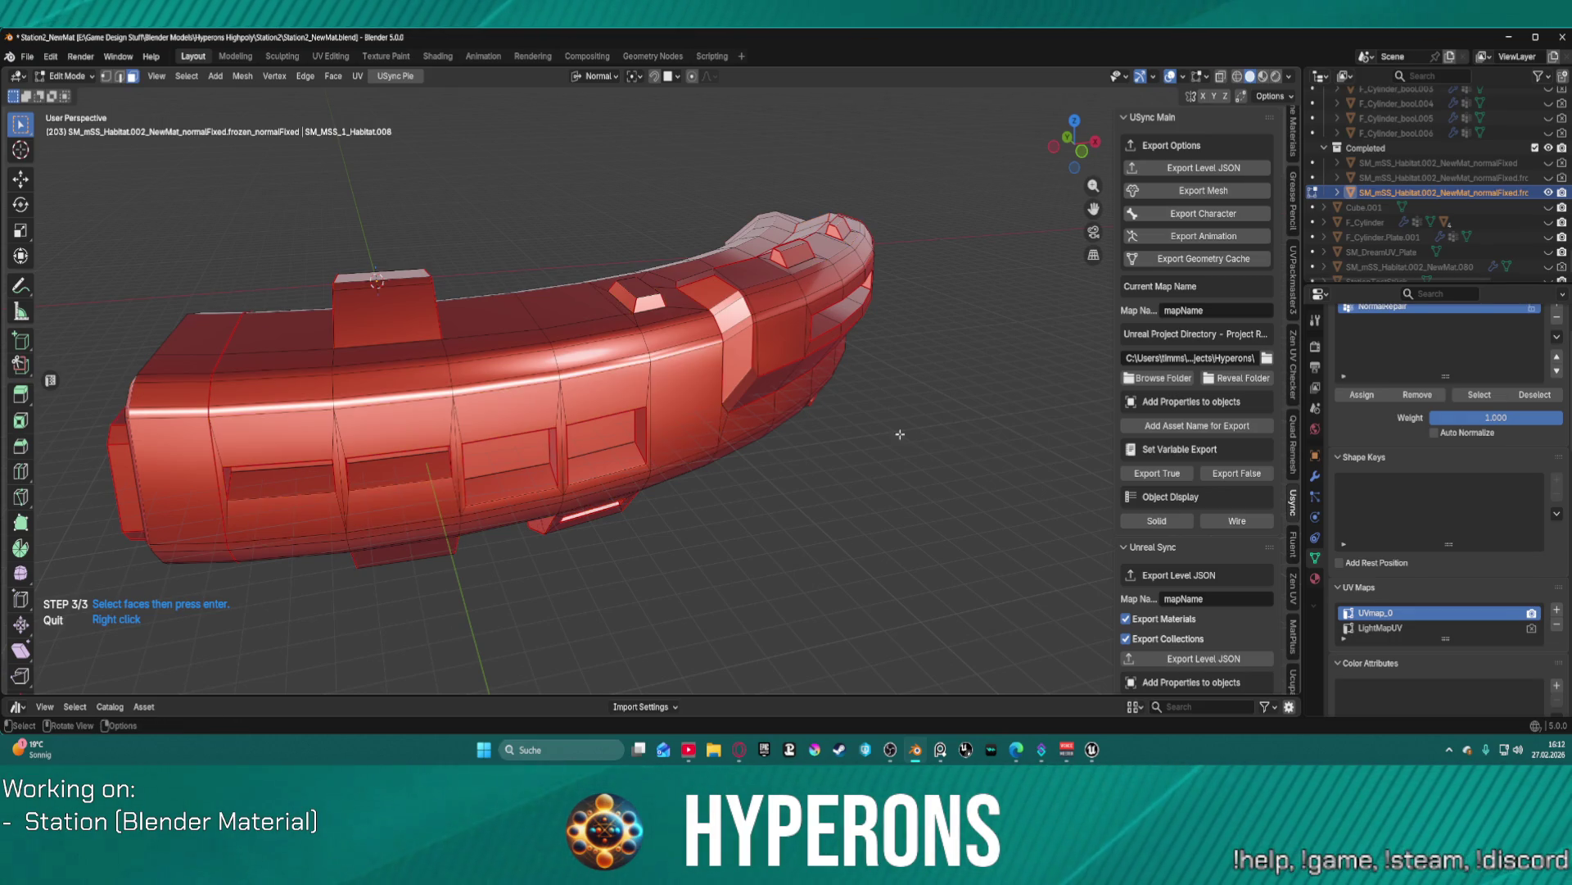
key(Return)
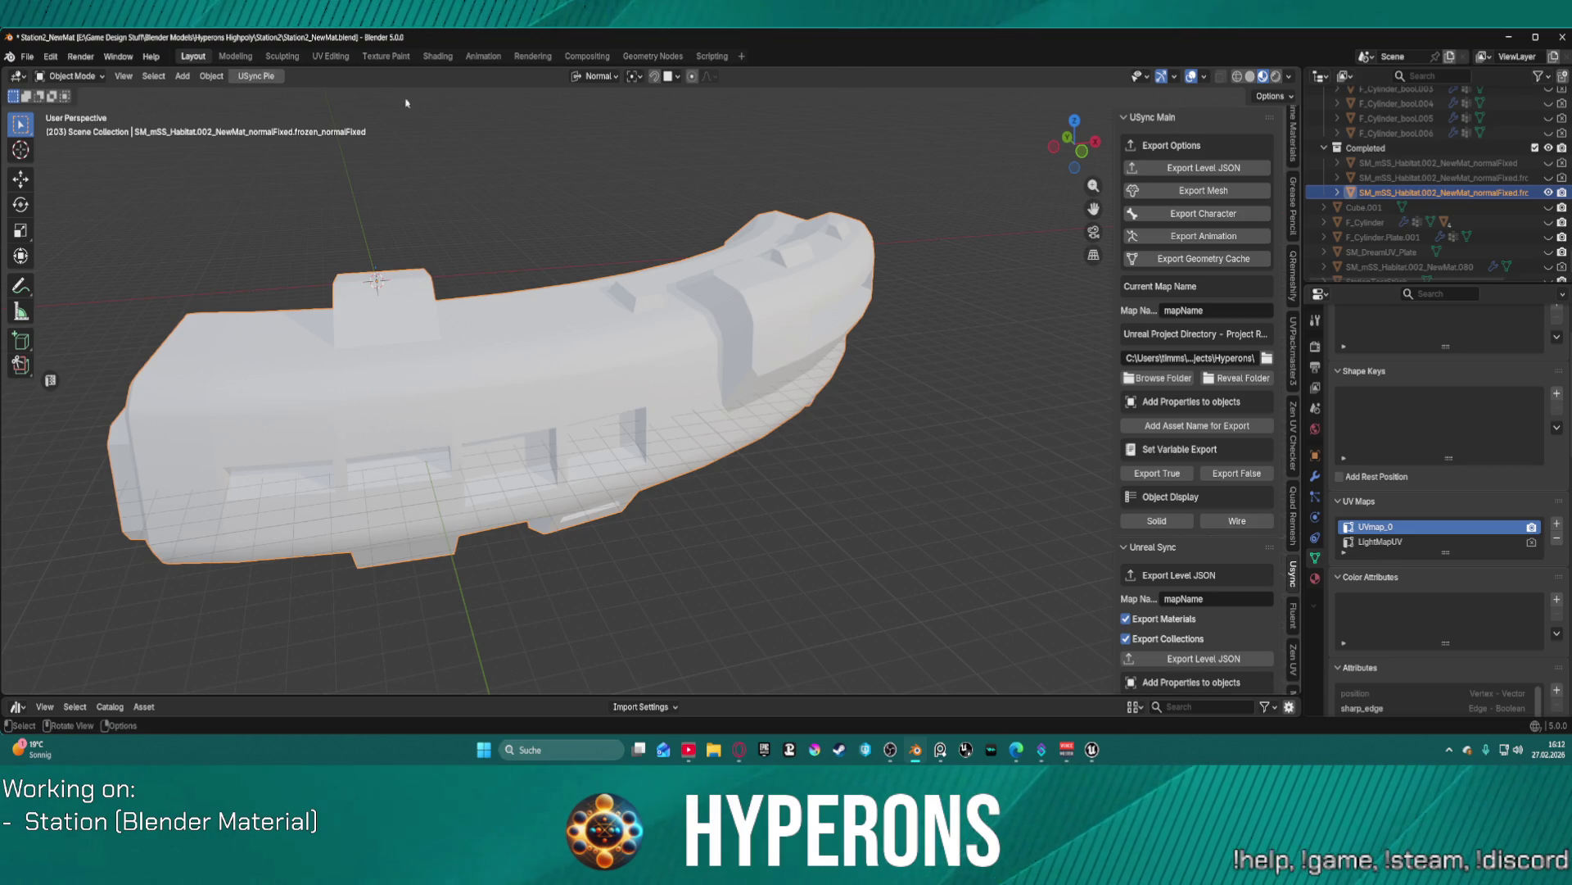
- Export the repaired station mesh and switch to the Unreal Editor
click(1204, 190)
mouse_move(1093, 750)
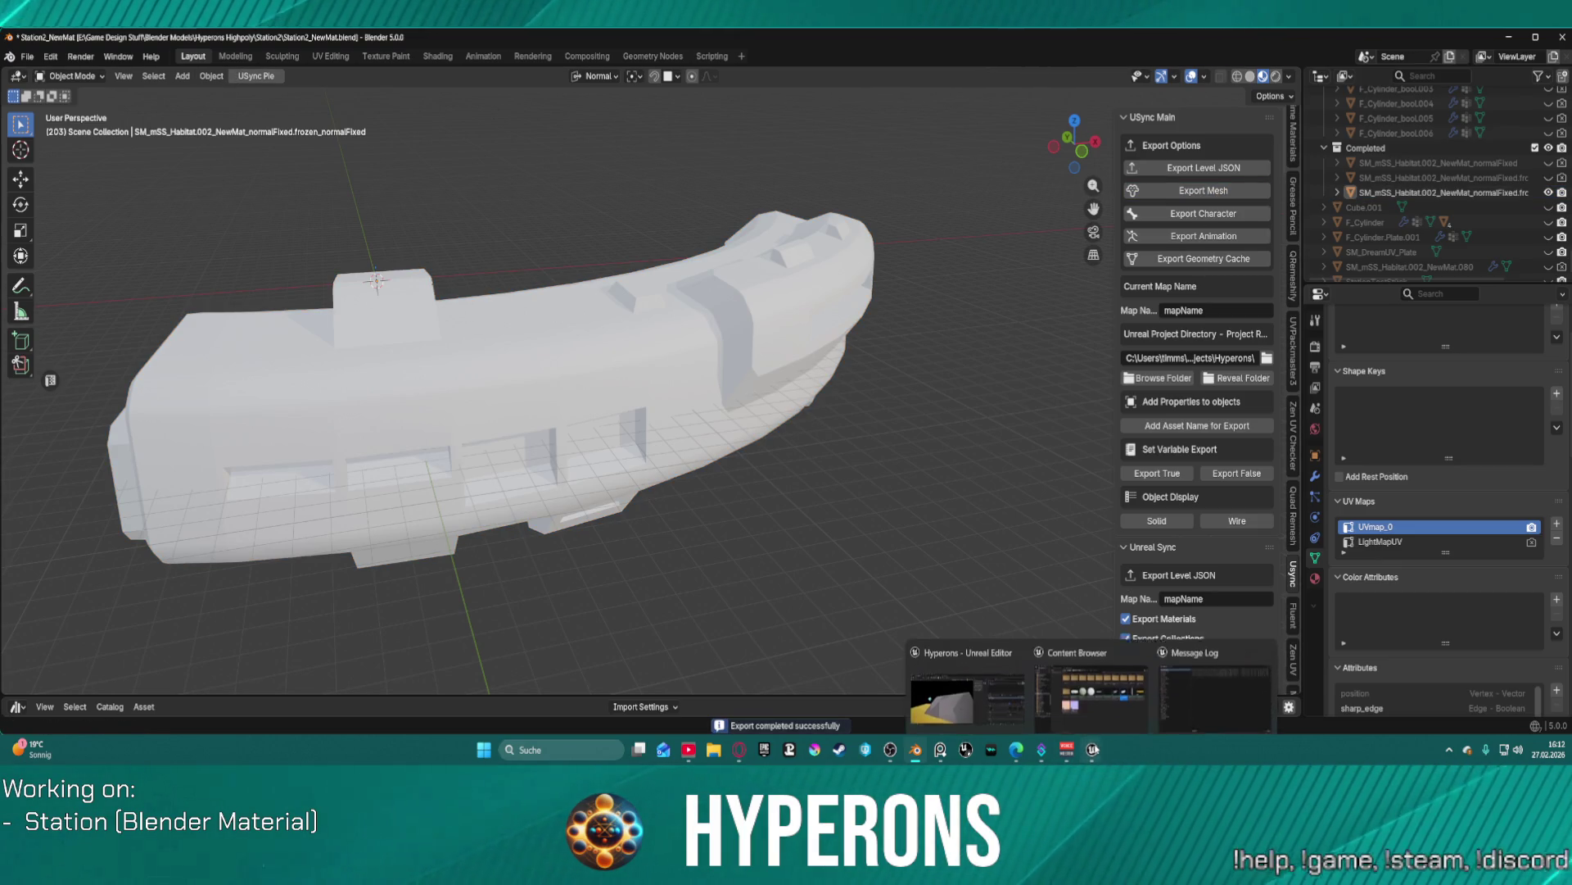
click(966, 696)
- Import the repaired mesh in Unreal, then select the habitat in Blender and open the Fluent menu
click(925, 162)
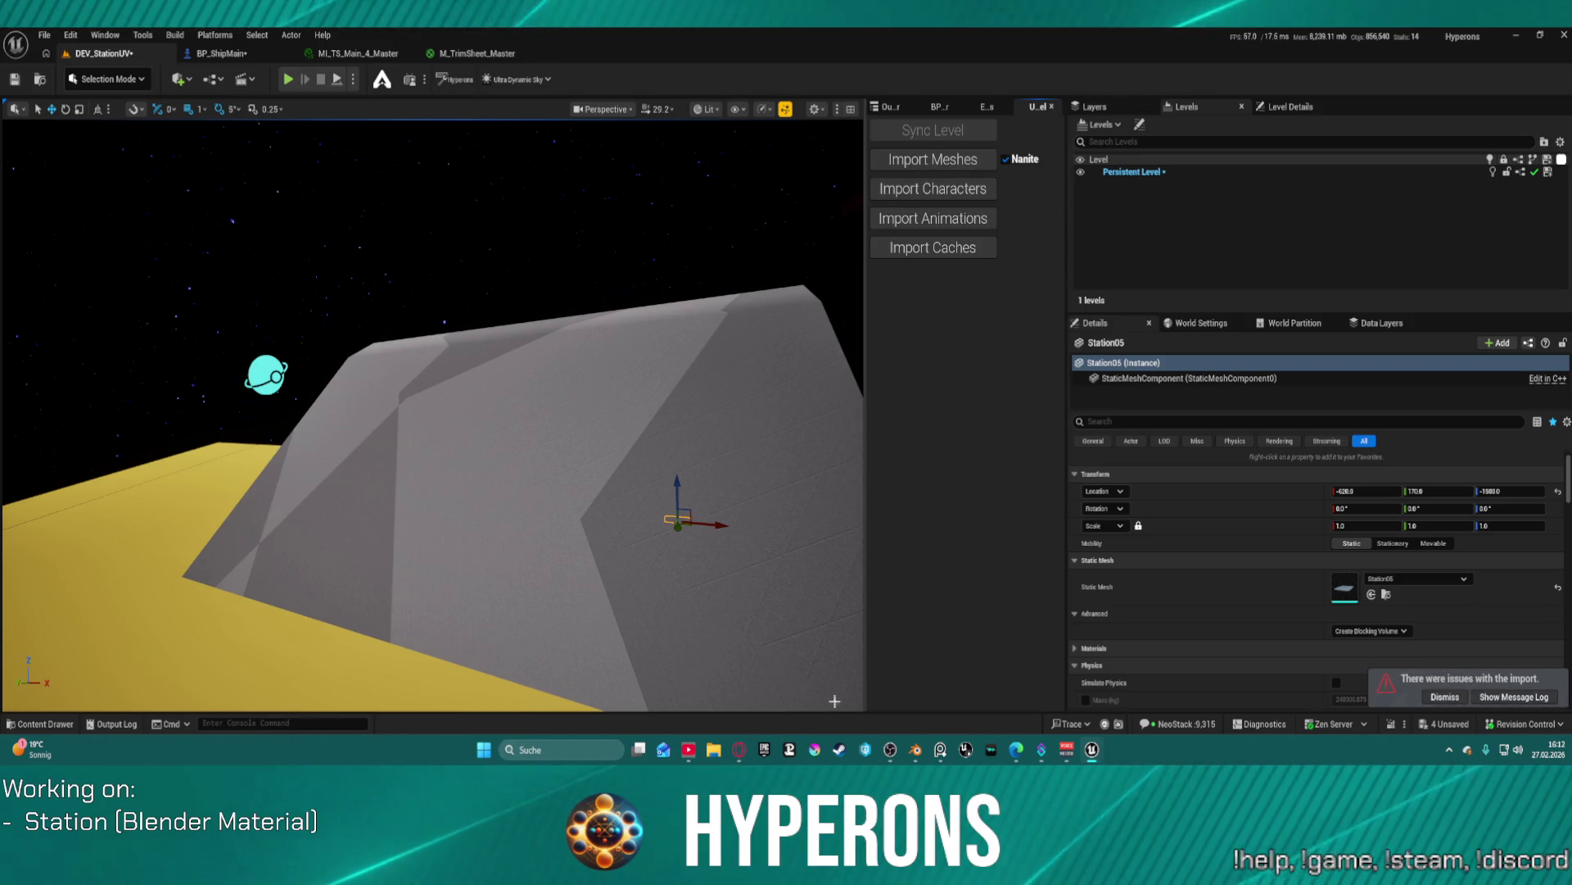
click(916, 749)
click(515, 374)
key(f)
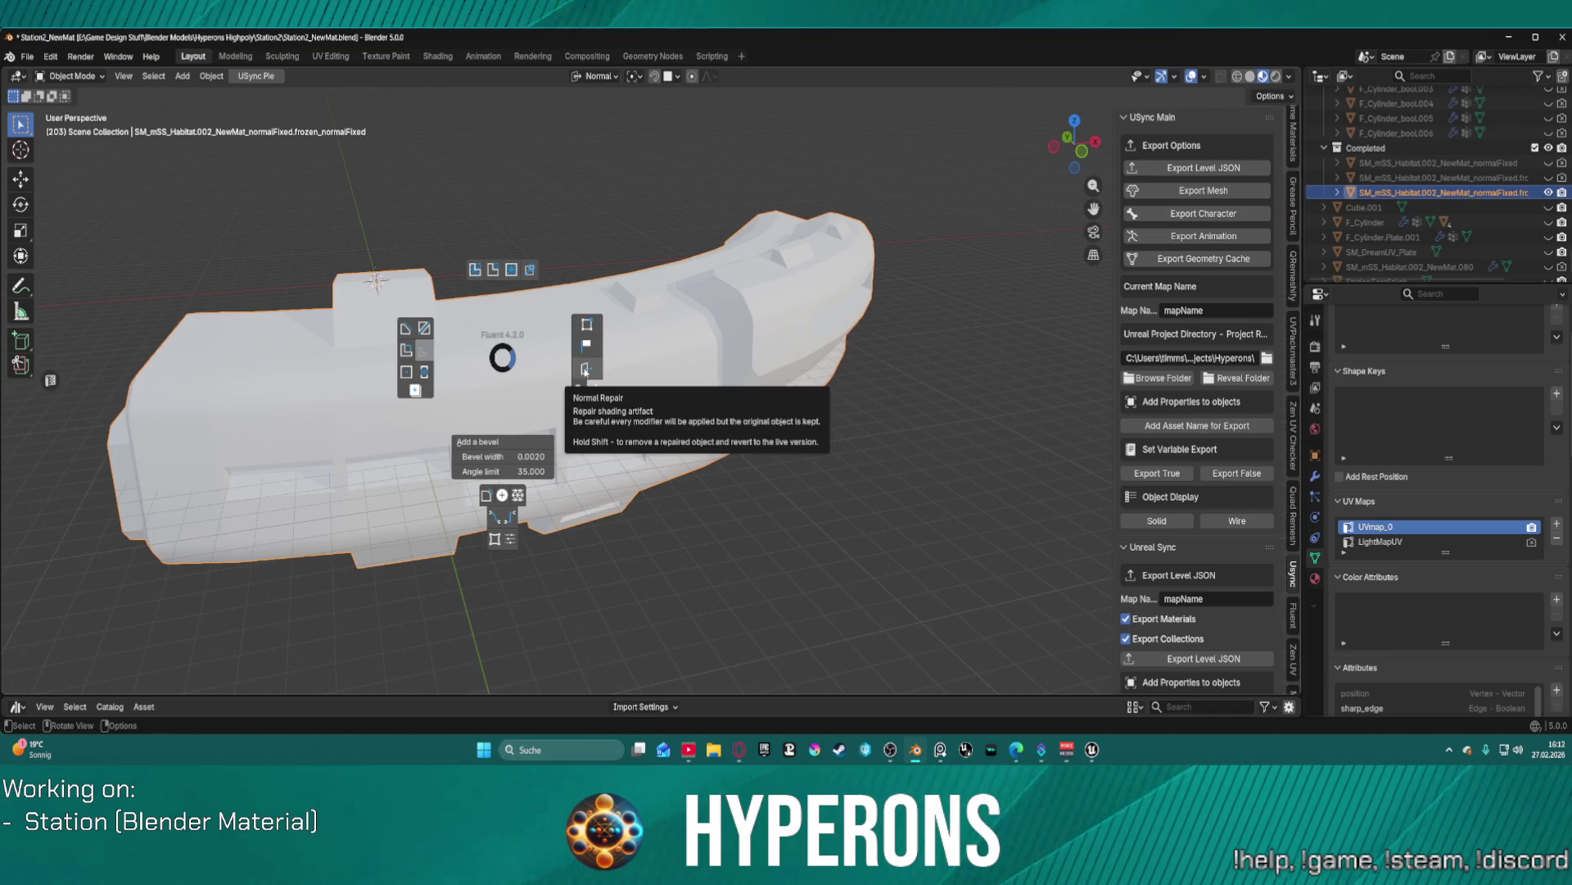
- Repeat the Fluent normal repair: merge close vertices, use the mesh as normal source, and confirm
click(585, 370)
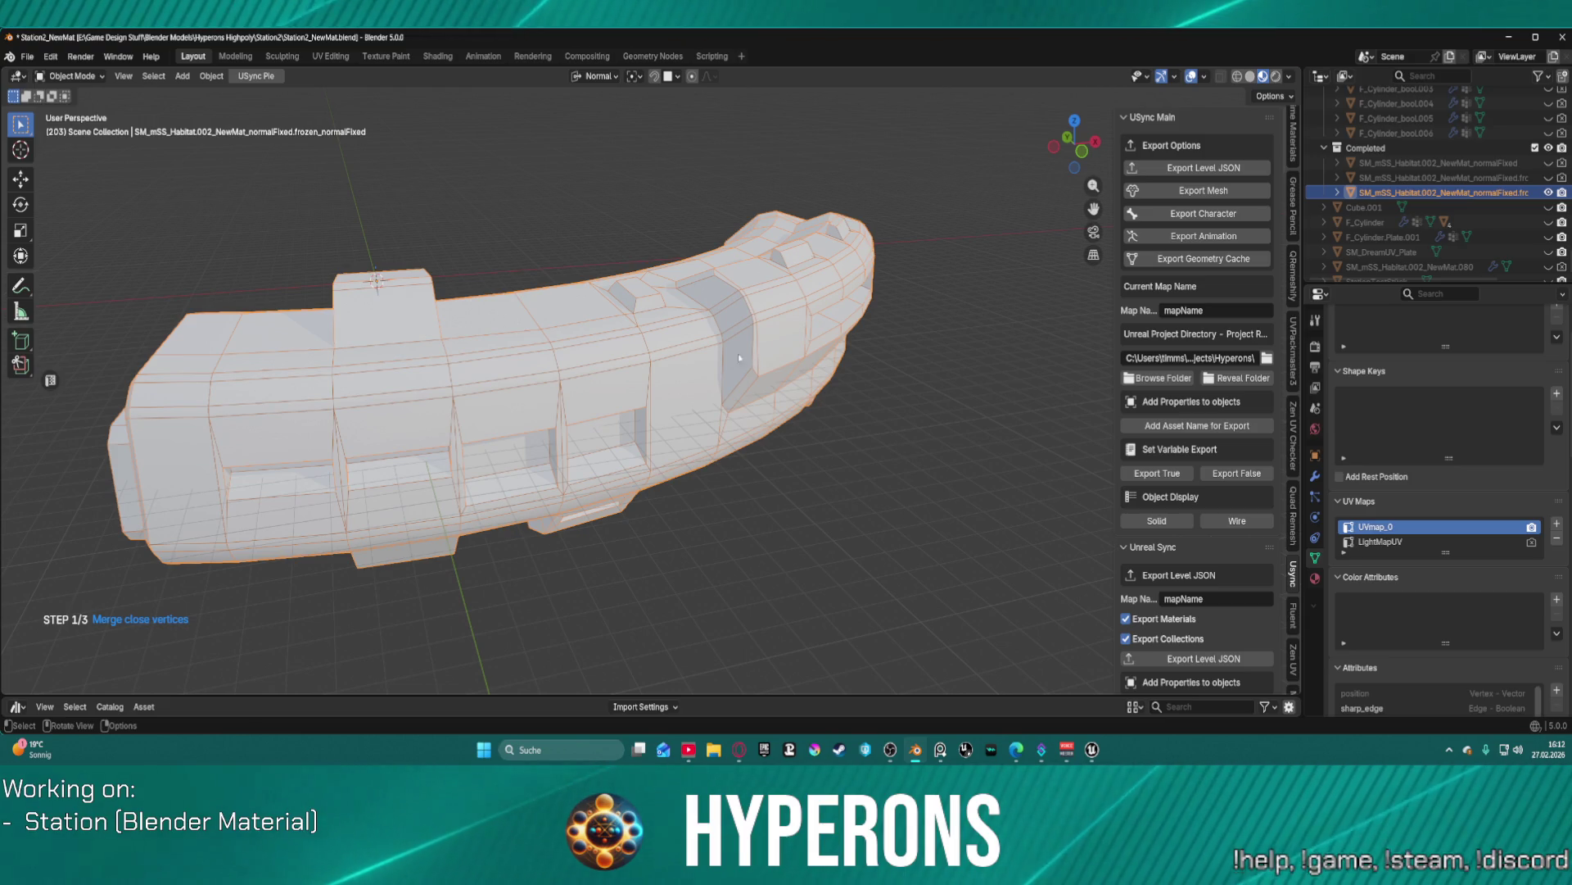
click(676, 375)
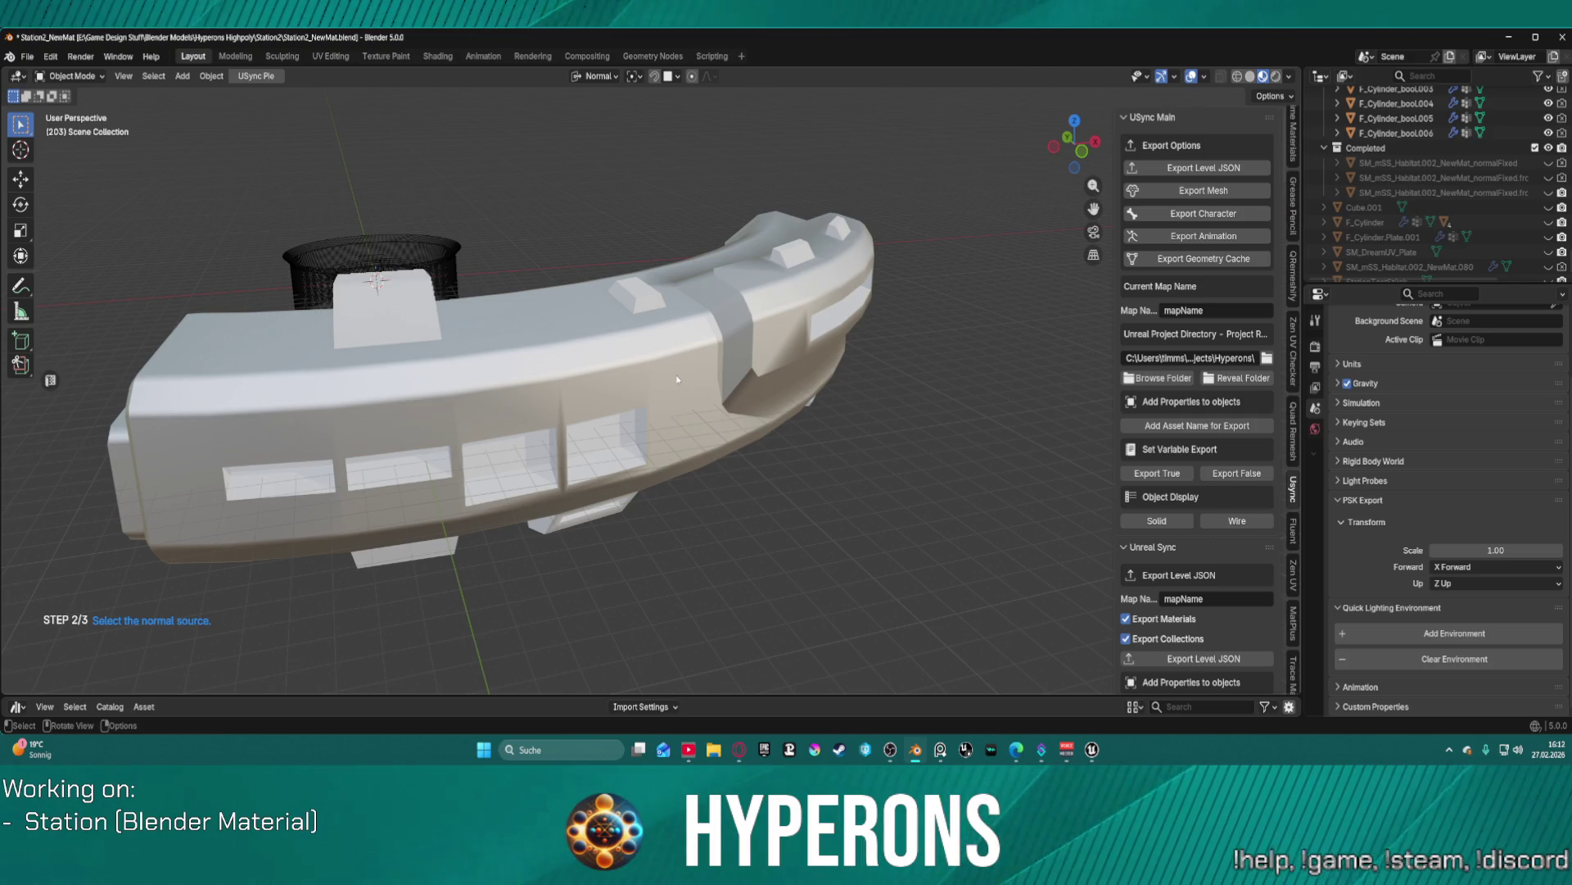
click(675, 376)
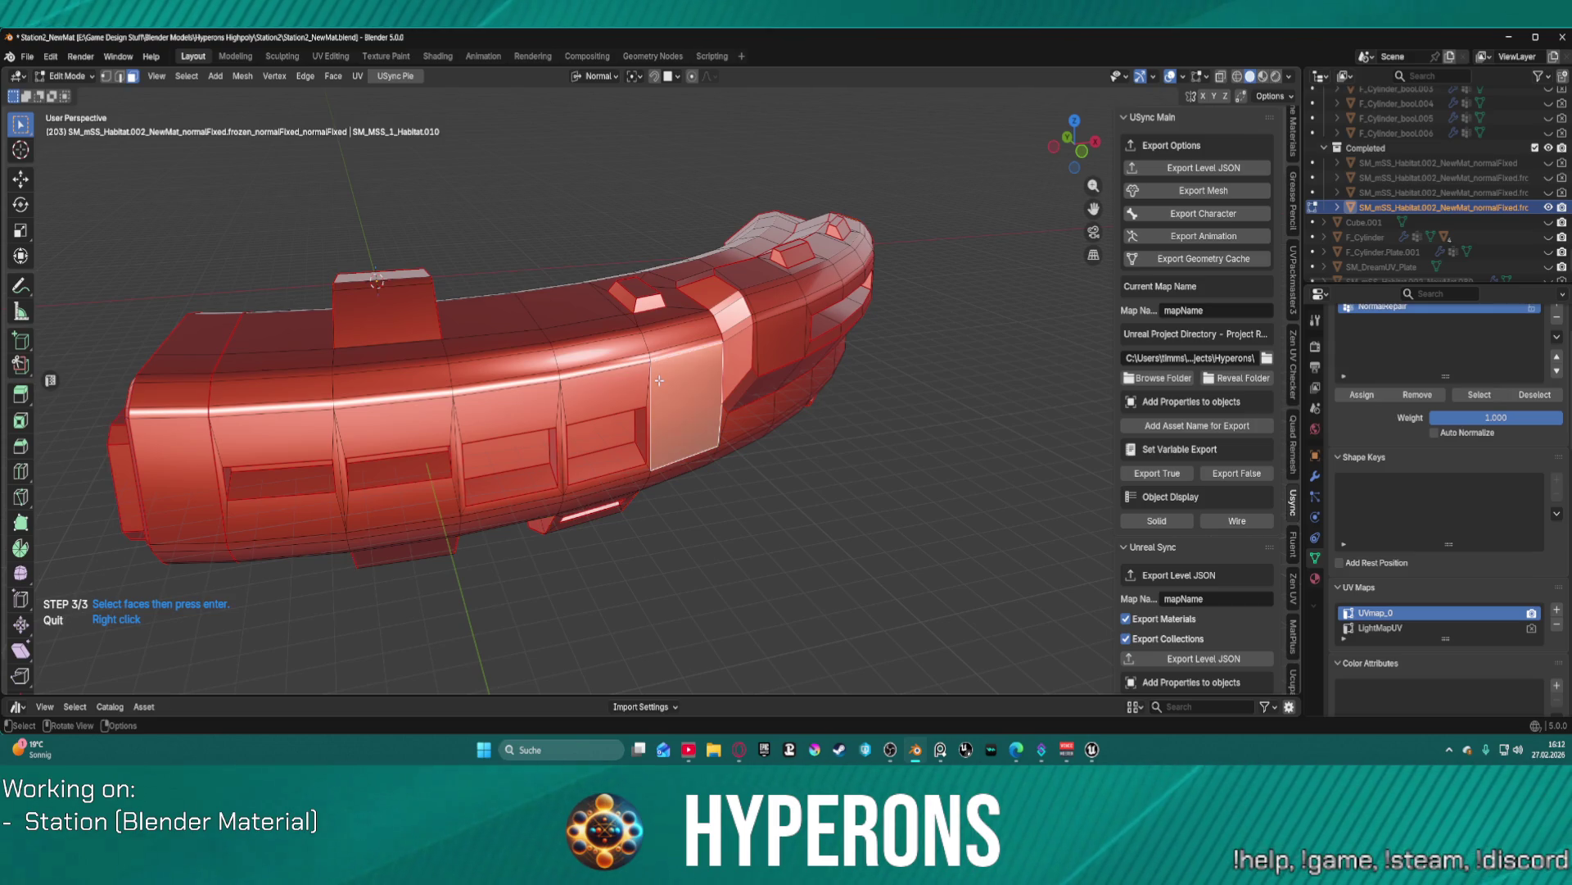
click(686, 394)
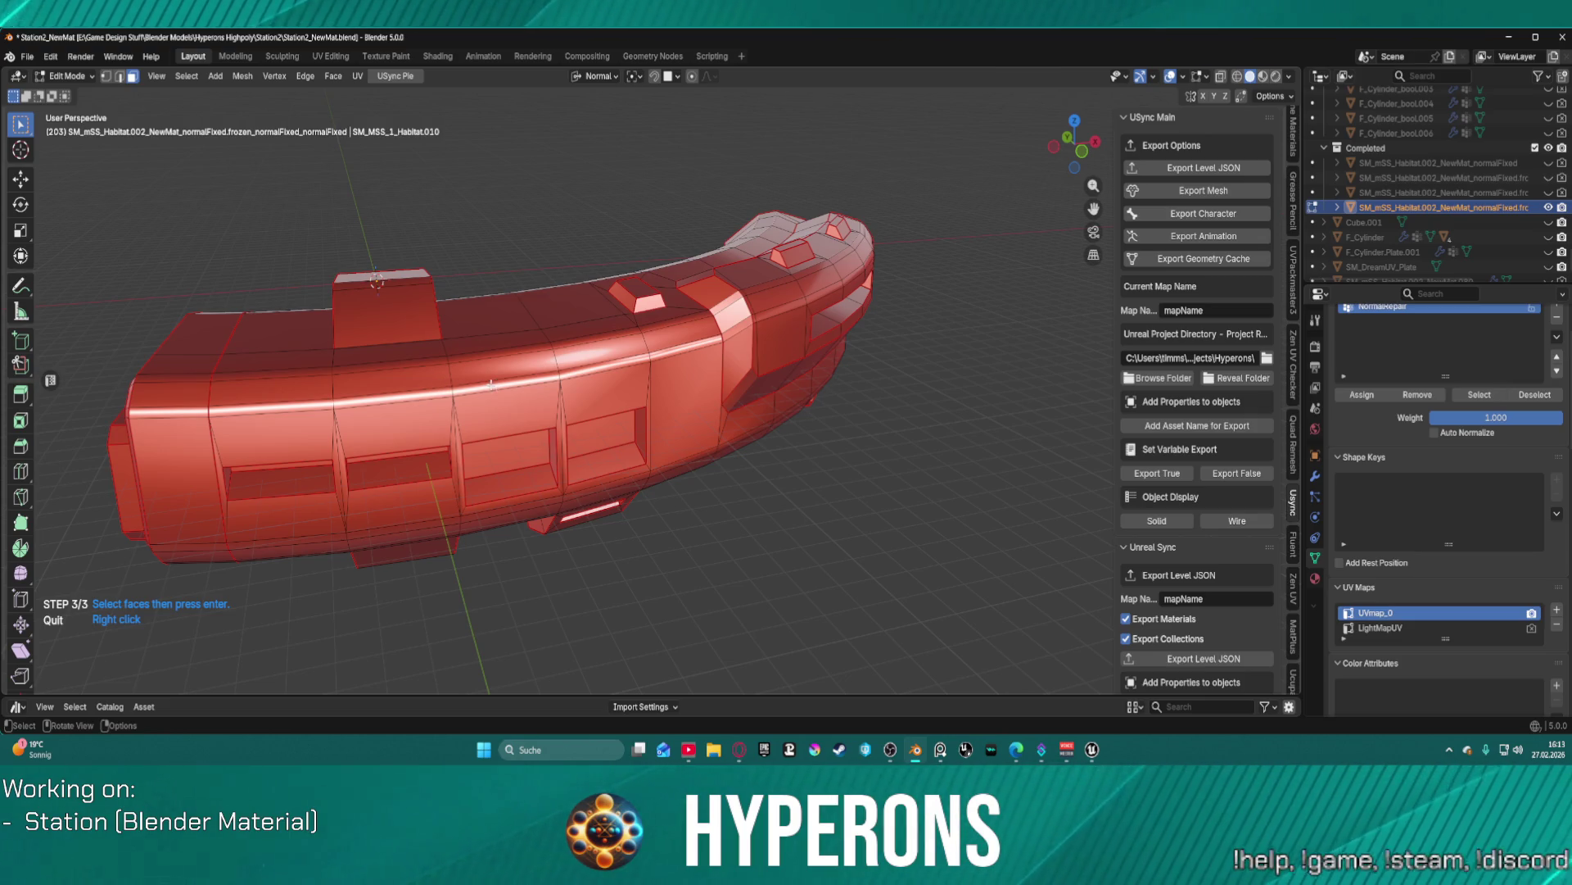
key(a)
key(alt+a)
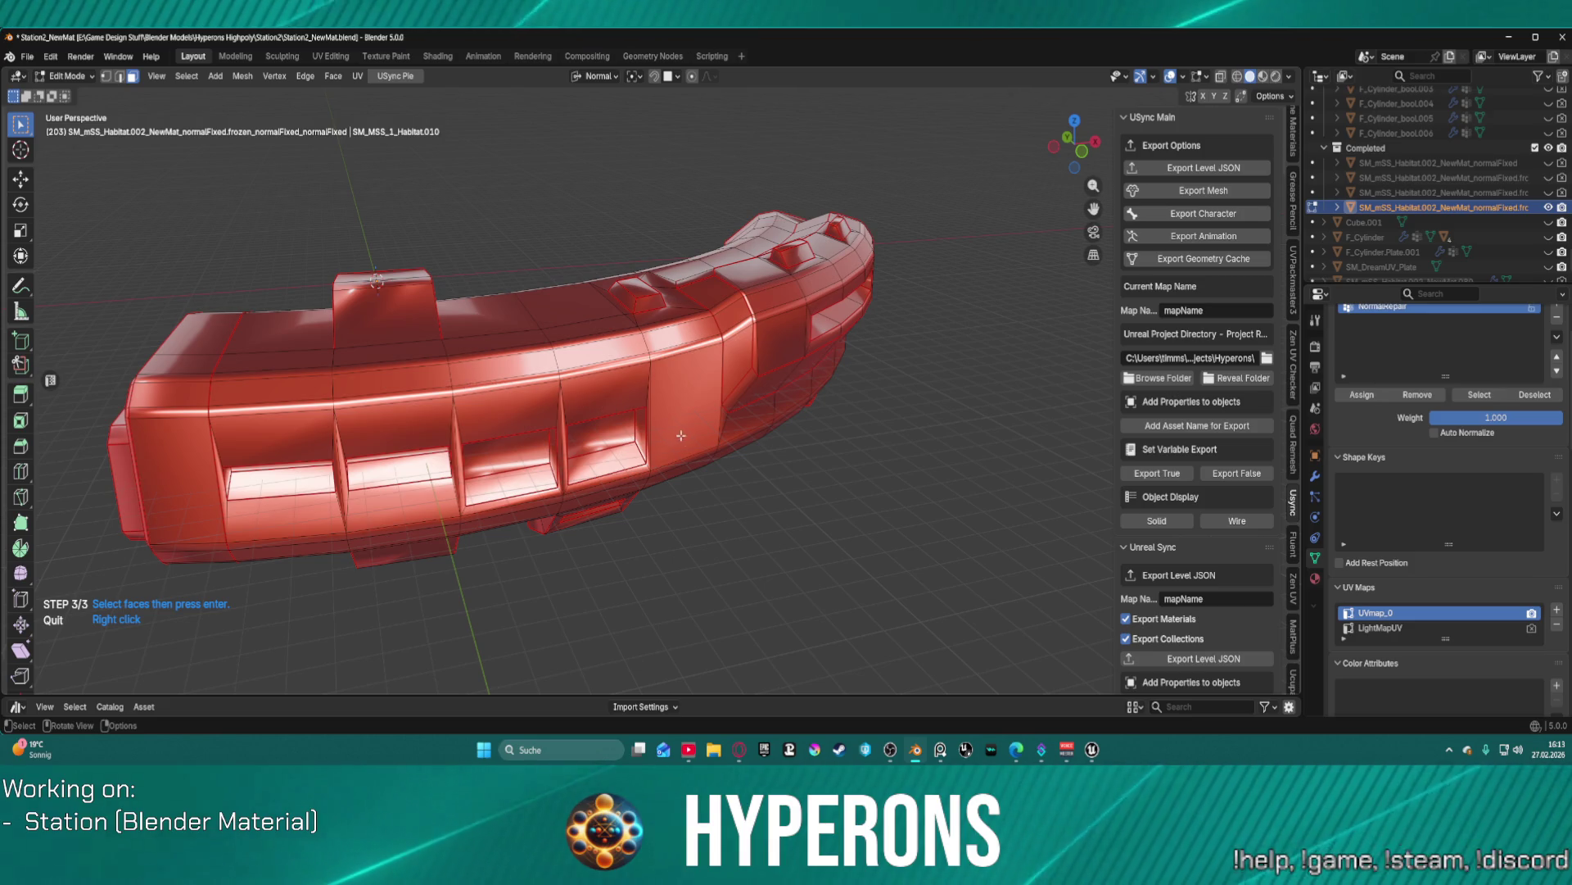
key(Return)
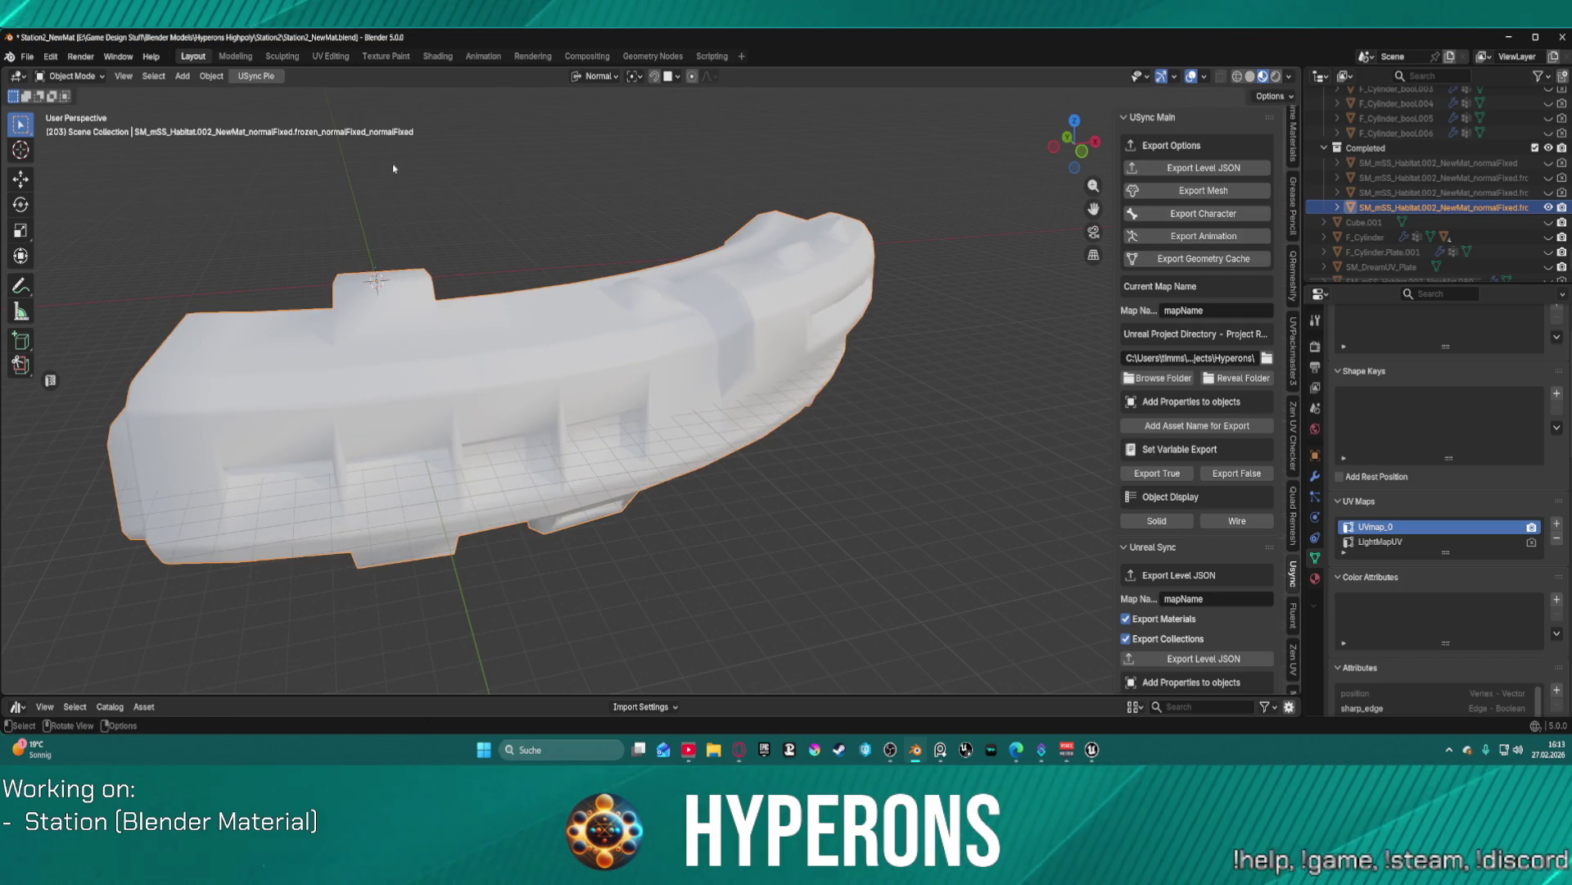
key(ctrl+Tab)
- Reset custom normal vectors on the entire habitat mesh in Edit Mode, then return to Object Mode
click(640, 358)
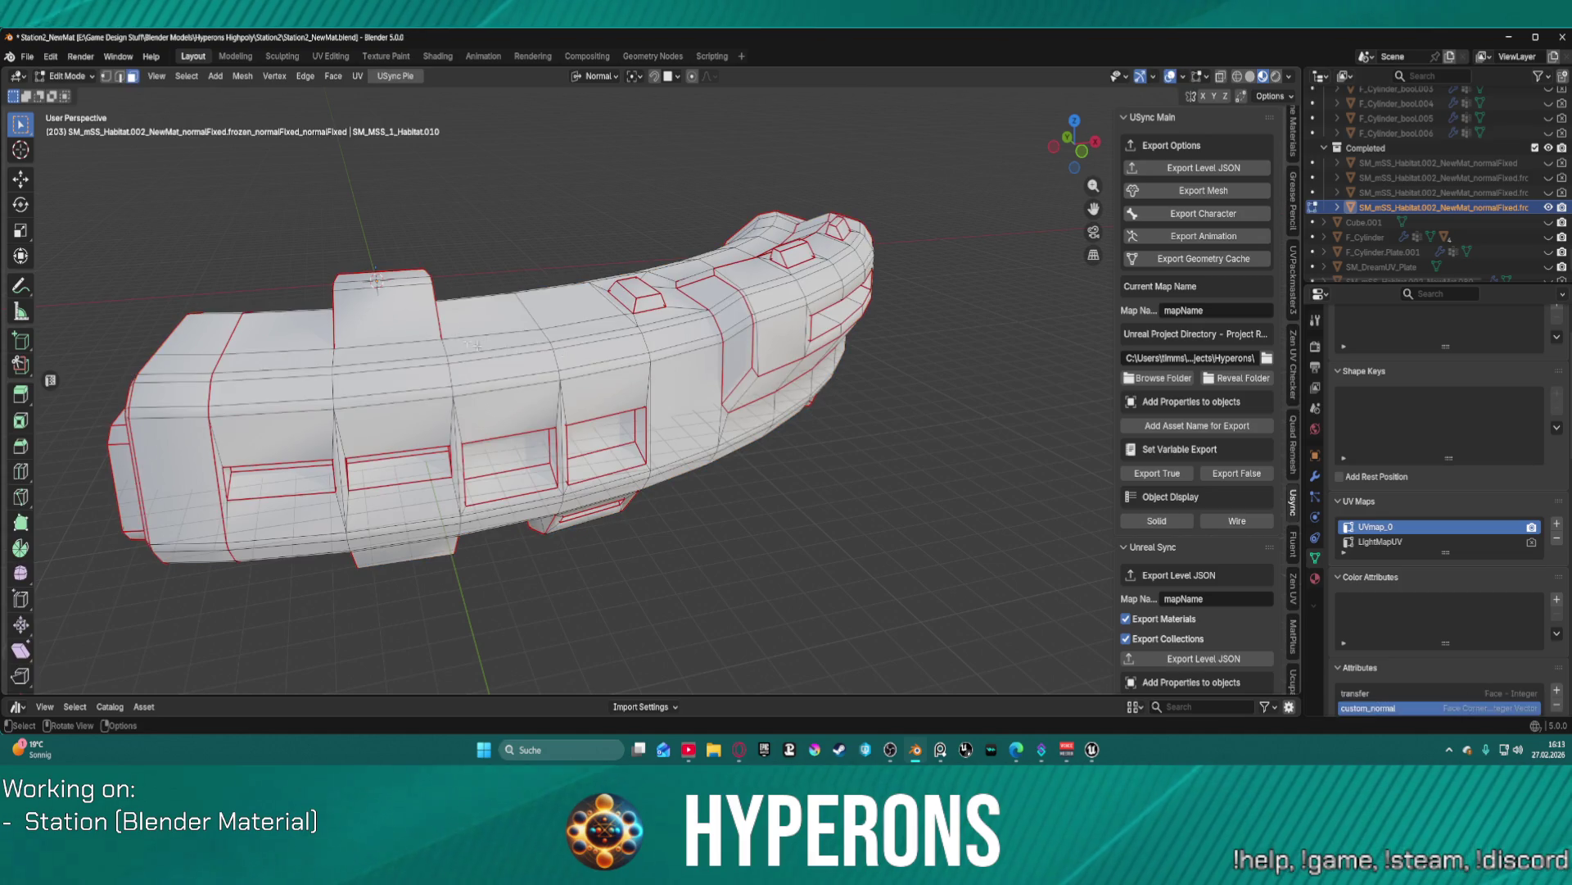
key(a)
click(244, 75)
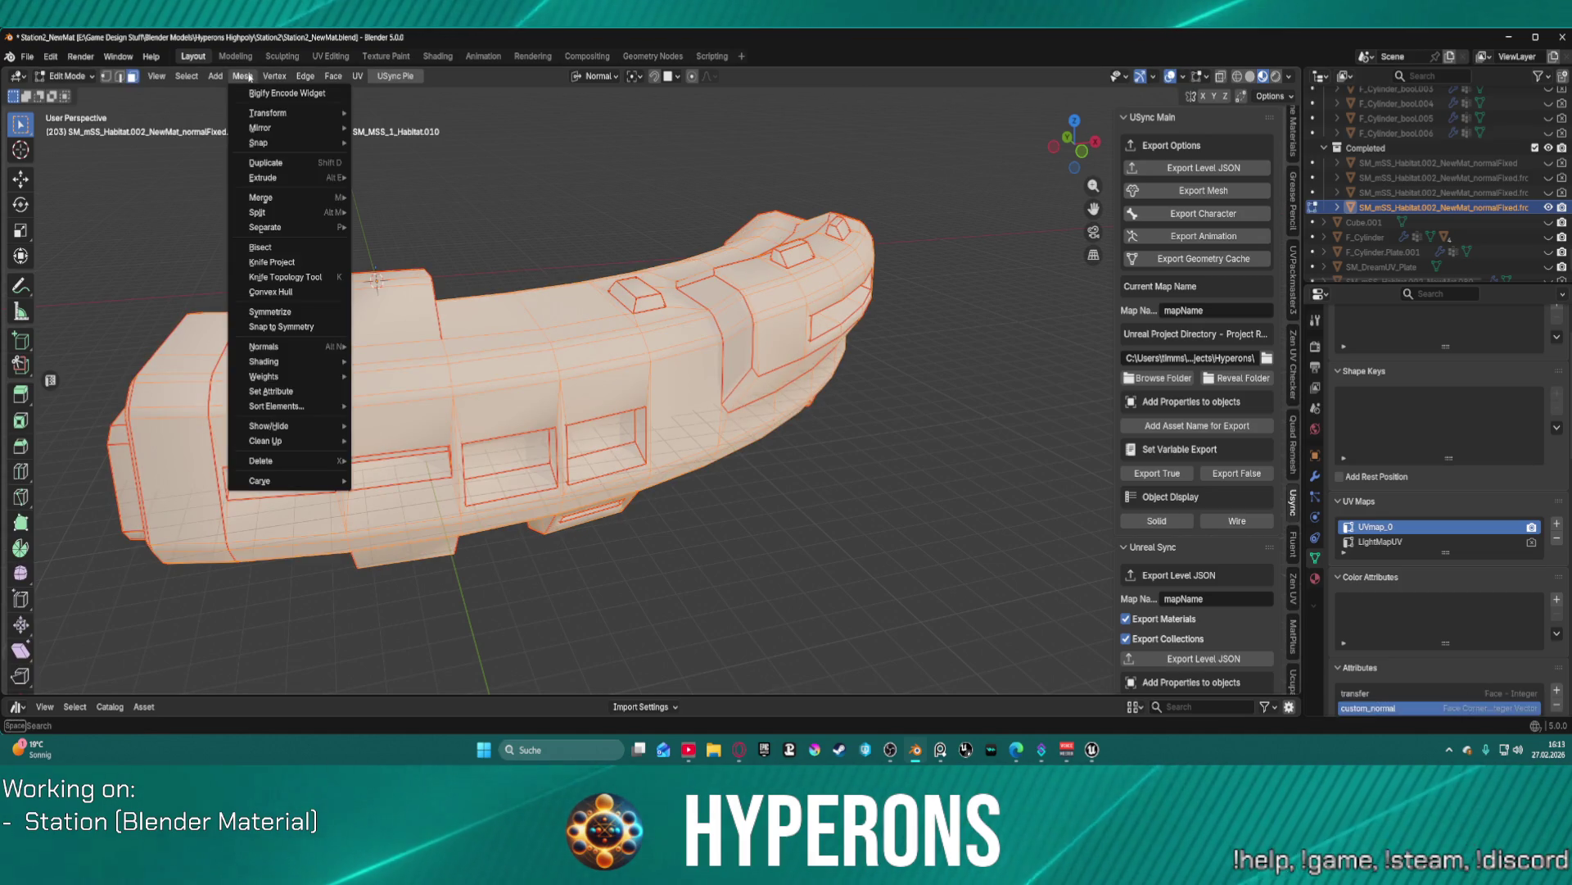
mouse_move(287, 347)
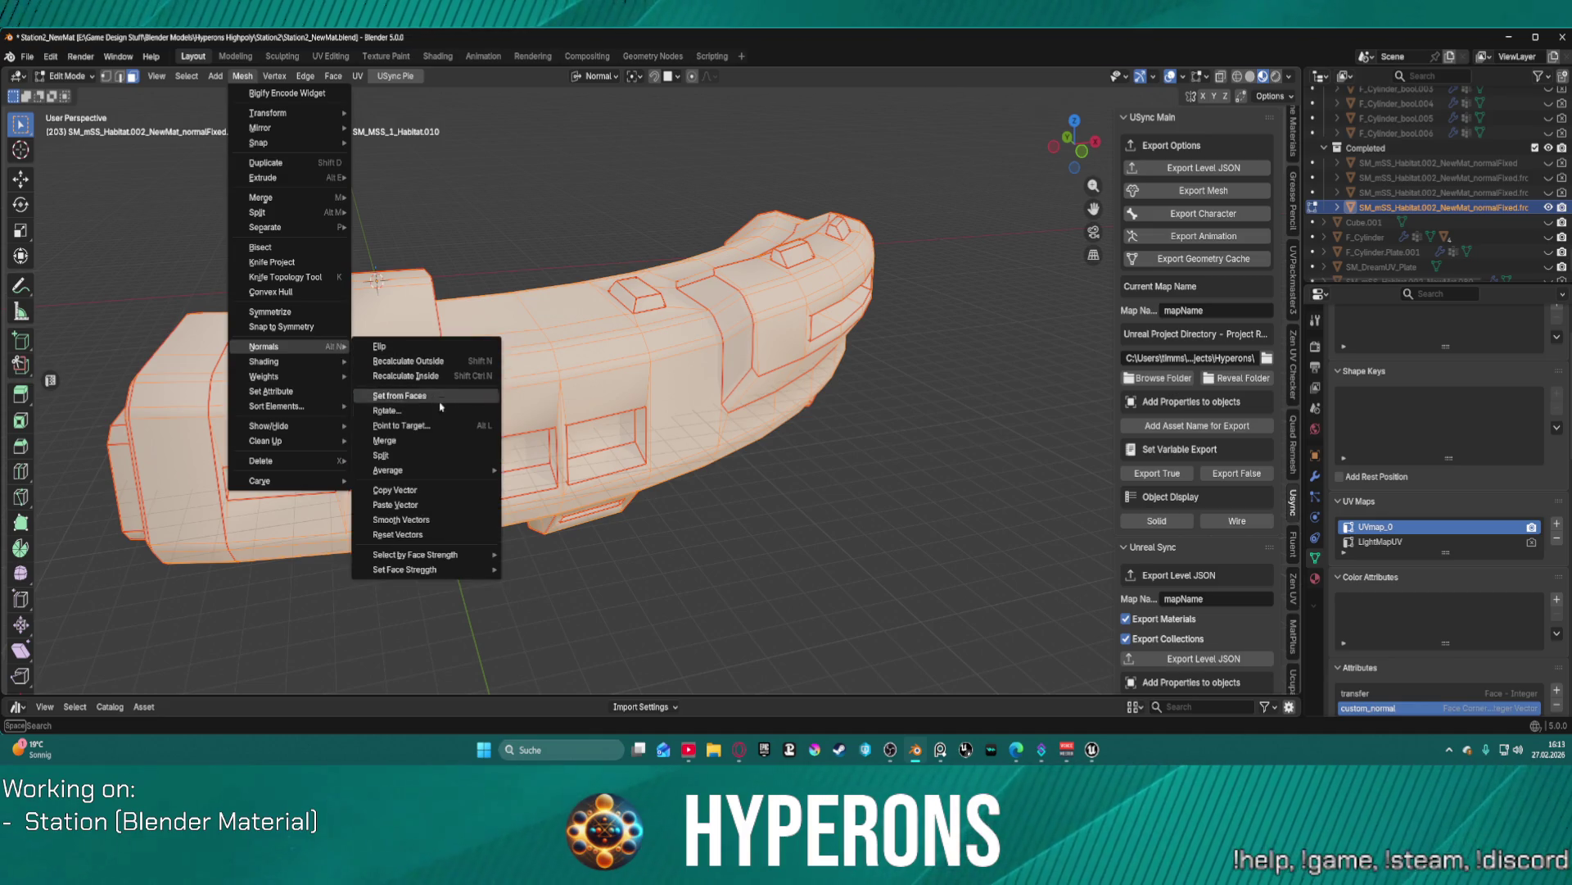
click(422, 533)
key(ctrl+Tab)
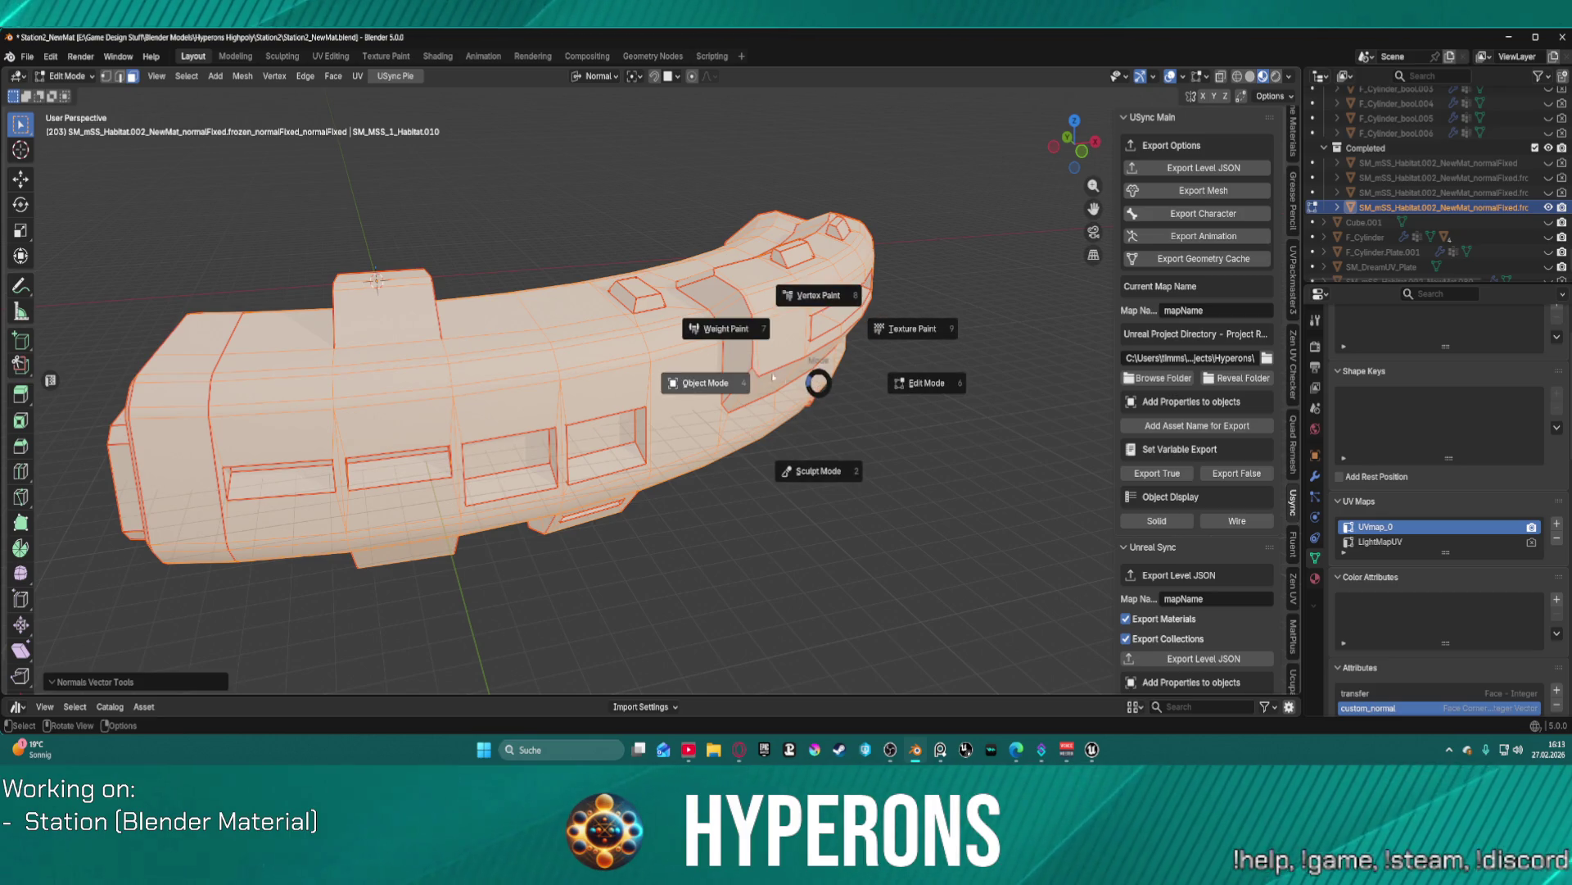
click(698, 400)
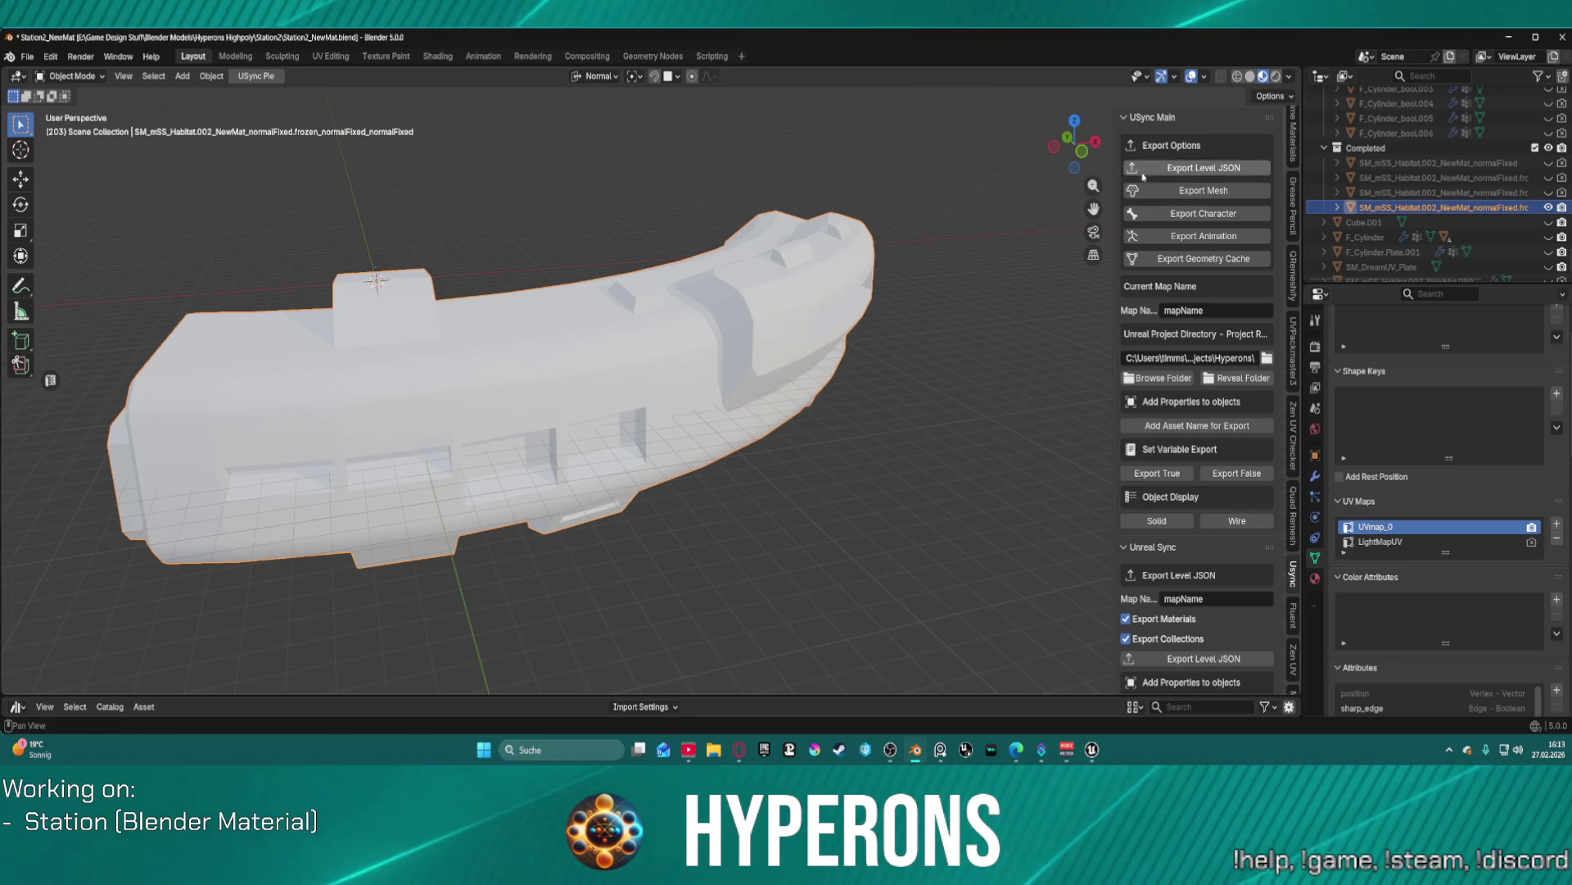
- Export the habitat mesh and import it into the Unreal level
click(1202, 191)
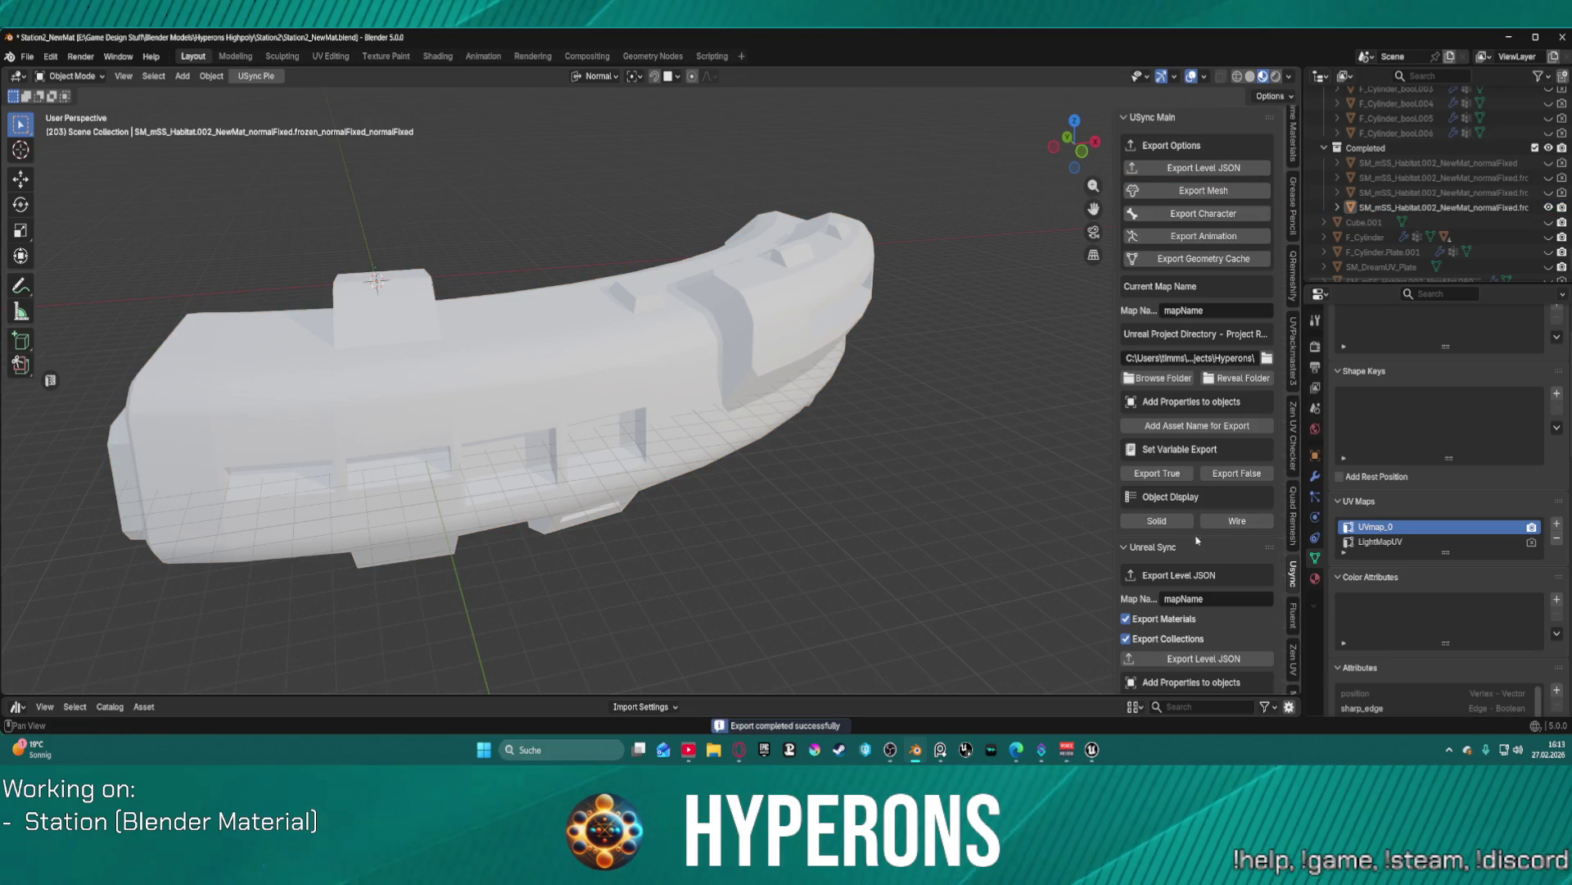
click(1092, 749)
click(930, 160)
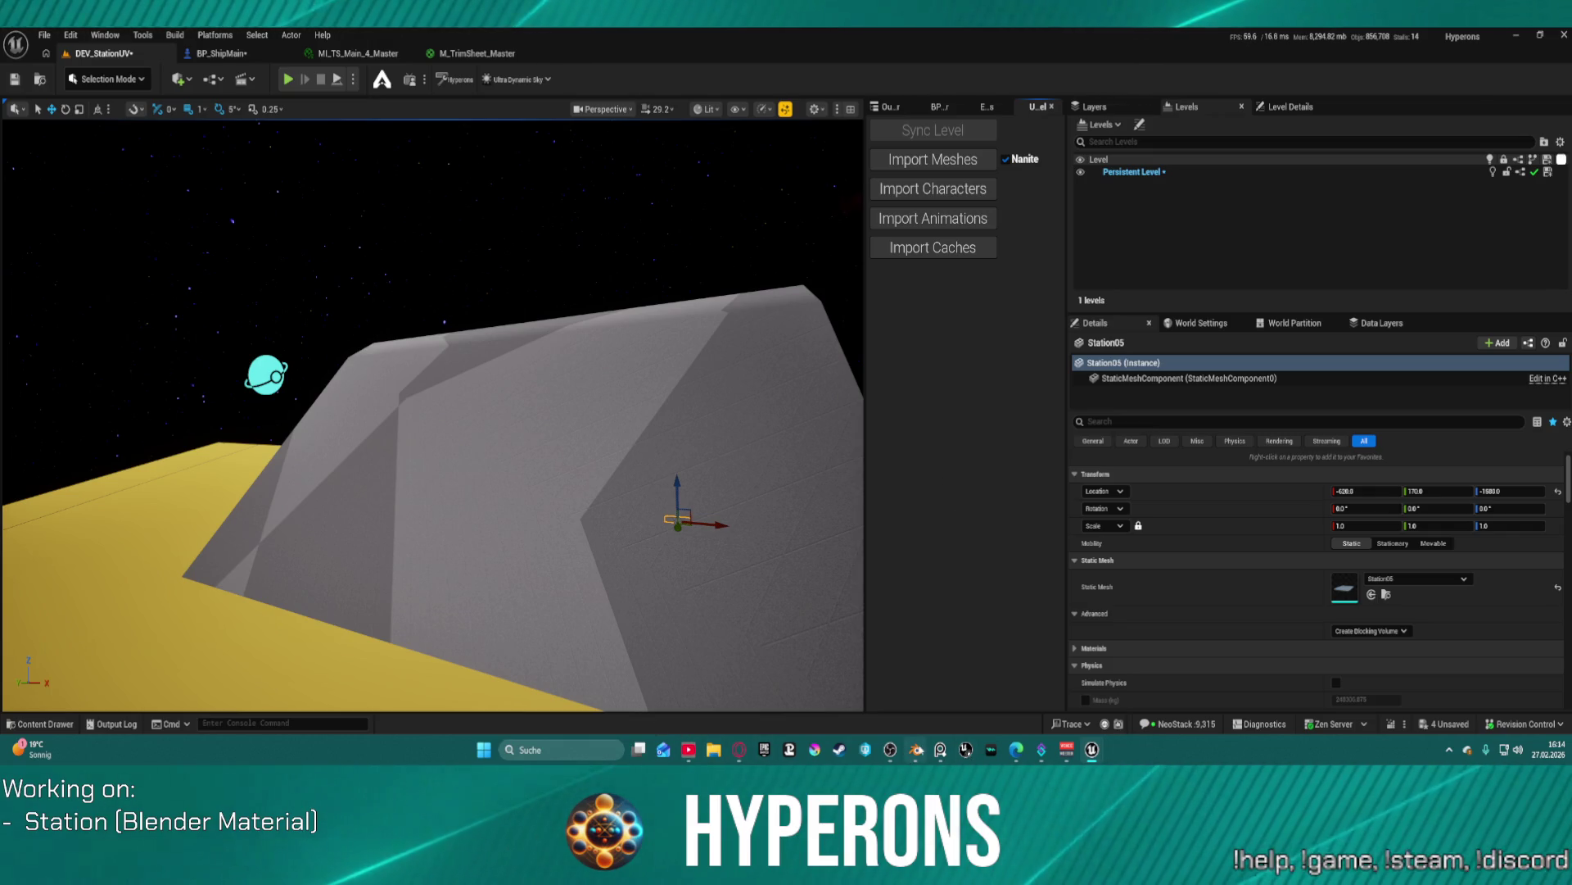
- Bring Blender back to the front, showing the normalFixed.frozen habitat mesh in Object Mode
click(921, 752)
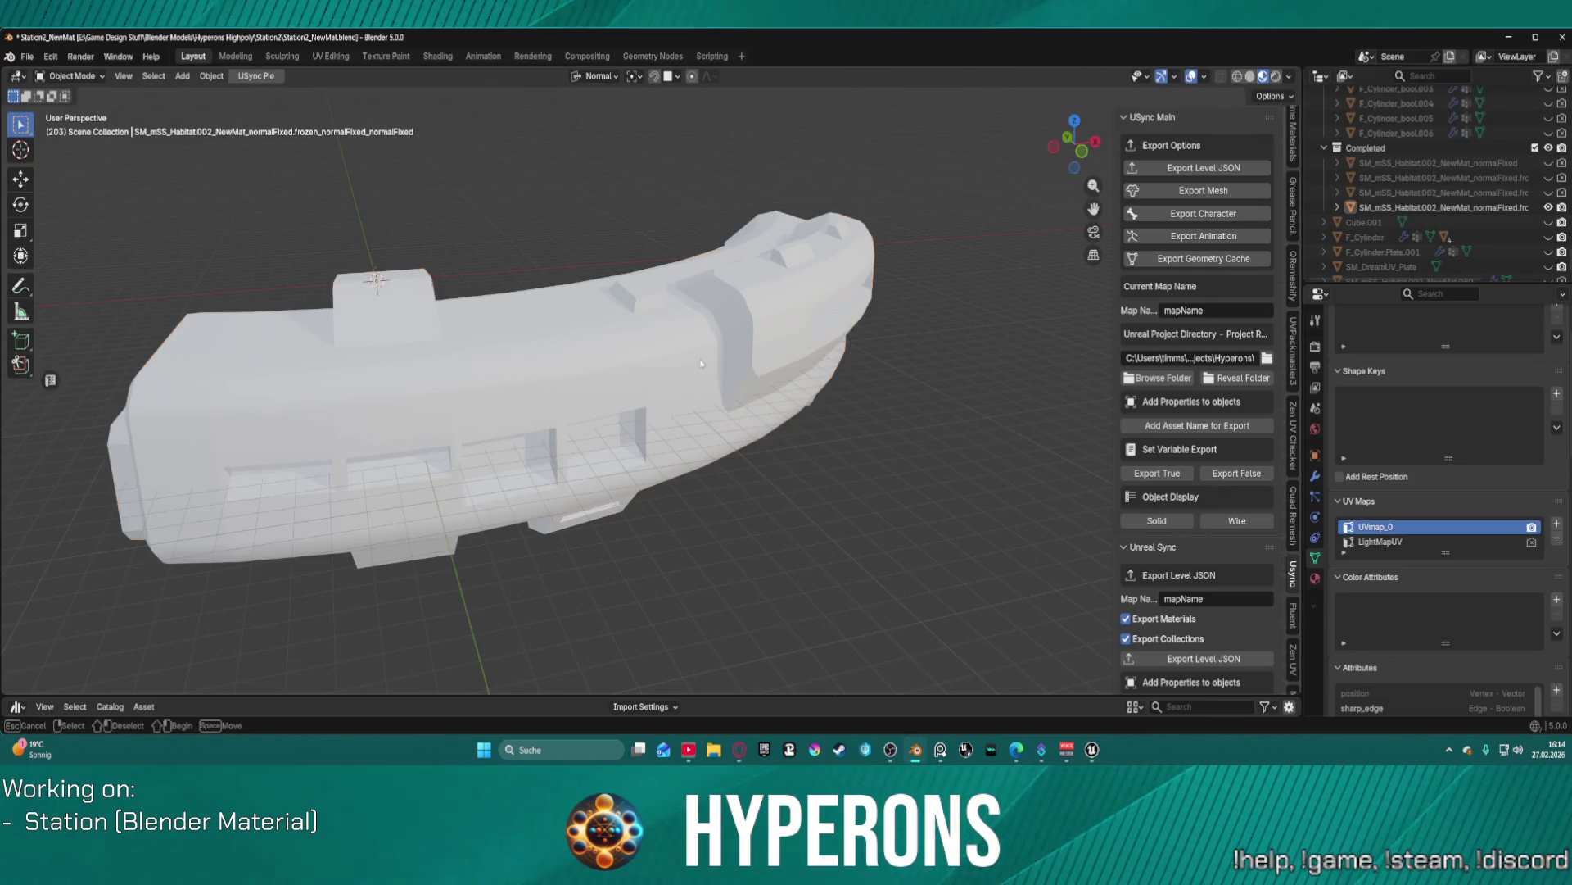
- Select the station habitat object and frame the view around it
click(1441, 207)
key(KP_Decimal)
scroll(1178, 467, down, 3)
scroll(1178, 468, down, 15)
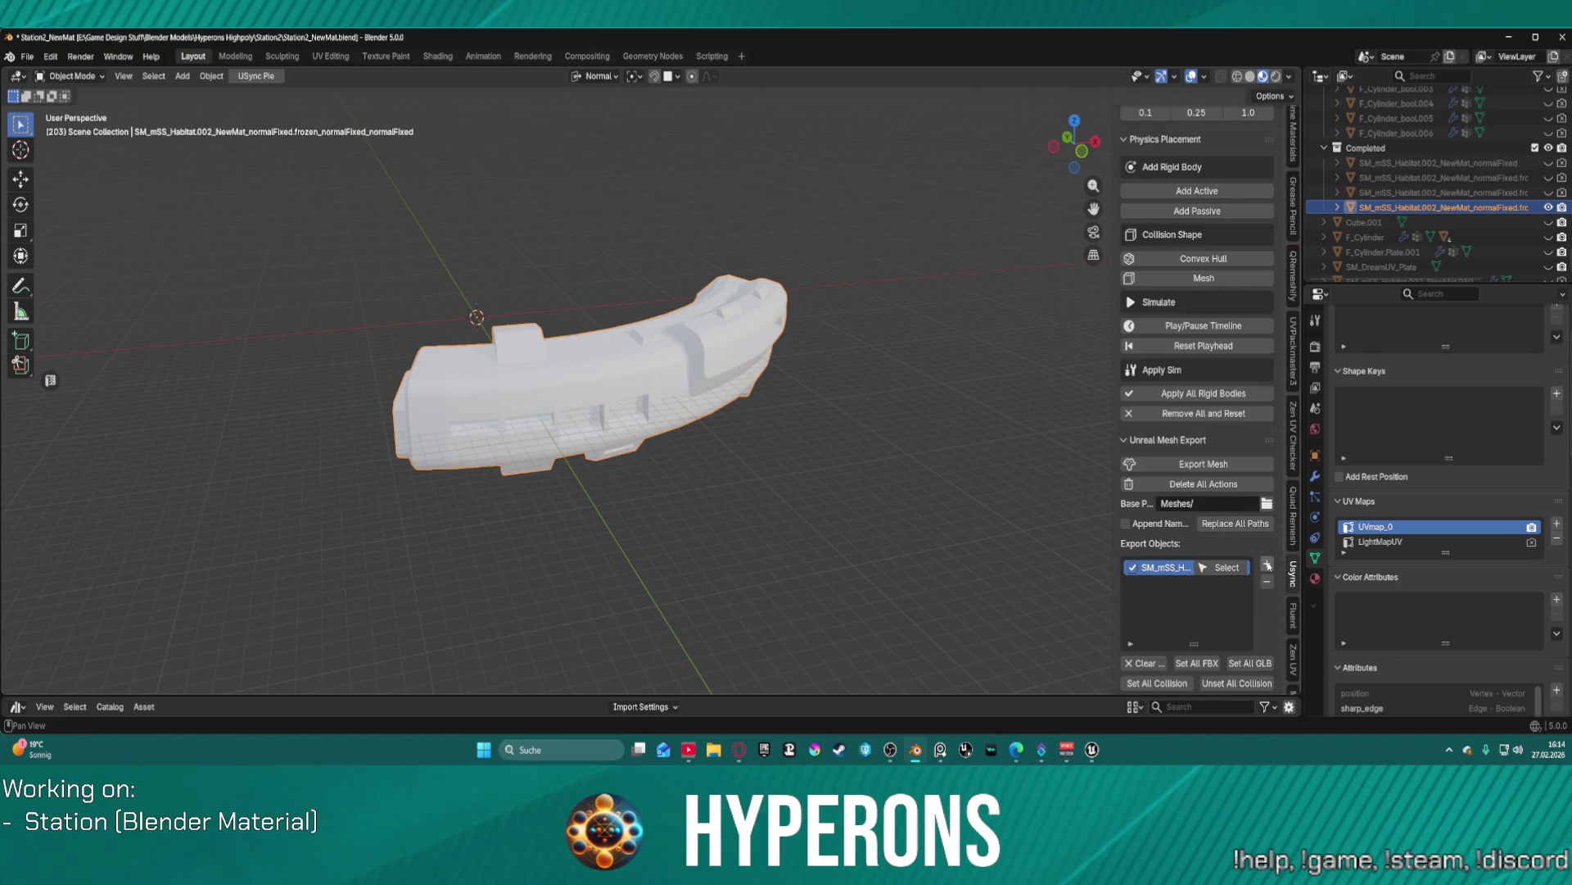
- Trim the Export Objects list to a single habitat entry and re-export the mesh
click(1267, 565)
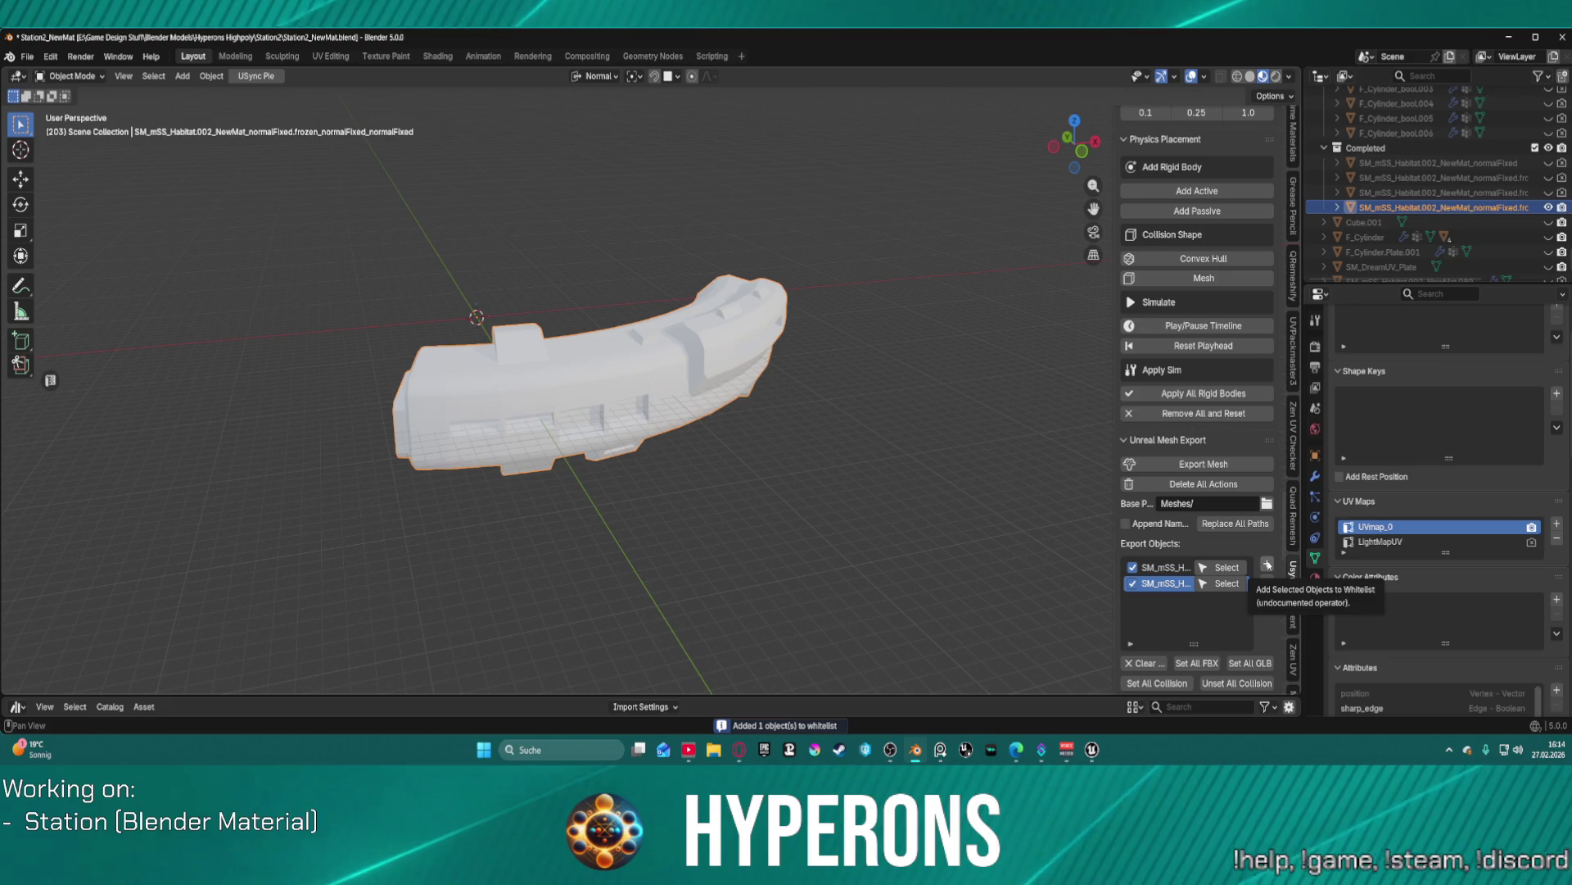
click(1267, 565)
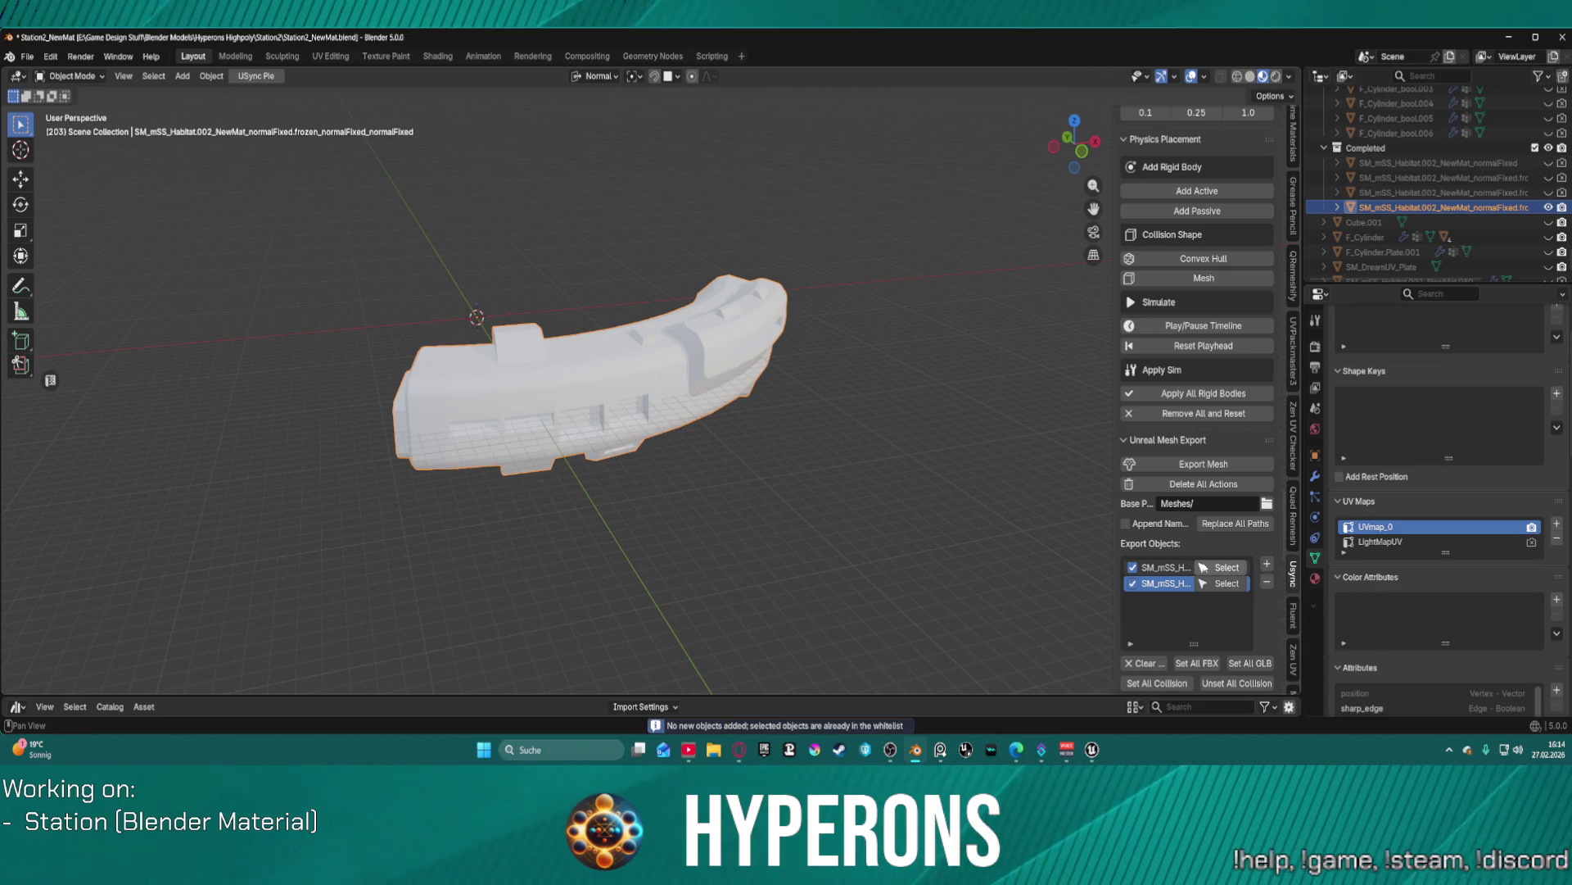
click(1268, 583)
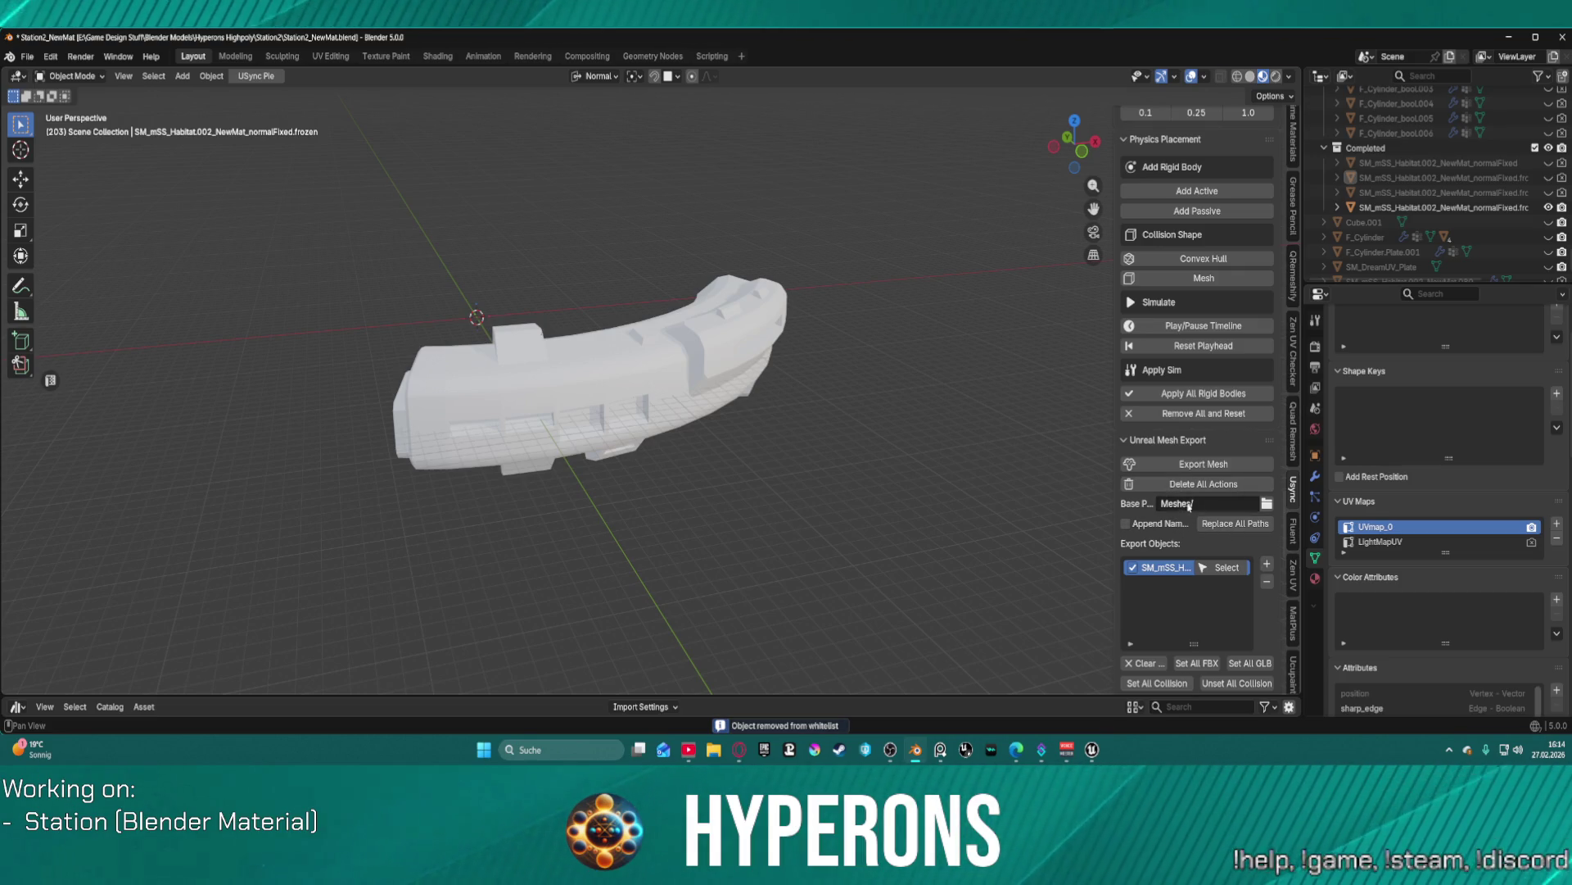
text(/)
click(1182, 467)
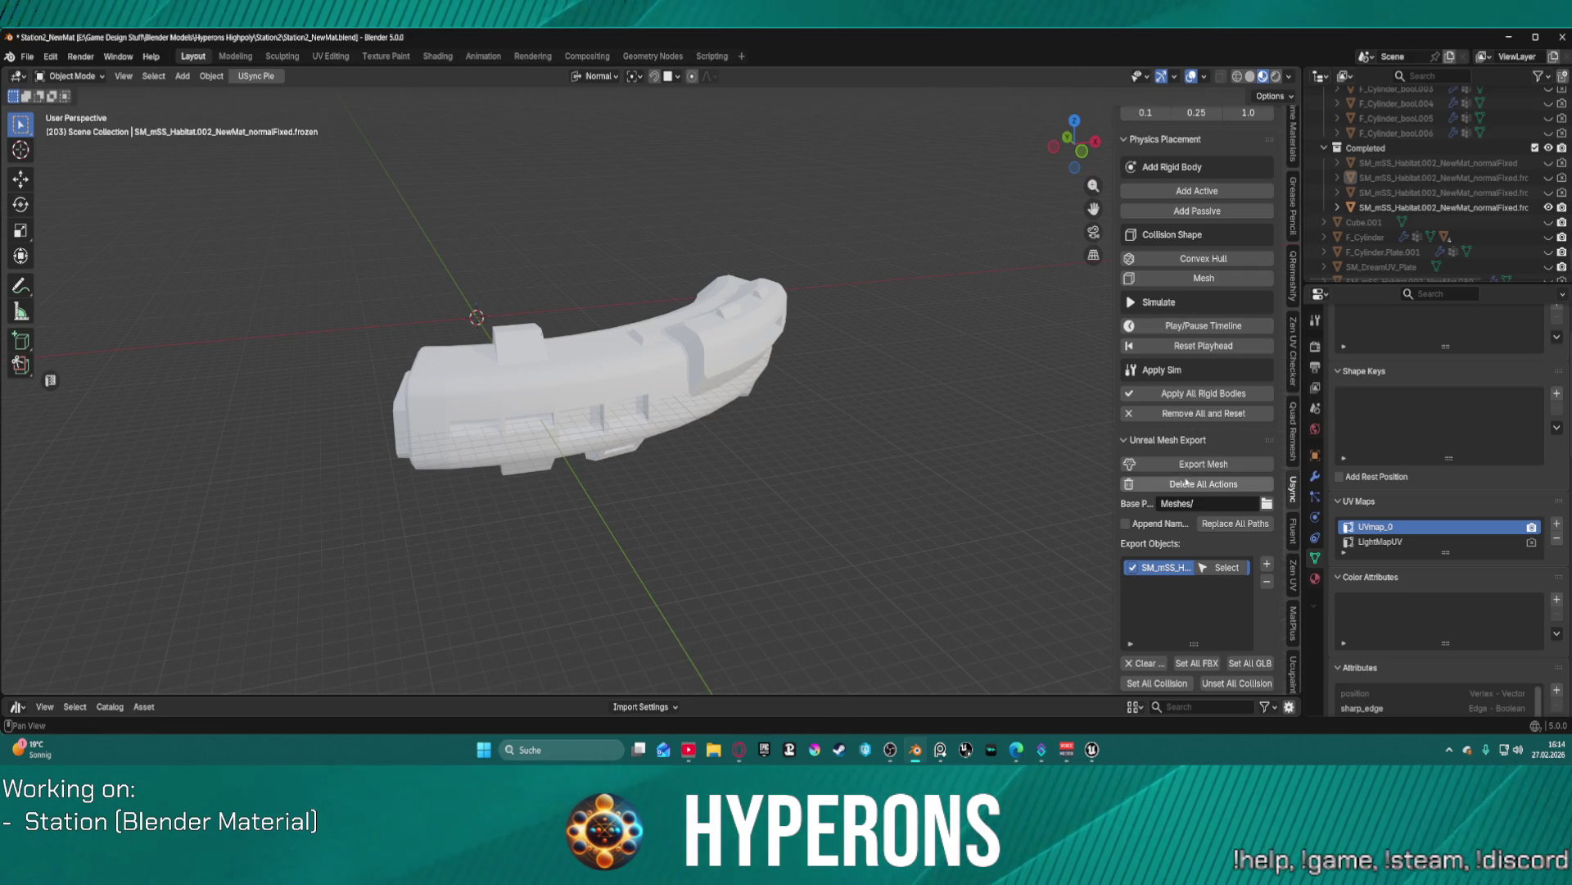
click(1092, 751)
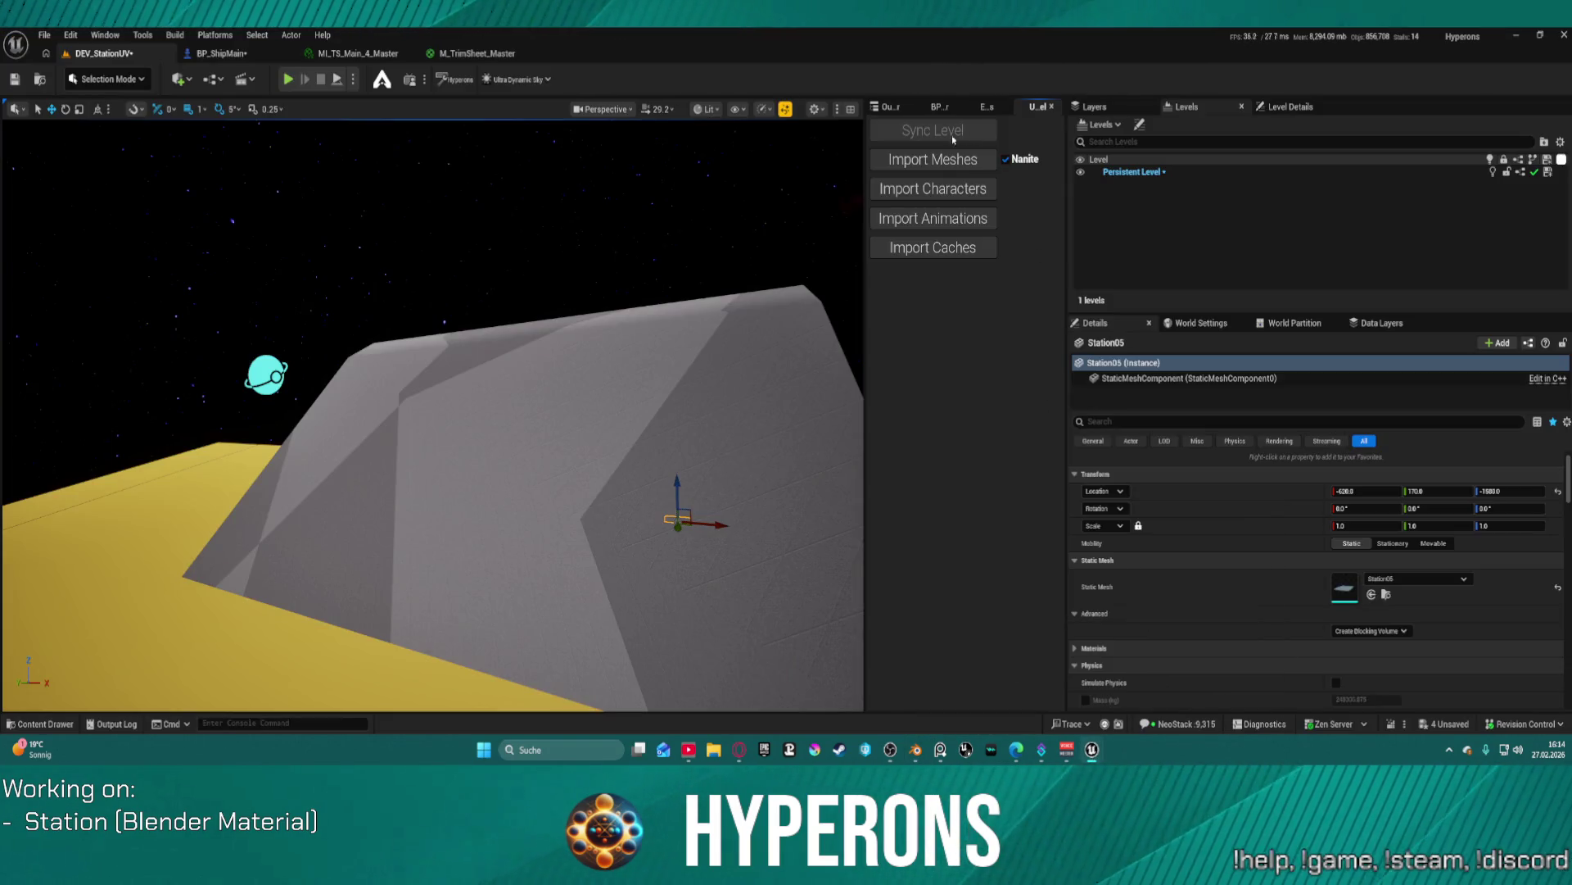
- Import the re-exported normalFixed.frozen habitat mesh and fly around the yellow station to inspect it
click(933, 159)
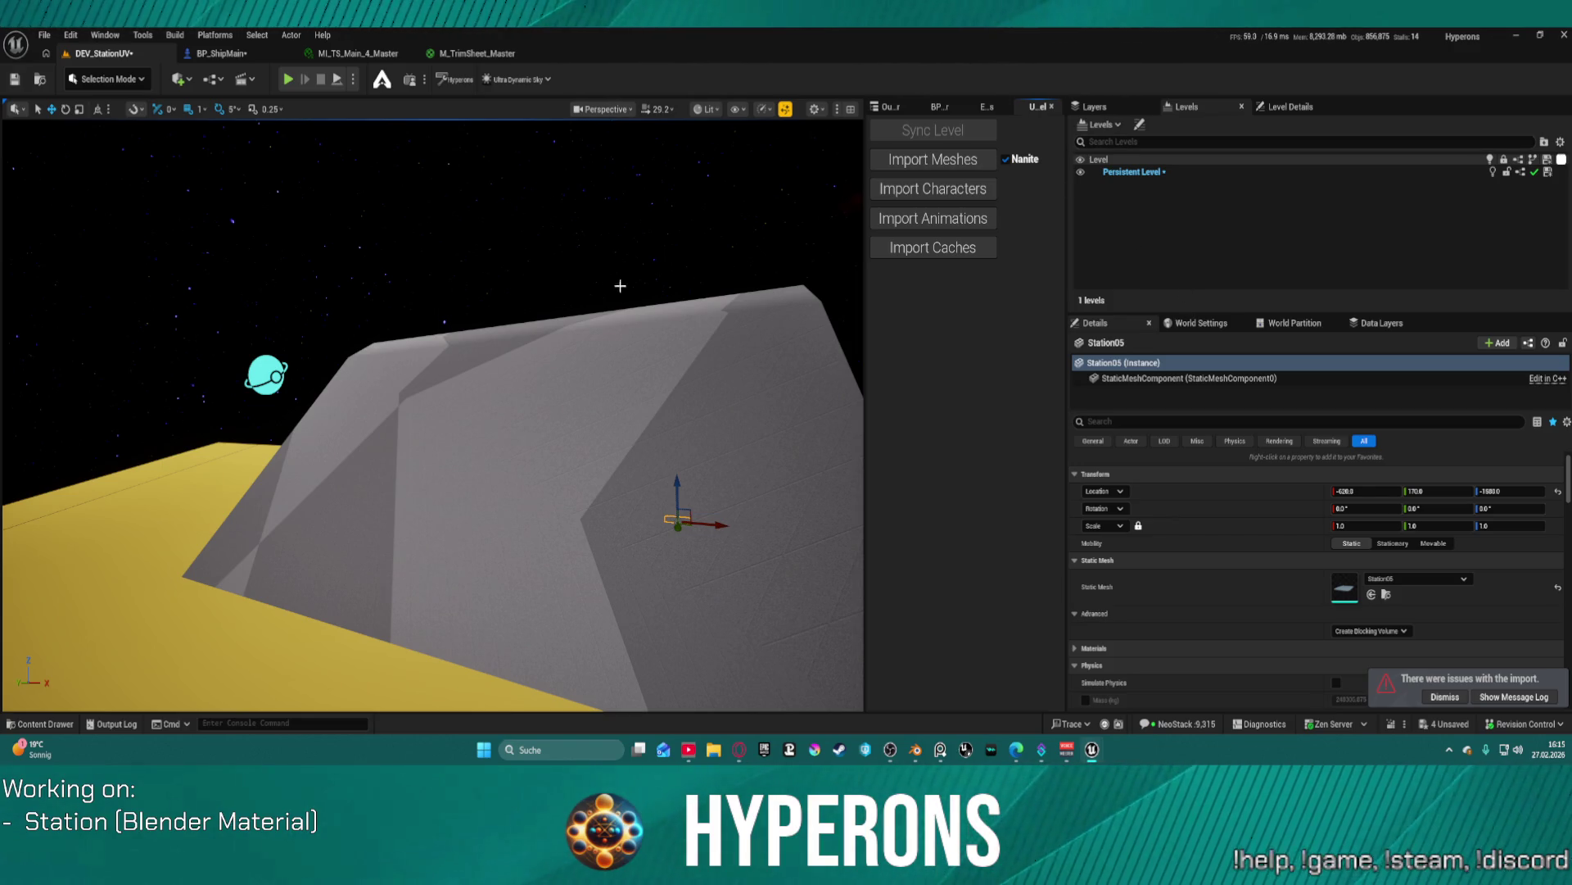
scroll(646, 498, down, 3)
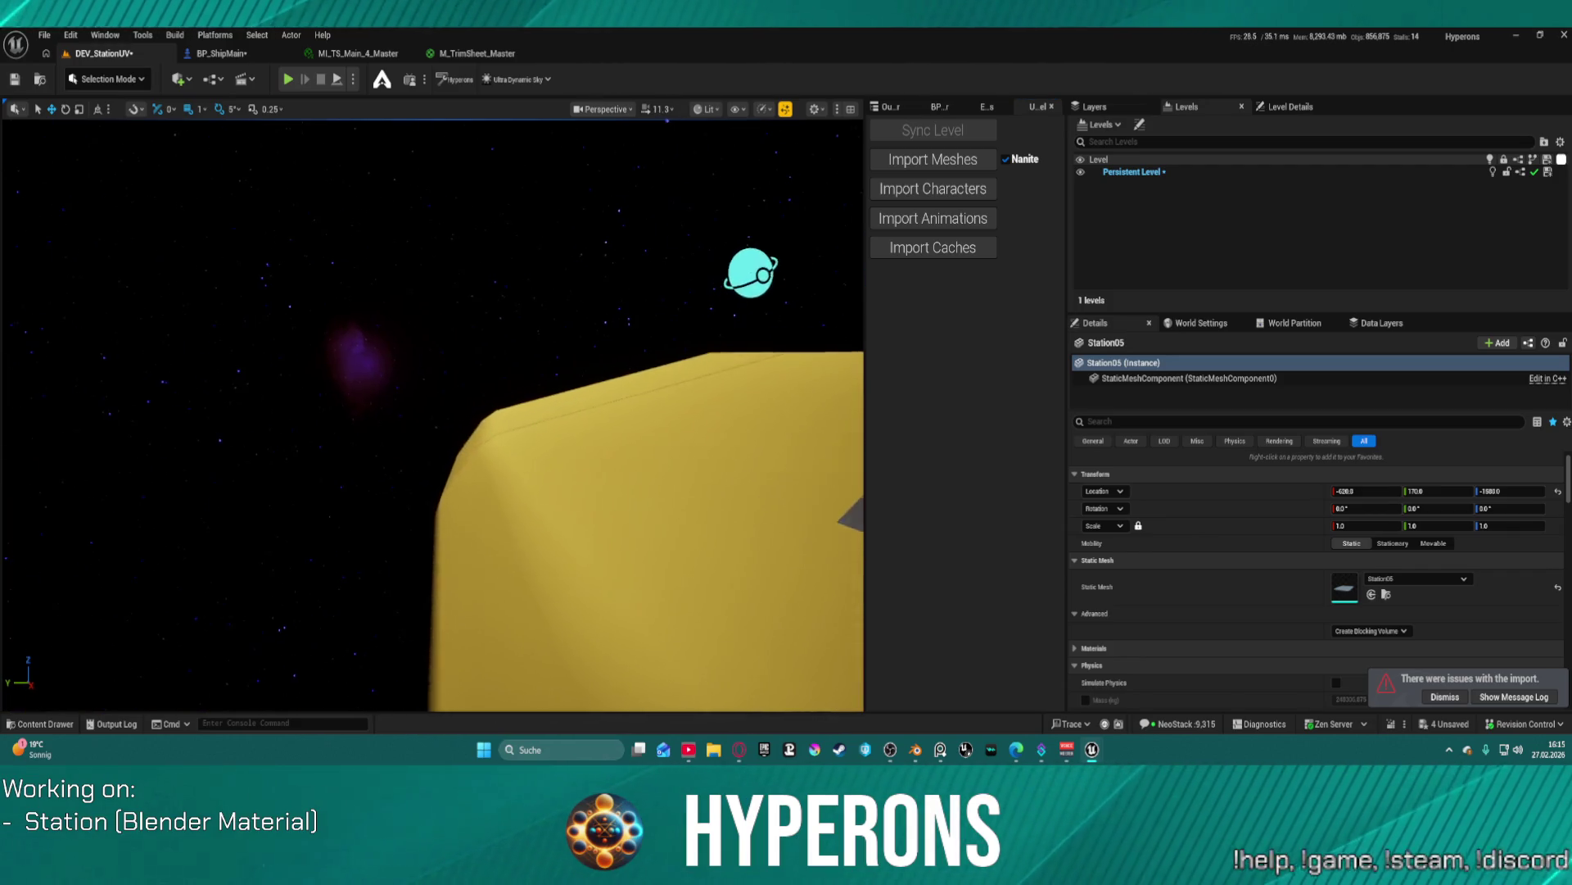
key(w)
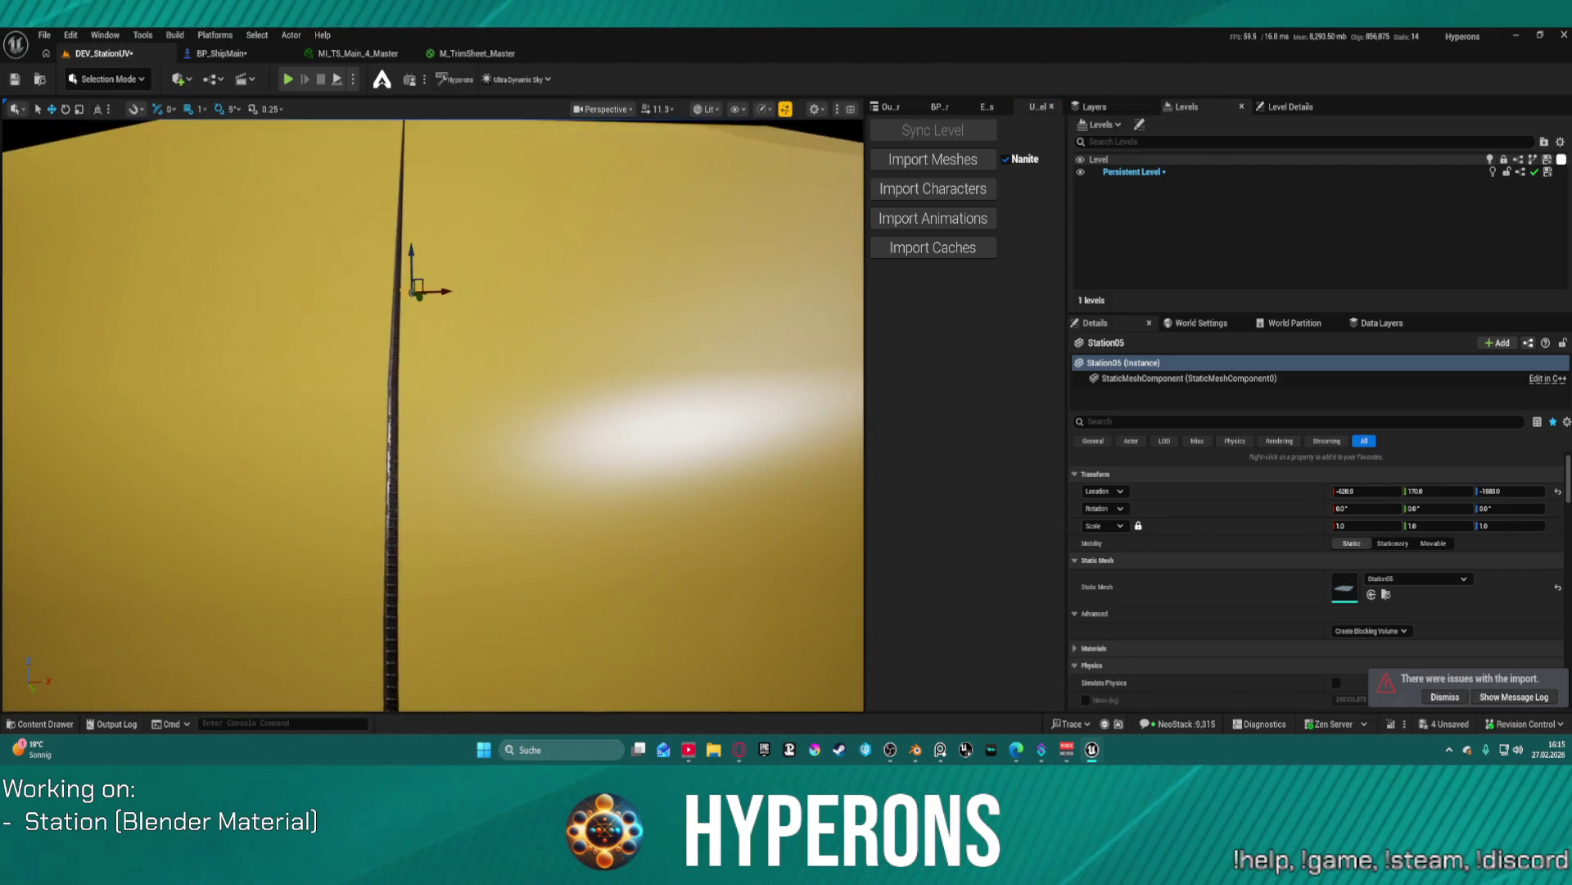
key(s)
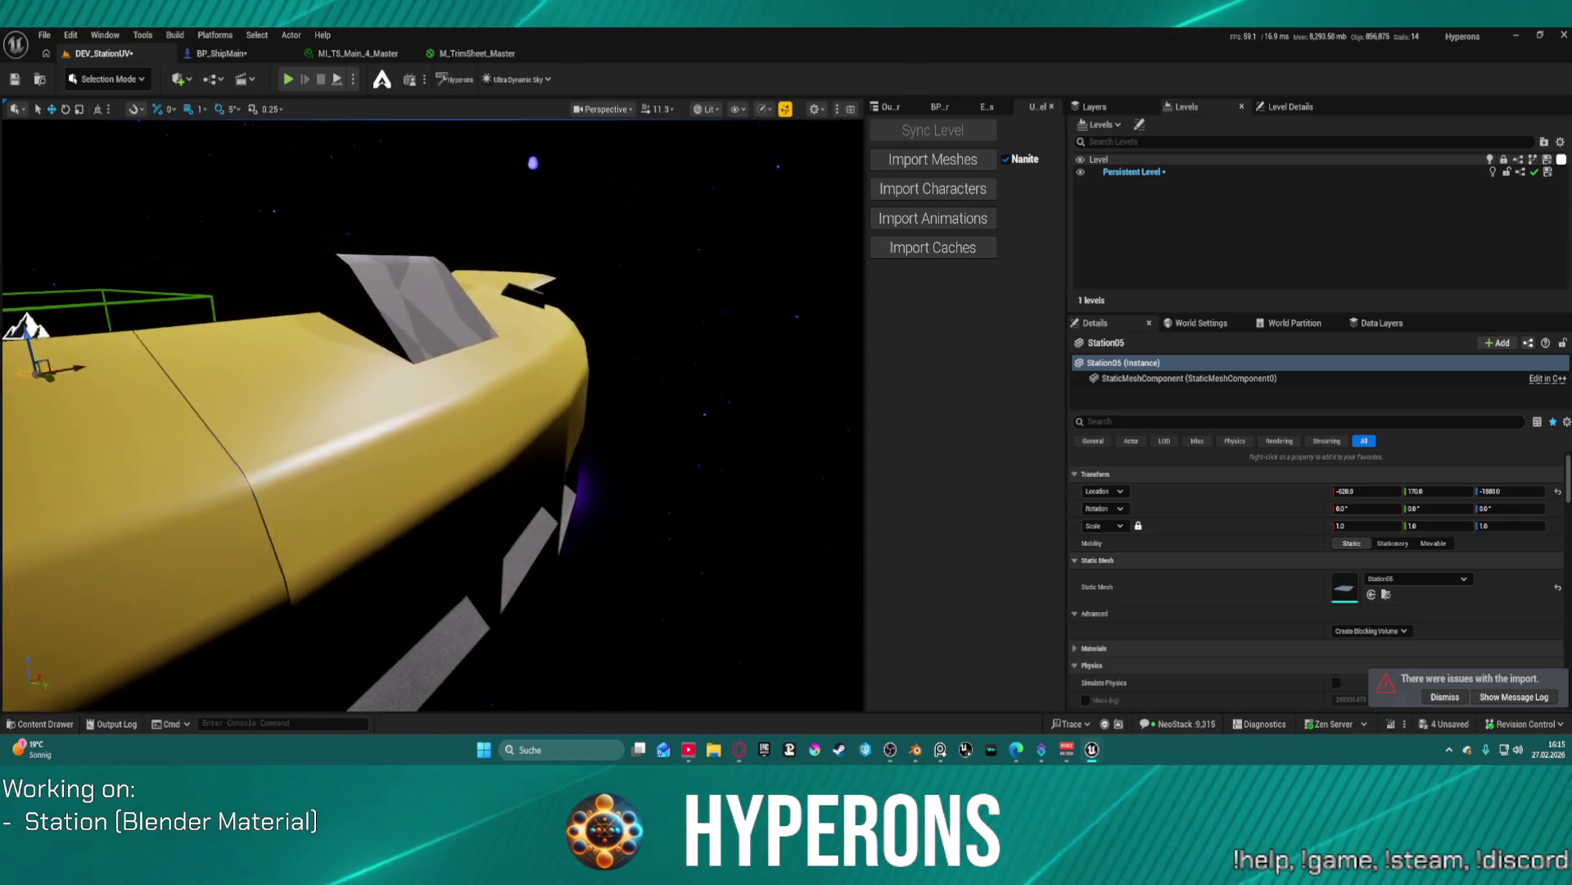
key(s)
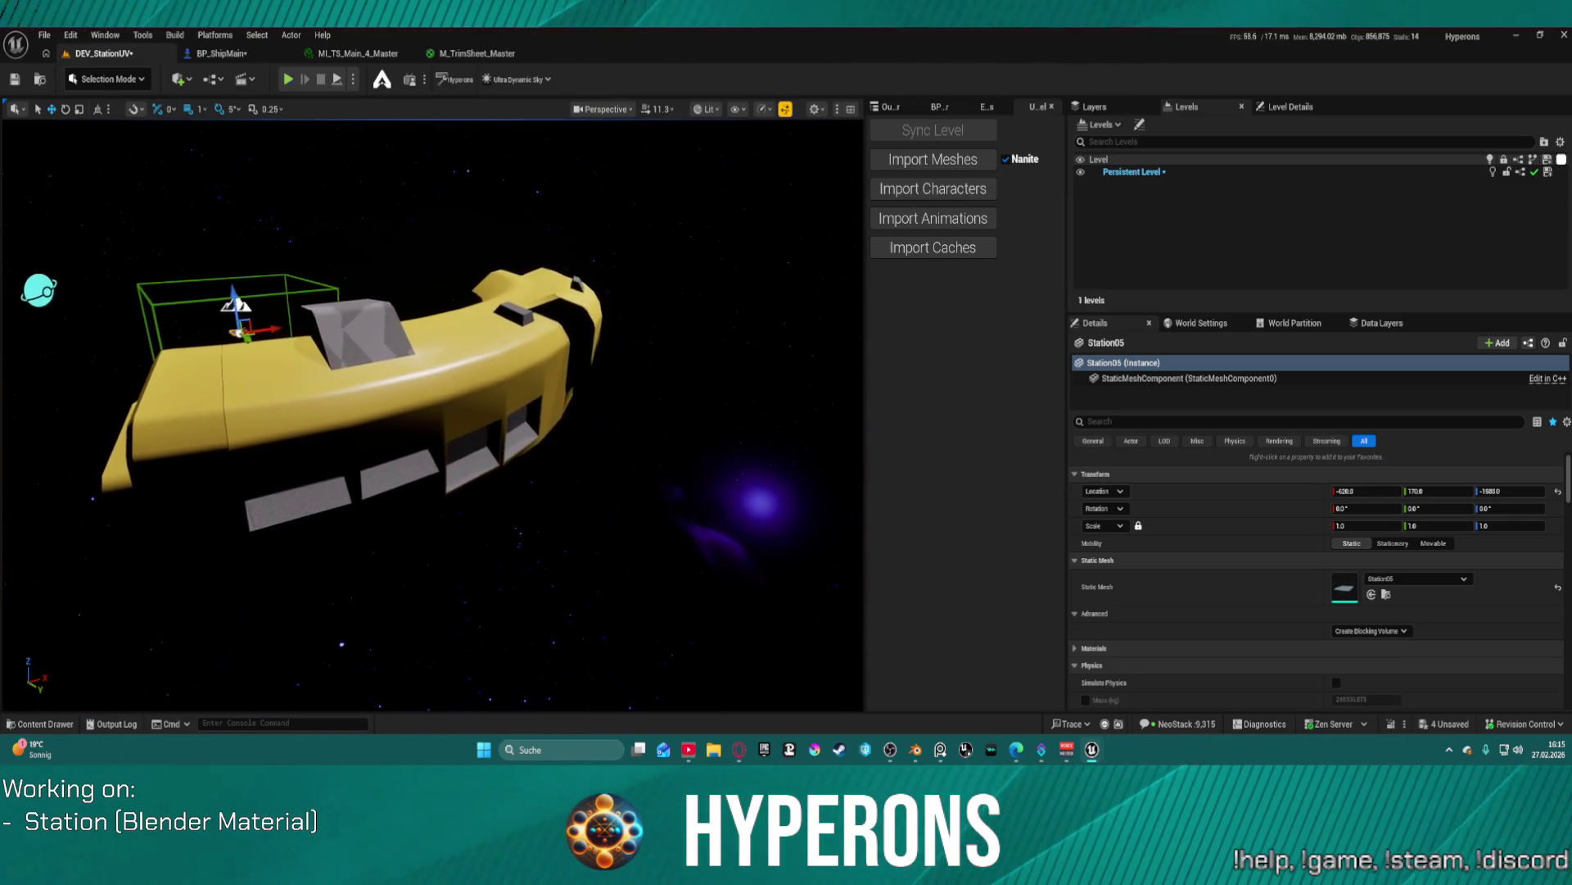